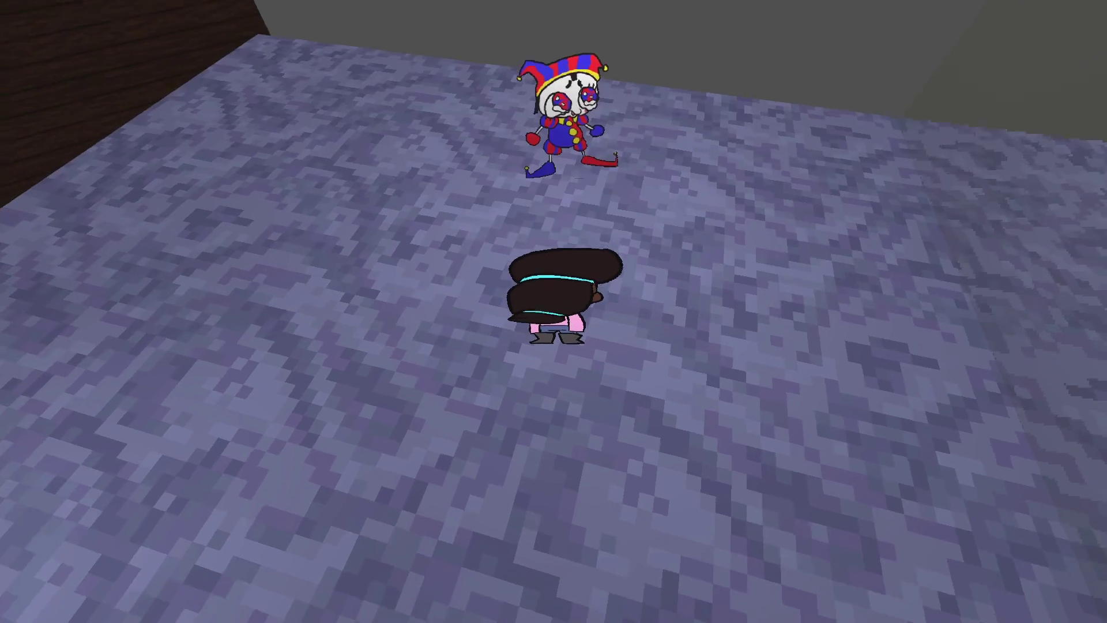
Back in speech_bubble.gd, add new lines after the length calculation and drop the if condition's negation
key(alt+Tab)
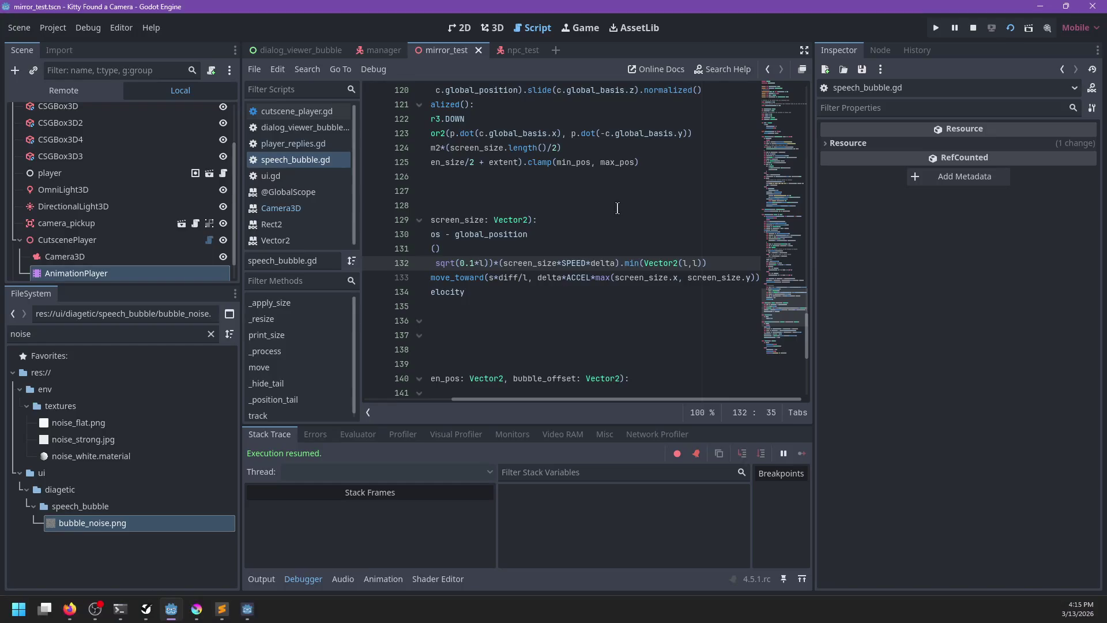
scroll(500, 263, left, 3)
scroll(505, 264, right, 3)
scroll(505, 264, left, 3)
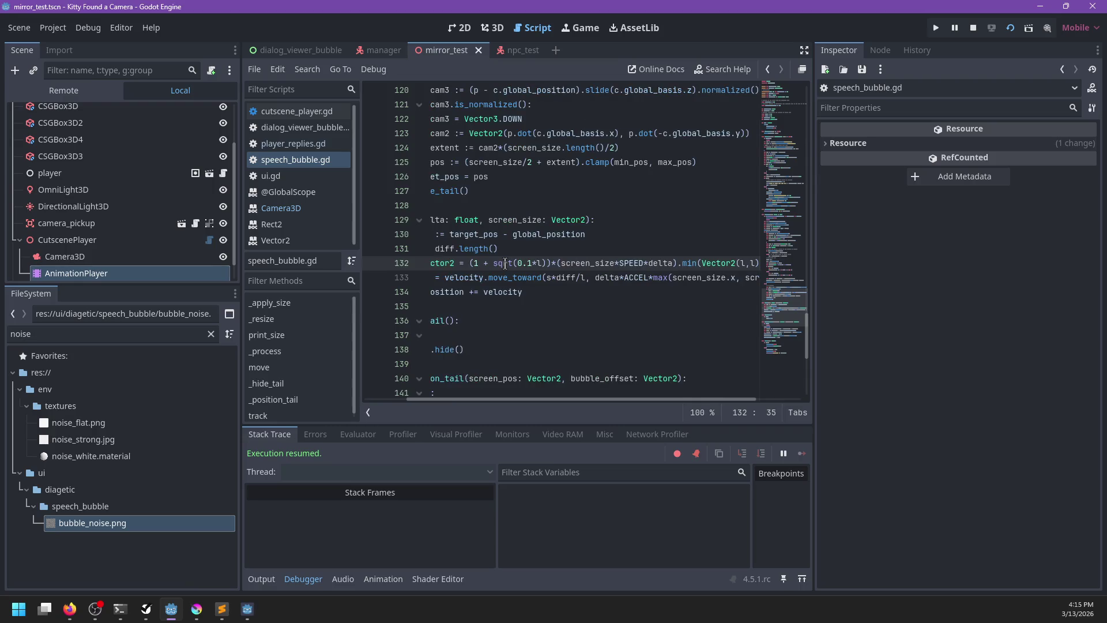
scroll(505, 264, right, 2)
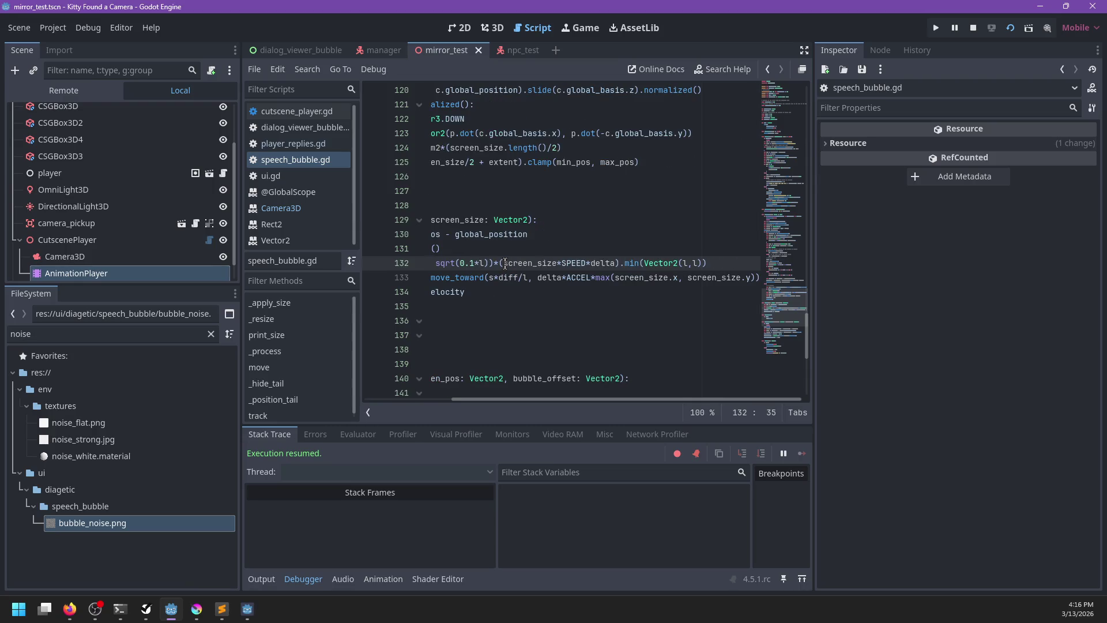
scroll(505, 264, left, 3)
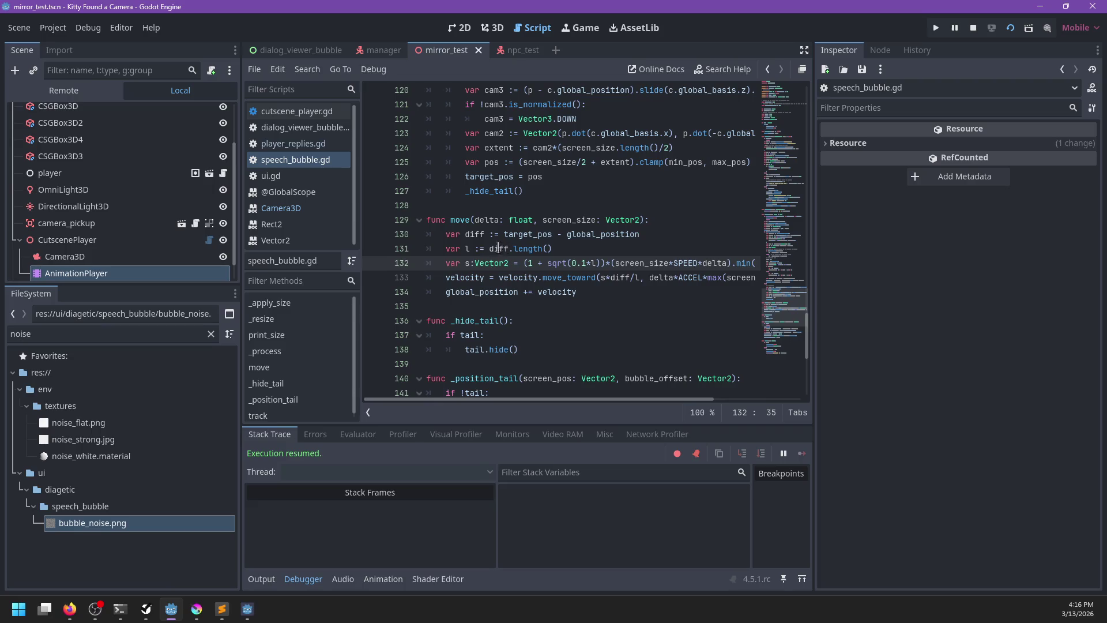
key(Up)
key(Return)
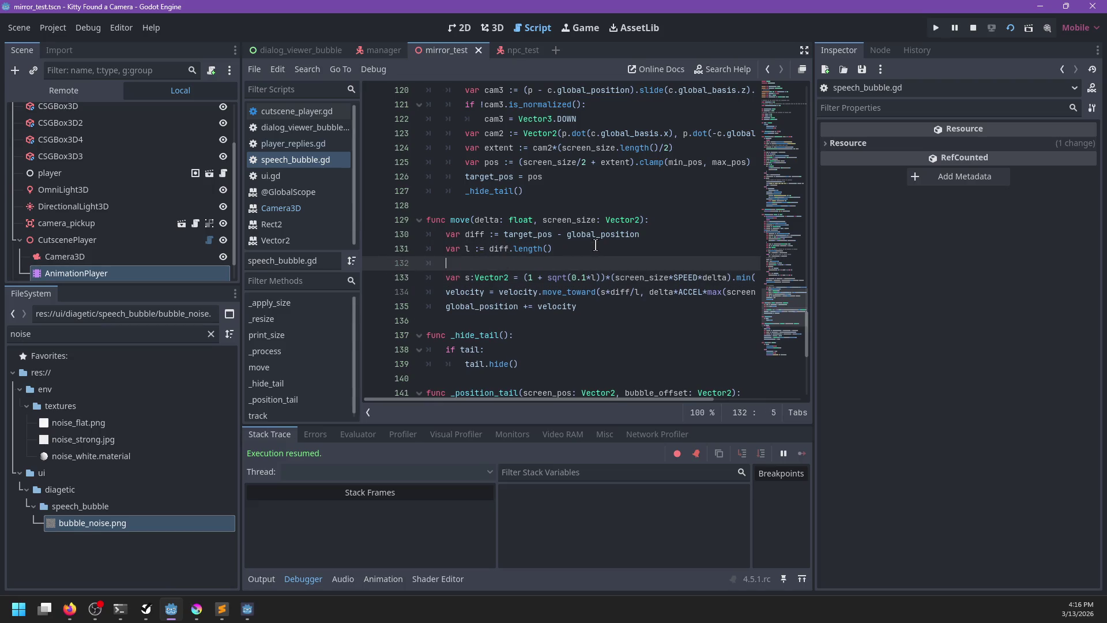
key(Return)
text(return)
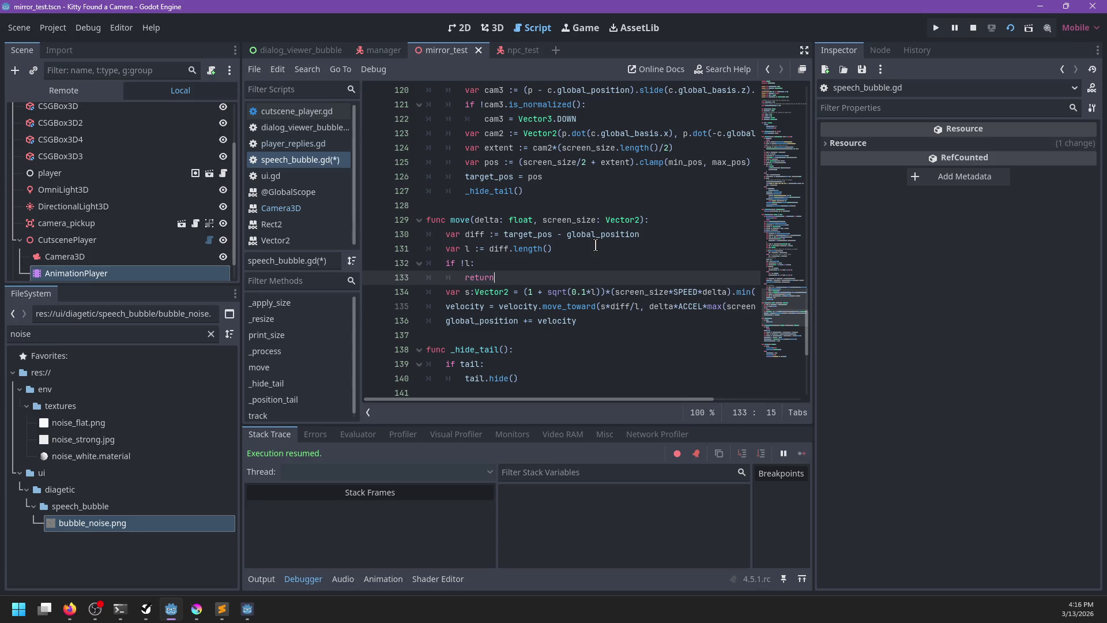
click(469, 264)
key(BackSpace)
Delete the old two-line if/return block and the stray slash after s*diff
drag(502, 279, 457, 282)
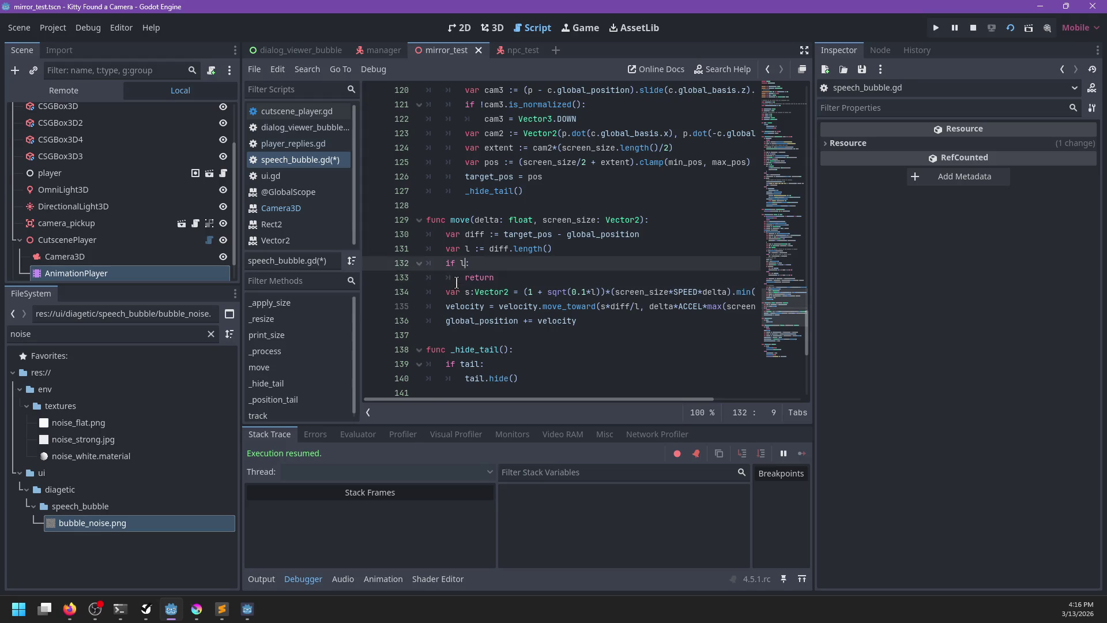
key(shift+Up)
key(shift+Home)
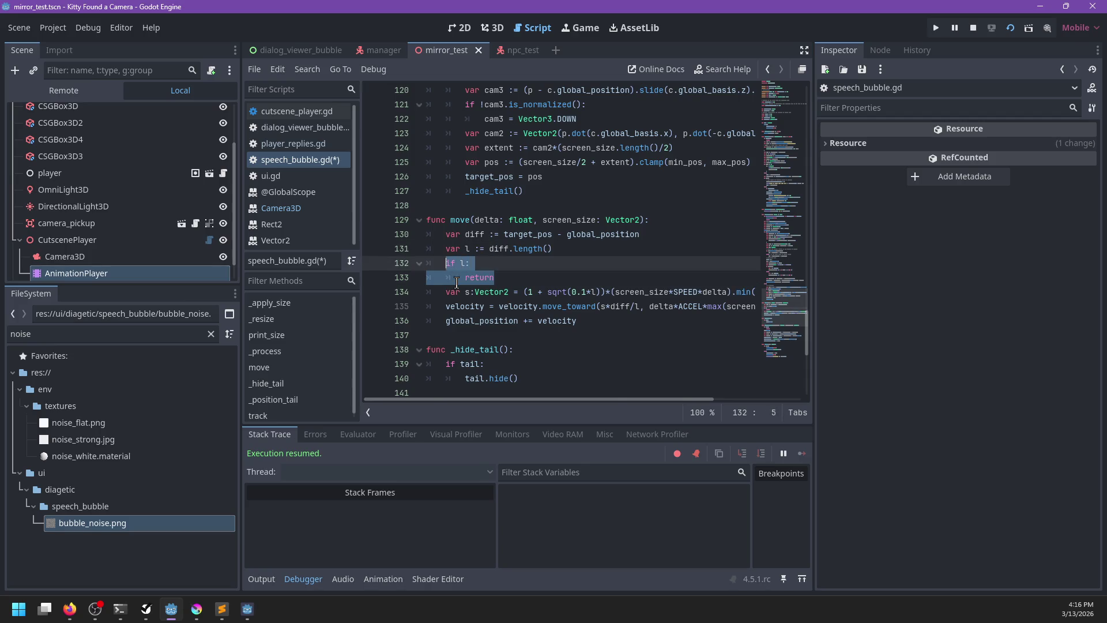
key(BackSpace)
key(BackSpace)
key(BackSpace)
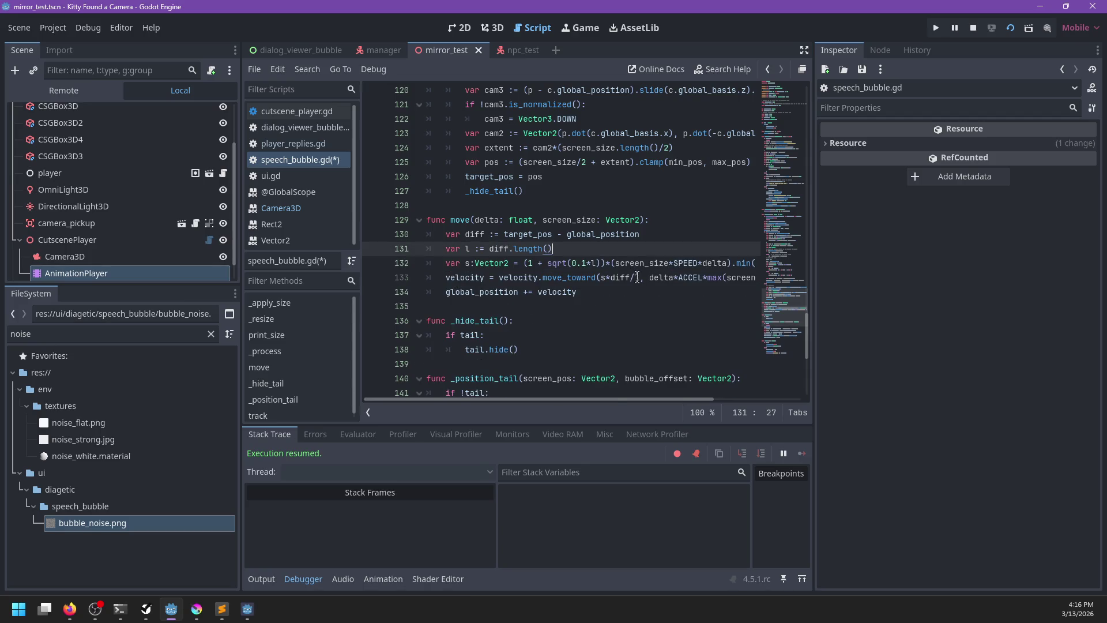
click(637, 278)
key(BackSpace)
Try an ACCEL line below the s calculation, then undo back to the s*dn velocity line
click(560, 262)
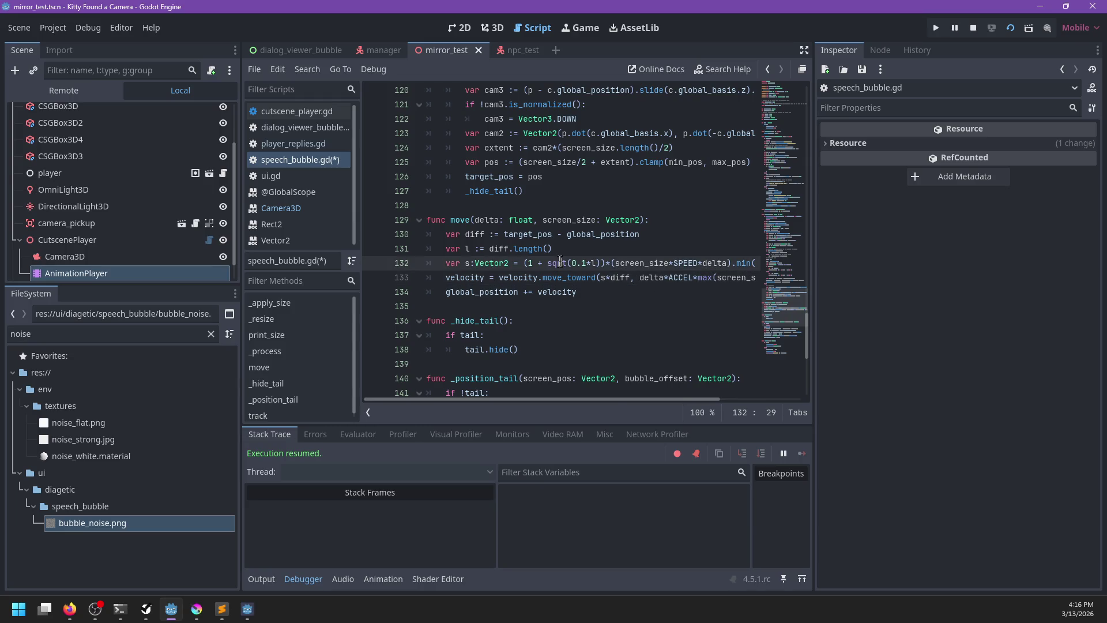
key(ctrl+Return)
key(BackSpace)
key(BackSpace)
key(BackSpace)
text(ACCEL)
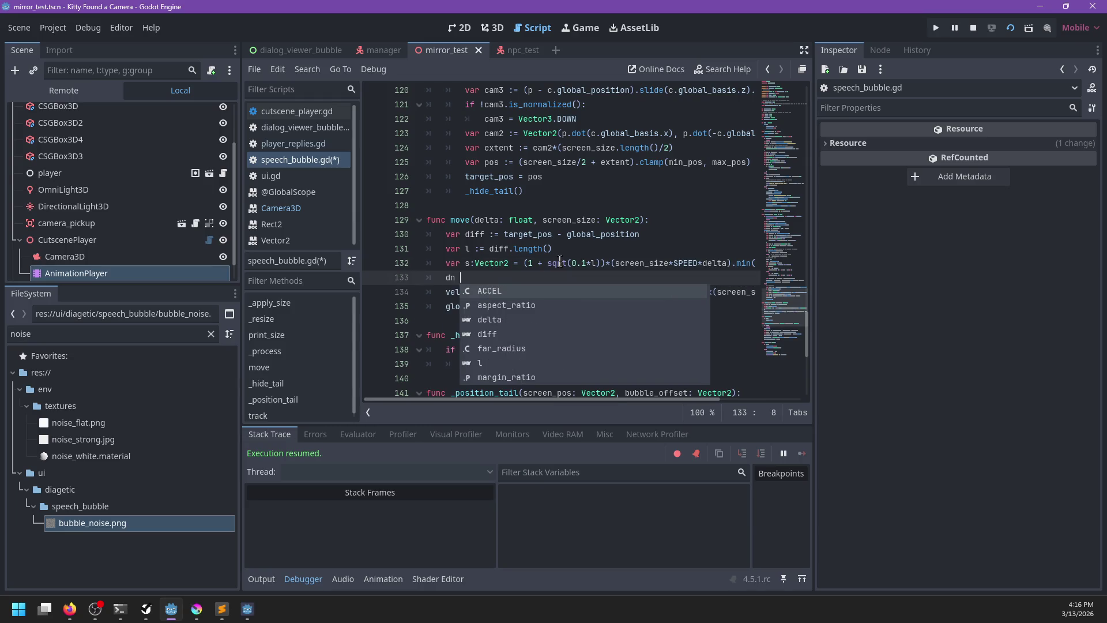
key(ctrl+z)
key(ctrl+z)
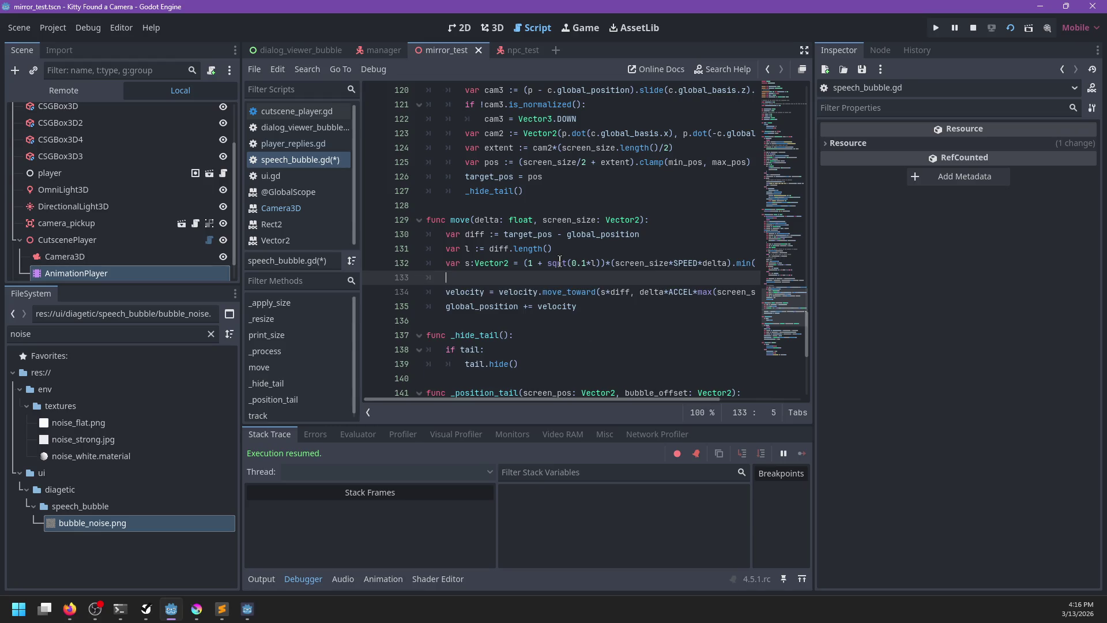
key(ctrl+z)
key(ctrl+z)
key(ctrl+z)
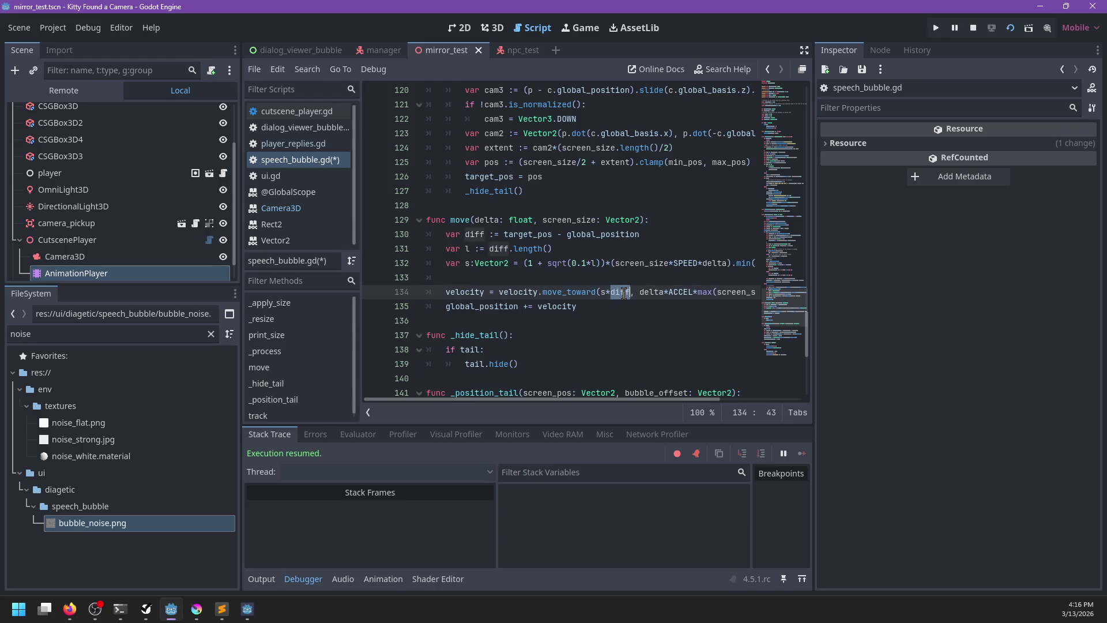
Add 'if l: dn = diff/l' with a 'var dn := diff' declaration above it
text(if l)
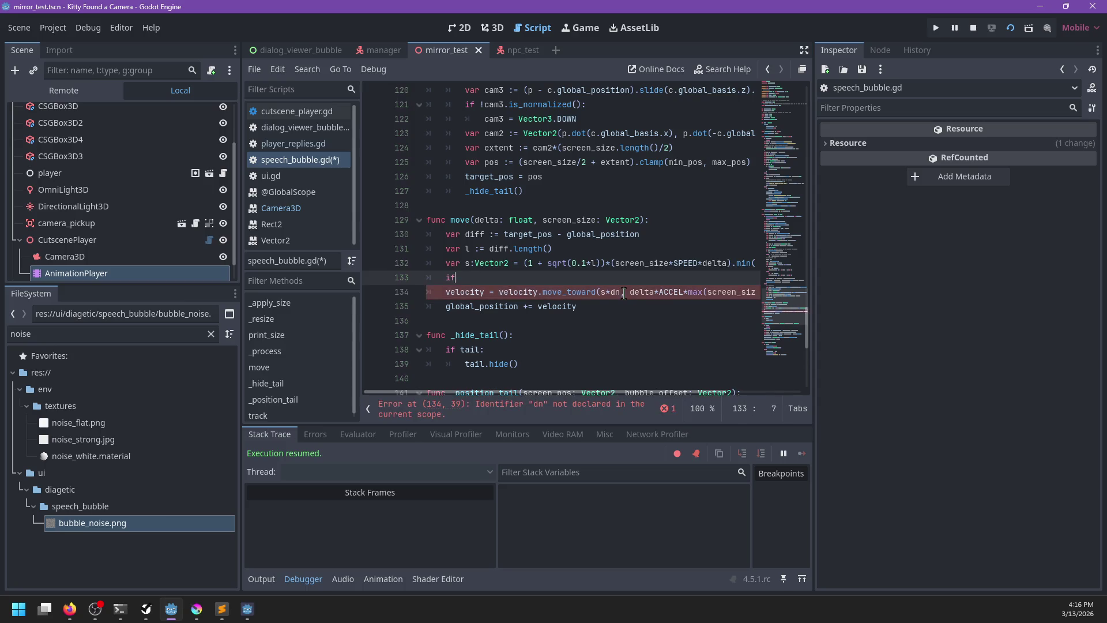
text(:)
key(Return)
text(dn = )
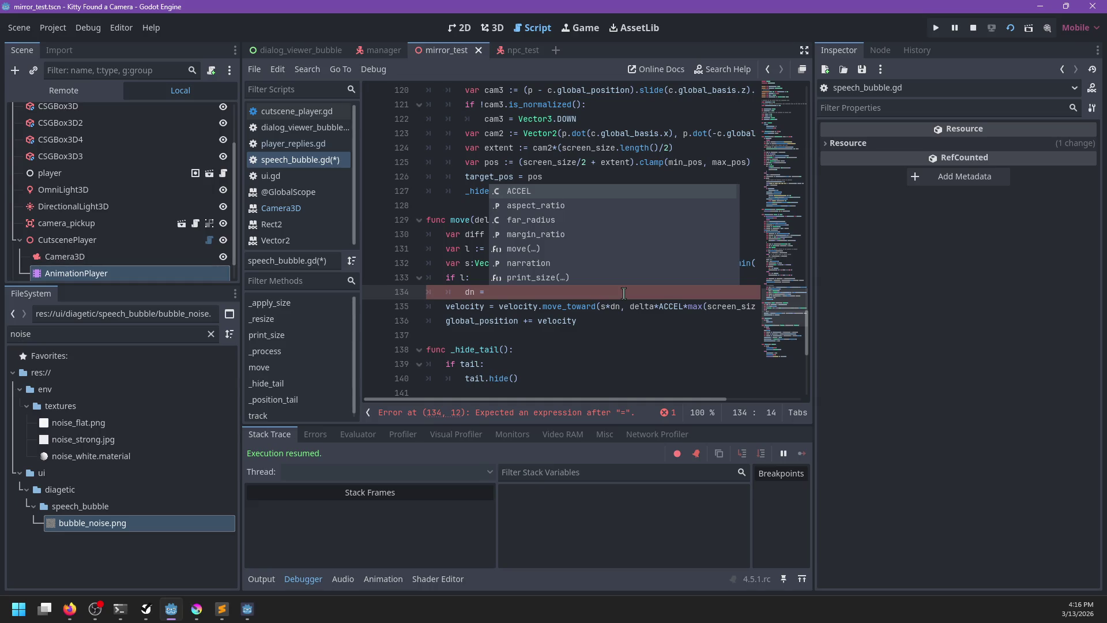
text(diff/)
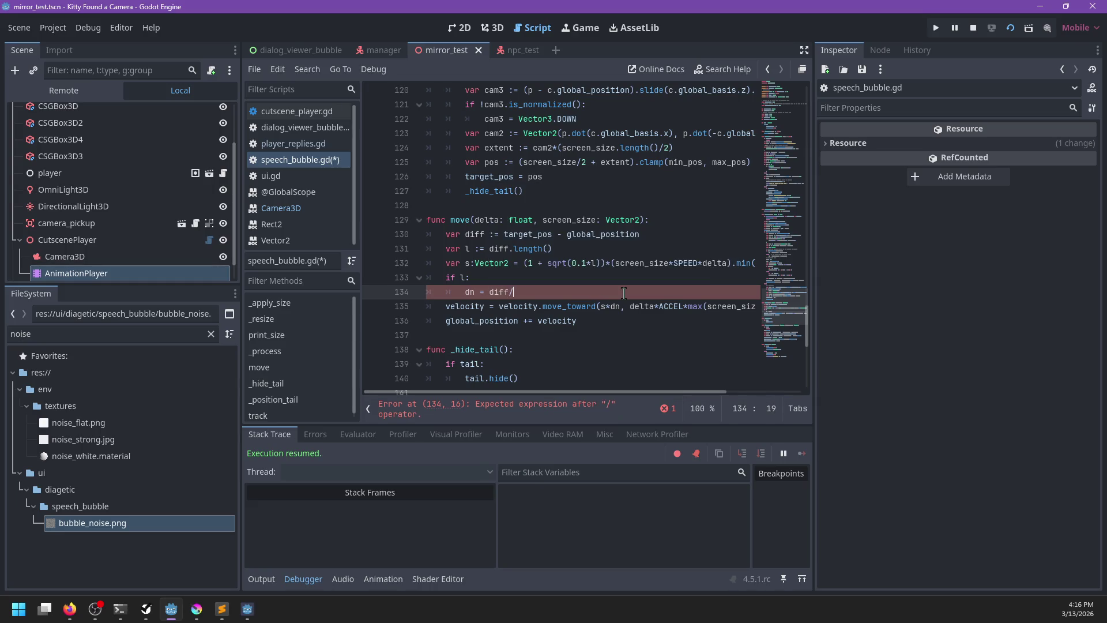
key(Up)
key(Up)
key(End)
key(Return)
text(dn)
key(BackSpace)
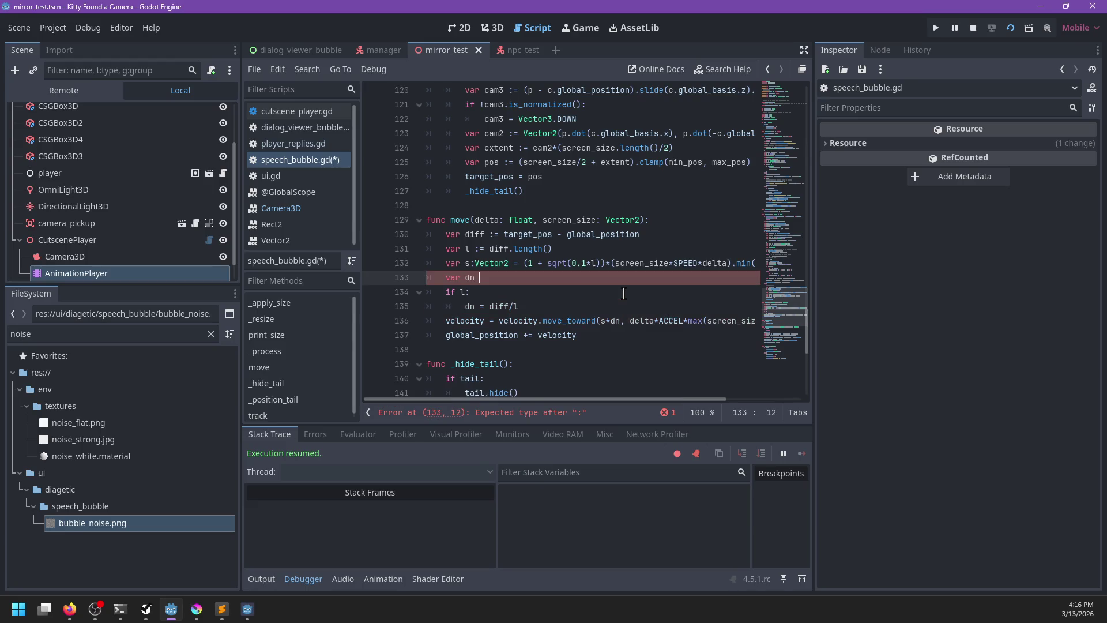
text(diff)
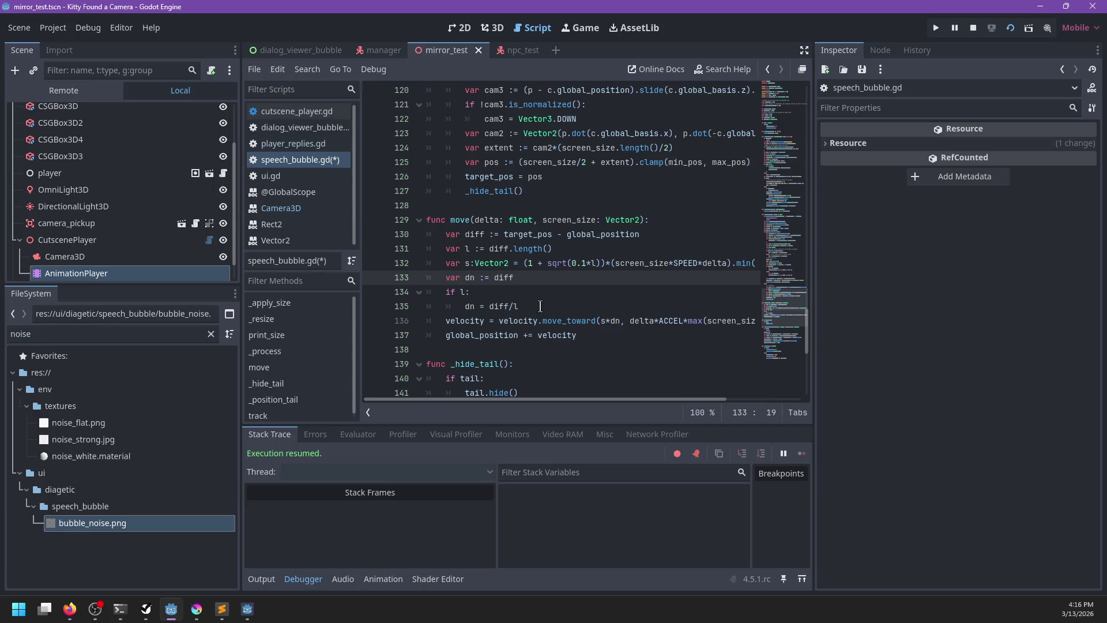
Save speech_bubble.gd and run the game
click(540, 306)
key(ctrl+s)
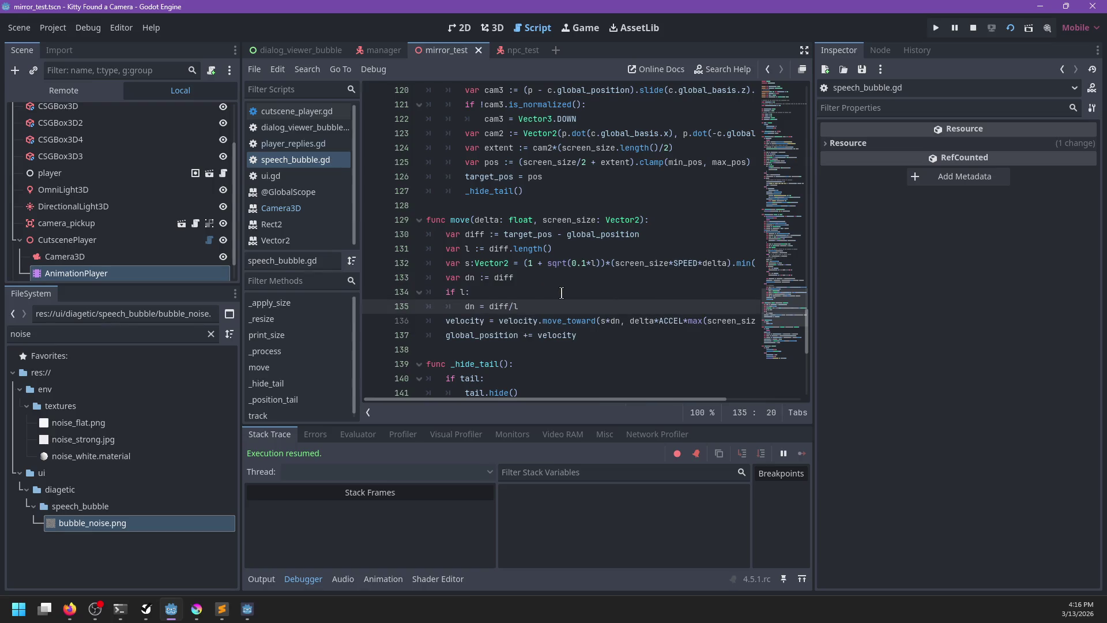
key(F5)
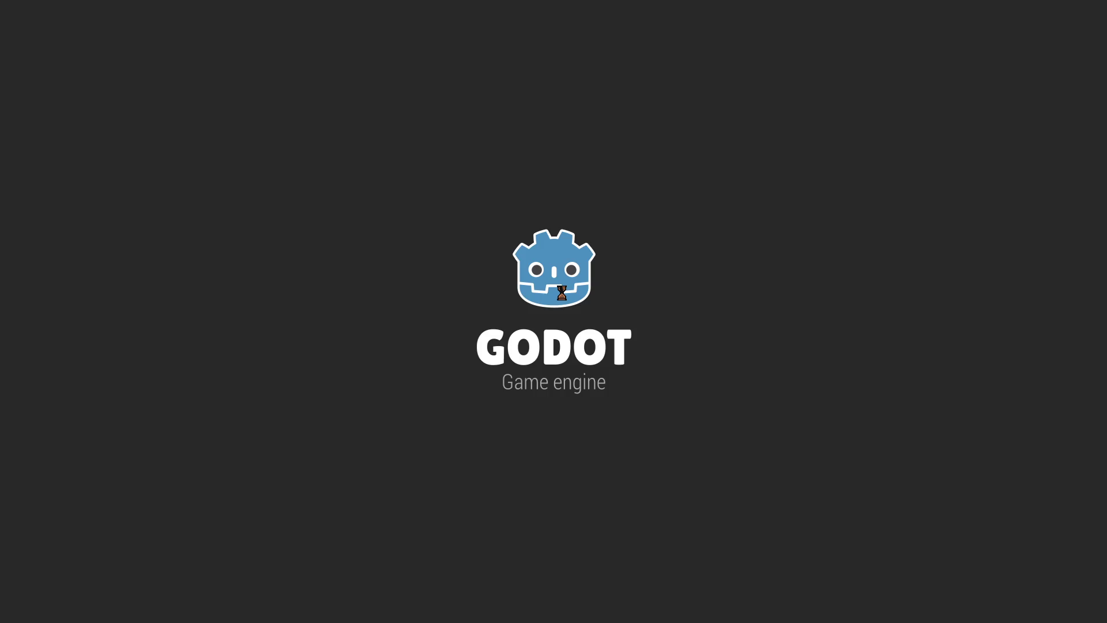
Talk to the jester to show his 'Hello, I'm the test guy!' bubble, then stop the game
key(e)
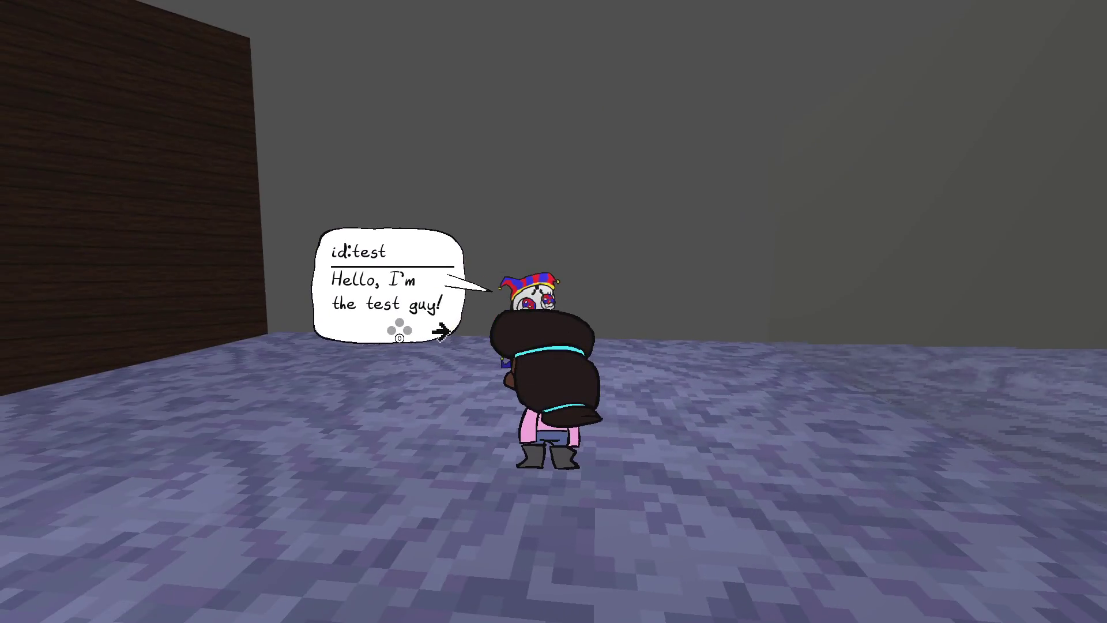
key(F8)
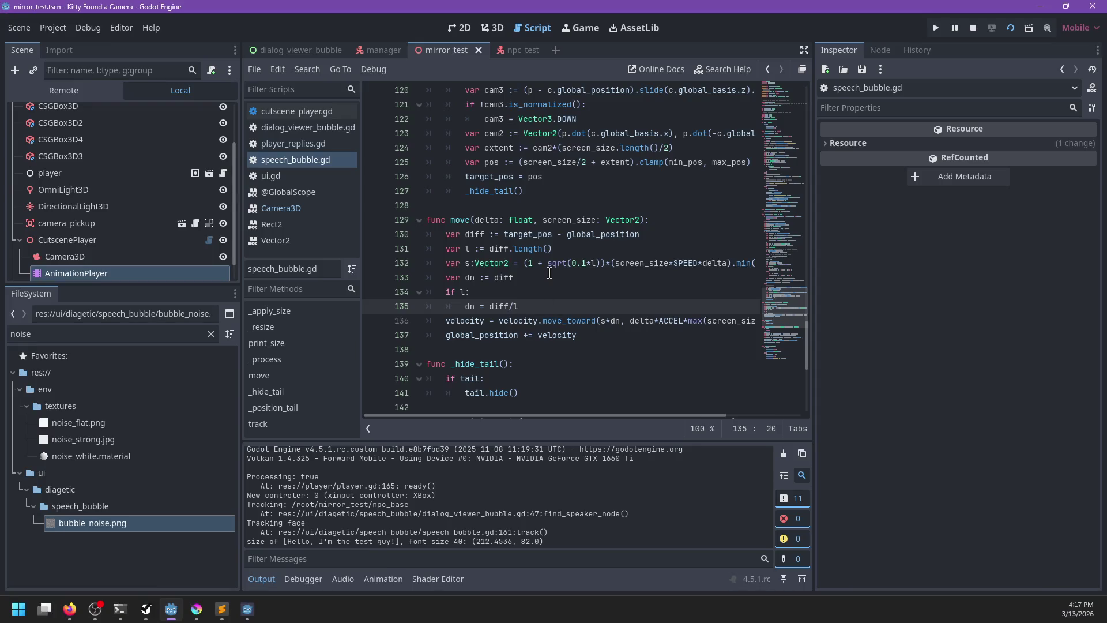
Delete the body lines of move(), then undo to restore them
scroll(548, 277, right, 3)
scroll(508, 312, left, 3)
drag(447, 335, 444, 235)
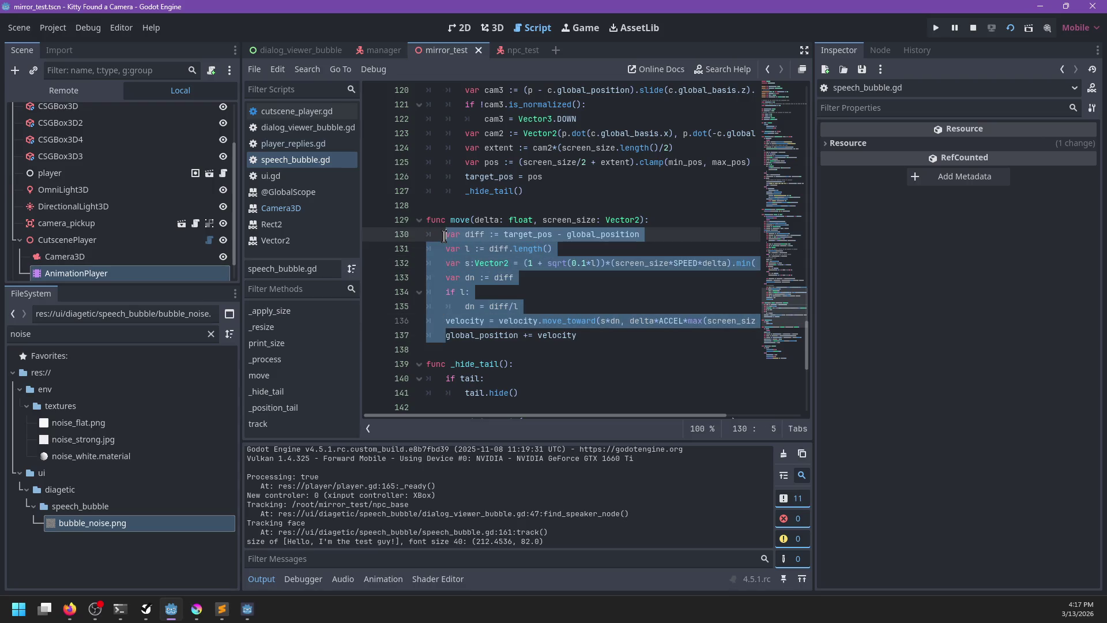
key(Delete)
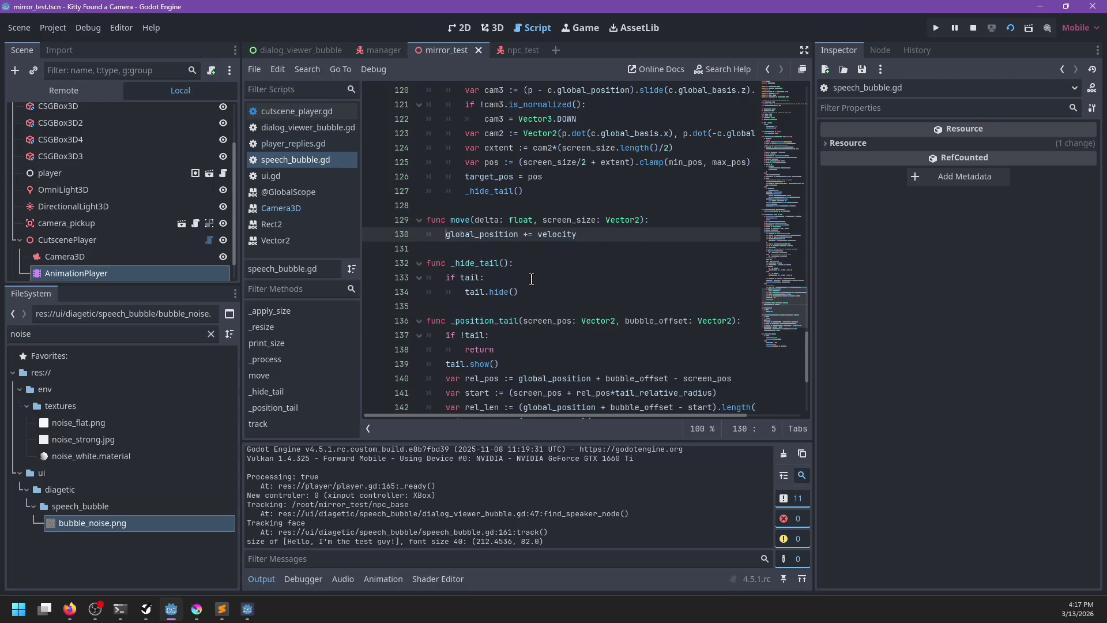
key(ctrl+z)
key(ctrl+z)
Delete the ACCEL and SPEED constants, the velocity declaration and its comment
scroll(534, 296, right, 2)
scroll(534, 296, left, 2)
ctrl+click(461, 321)
mouse_move(557, 249)
mouse_down()
mouse_move(421, 183)
mouse_move(408, 190)
mouse_move(571, 233)
mouse_up()
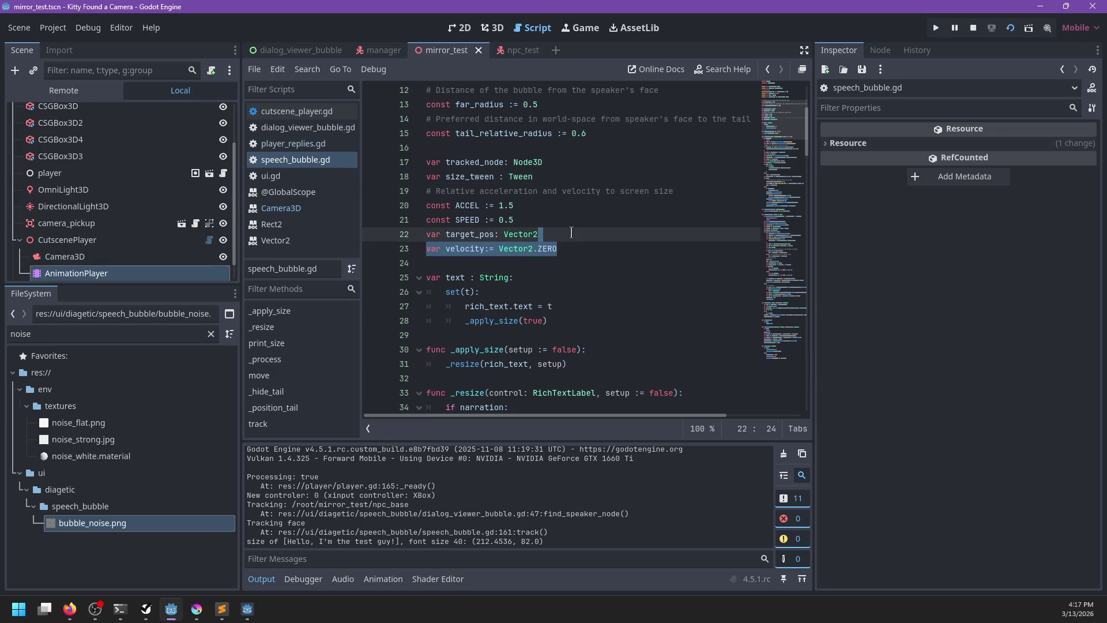
key(Delete)
key(Home)
key(shift+Up)
key(shift+Up)
key(shift+Up)
key(Delete)
key(Left)
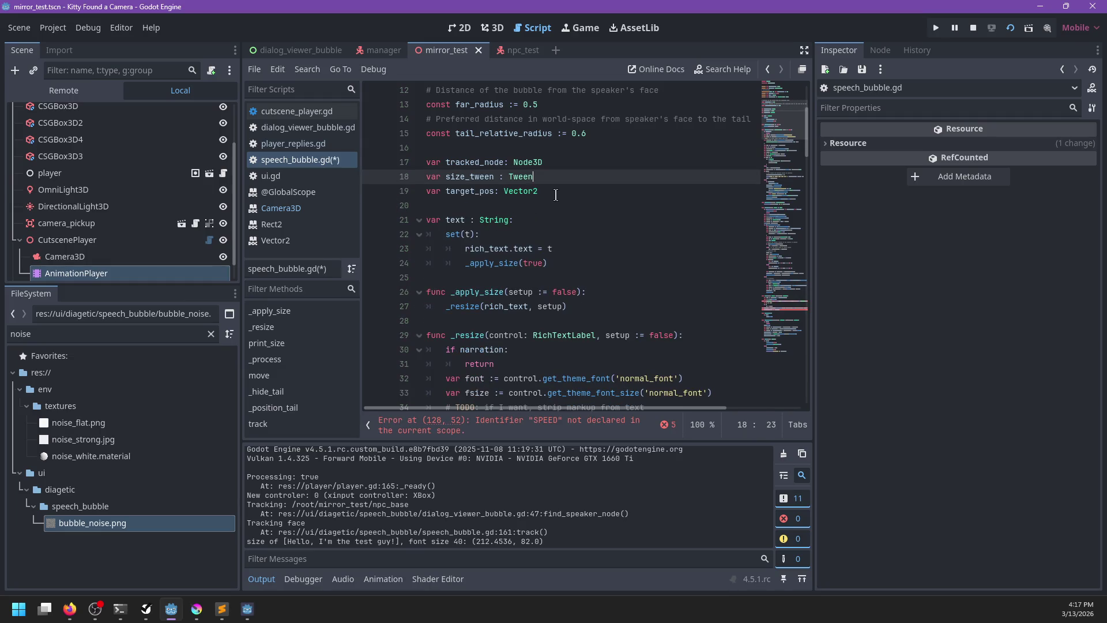
Delete the target_pos declaration and jump to the resulting error line
drag(556, 195, 559, 180)
key(Delete)
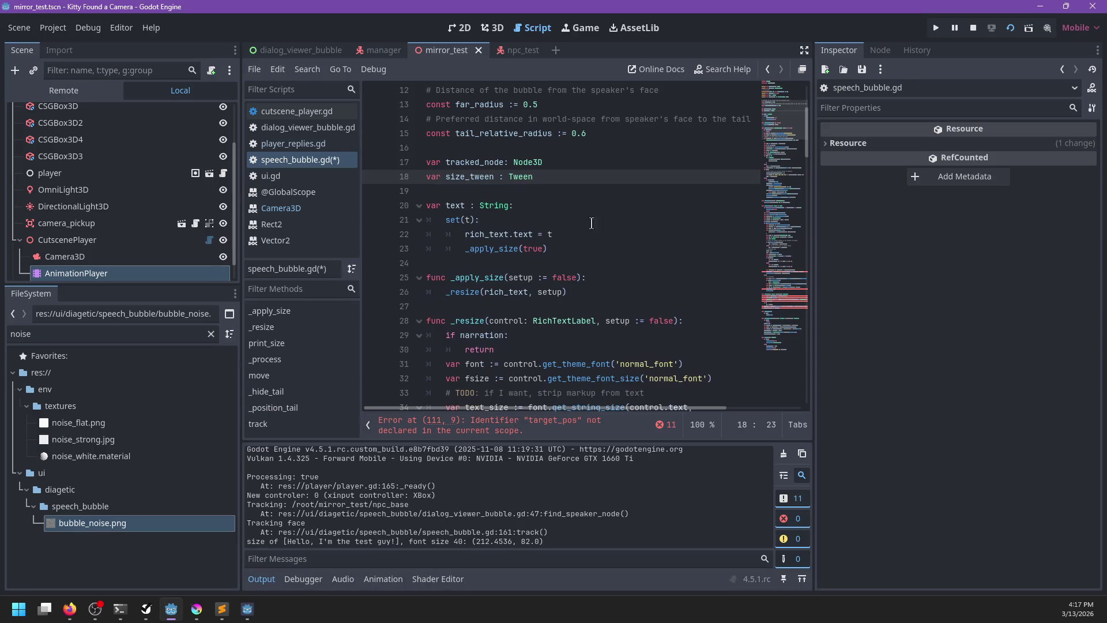
click(545, 426)
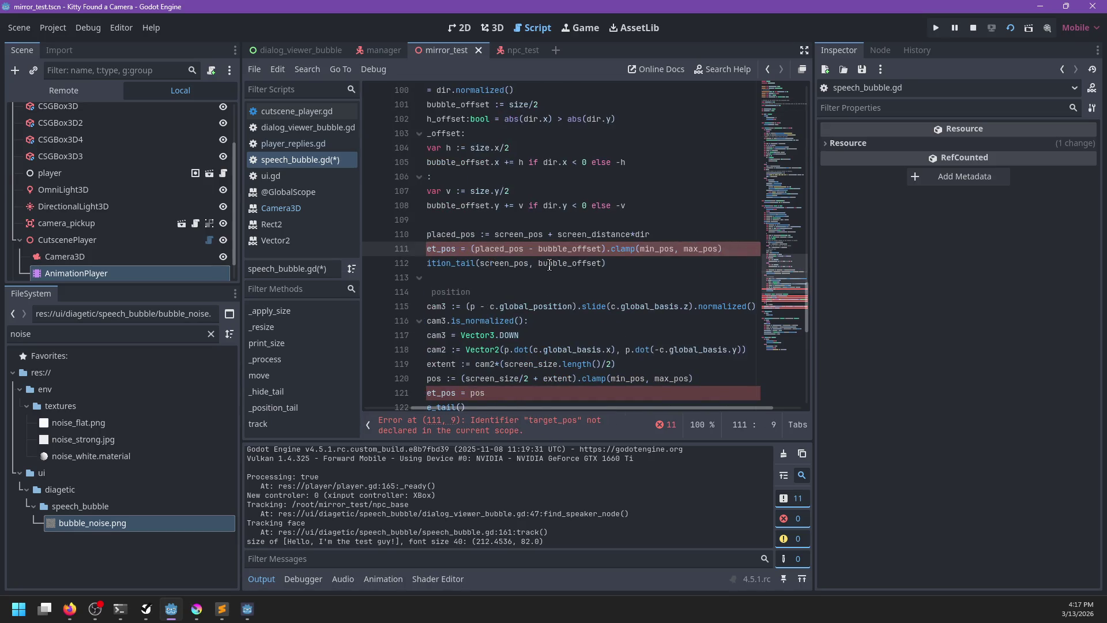
scroll(551, 262, up, 9)
click(564, 220)
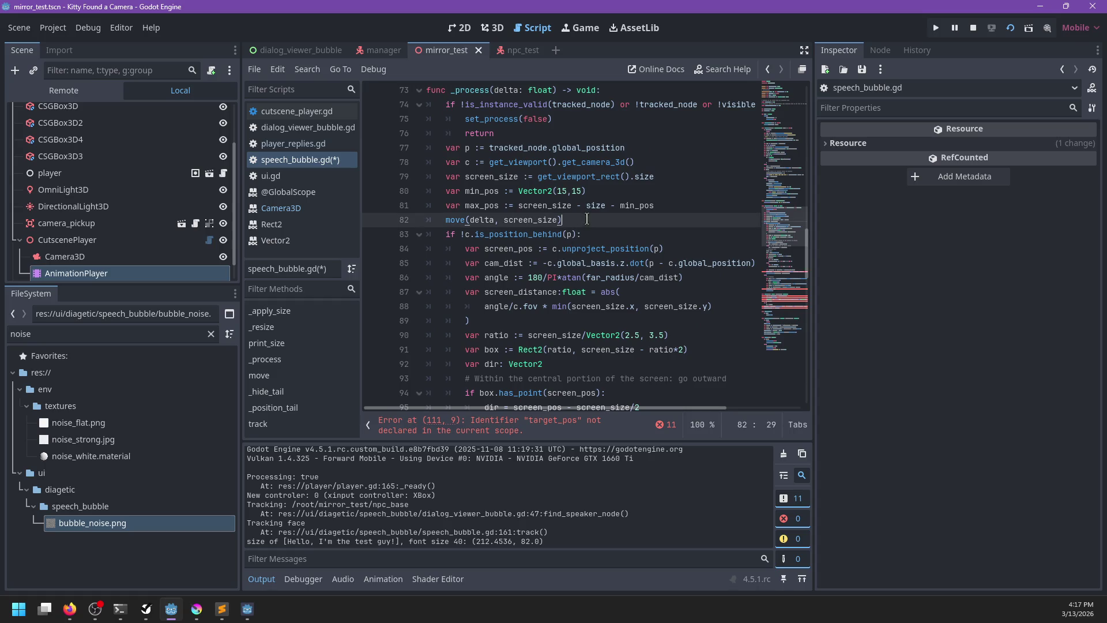
Replace the early move(delta, screen_size) call with a 'var target_pos' declaration
shift+click(662, 206)
key(Delete)
key(Return)
text(var )
text(target_pos: Vector2)
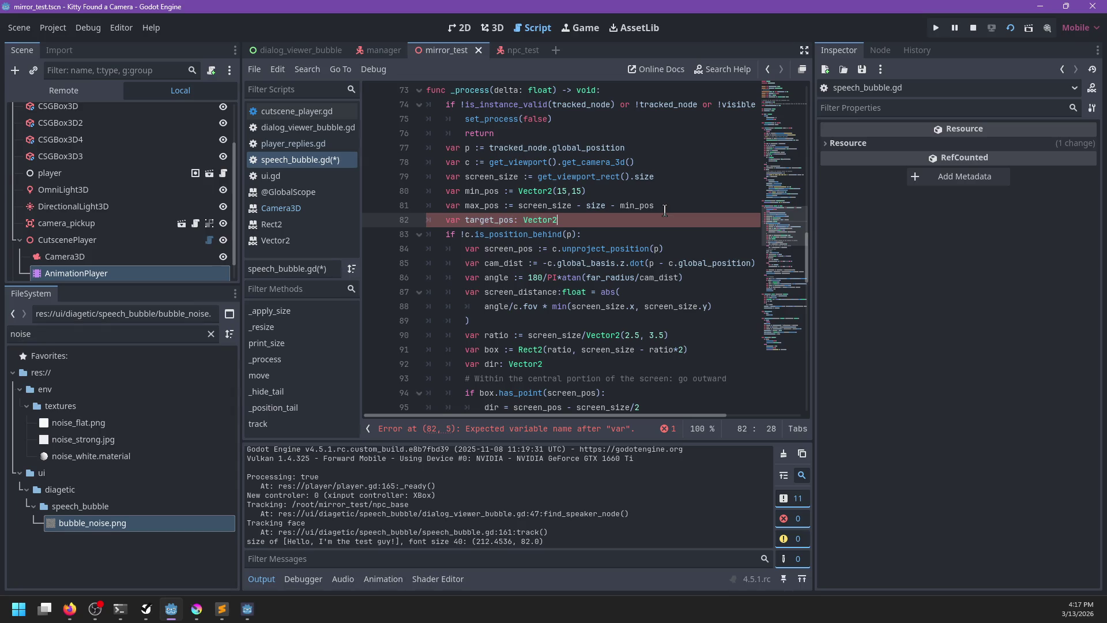
Try new lines below _hide_tail() and the target_pos clamp line, then remove them
scroll(577, 230, down, 13)
click(563, 234)
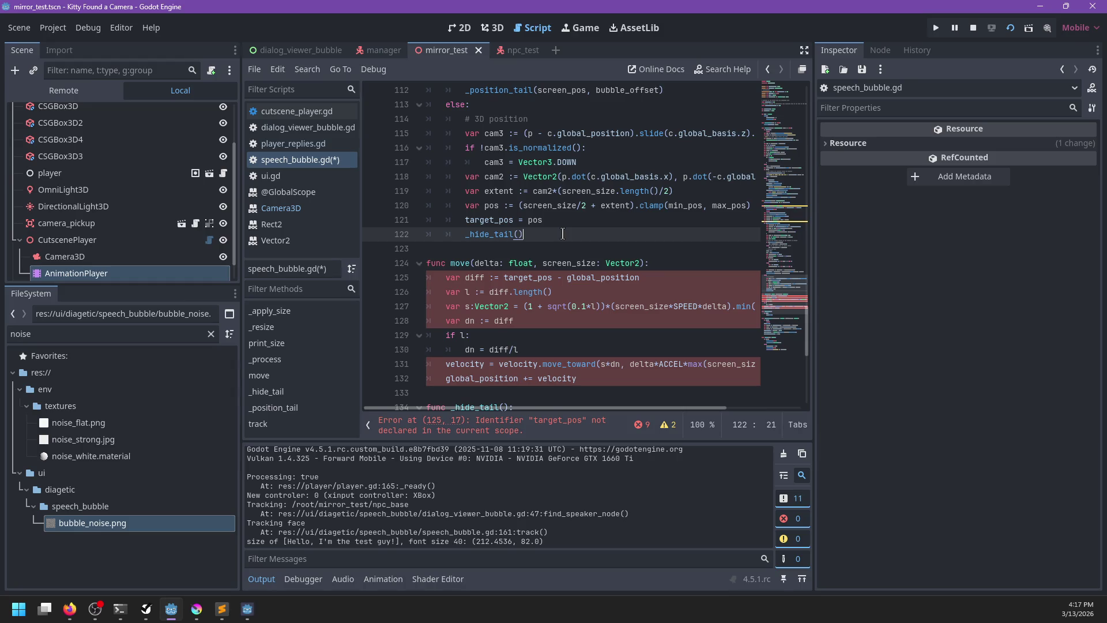
key(Return)
scroll(560, 242, up, 2)
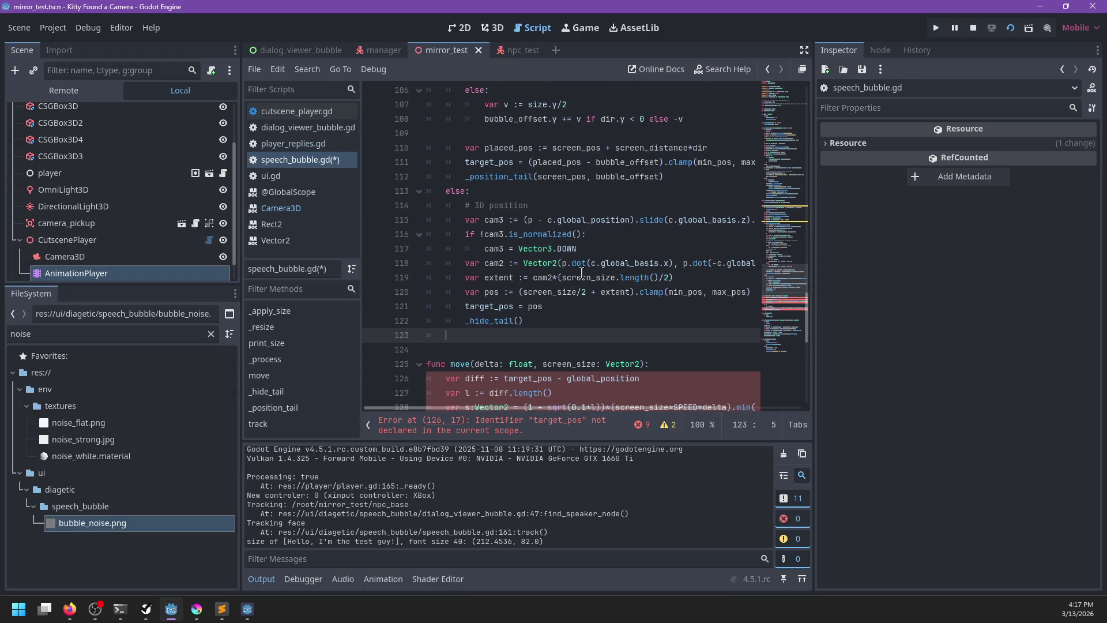
key(BackSpace)
key(BackSpace)
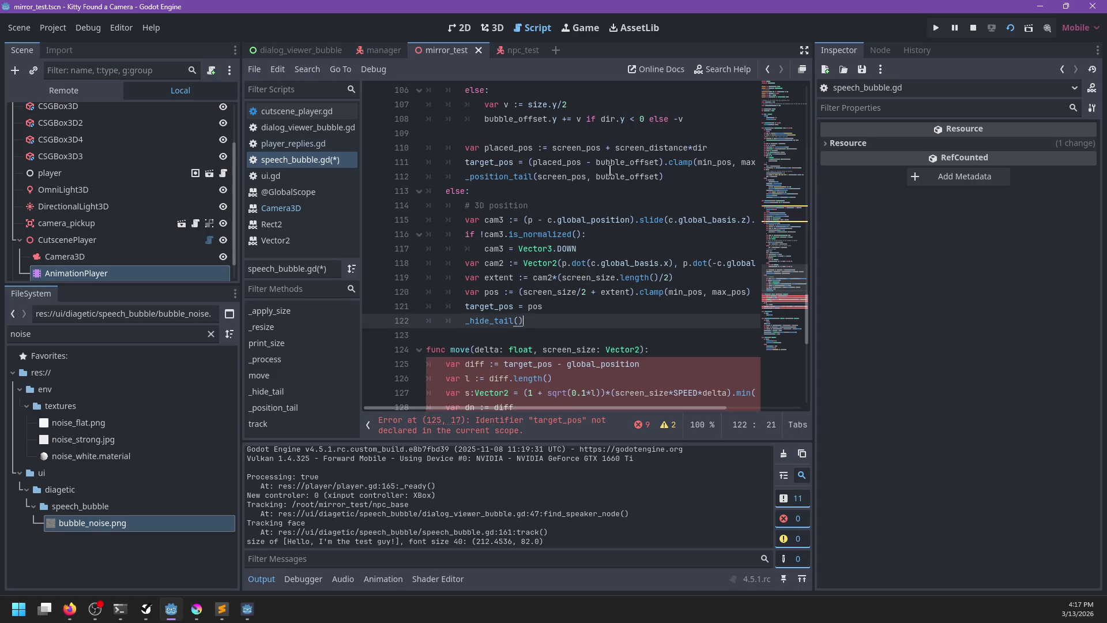
click(612, 174)
click(612, 166)
key(ctrl+Return)
key(ctrl+z)
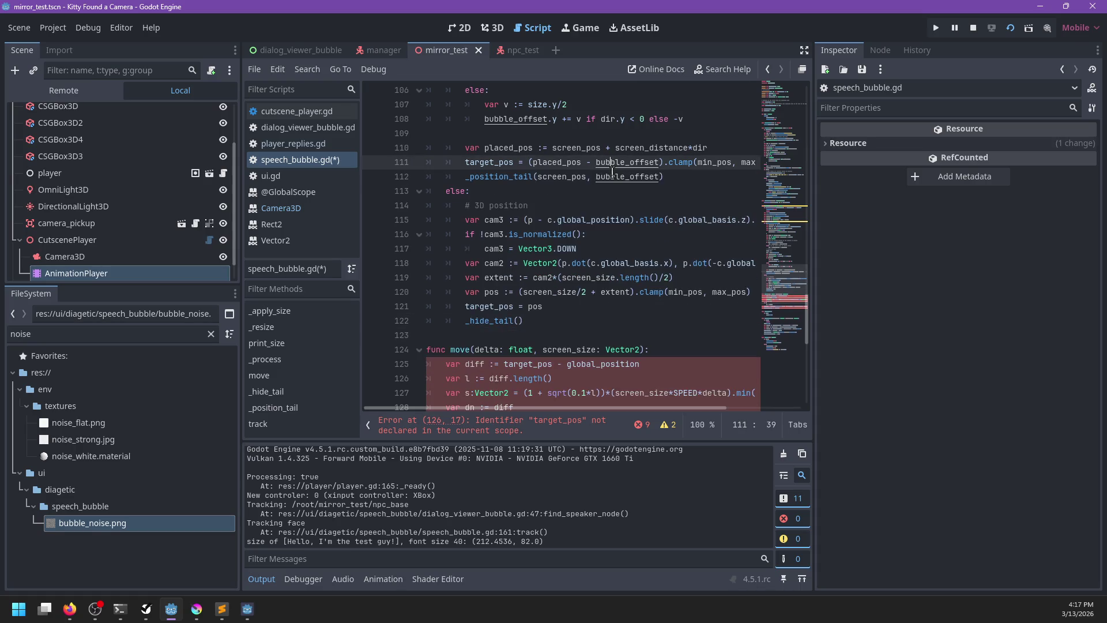
Add 'move(delta, target_pos)' on a new line after _hide_tail()
click(537, 322)
key(Return)
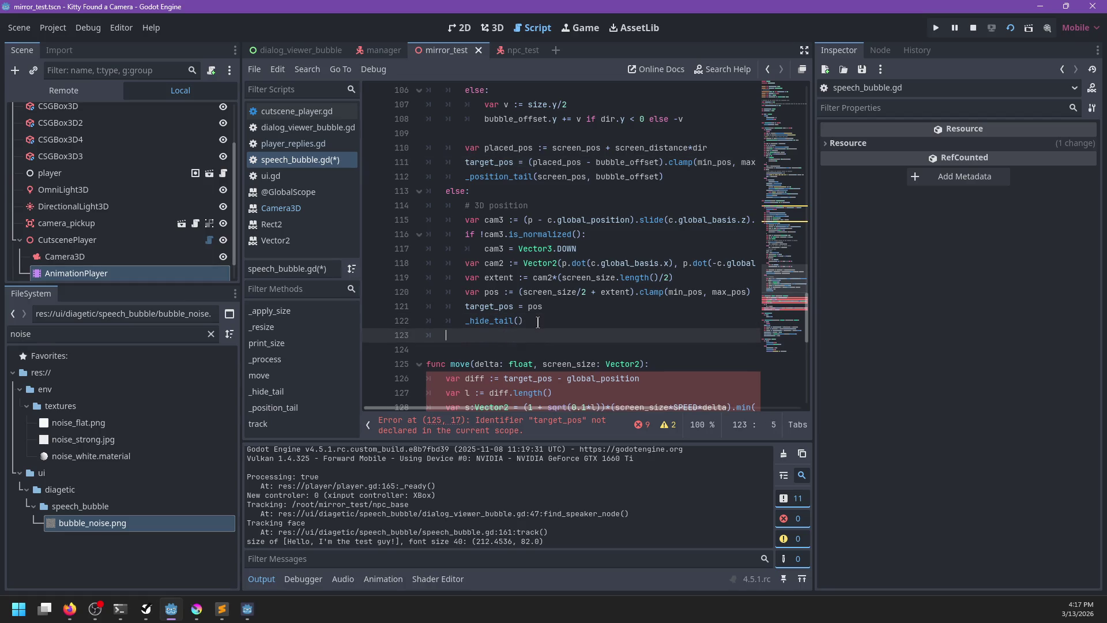
key(BackSpace)
key(BackSpace)
text(ove_to)
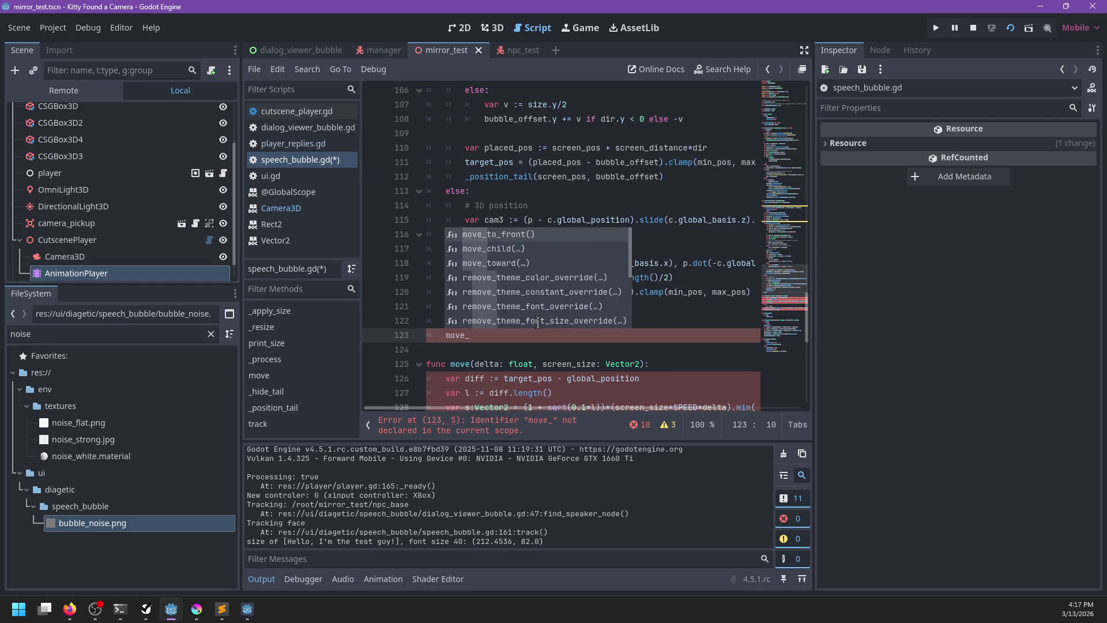
key(BackSpace)
key(BackSpace)
key(BackSpace)
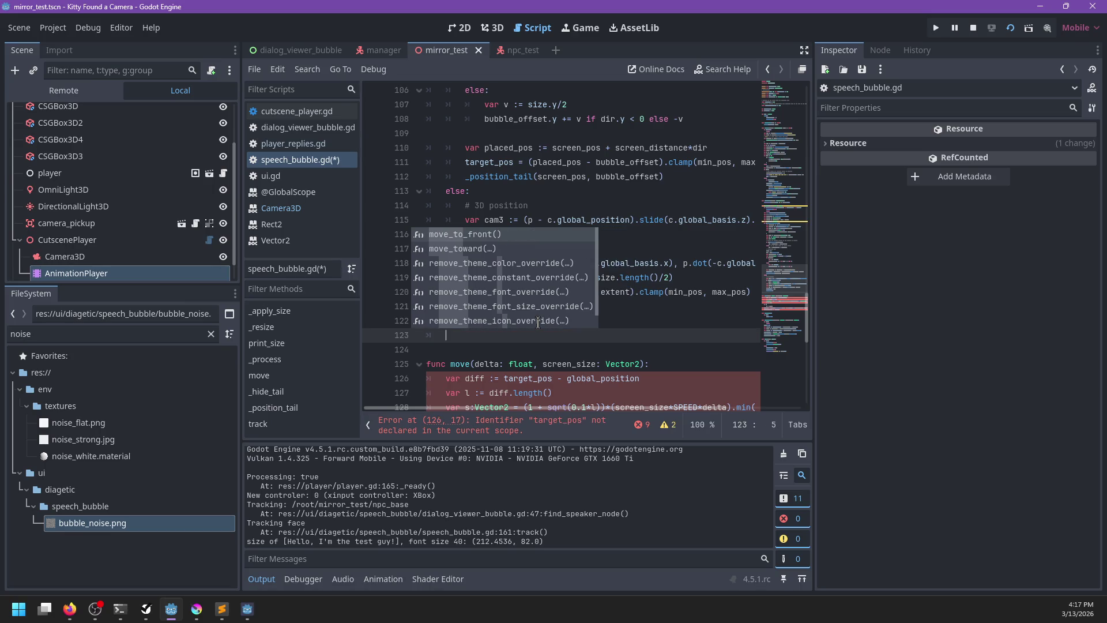
text(move(delta, target_)
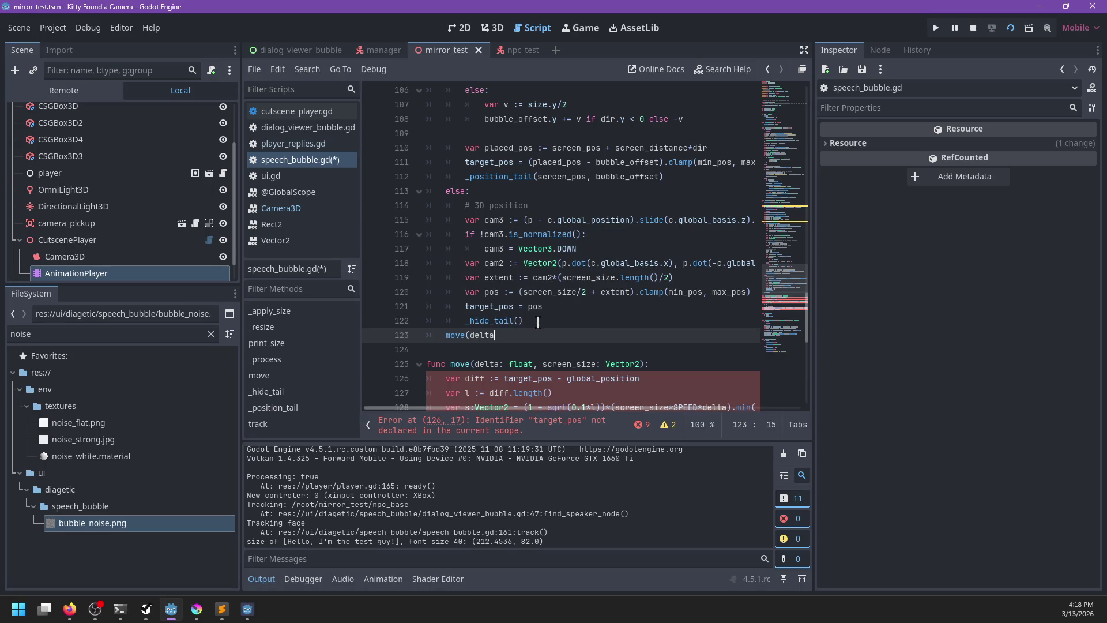
text(pos))
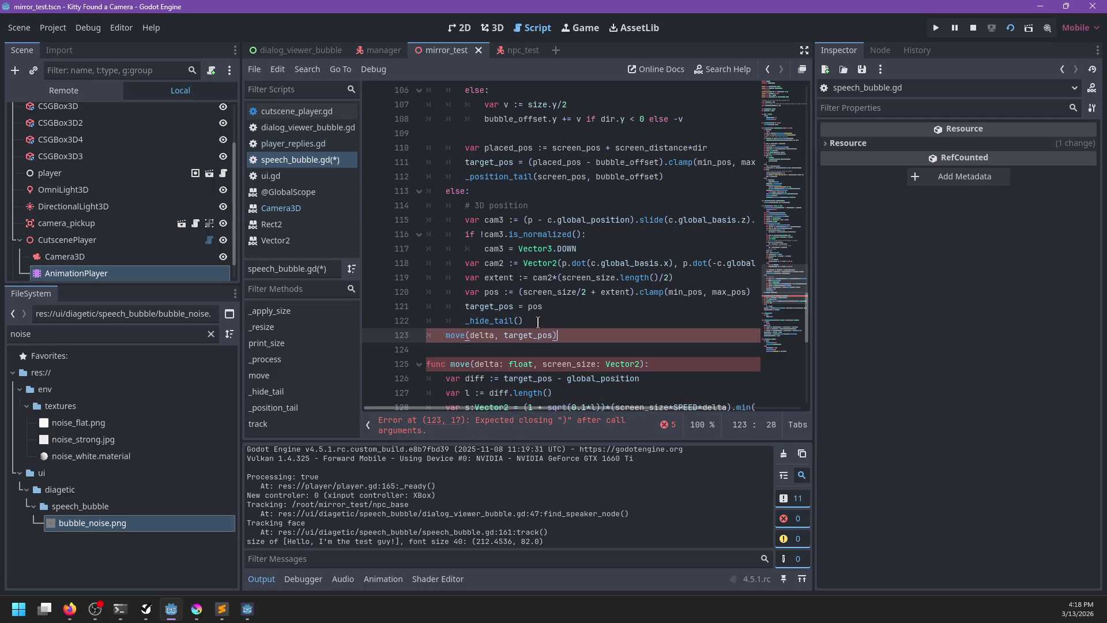
scroll(539, 320, down, 3)
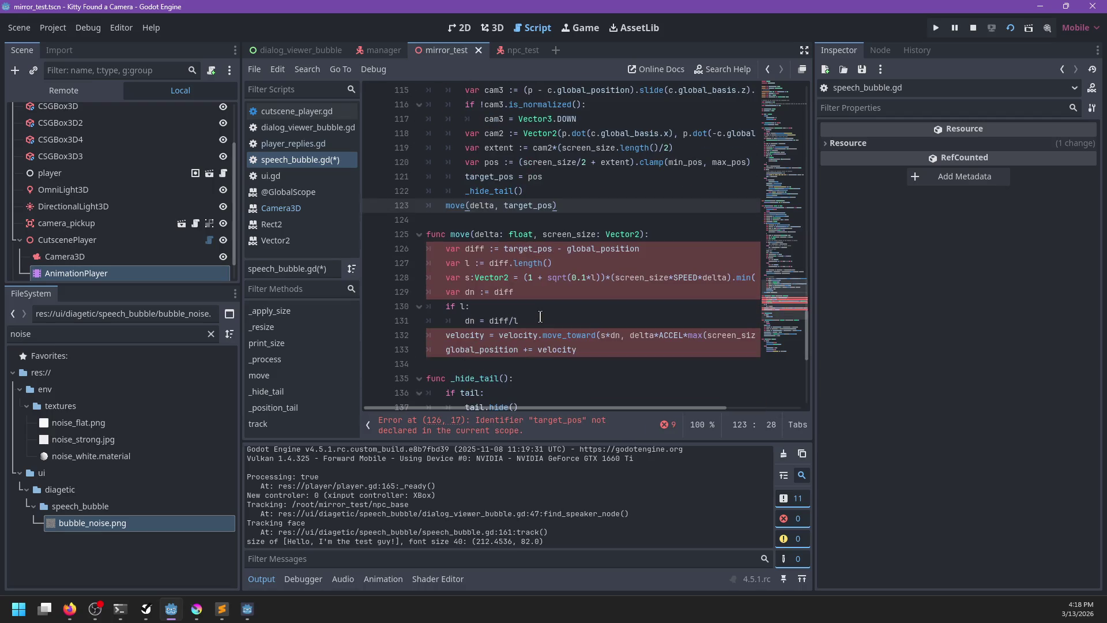
Pass screen_size in the move call and add a 'target_pos: Vector2' parameter to move()
drag(640, 236, 543, 235)
click(502, 206)
text(screen_size,)
click(641, 234)
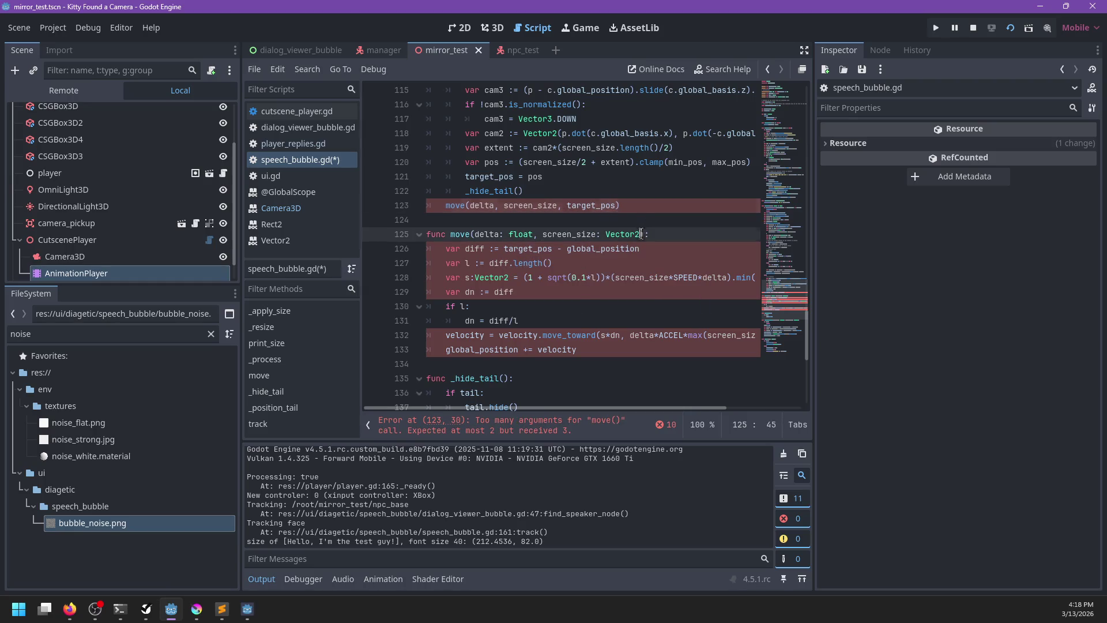
text(target_pos: Vector2)
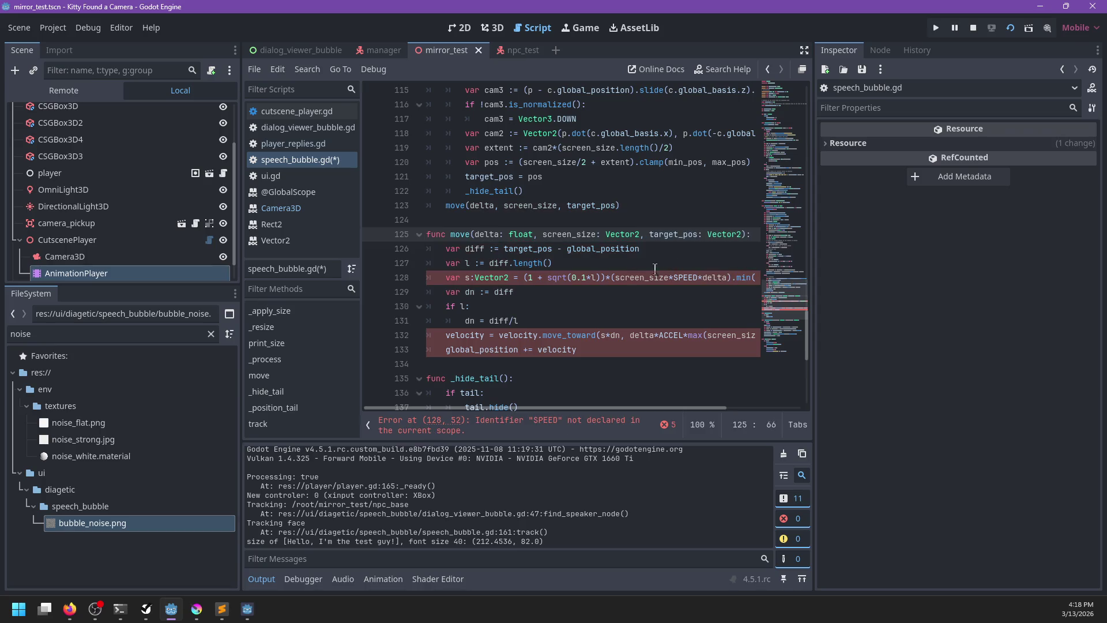
Make velocity a local var and delete the length, speed and direction lines from move()
click(585, 277)
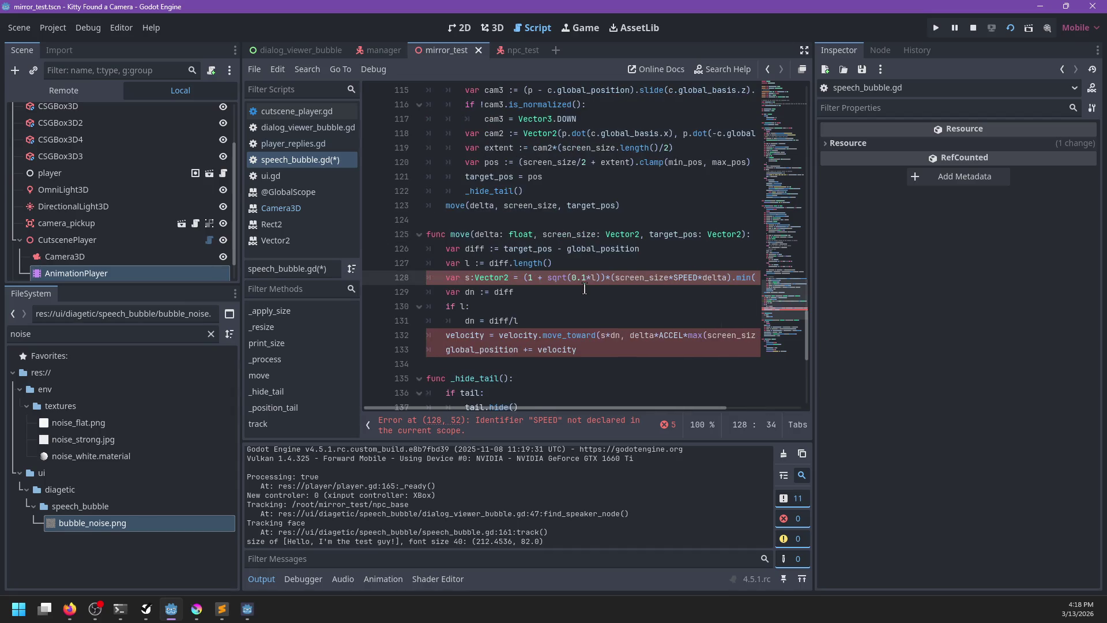
click(443, 350)
click(446, 335)
text(var)
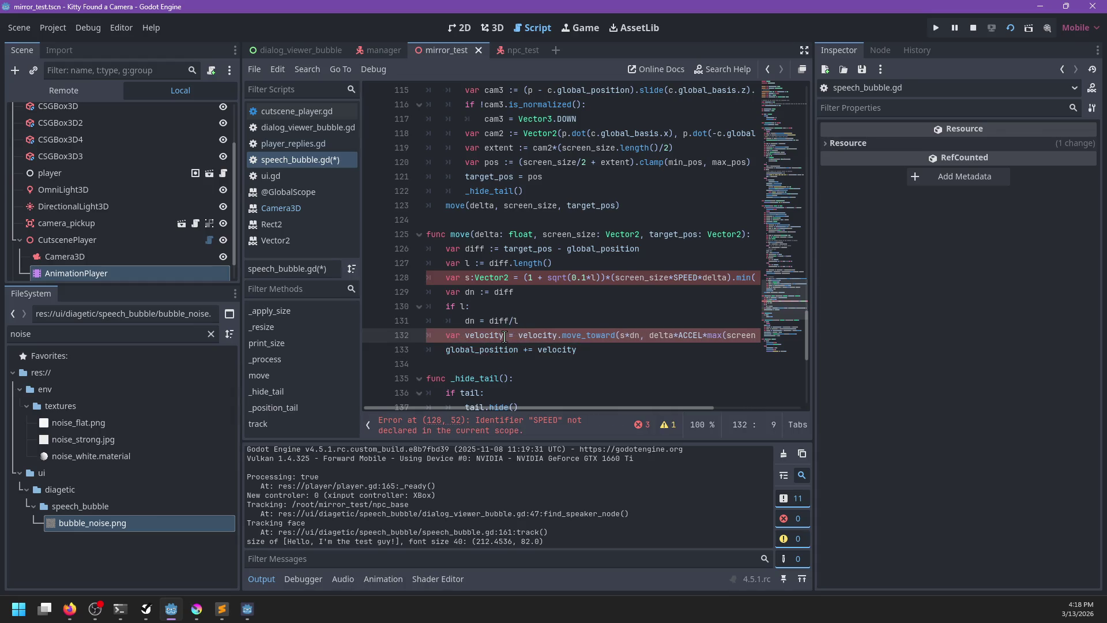
click(504, 336)
key(shift+End)
key(Delete)
drag(545, 322, 405, 269)
key(Delete)
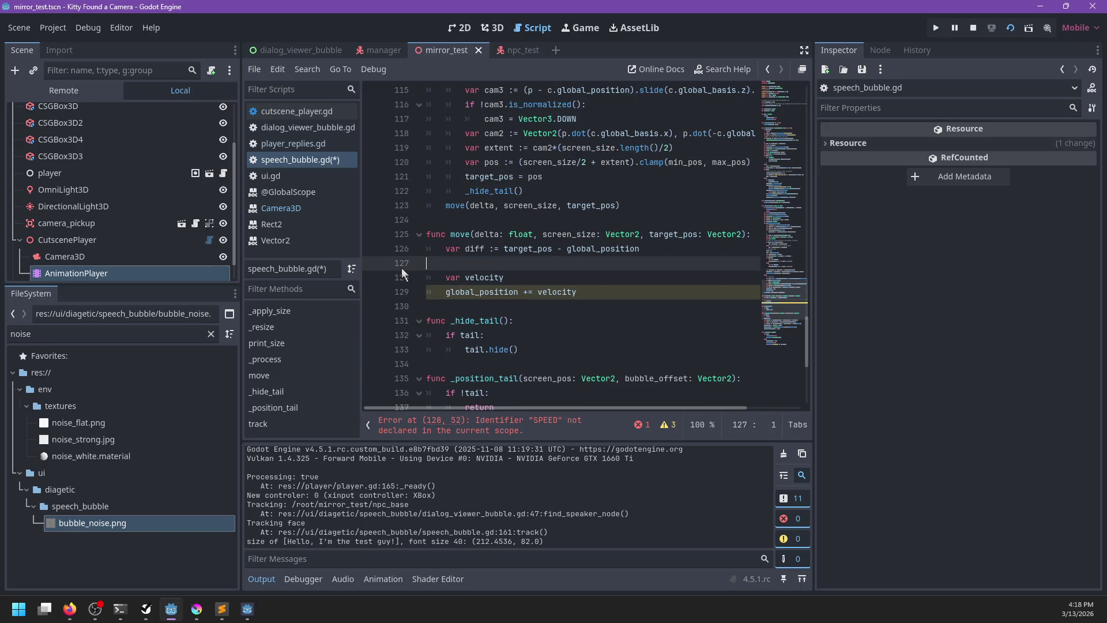
key(Delete)
key(End)
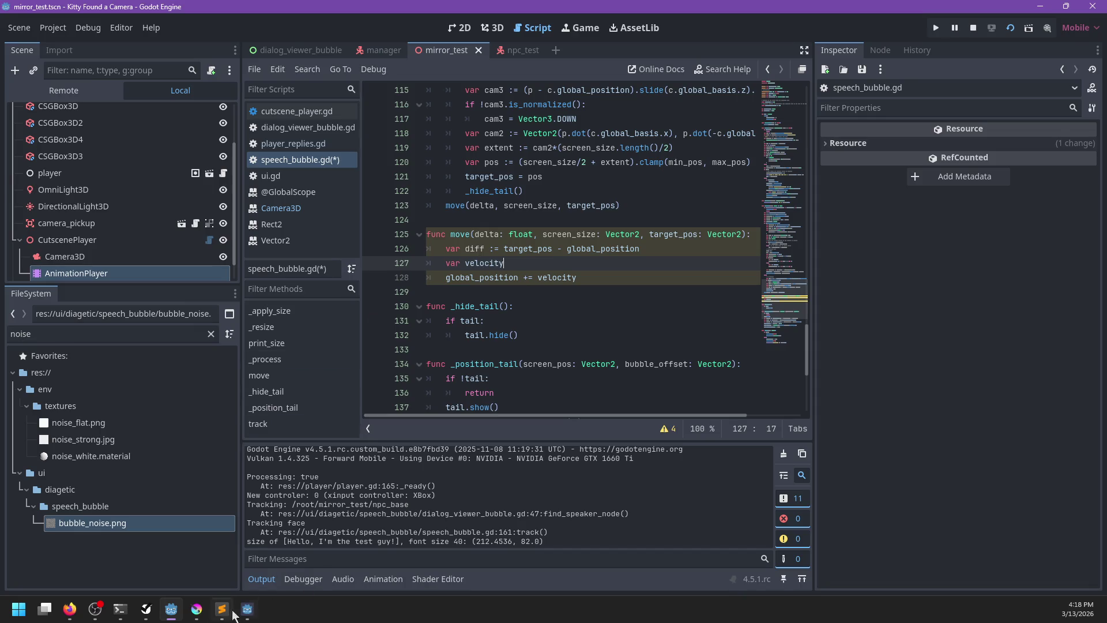
key(super)
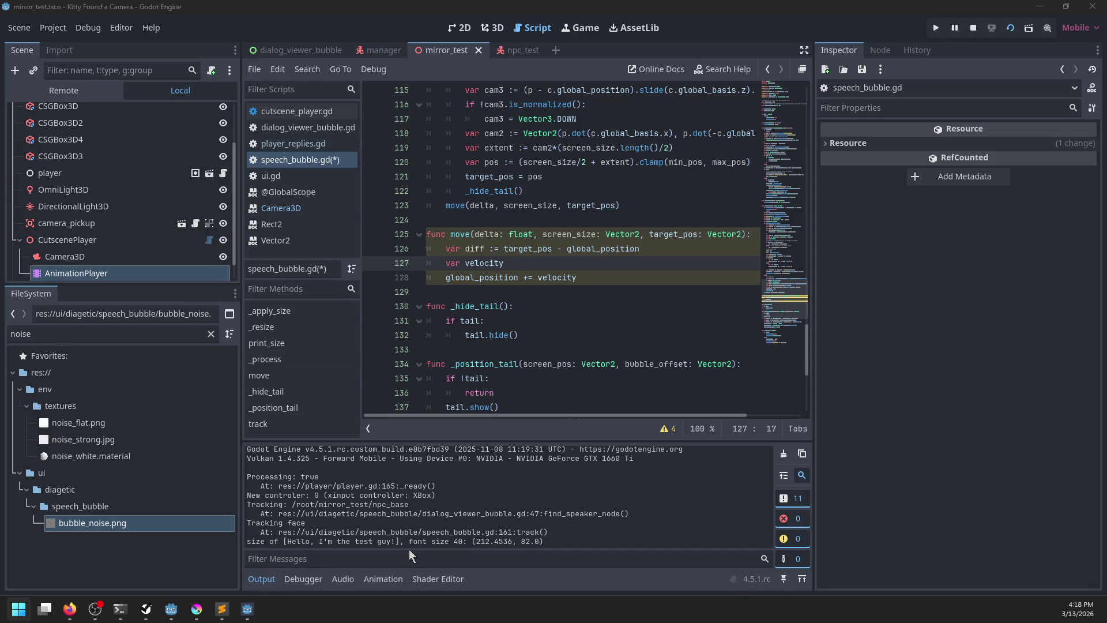
key(Return)
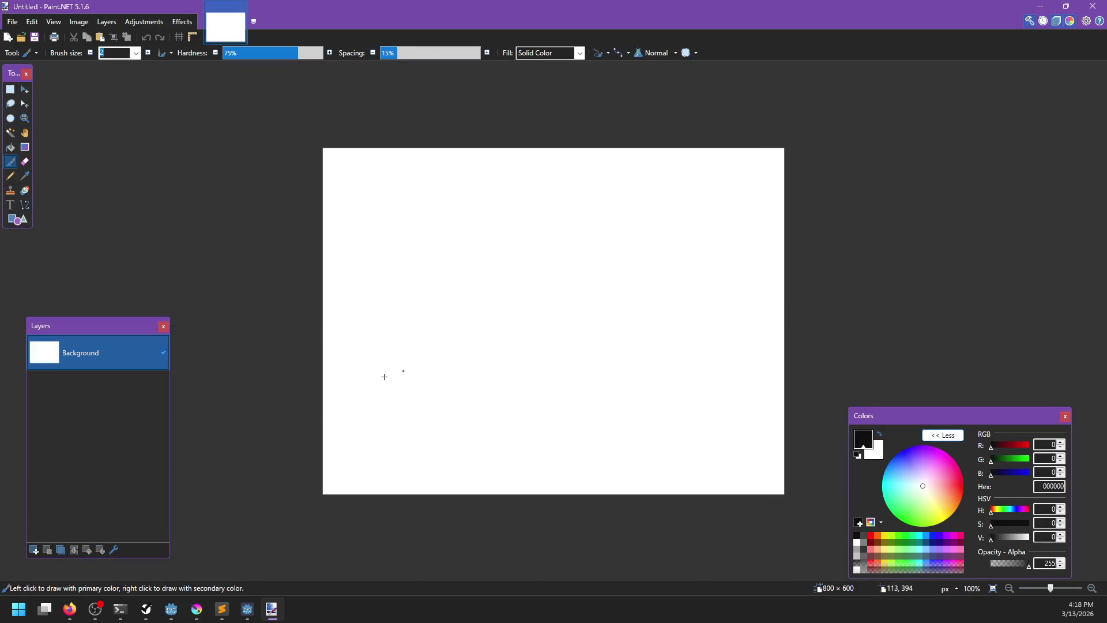
Sketch a rising S-curve across the Paint.NET canvas
drag(372, 378, 489, 380)
key(ctrl+z)
mouse_move(361, 374)
mouse_down()
mouse_move(421, 371)
mouse_move(660, 220)
mouse_up()
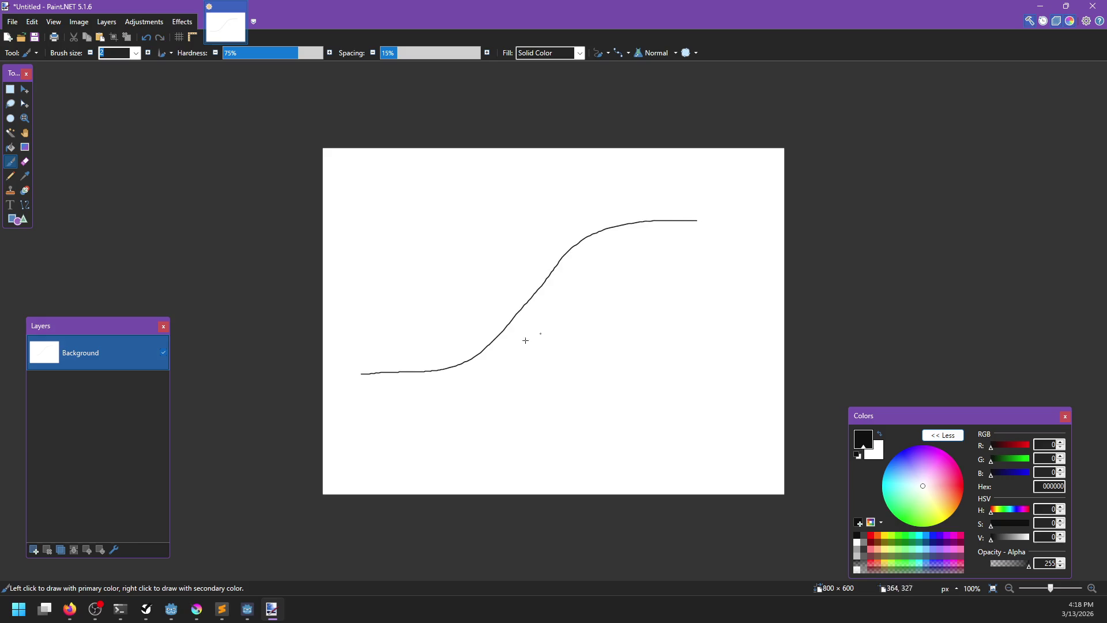
key(ctrl+z)
mouse_move(360, 375)
mouse_down()
mouse_move(544, 342)
mouse_move(643, 203)
mouse_up()
key(ctrl+z)
mouse_move(349, 381)
mouse_down()
mouse_move(658, 196)
mouse_move(705, 192)
mouse_up()
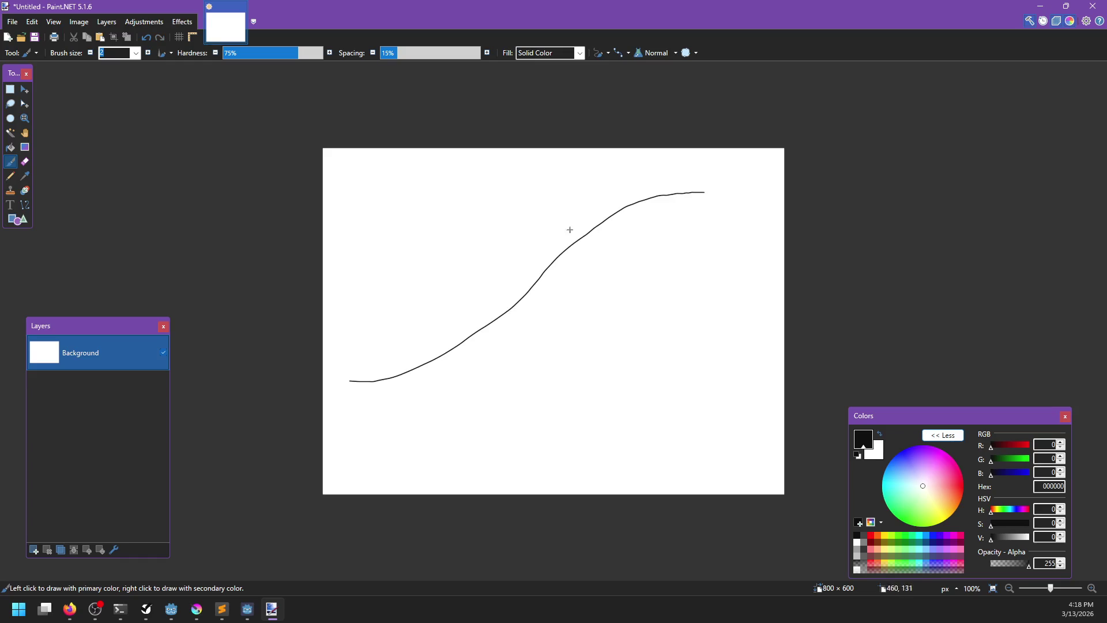
Draw a vertical axis near the left and a horizontal axis running right
drag(370, 157, 367, 460)
key(ctrl+z)
drag(371, 177, 372, 526)
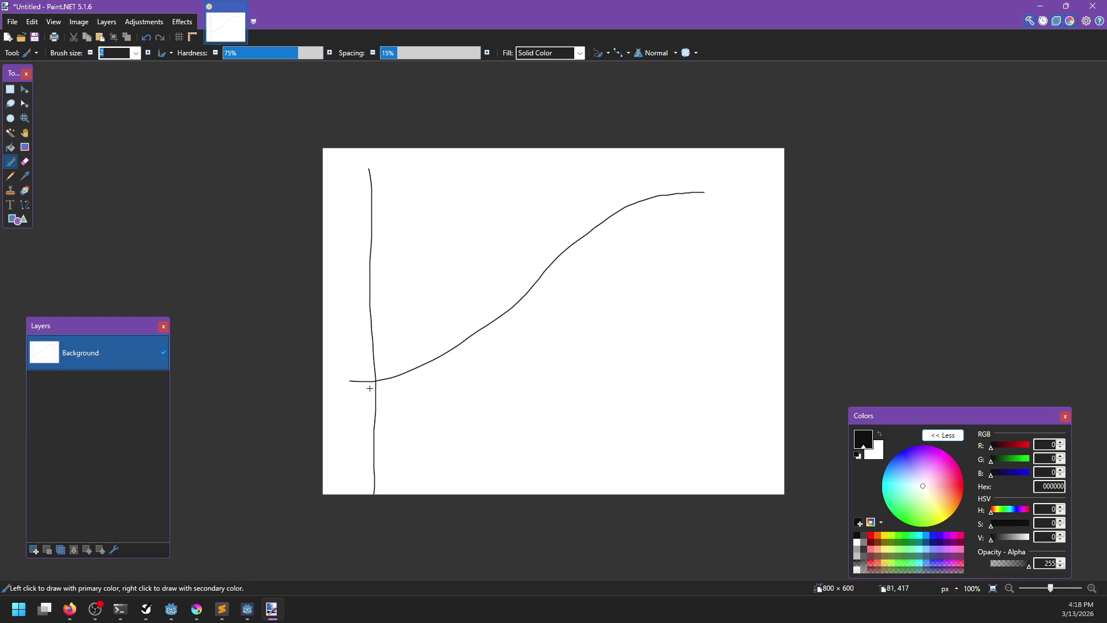
drag(374, 389, 776, 381)
key(ctrl+z)
drag(375, 382, 785, 382)
Draw a horizontal line just above the horizontal axis
drag(336, 368, 825, 353)
key(ctrl+z)
drag(345, 367, 830, 346)
key(ctrl+z)
drag(329, 376, 782, 377)
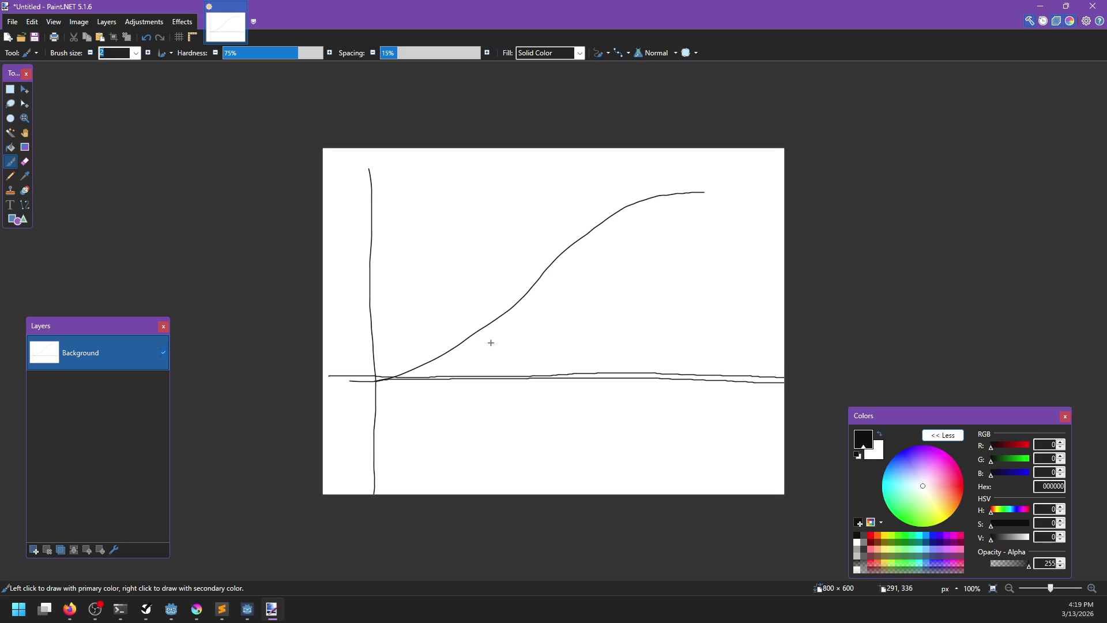
Label the horizontal line 'min_dist' with the Text tool
key(t)
click(538, 369)
text(min_dist)
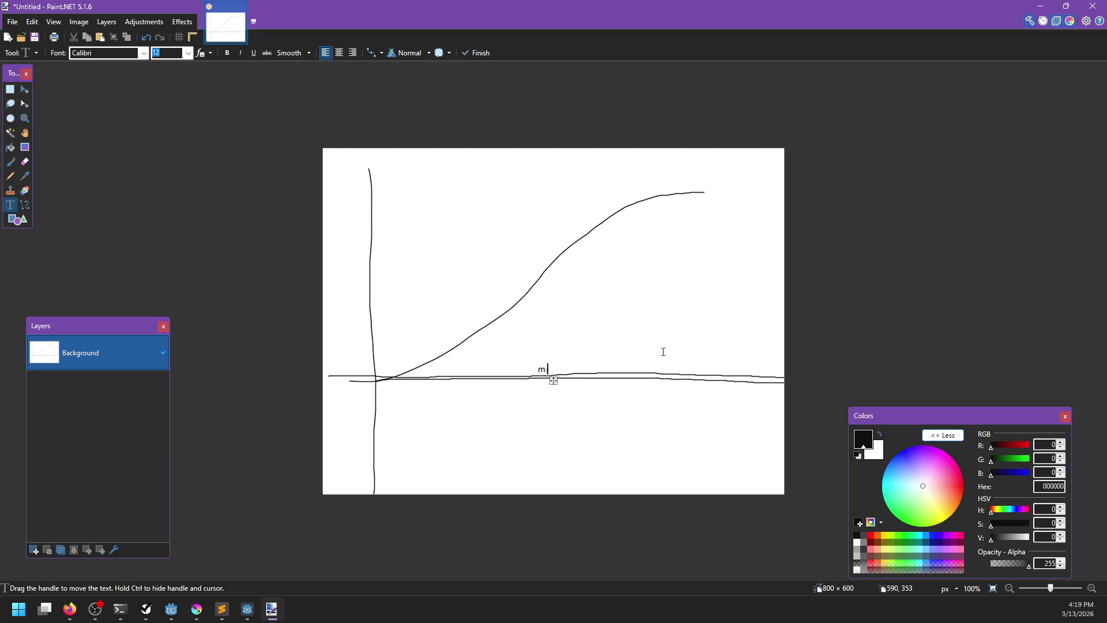
key(Escape)
mouse_move(171, 609)
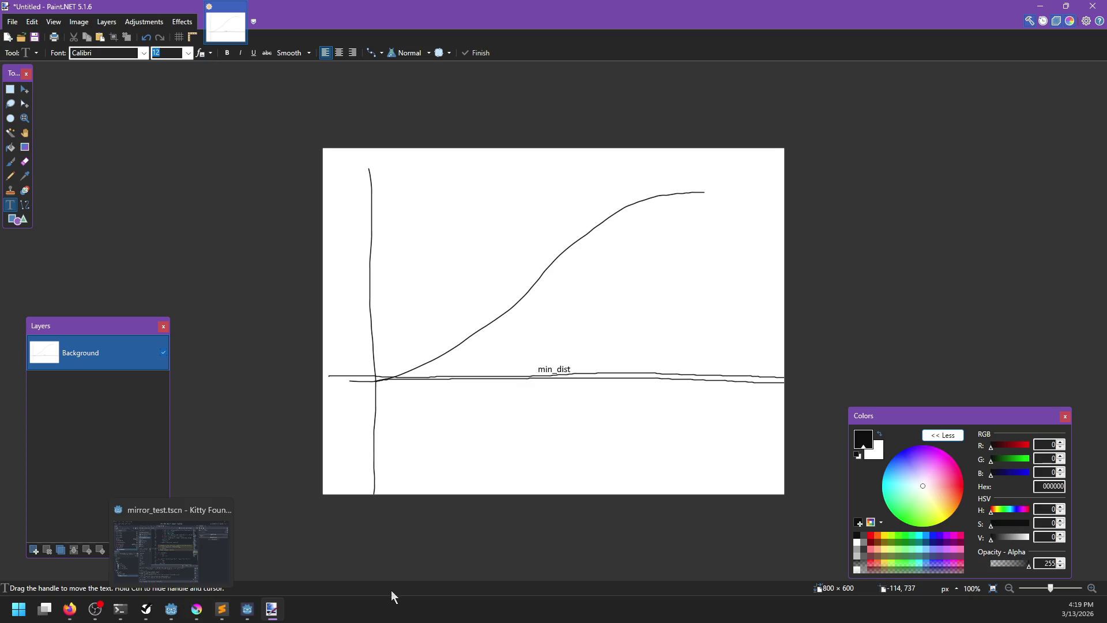
click(66, 612)
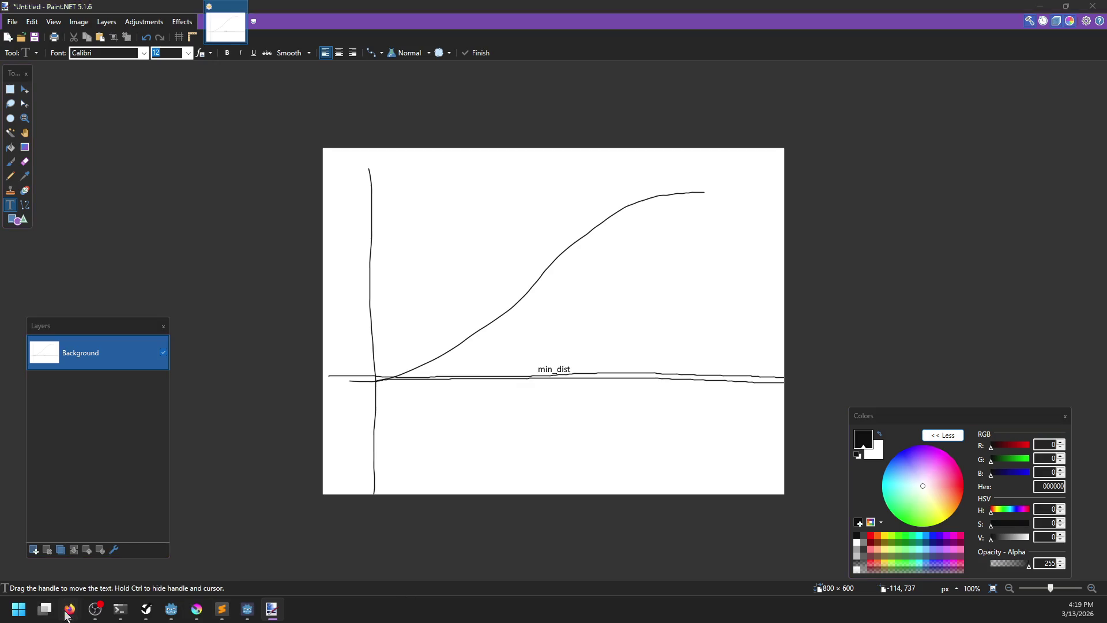
Search 'sigmoidal function' and open the Wikipedia Sigmoid function article
click(219, 545)
click(402, 130)
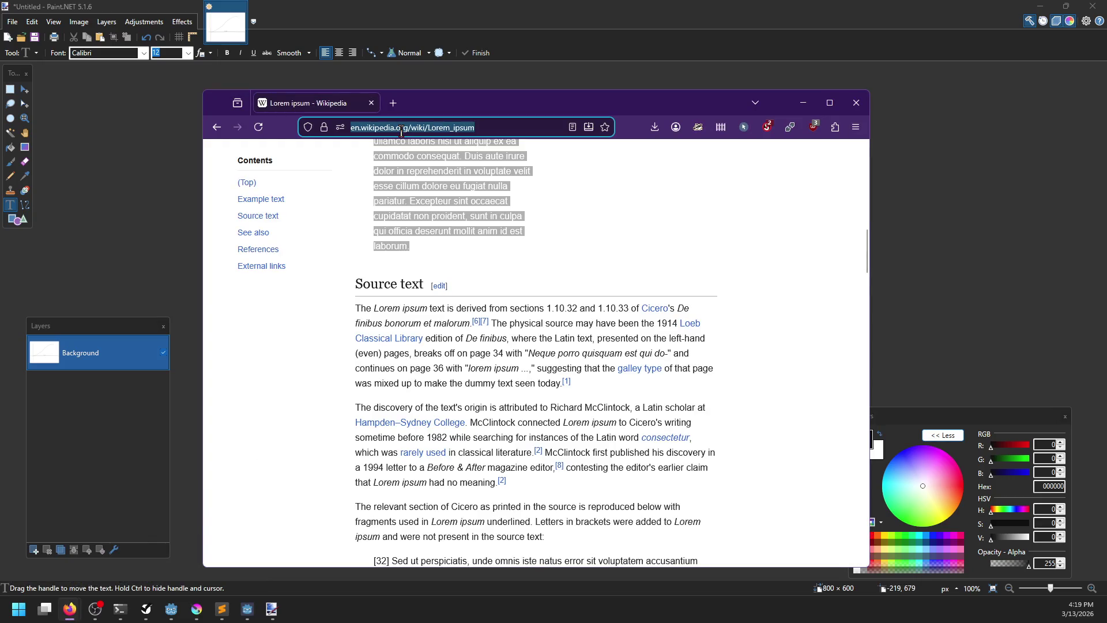
text(sigmoidal function)
key(Return)
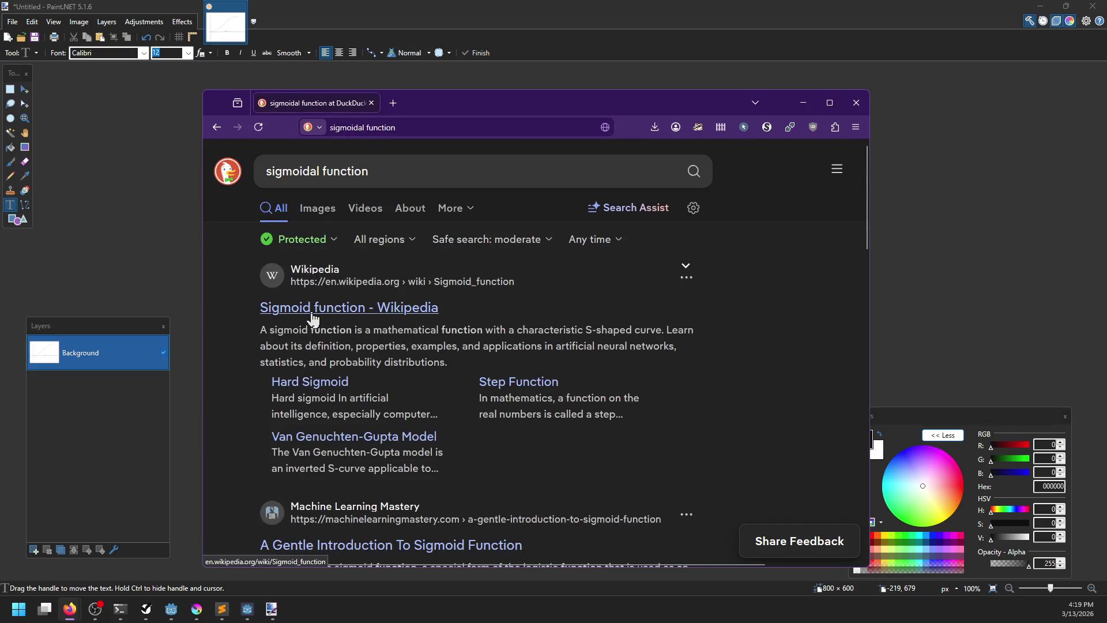
click(314, 308)
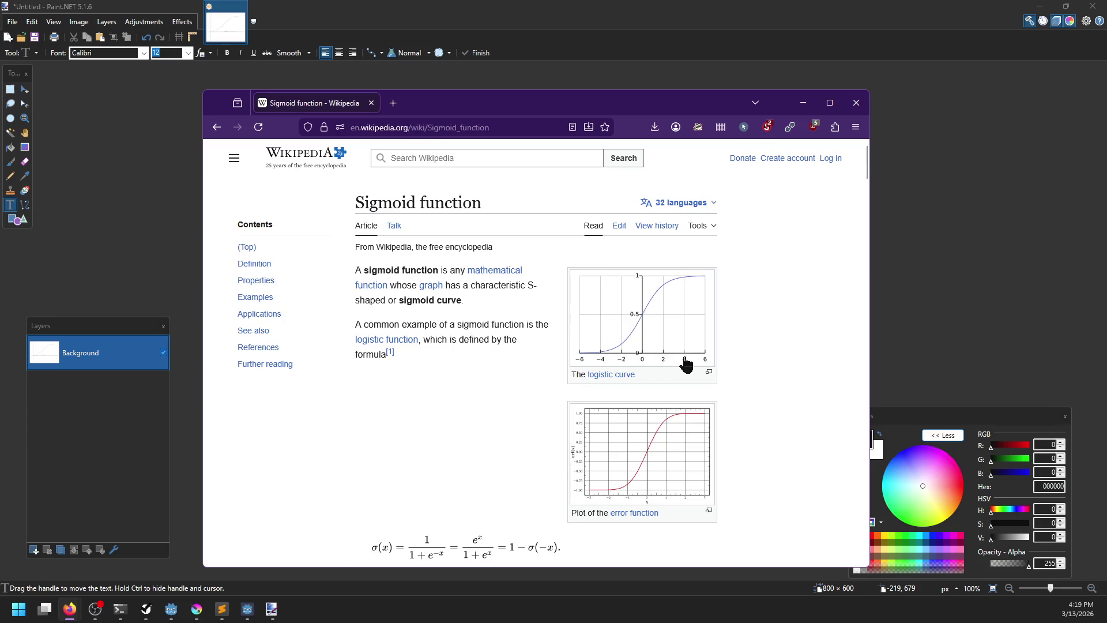
Read through the article's S-curve plots and formula, then minimize the window
scroll(736, 333, down, 1)
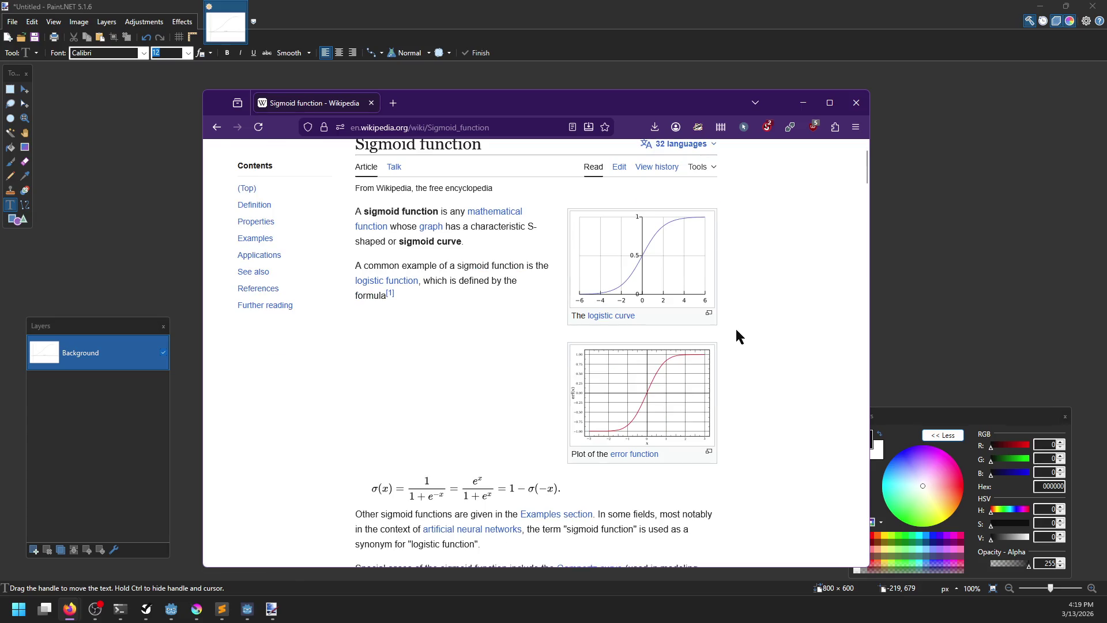
scroll(736, 332, down, 6)
scroll(736, 332, up, 2)
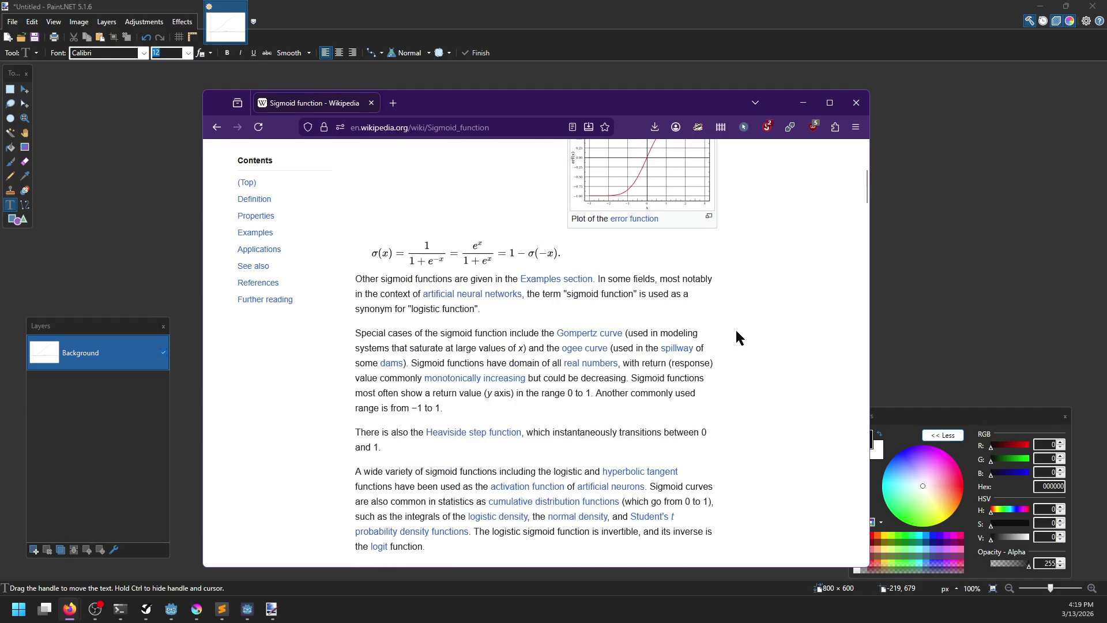
click(1039, 6)
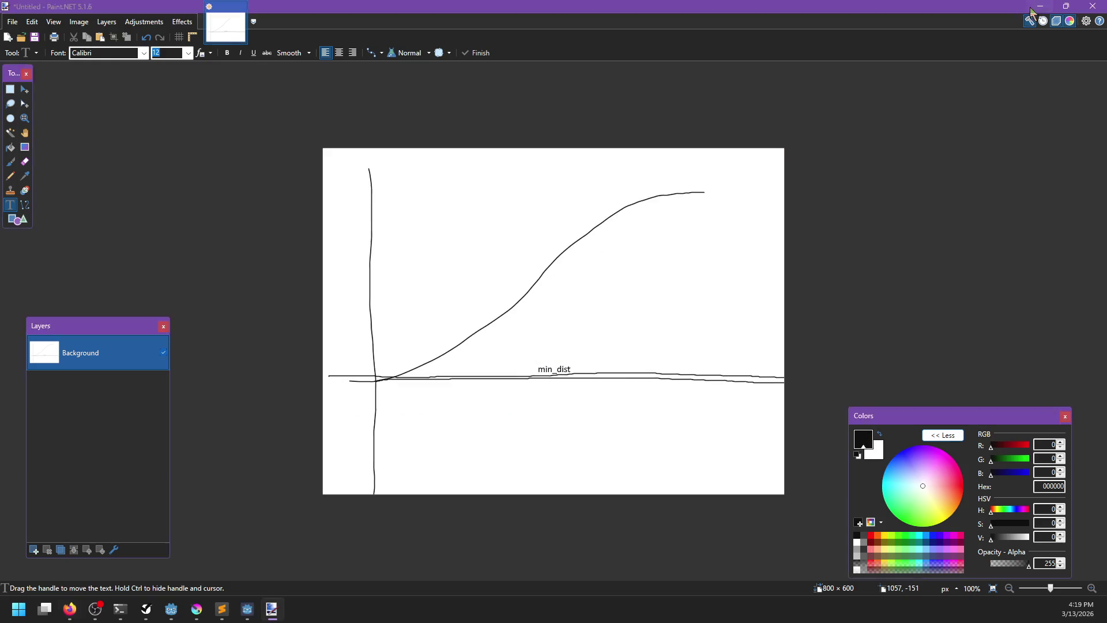
Back in Godot, filter the FileSystem for 'camera' and select camera_ui.gd
click(803, 102)
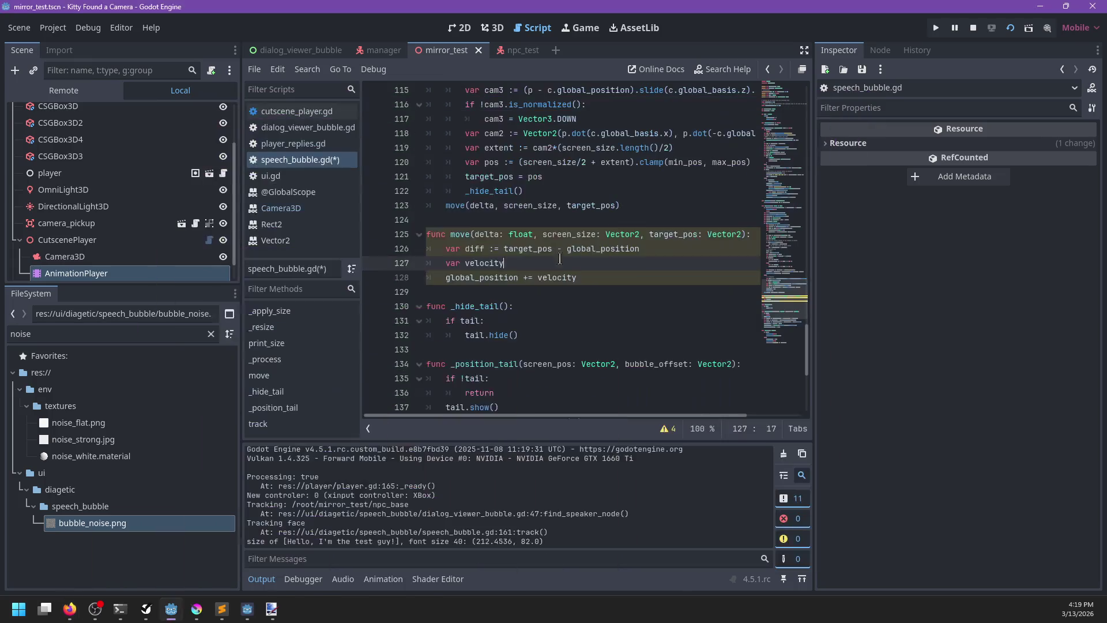
click(586, 276)
click(154, 339)
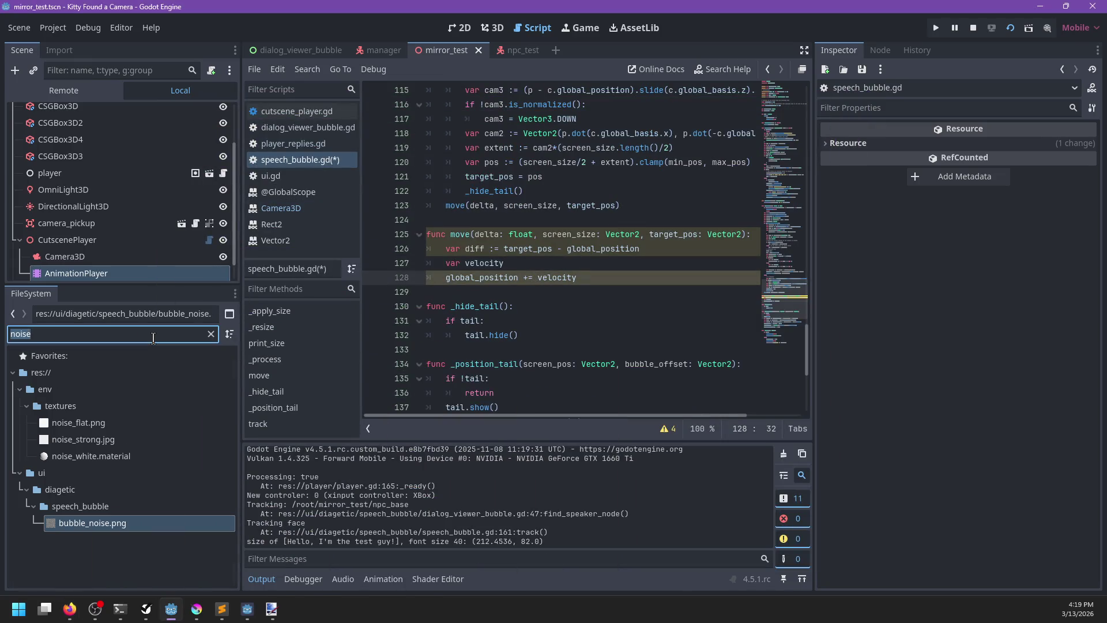
text(camera)
scroll(116, 438, down, 5)
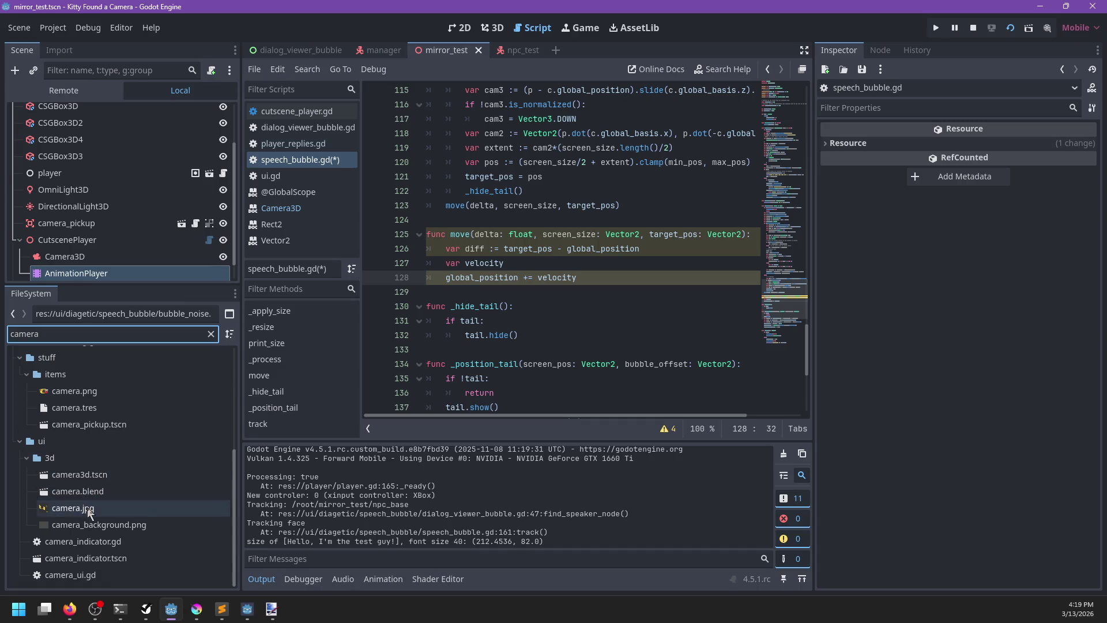
click(80, 575)
scroll(81, 410, up, 3)
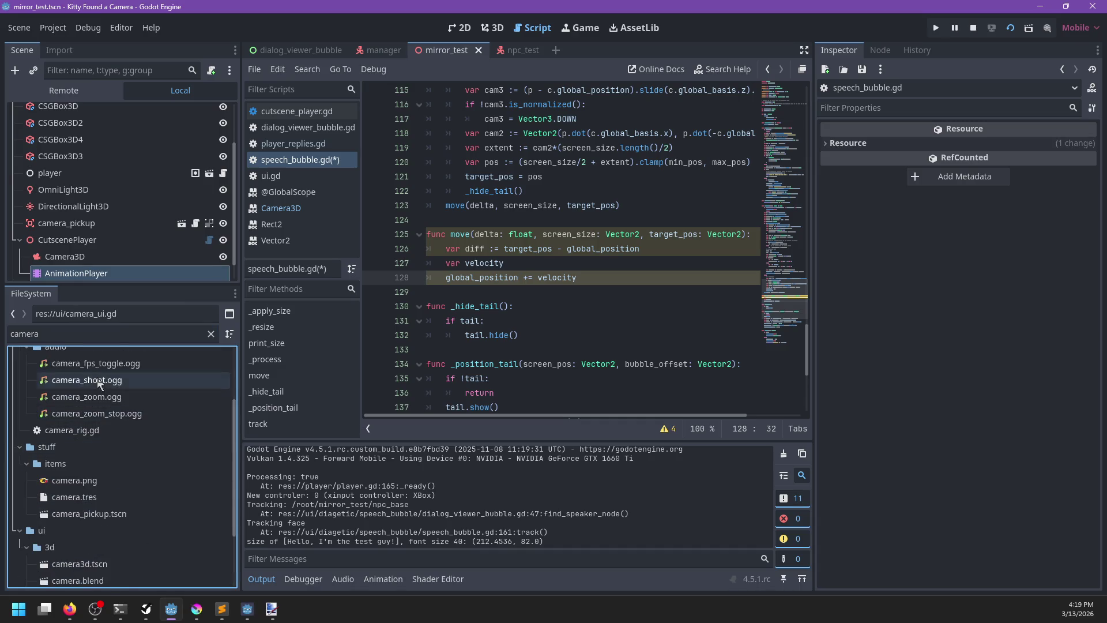
Filter for 'rig' and open res://player/camera_rig.gd
click(88, 333)
text(rig)
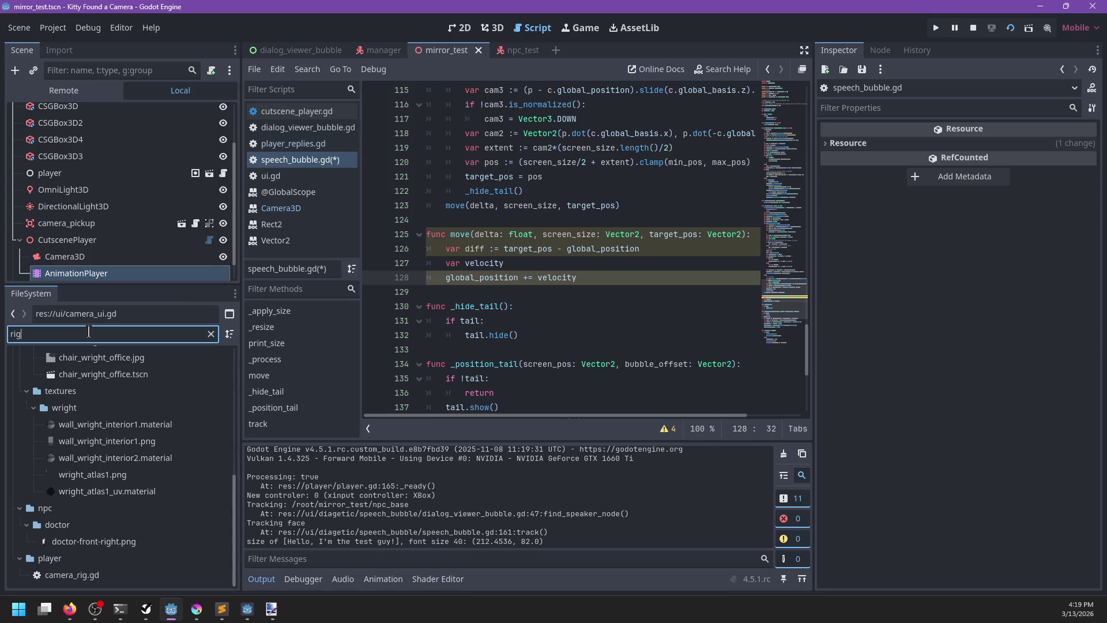
click(72, 575)
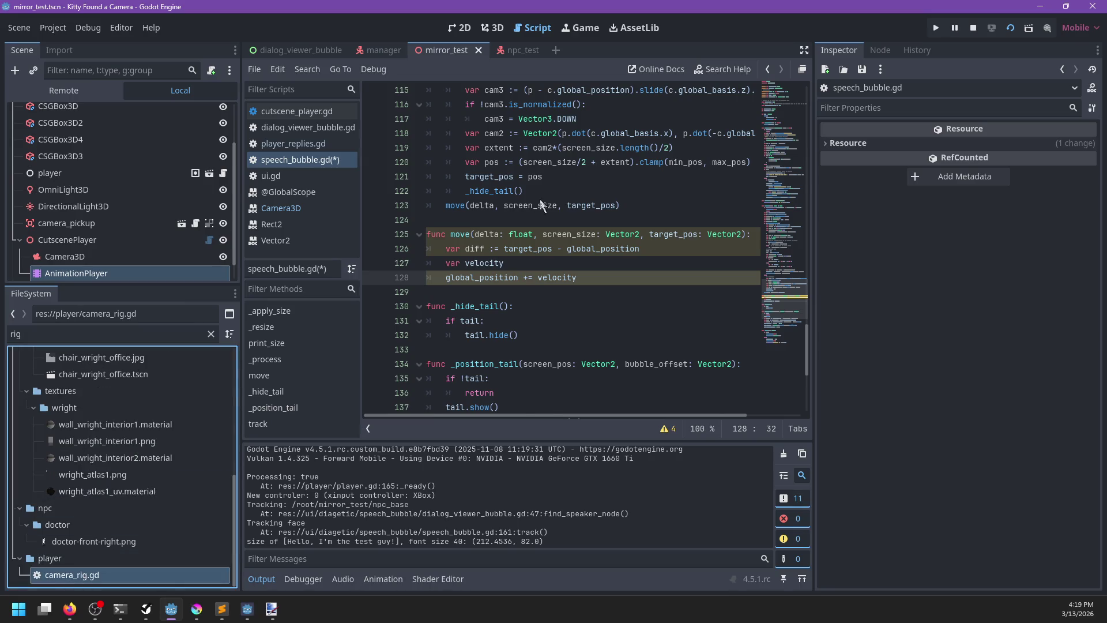
key(Return)
scroll(557, 235, up, 5)
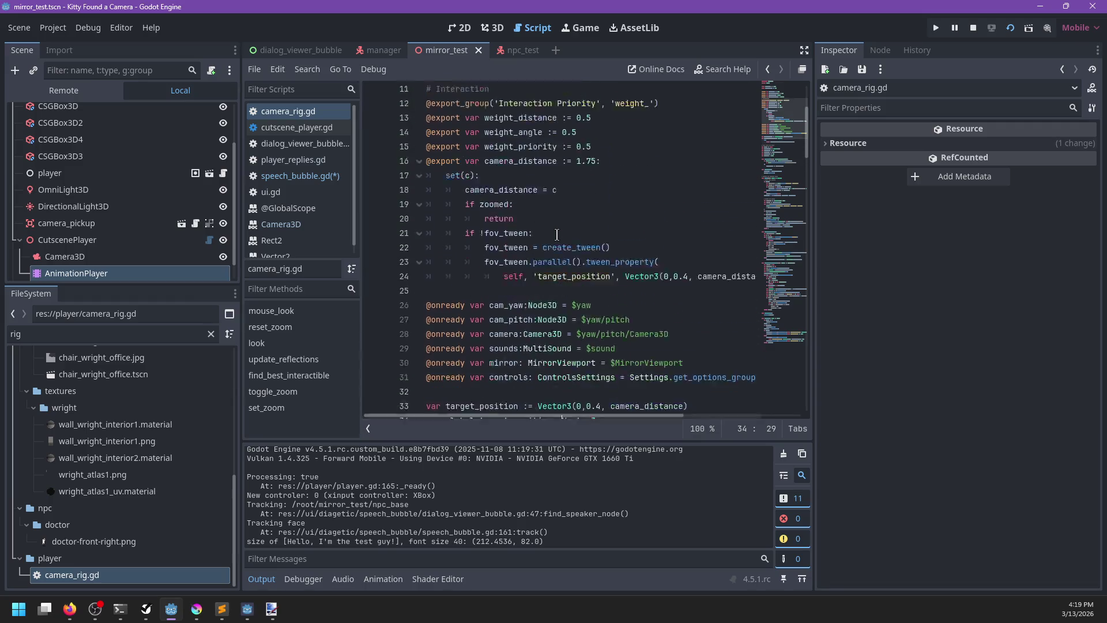
Search camera_rig.gd for 'camera' and step through the matches
scroll(557, 235, up, 3)
double_click(540, 263)
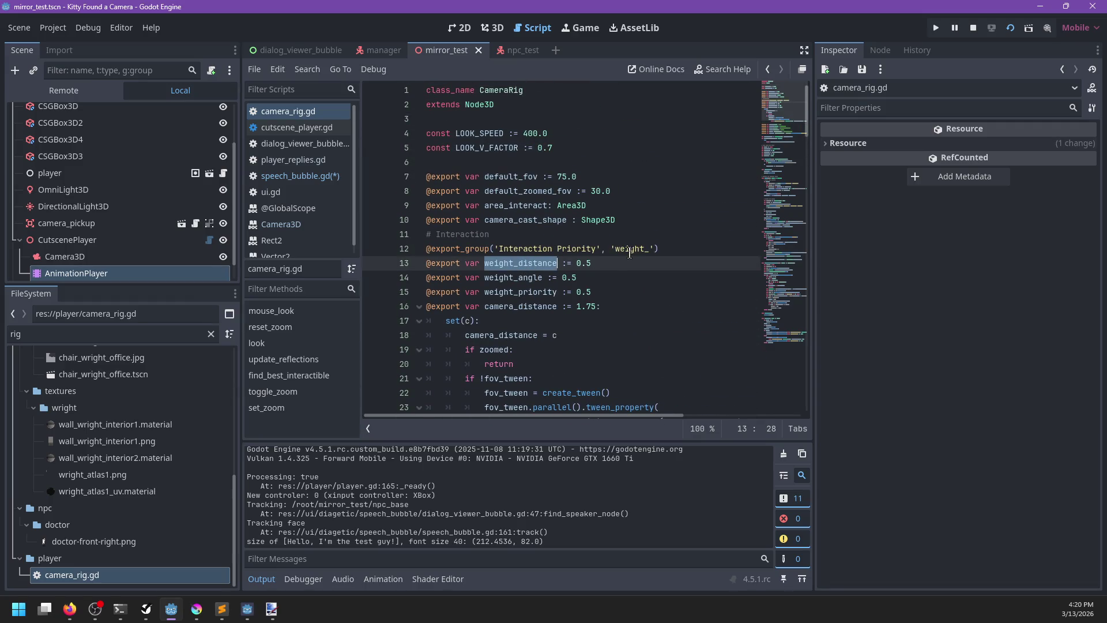
scroll(630, 252, down, 5)
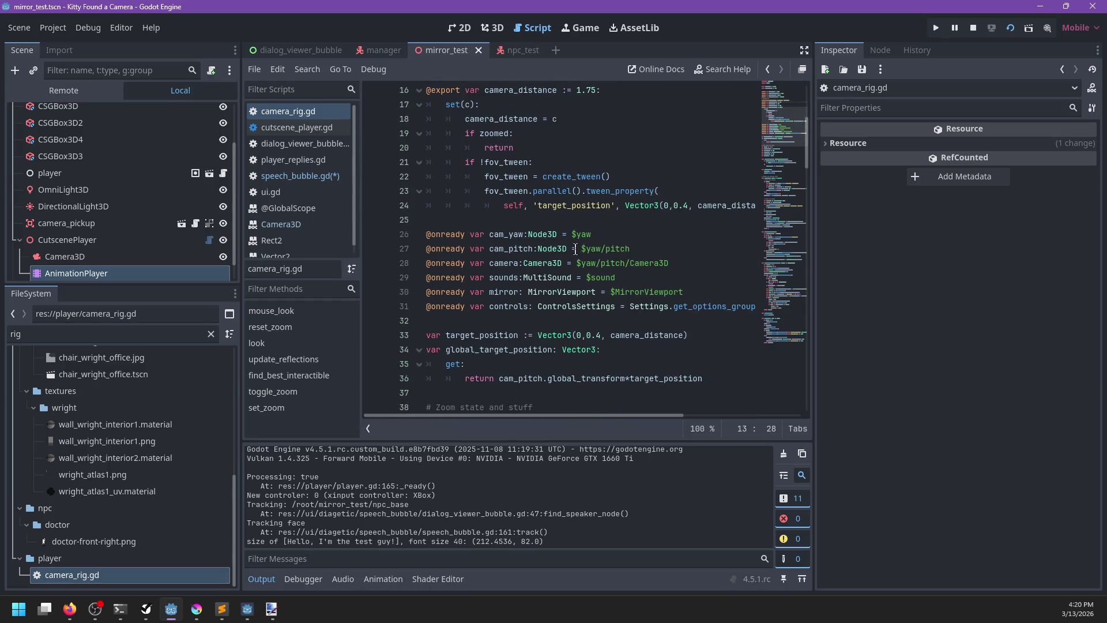
click(515, 319)
key(ctrl+f)
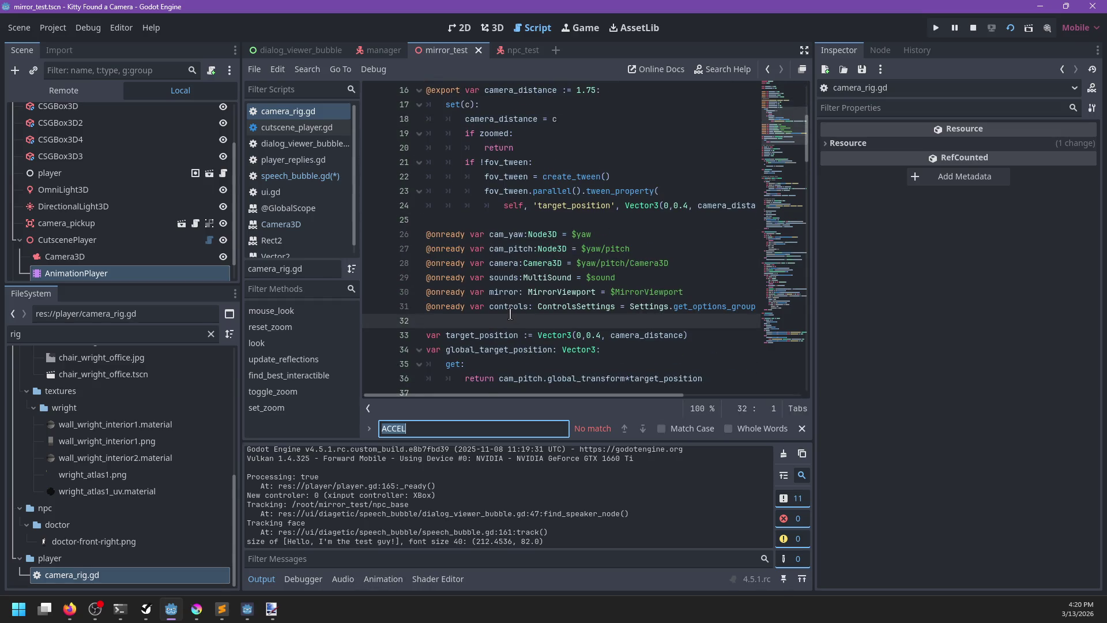
text(inter)
key(BackSpace)
key(BackSpace)
key(BackSpace)
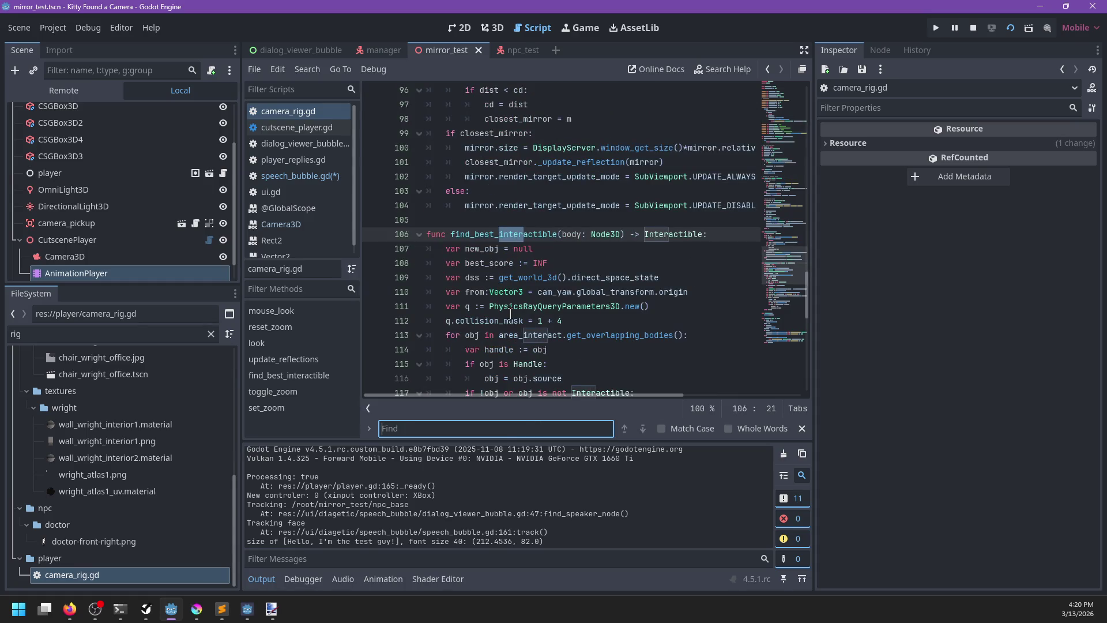
text(camera)
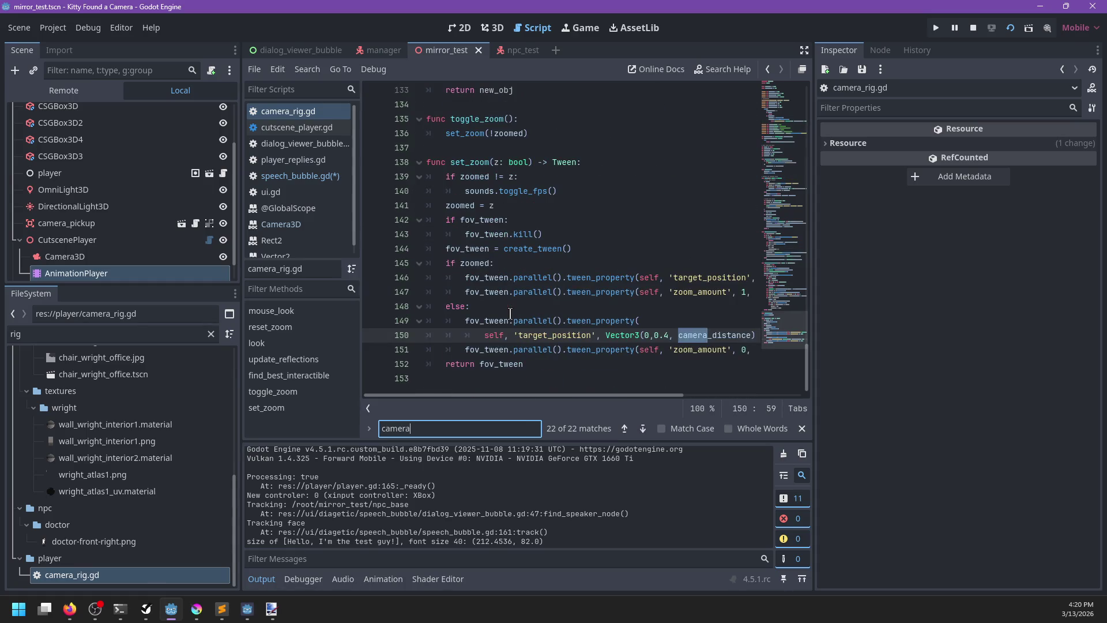
key(Return)
key(Return)
key(Return)
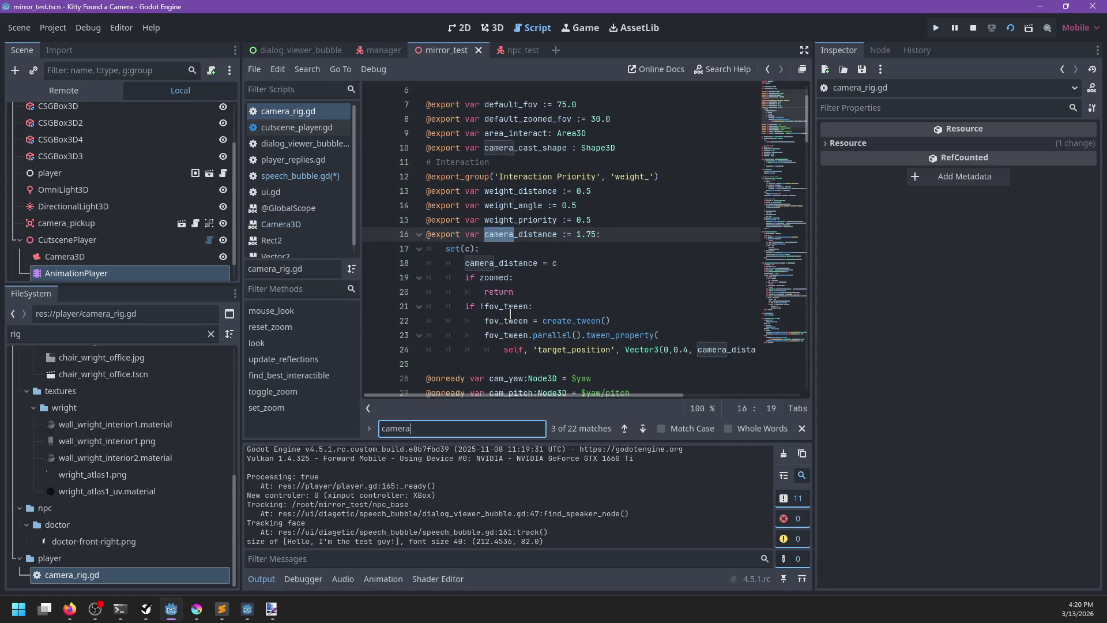
key(Return)
key(Return)
key(Return)
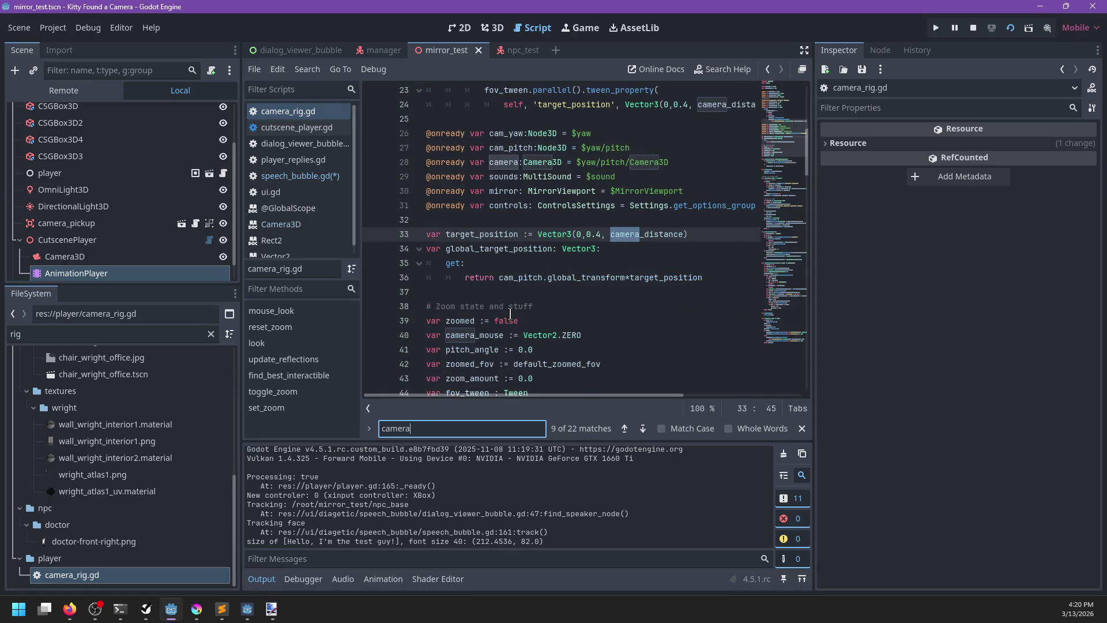
key(Escape)
Scroll through camera_rig.gd past the return m line down to the camera rotation code
scroll(519, 300, down, 9)
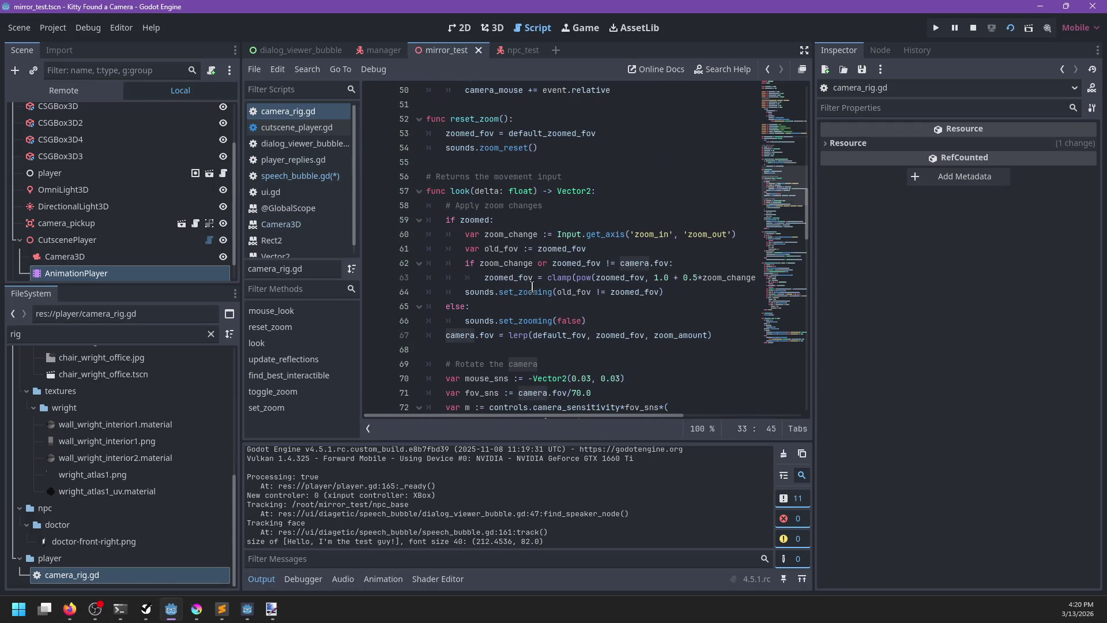
scroll(534, 283, down, 3)
scroll(534, 283, up, 4)
scroll(525, 283, down, 5)
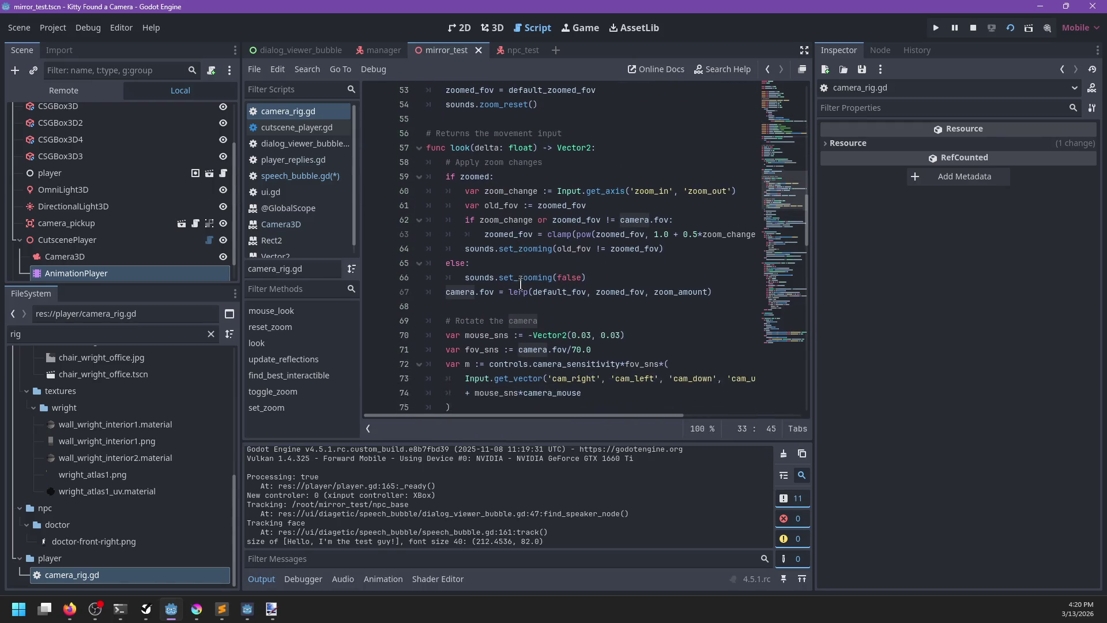
scroll(521, 283, down, 2)
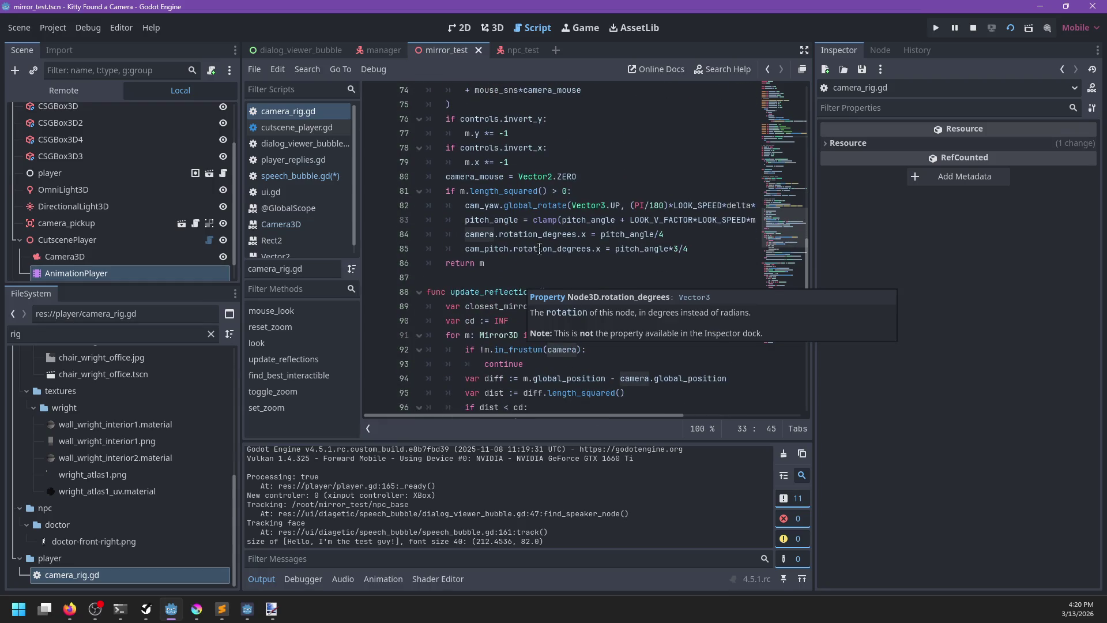
click(502, 310)
scroll(528, 264, up, 11)
scroll(527, 267, down, 3)
scroll(527, 266, down, 5)
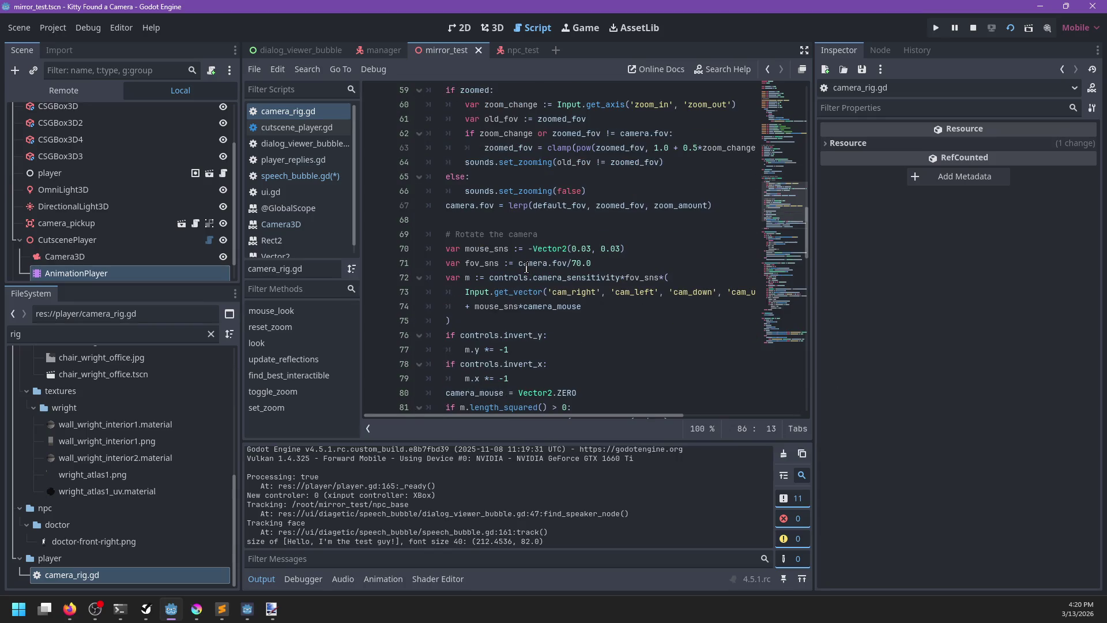
scroll(526, 266, down, 3)
Search for cam_yaw and cycle through its matches, from the declaration to the line 82 rotation call
click(547, 244)
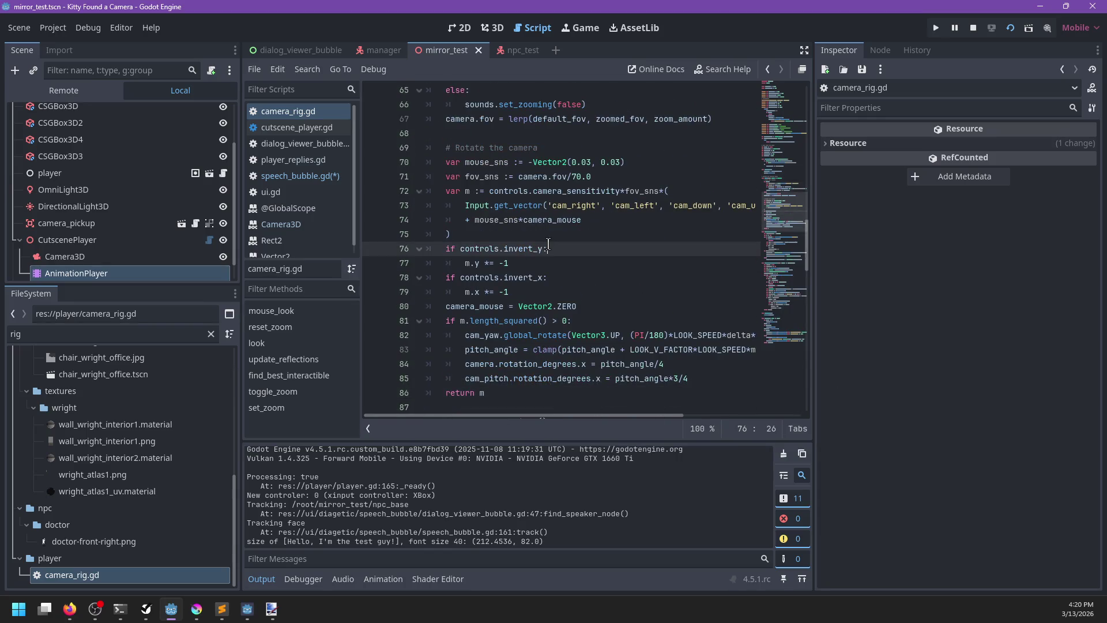
key(ctrl+f)
text(cam_yaw)
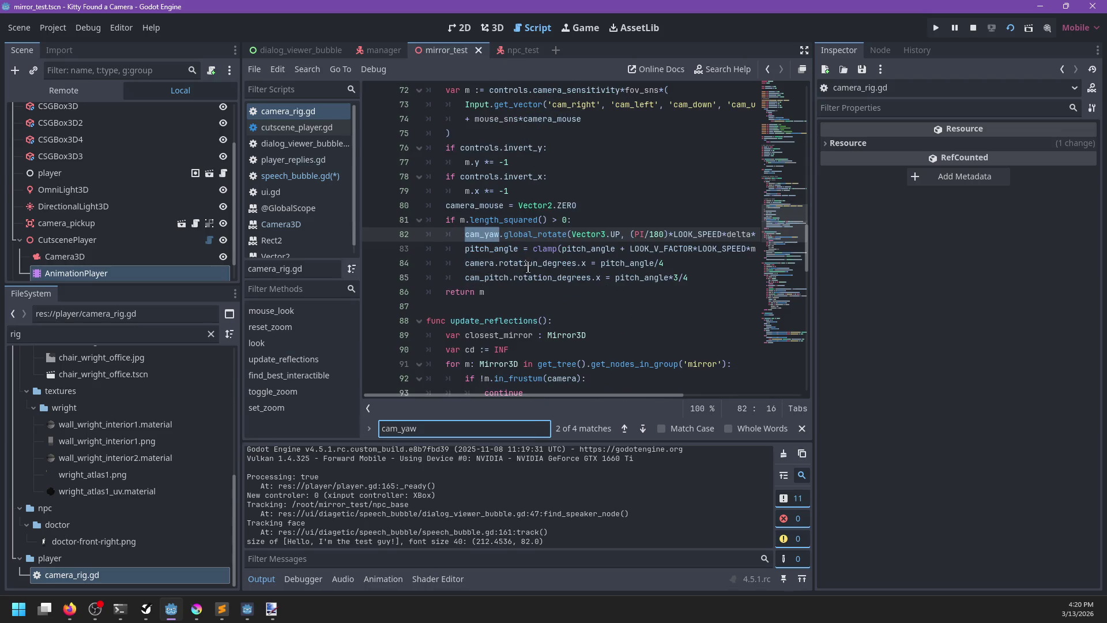
key(Return)
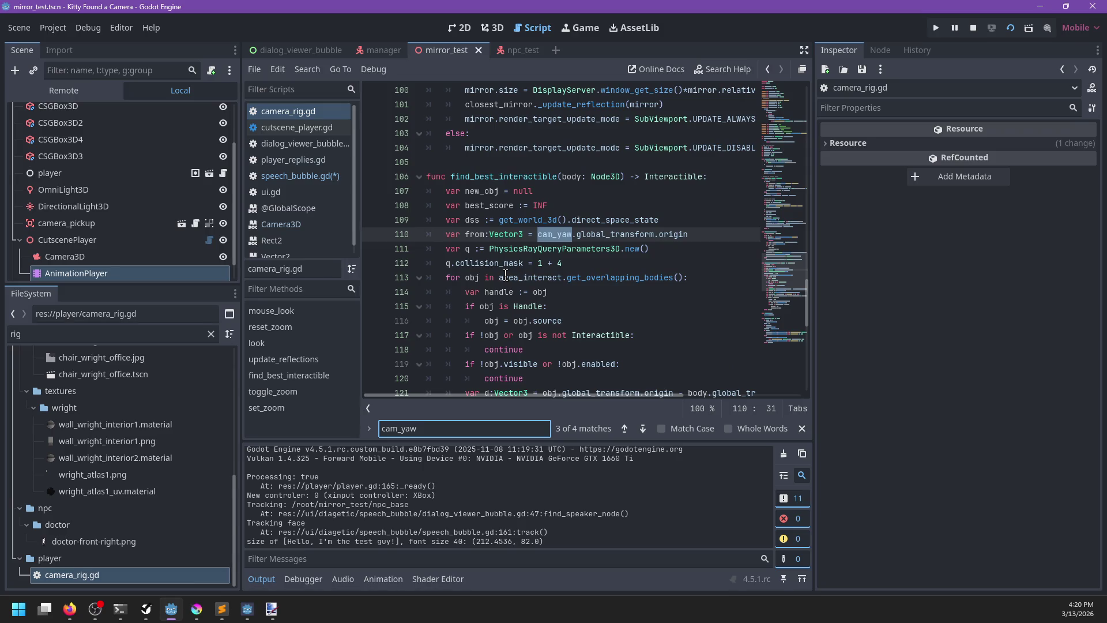
key(Return)
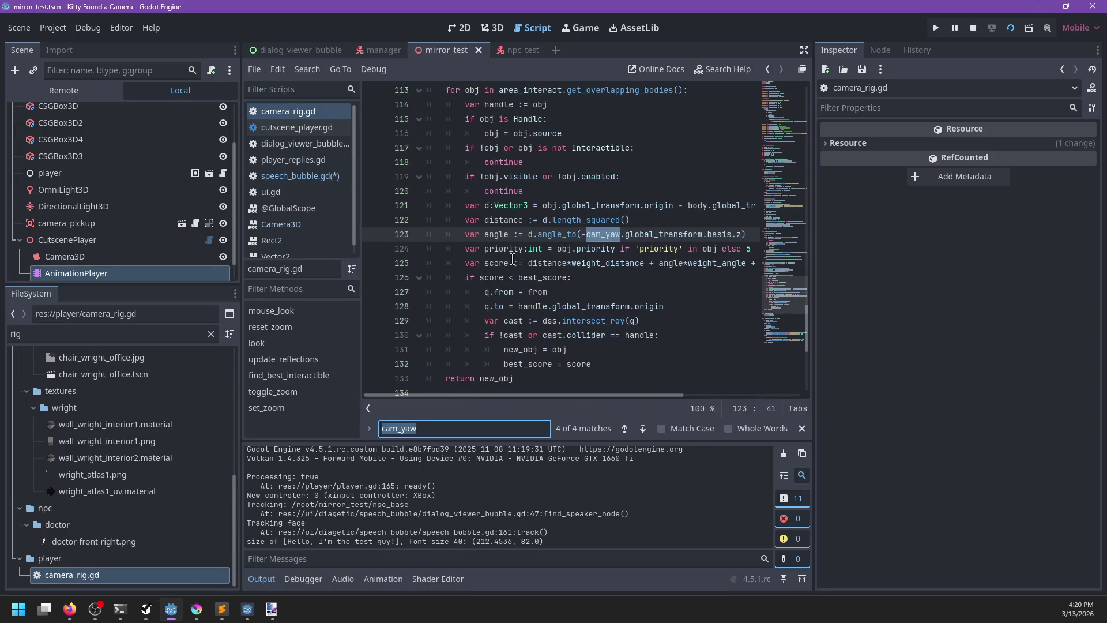
key(Return)
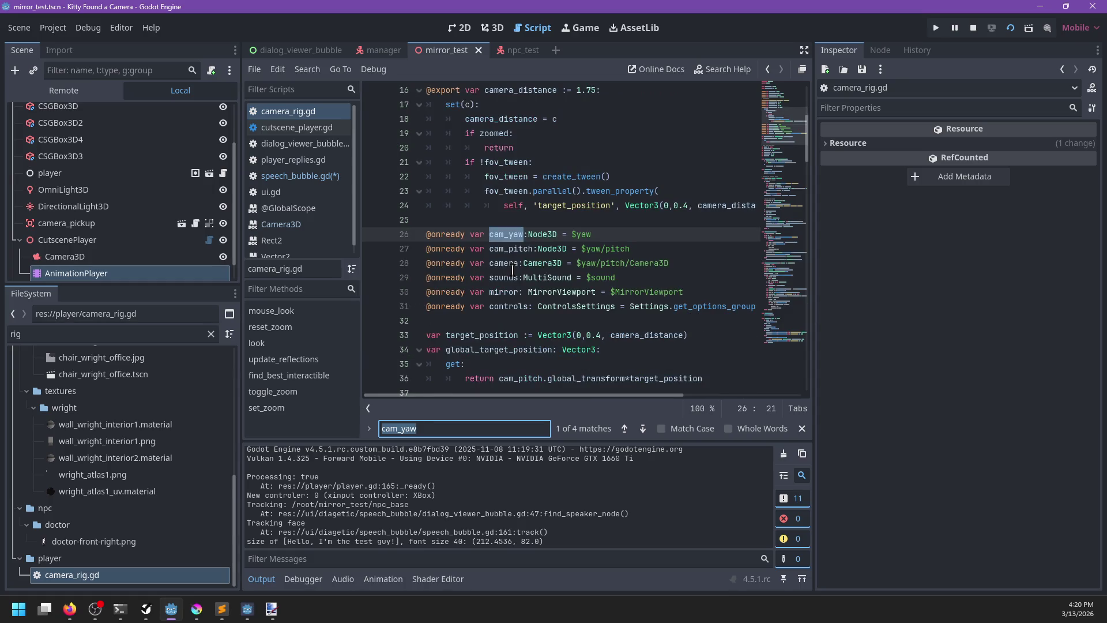
key(Return)
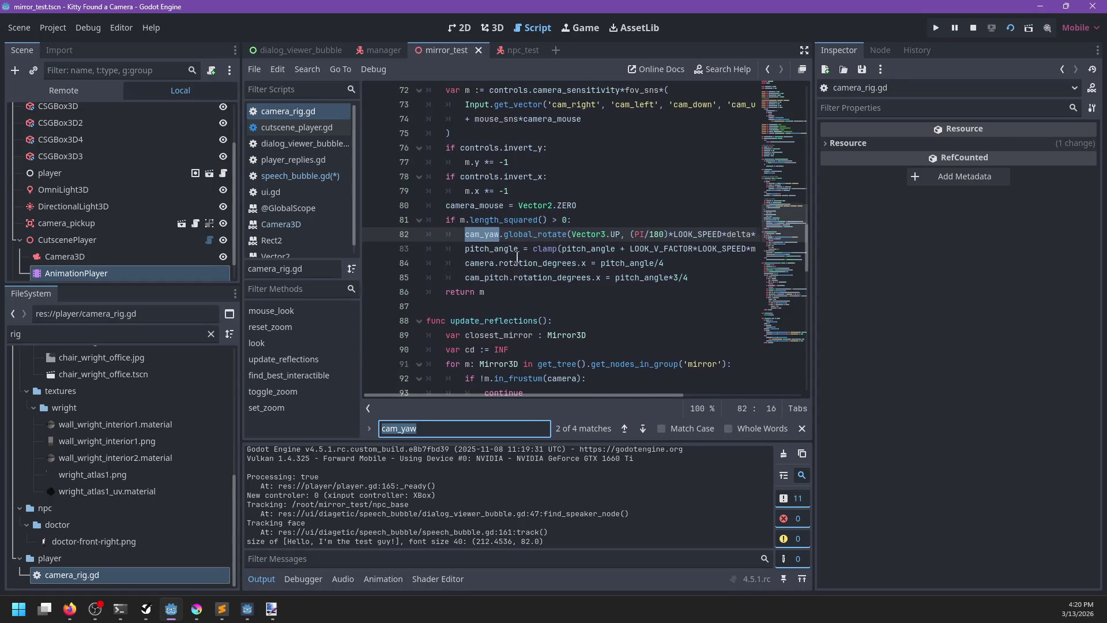
scroll(512, 271, up, 5)
scroll(520, 252, down, 3)
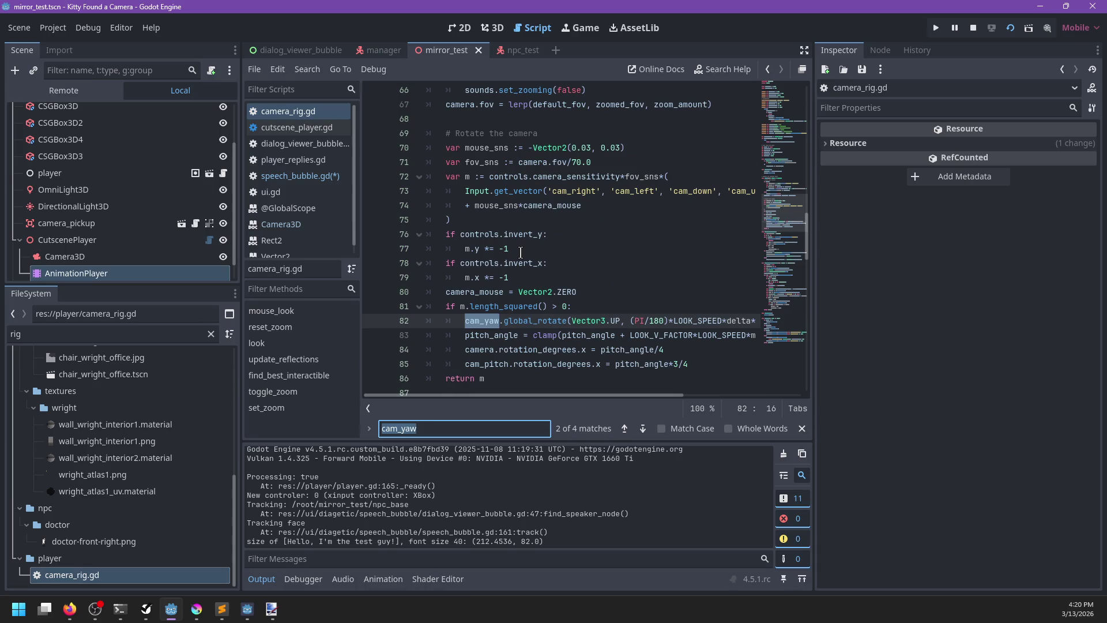
key(Escape)
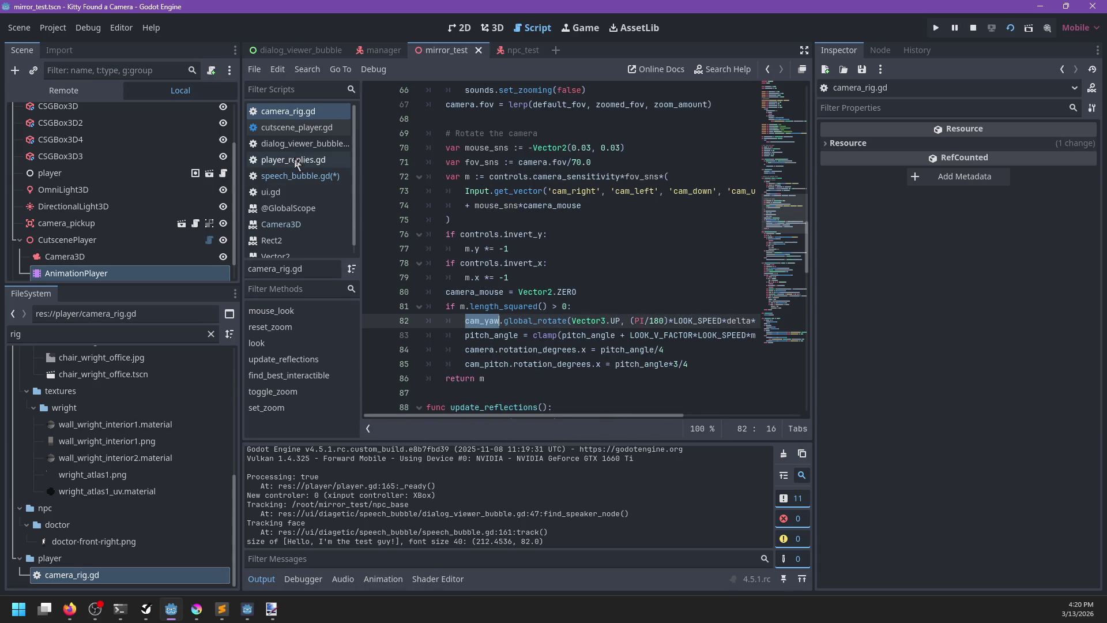
click(149, 339)
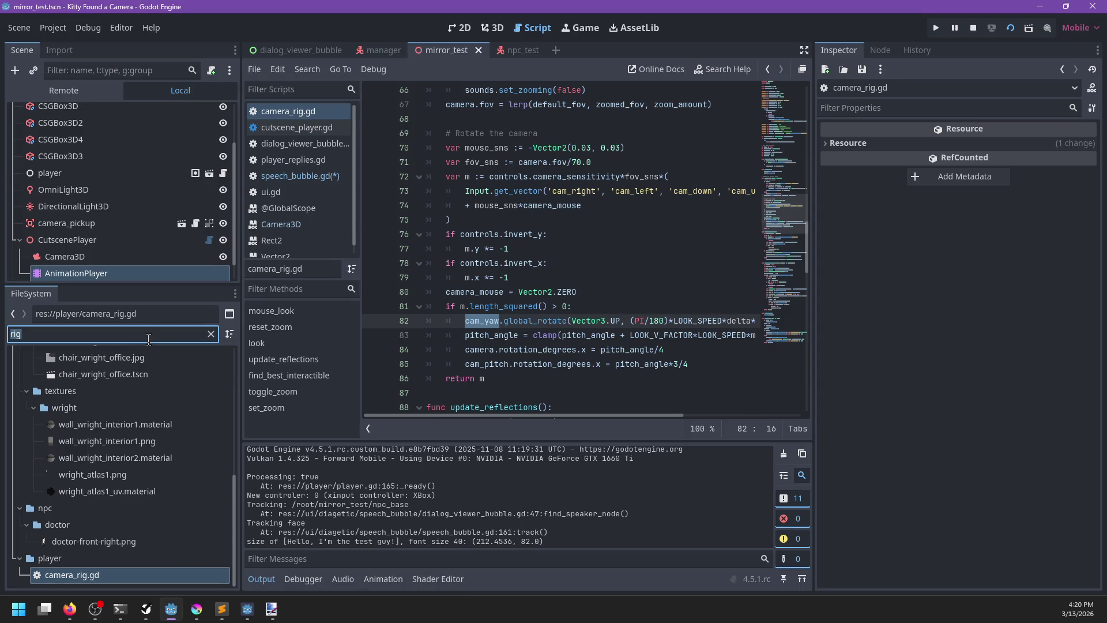
Open player.gd and search it for 'camera', then 'cam', stepping through the matches
text(player)
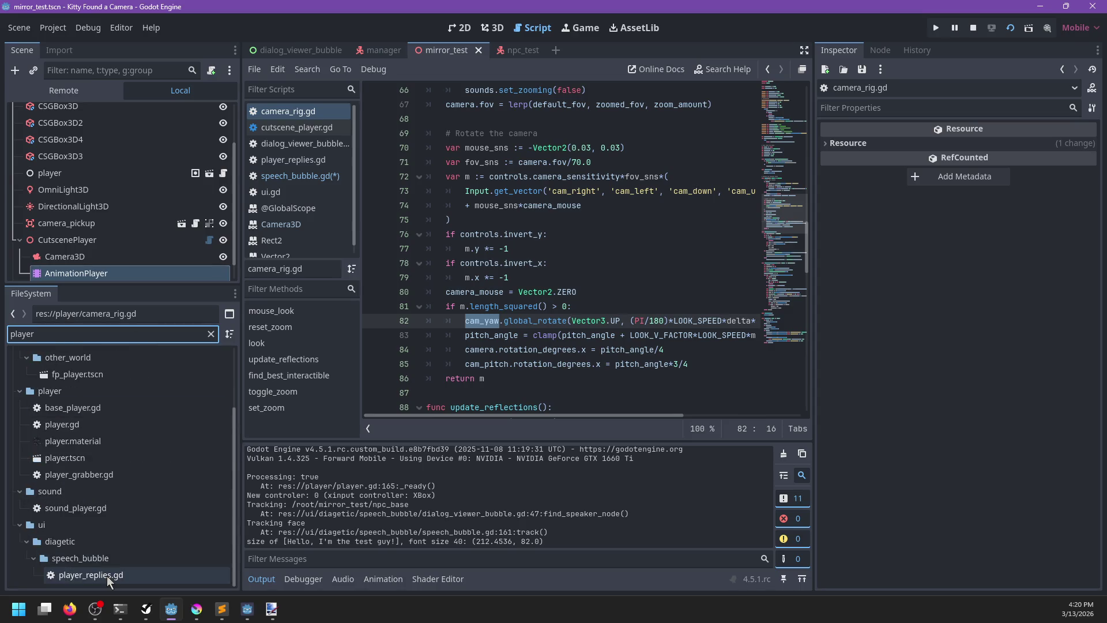
double_click(93, 427)
click(606, 310)
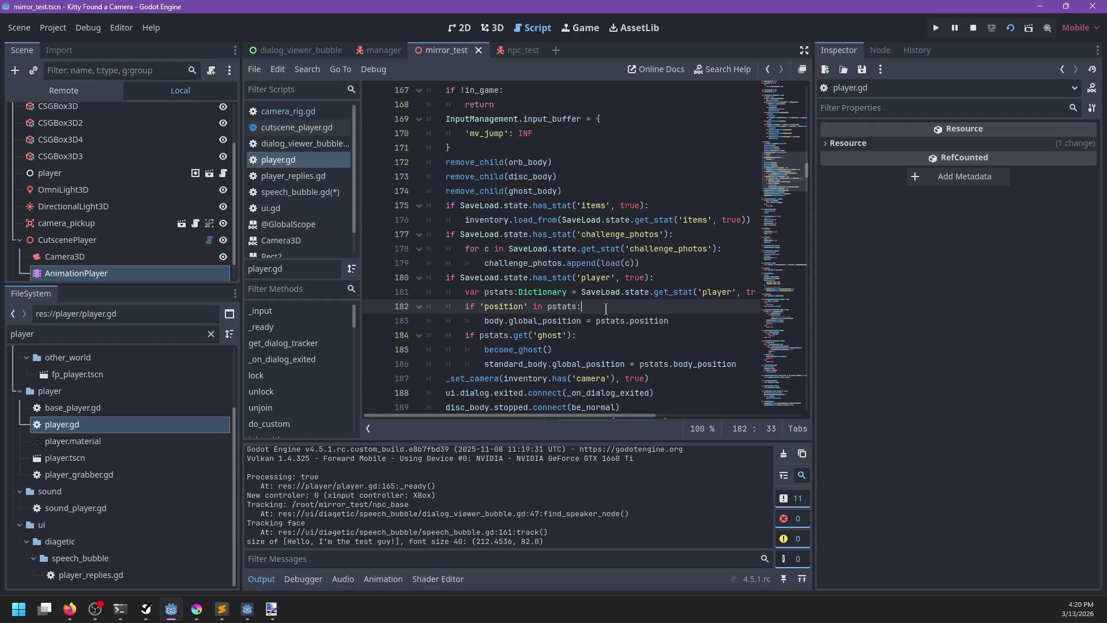
key(ctrl+f)
text(camera)
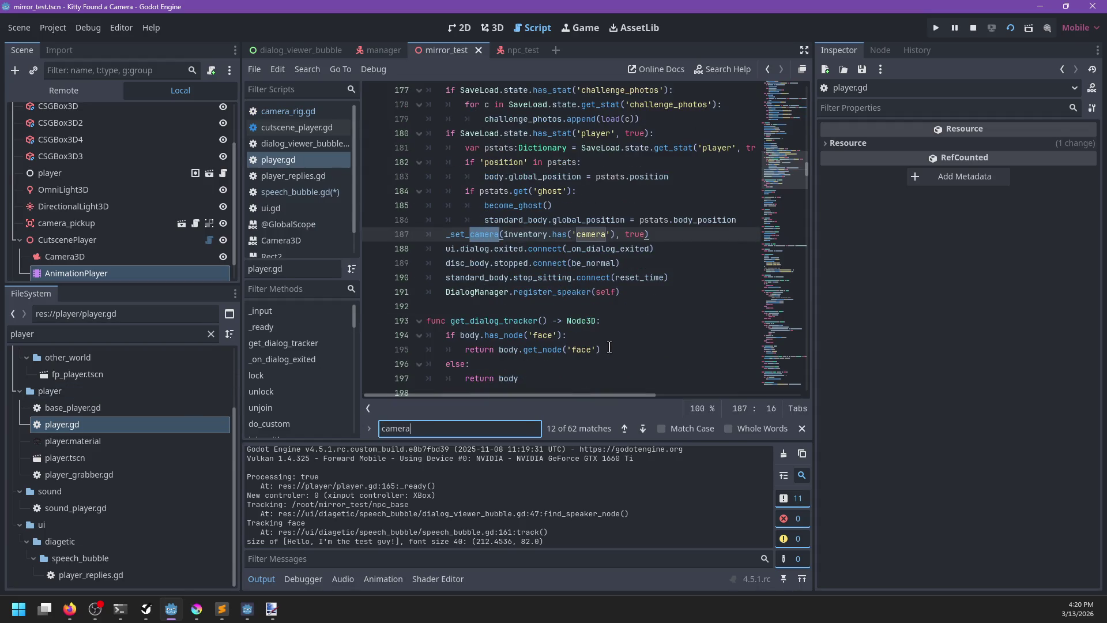
key(Return)
key(Return)
key(Return)
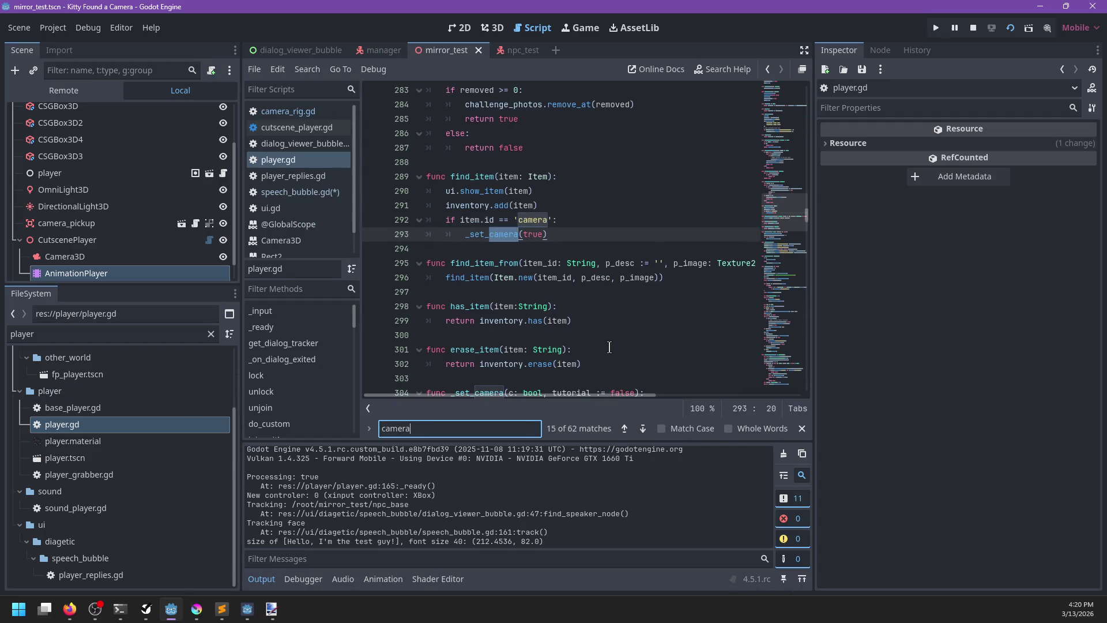
key(ctrl+a)
text(cam_rig)
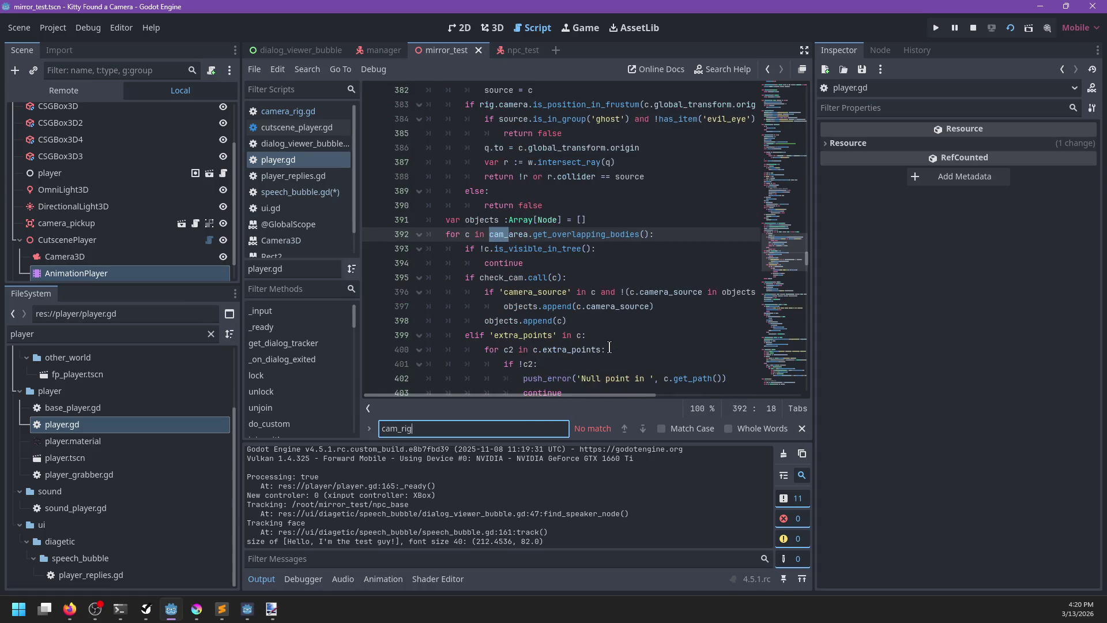
key(BackSpace)
key(BackSpace)
key(BackSpace)
key(Return)
key(Return)
key(Return)
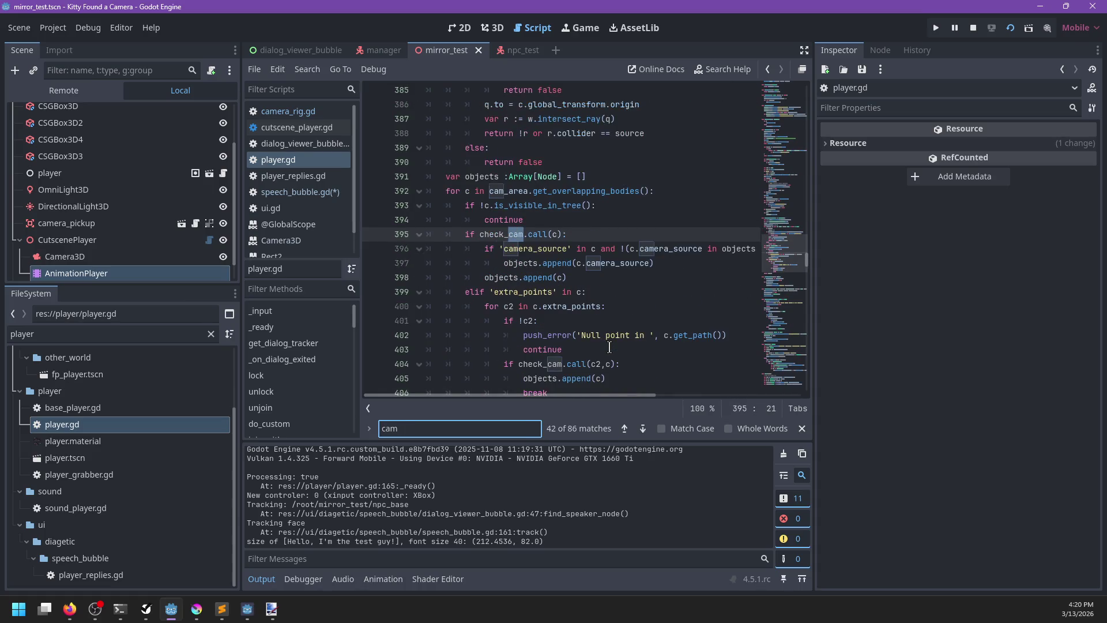
key(Return)
key(Escape)
Search player.gd for 'move' to reach the move function definition
scroll(634, 279, up, 5)
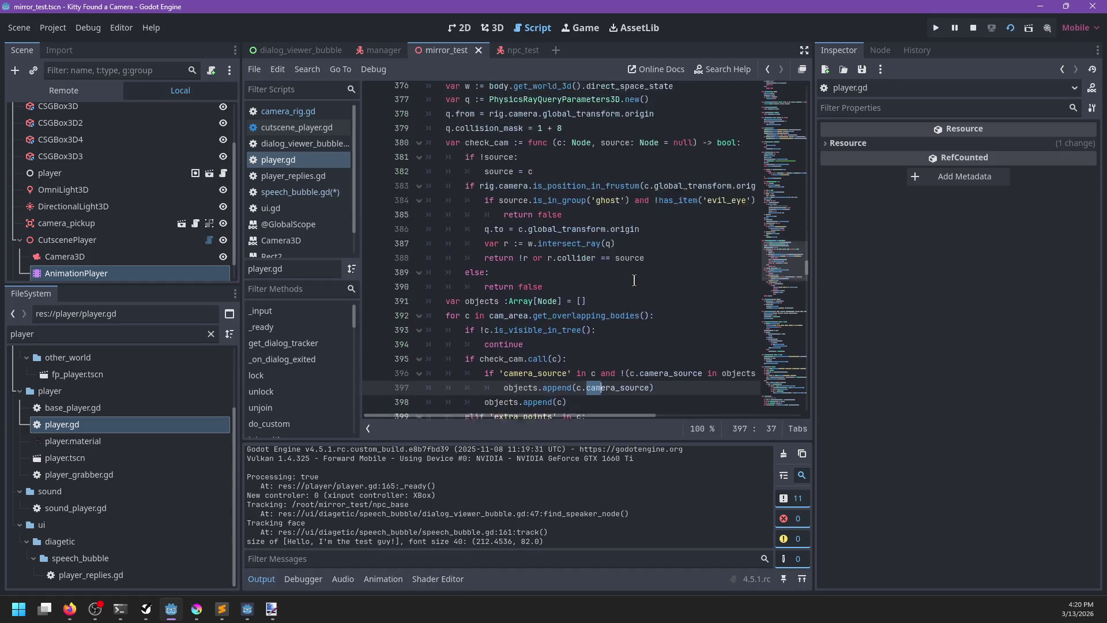
click(419, 220)
scroll(565, 251, up, 6)
key(ctrl+f)
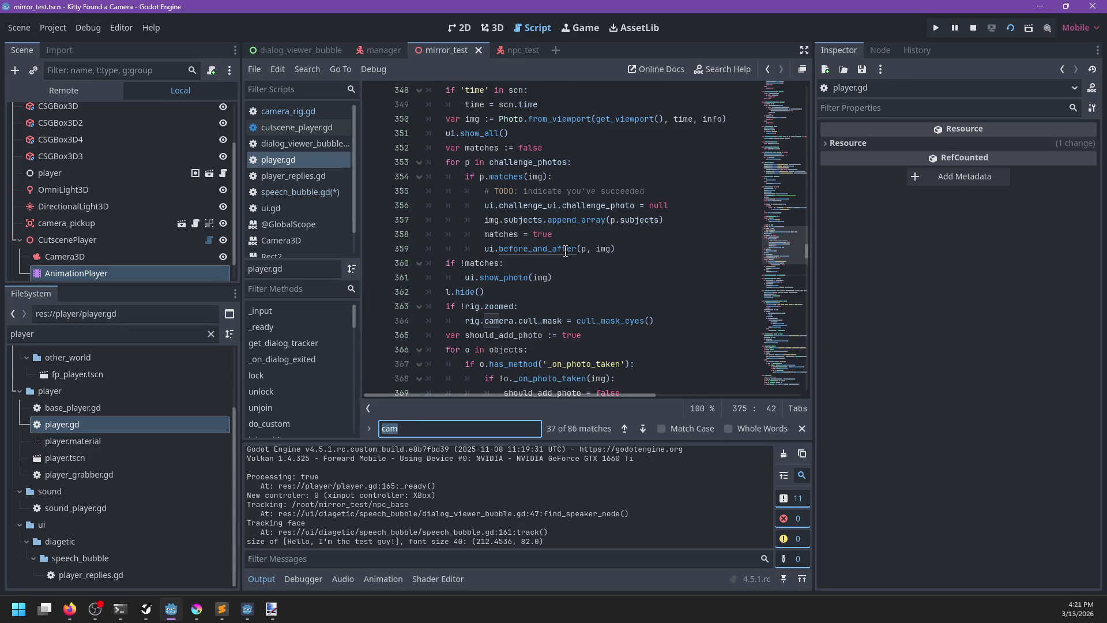
text(move)
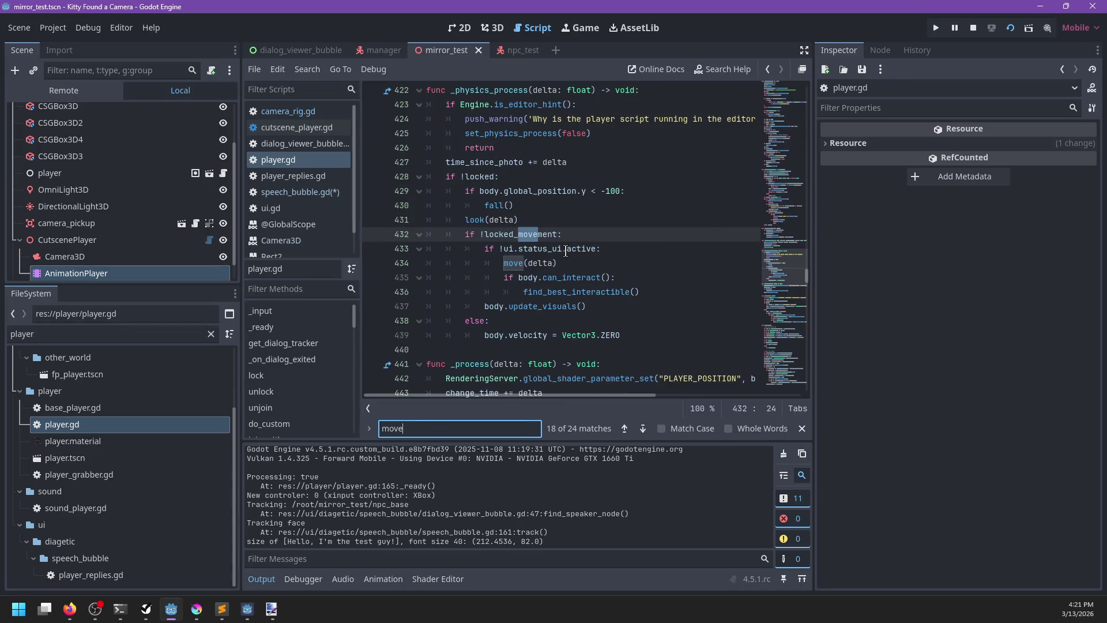
key(Return)
key(Return)
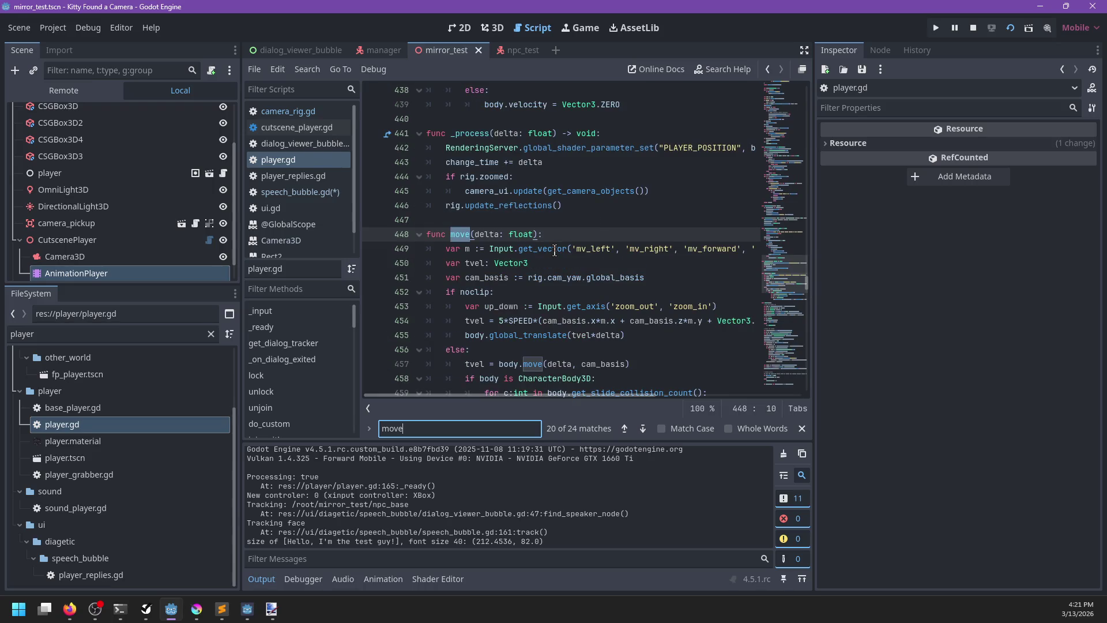
key(Escape)
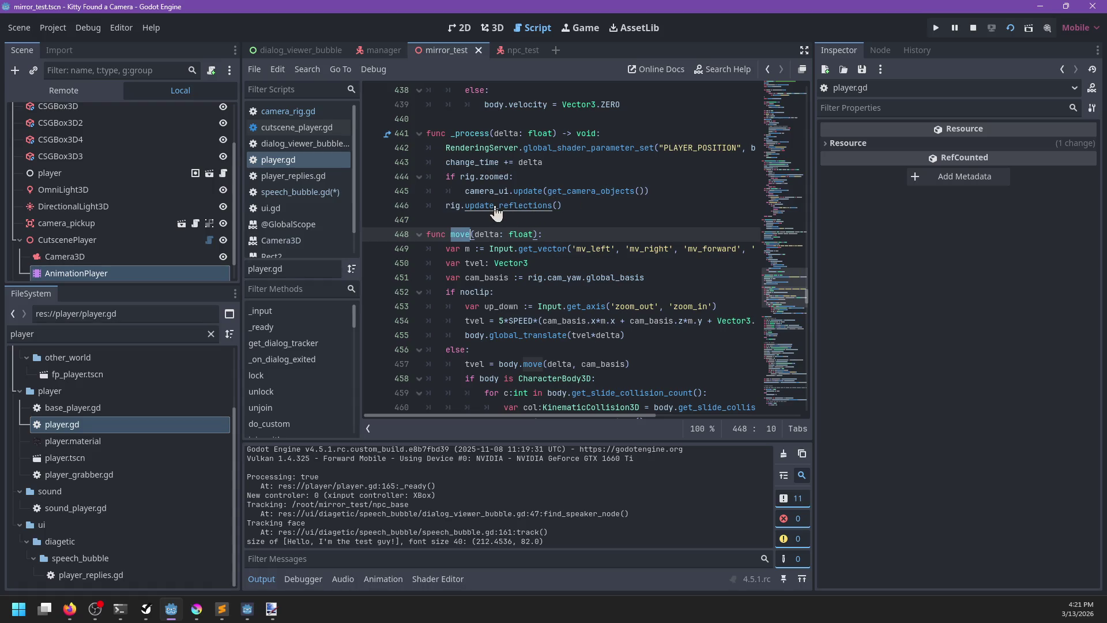
Inspect the global_translate call on line 455 inside move()
key(End)
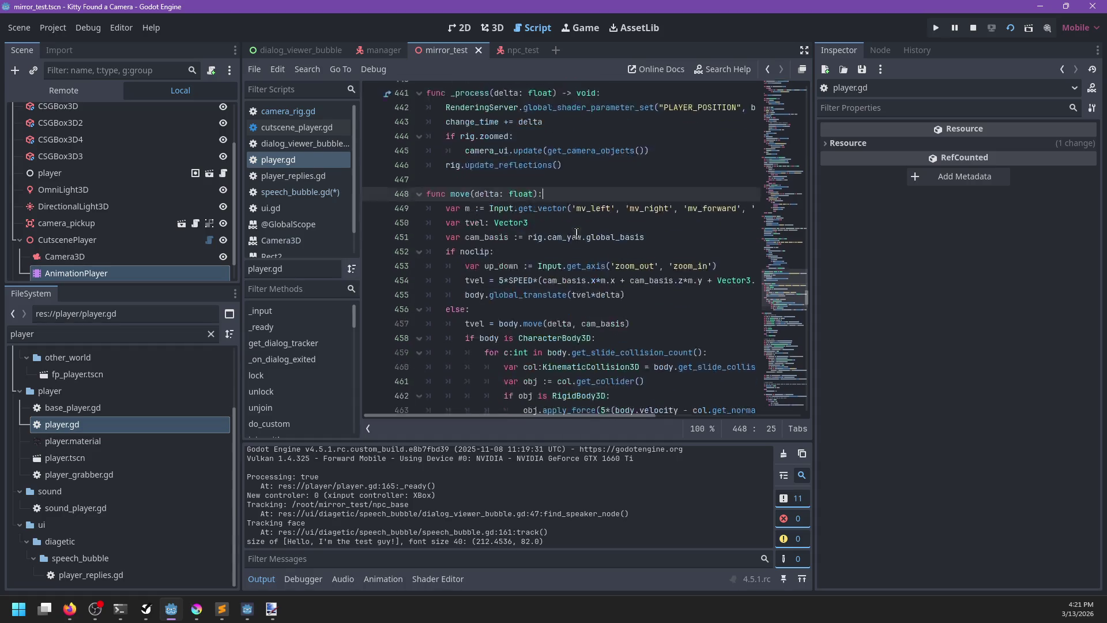
scroll(519, 213, down, 3)
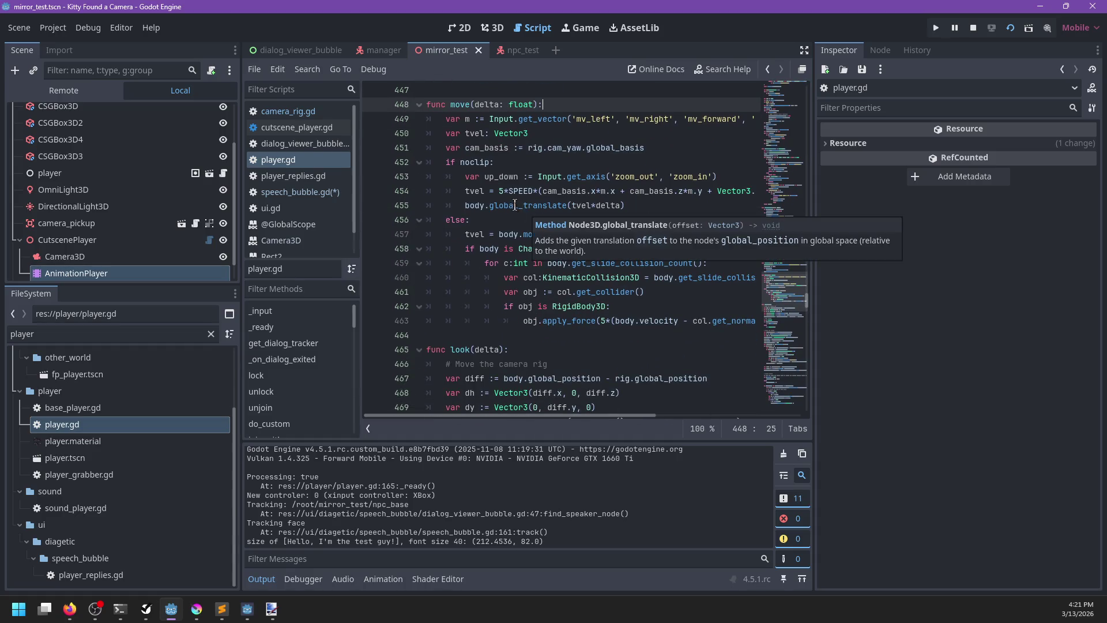
double_click(513, 205)
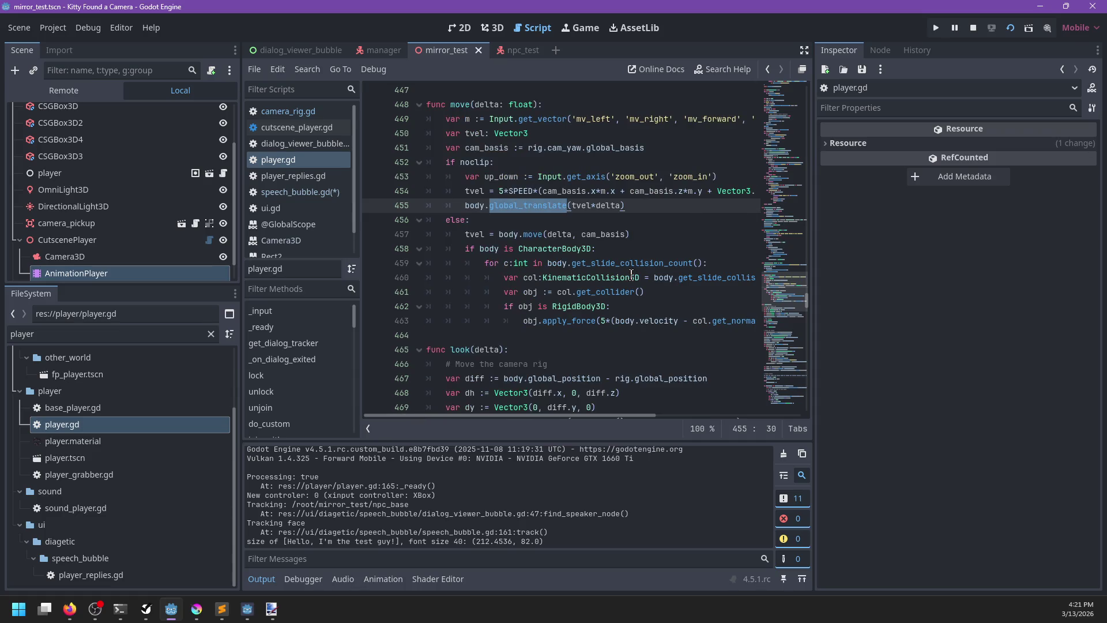
scroll(634, 271, up, 1)
scroll(631, 276, down, 4)
Examine the look() function and select camera_vertical_ease_curve on line 471
double_click(461, 222)
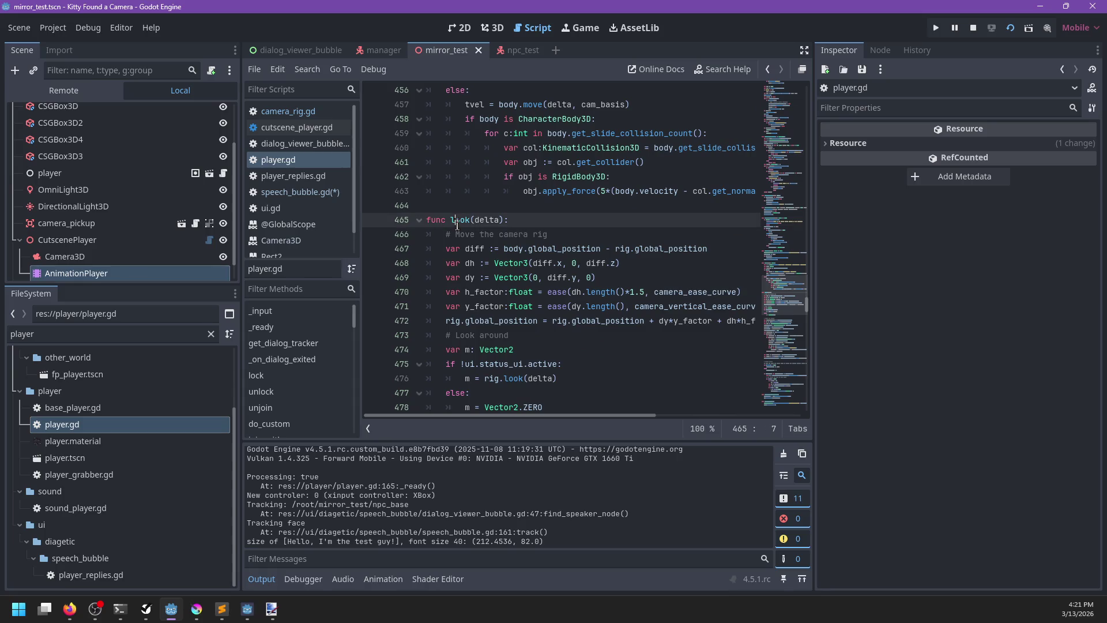
scroll(538, 230, up, 1)
scroll(538, 231, up, 13)
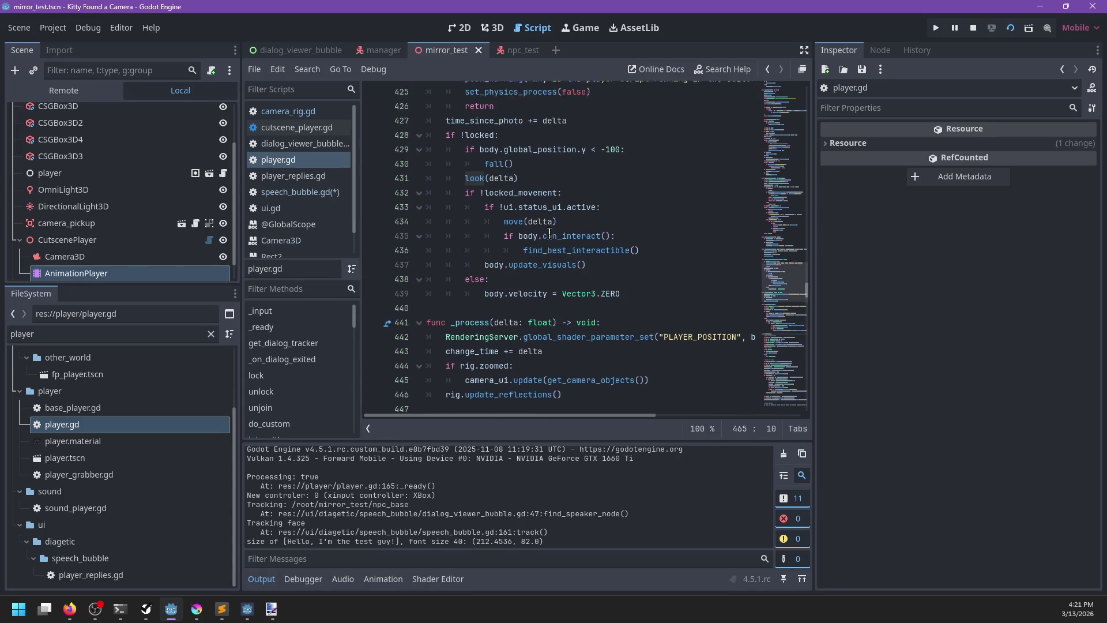
scroll(571, 231, down, 2)
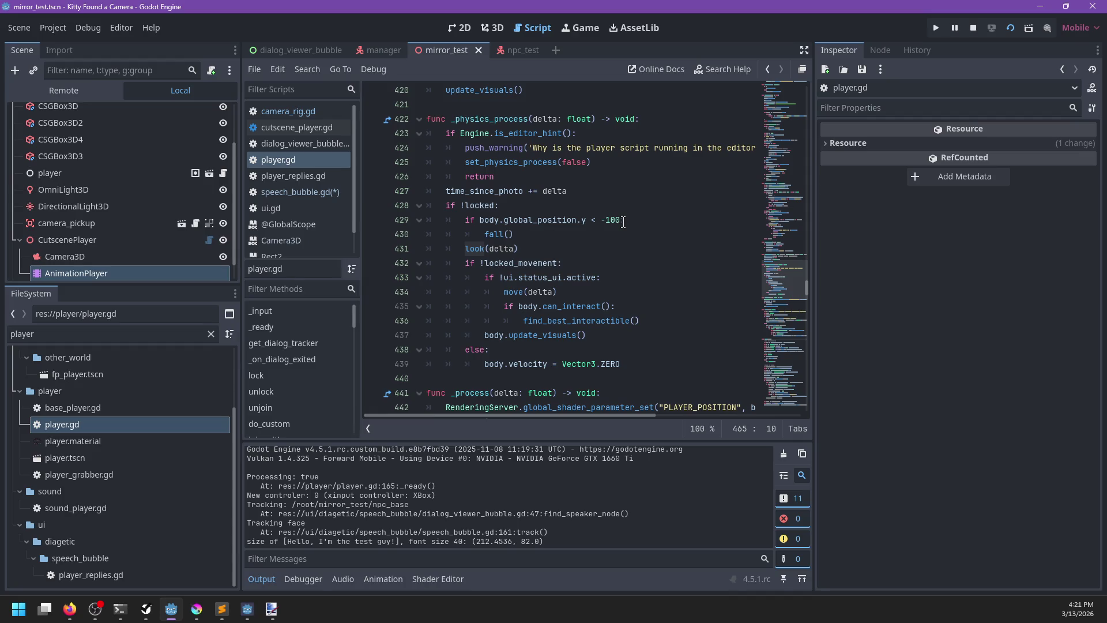
scroll(621, 220, down, 17)
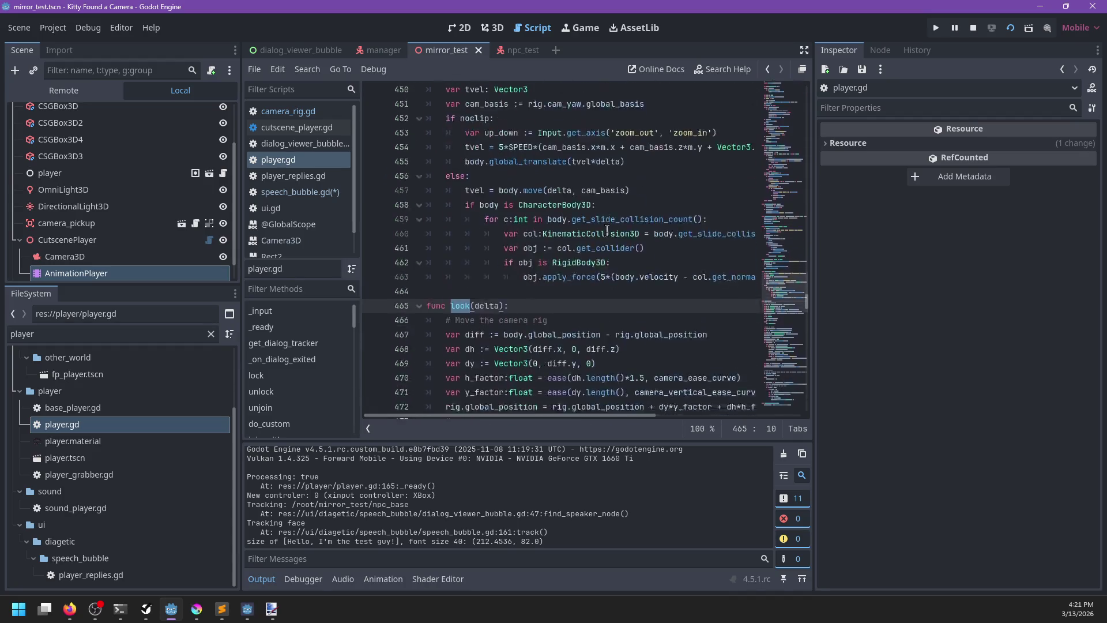
scroll(603, 238, up, 3)
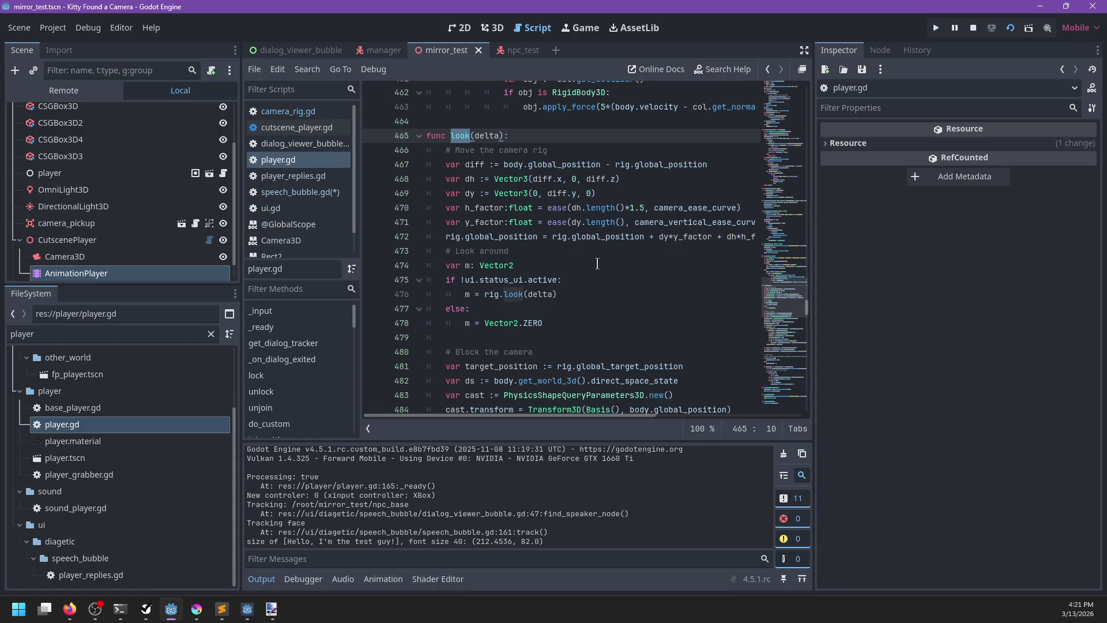
scroll(598, 264, right, 3)
scroll(587, 267, left, 3)
double_click(683, 224)
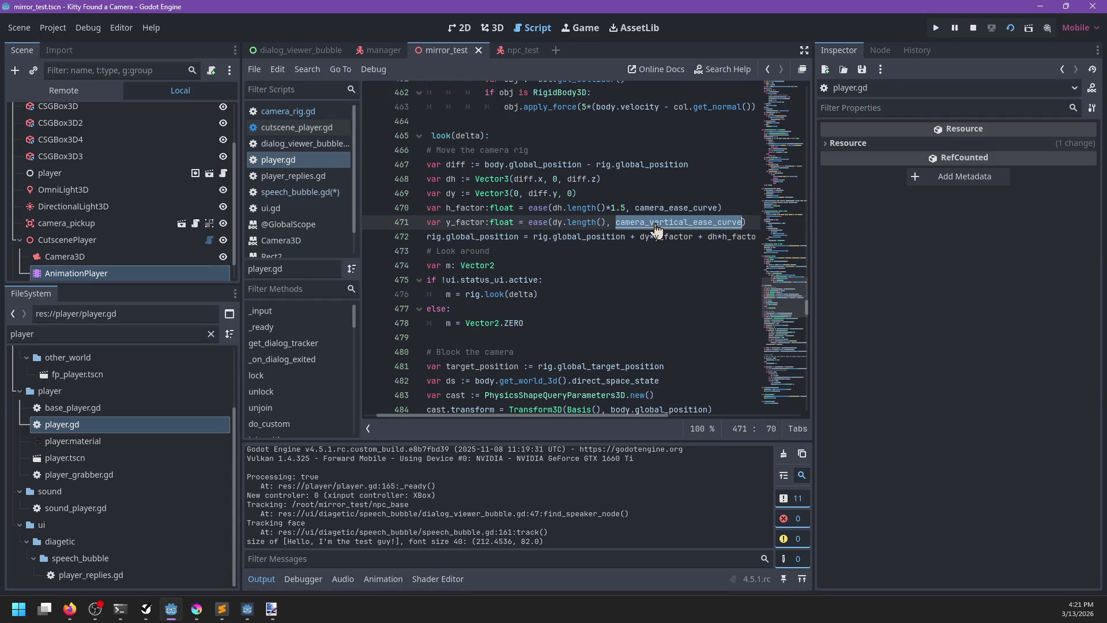
scroll(654, 228, left, 1)
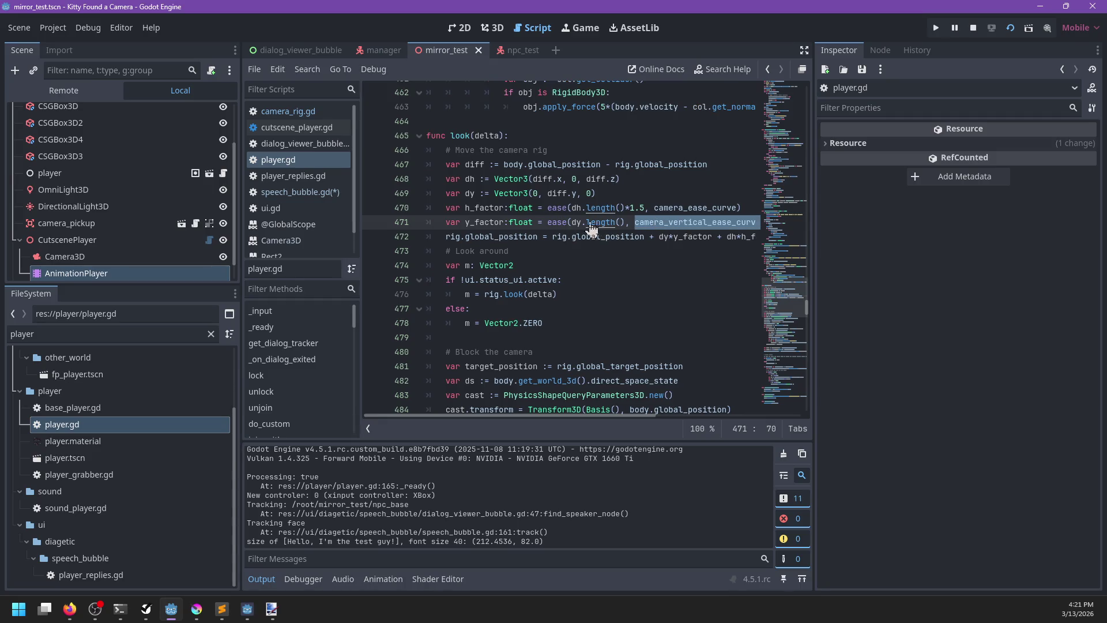
ctrl+click(561, 223)
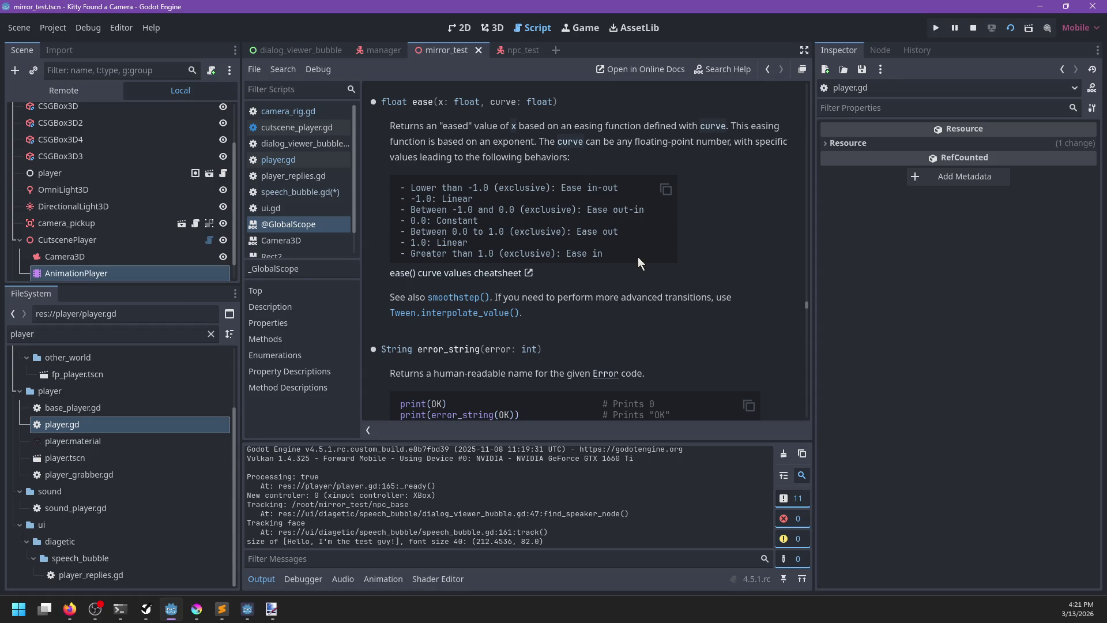
In speech_bubble.gd's move(), add var d and an 'if d < 5' check that snaps to target_pos and returns
click(305, 193)
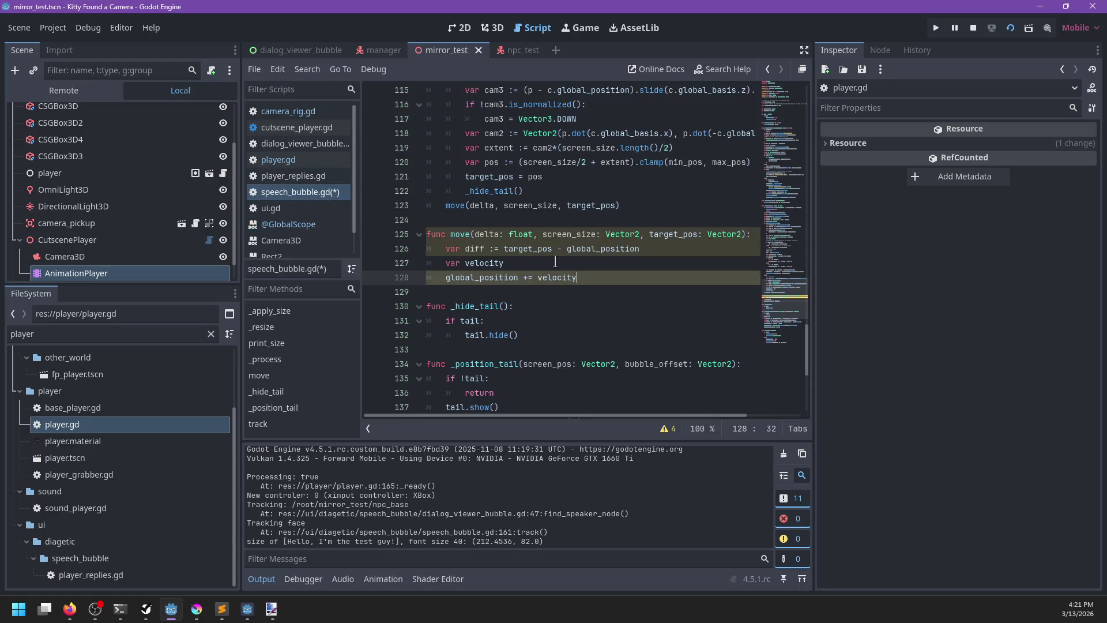
click(669, 248)
key(Return)
text(var d := diff.length)
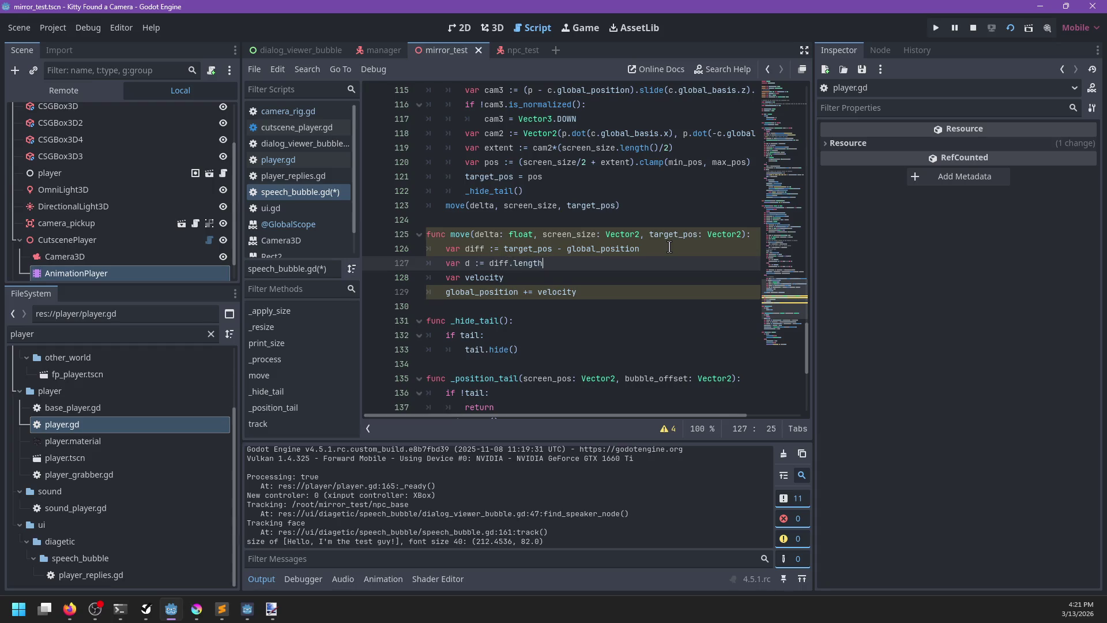
key(Return)
text(if d < MIN_PIXELS)
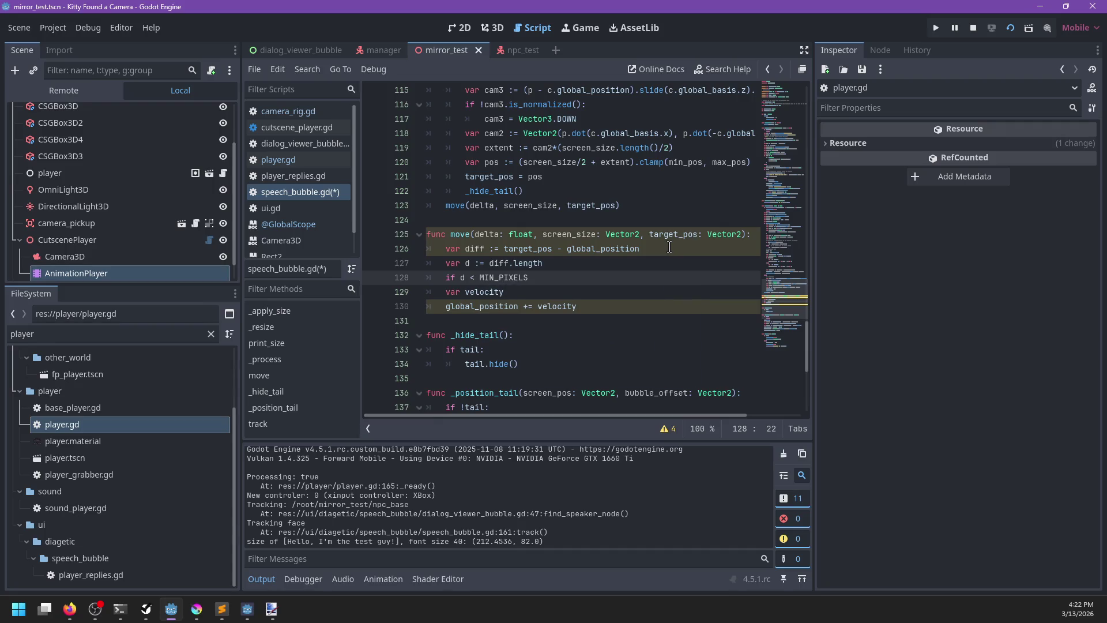
key(ctrl+BackSpace)
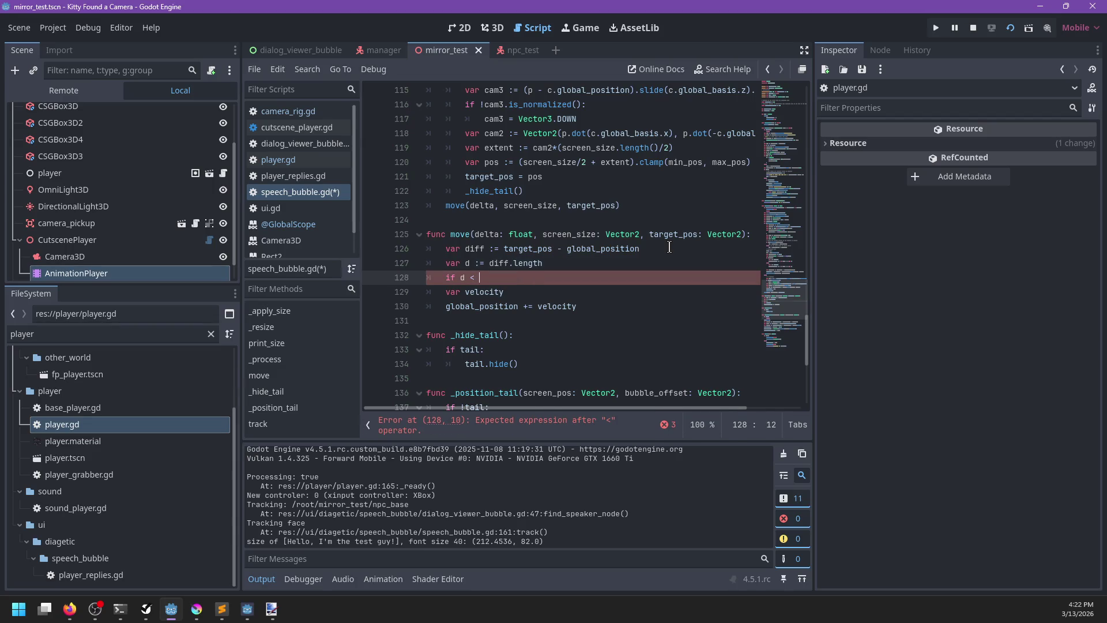
key(Return)
text(d)
text(lobal_p)
text(osition =-)
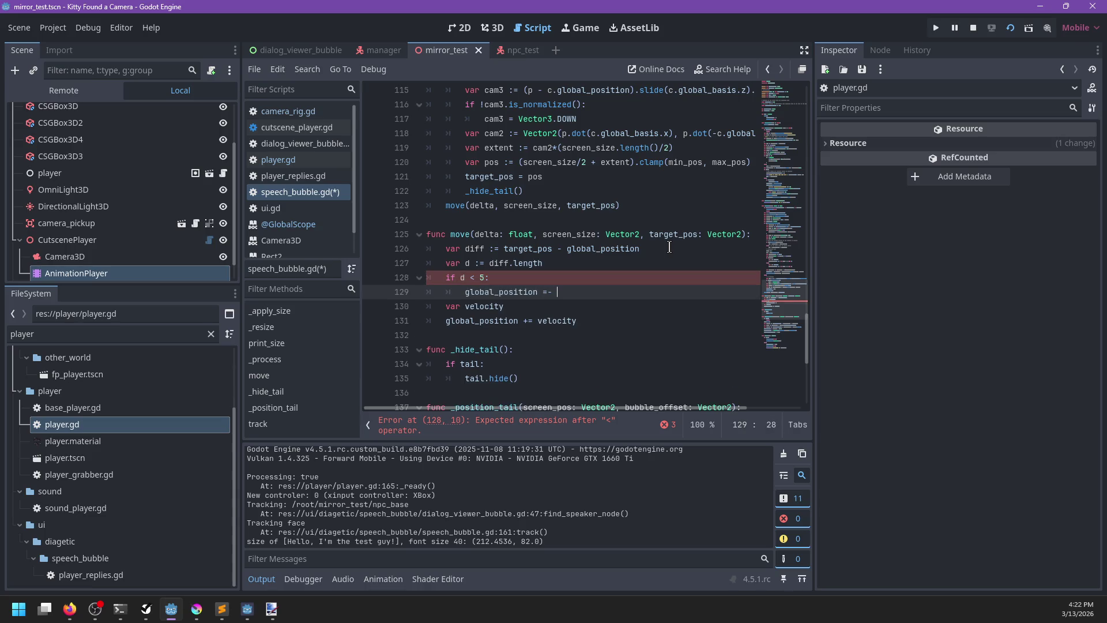
text(target_pos)
key(Return)
text(return)
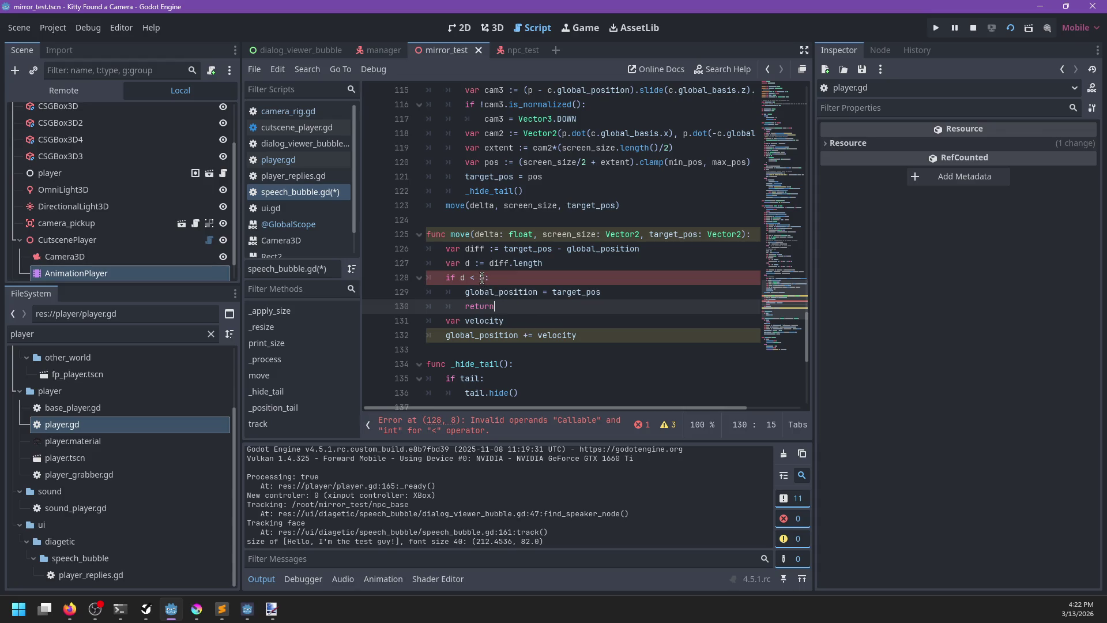
Fix diff.length() on line 127, remove the extra blank line after return, and open camera_rig.gd
click(564, 262)
text(()
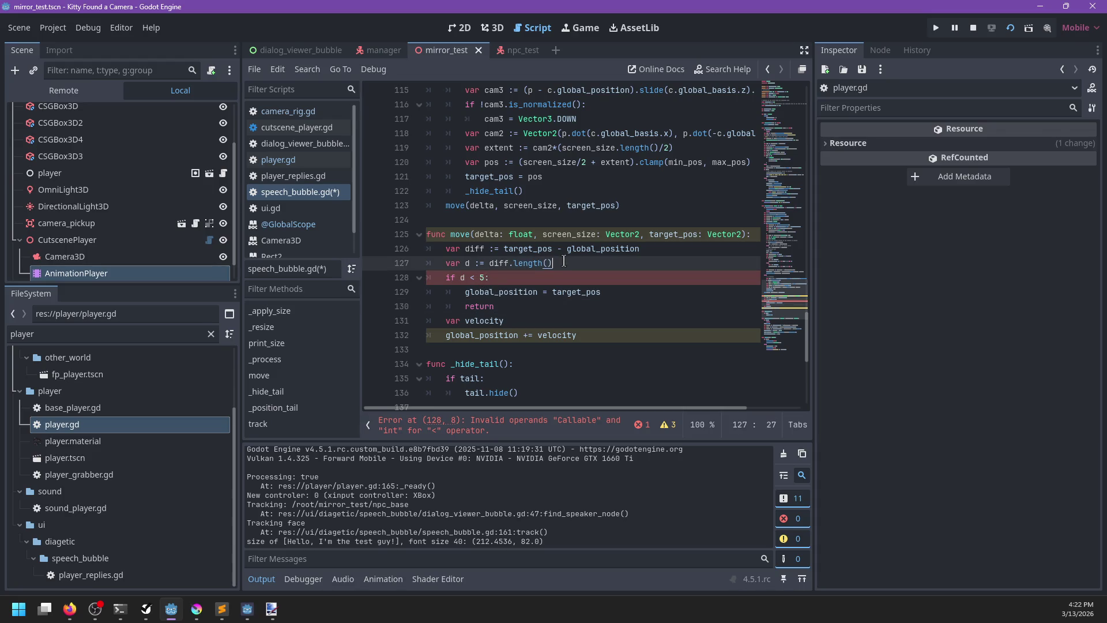
click(520, 309)
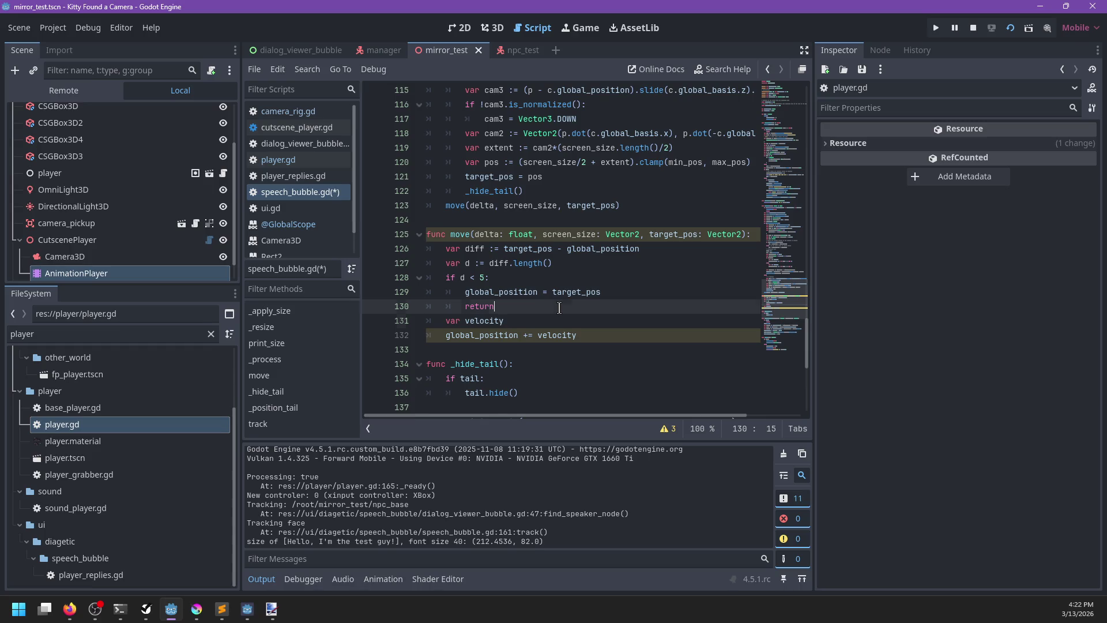
key(Return)
key(BackSpace)
key(BackSpace)
key(BackSpace)
key(Down)
key(End)
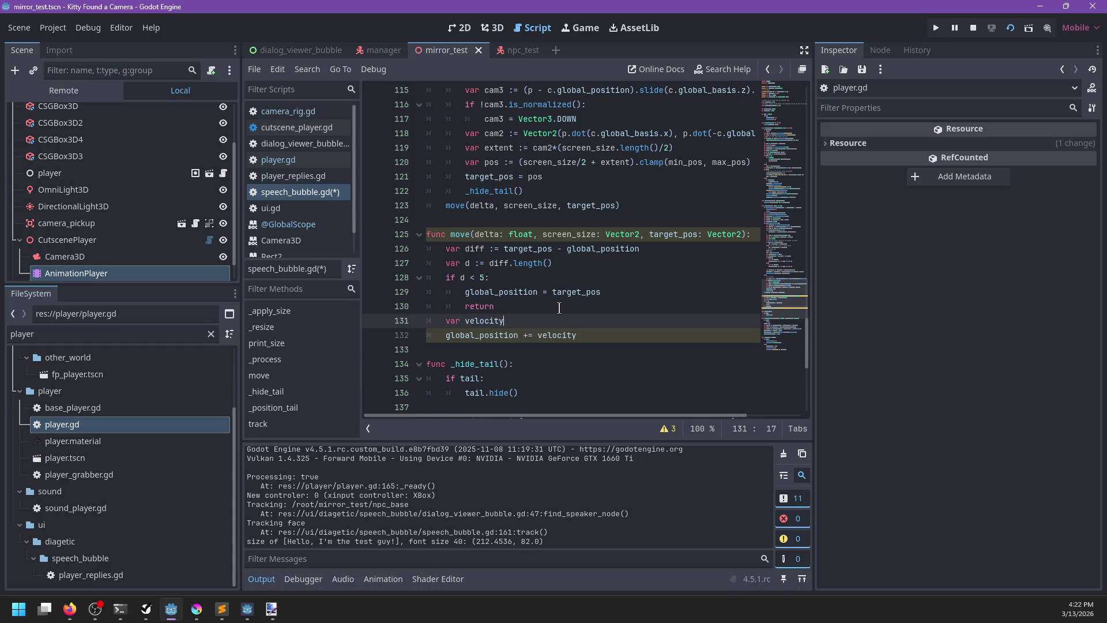
click(288, 110)
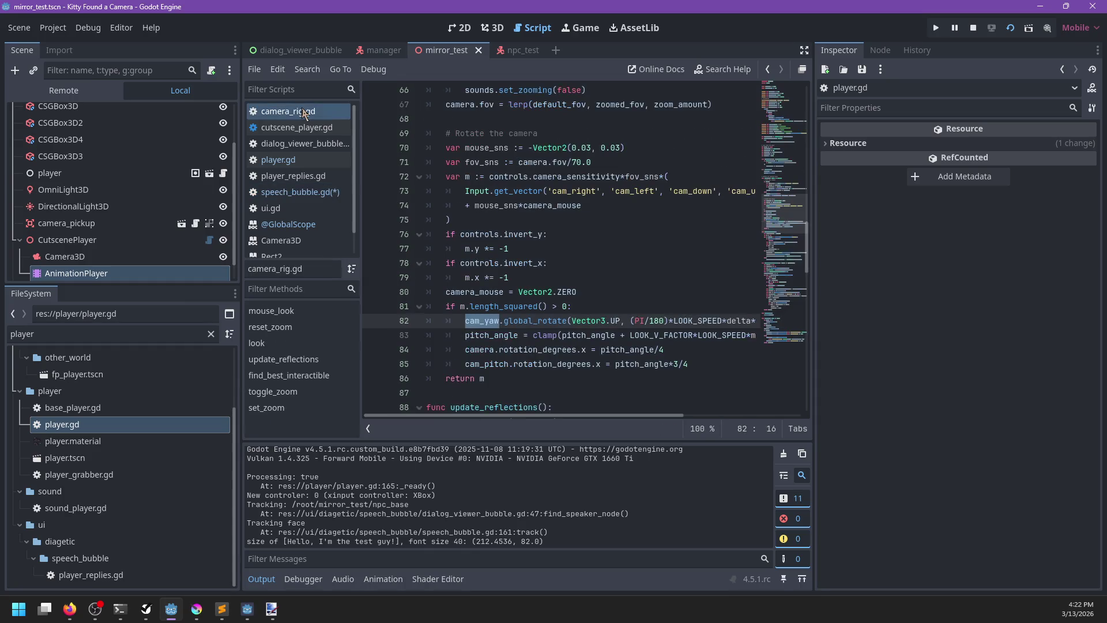
Jump to where camera_ease_curve is defined in player.gd
click(298, 160)
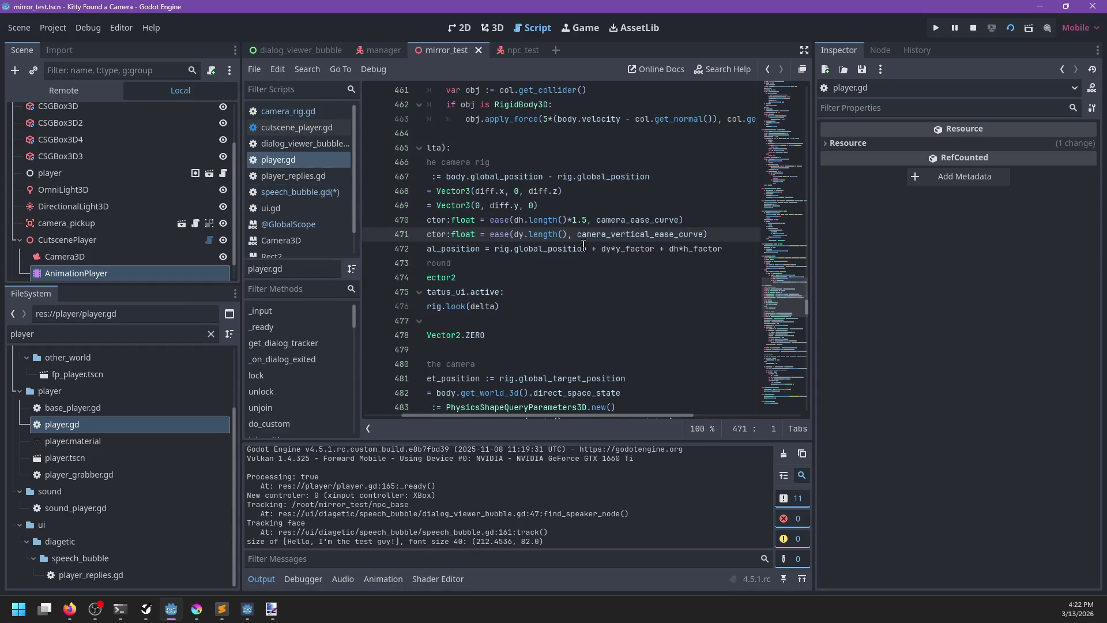
scroll(583, 245, left, 2)
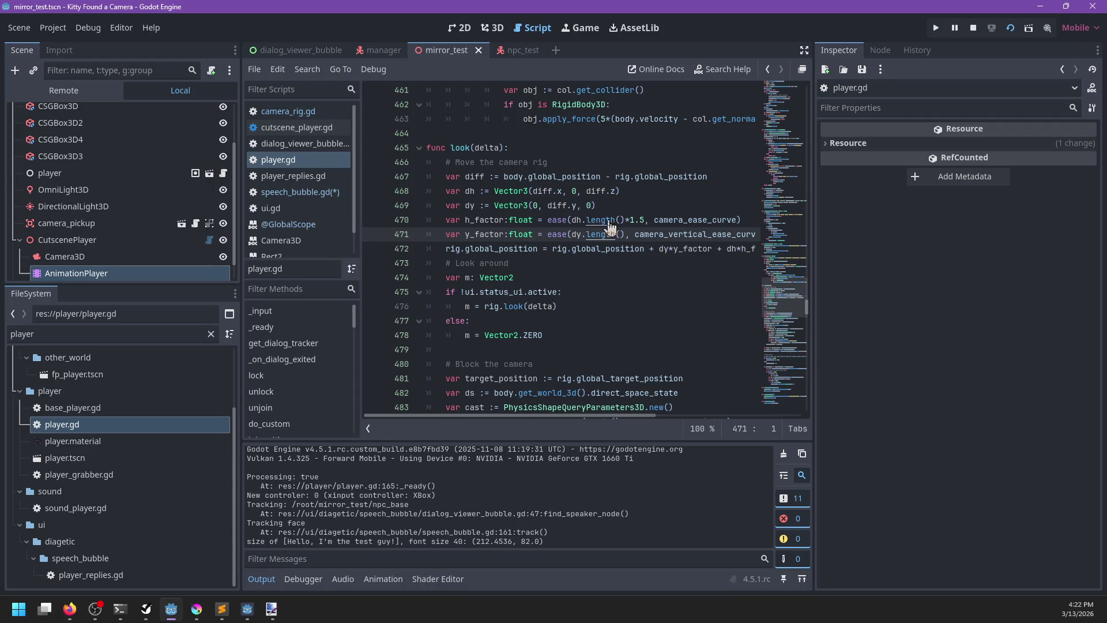
ctrl+click(679, 222)
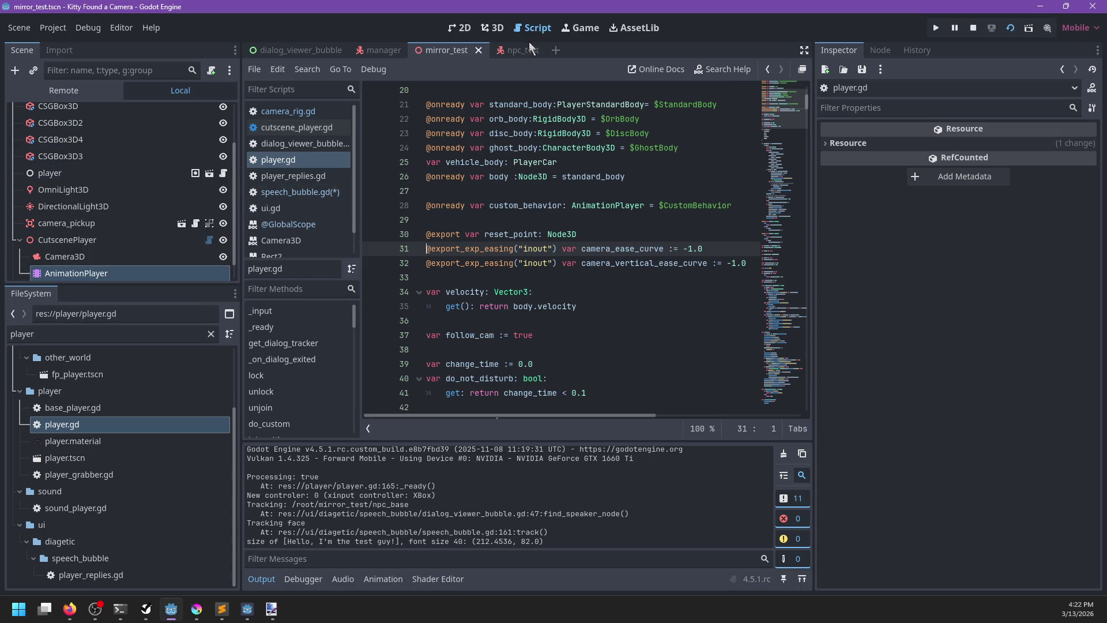
Open player.tscn to see the player node's ease curves (-1.27, vertical -0.707), then return to speech_bubble.gd
double_click(68, 331)
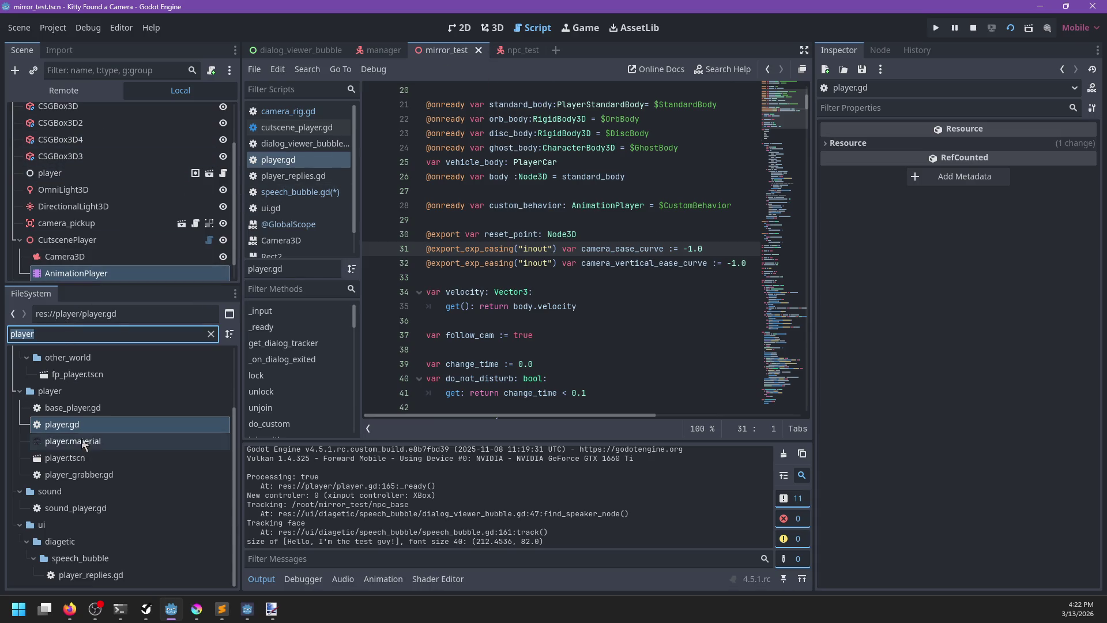
double_click(75, 458)
click(75, 112)
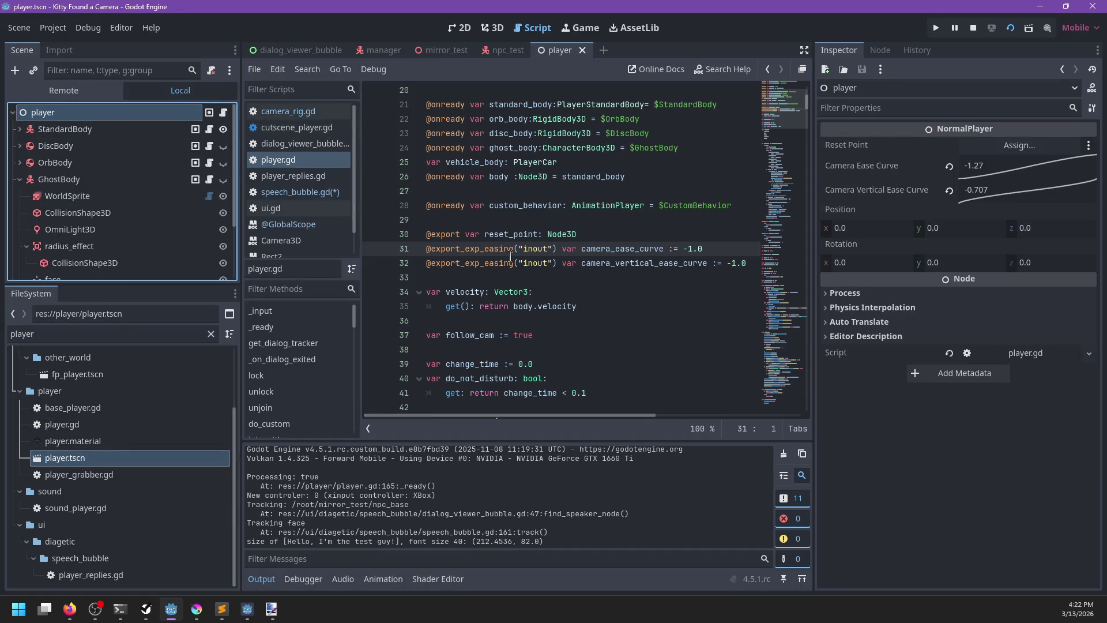
click(305, 191)
scroll(781, 175, up, 20)
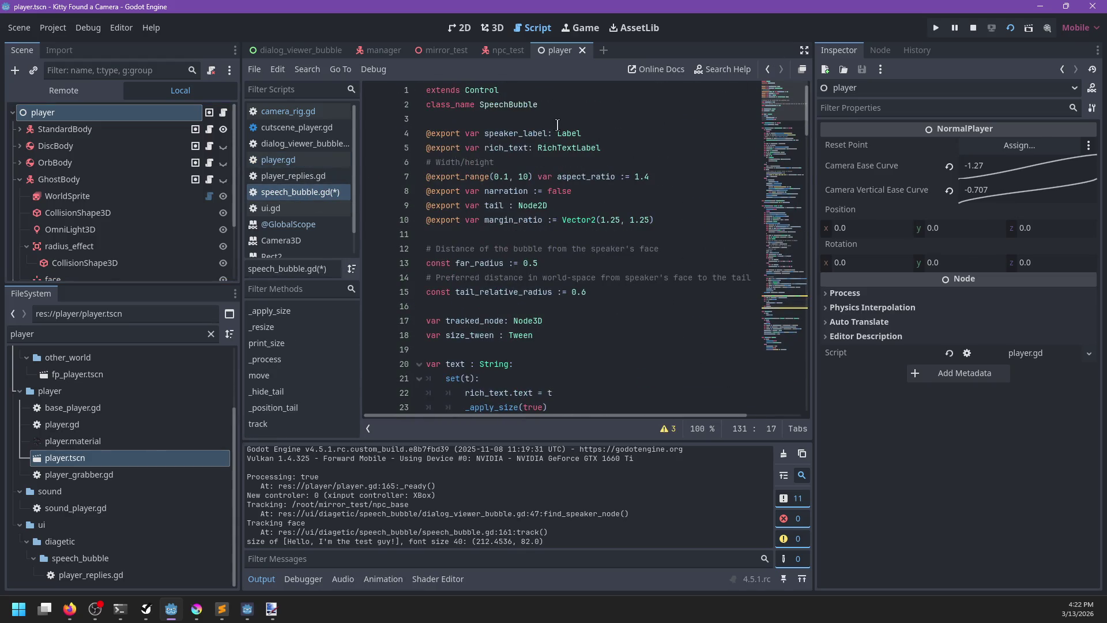
Add an exported ease_curve variable defaulting to -1.0 after line 10 of speech_bubble.gd
click(680, 211)
key(Down)
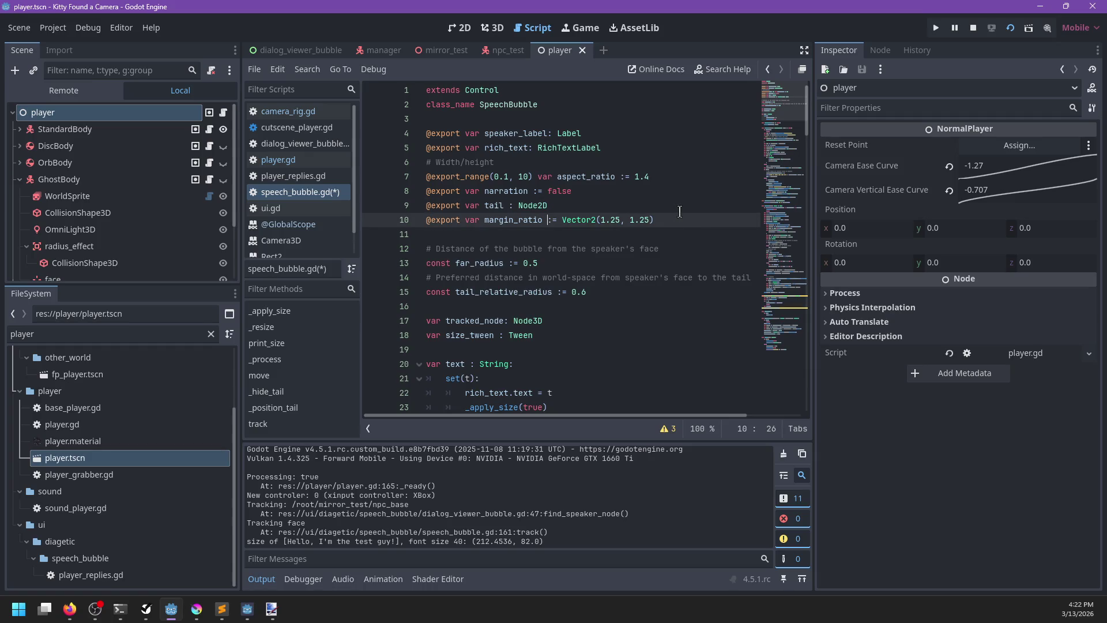
key(Return)
text(@x)
key(BackSpace)
text(export var ca)
text(m)
key(BackSpace)
key(BackSpace)
key(BackSpace)
text(ease_c)
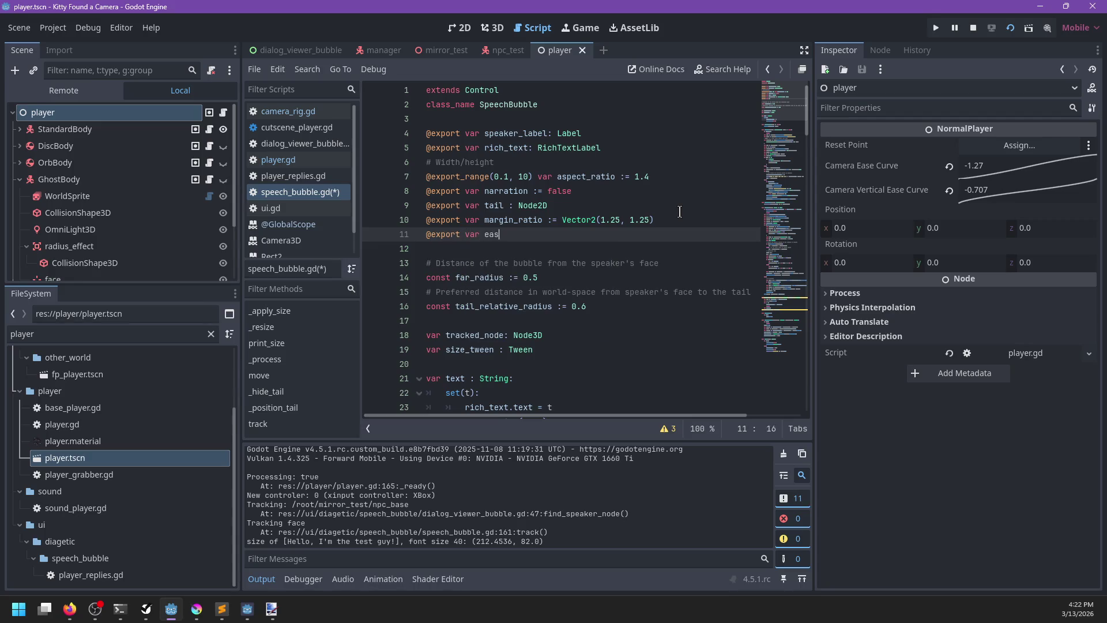
text(urve := )
text(-1.0)
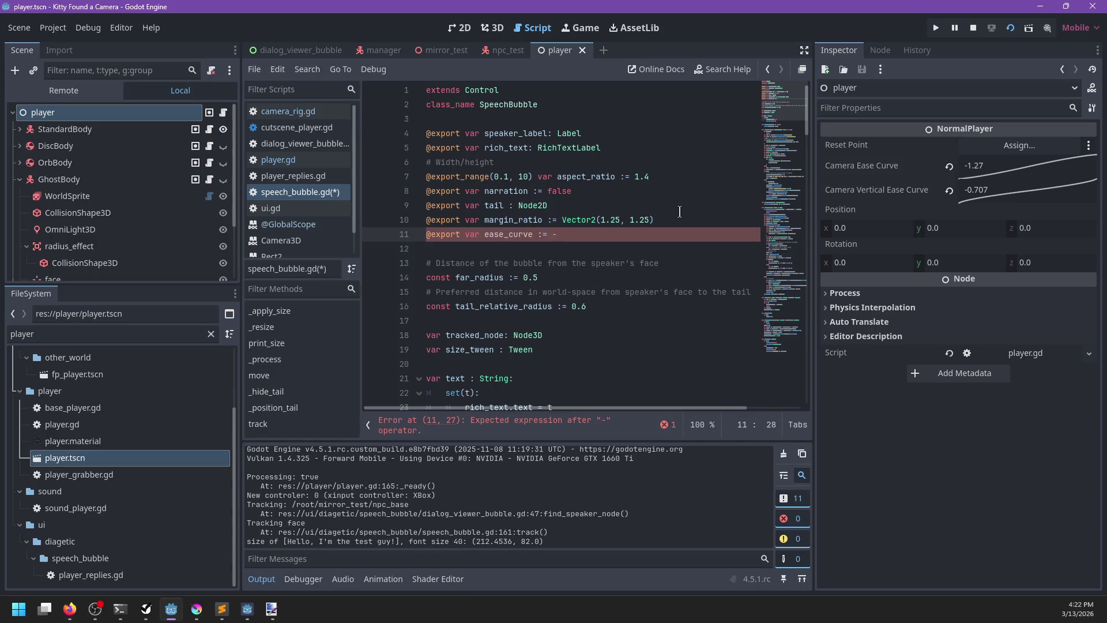
click(303, 158)
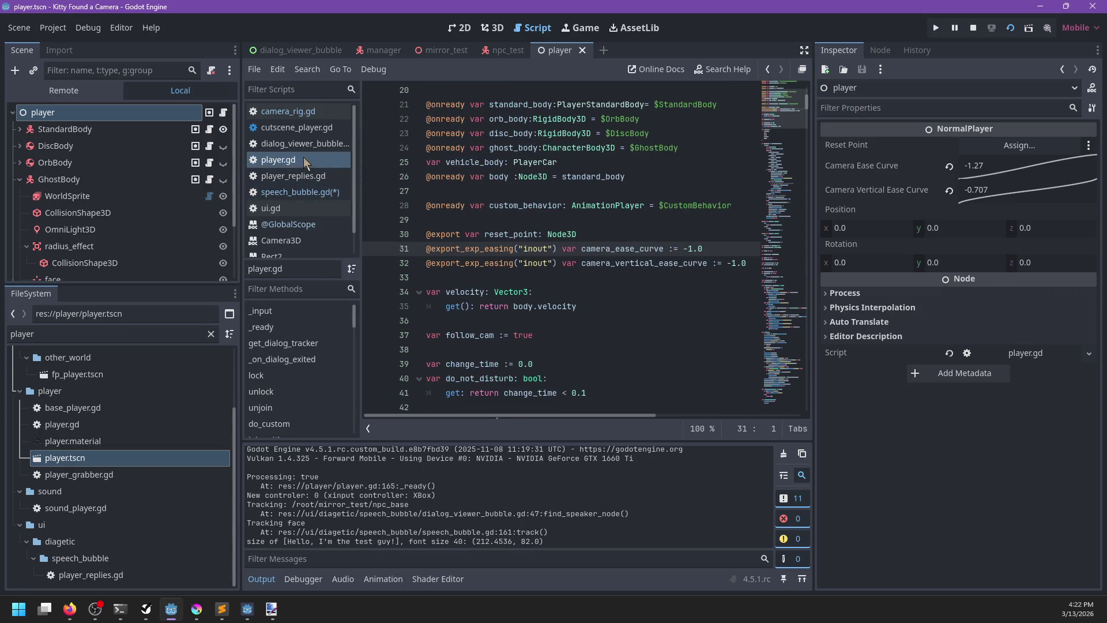
click(549, 248)
mouse_move(548, 249)
mouse_down()
mouse_move(427, 248)
mouse_move(557, 263)
mouse_up()
key(ctrl+c)
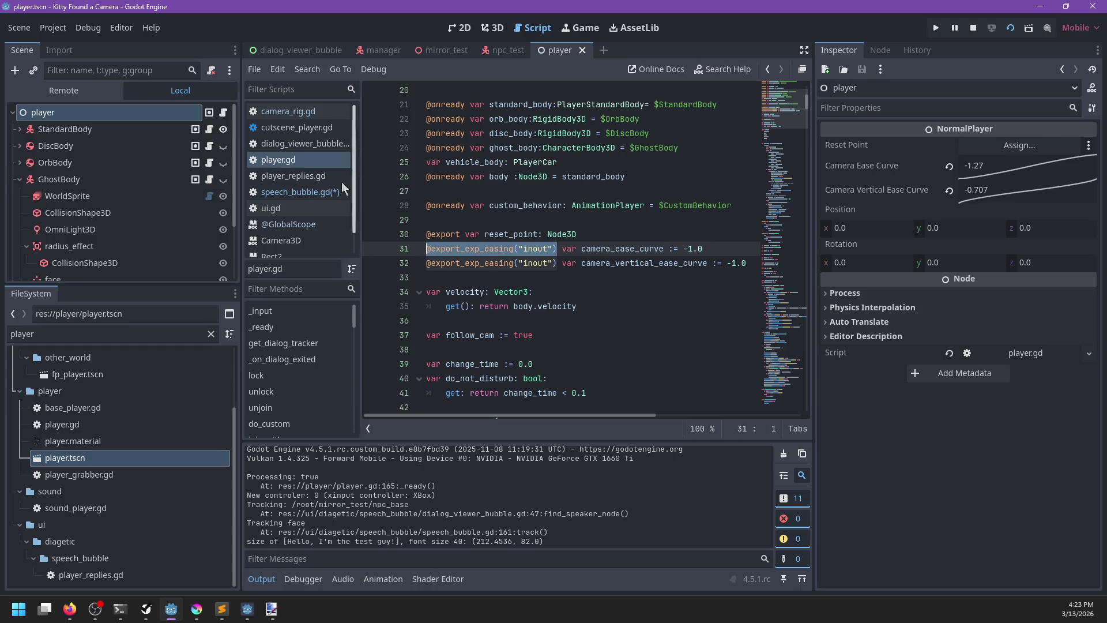
click(341, 192)
double_click(460, 234)
key(ctrl+v)
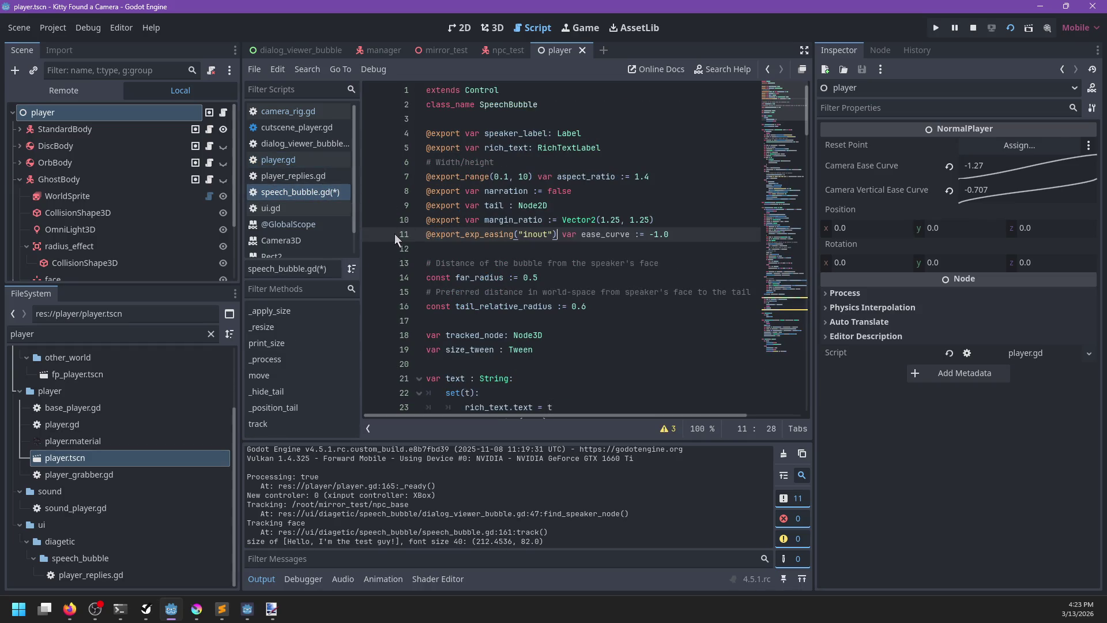
click(690, 236)
scroll(690, 235, down, 3)
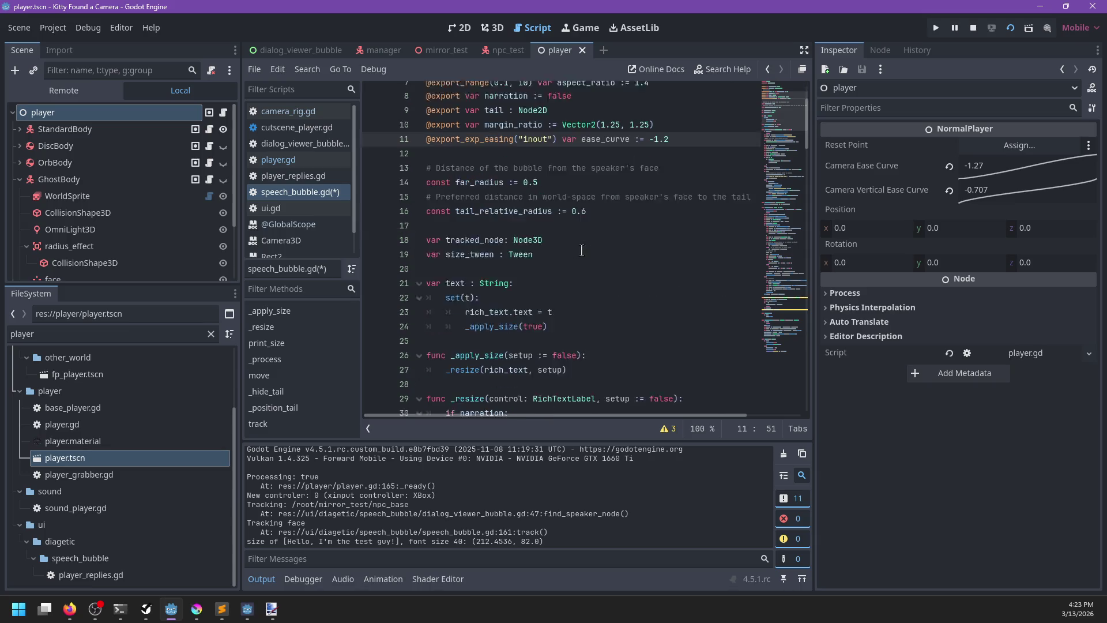
key(ctrl+s)
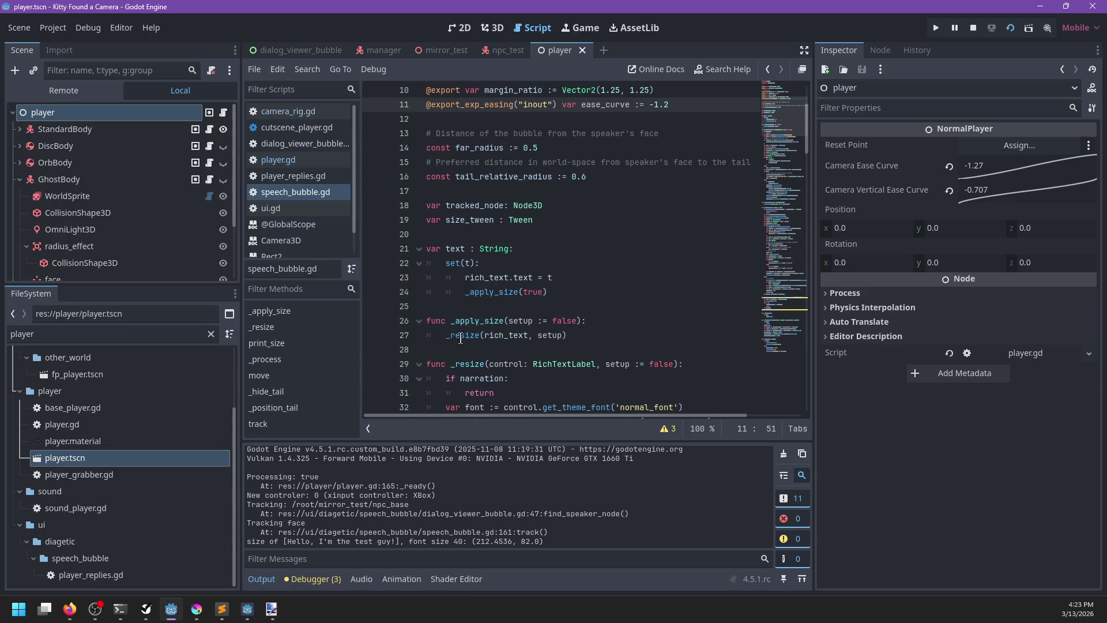
Switch briefly to Firefox and back, then show the dialog_viewer_bubble scene in the 2D view
key(alt+Tab)
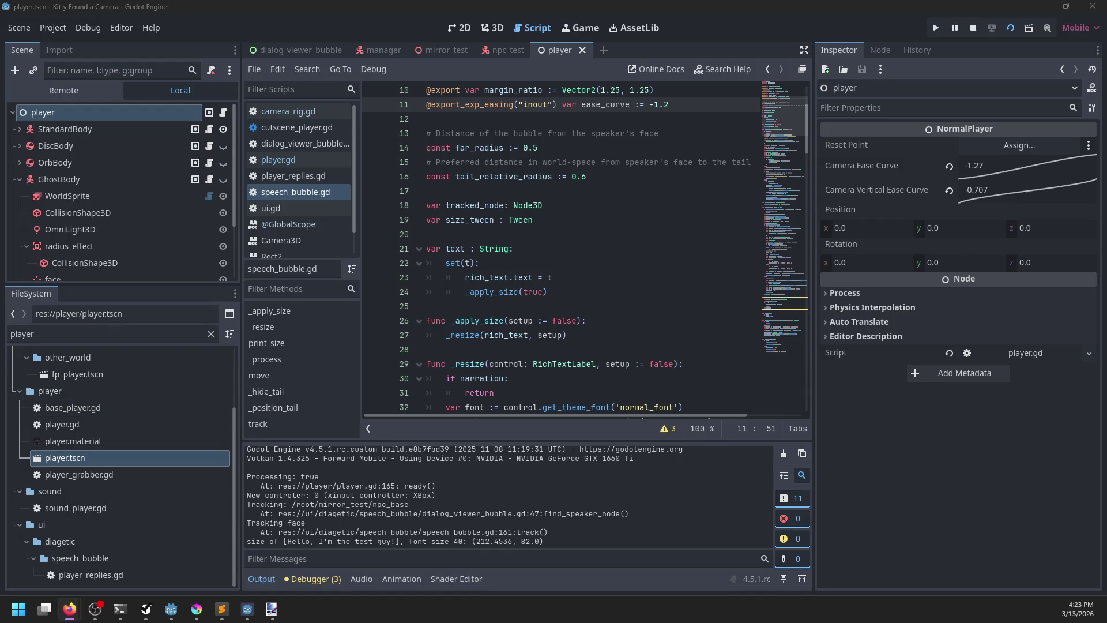
key(alt+Tab)
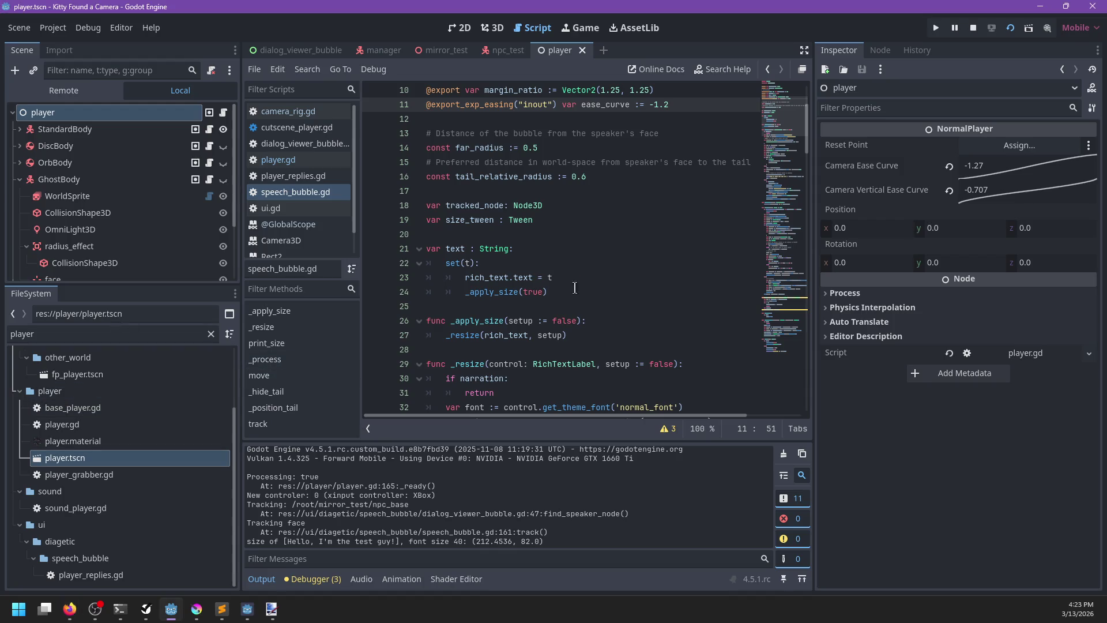
click(561, 296)
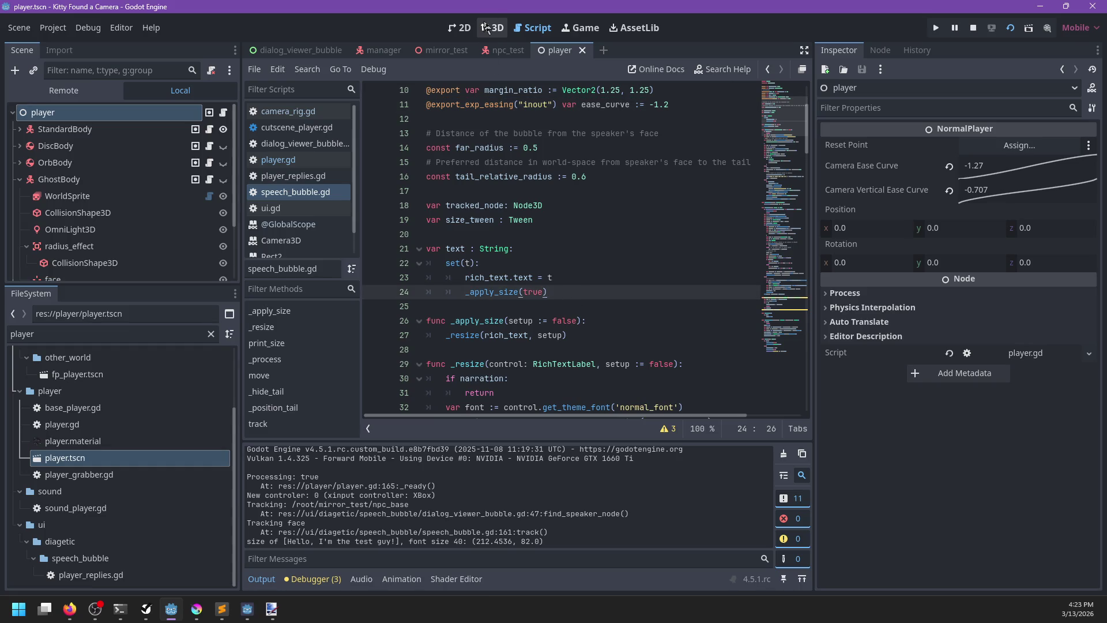
click(308, 49)
click(460, 27)
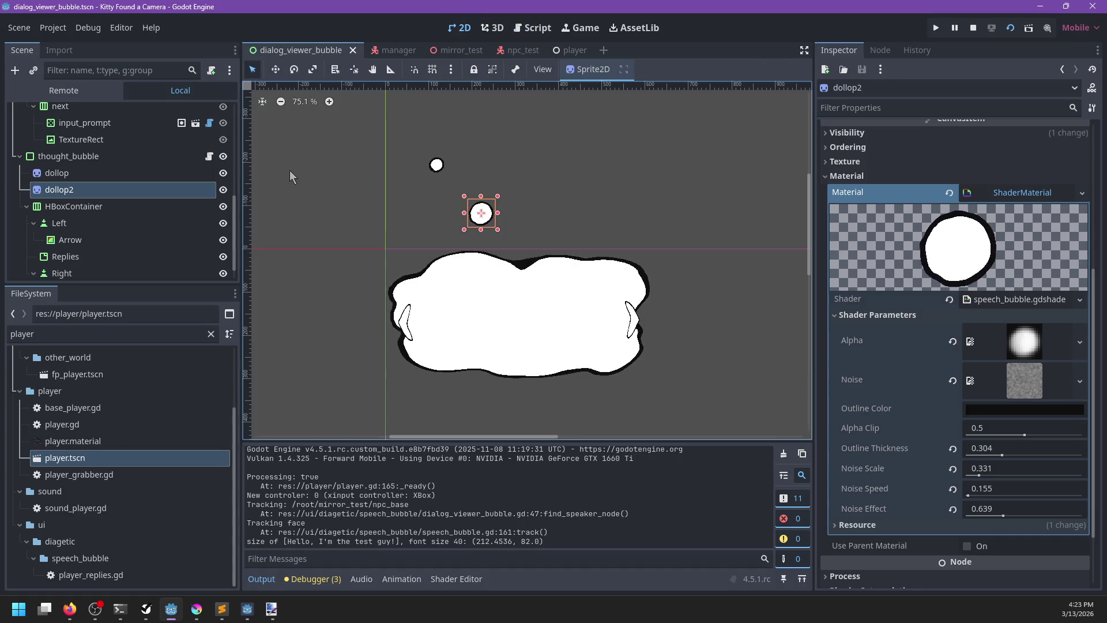
Glance at player_replies.gd, then go to the end of line 133 in speech_bubble.gd's move()
click(208, 157)
scroll(577, 233, down, 1)
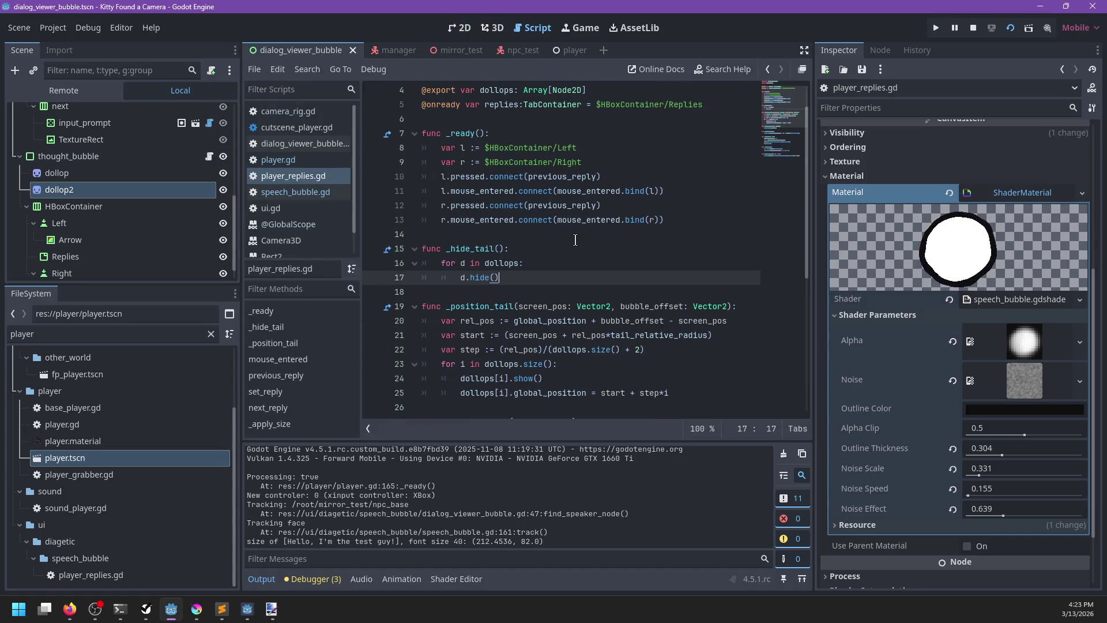
scroll(571, 241, up, 1)
scroll(137, 126, up, 3)
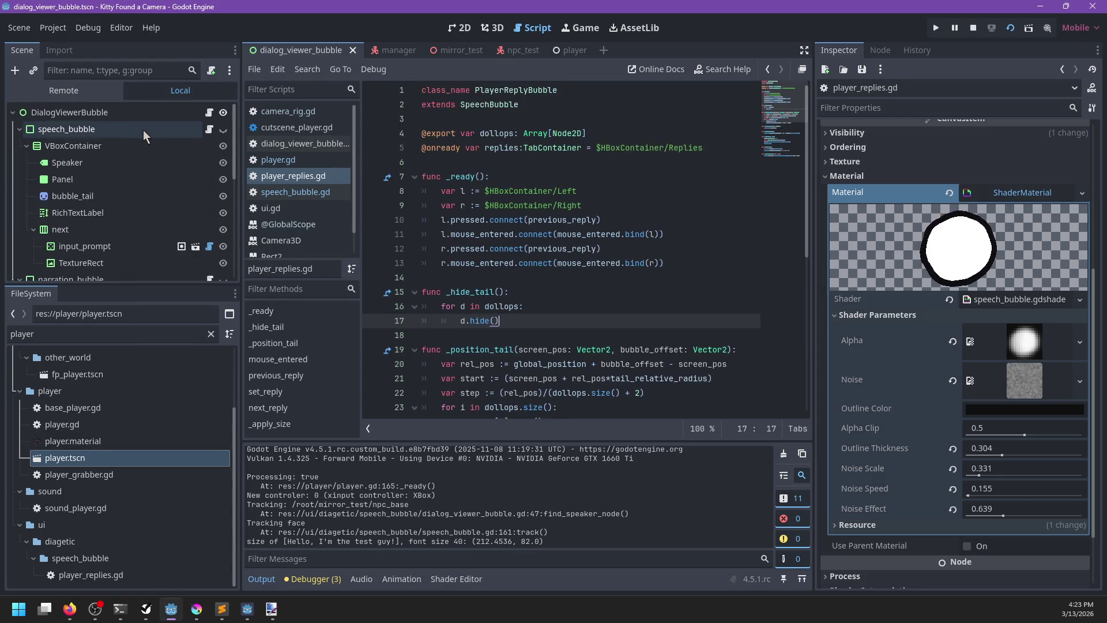
click(209, 129)
scroll(532, 271, down, 15)
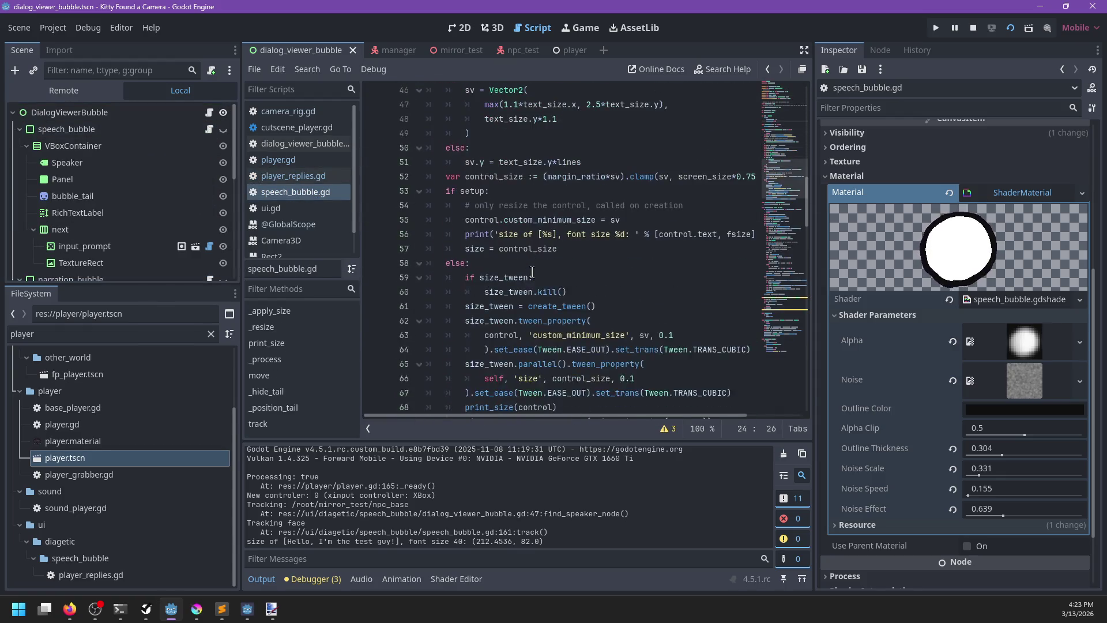
scroll(531, 272, down, 11)
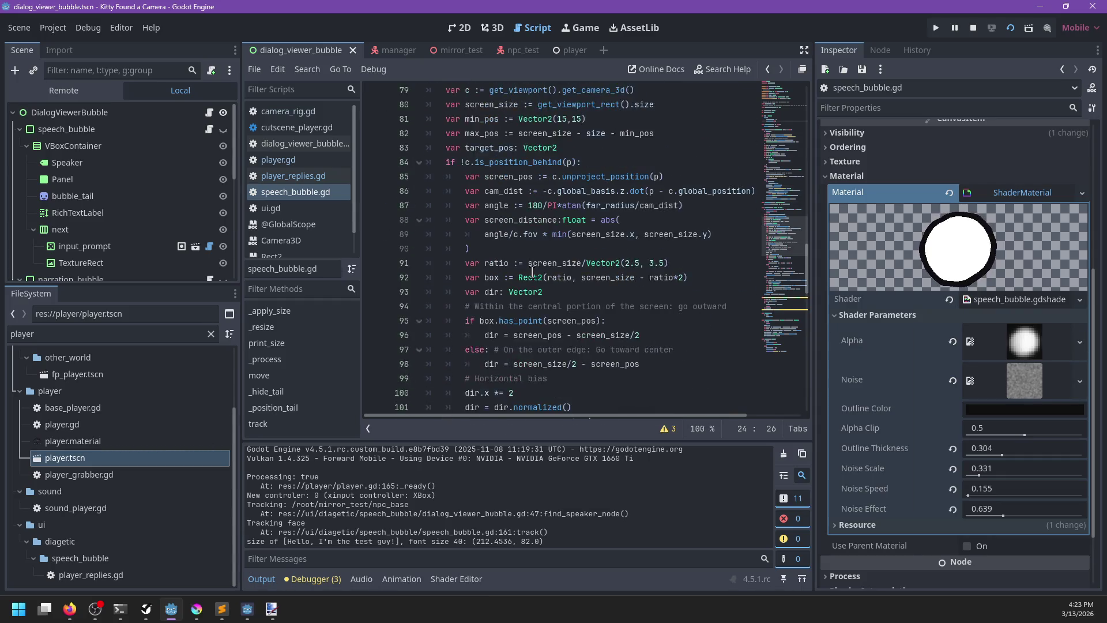
scroll(532, 272, down, 9)
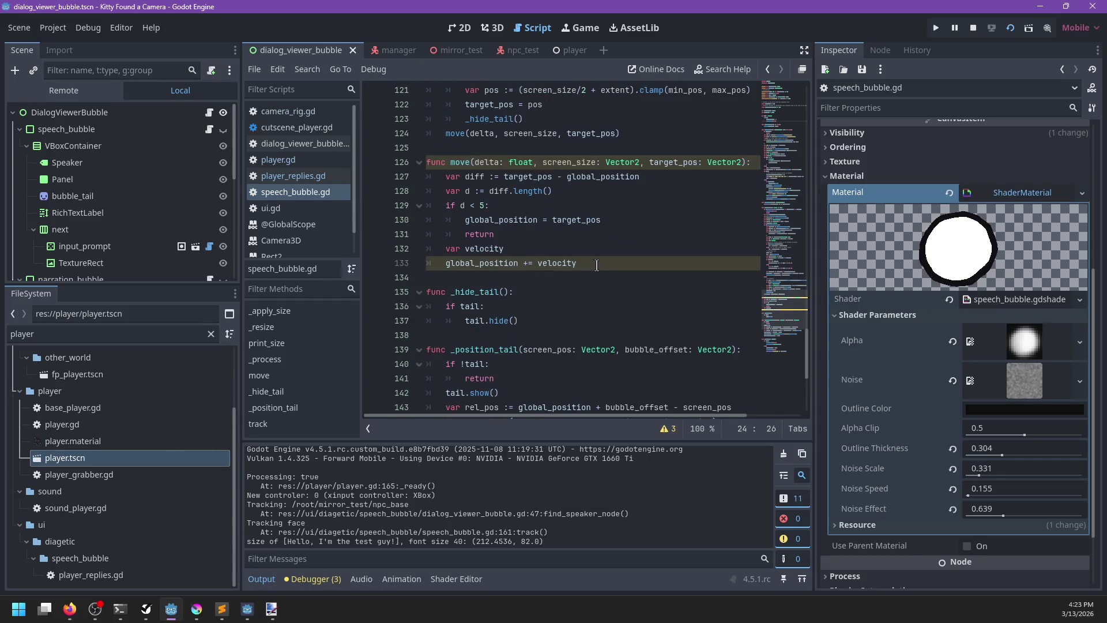
click(605, 264)
key(Up)
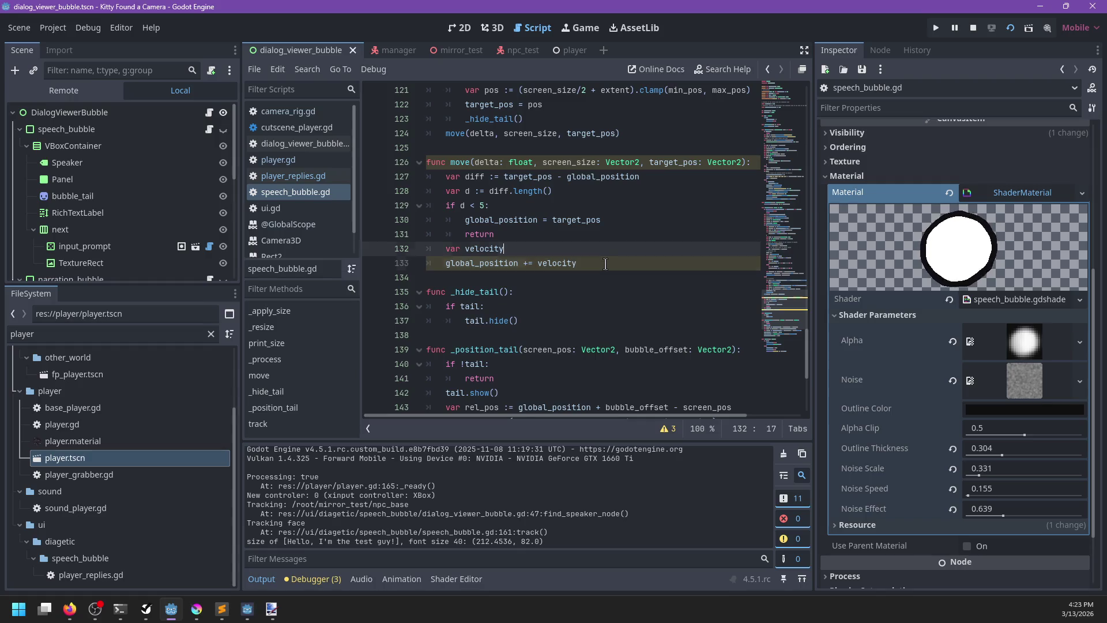
click(646, 264)
Make line 133 add velocity to global_position and delete the unused var velocity line
key(ctrl+BackSpace)
text(ease)
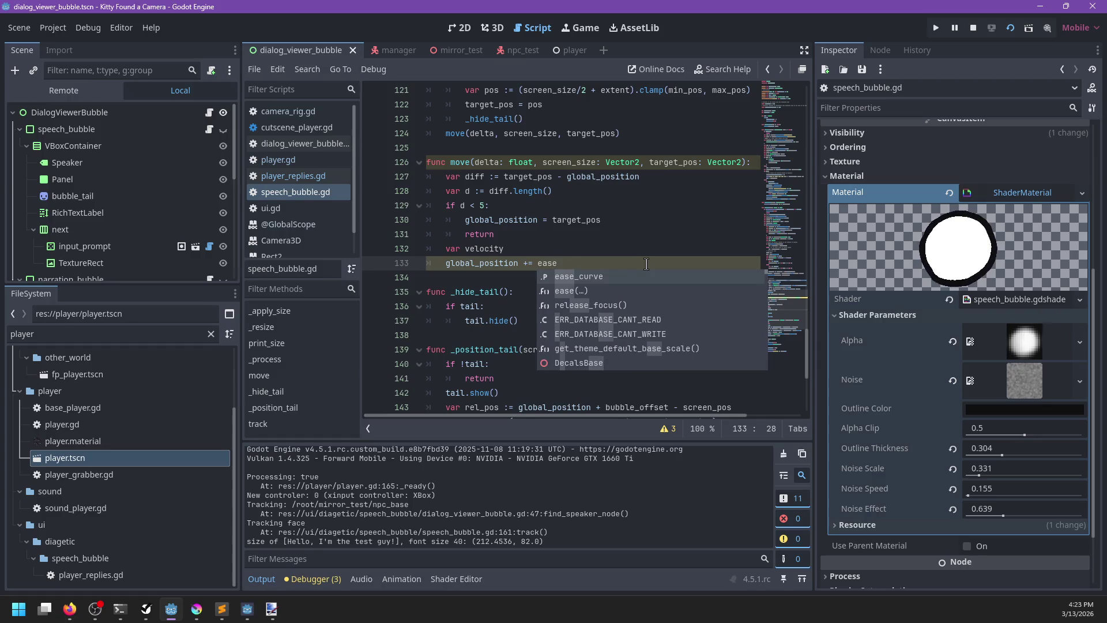
text(()
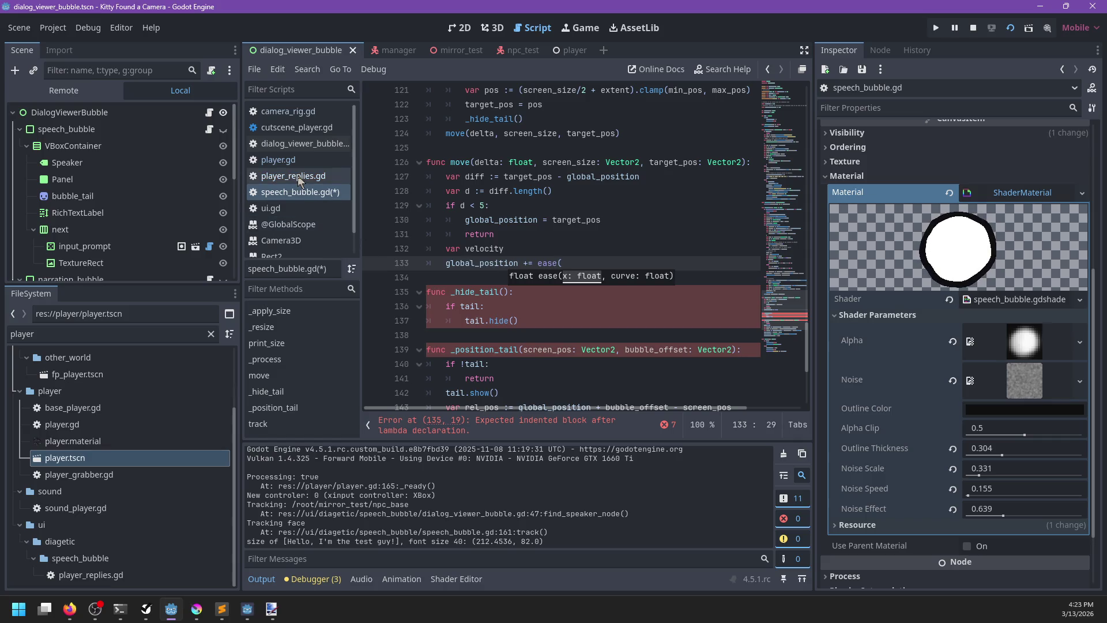
key(BackSpace)
key(BackSpace)
key(BackSpace)
text(velocity)
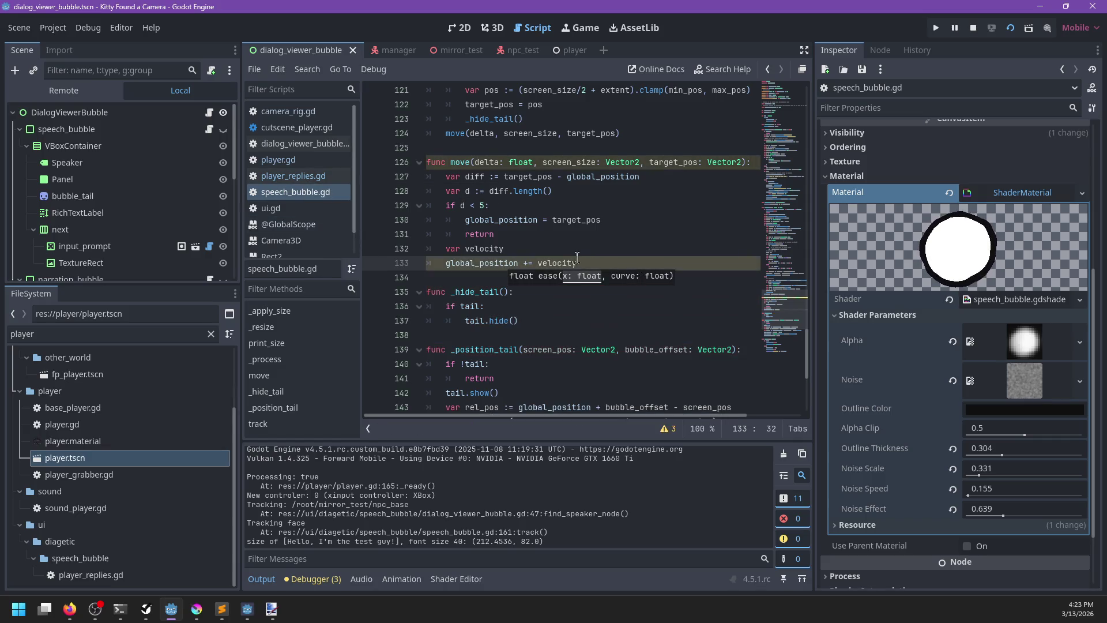
click(569, 252)
key(ctrl+shift+Left)
key(ctrl+shift+Left)
key(BackSpace)
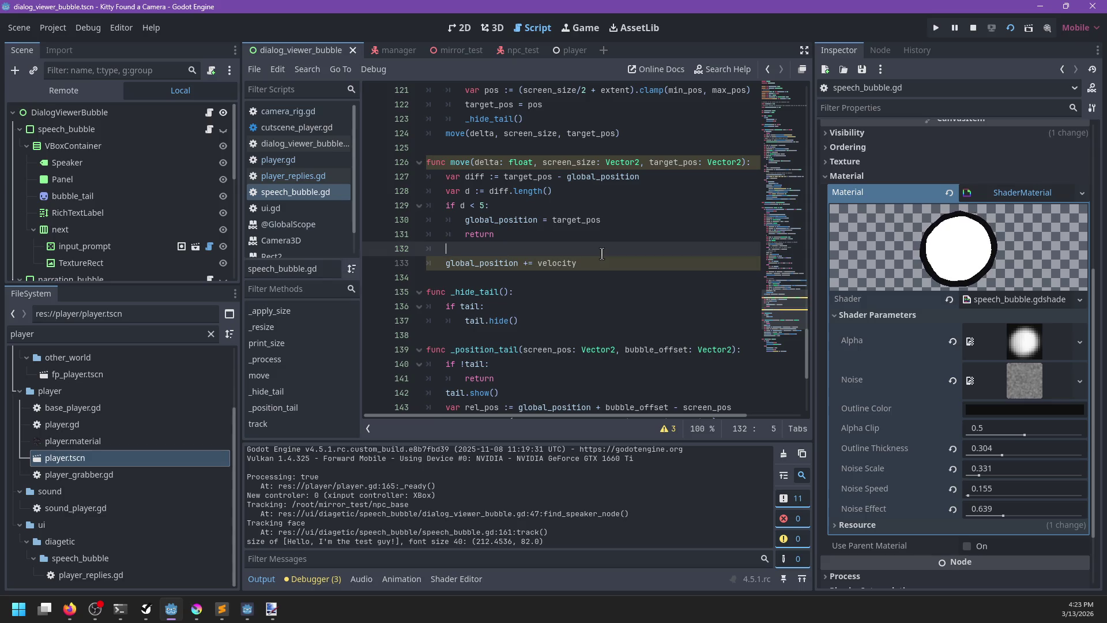
key(BackSpace)
key(BackSpace)
click(295, 176)
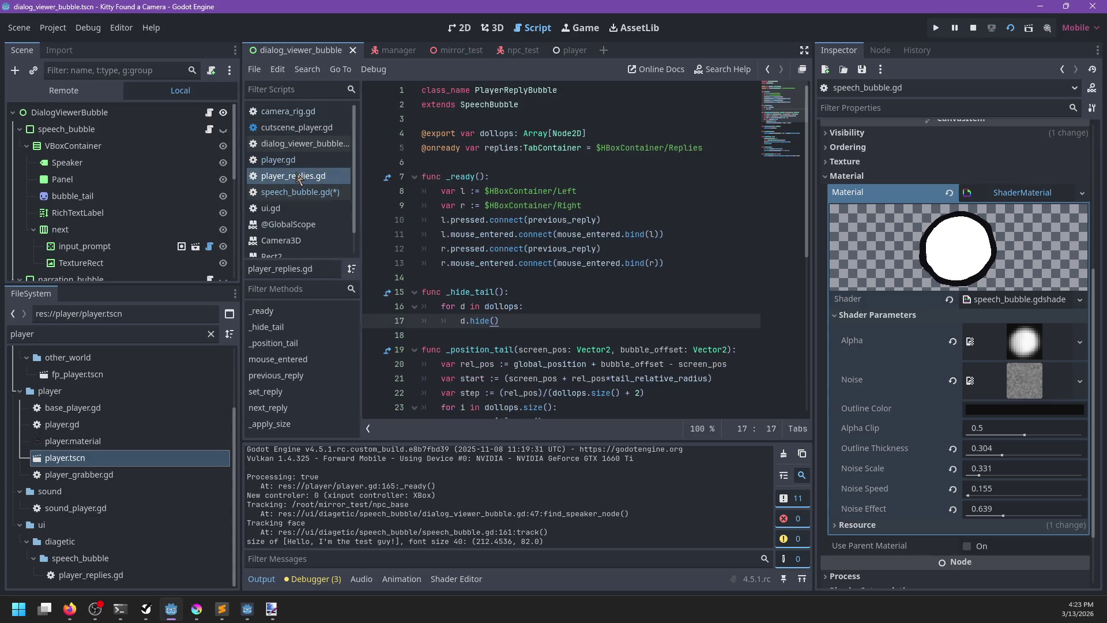
Open player.gd and search for 'ease(' to reach its use on line 470
click(299, 143)
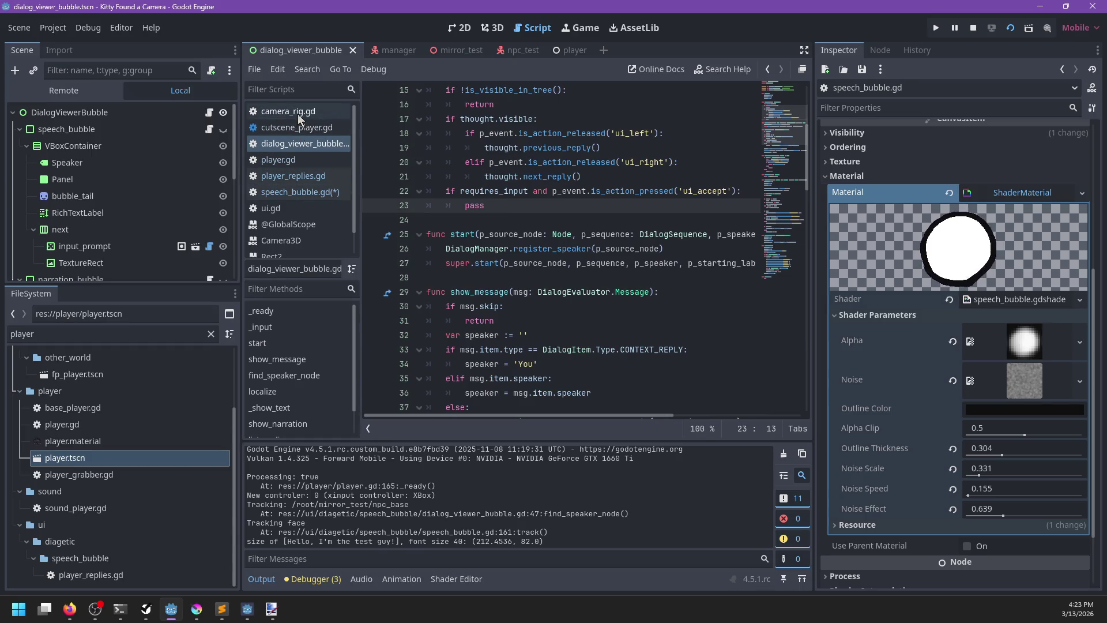
click(290, 163)
scroll(577, 242, down, 5)
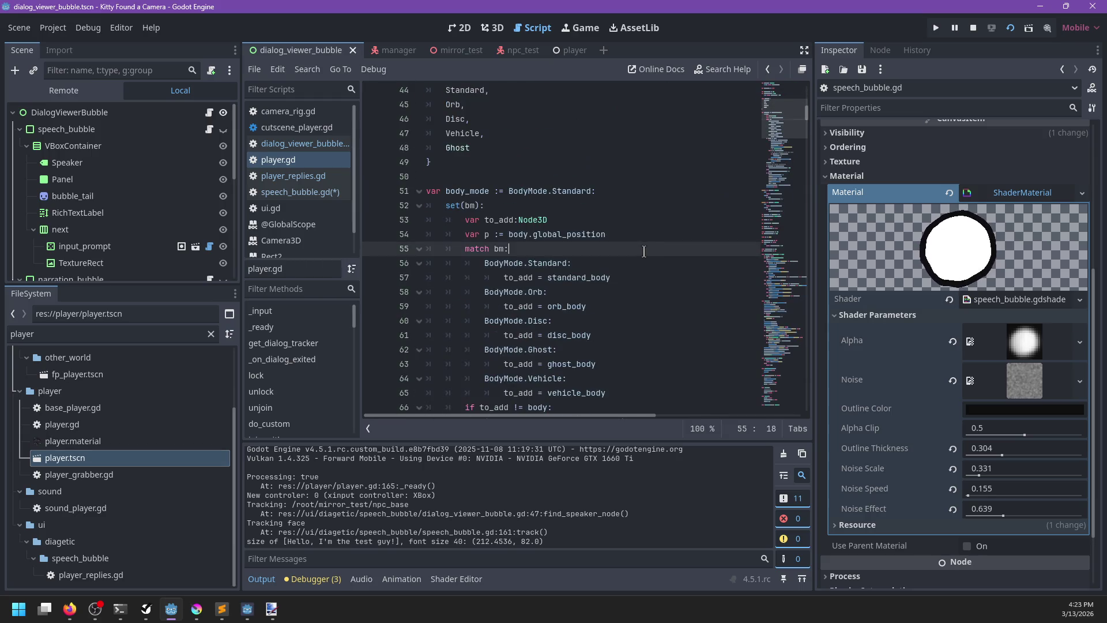
key(ctrl+f)
text(ease()
key(Escape)
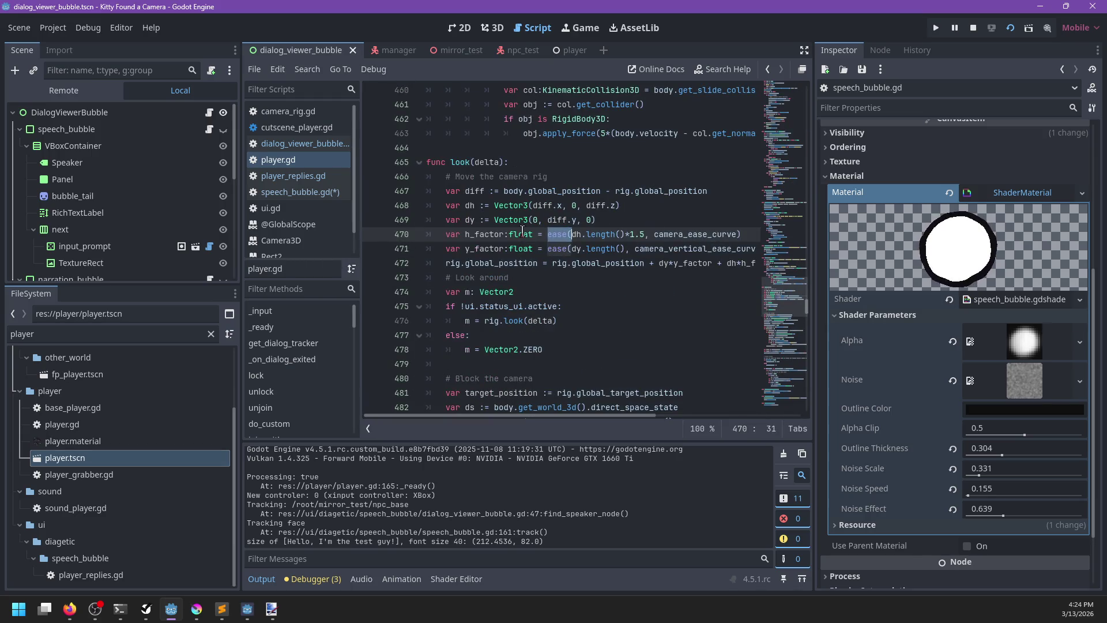
Inspect the h_factor ease call, then return to line 132 of speech_bubble.gd
click(487, 234)
double_click(486, 234)
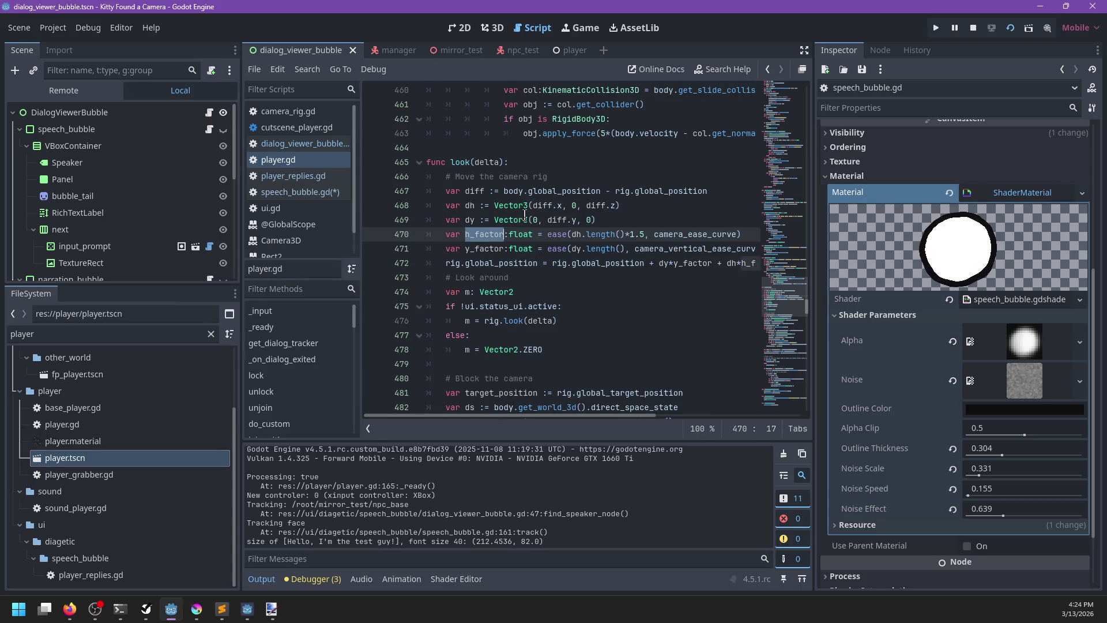
click(310, 196)
click(606, 248)
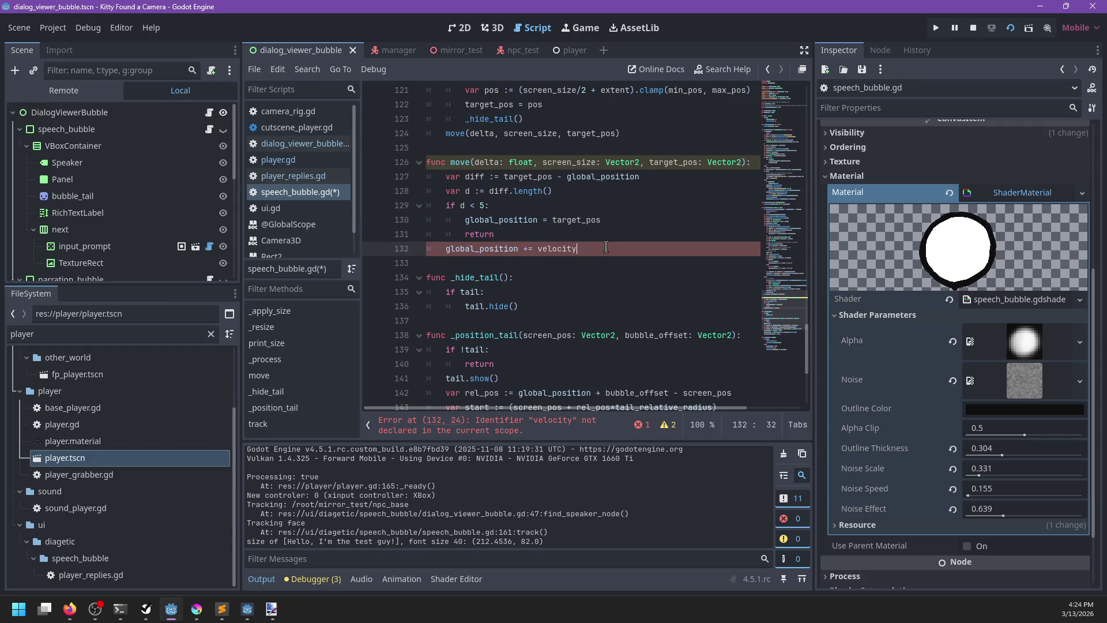
Insert 'var max_speed := 10*screen_size.x*delta' above the velocity line in move()
key(ctrl+shift+Left)
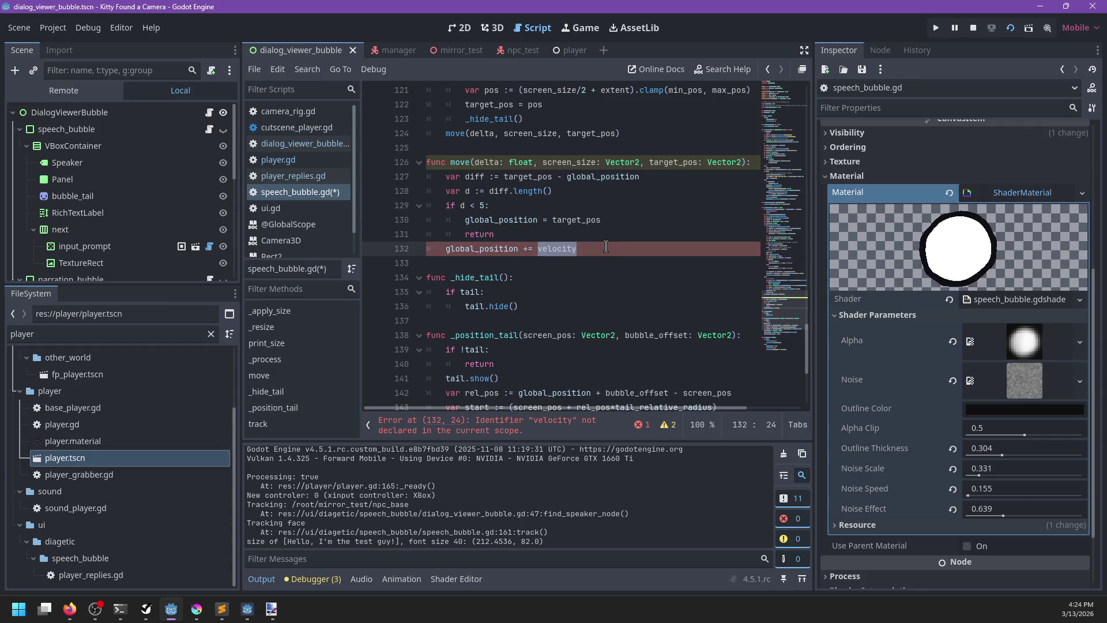
key(ctrl+shift+Return)
text(var max :=)
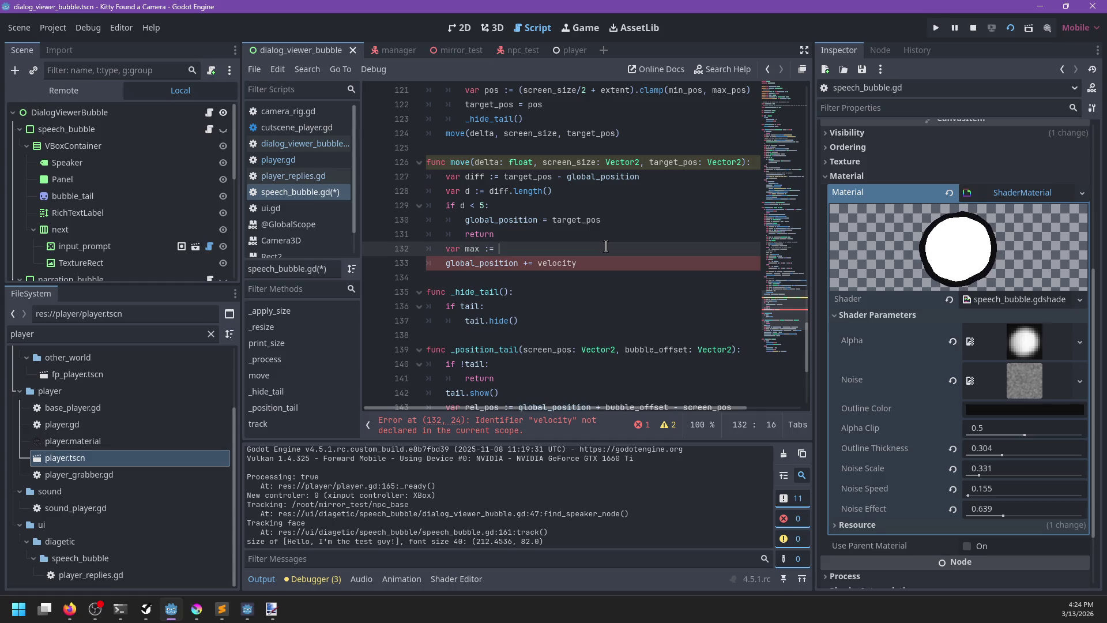
key(ctrl+space)
text(screen_size.x*)
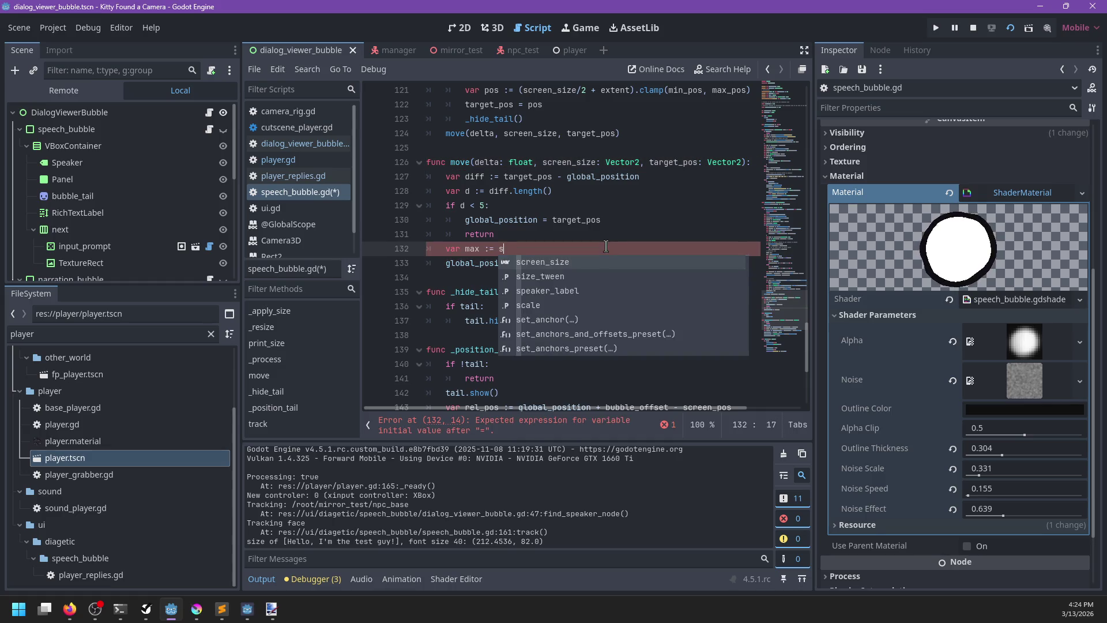
text(delta)
key(Left)
key(Left)
key(Left)
text(_speed)
key(Right)
key(Right)
key(Right)
text(10*)
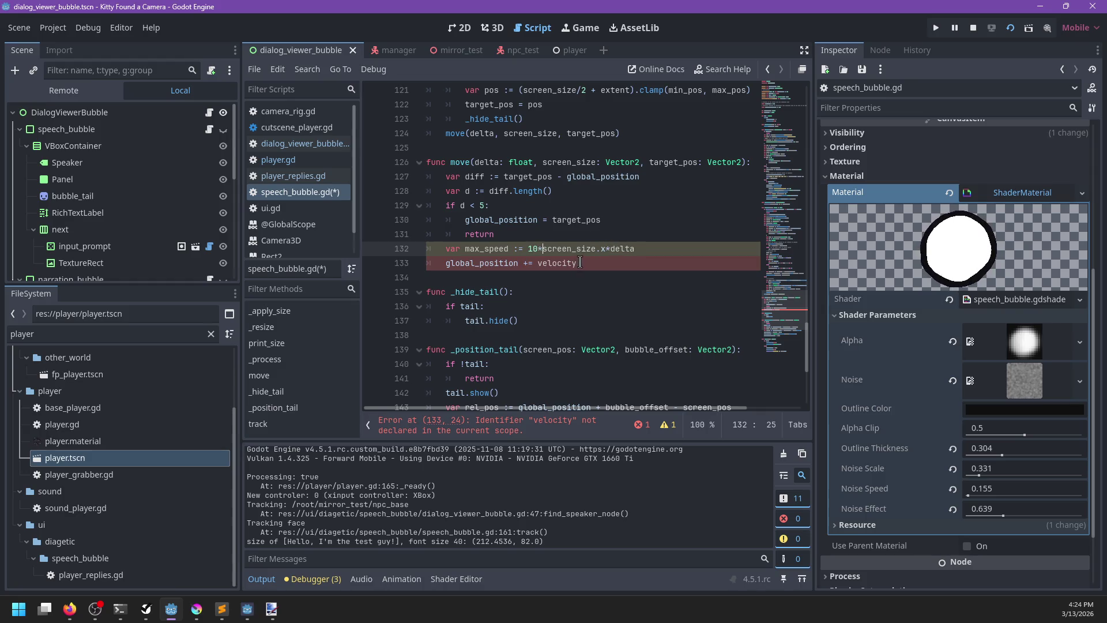
Replace the global_position += velocity line with an unfinished 'var v :=' declaration
click(636, 261)
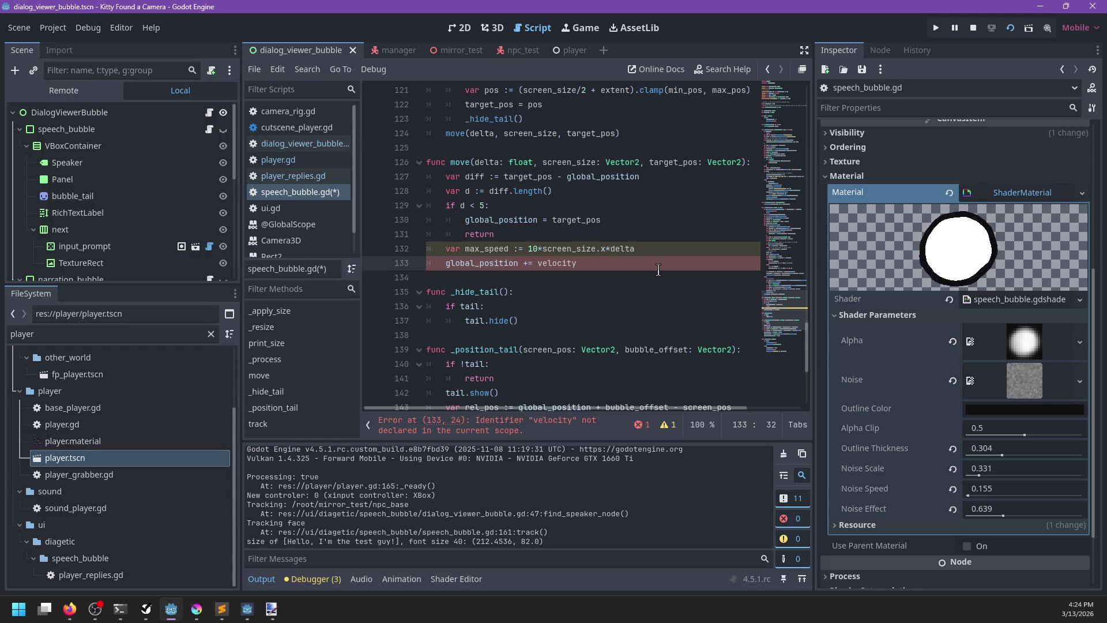
key(shift+Home)
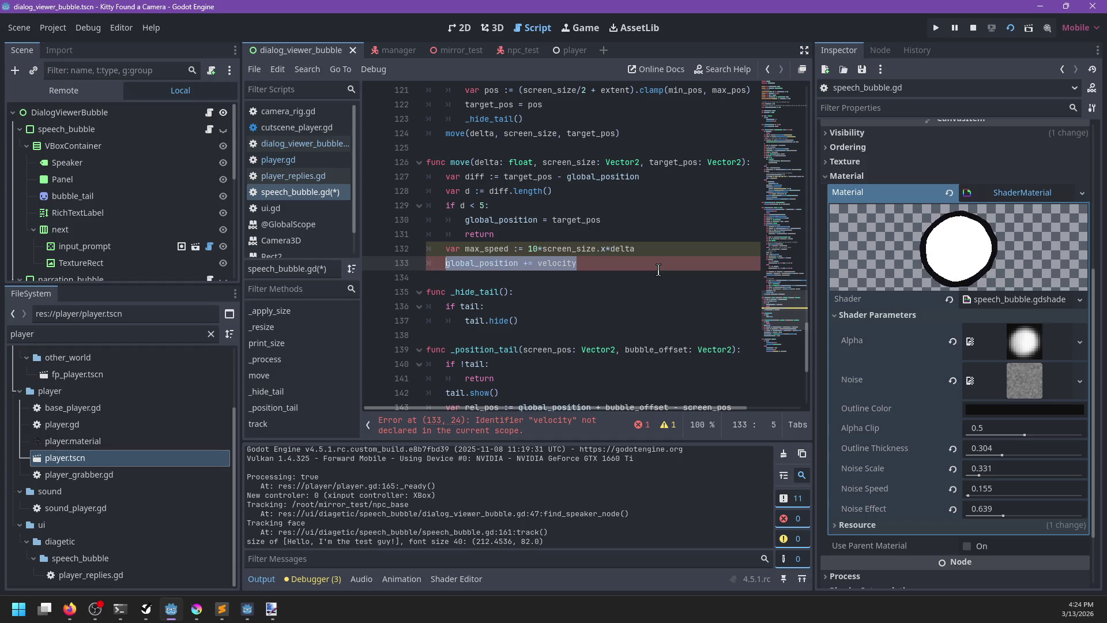
text(var v :=)
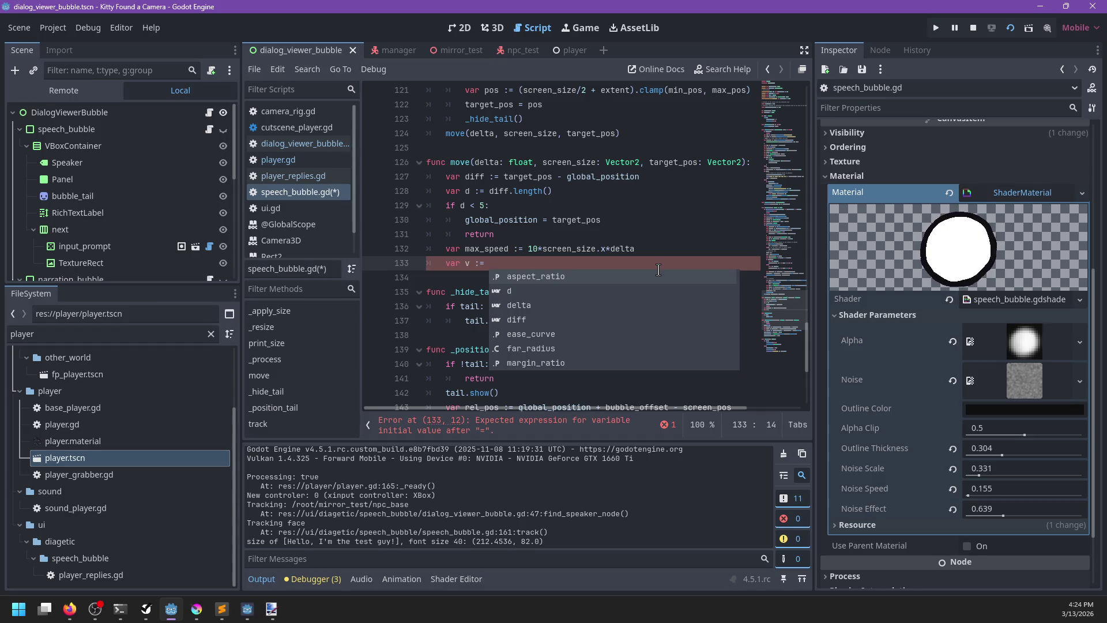
key(Escape)
mouse_move(508, 234)
mouse_down()
mouse_move(519, 194)
mouse_move(624, 196)
mouse_up()
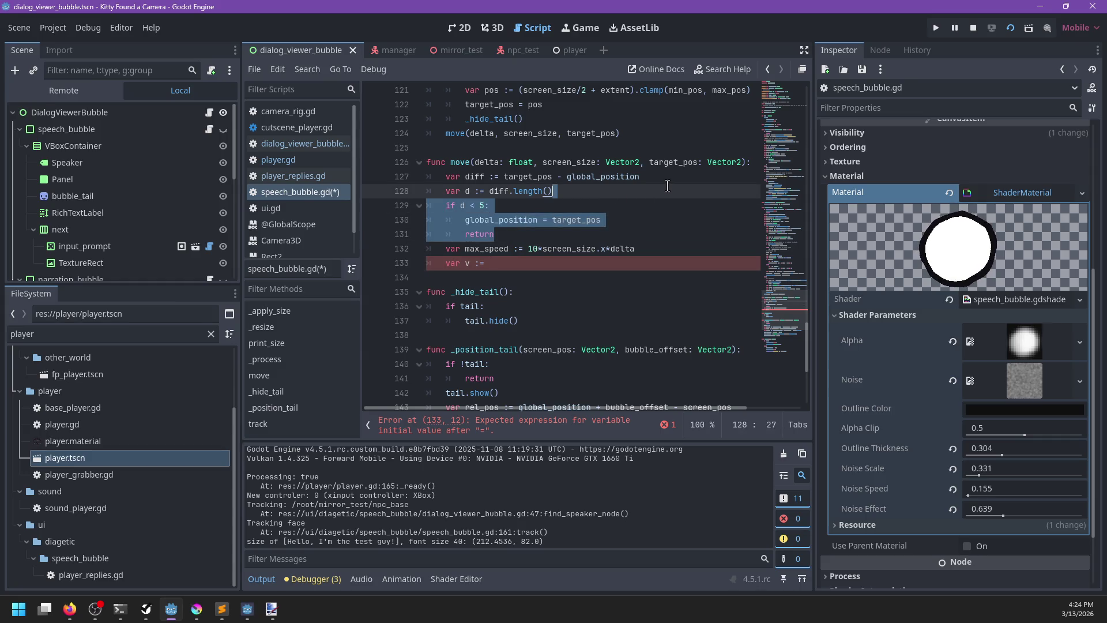
Replace the if d < 5 block with 'var dn := diff/d if d else diff'
key(BackSpace)
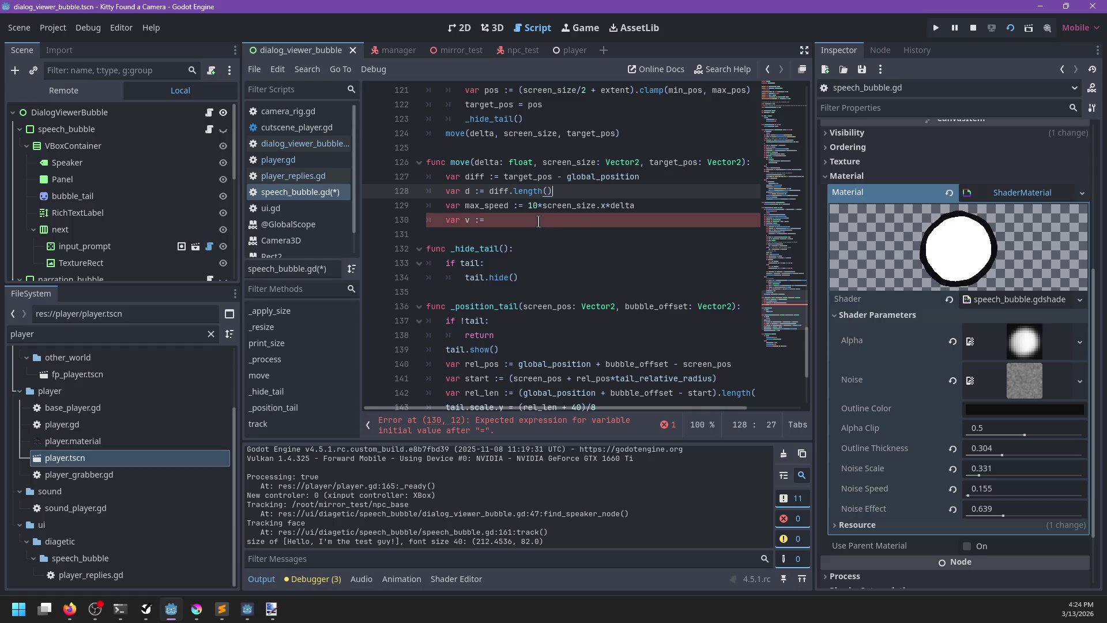
key(Return)
text(var dn := diff/d)
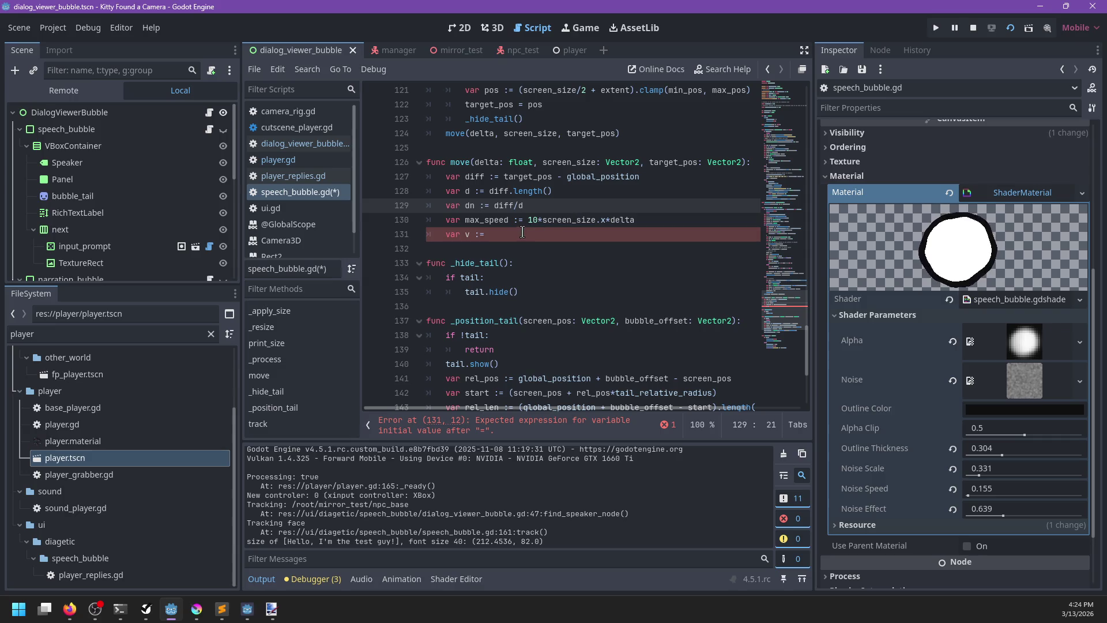
click(523, 232)
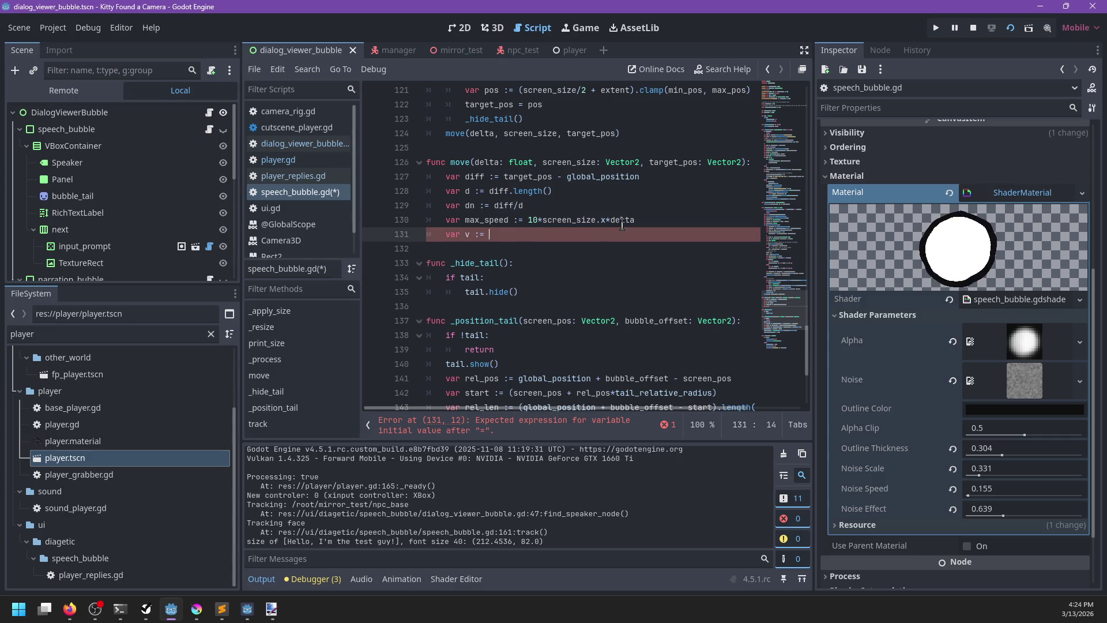
click(550, 203)
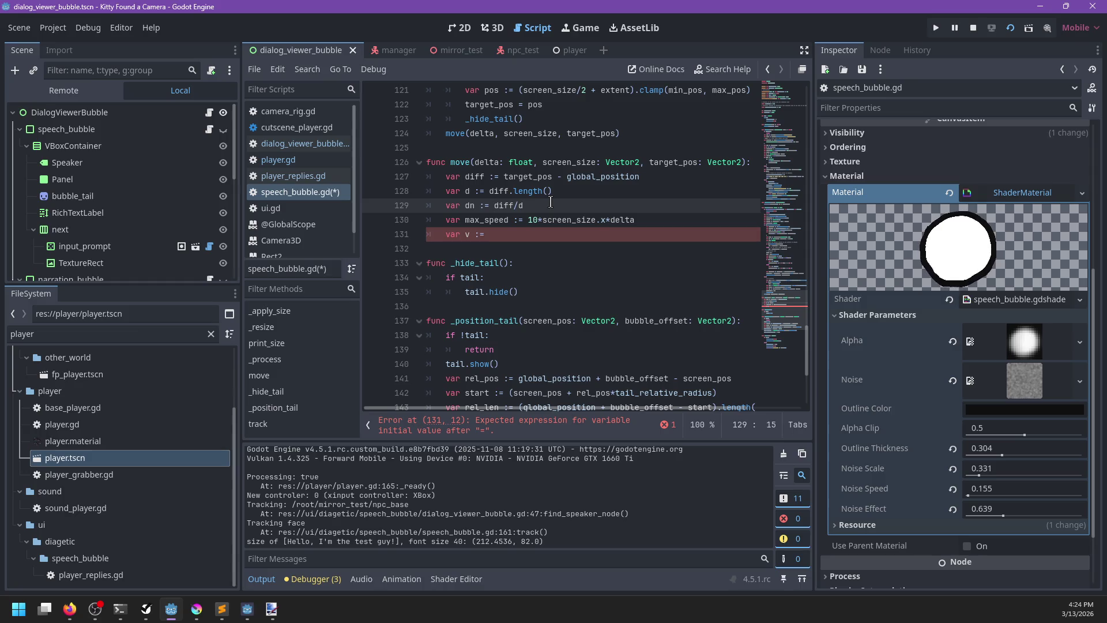
text(d else diff)
click(601, 230)
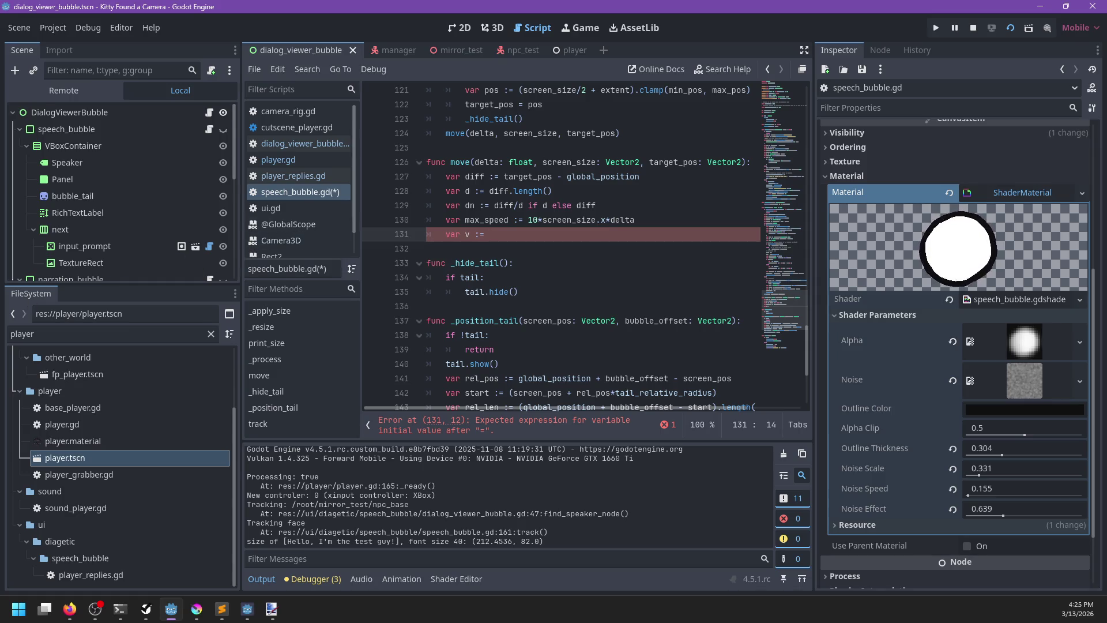
Review global_position, the dn expression and max_speed in move() after checking the browser
key(alt+Tab)
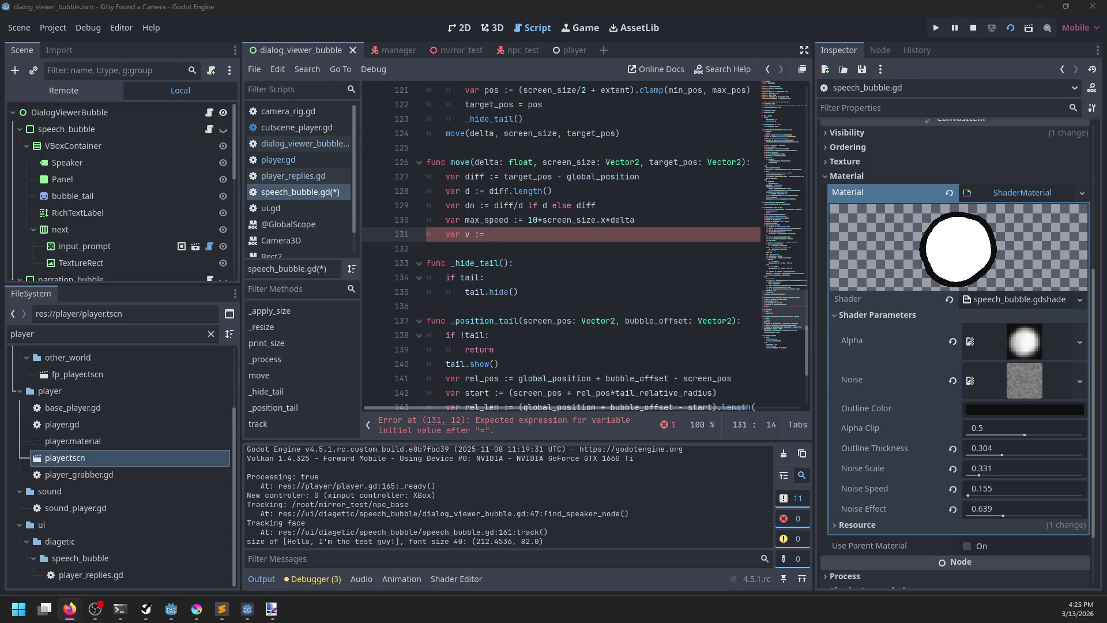
click(508, 233)
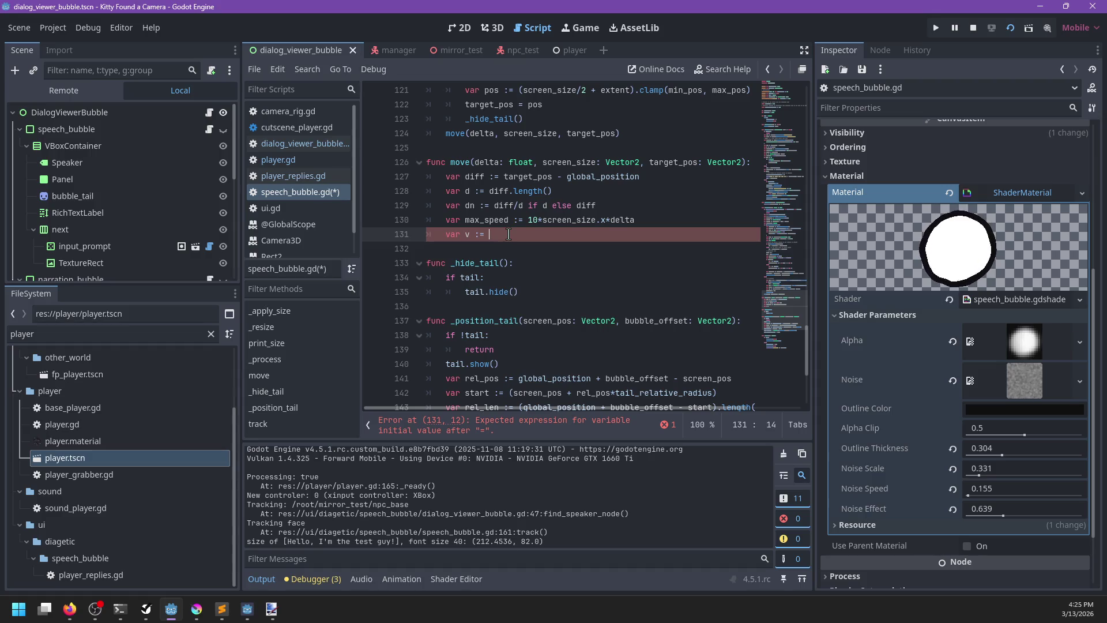
click(531, 179)
double_click(605, 177)
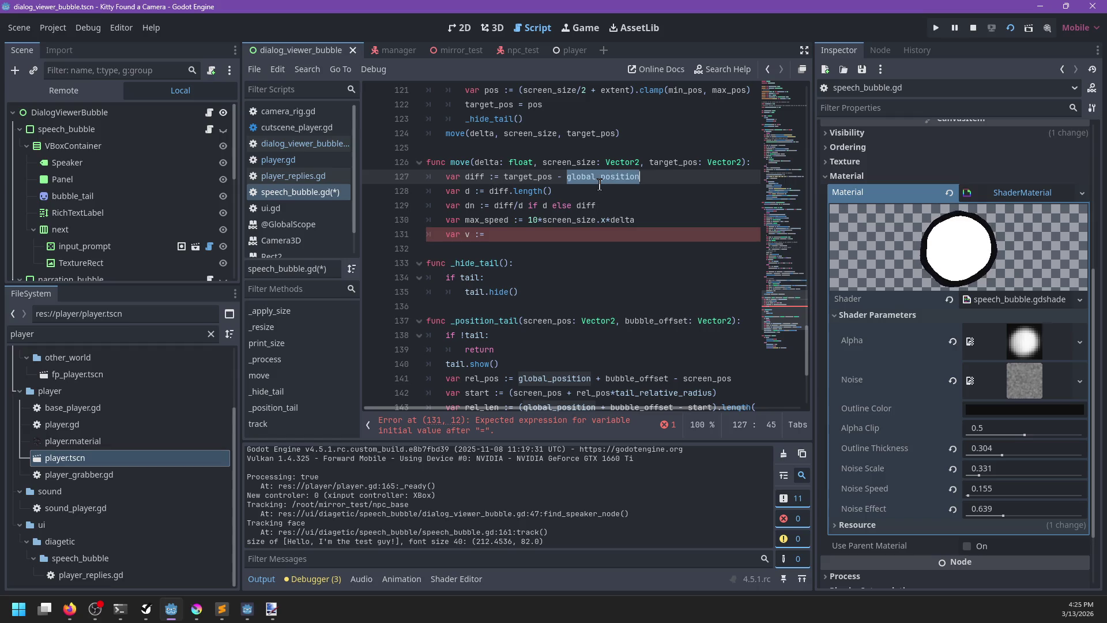
mouse_move(602, 181)
click(514, 190)
drag(494, 205, 613, 210)
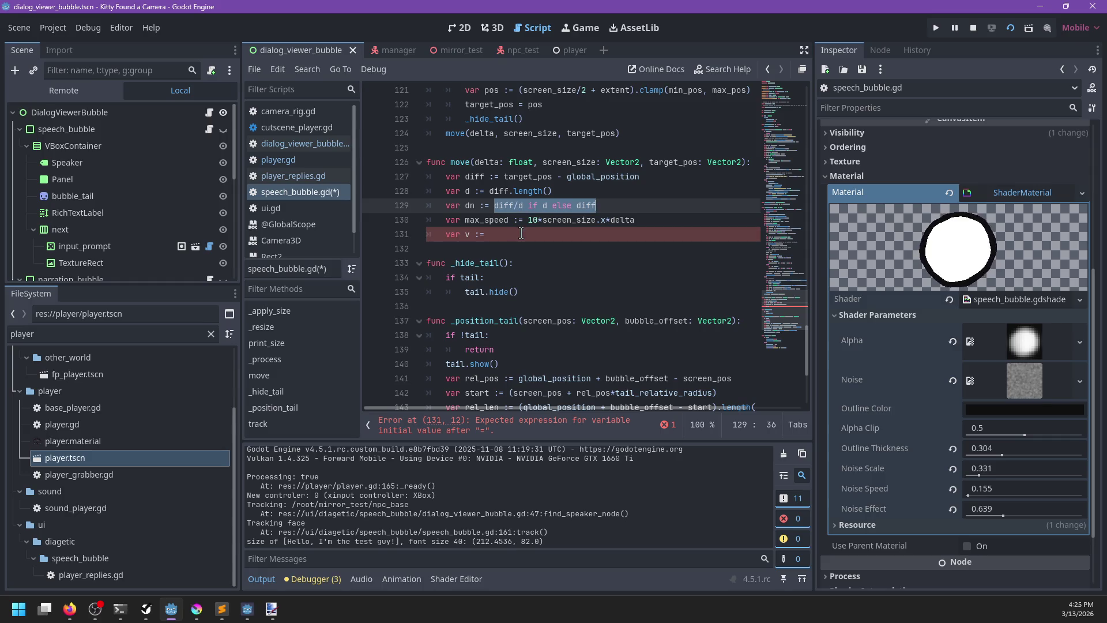
click(462, 220)
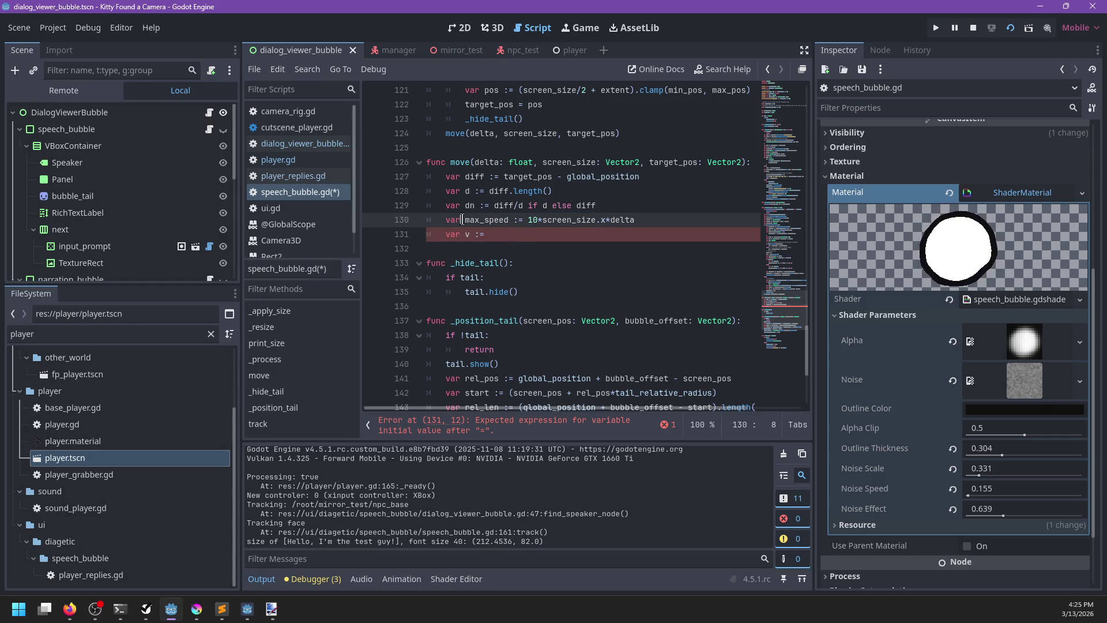
double_click(479, 219)
click(624, 201)
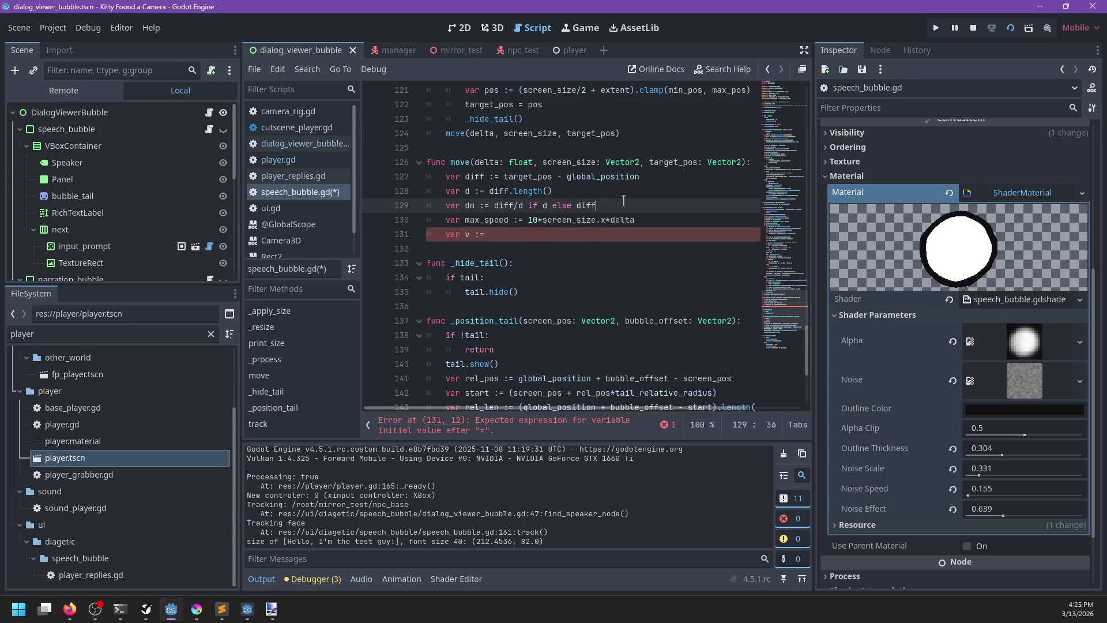
Add an 'if !dn:' check after the dn line, then delete it again
key(Return)
text(of)
key(BackSpace)
key(BackSpace)
key(BackSpace)
text(if !dn:)
key(Return)
key(shift+Up)
key(shift+Home)
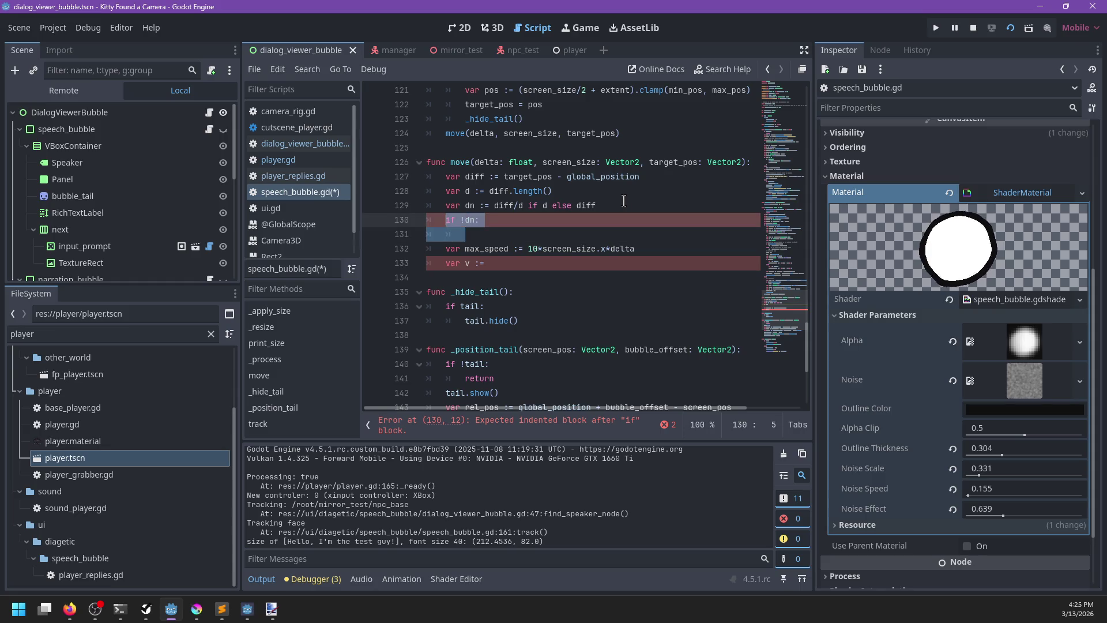
key(BackSpace)
Add 'if !diff:' with an indented 'return' right after the diff declaration
key(BackSpace)
key(BackSpace)
key(Up)
key(Up)
key(End)
key(Return)
text(if !diff:)
key(Return)
text(retu8)
key(BackSpace)
text(rn)
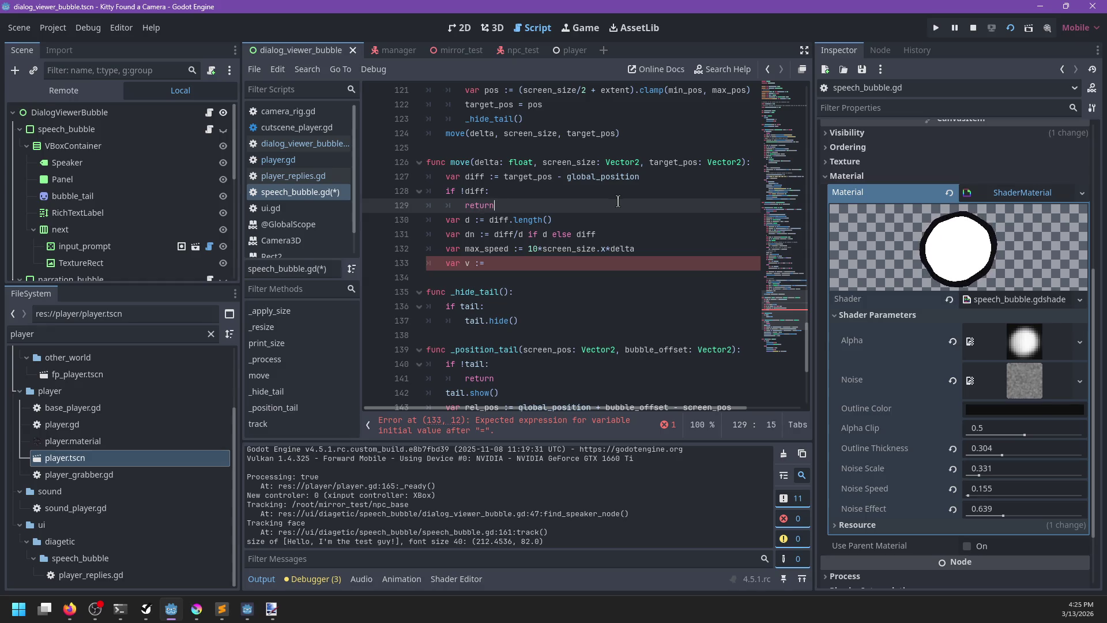
click(517, 265)
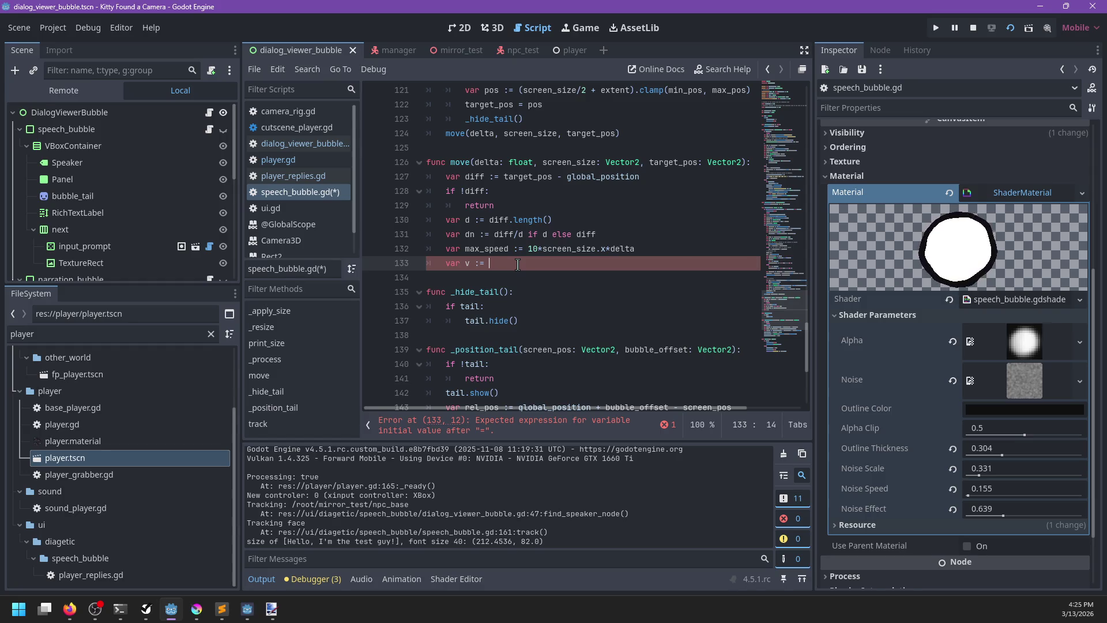
Complete the line as 'var v := max_speed*ease(d/screen_size.x, ease_curve)'
text(max_speed*e)
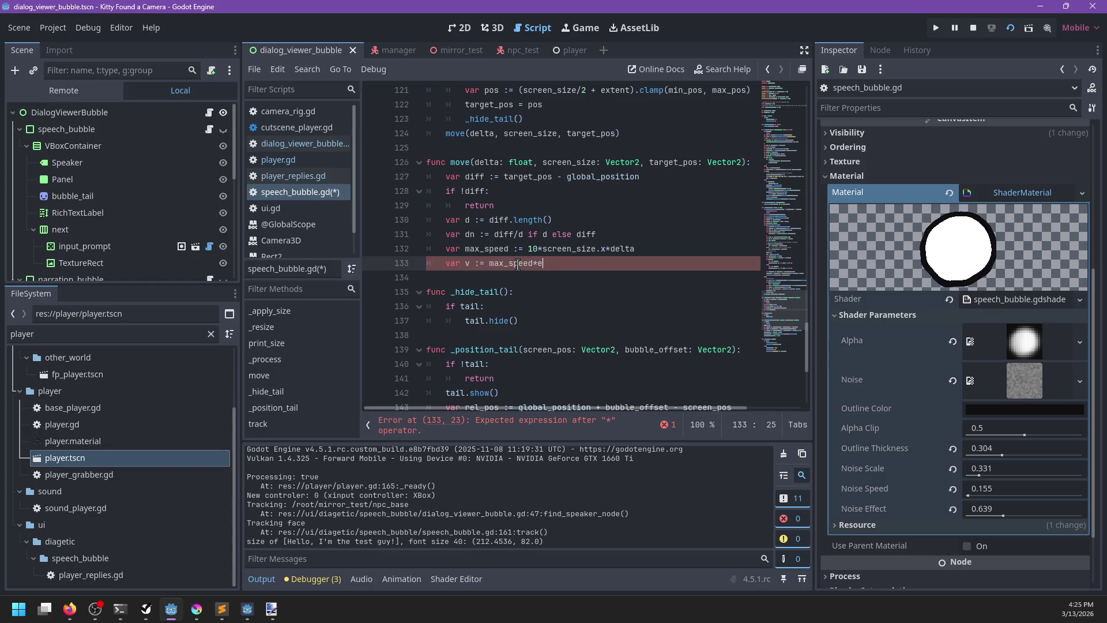
text(ase(d, diff)
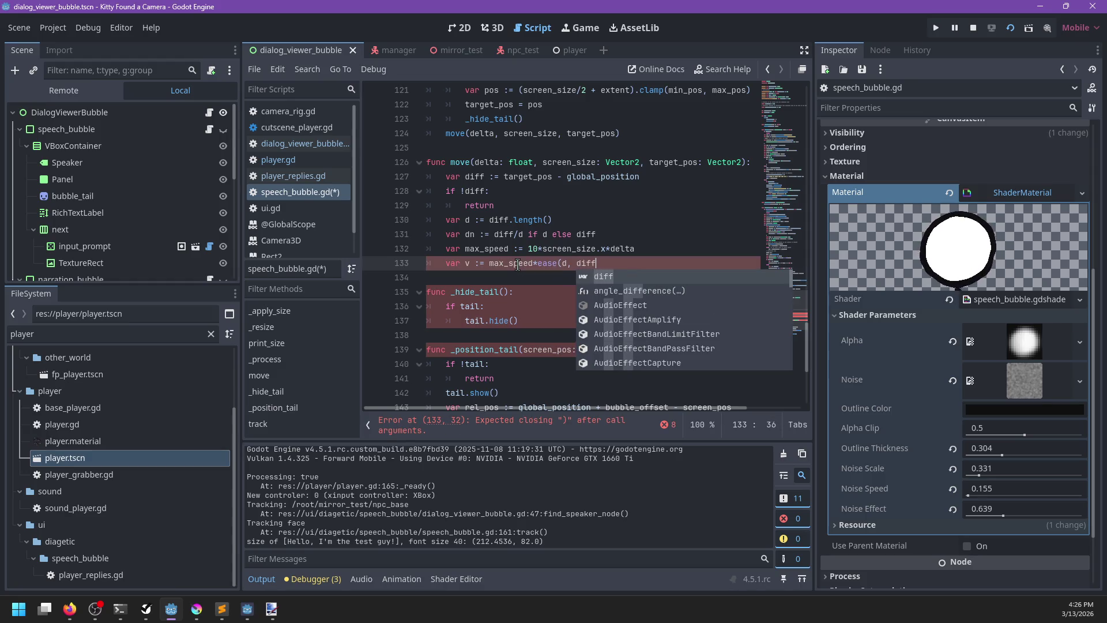
key(BackSpace)
key(BackSpace)
key(BackSpace)
text(ea)
key(Return)
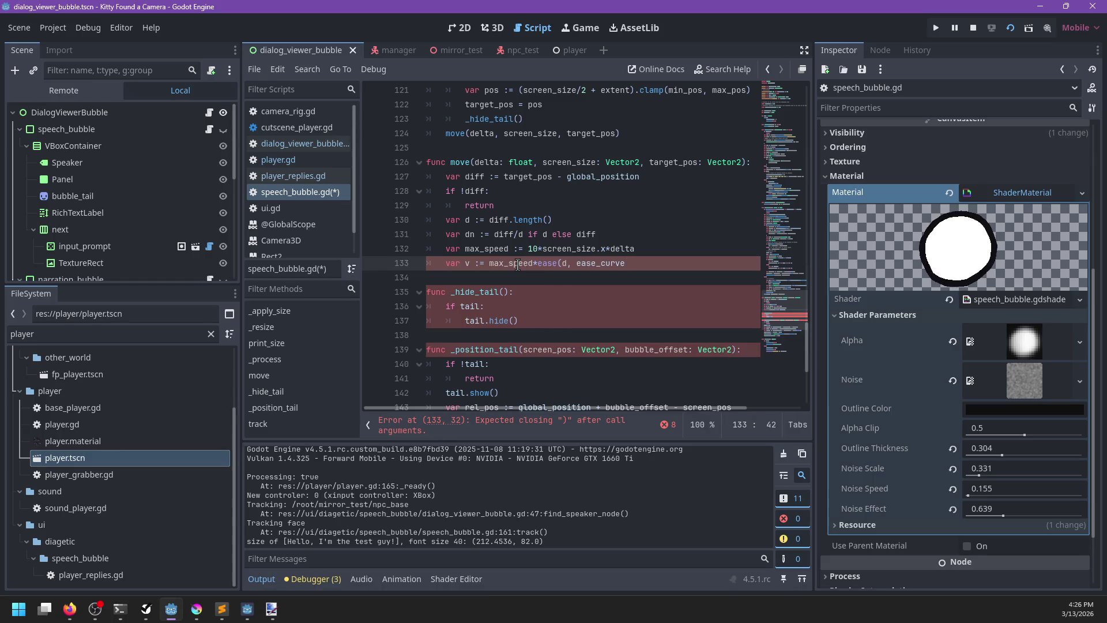
key(Left)
key(Left)
key(Left)
key(BackSpace)
text(/)
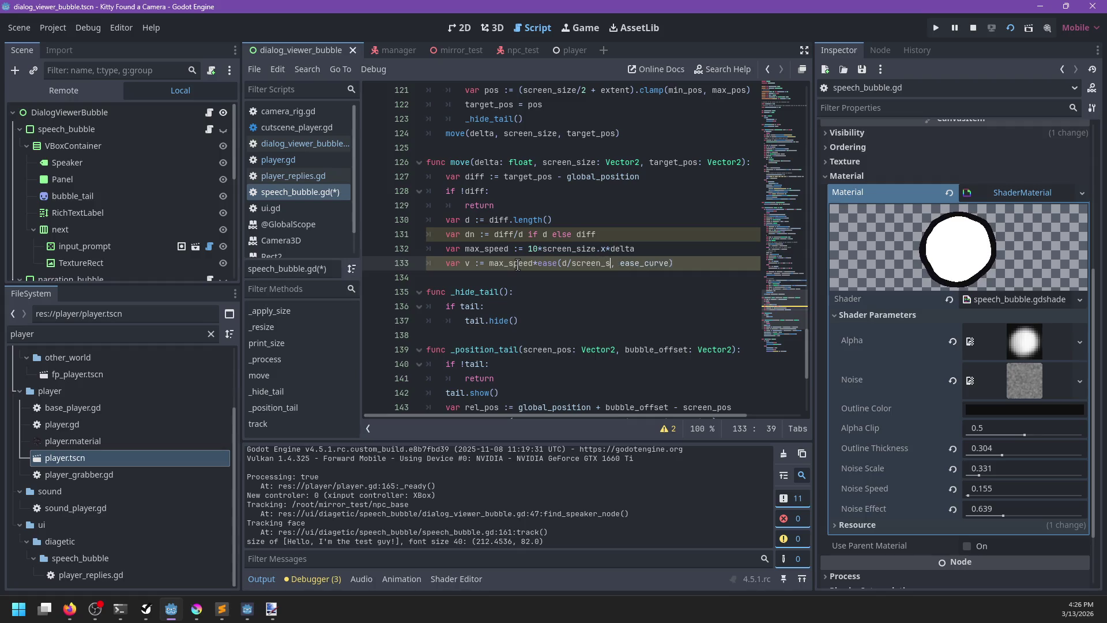
text(/)
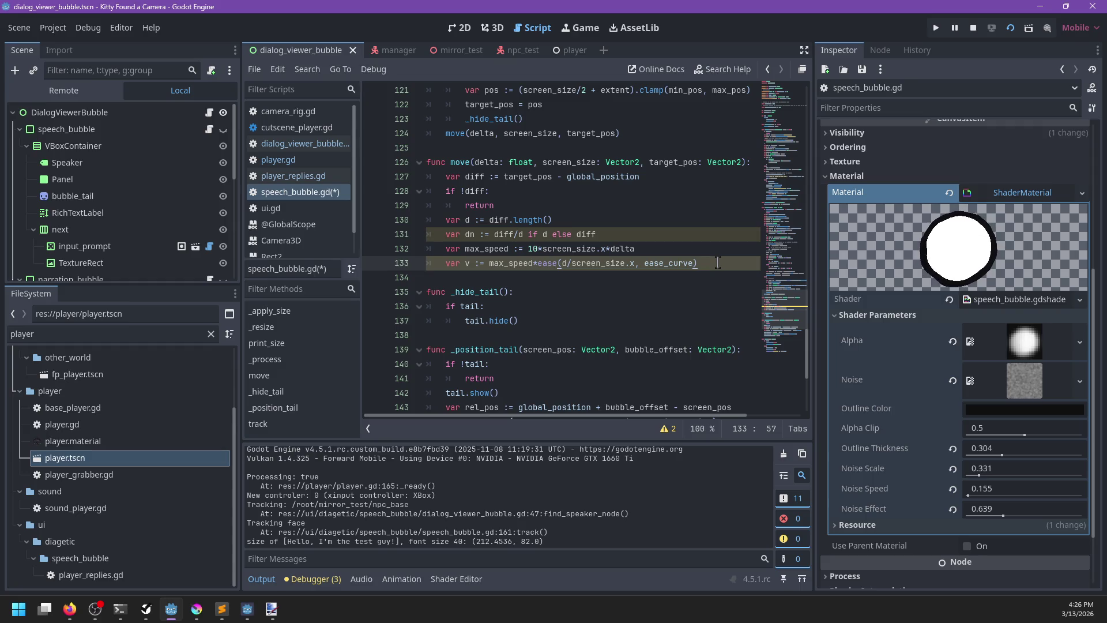
Add 'global_position = global_position.move_toward(target_pos, v*delta)' below the var v line
key(Return)
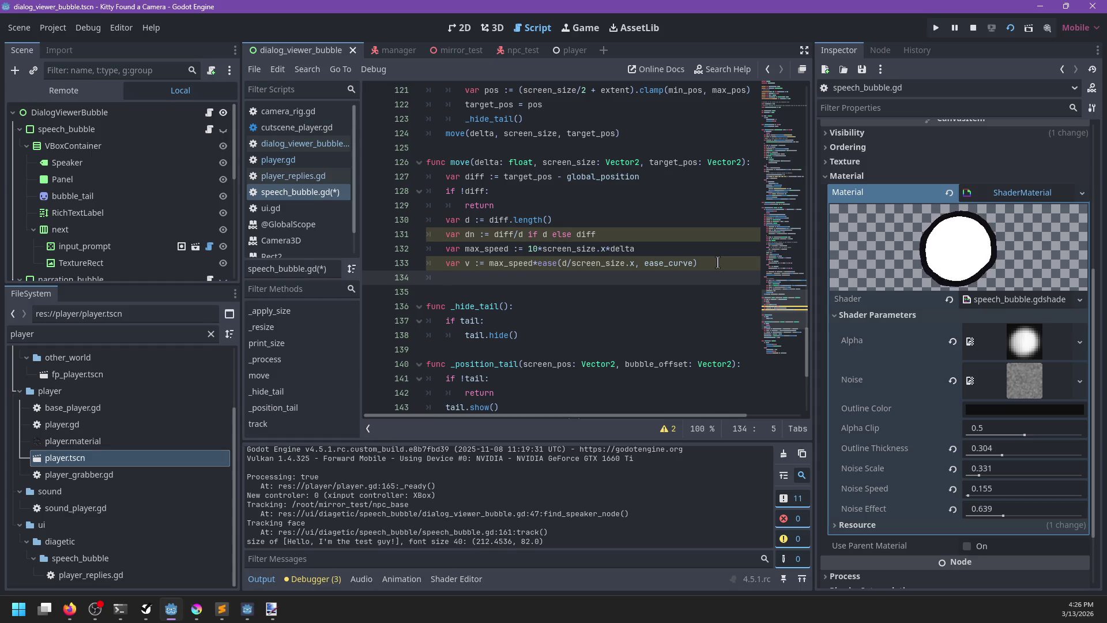
key(Return)
text(= global)
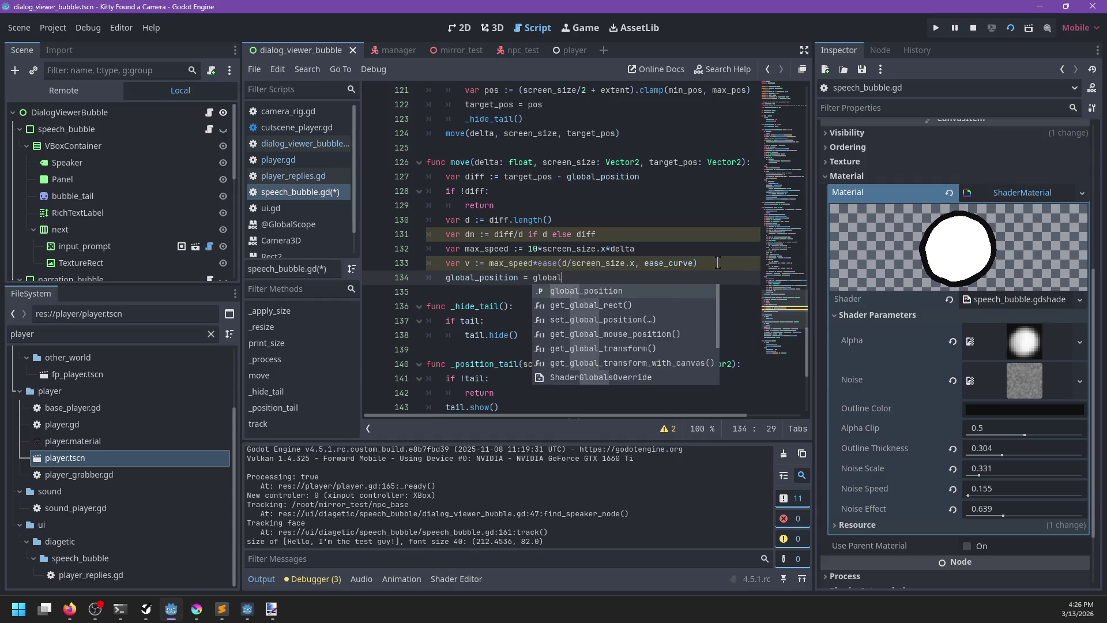
key(Return)
text(.move)
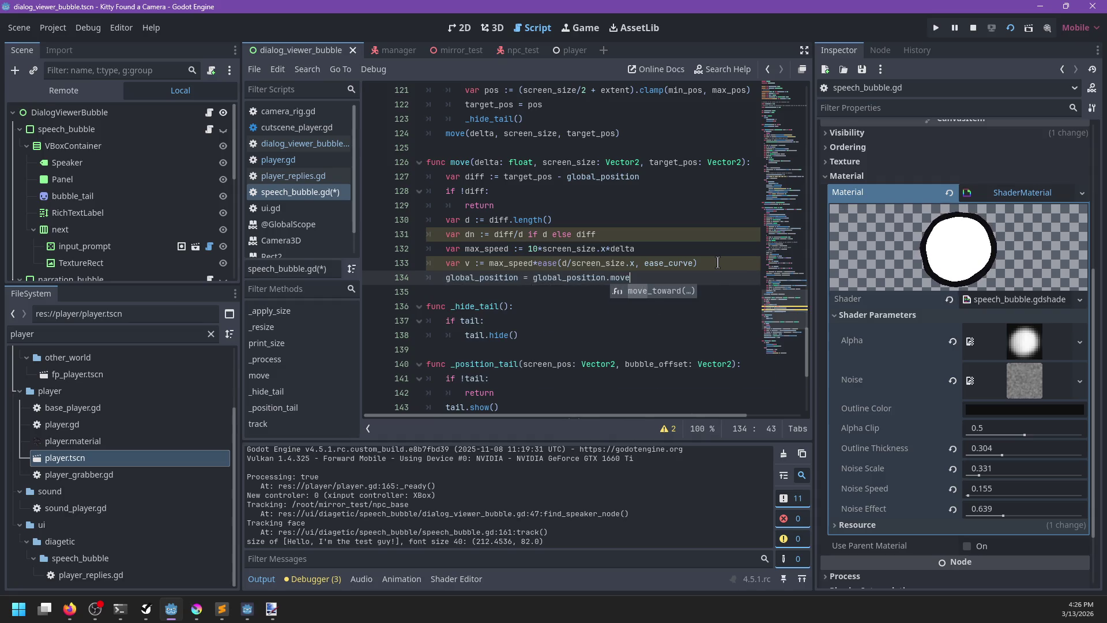
text(target_pos,)
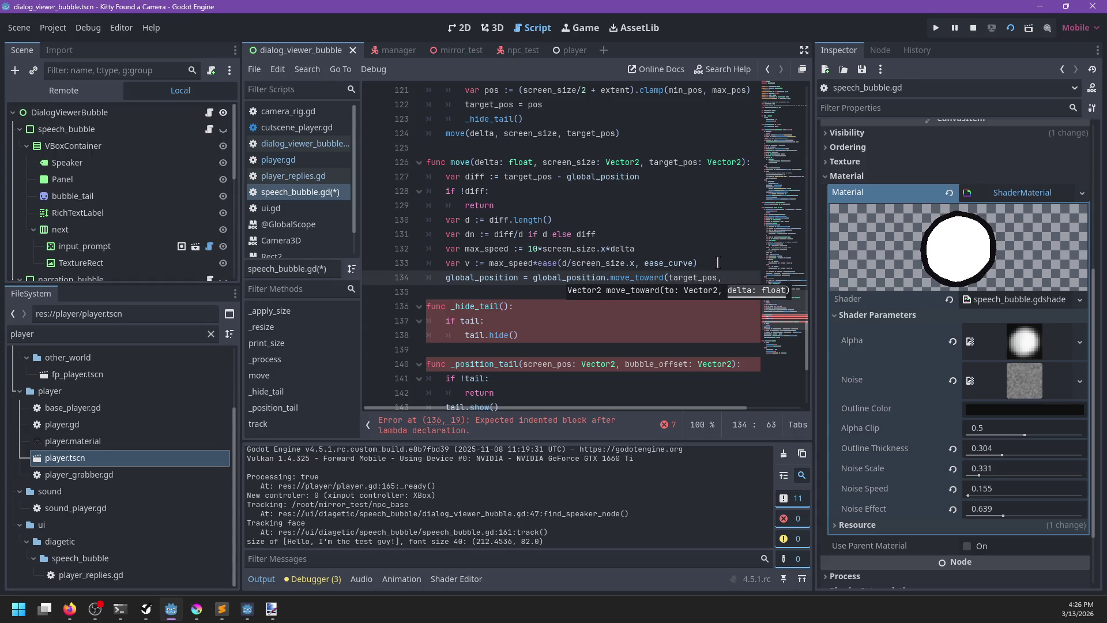
text(*delta))
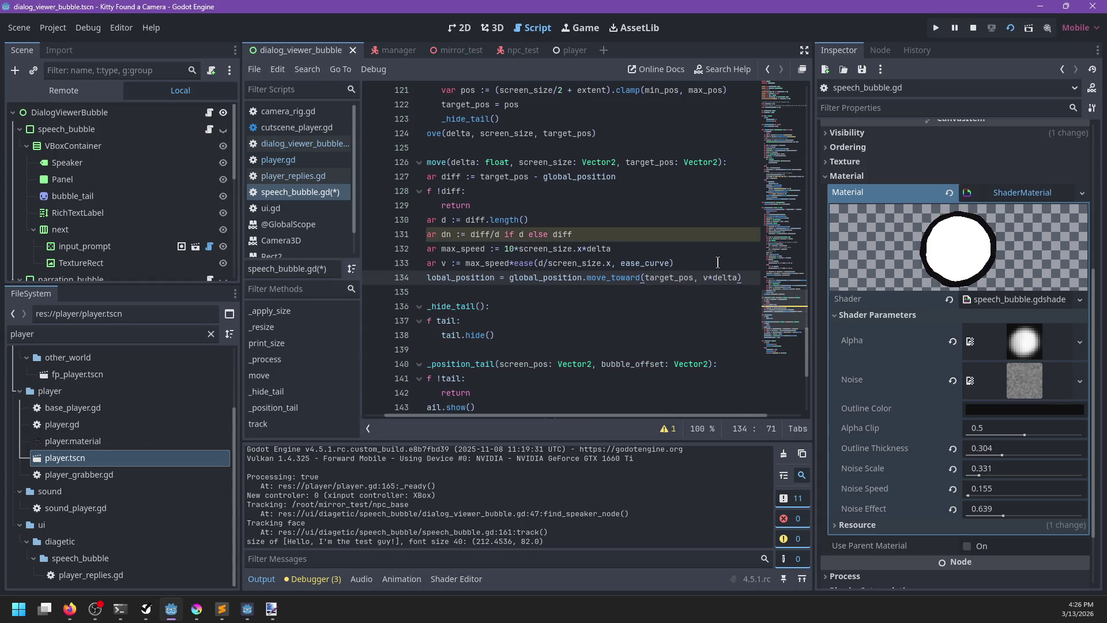
Delete the unused dn line, save the script, and run the mirror_test scene
scroll(618, 287, left, 1)
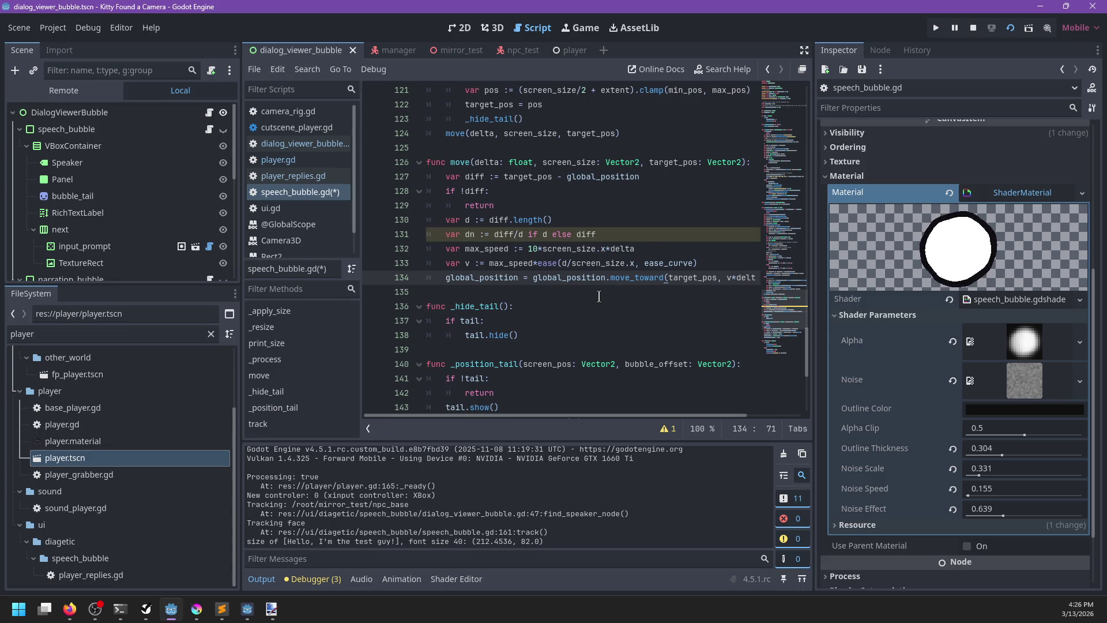
double_click(469, 235)
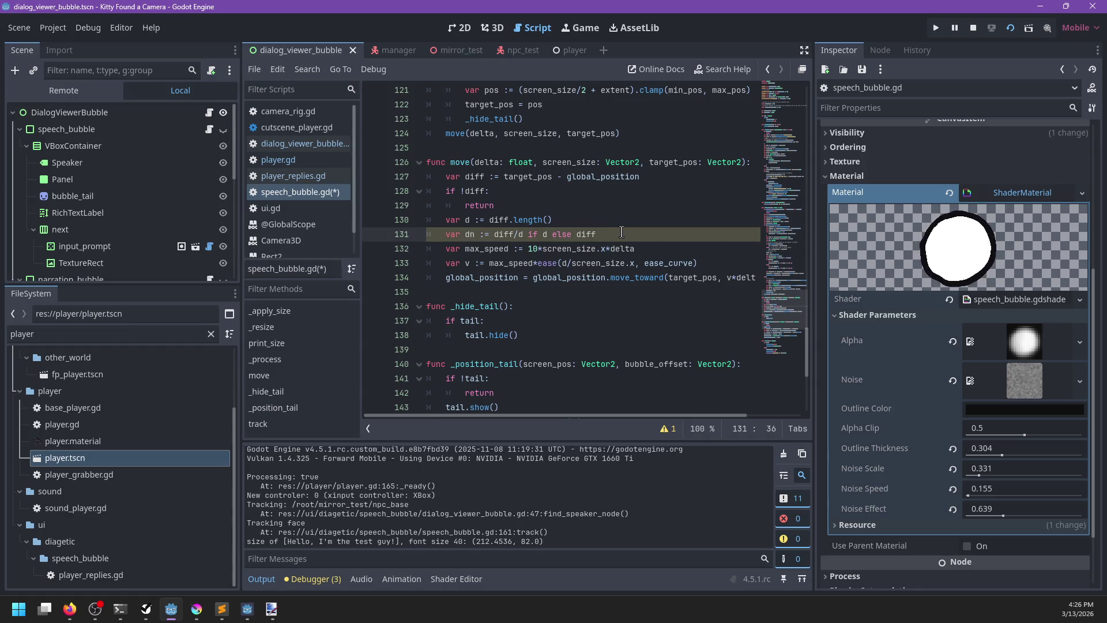
key(shift+Home)
key(BackSpace)
key(BackSpace)
key(ctrl+s)
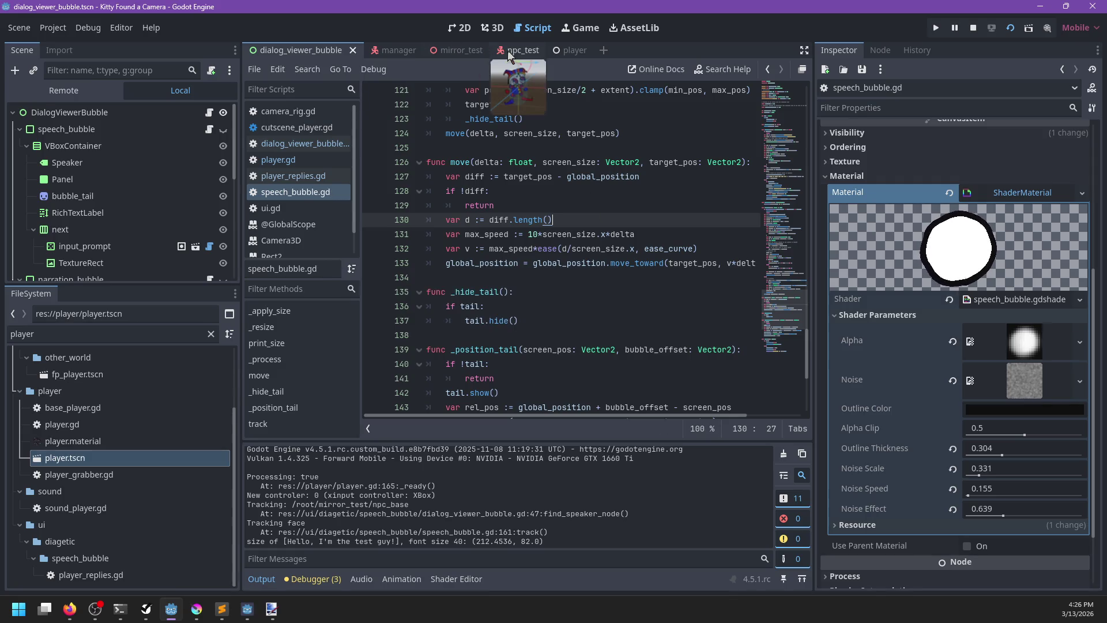
key(ctrl+Tab)
key(ctrl+Tab)
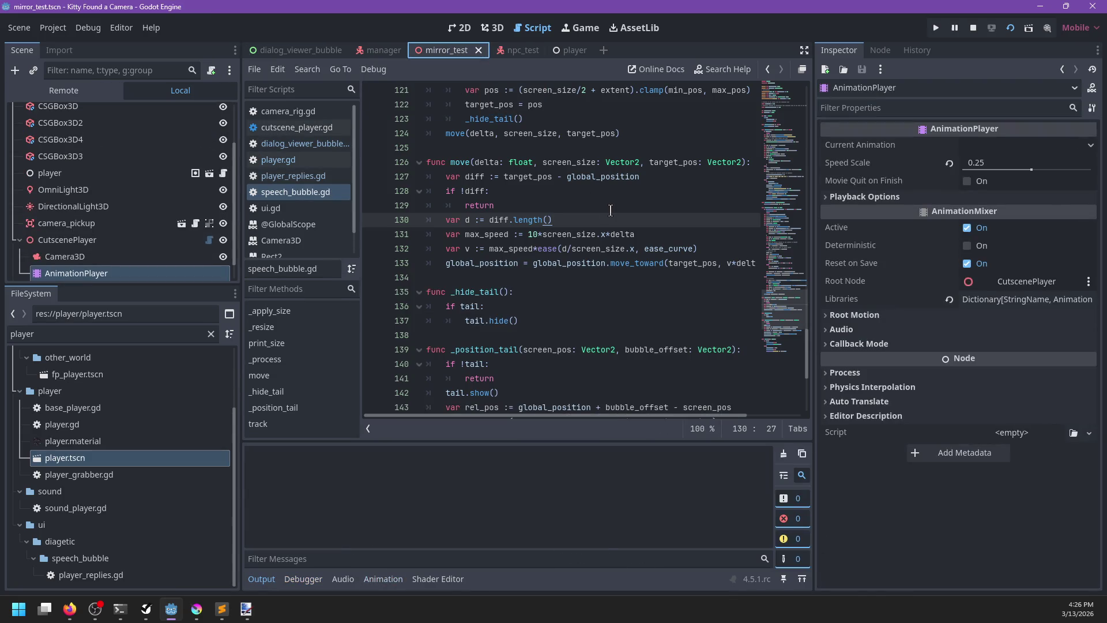
key(F6)
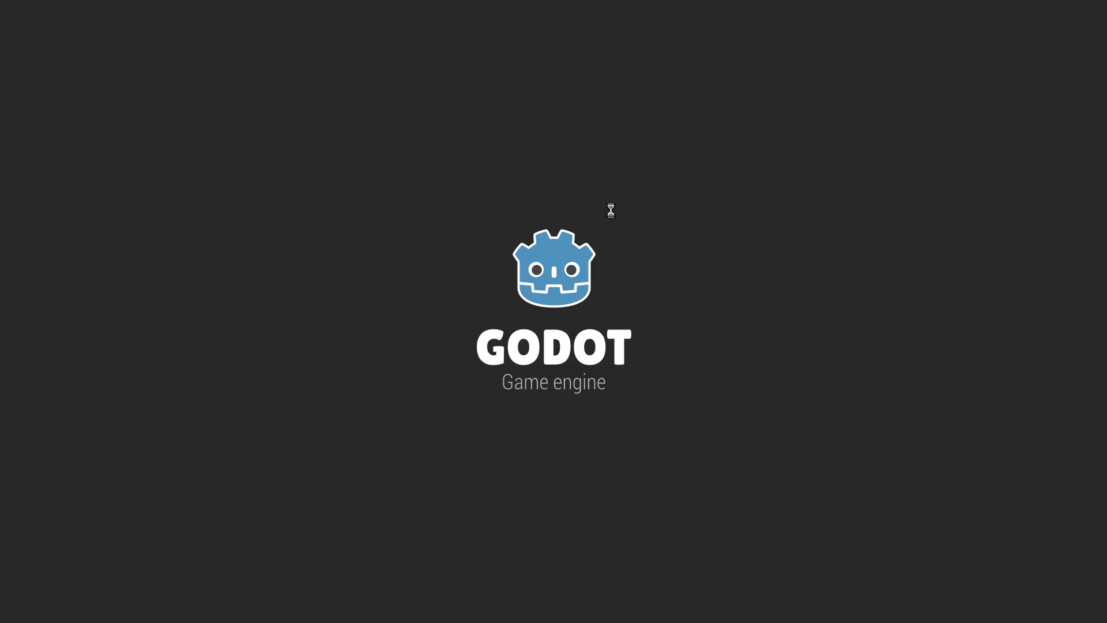
Talk to the jester NPC, comparing the game with the editor
key(e)
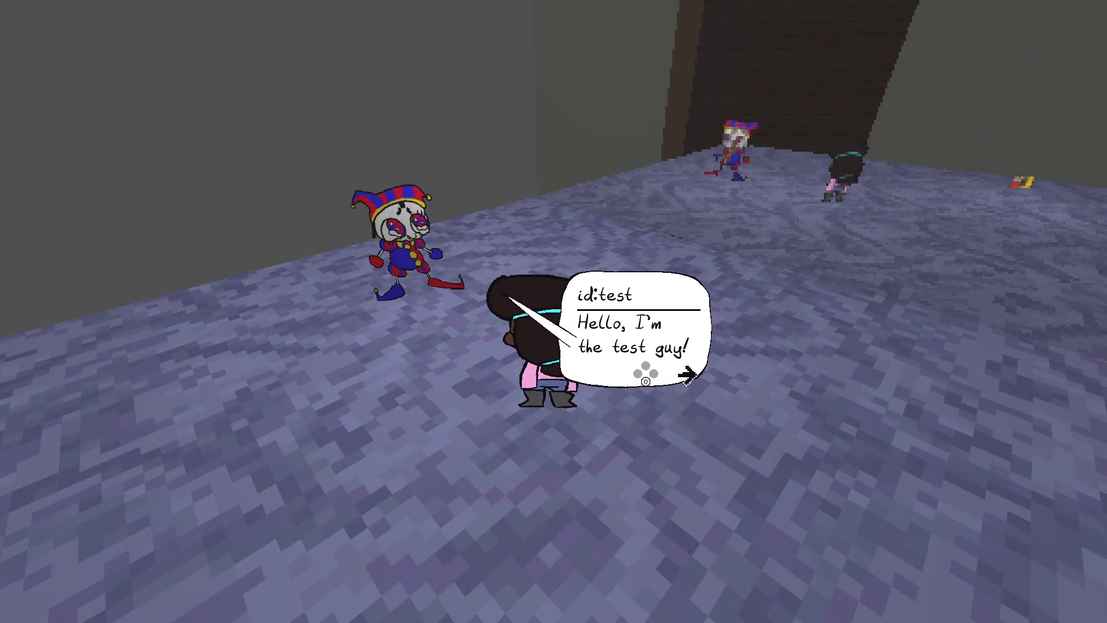
key(alt+Tab)
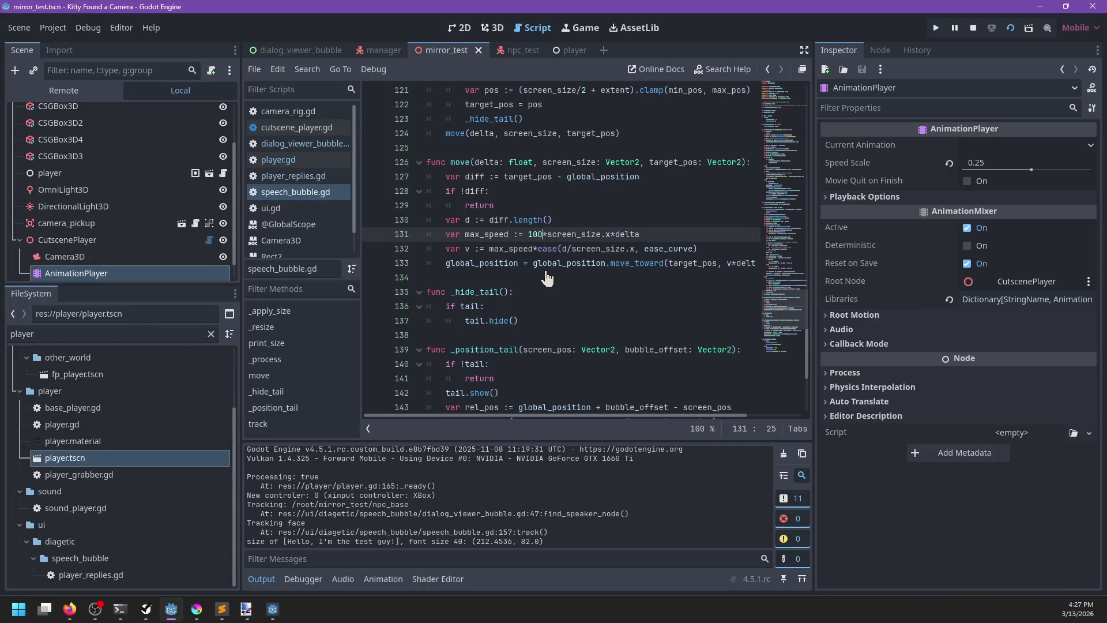
key(alt+Tab)
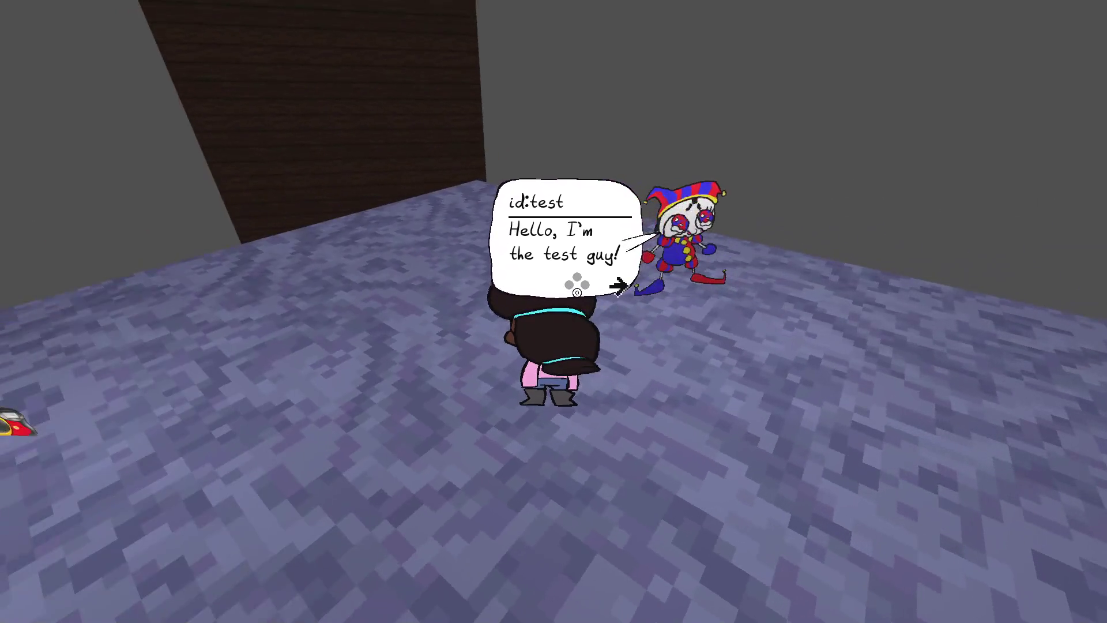
key(alt+Tab)
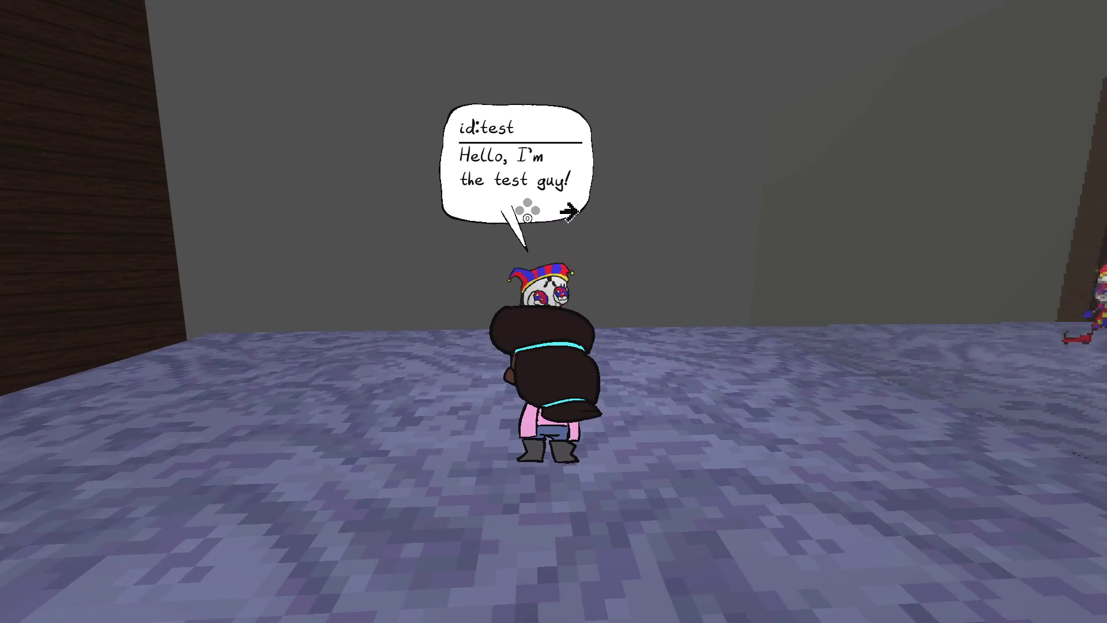
Advance the jester's dialogue until 'I want to leave this horrible place.' appears
key(e)
key(e)
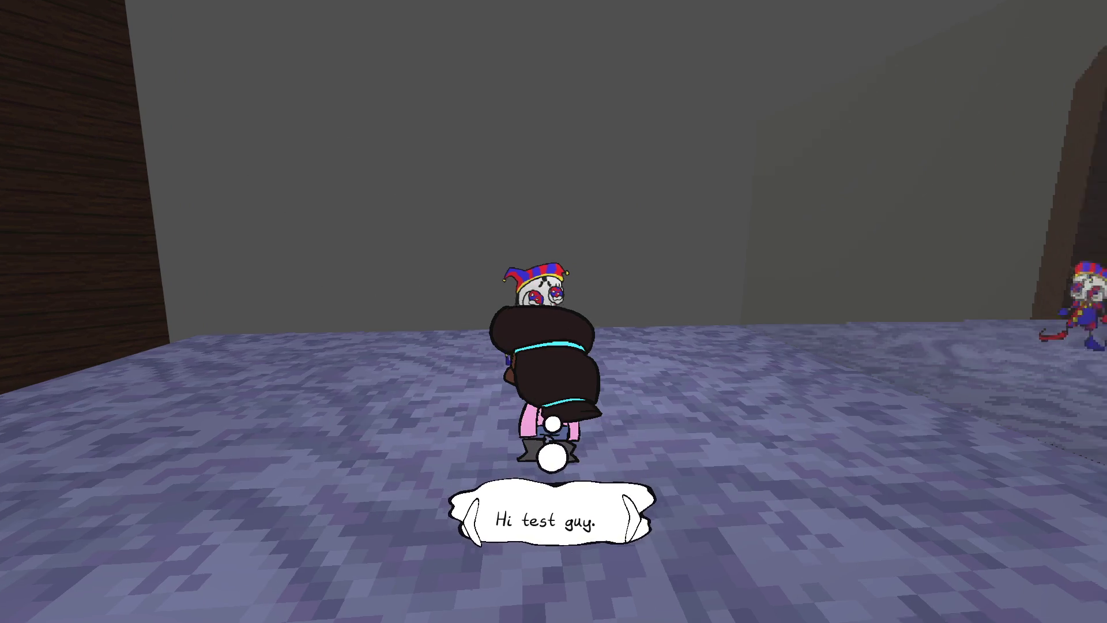
key(e)
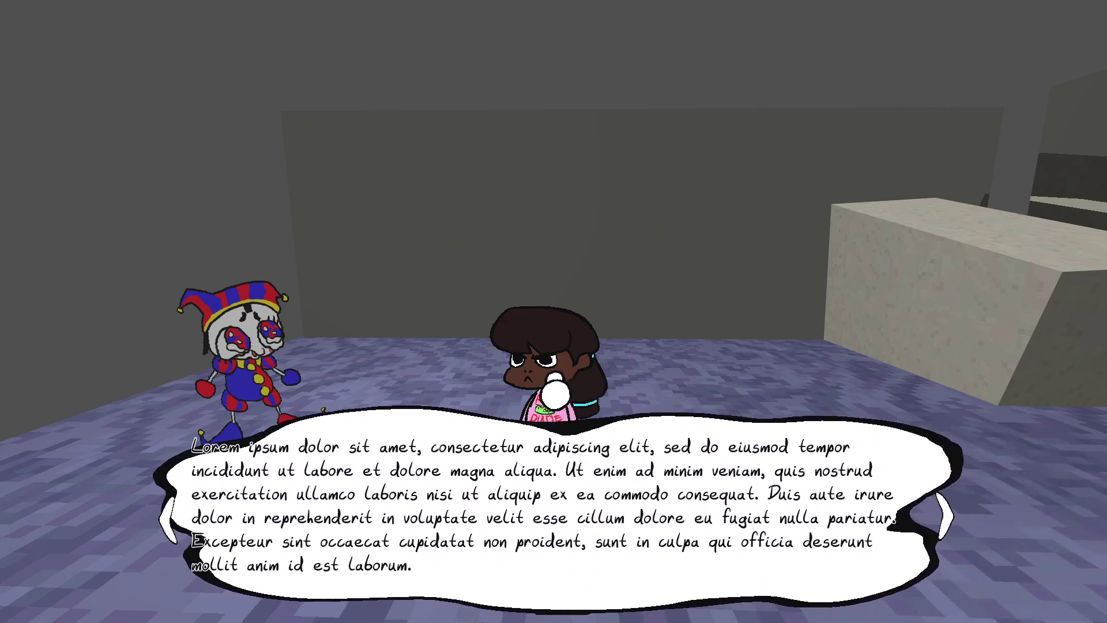
key(e)
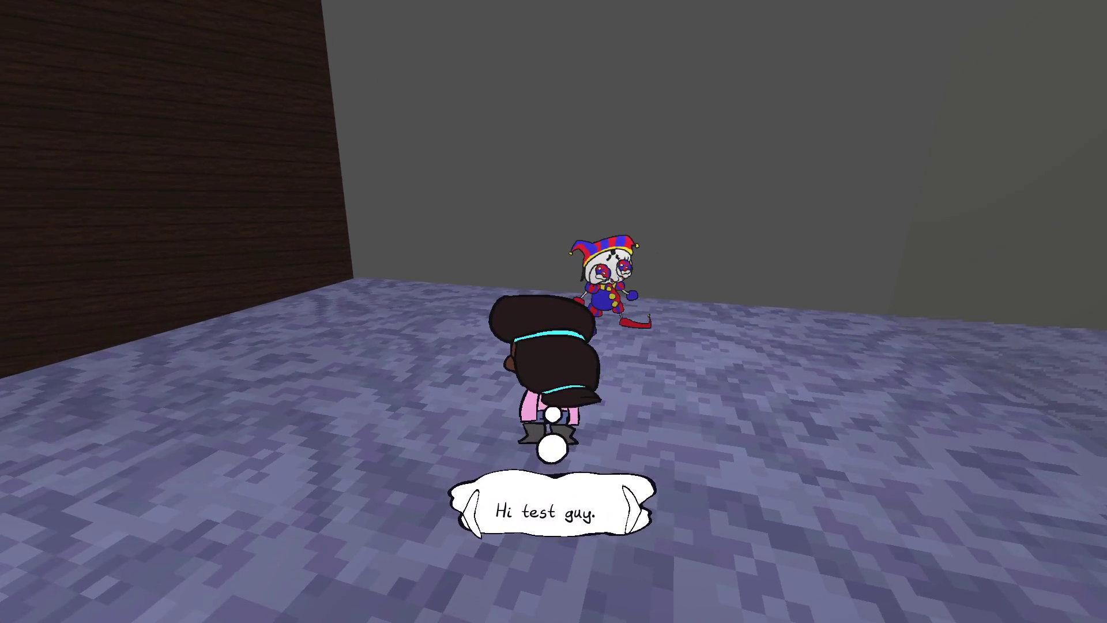
key(e)
key(e)
key(e)
key(e)
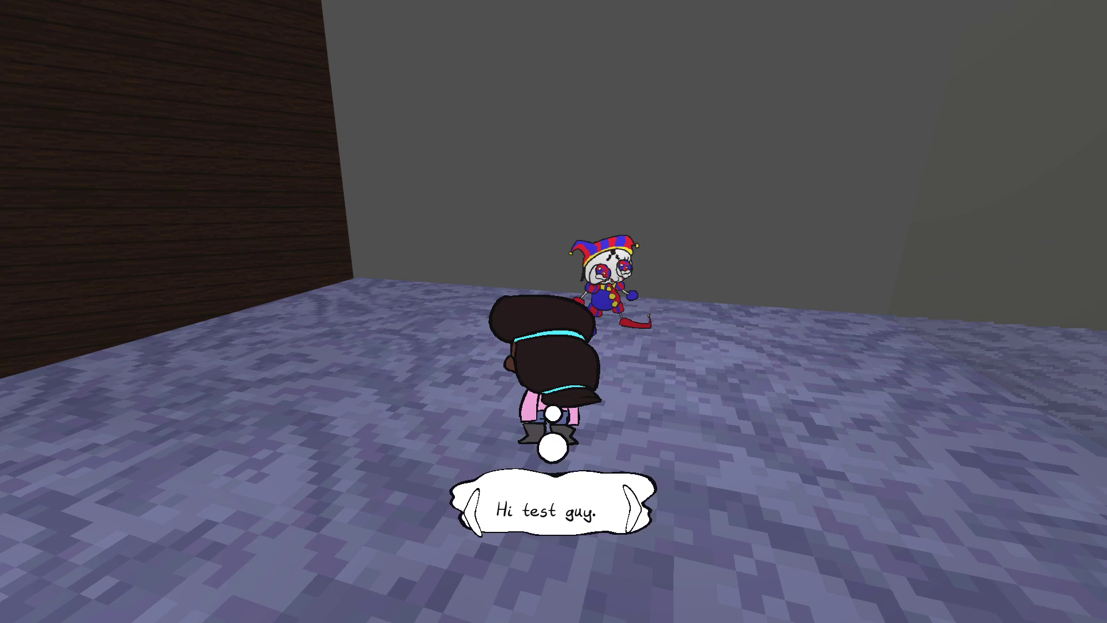
key(e)
key(e)
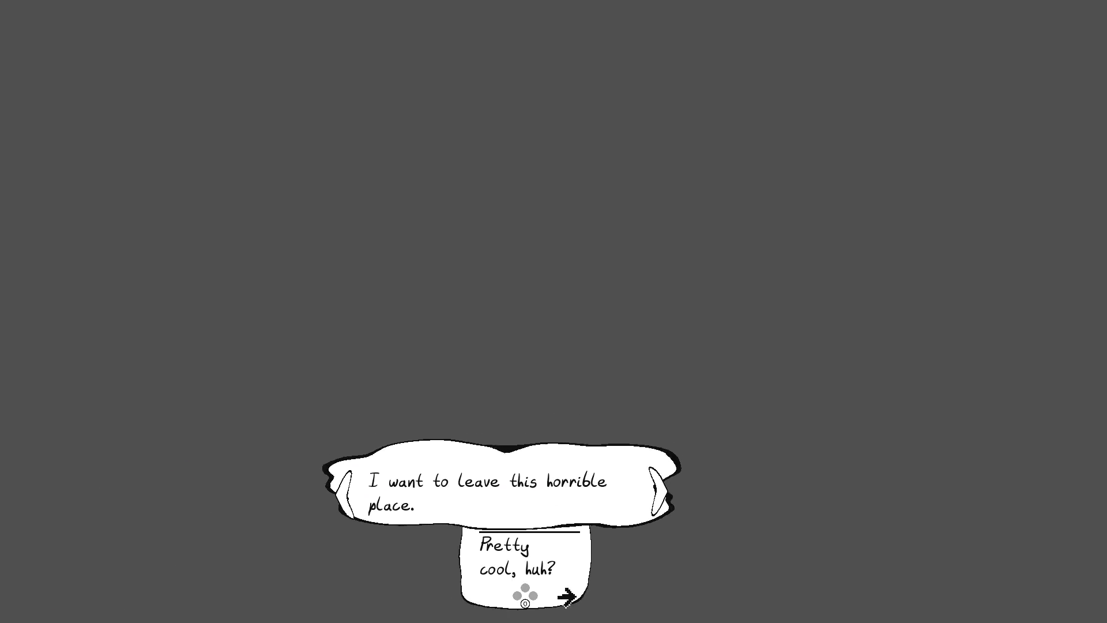
Finish the dialogue, quit via the pause menu, and relaunch the project with F5
key(Return)
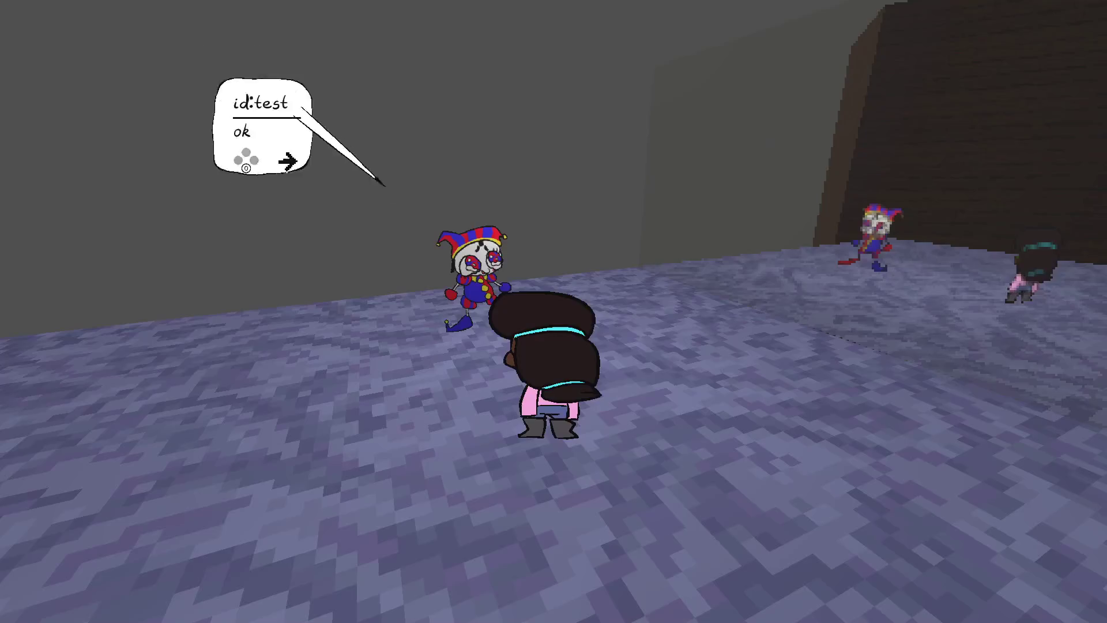
key(Return)
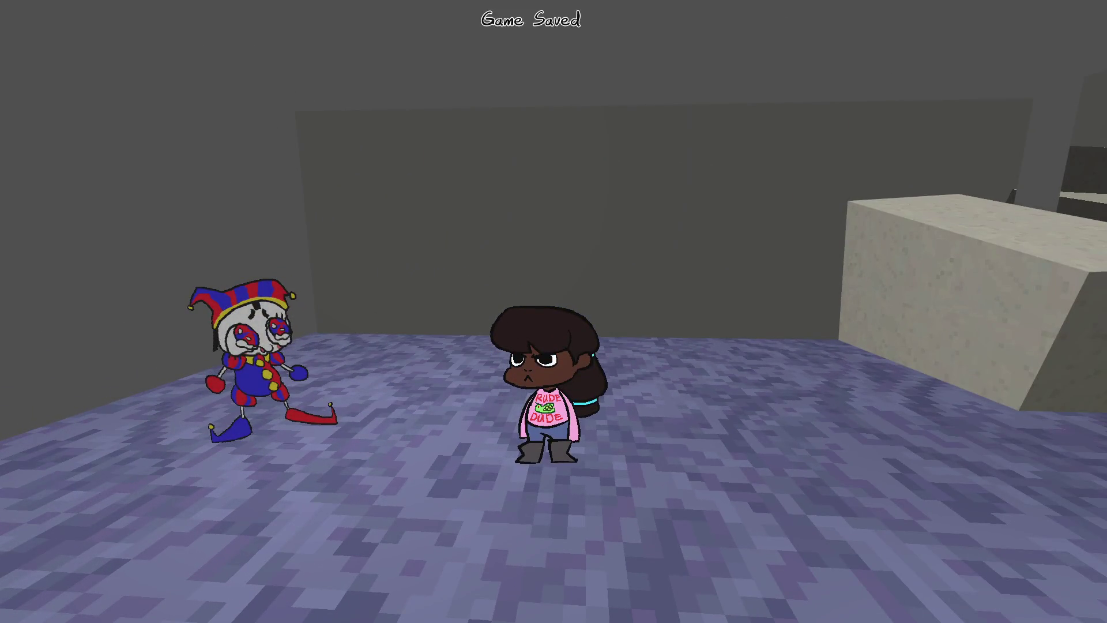
key(Escape)
key(Down)
key(Down)
key(Down)
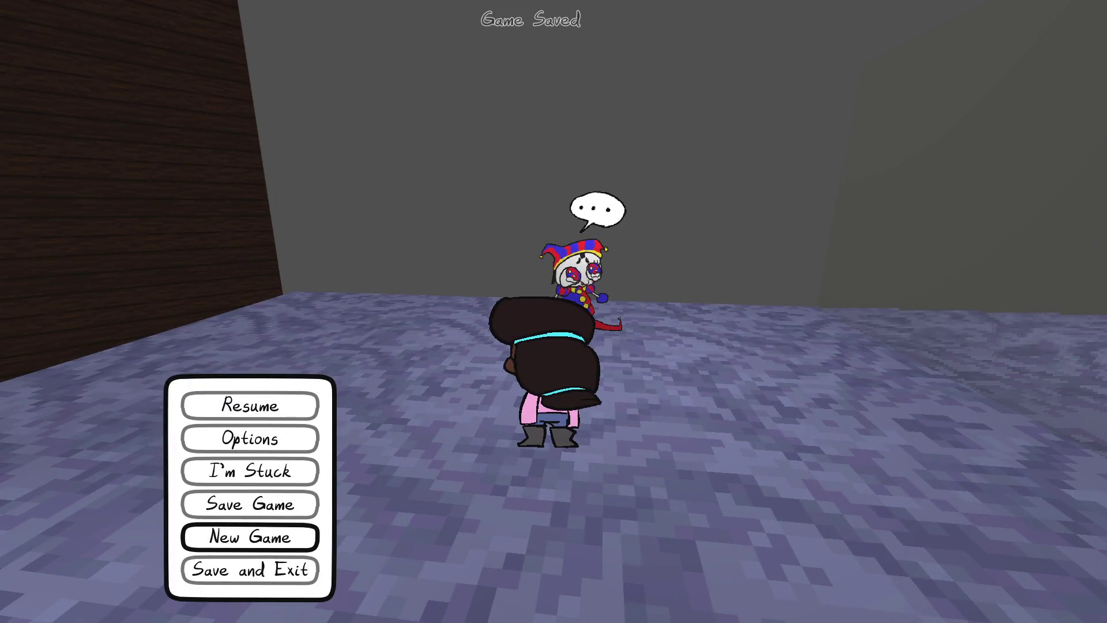
key(Down)
key(Return)
key(F5)
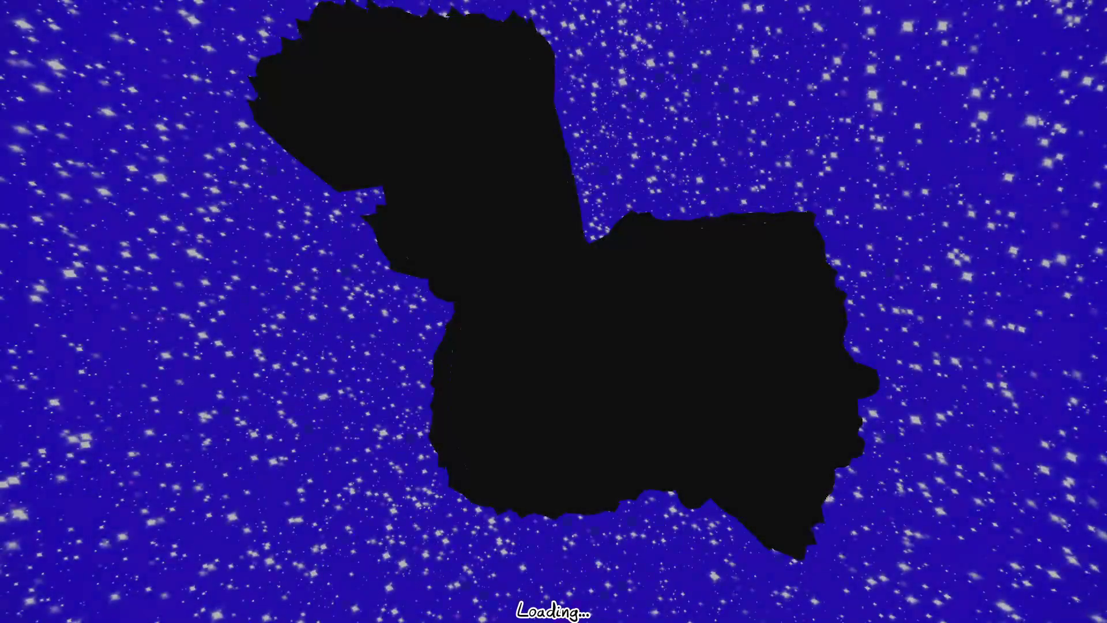
Skip through the intro dialogue and start moving
key(space)
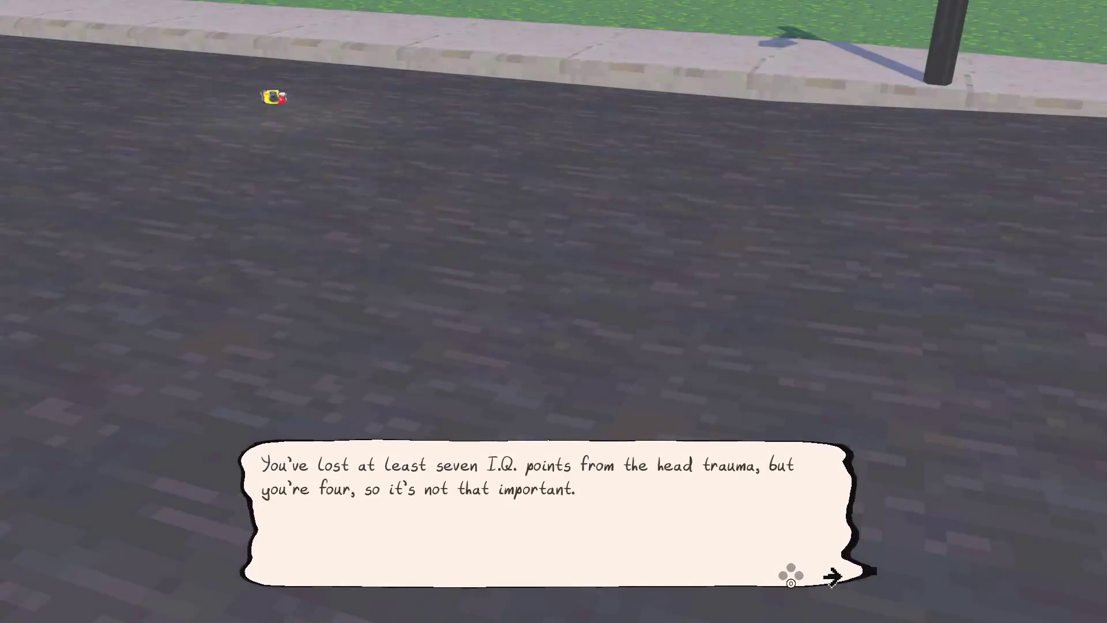
key(space)
key(space)
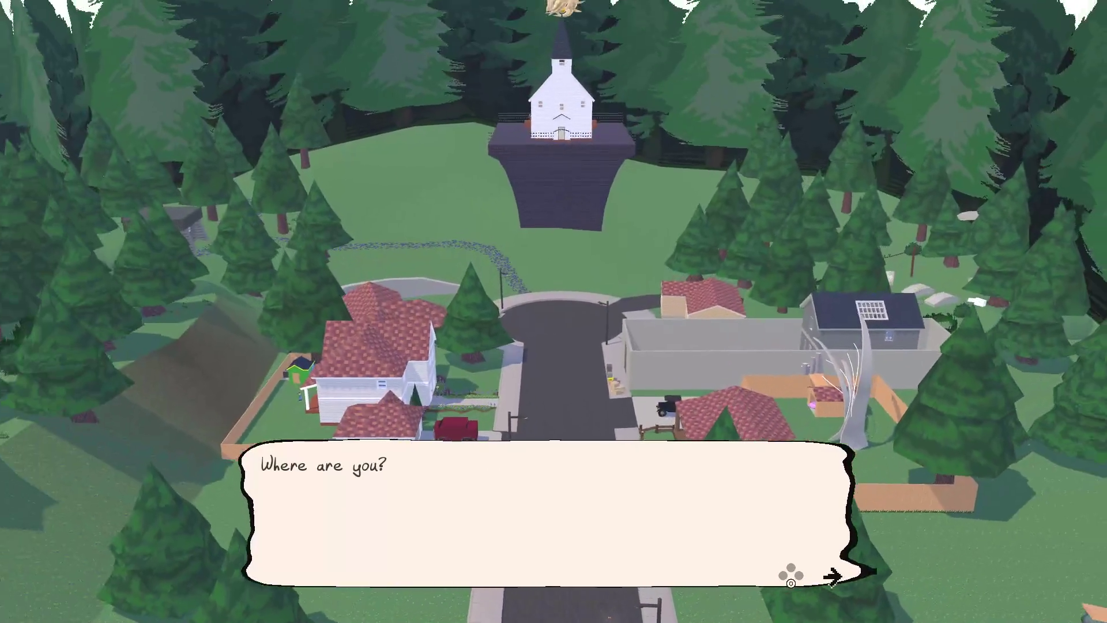
key(space)
key(space)
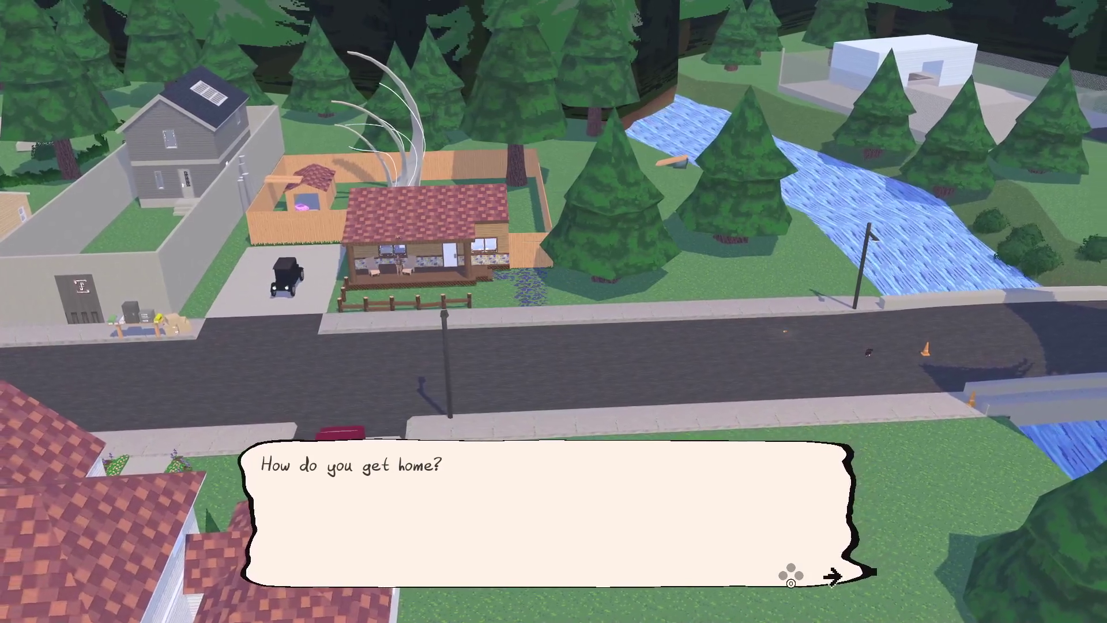
key(space)
key(space)
key(w)
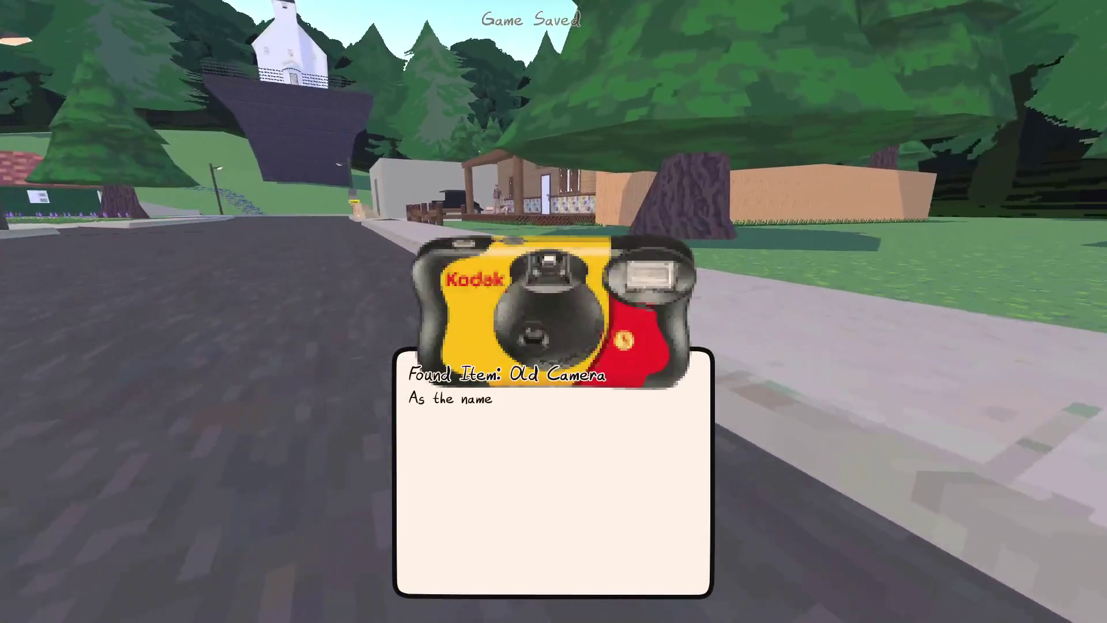
Photograph the goldfinch and Bill with the camera, then walk onto the porch
key(space)
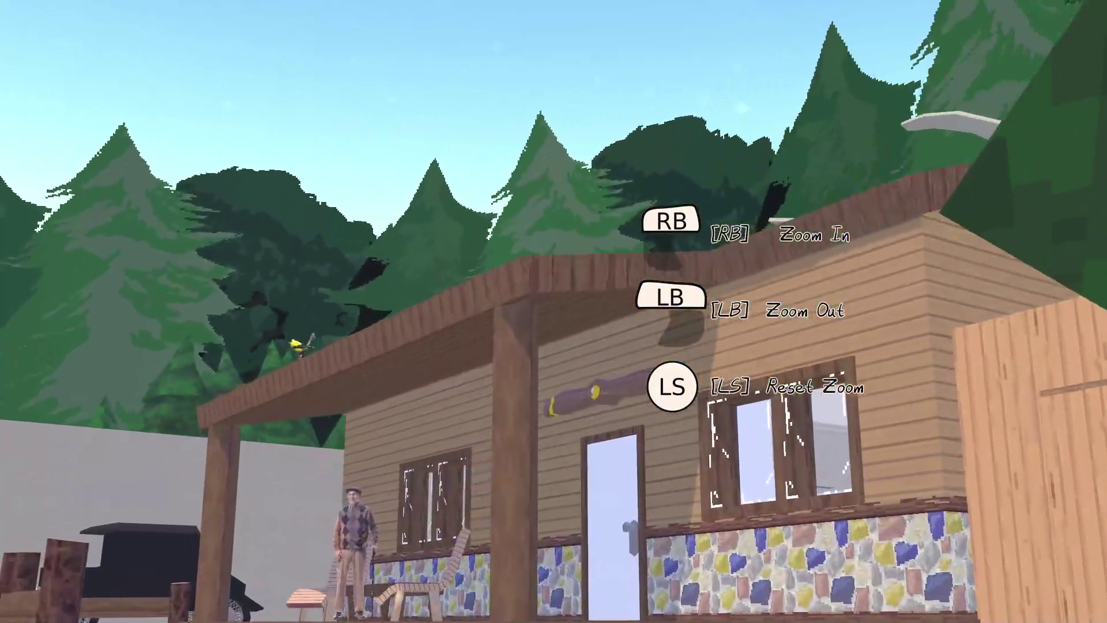
key(space)
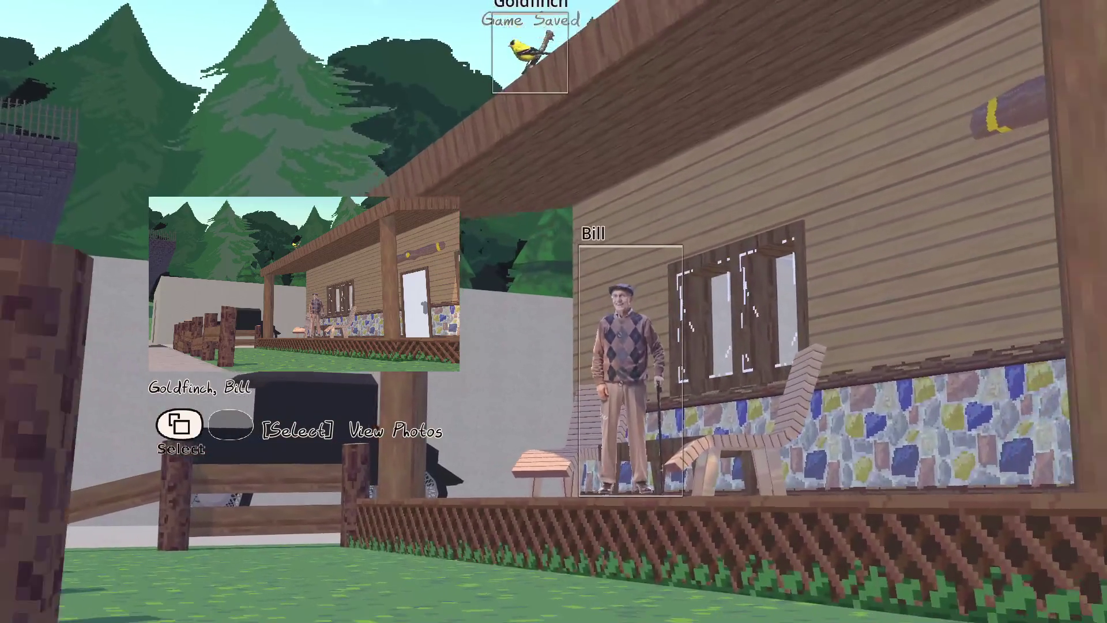
key(Escape)
key(s)
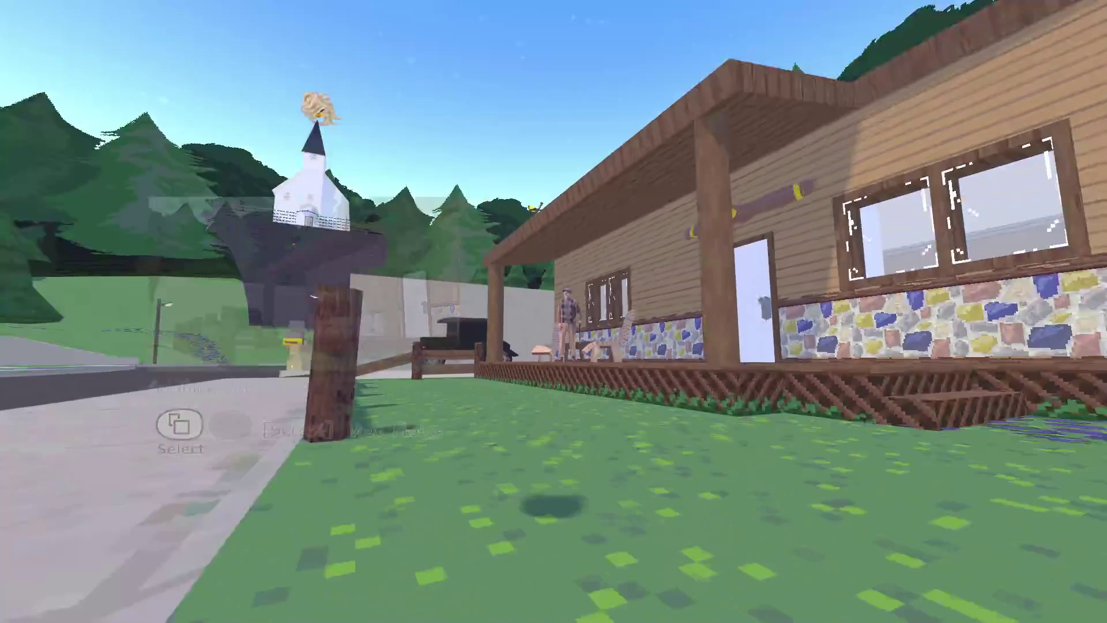
key(w)
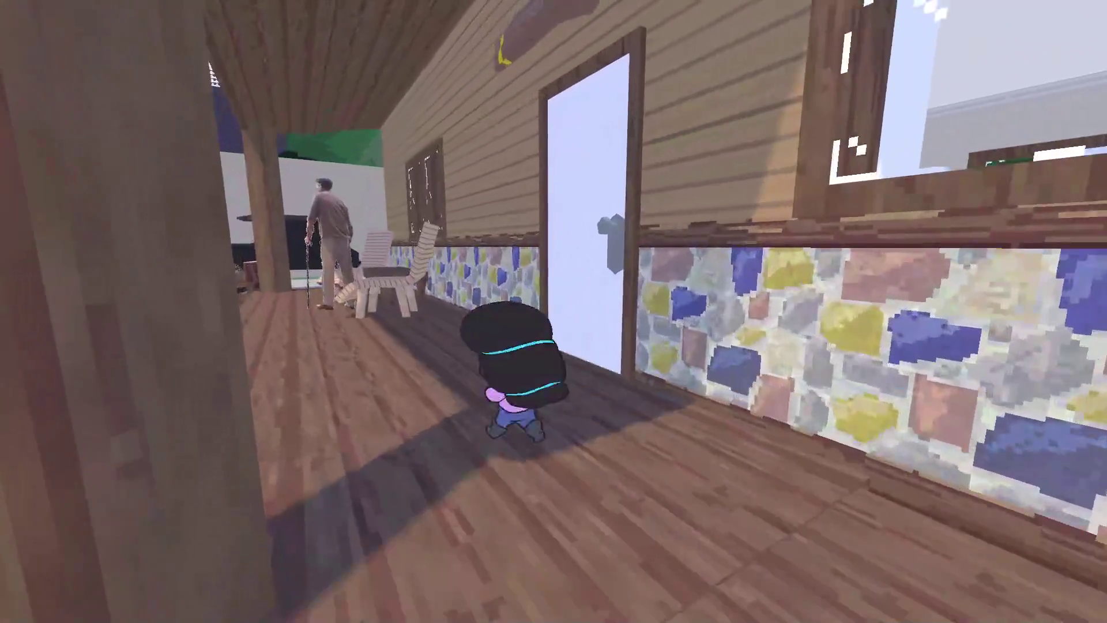
key(e)
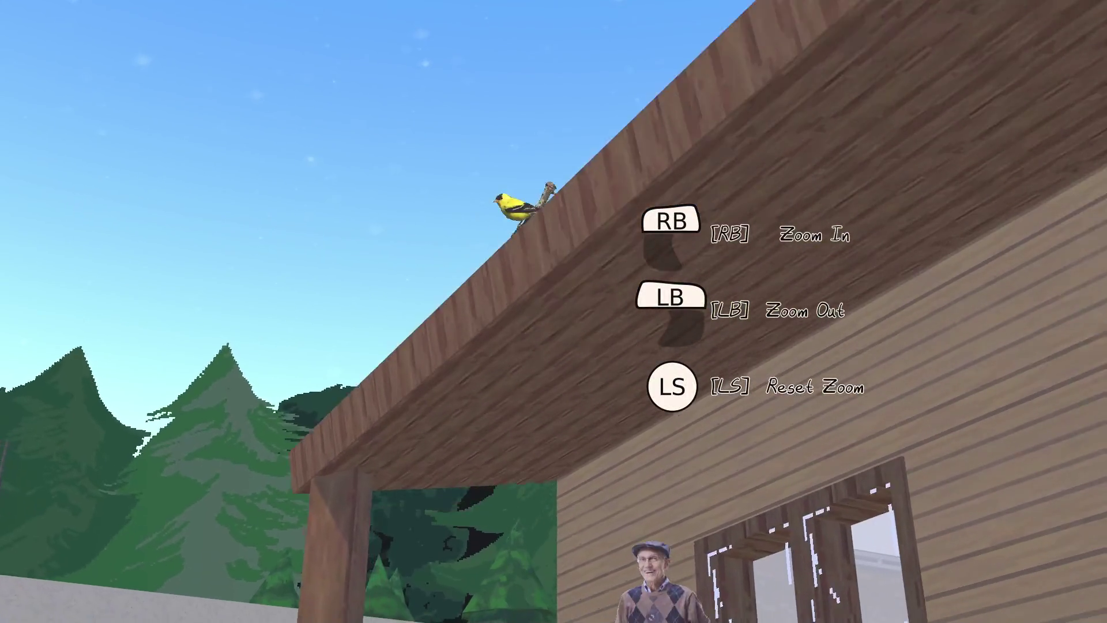
Walk along the porch to face the old man Bill
key(e)
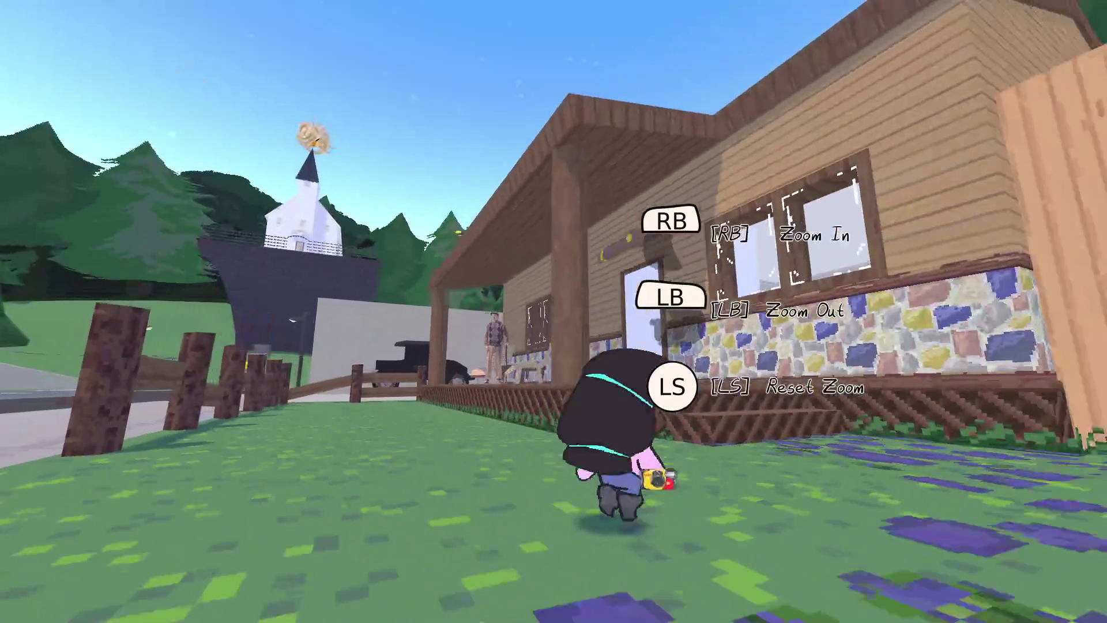
key(w)
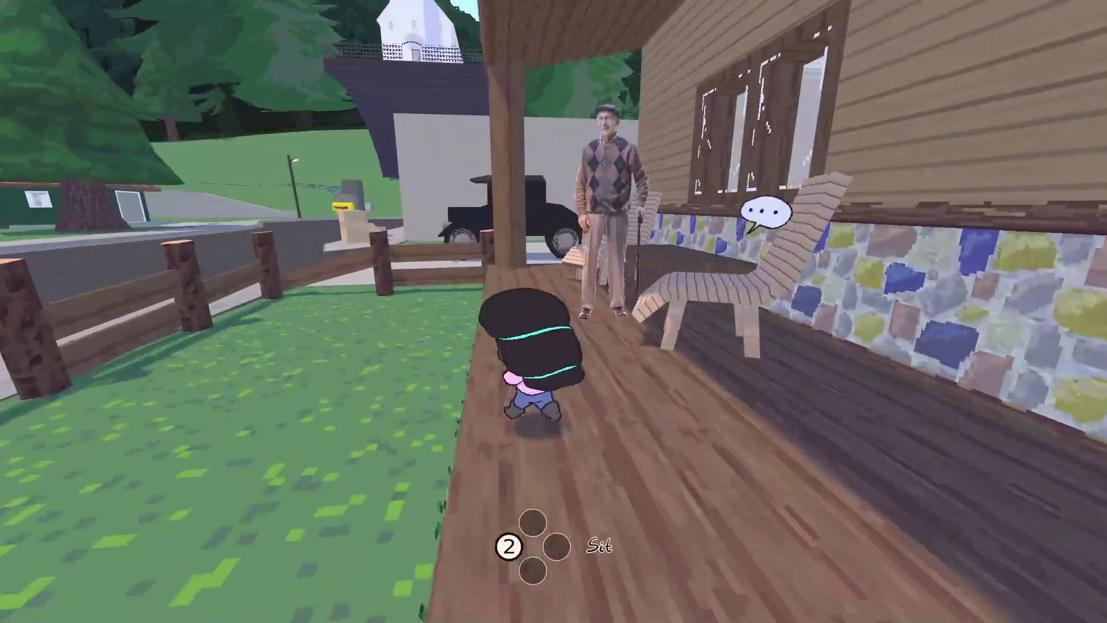
key(s)
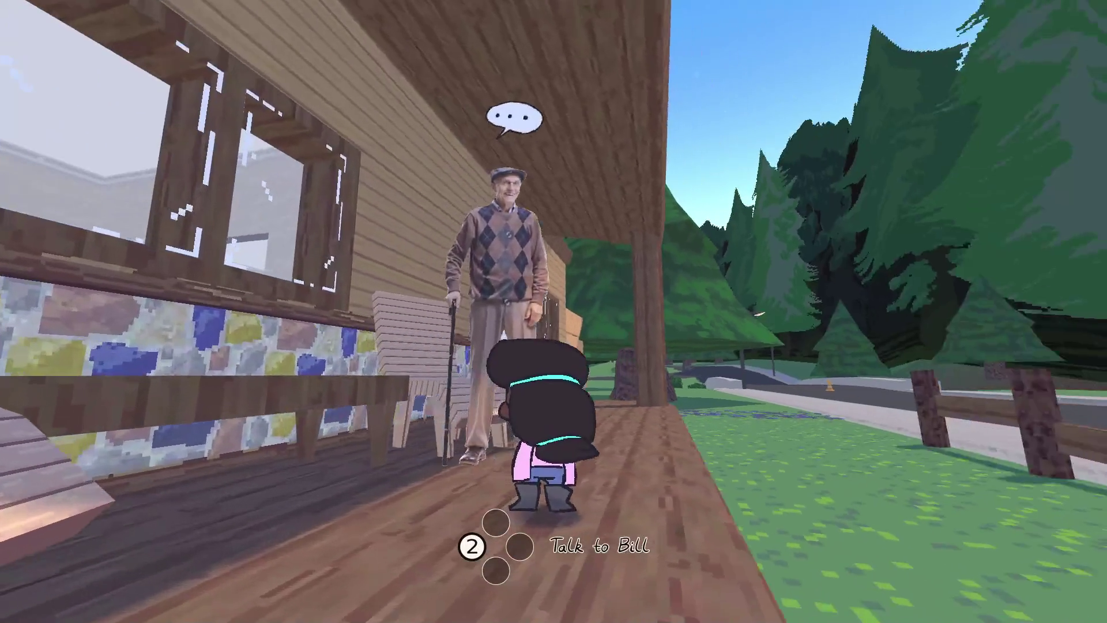
key(w)
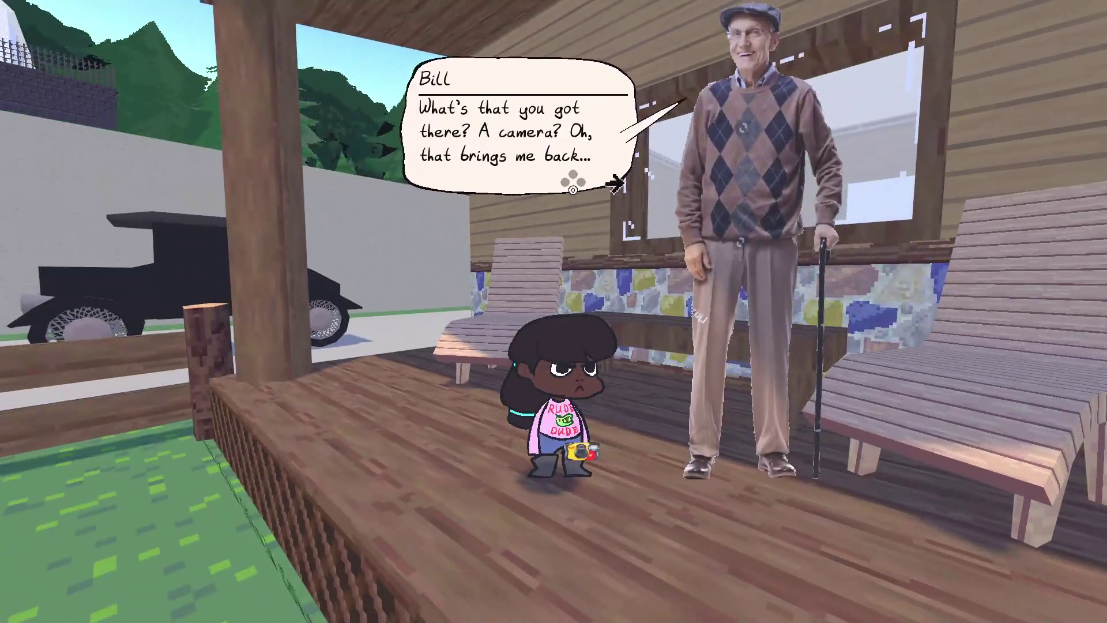
key(w)
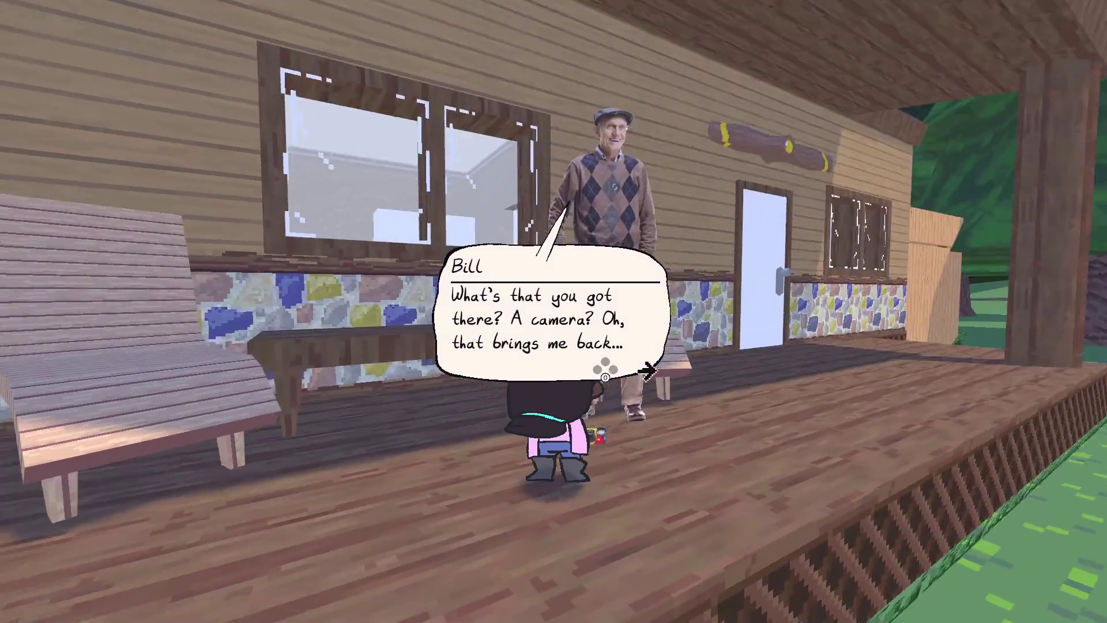
Talk to Bill, pick the first reply option, and return to speech_bubble.gd
key(space)
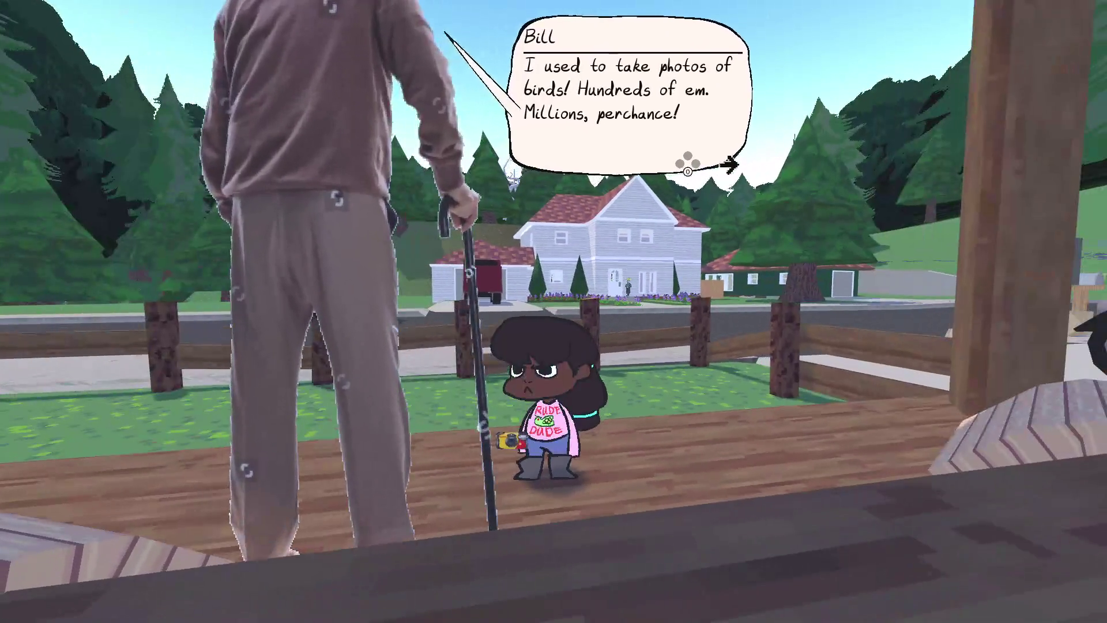
key(space)
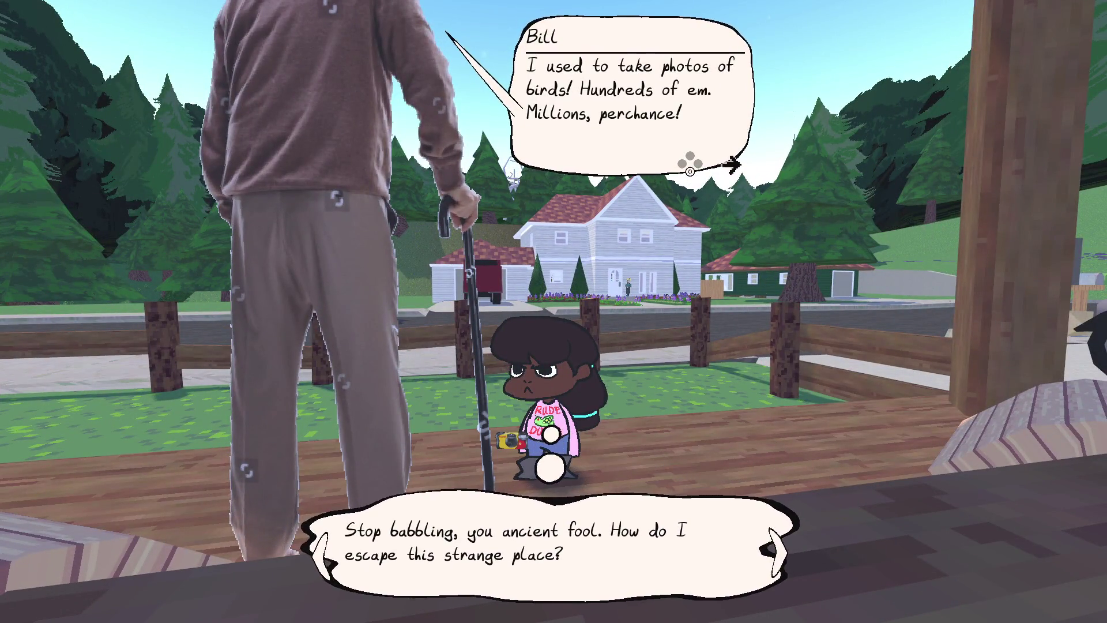
key(Right)
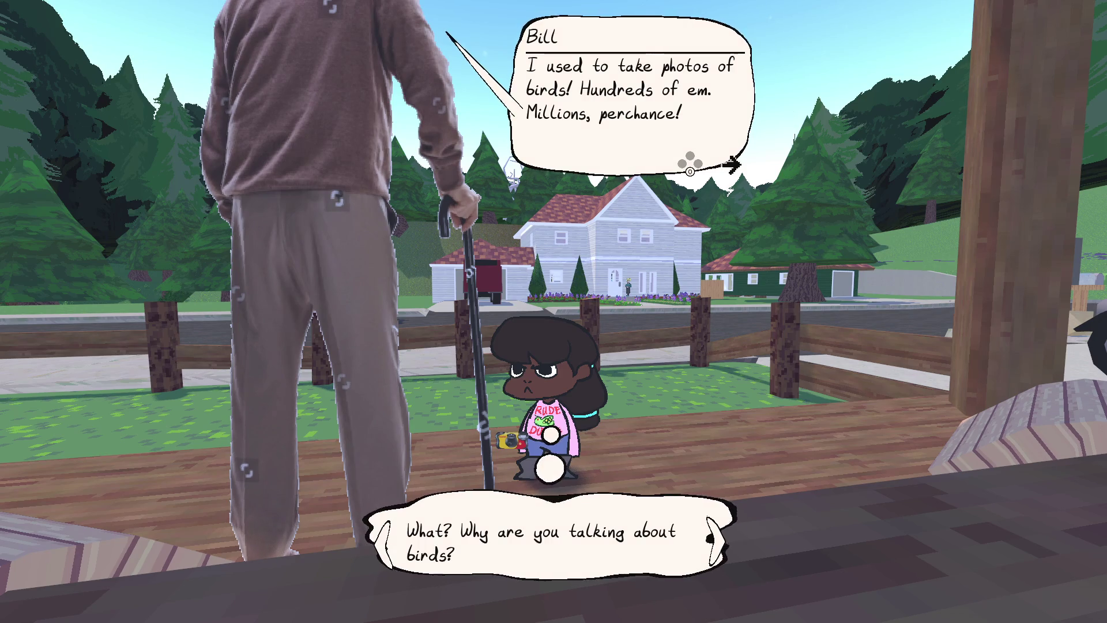
key(Right)
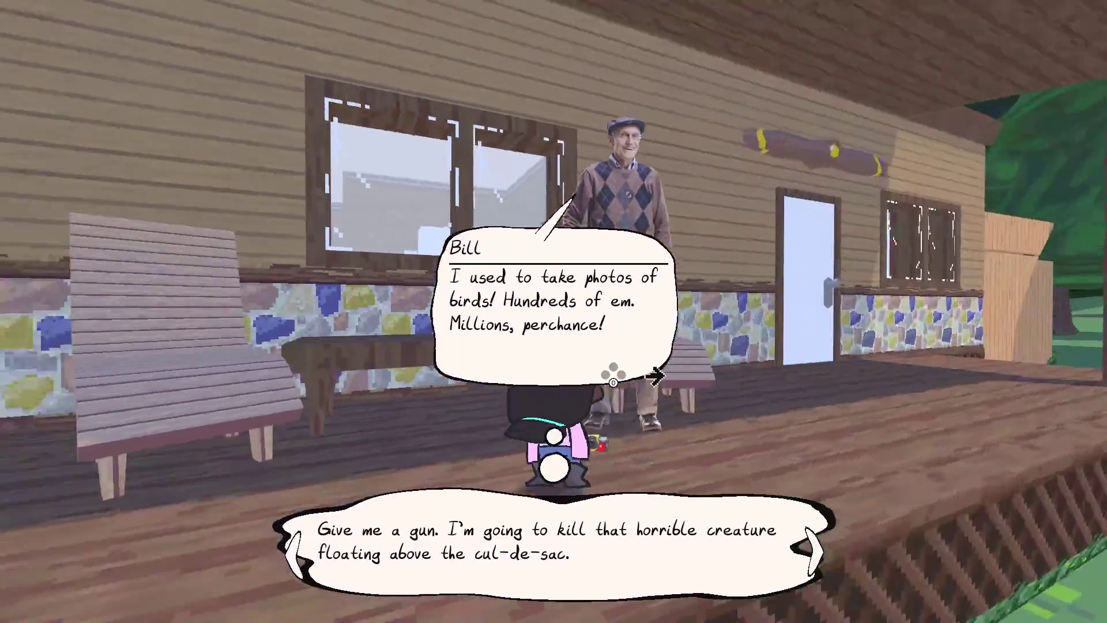
key(Right)
key(space)
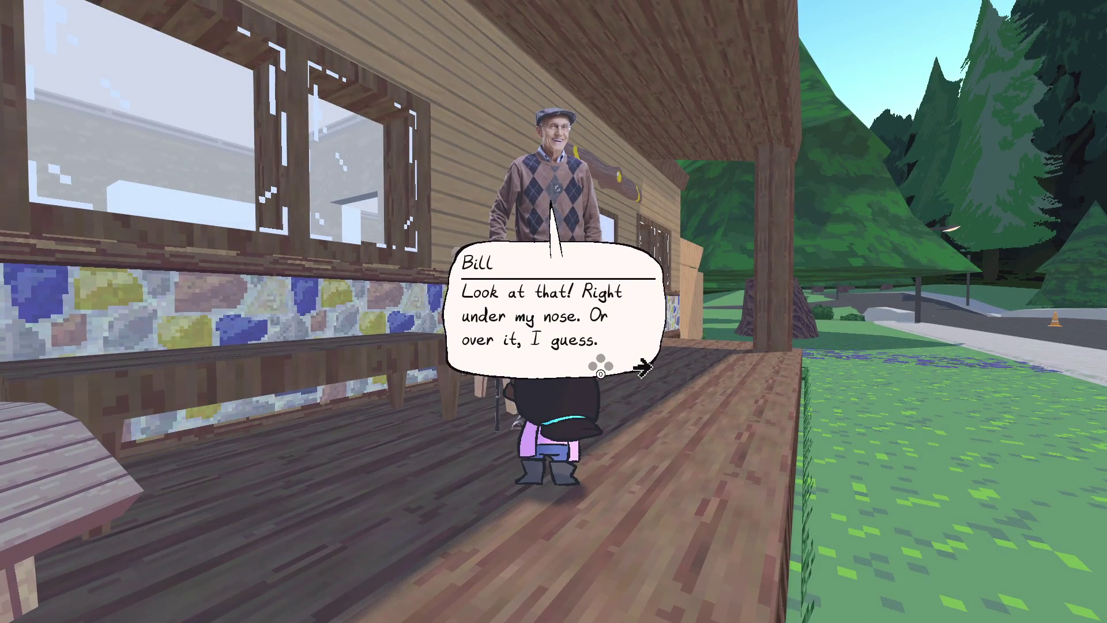
key(space)
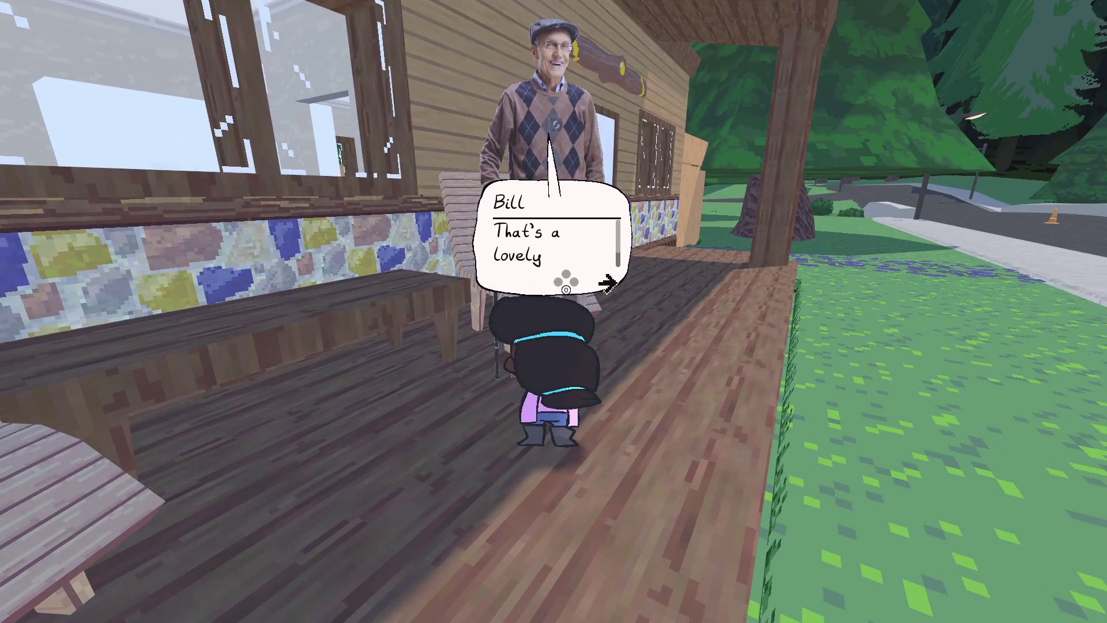
key(alt+Tab)
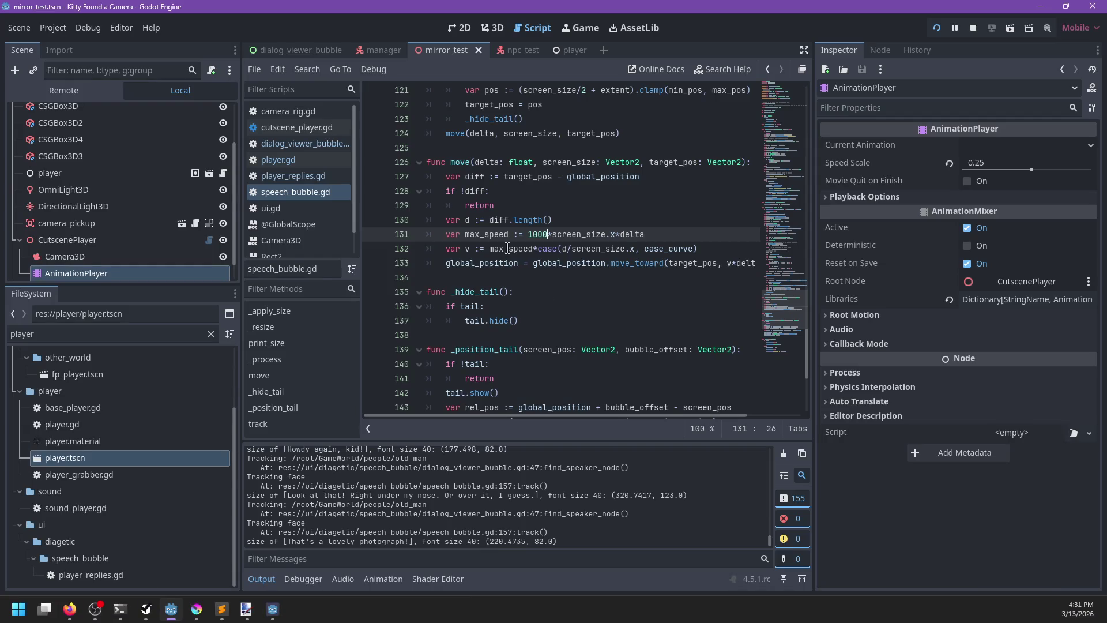
Check Bill's 'That's a lovely photograph!' bubble against the placement code, then go to Firefox
scroll(521, 262, up, 8)
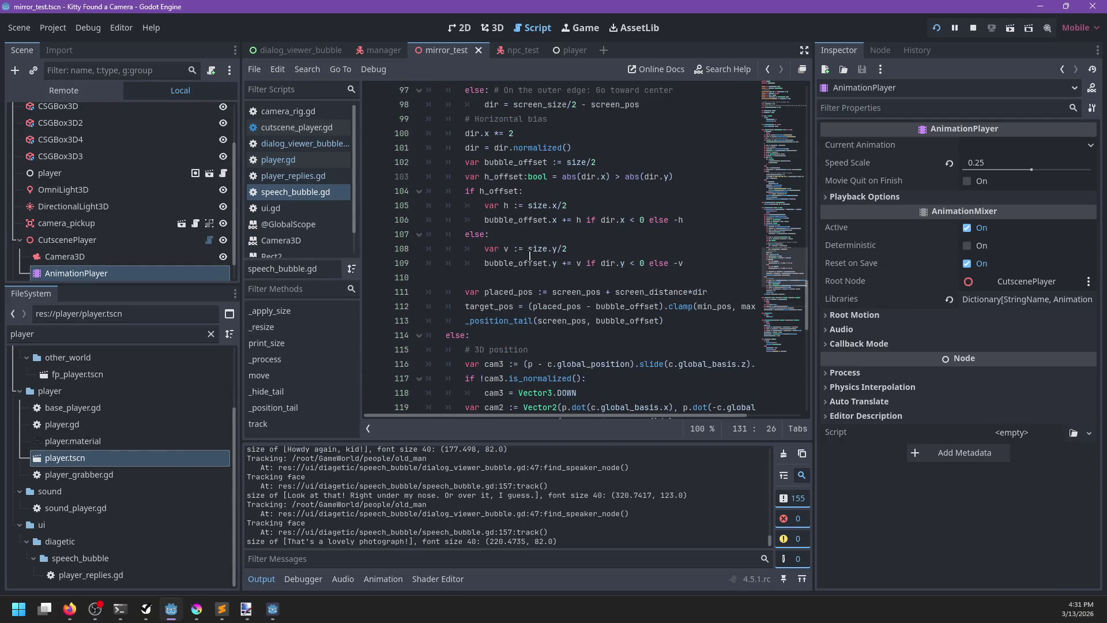
key(alt+Tab)
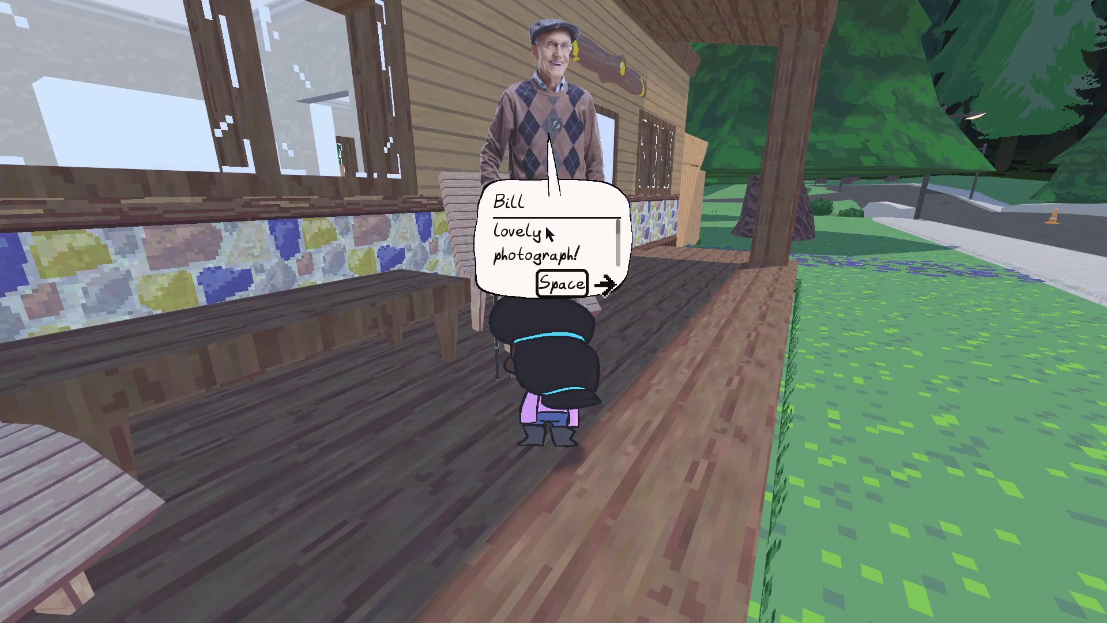
key(alt+Tab)
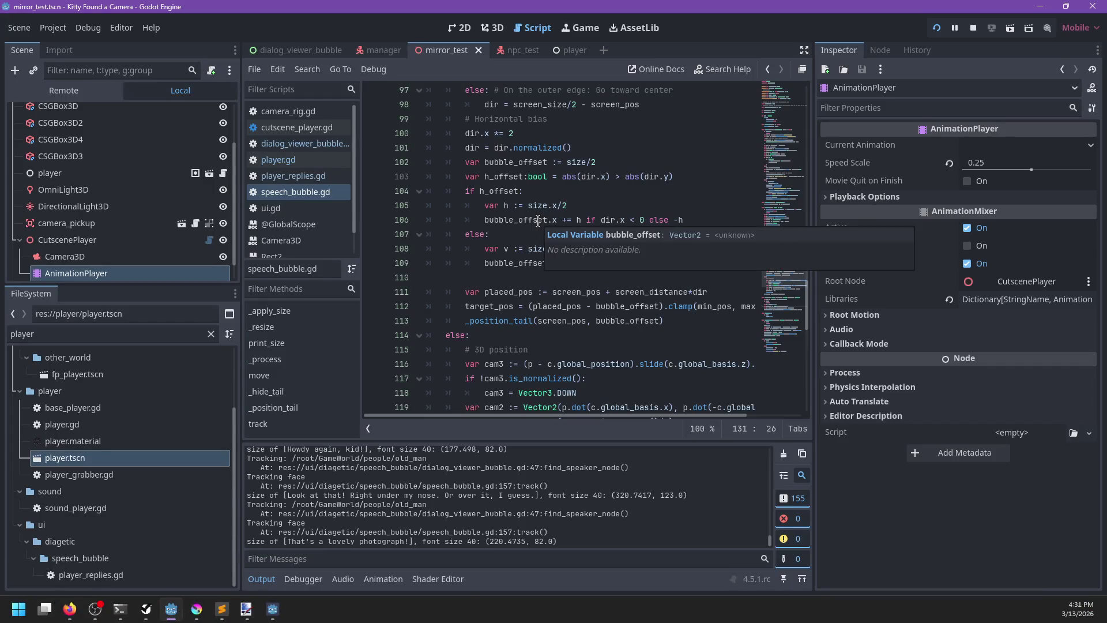
key(alt+Tab)
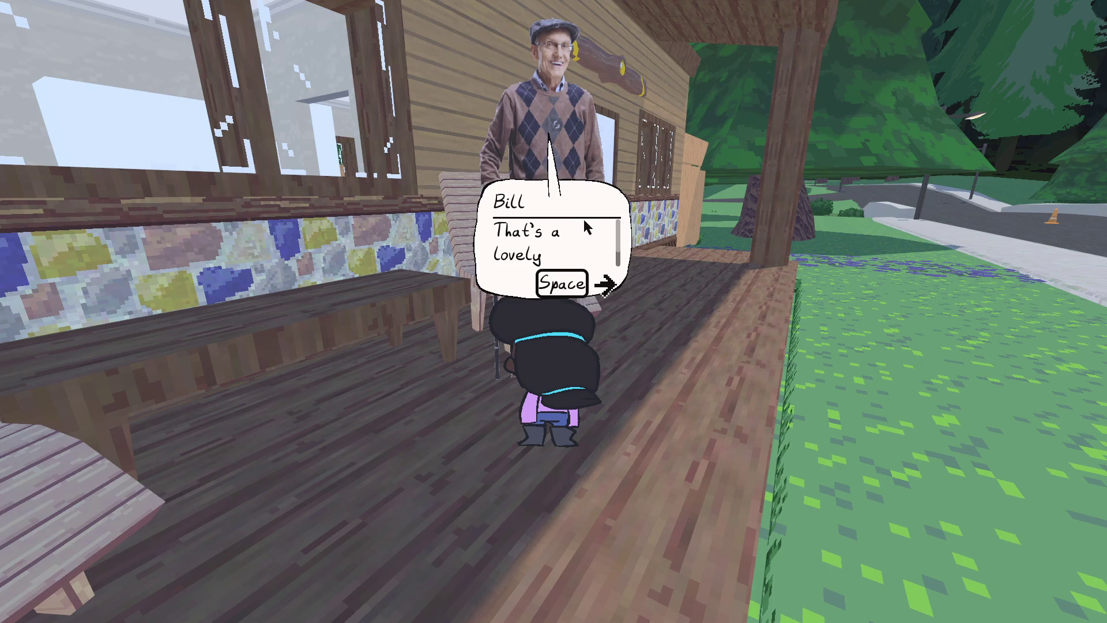
key(alt+Tab)
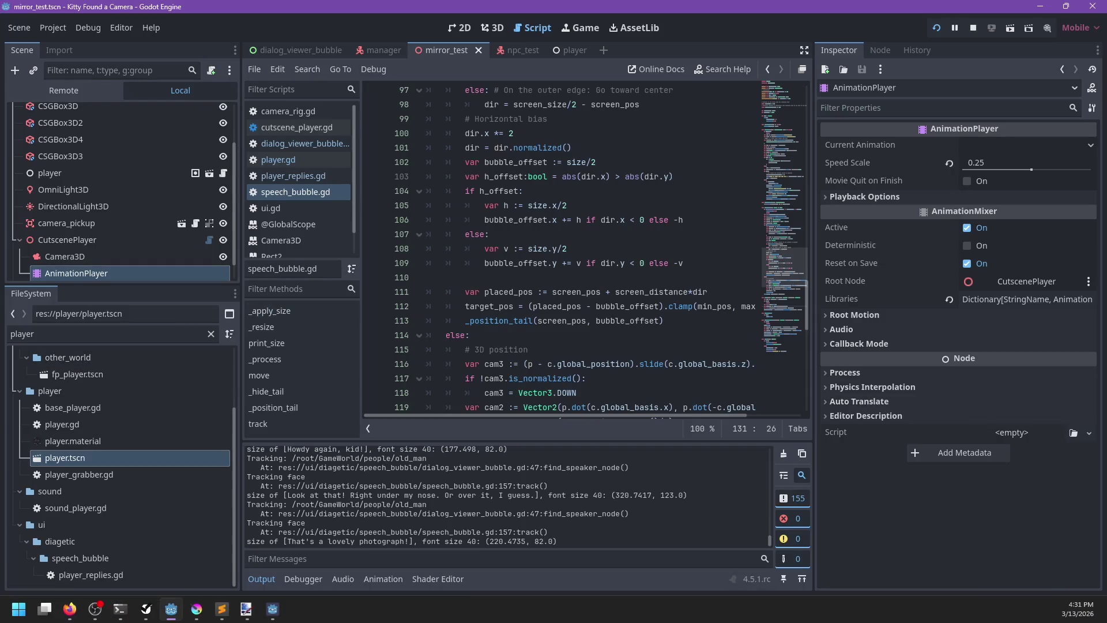
click(69, 609)
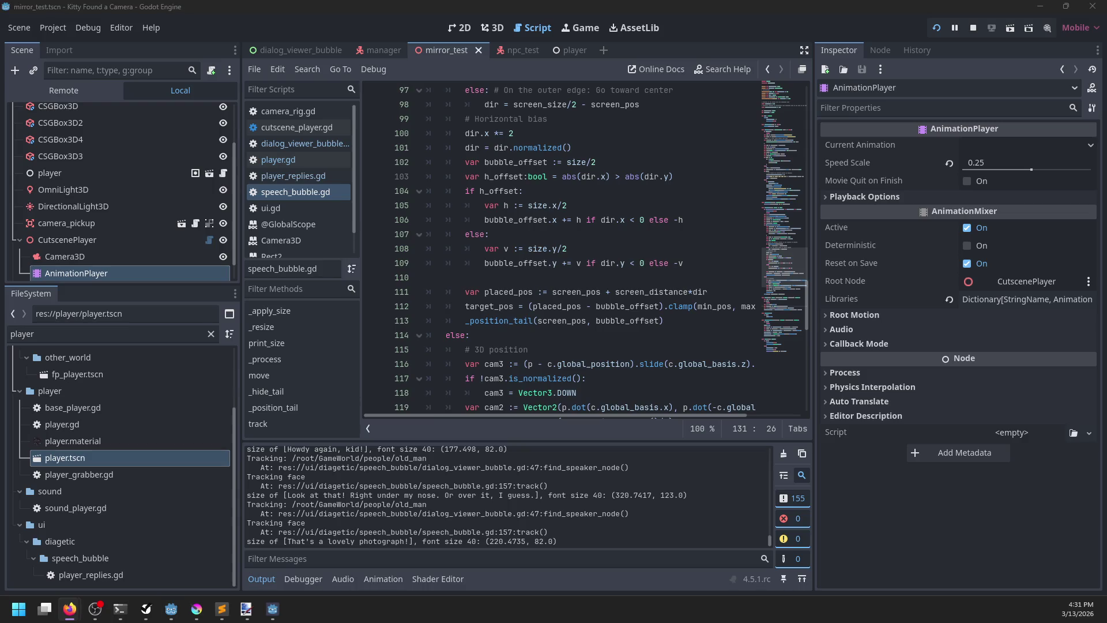
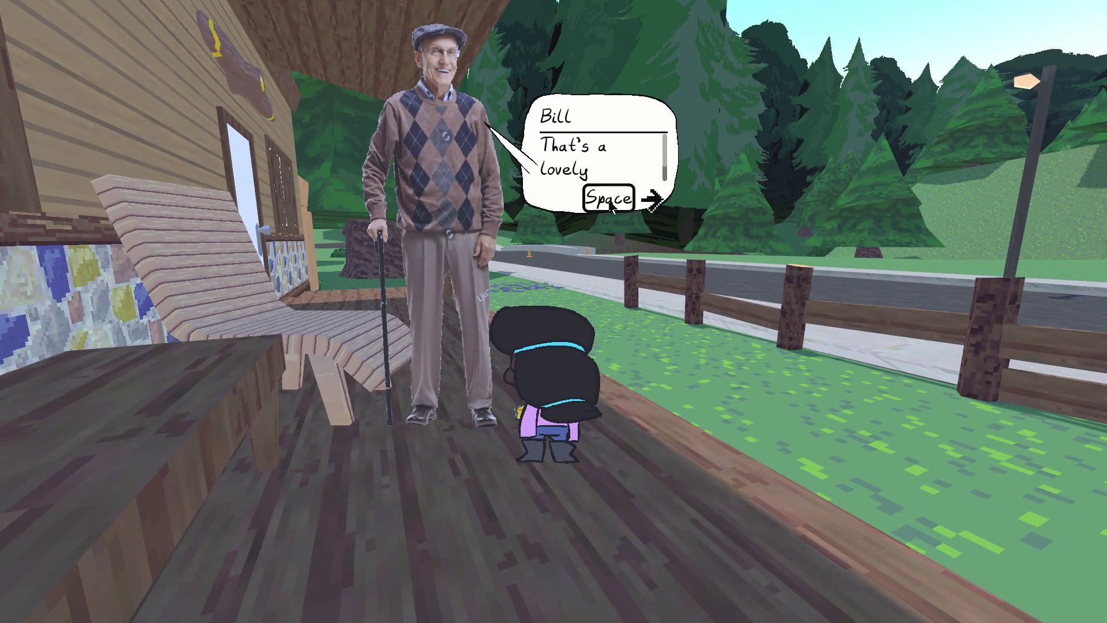
Leave the fullscreen game and put focus back on speech_bubble.gd near line 104
scroll(610, 151, down, 1)
scroll(610, 148, up, 1)
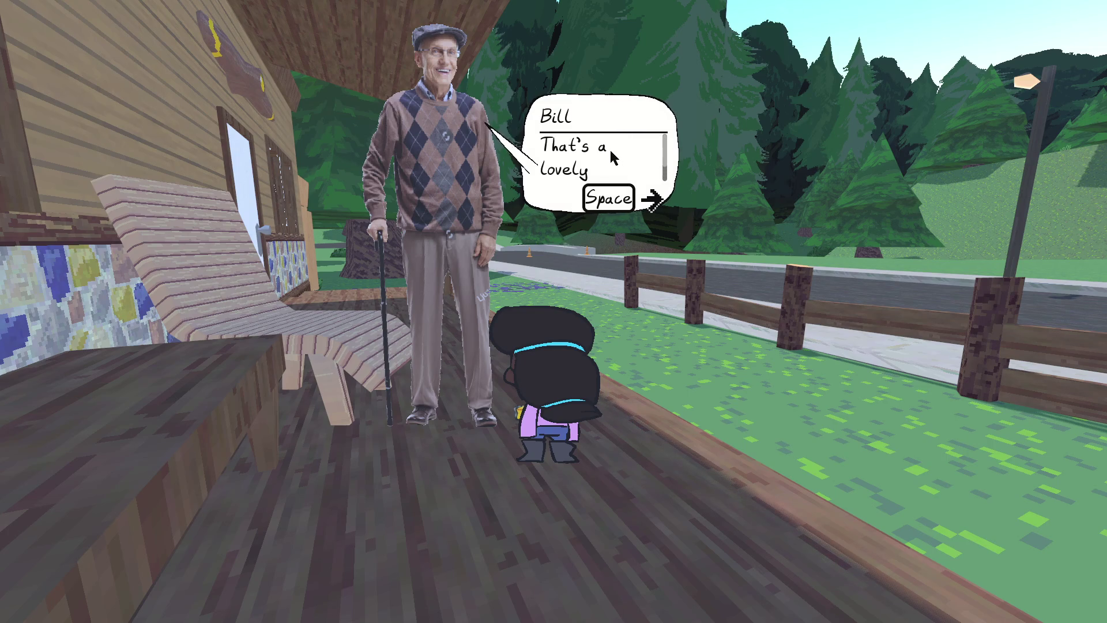
key(alt+Tab)
click(522, 193)
scroll(523, 193, up, 3)
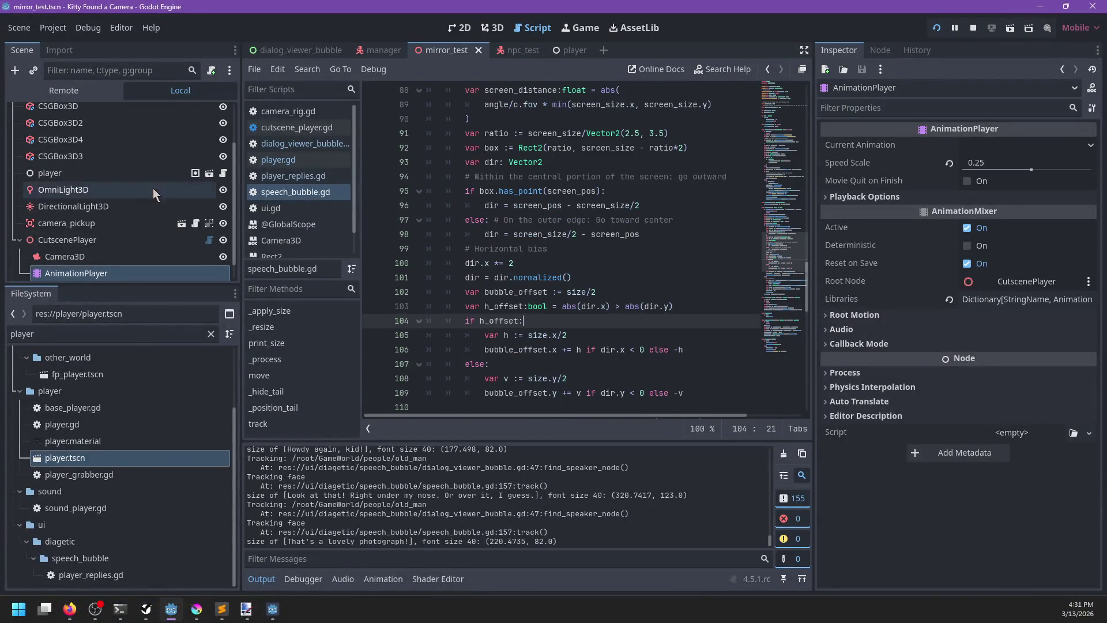
In dialog_viewer_bubble, change speech_bubble's Aspect Ratio from 1.61 to 1.8, save, and return to the game
click(282, 51)
scroll(115, 225, up, 3)
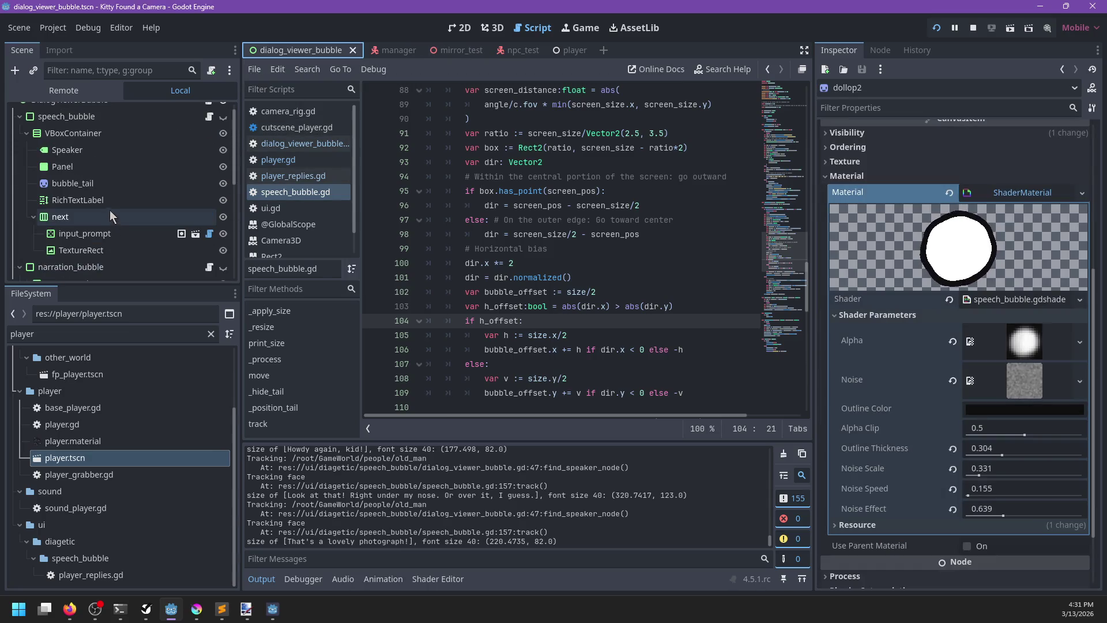
click(107, 117)
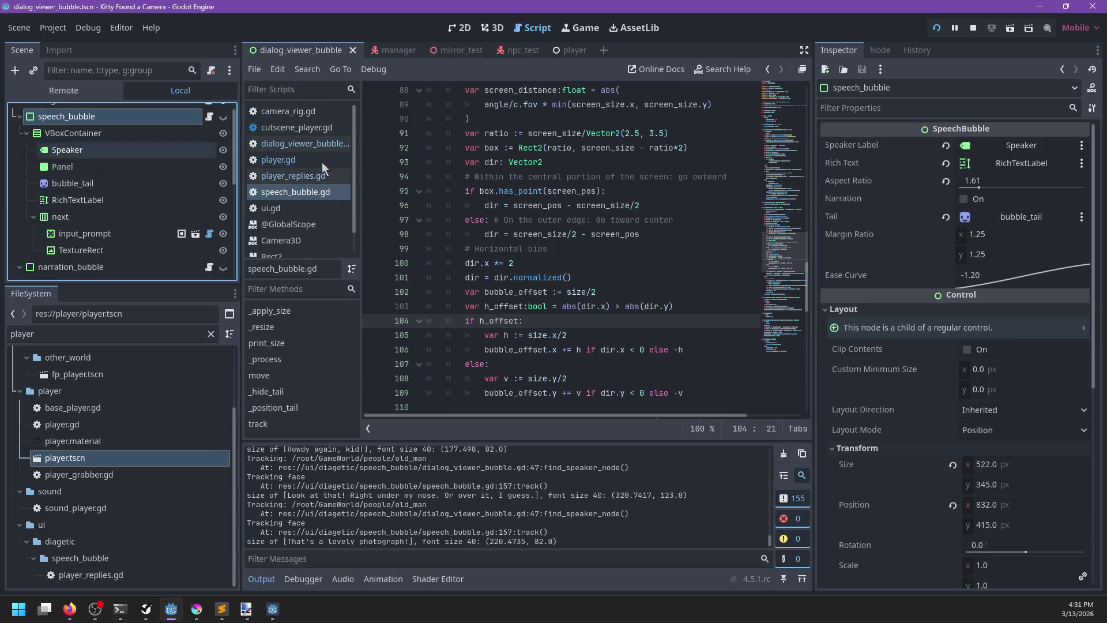
click(992, 177)
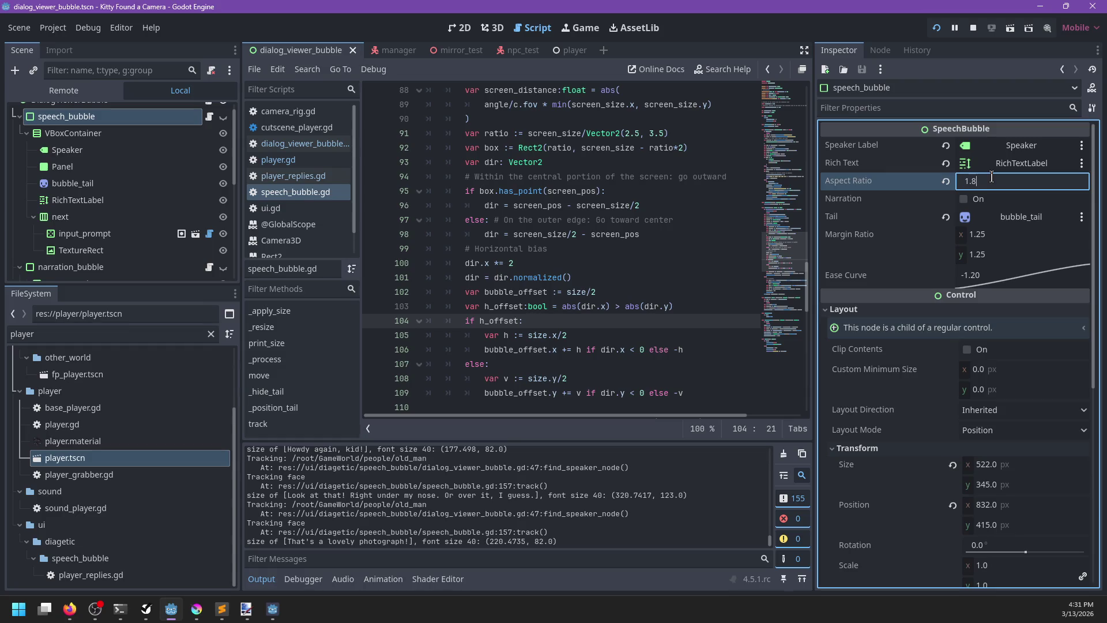
key(Return)
key(ctrl+s)
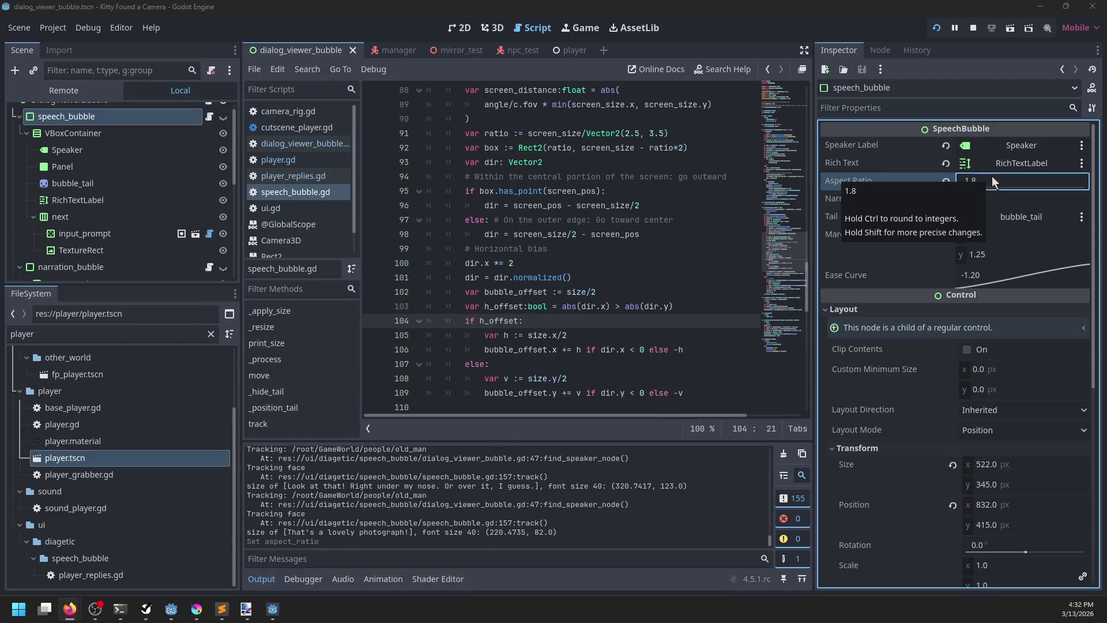
key(alt+Tab)
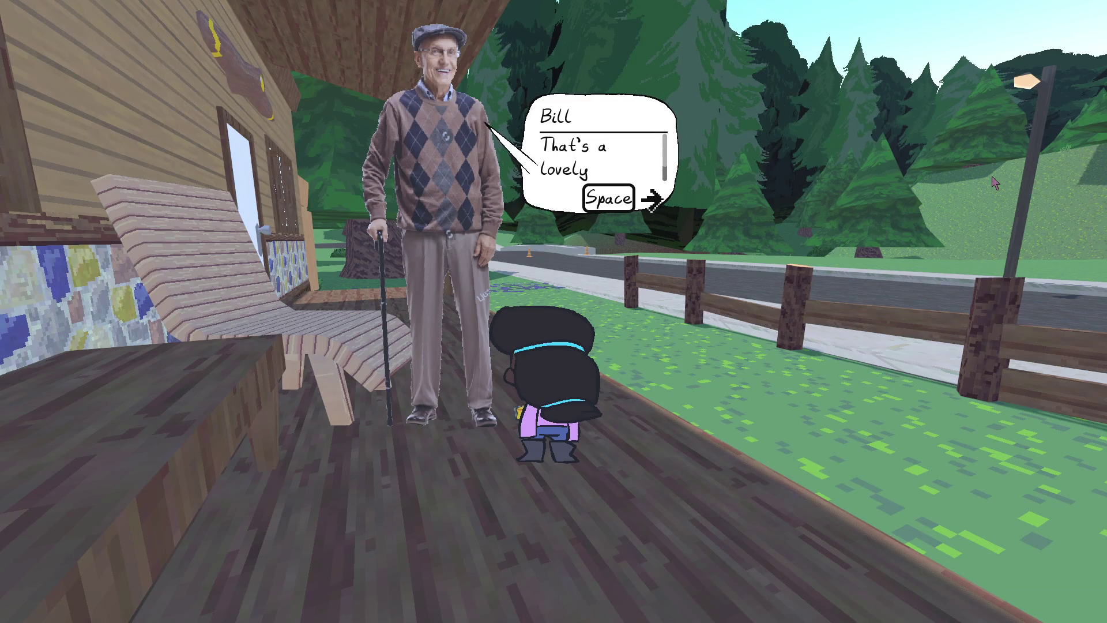
Advance through Bill's opening lines and long concert story to his thank-you
key(space)
key(space)
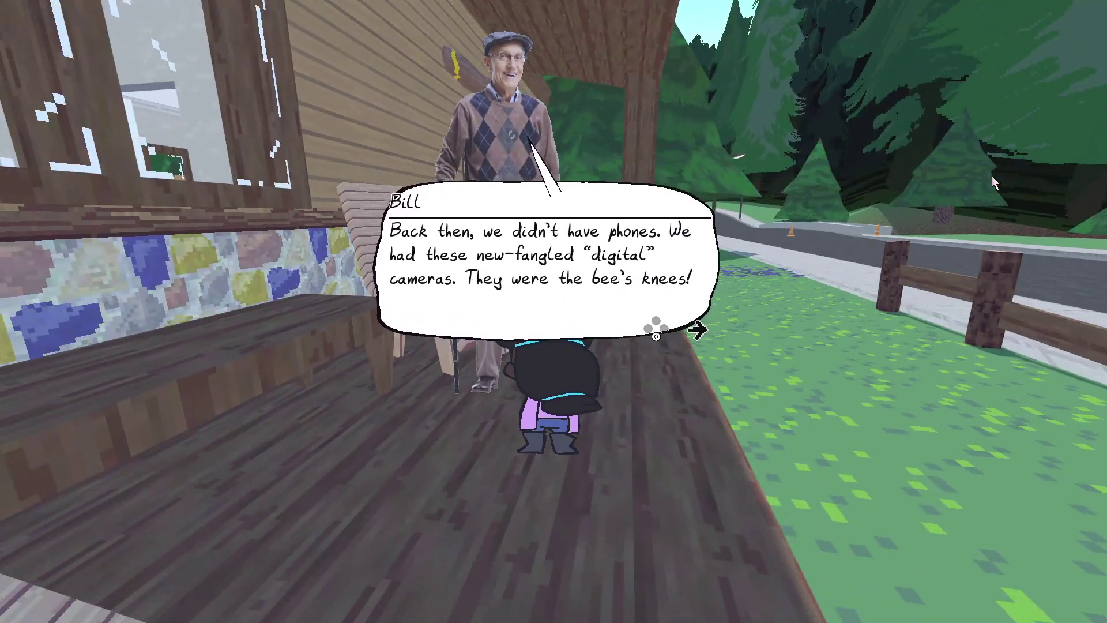
key(space)
key(space)
key(space)
key(space)
key(space)
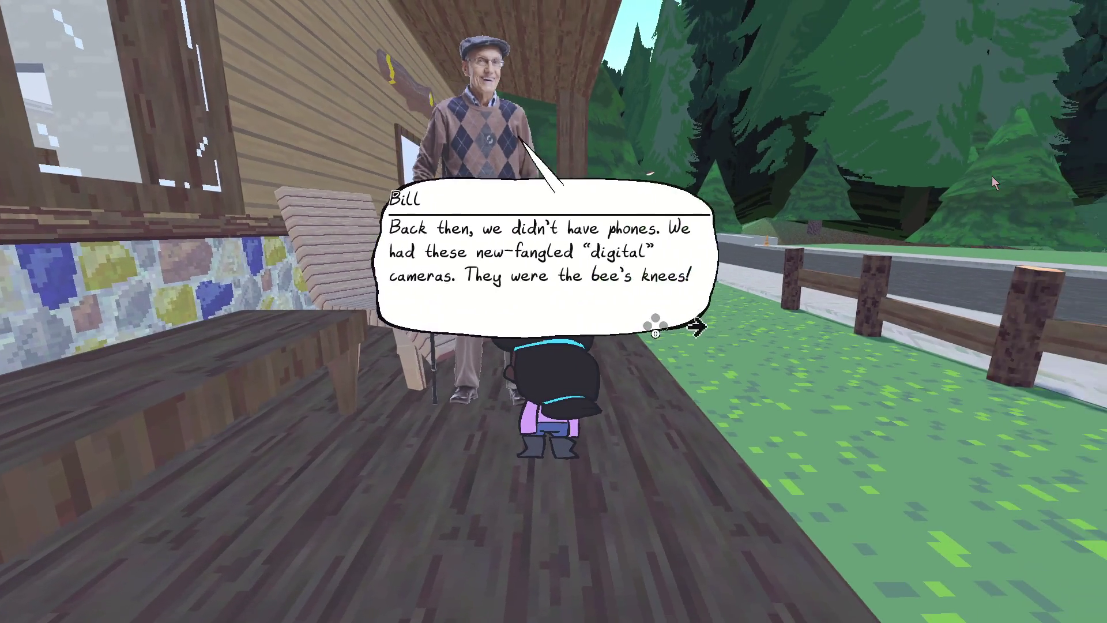
key(space)
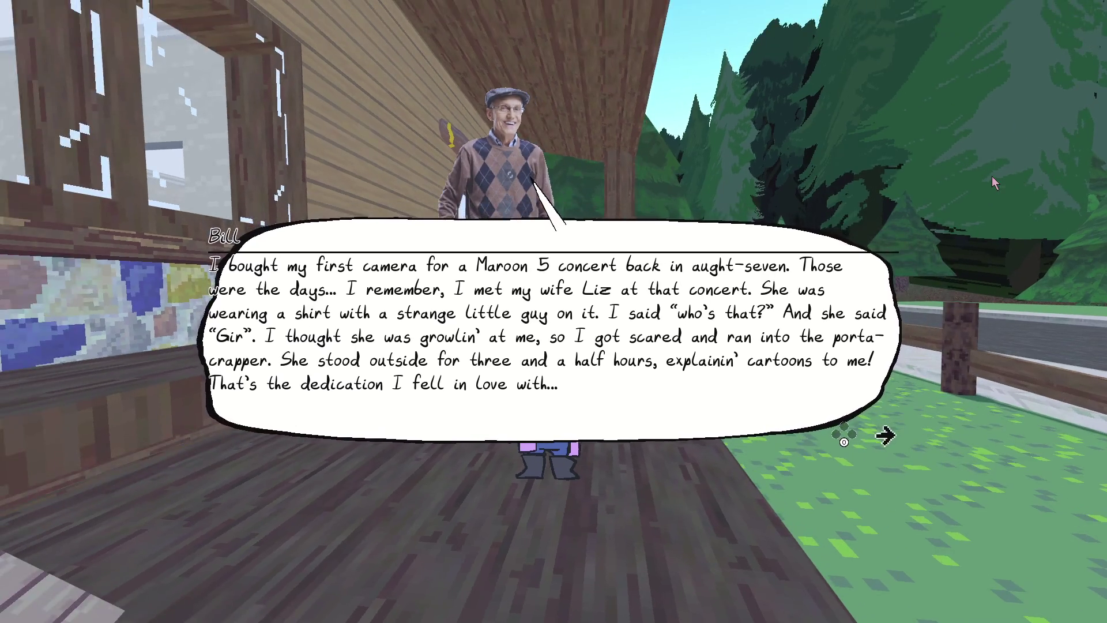
key(space)
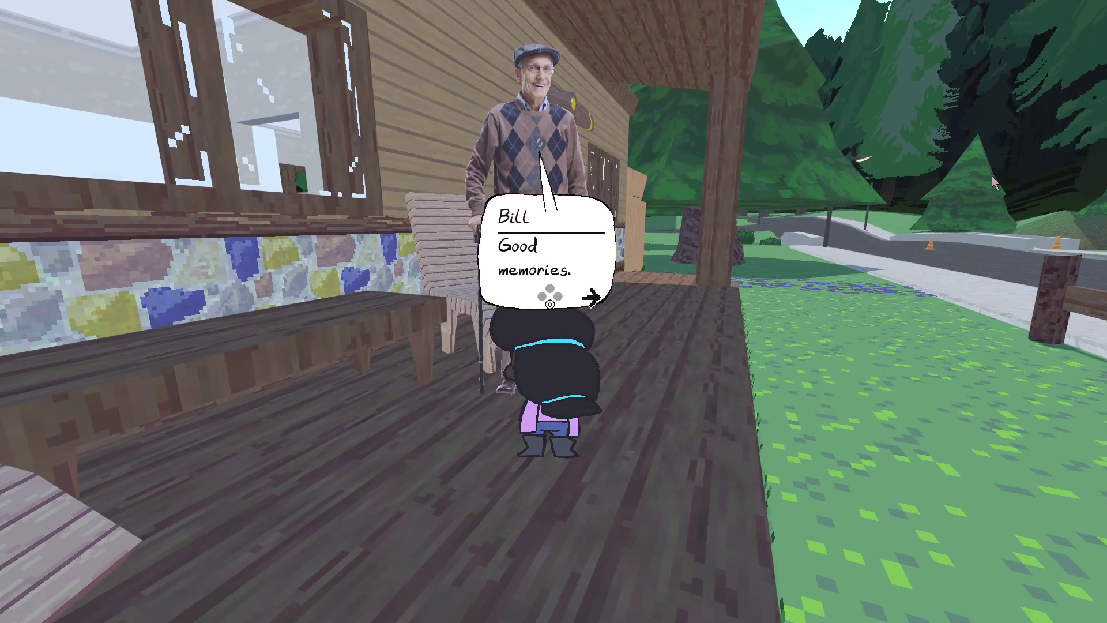
key(space)
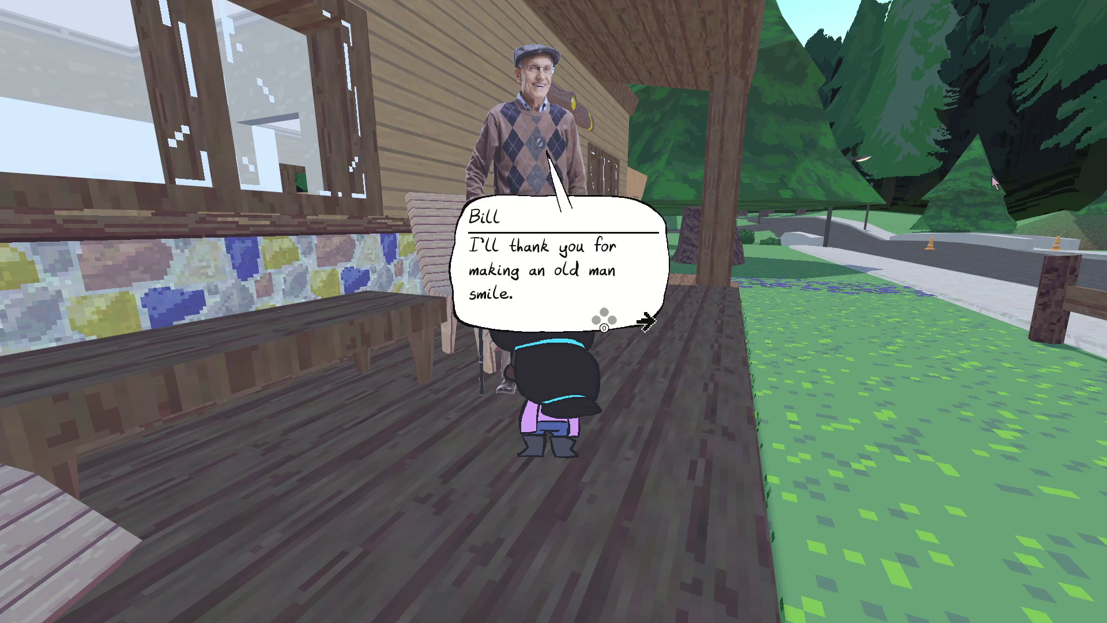
key(space)
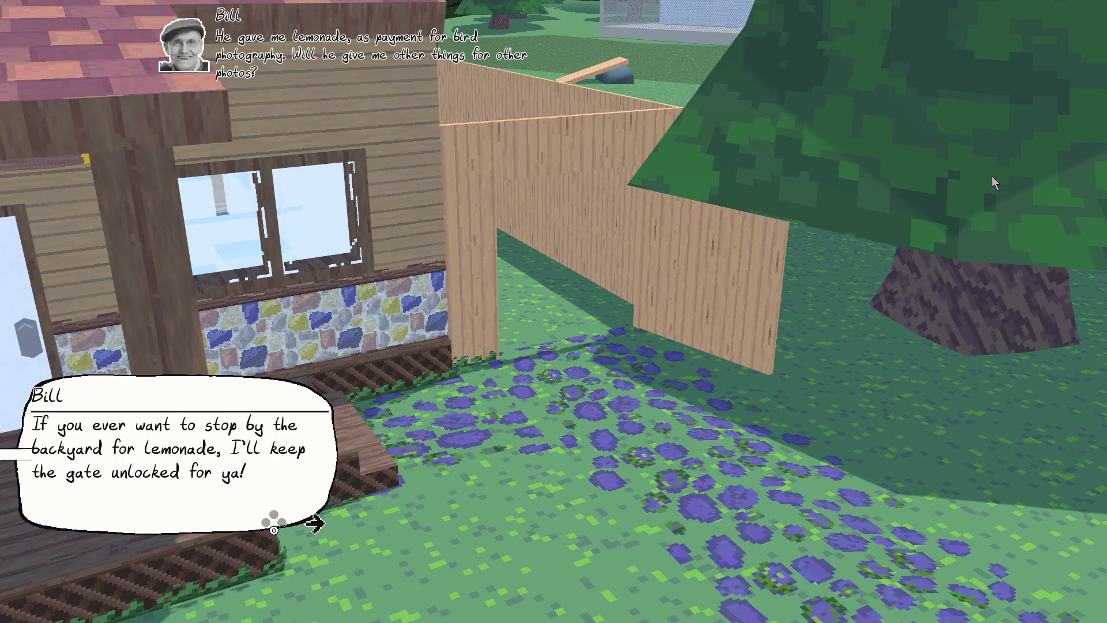
Continue past the before-and-after suggestion and the Found Item popup to end Bill's conversation
click(992, 176)
click(992, 176)
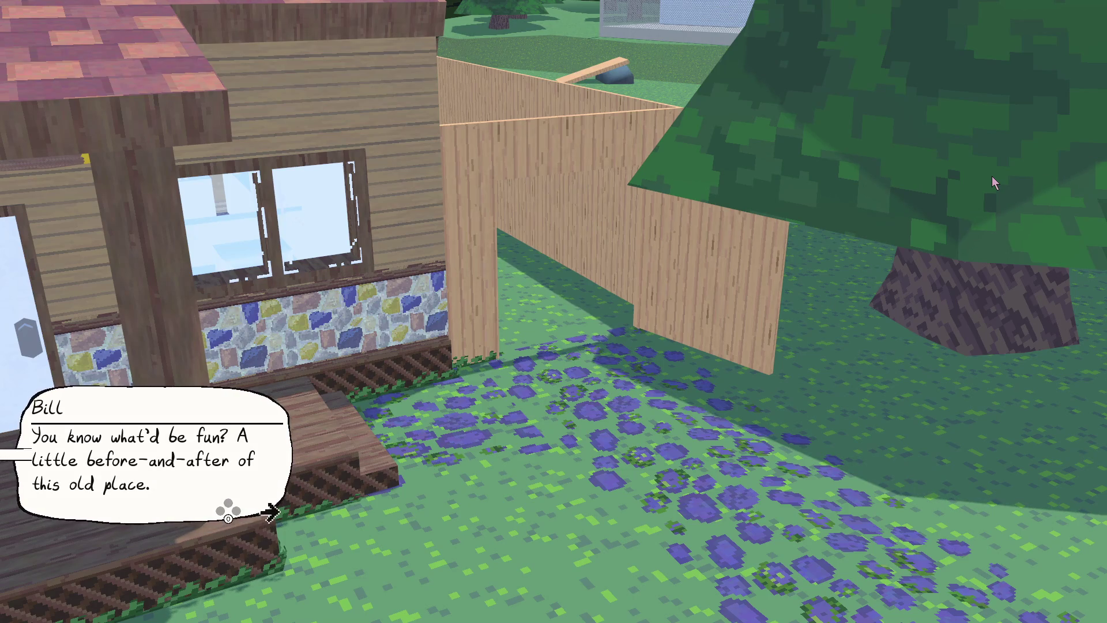
click(992, 178)
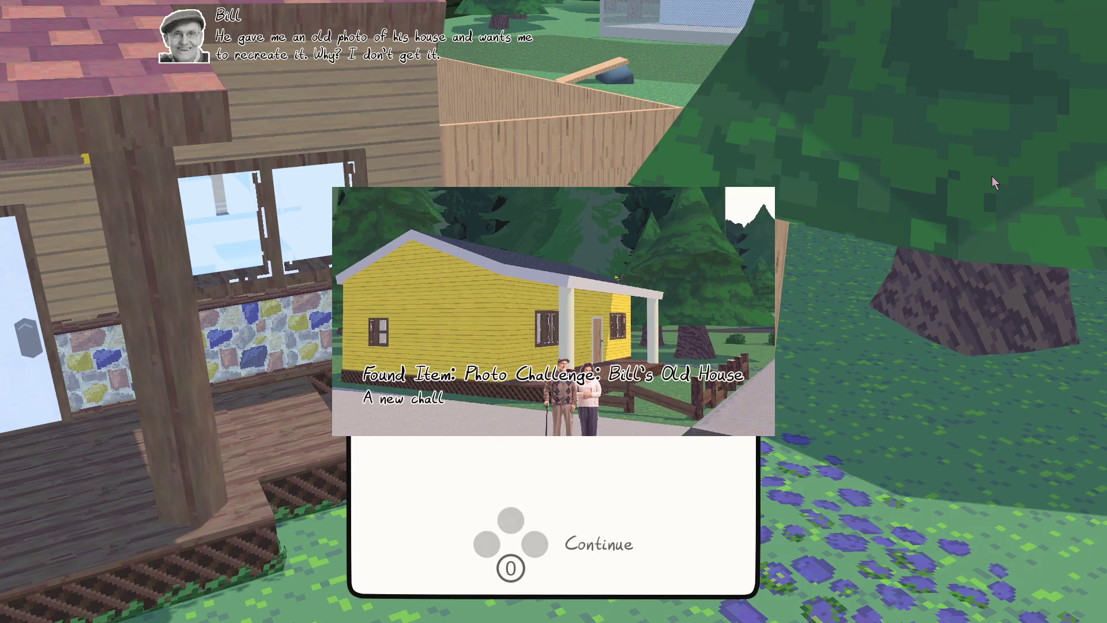
click(992, 176)
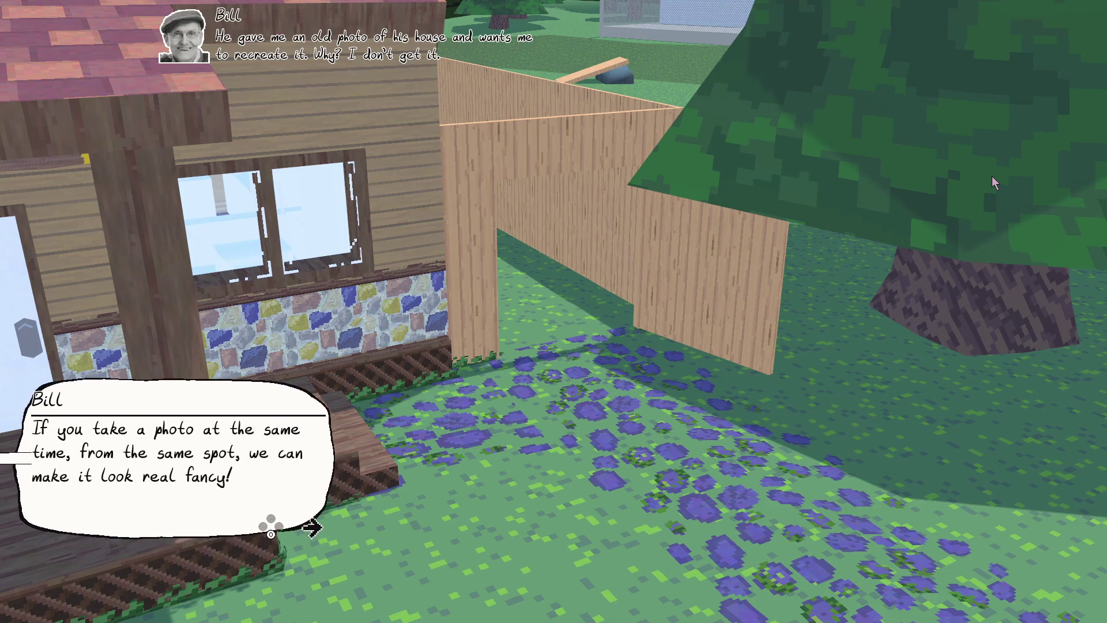
click(992, 176)
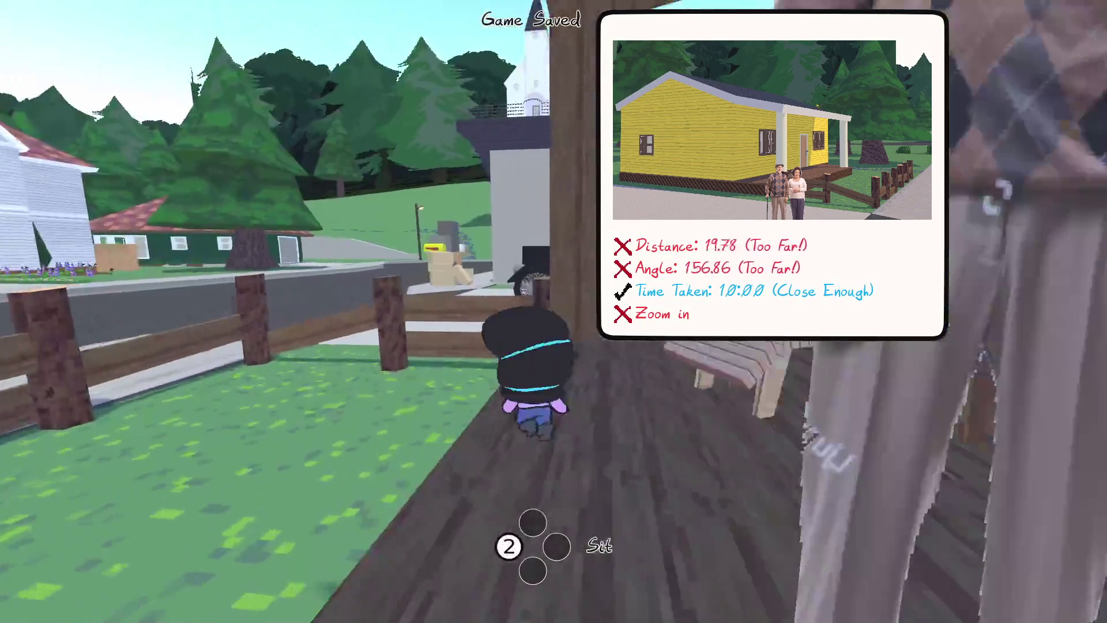
Climb onto the boxes and concrete wall and line up the Bill's Old House shot in photo view
key(w)
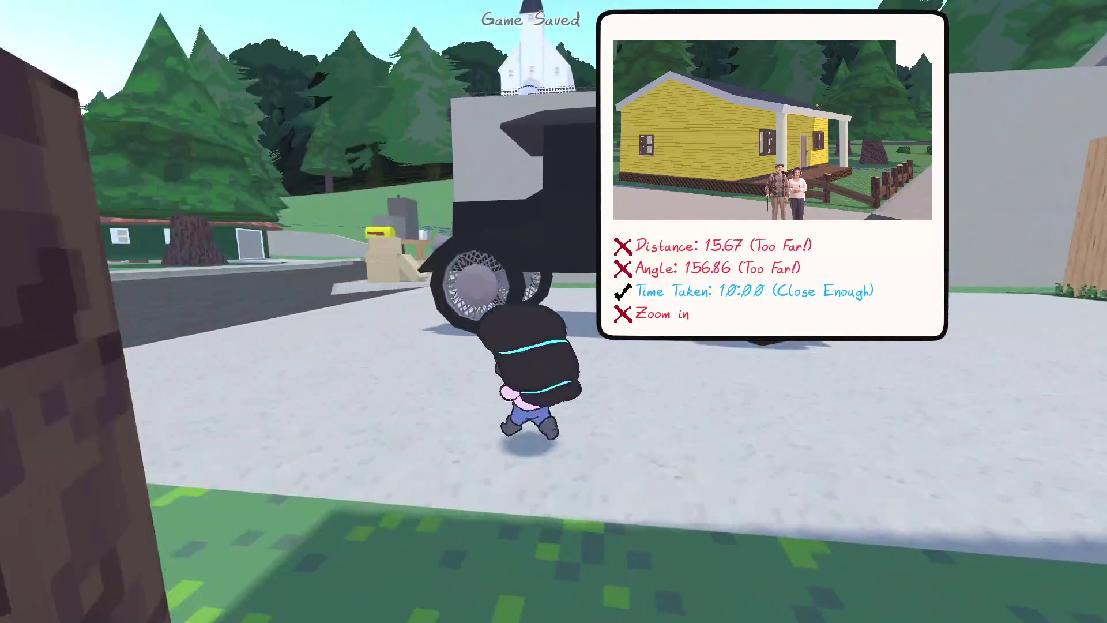
key(w)
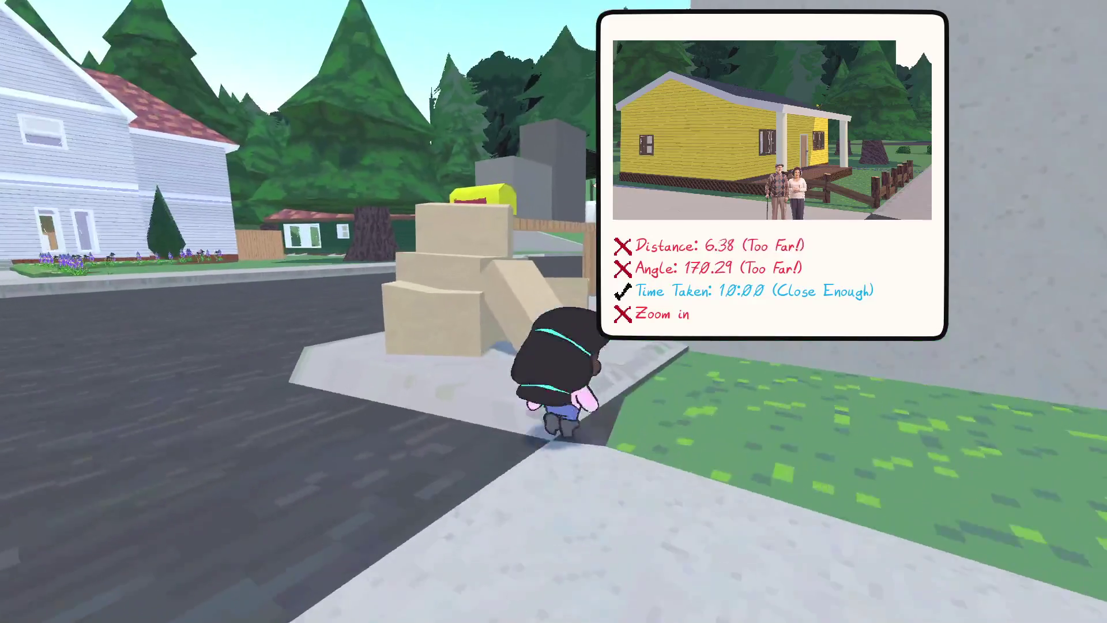
key(w)
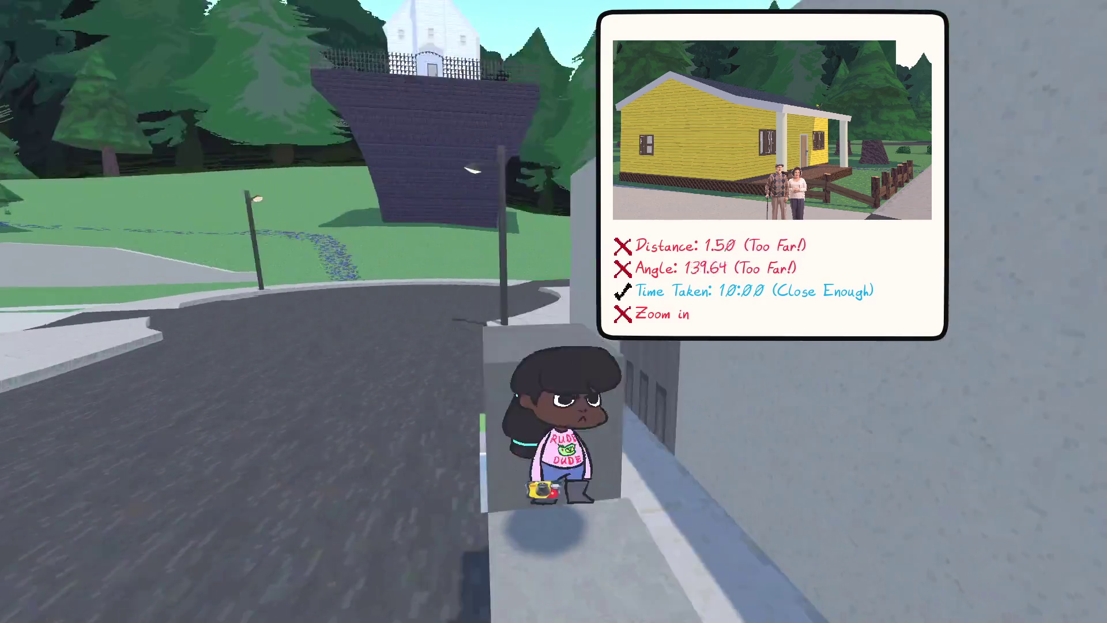
key(e)
key(w)
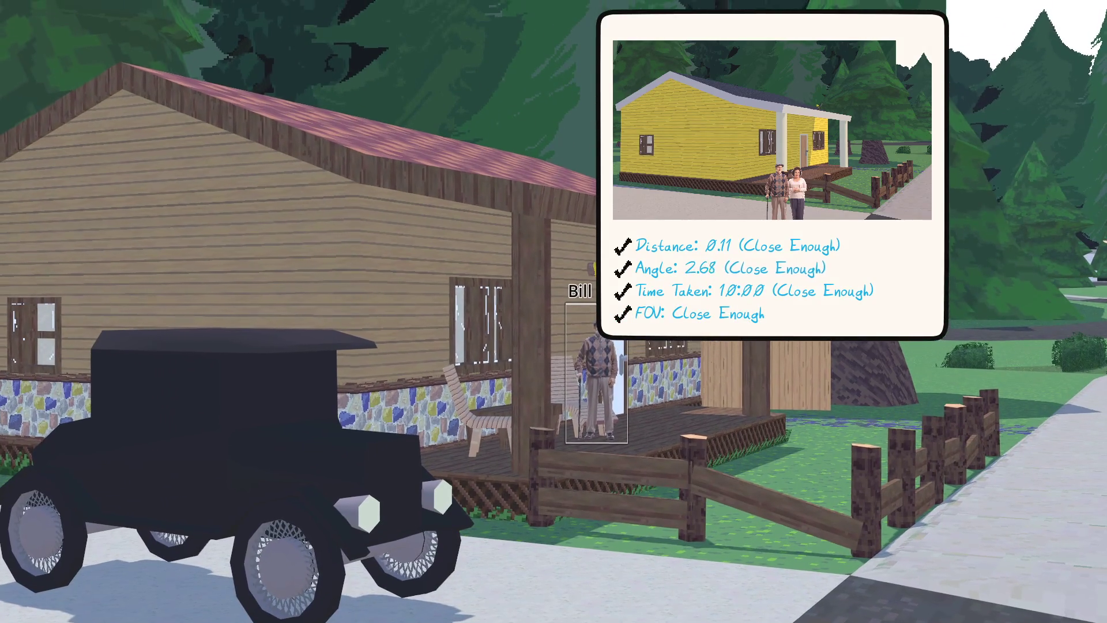
key(a)
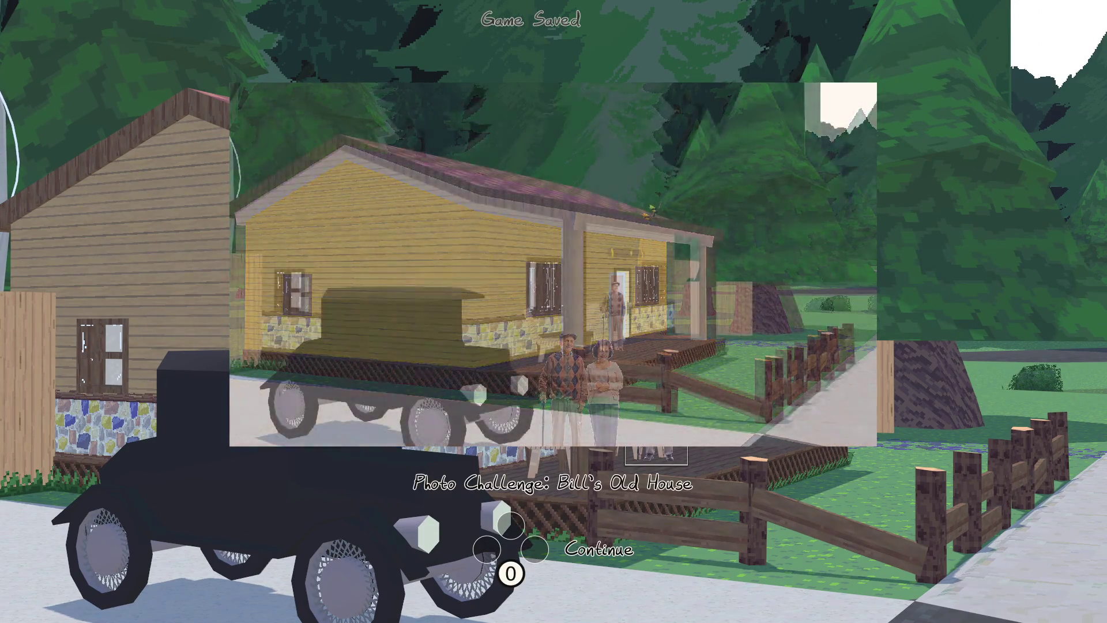
Dismiss the challenge result, walk back toward Bill's house and pause the game
key(space)
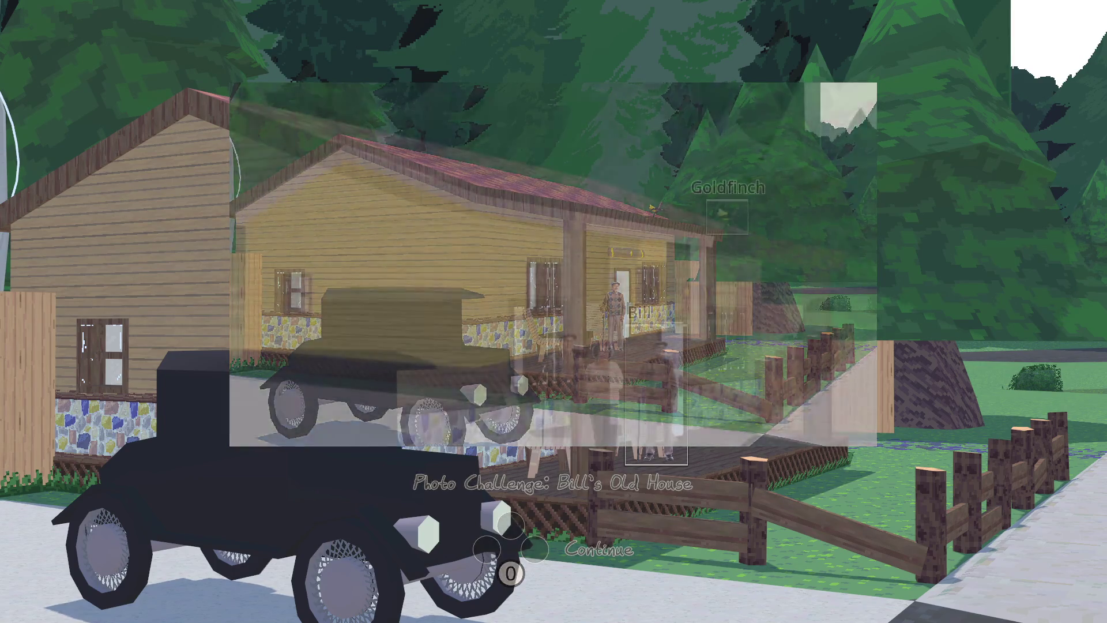
key(w)
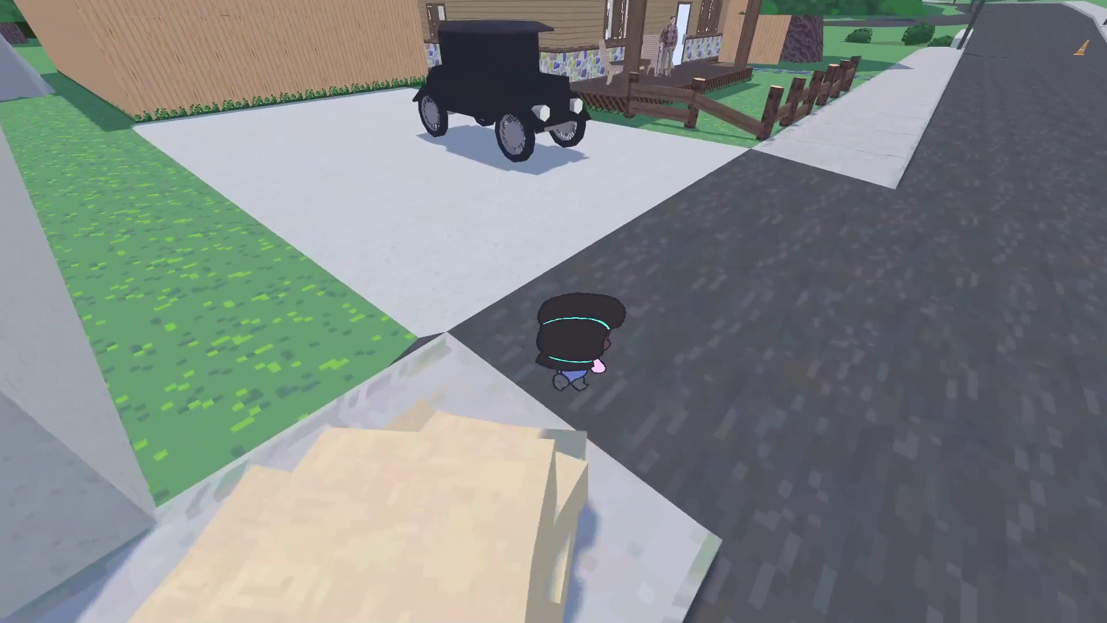
key(w)
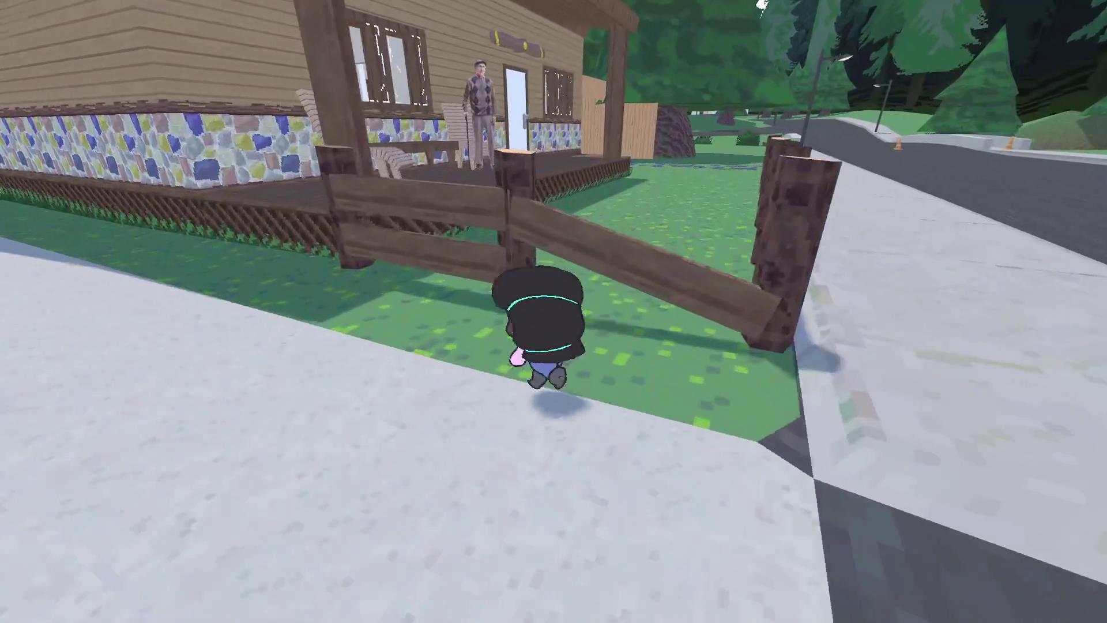
key(Escape)
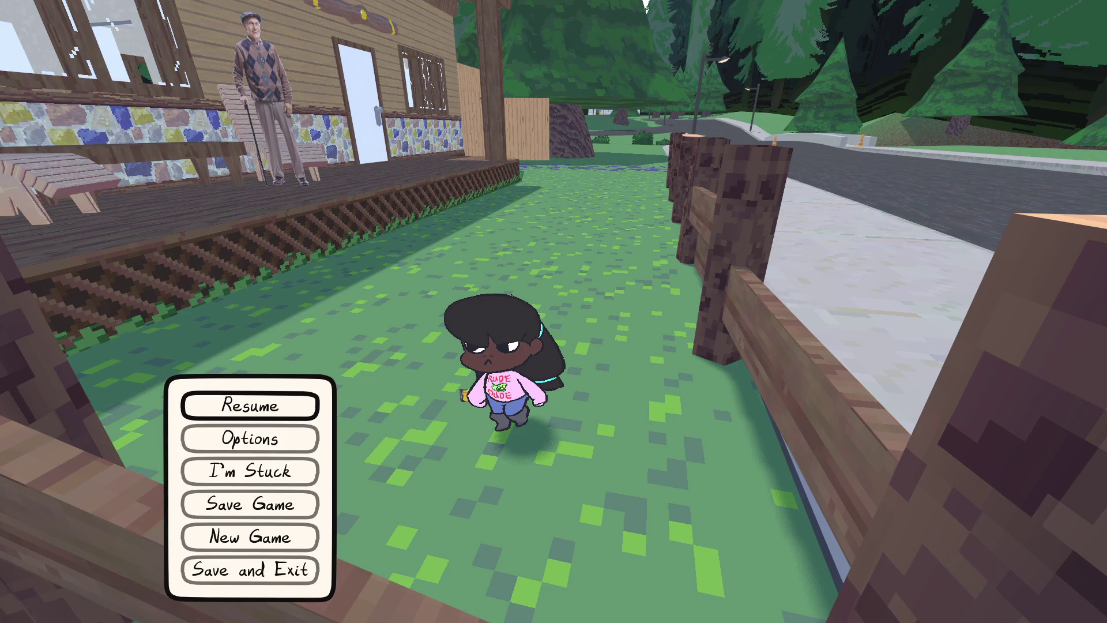
Resume, cross the street to the house opposite and start talking to Mrs. Weston
click(276, 413)
key(w)
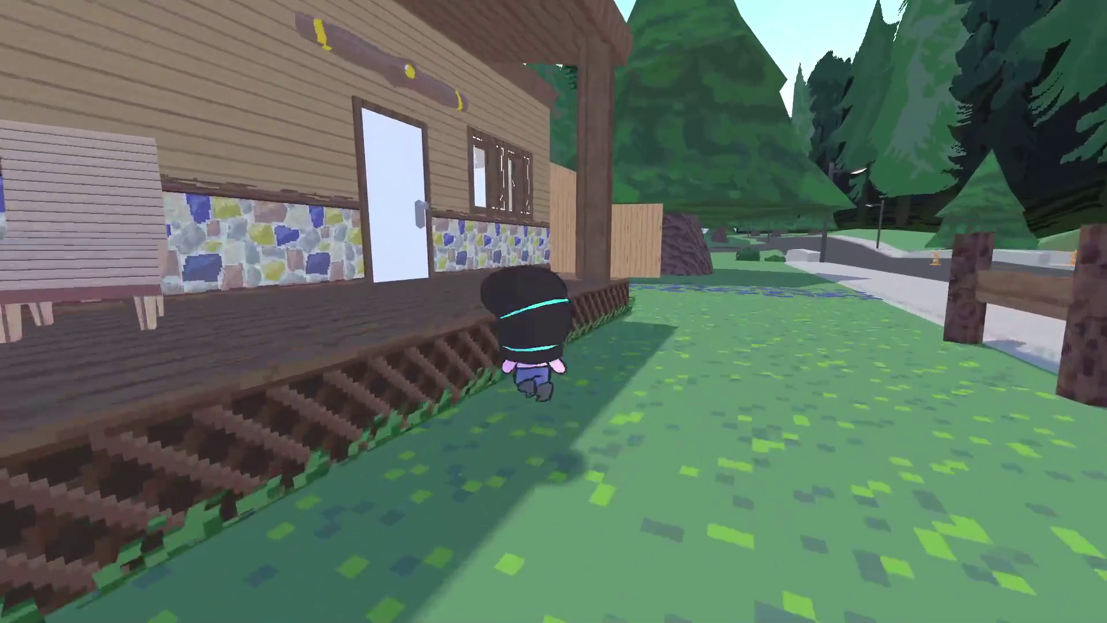
key(d)
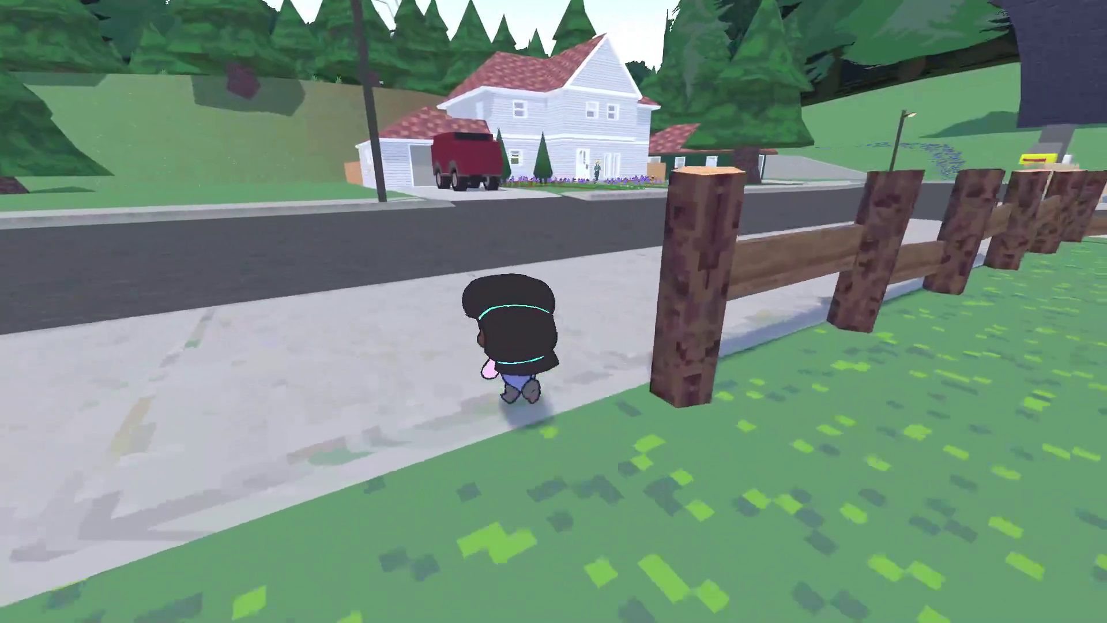
key(w)
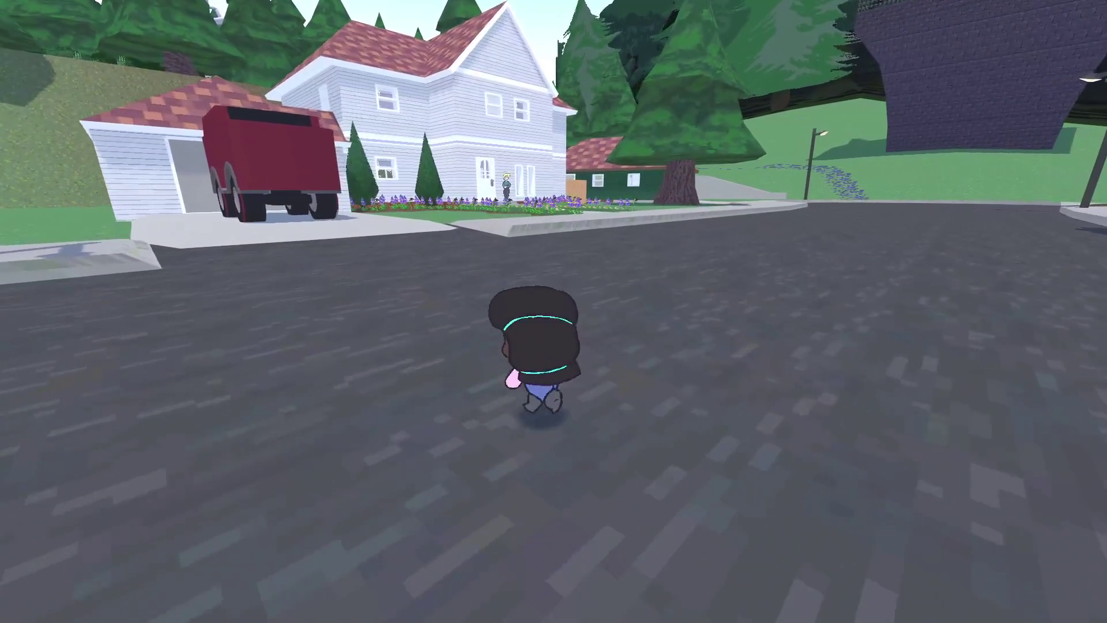
key(w)
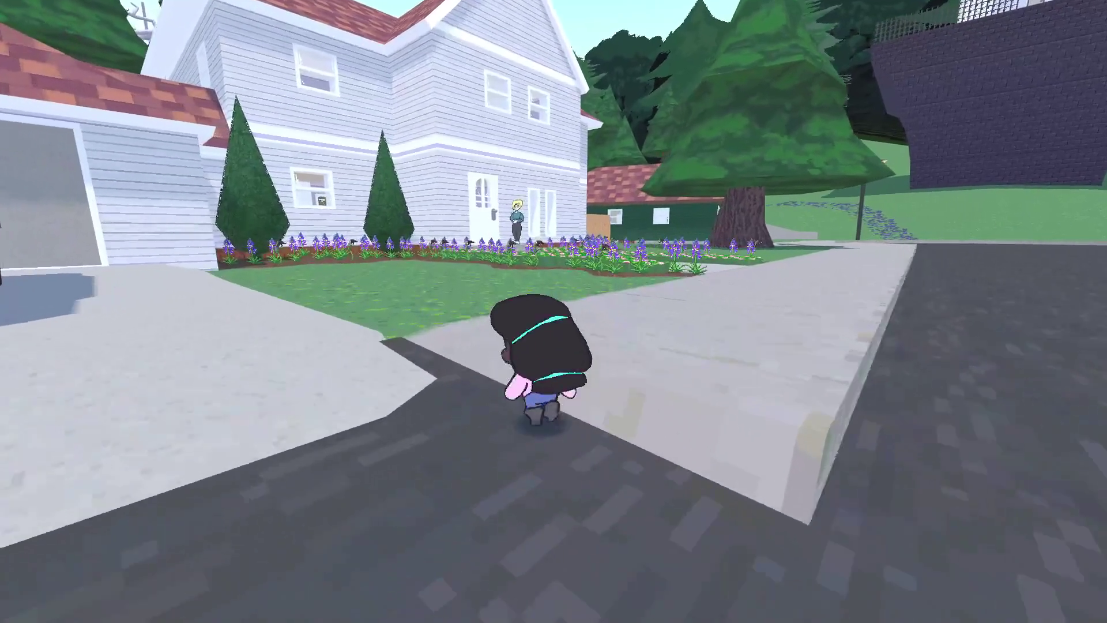
key(w)
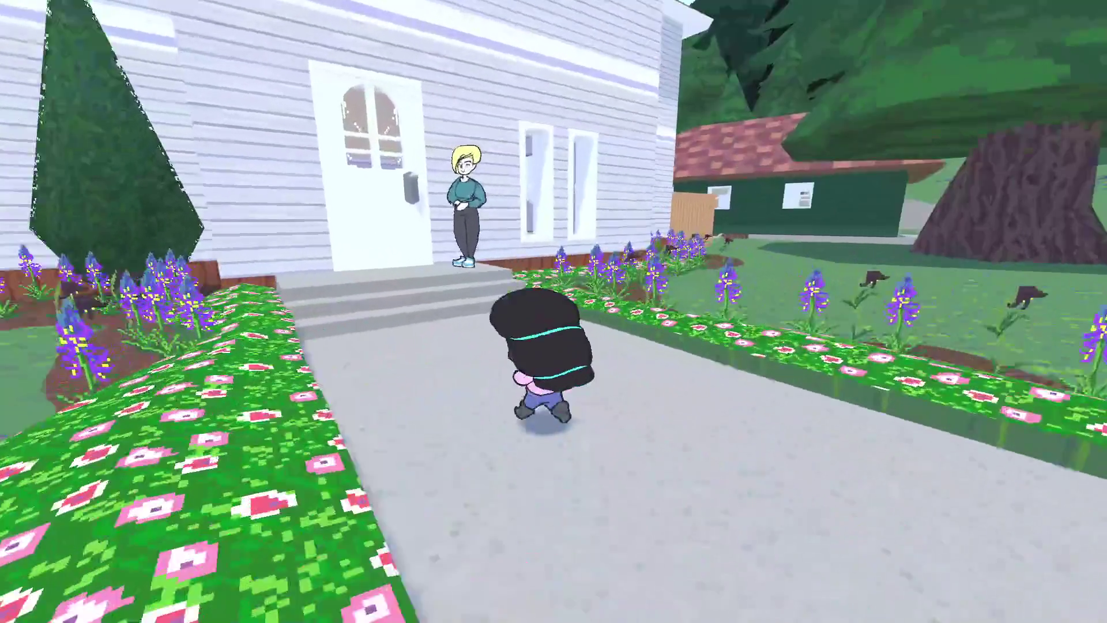
key(w)
key(e)
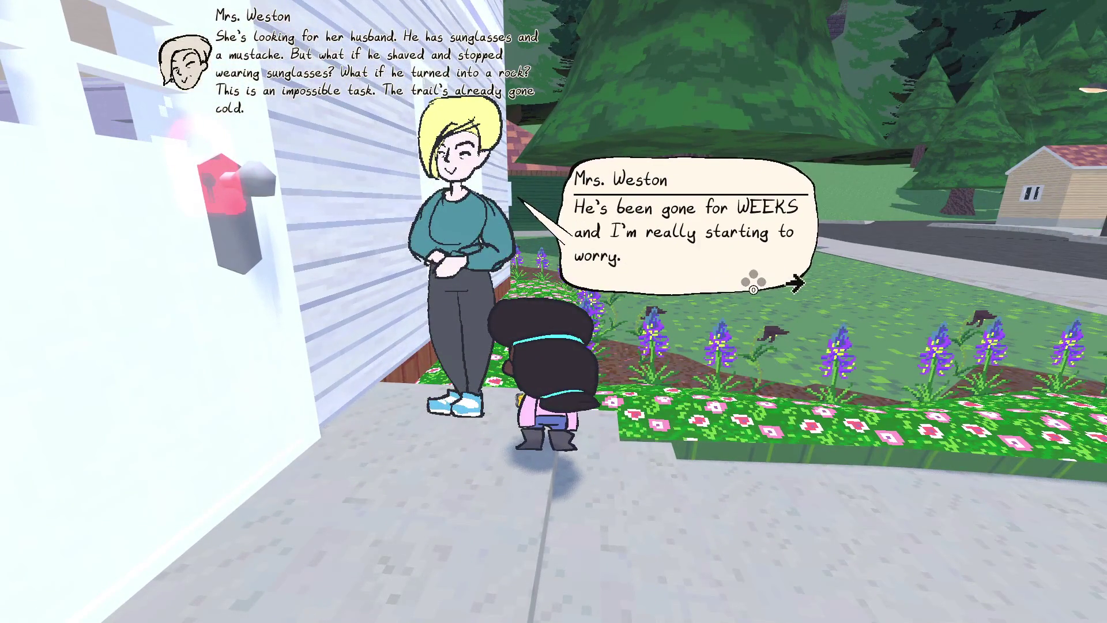
Advance Mrs. Weston's dialogue through her long rant to the final line
key(e)
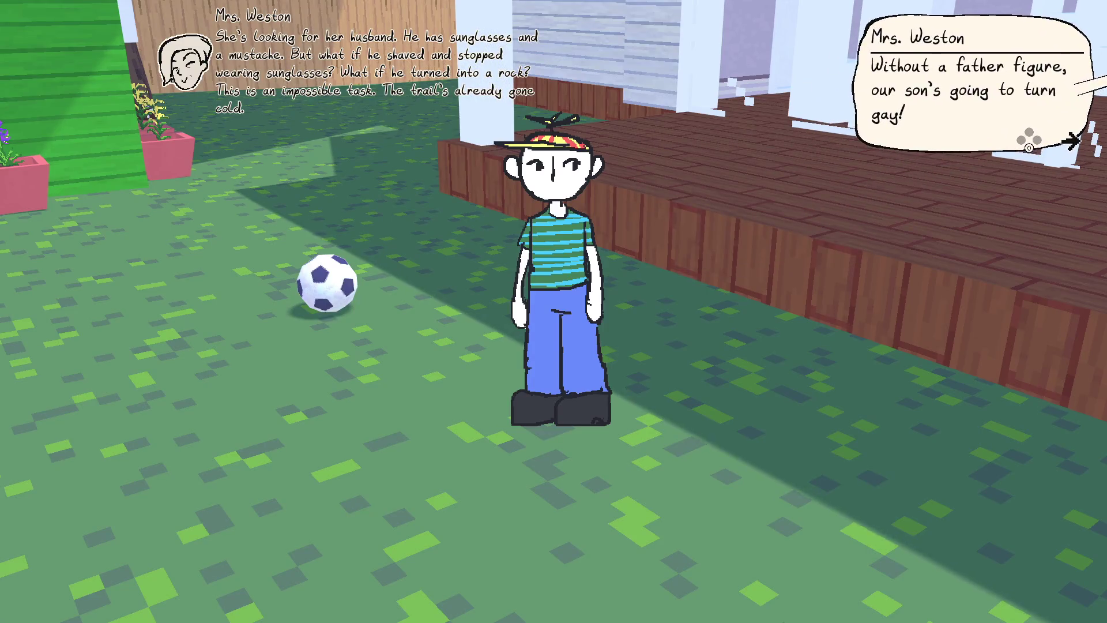
key(e)
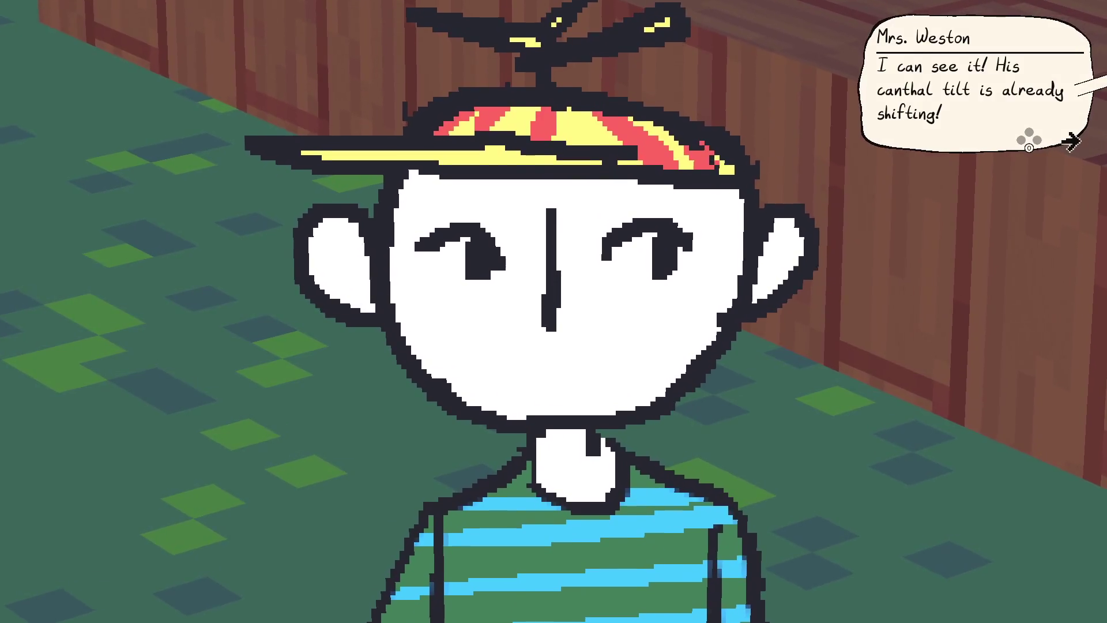
key(e)
key(e)
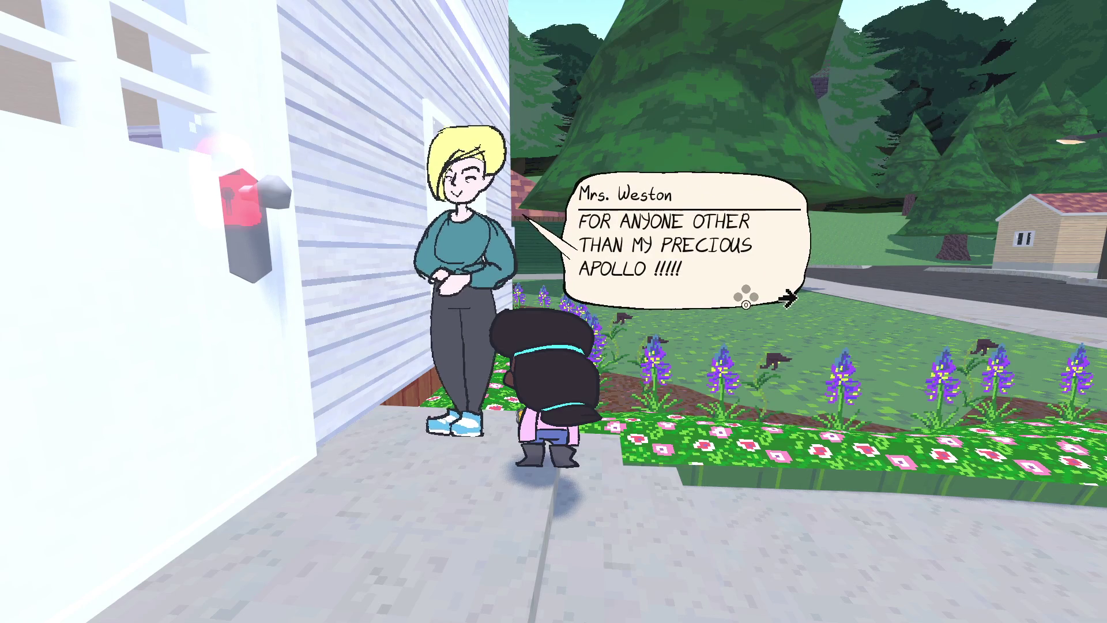
key(e)
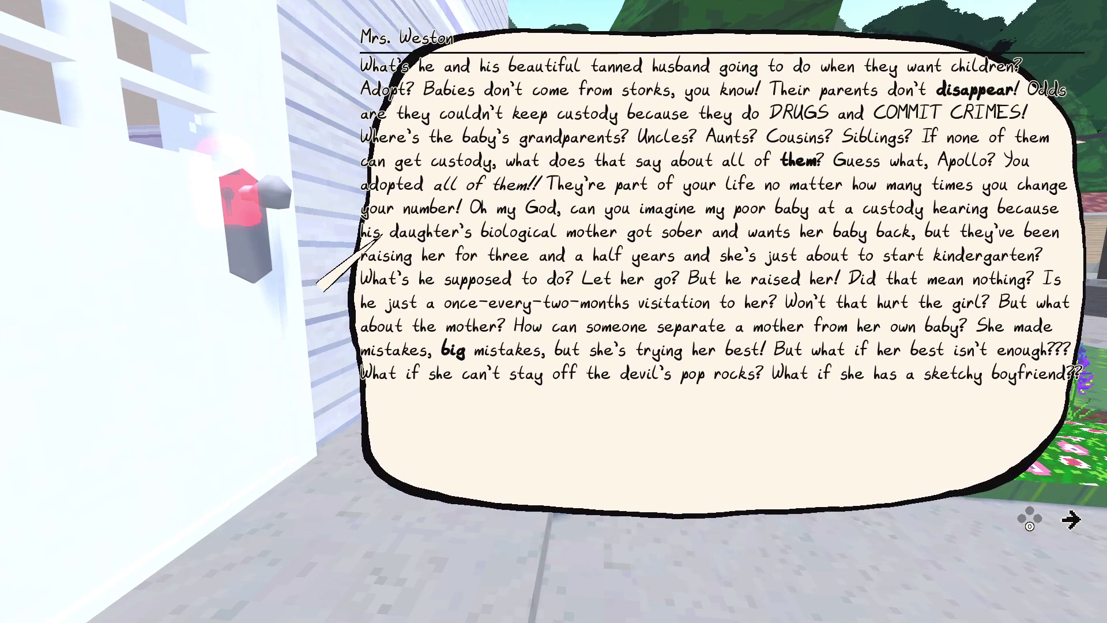
key(e)
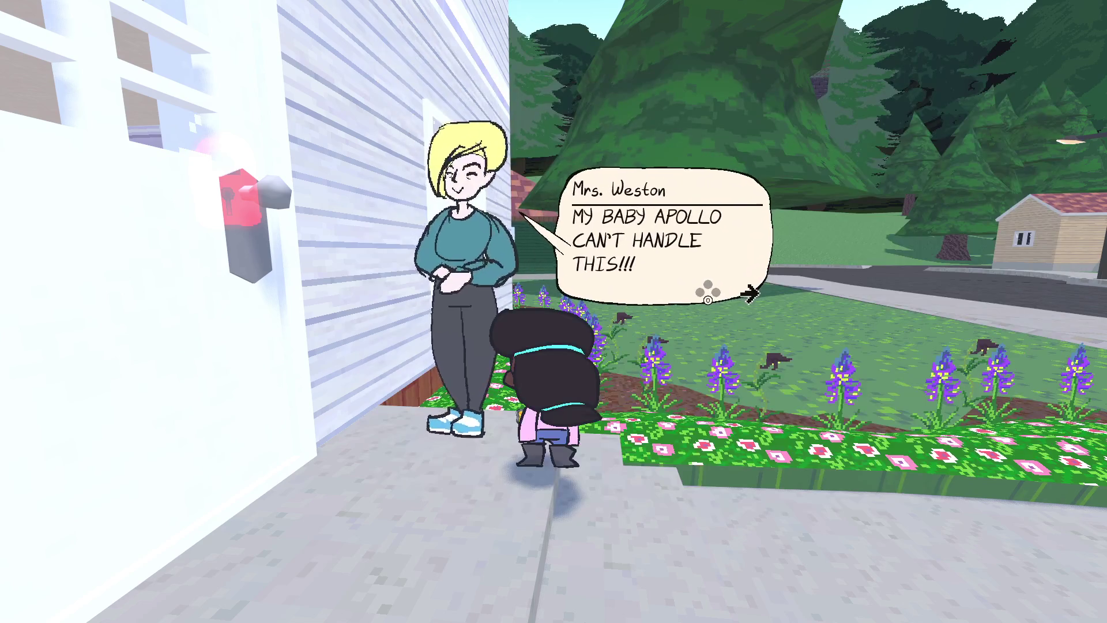
key(e)
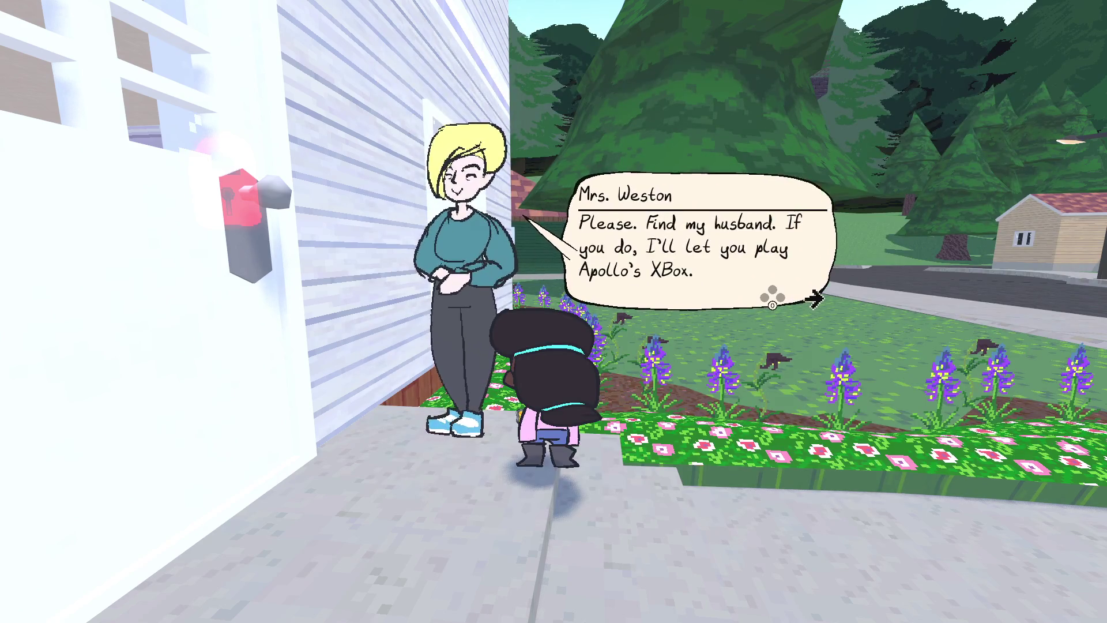
key(e)
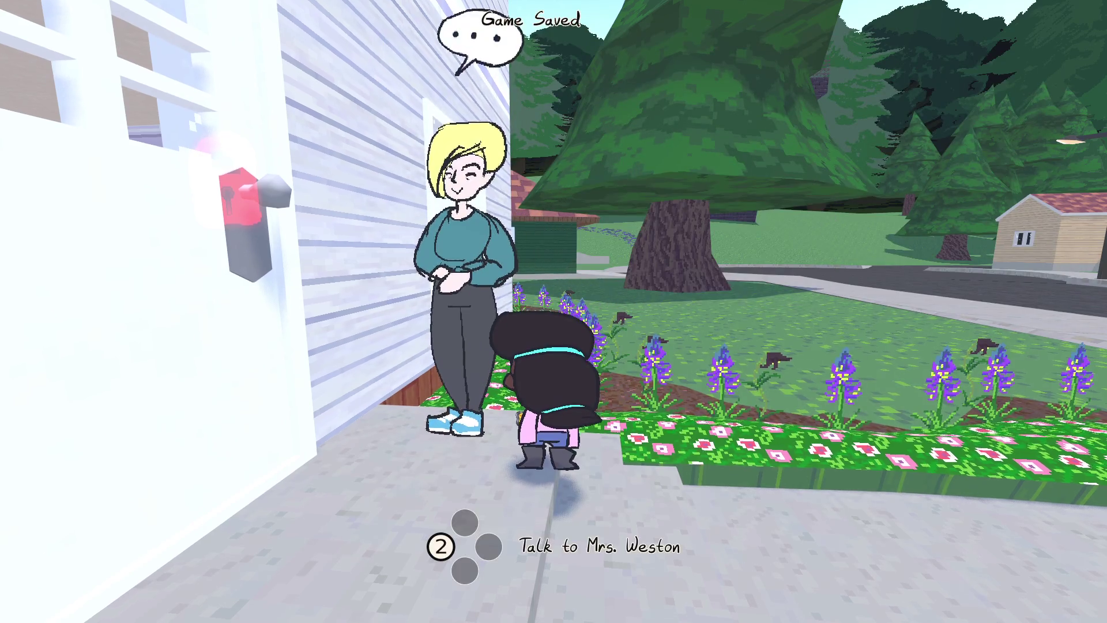
Choose Save and Exit from the pause menu, then bring up PowerShell and NP-ToDo
key(Escape)
key(Down)
key(Down)
key(Down)
key(Down)
key(Return)
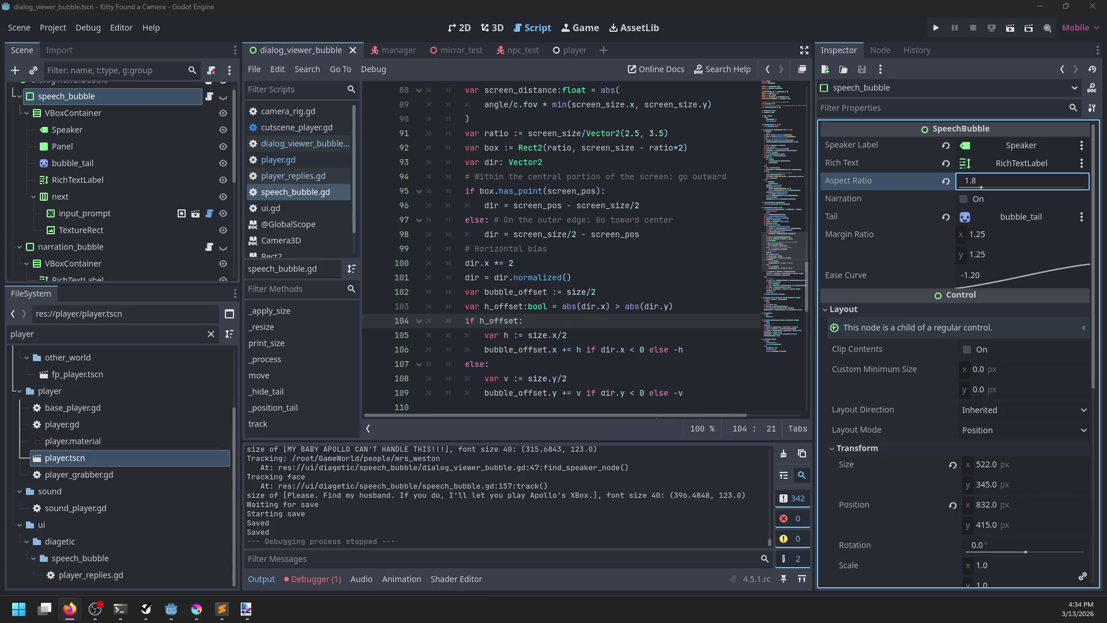
click(685, 220)
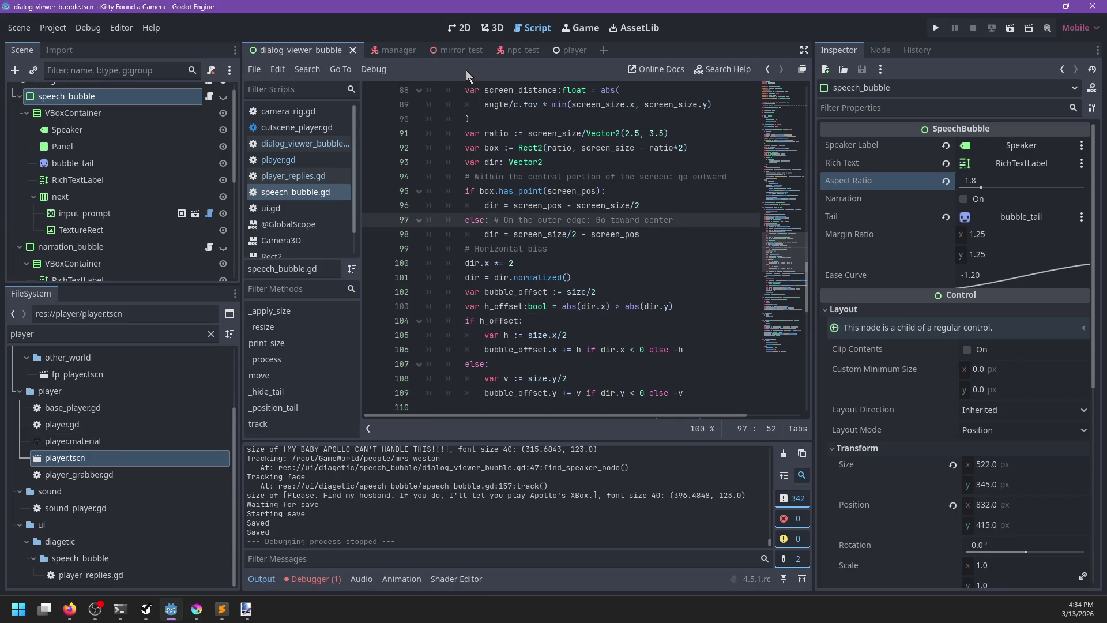
click(120, 609)
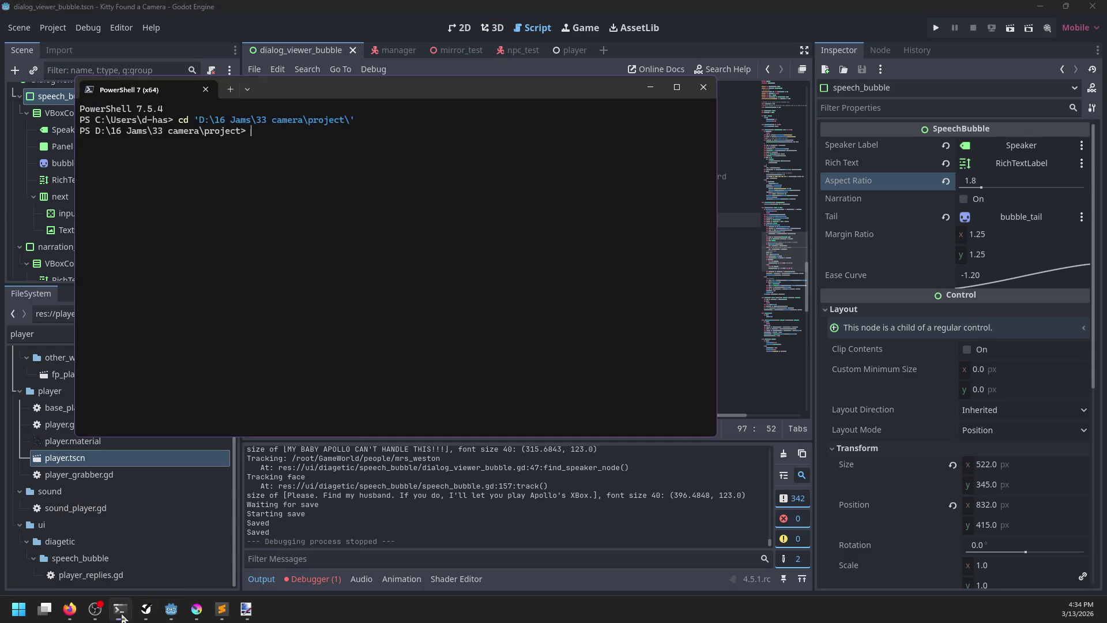
click(146, 609)
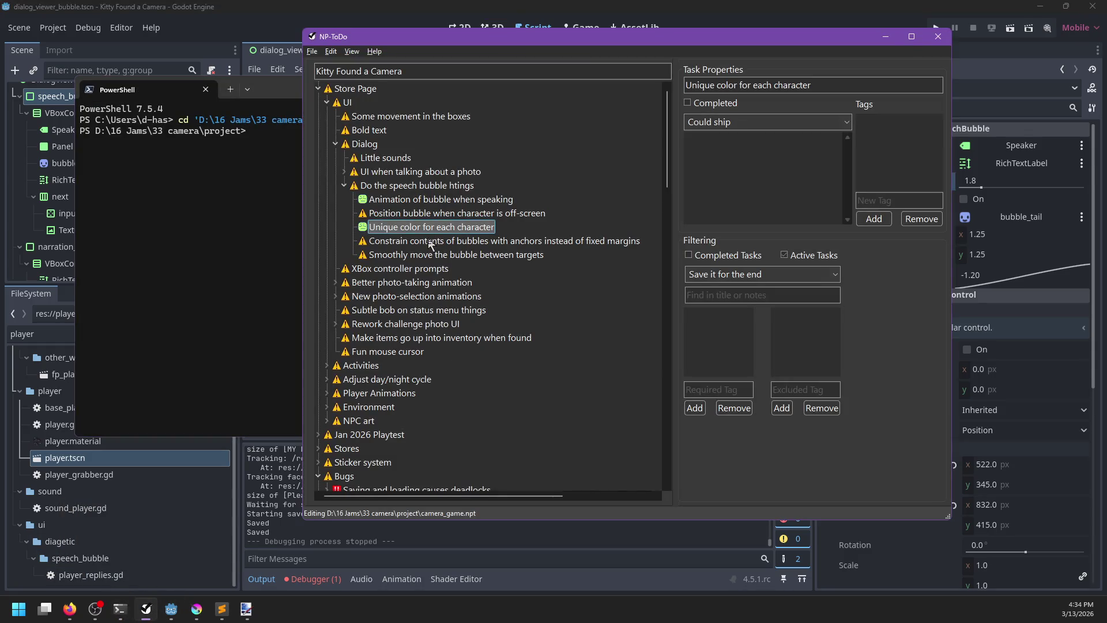
Mark the off-screen bubble positioning task completed, undoing an accidental completion of the anchors task
right_click(402, 213)
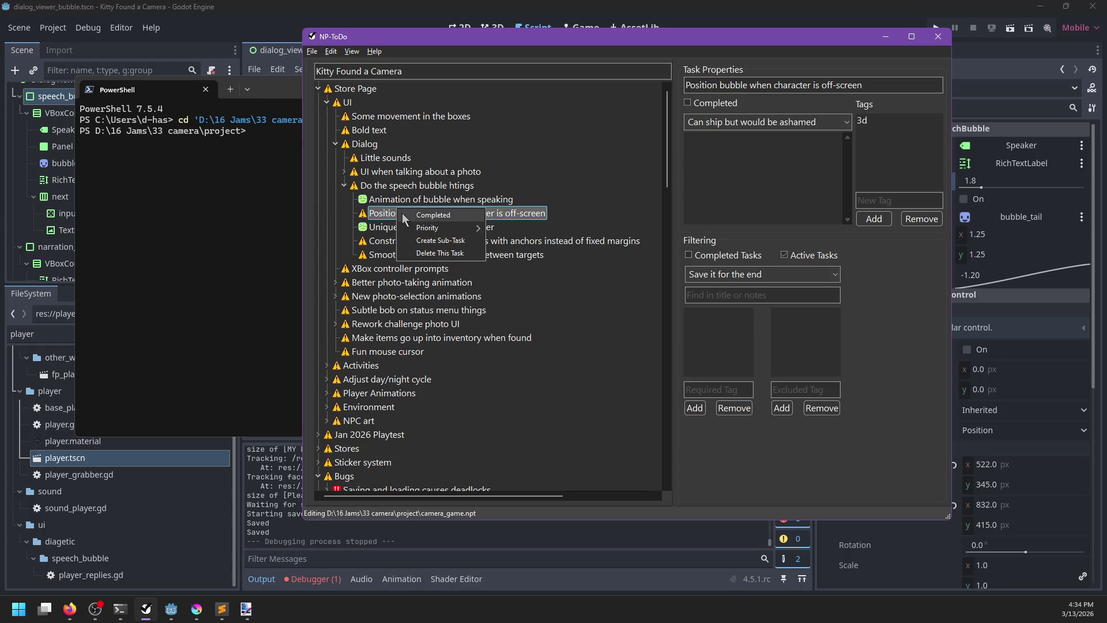
click(401, 215)
right_click(410, 230)
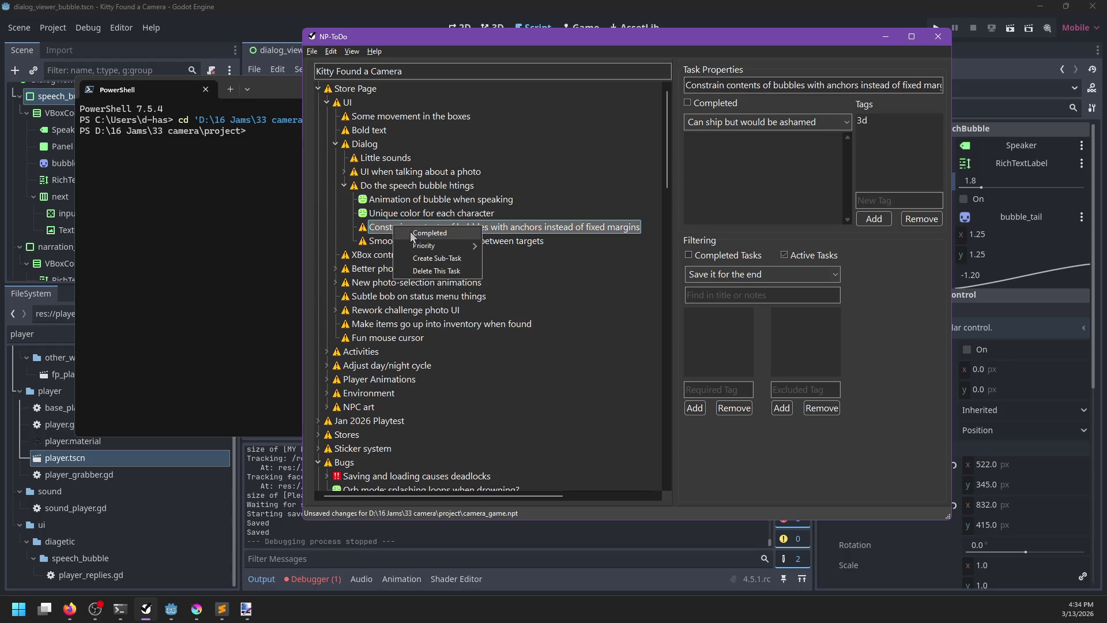
key(Escape)
right_click(413, 232)
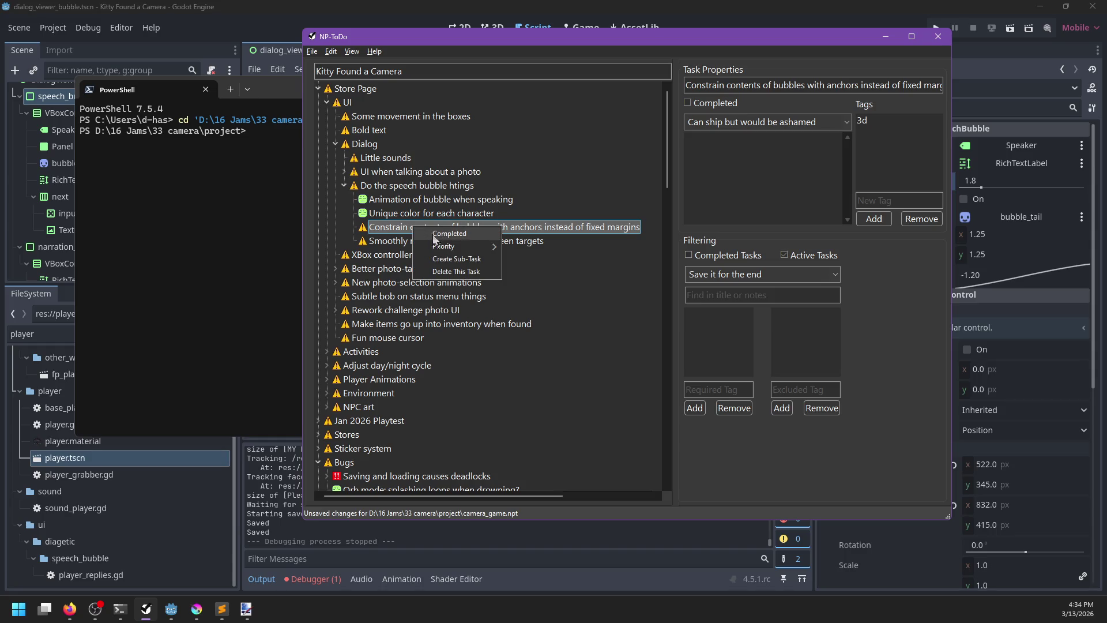
click(432, 230)
key(ctrl+z)
Mark the smooth bubble movement task completed, leaving the anchors constraint task open
right_click(429, 238)
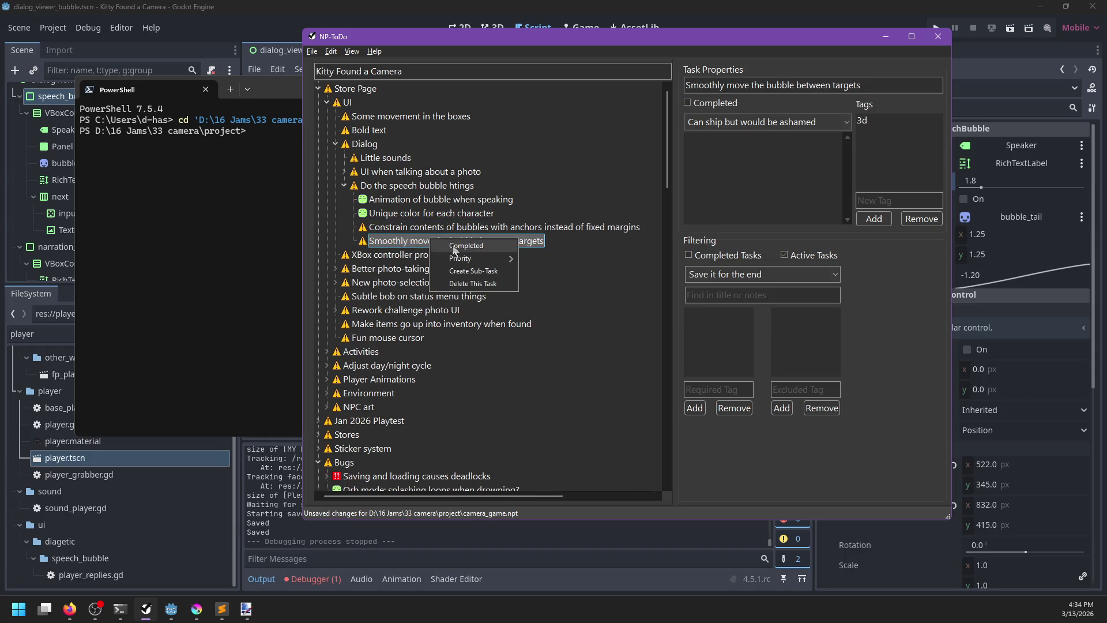
click(433, 245)
double_click(409, 229)
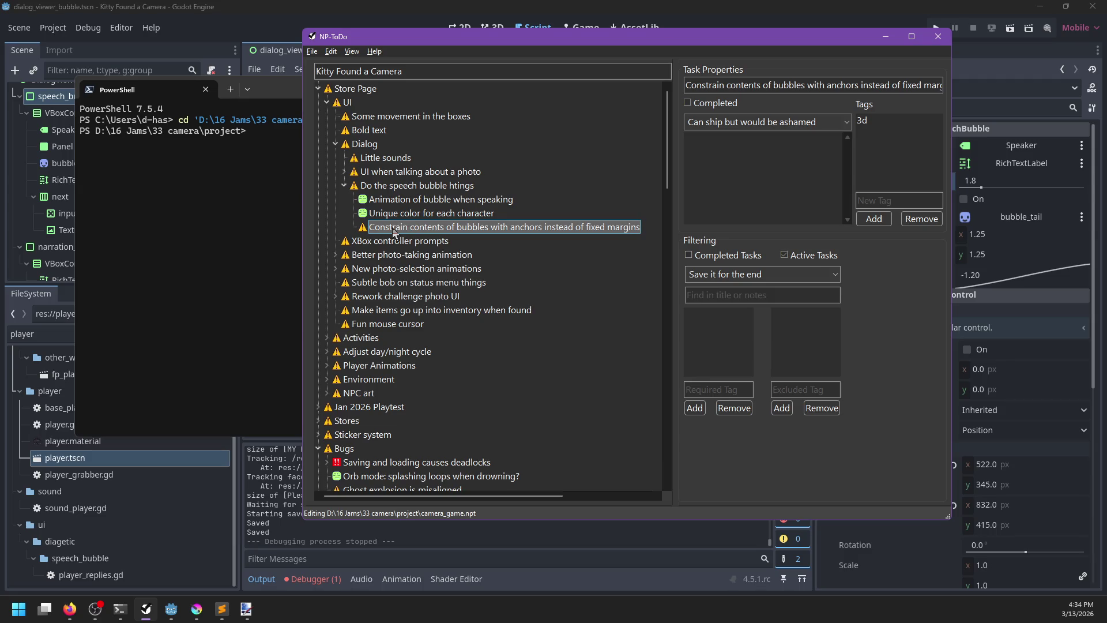
right_click(393, 186)
key(Escape)
Show the speech bubble in Godot's 2D view, then bring PowerShell forward
click(287, 7)
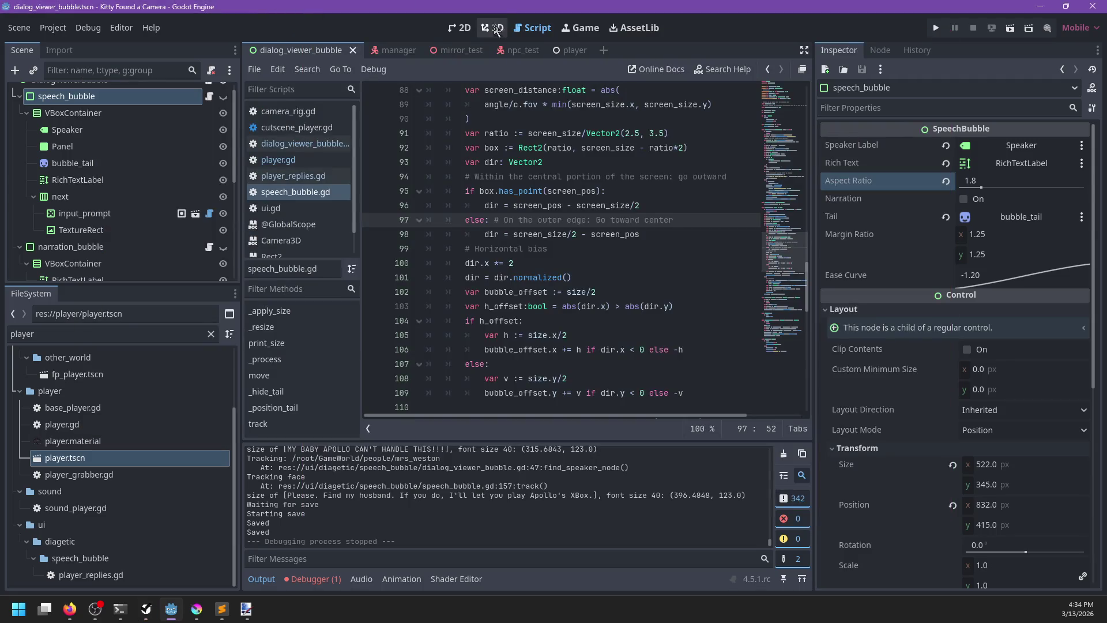
click(493, 28)
click(461, 27)
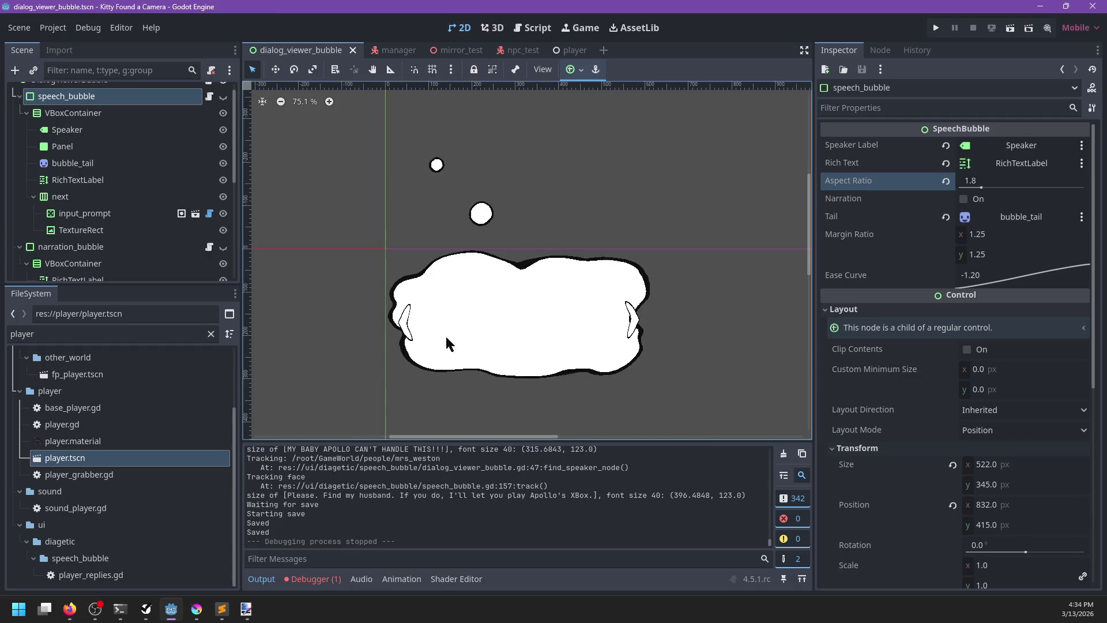
click(120, 609)
Stage all changes and commit with message 'Bubbles move more nicely, and go to reasonable places when off-screen'
text(git status)
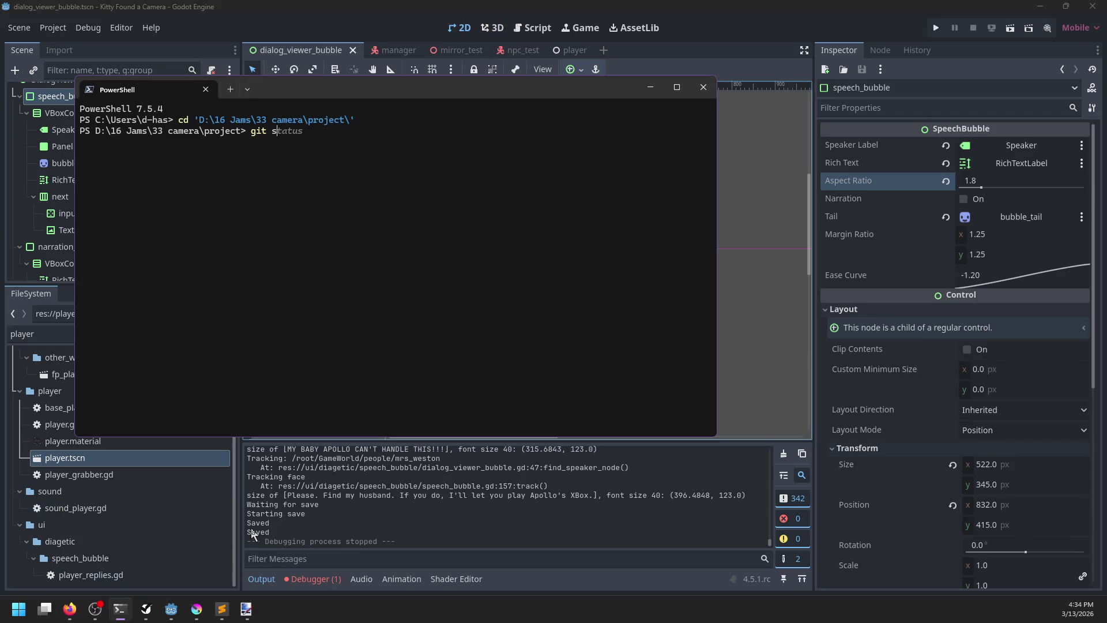
text(git add .)
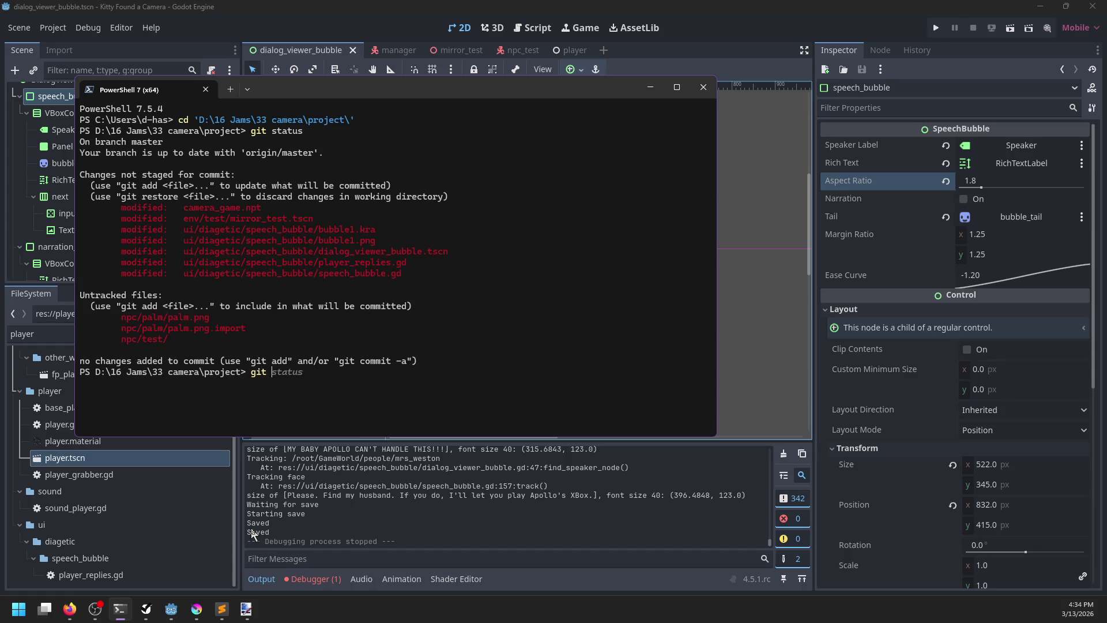
key(Return)
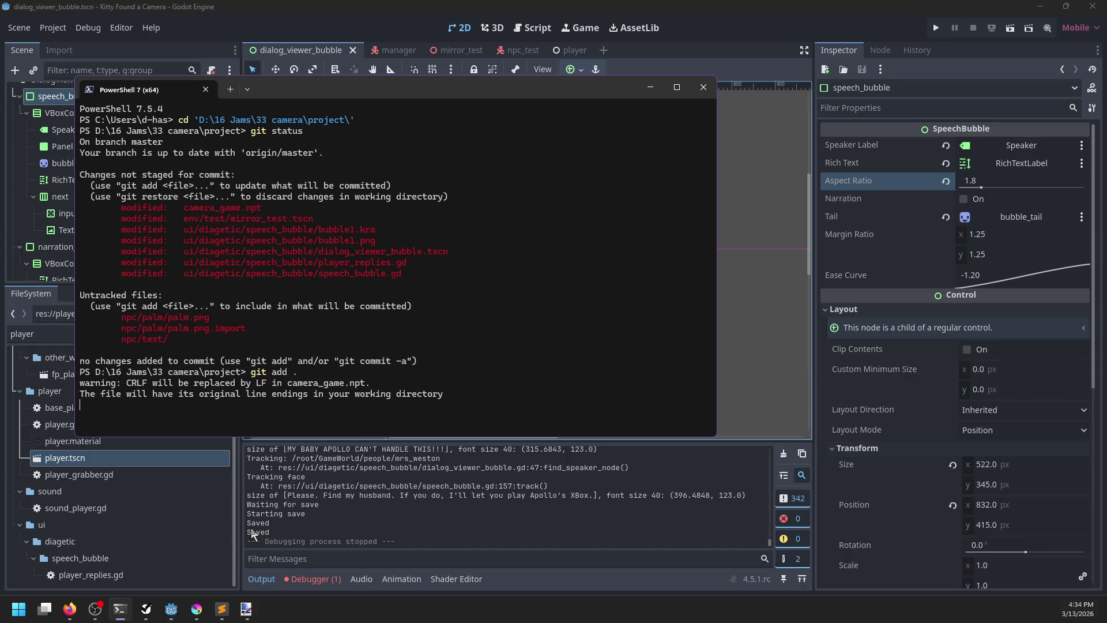
text(git commit -)
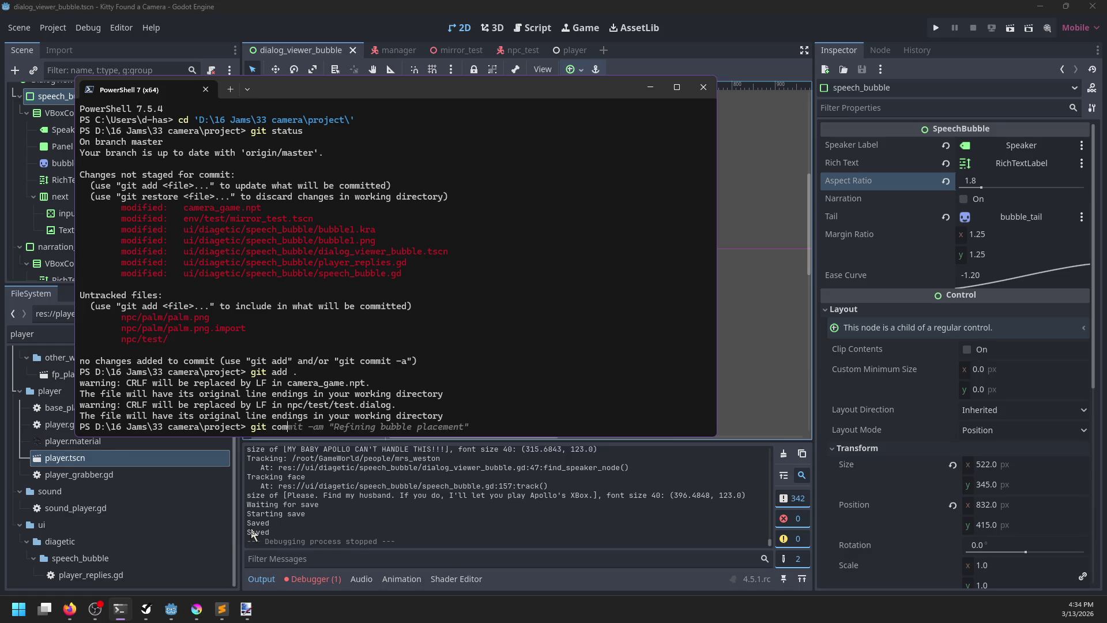
text(m "Bubbles move)
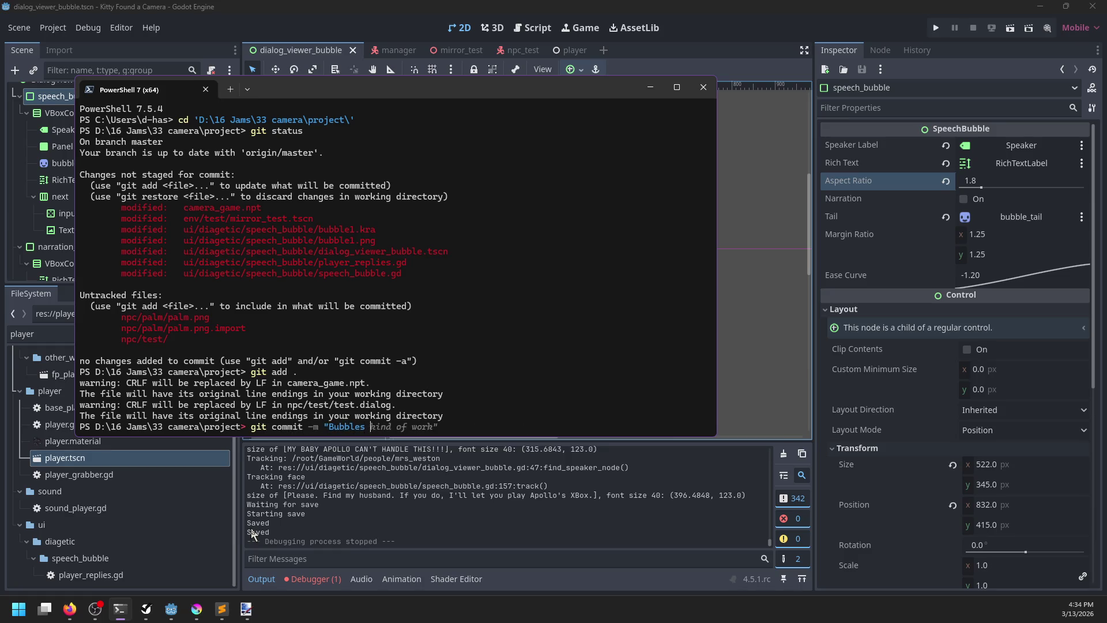
text( more nicely, and go a reas)
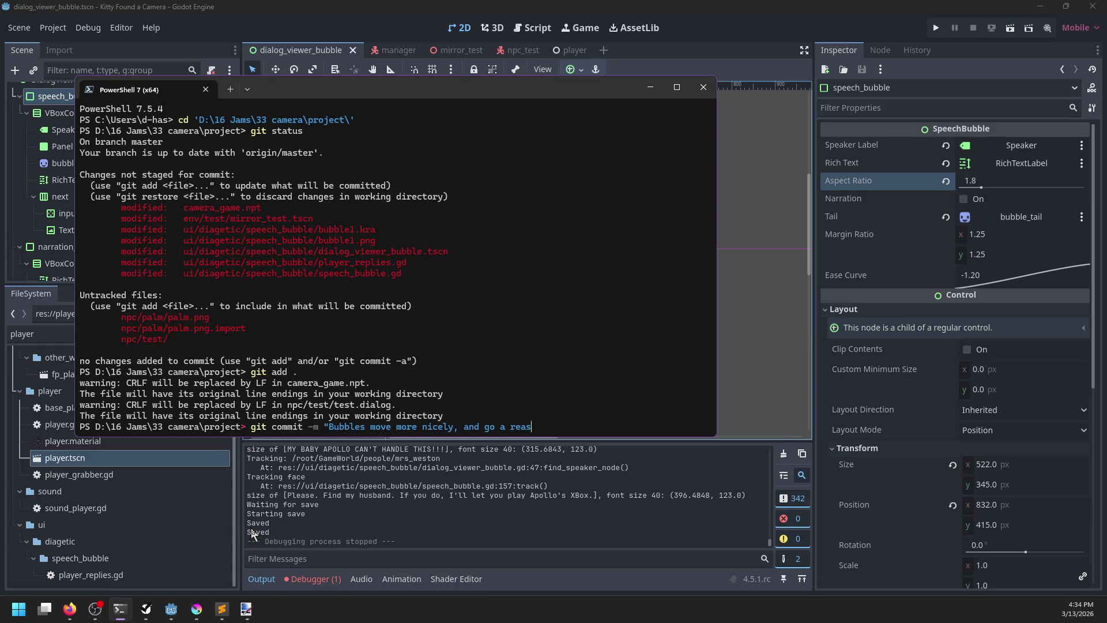
key(BackSpace)
key(BackSpace)
key(BackSpace)
text(e places for uh)
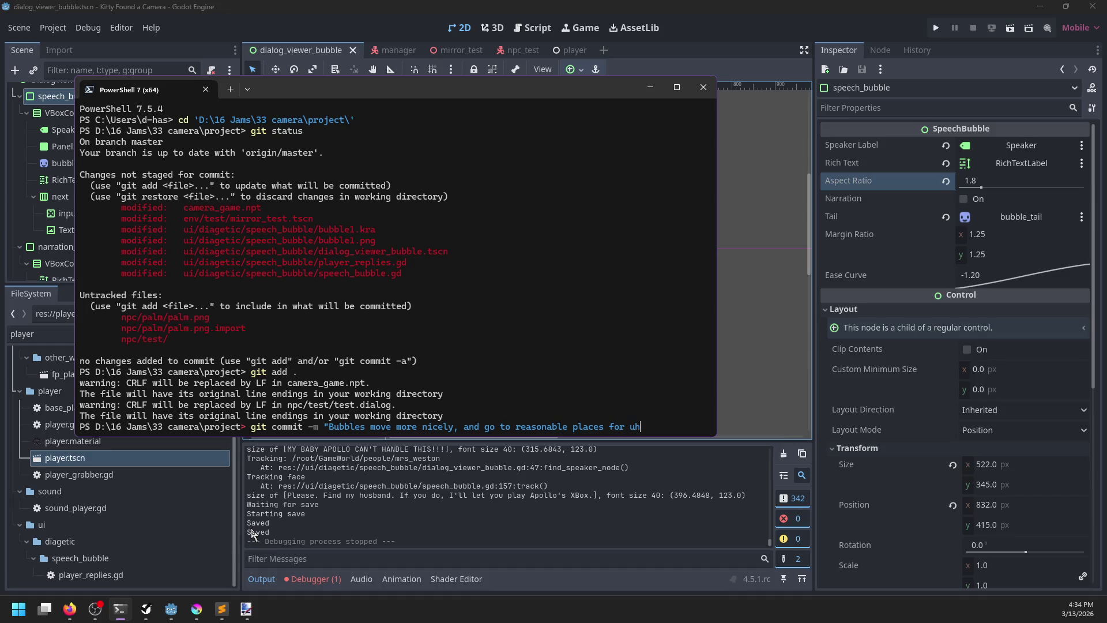
key(BackSpace)
key(BackSpace)
key(BackSpace)
key(Return)
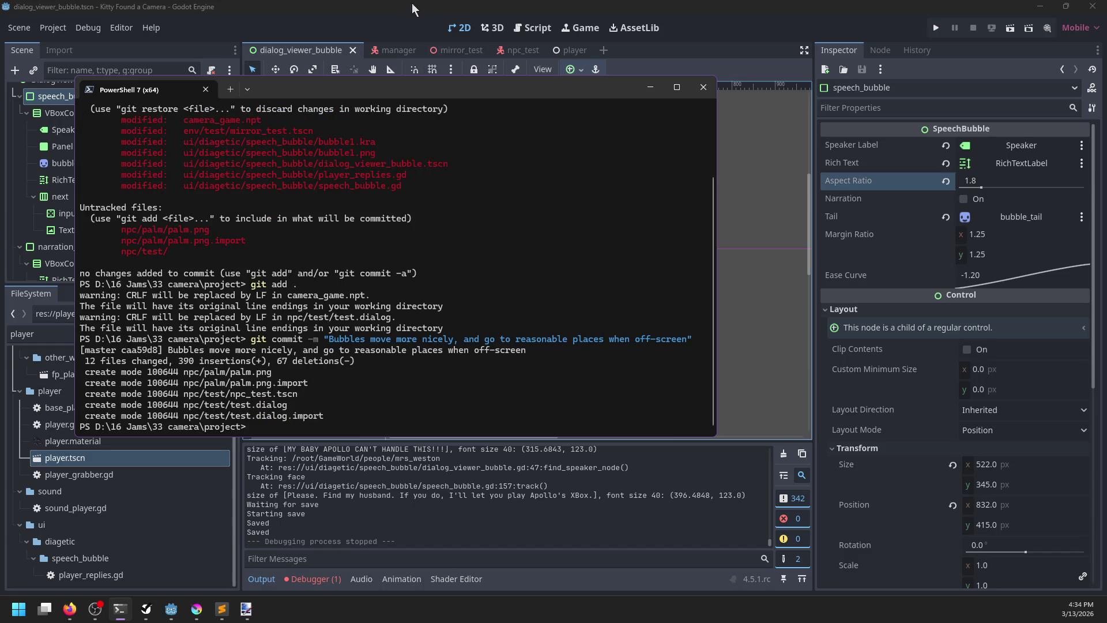
click(467, 65)
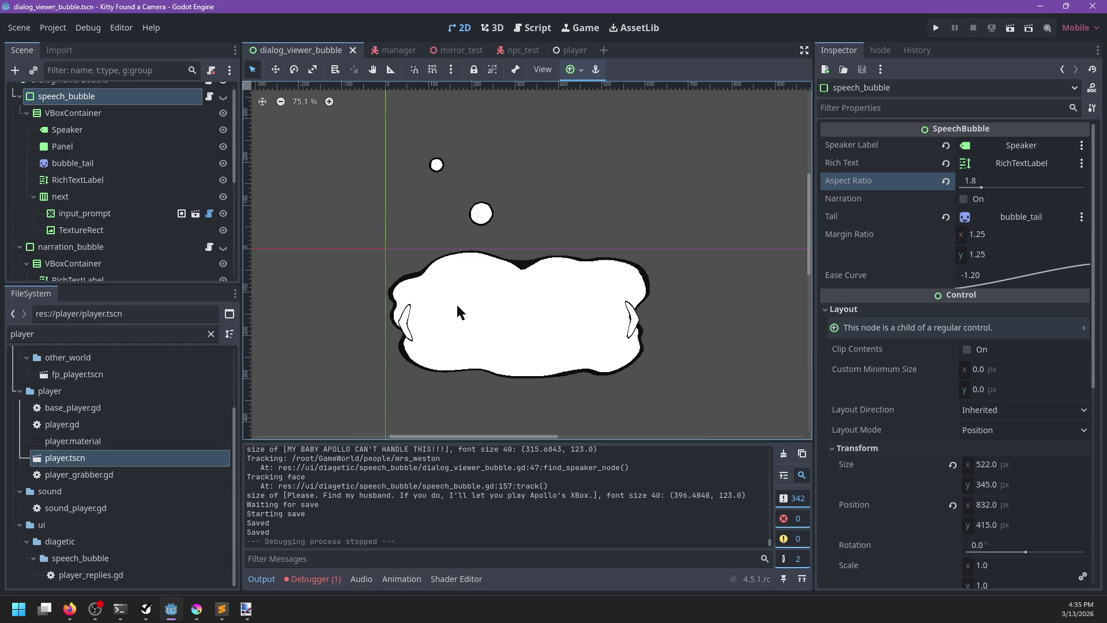
Locate the fit_content line in dialog_viewer_bubble.gd by searching for 'fit_'
scroll(519, 297, up, 3)
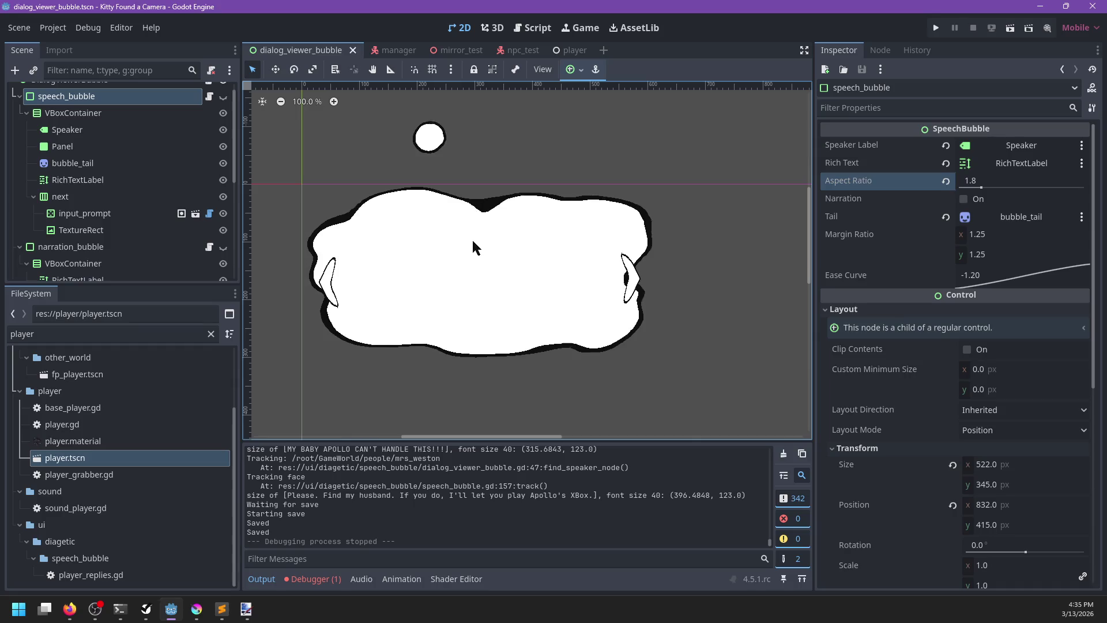
scroll(199, 147, up, 1)
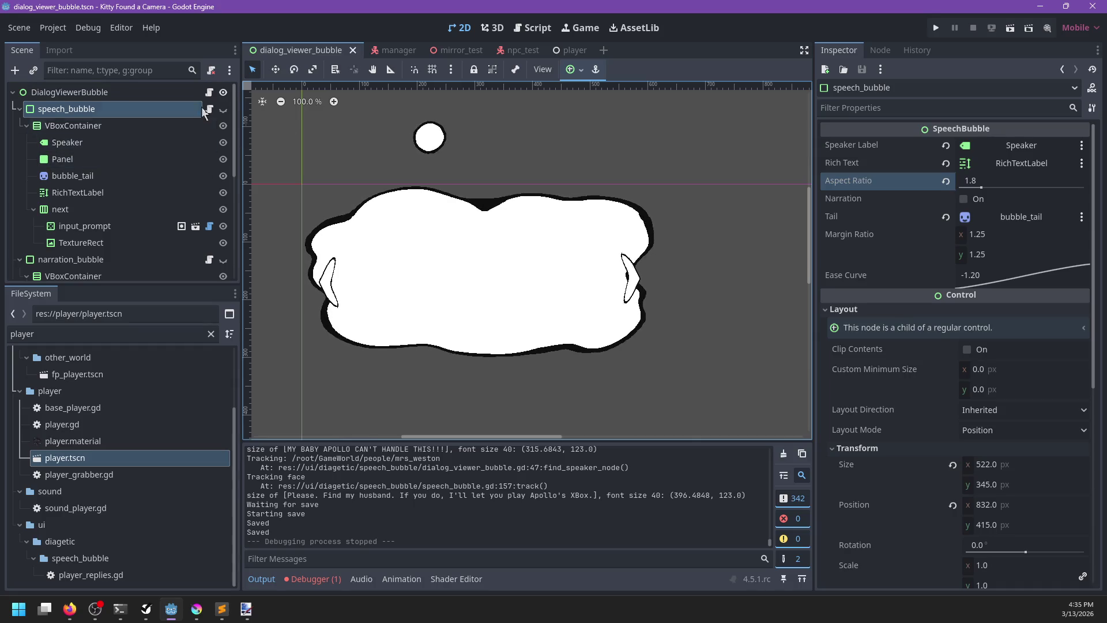
click(209, 92)
key(ctrl+f)
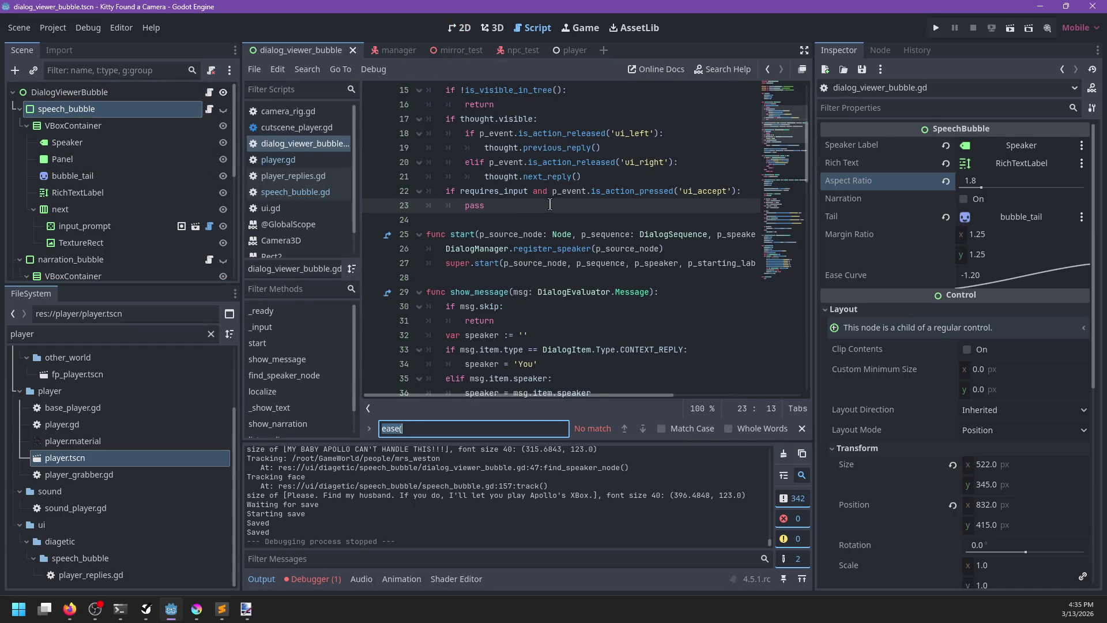
text(fit_)
key(Escape)
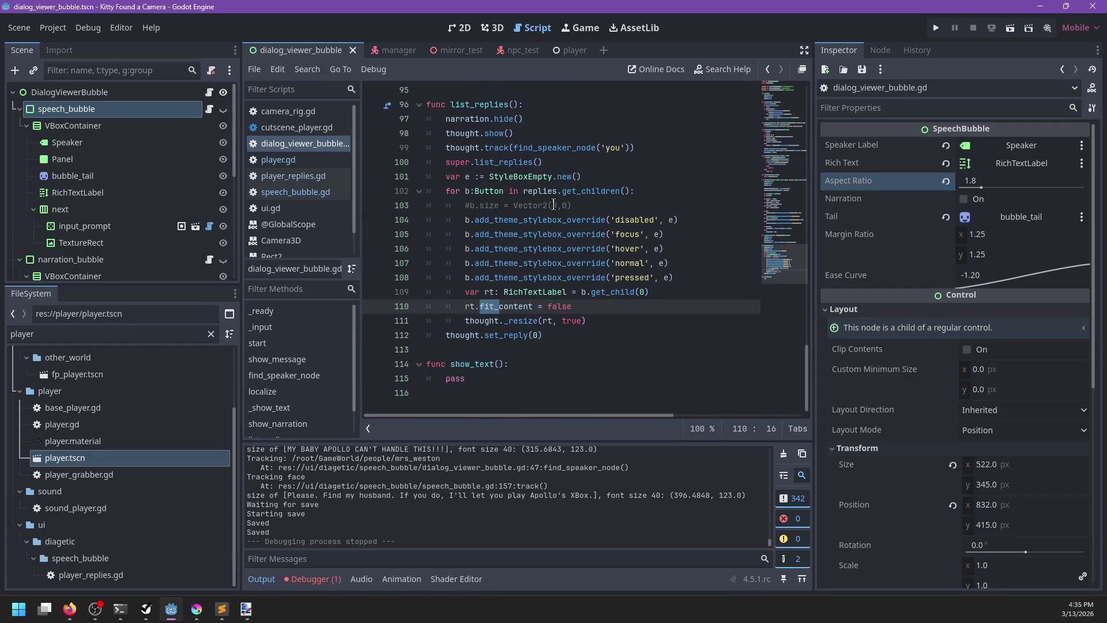
Comment out line 110's fit_content = false with # and run the project with F5
click(469, 308)
text(#)
key(F5)
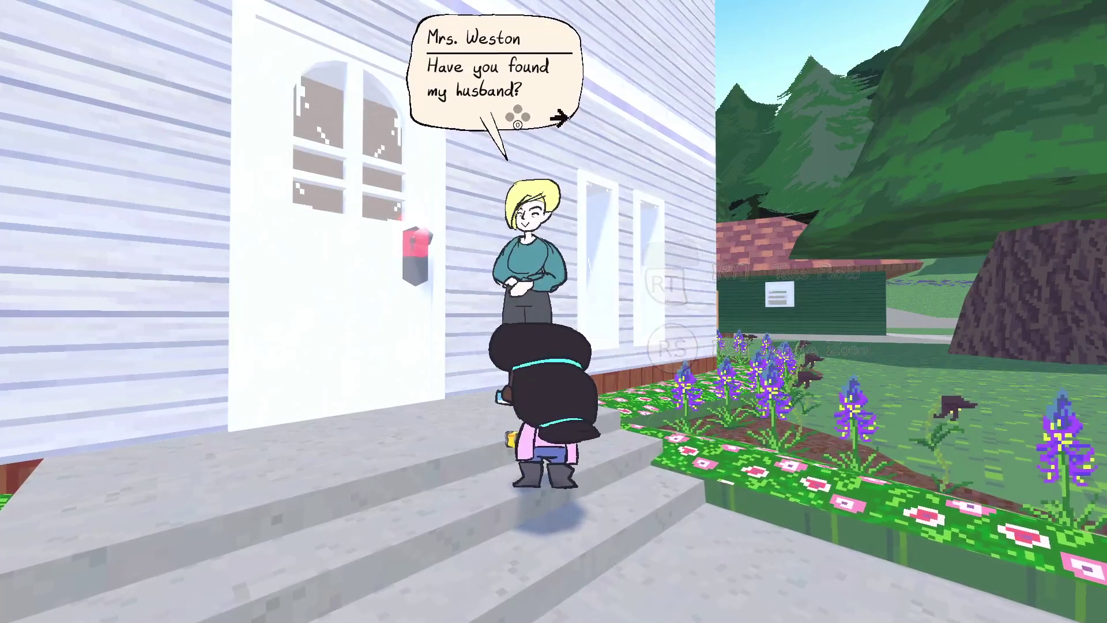
Start a new game from the pause menu and skip the intro narration
key(s)
key(Escape)
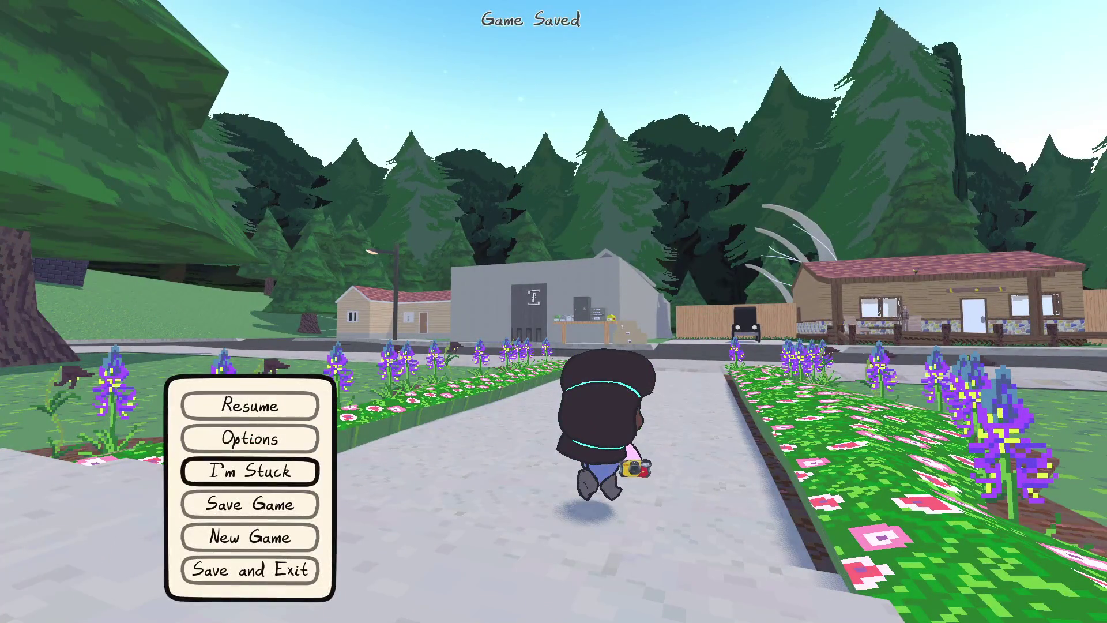
key(Return)
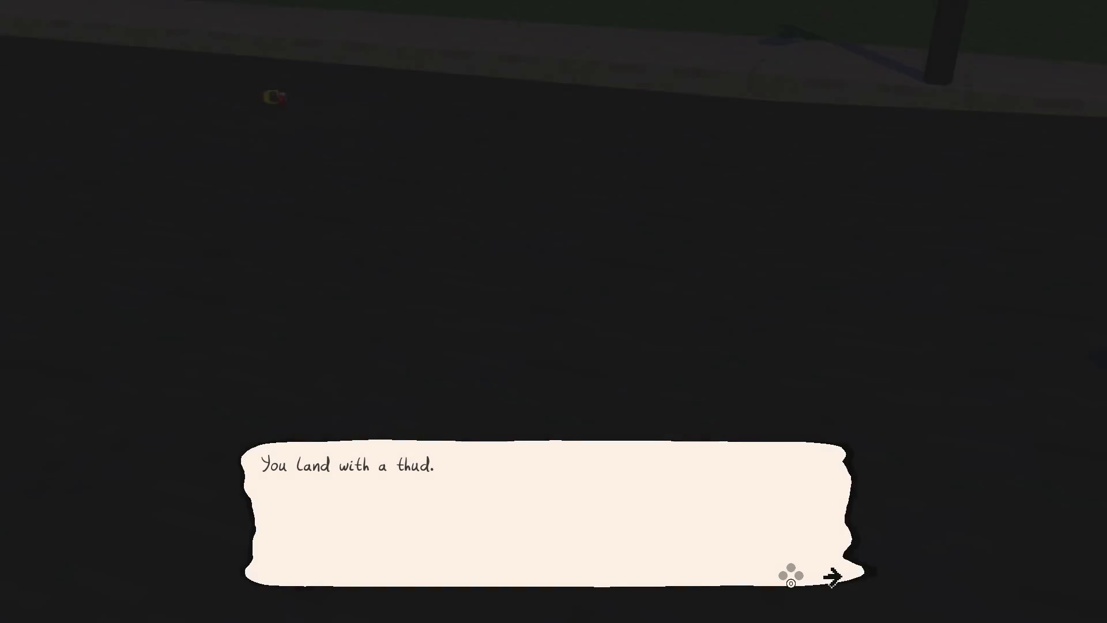
key(Return)
key(w)
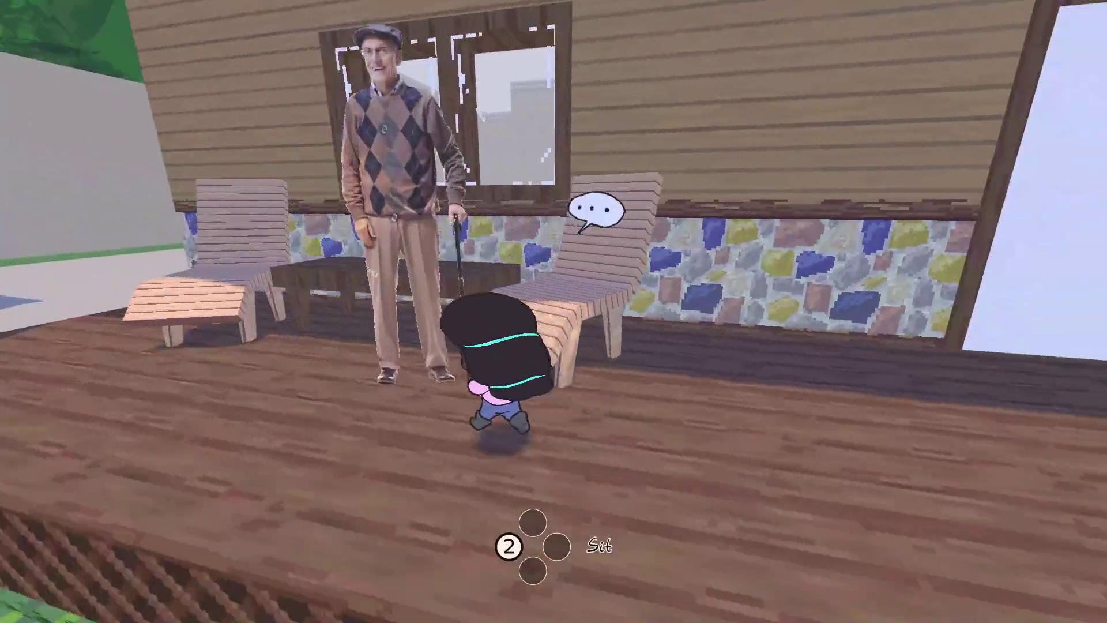
Talk to the old man on the porch and answer him with the rude 'Stop babbling…' reply
key(e)
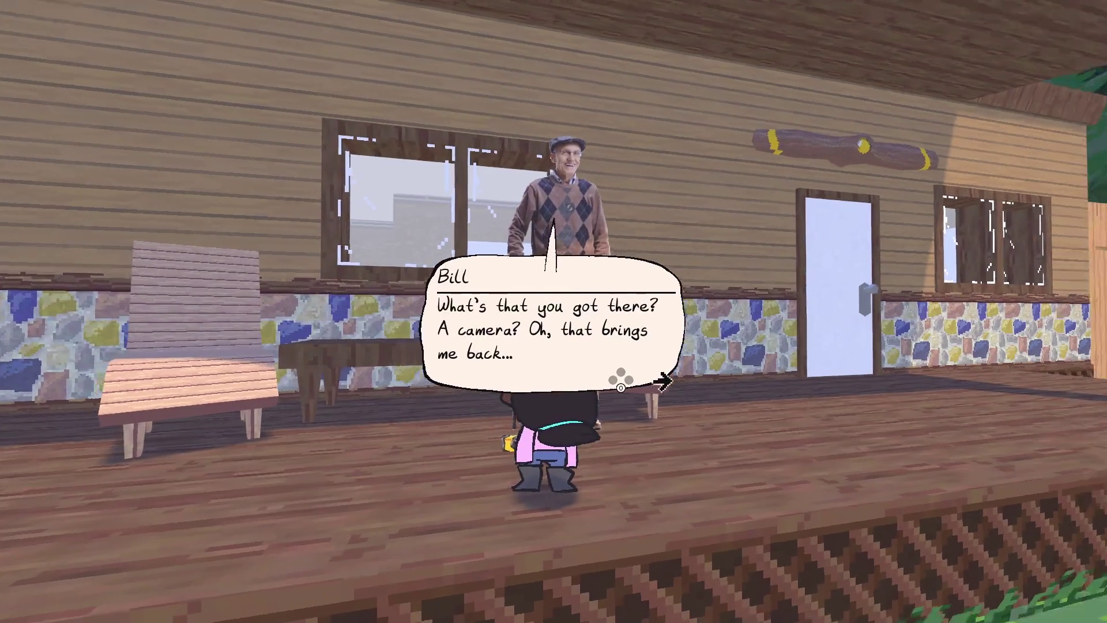
key(e)
key(e)
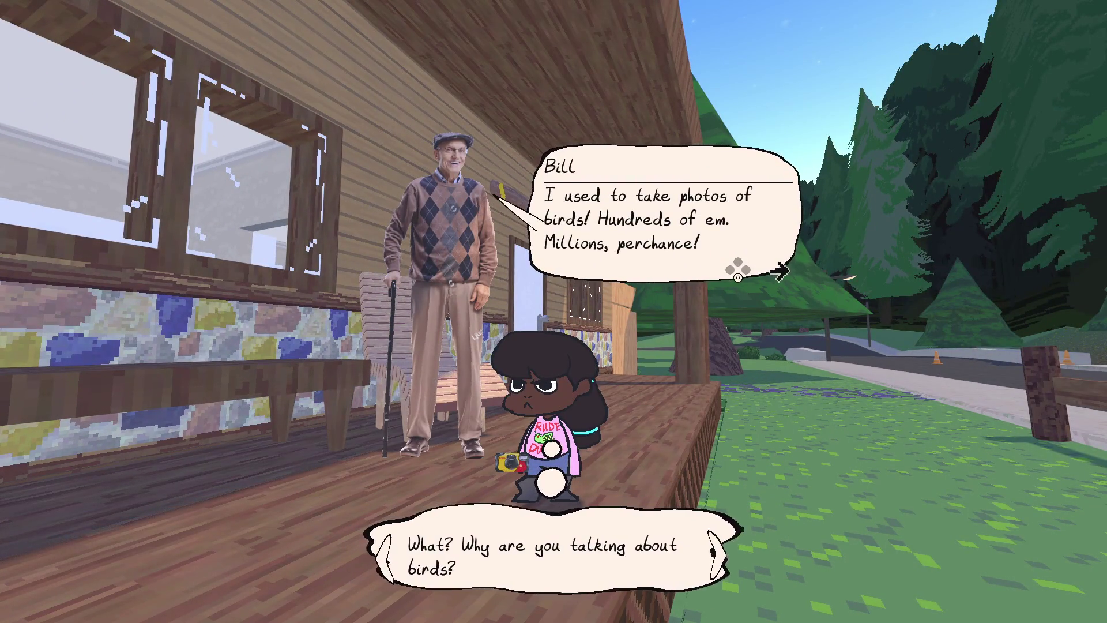
key(Right)
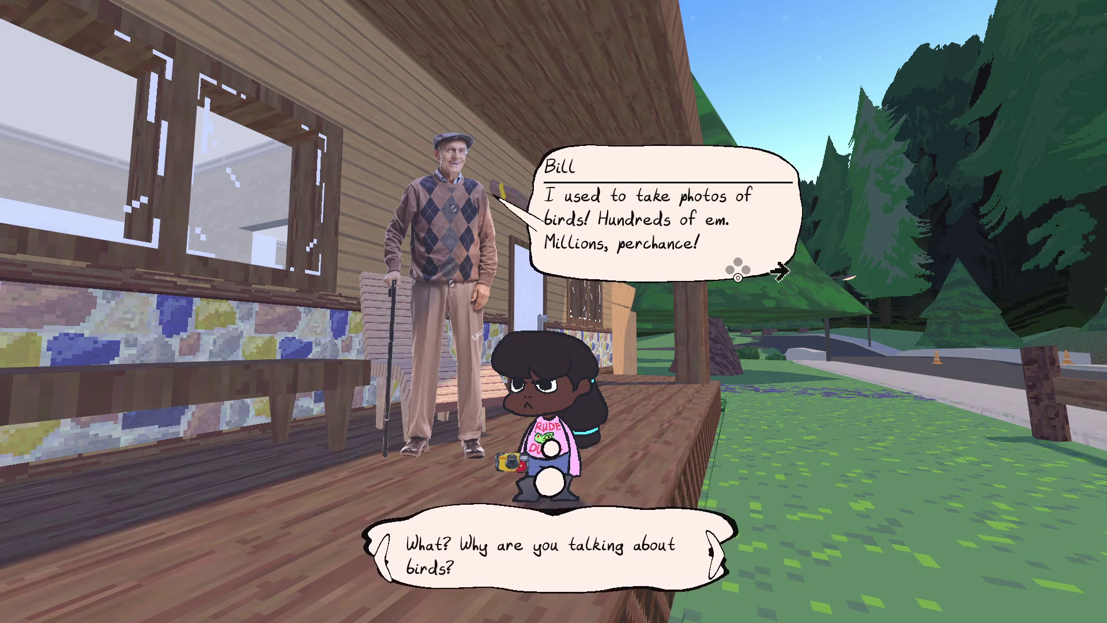
key(Right)
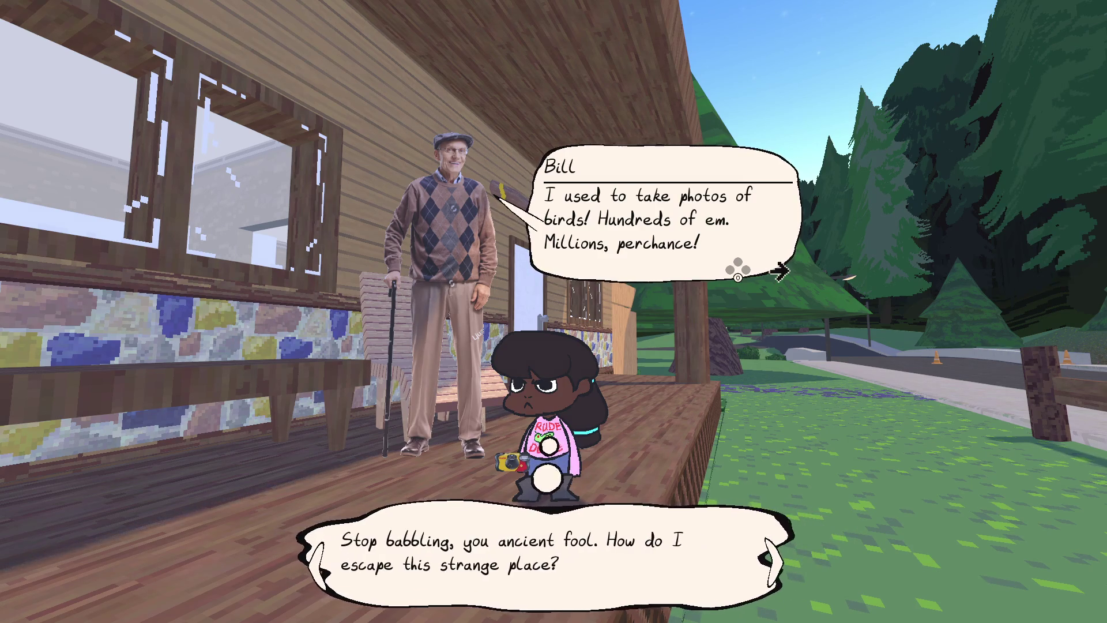
key(Return)
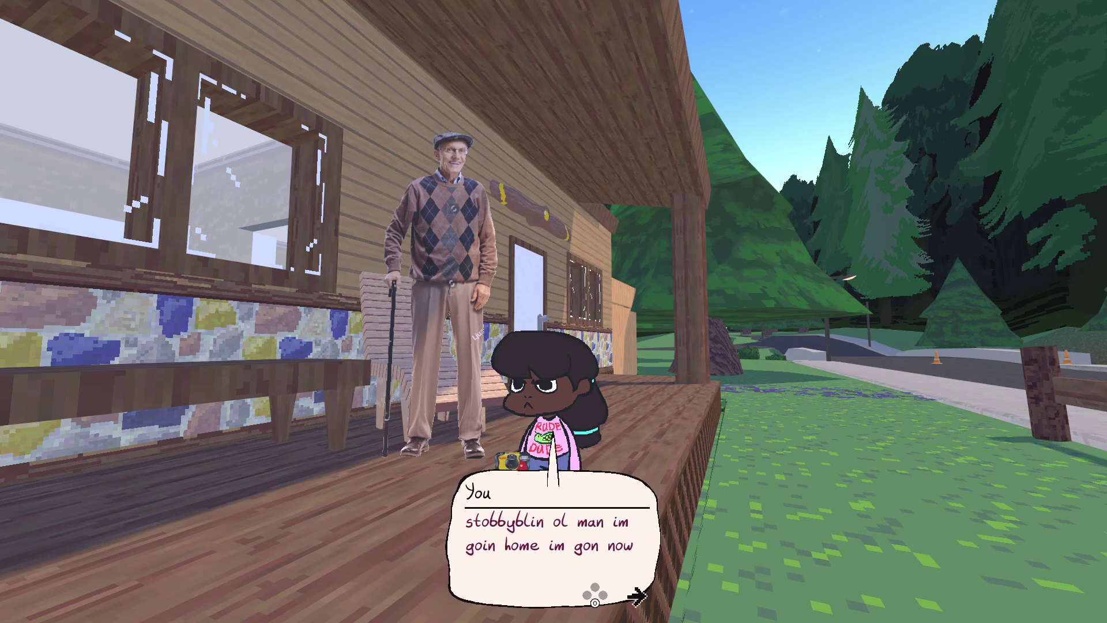
key(Return)
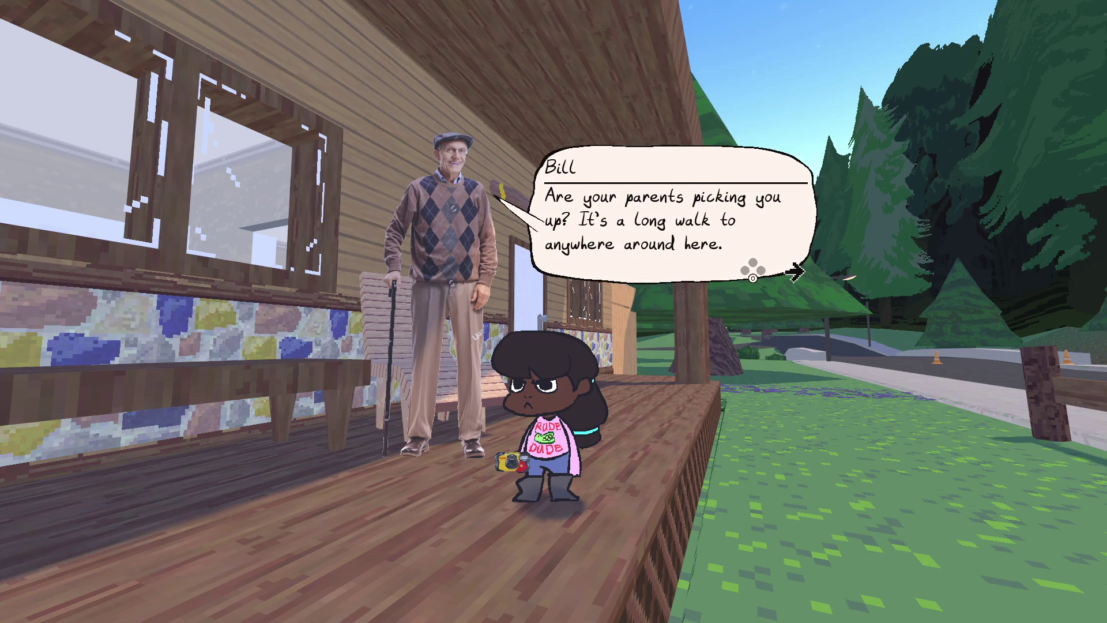
key(Return)
key(Return)
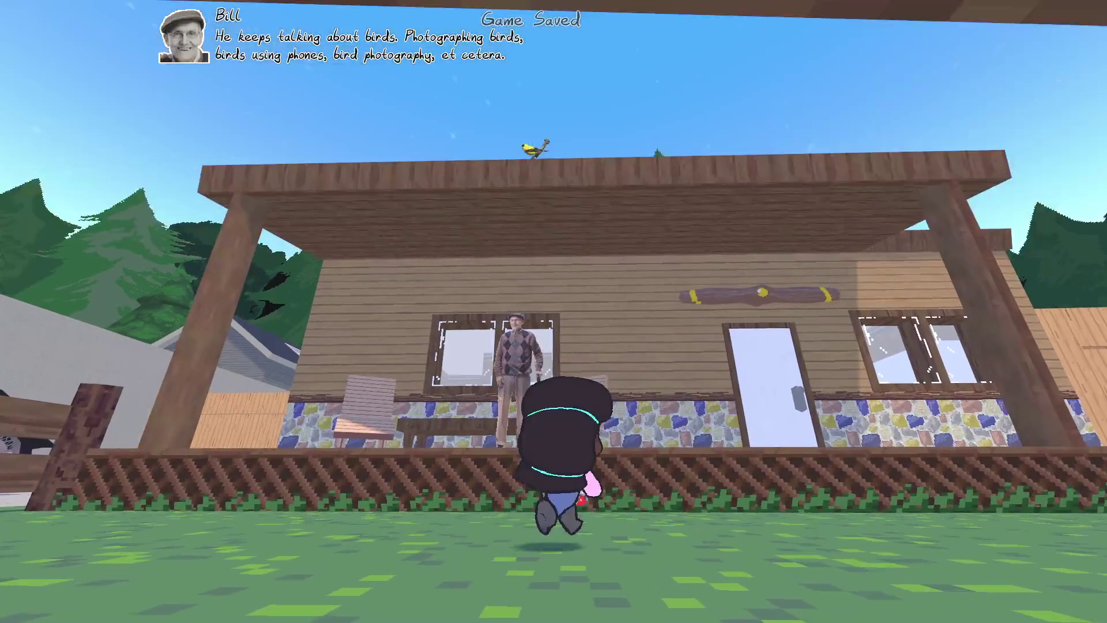
Photograph the goldfinch and old man, then show him the photo from the gallery
key(c)
key(Return)
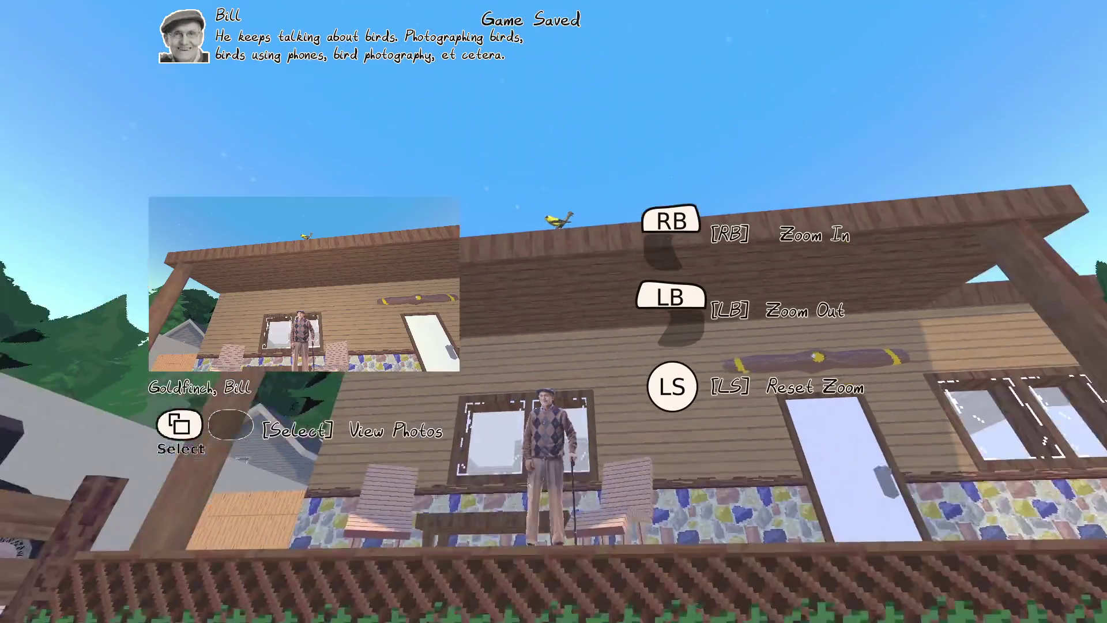
key(w)
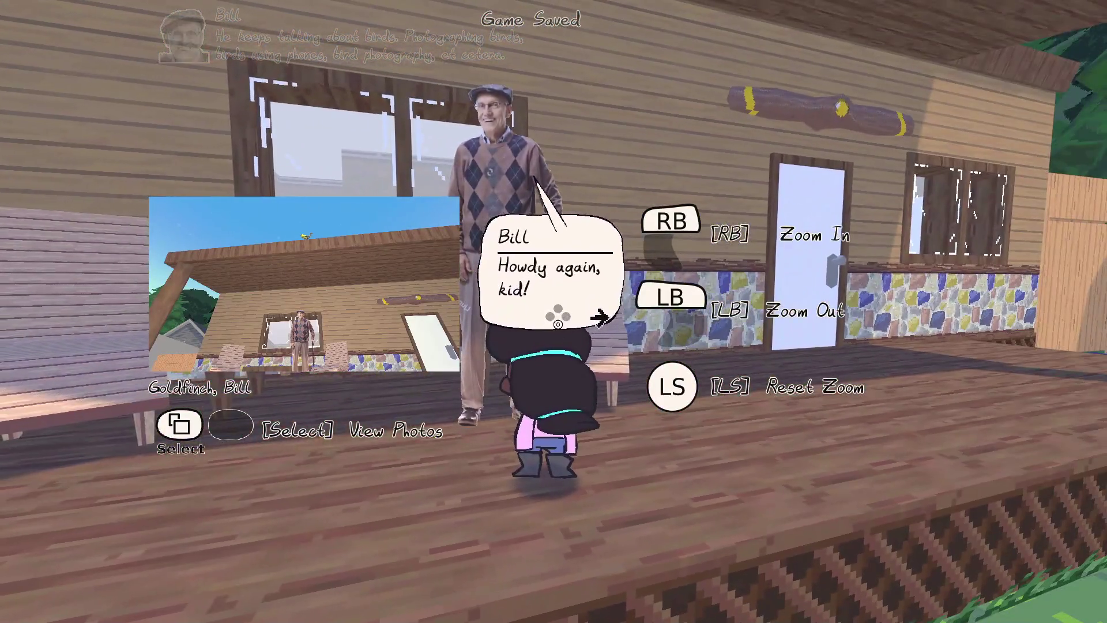
key(Tab)
key(Return)
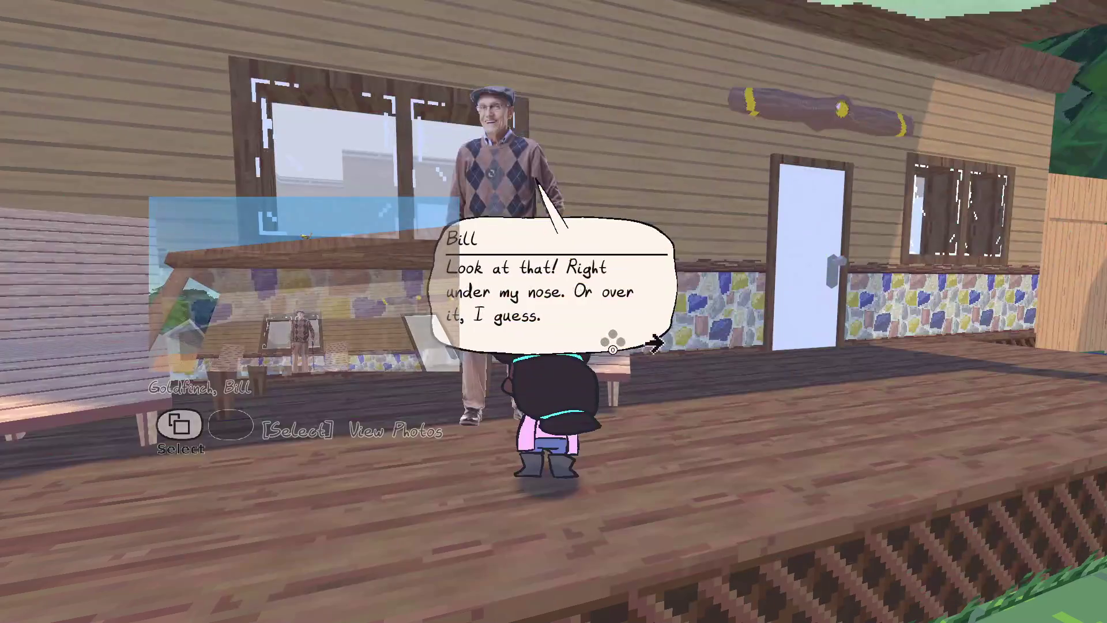
Advance through the old man's camera story, receive the old house photo and accept the challenge
key(Return)
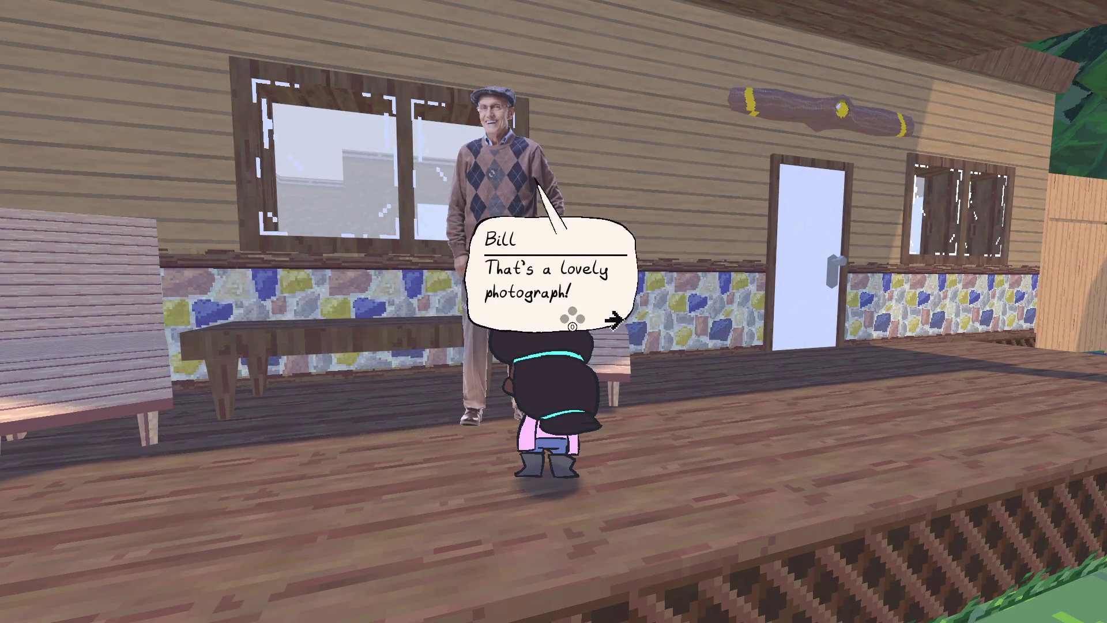
key(Return)
key(Return)
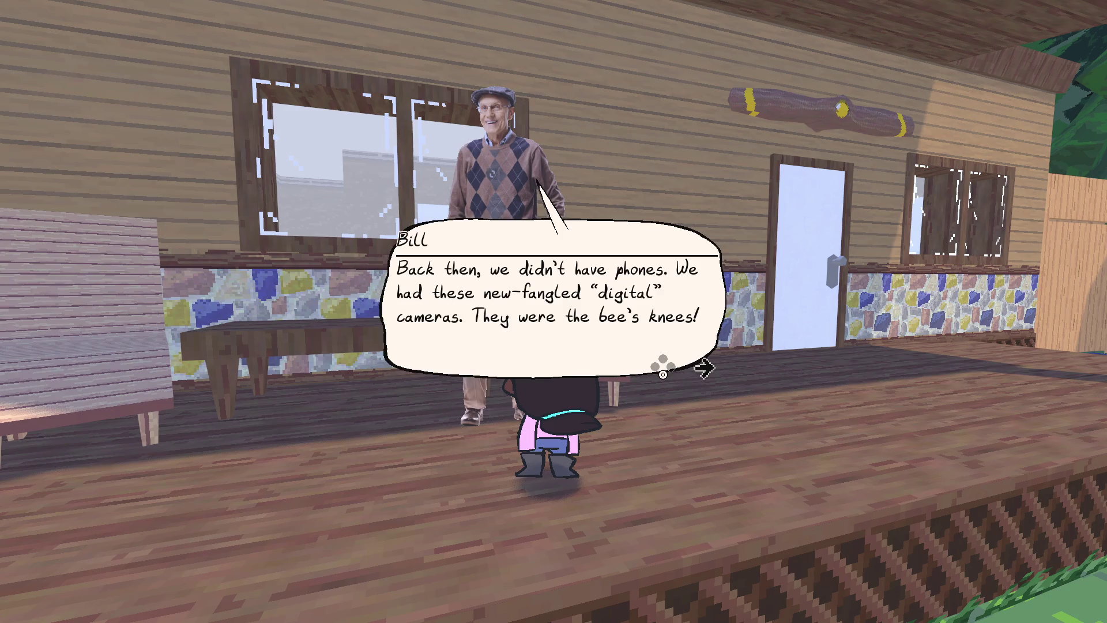
key(Return)
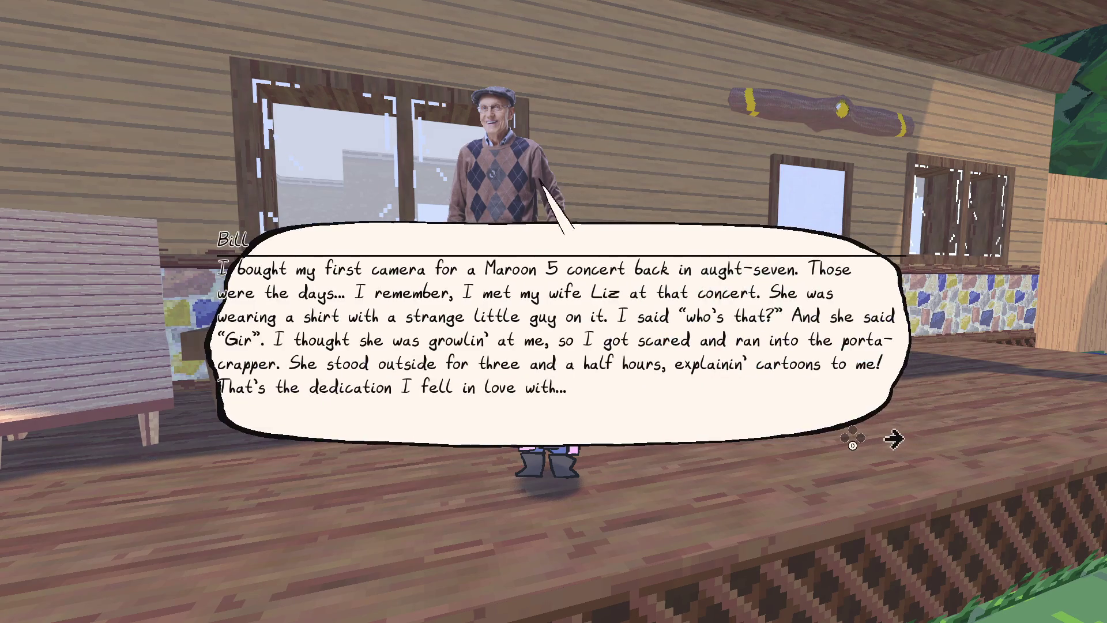
key(Return)
key(Return)
key(Return)
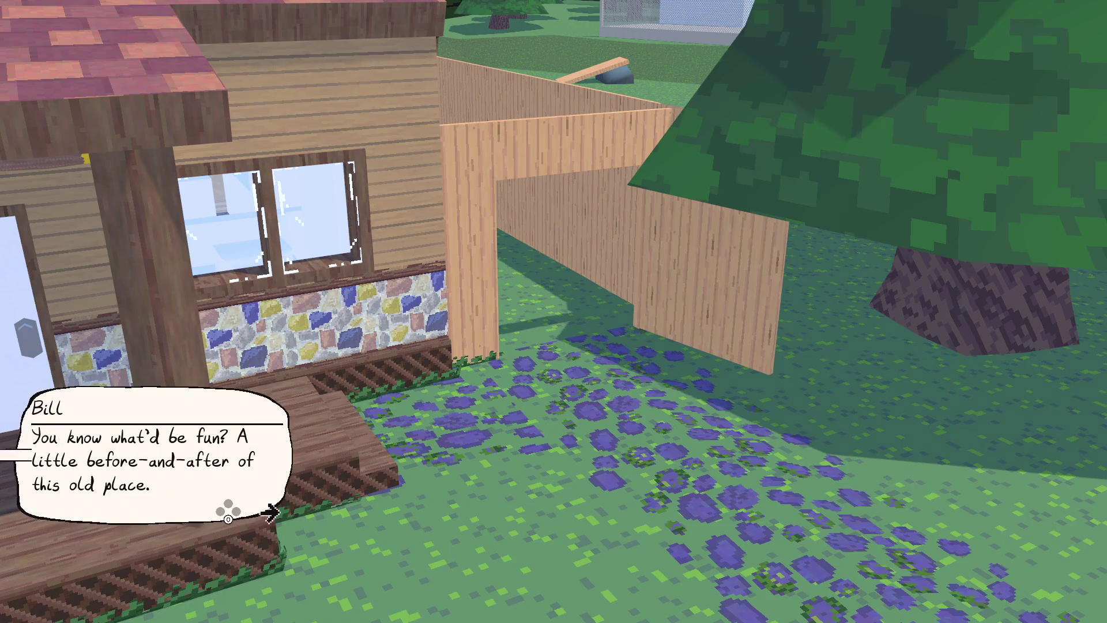
key(space)
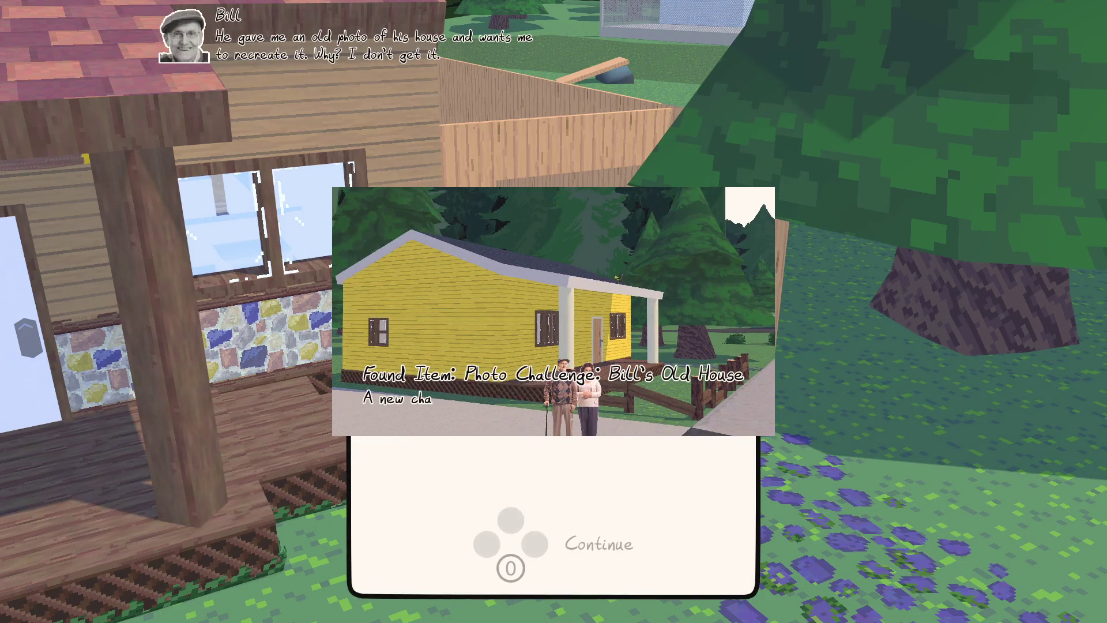
key(space)
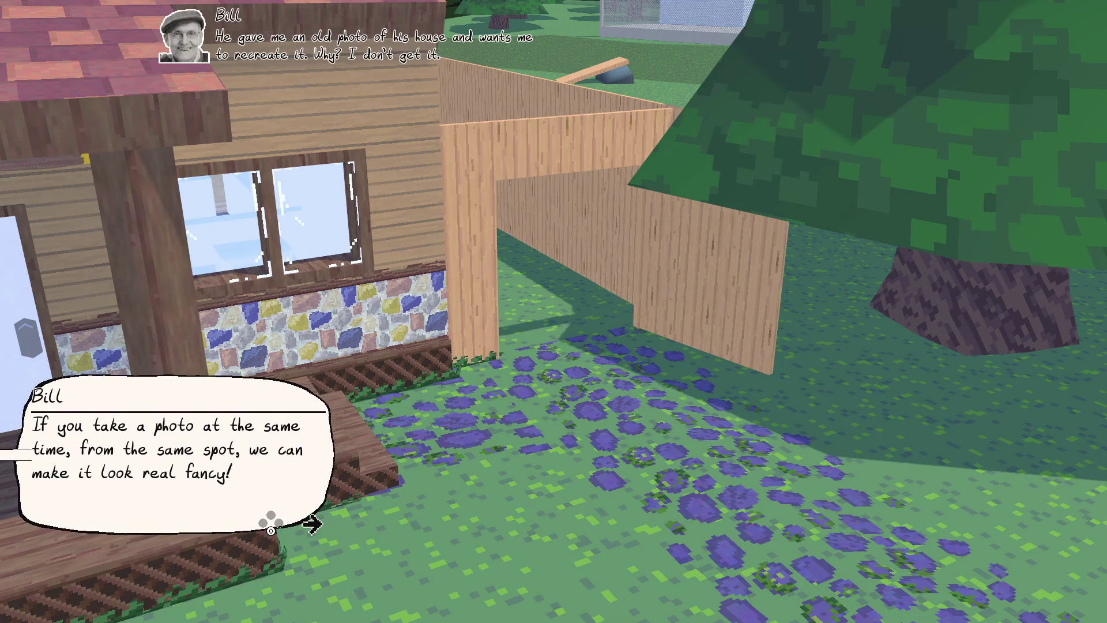
key(space)
Walk along the porch, aim the camera at the old man and take the challenge photo
key(w)
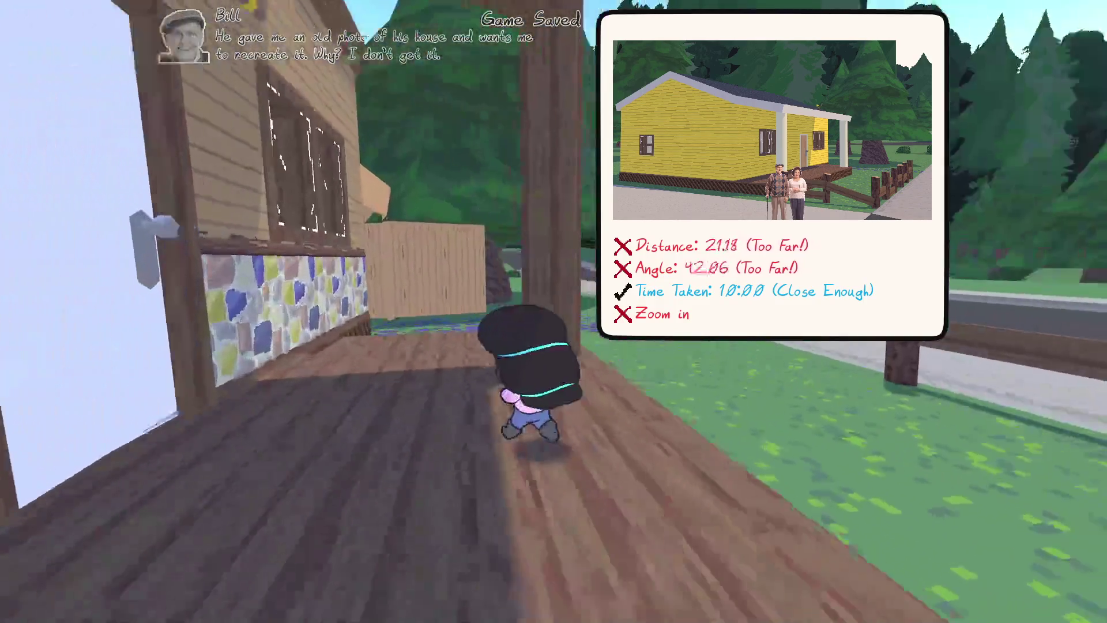
key(w)
key(e)
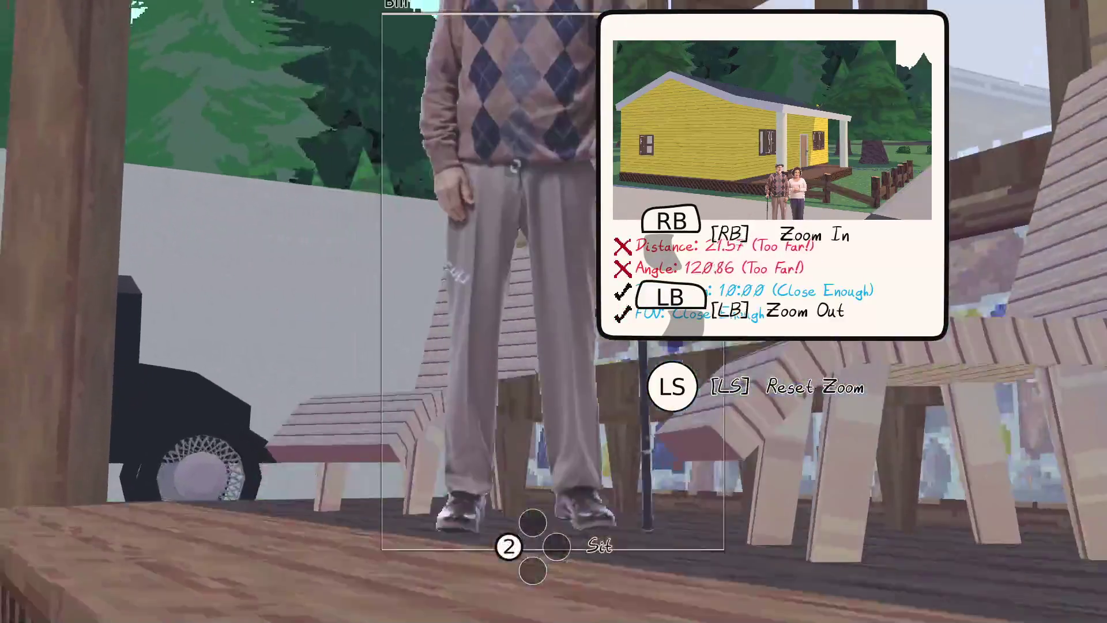
scroll(554, 312, down, 3)
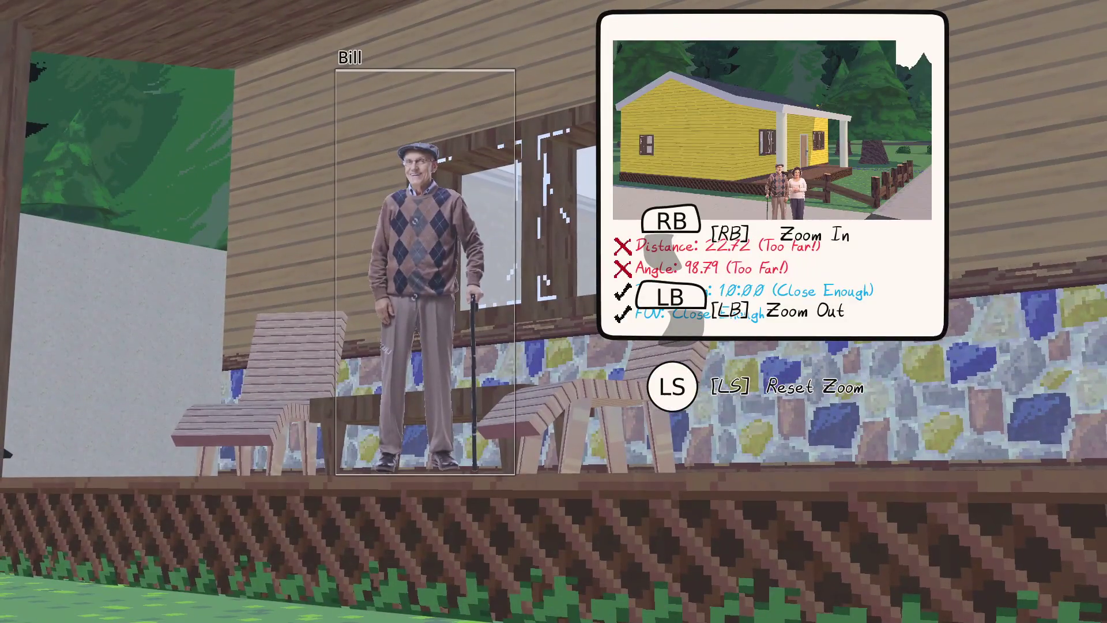
key(space)
Walk back along the street, then Save and Exit from the pause menu to the editor
key(w)
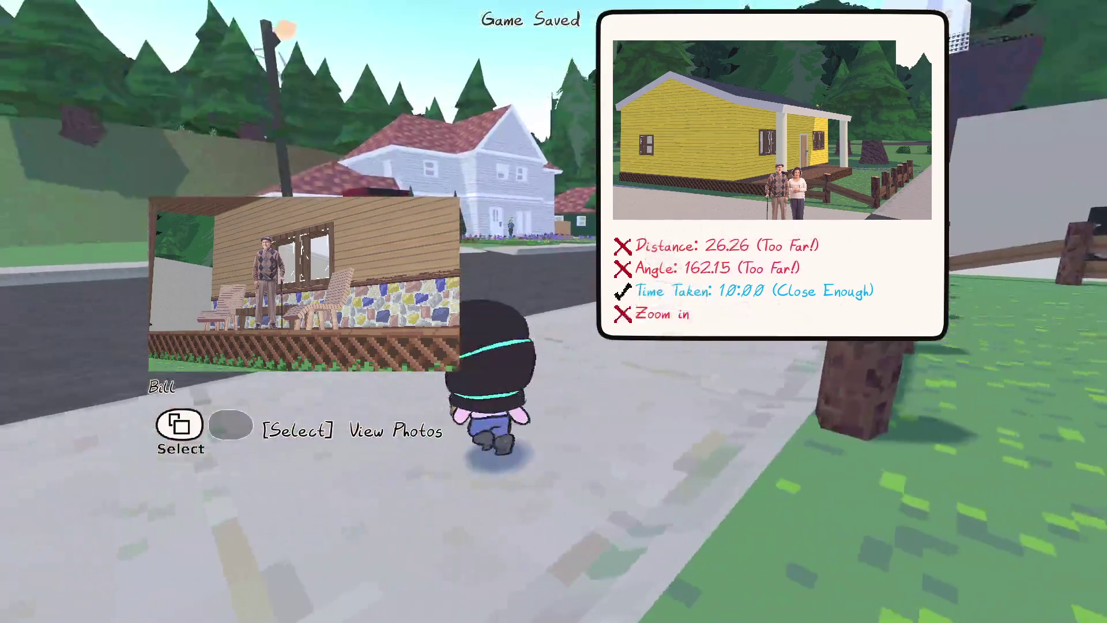
key(w)
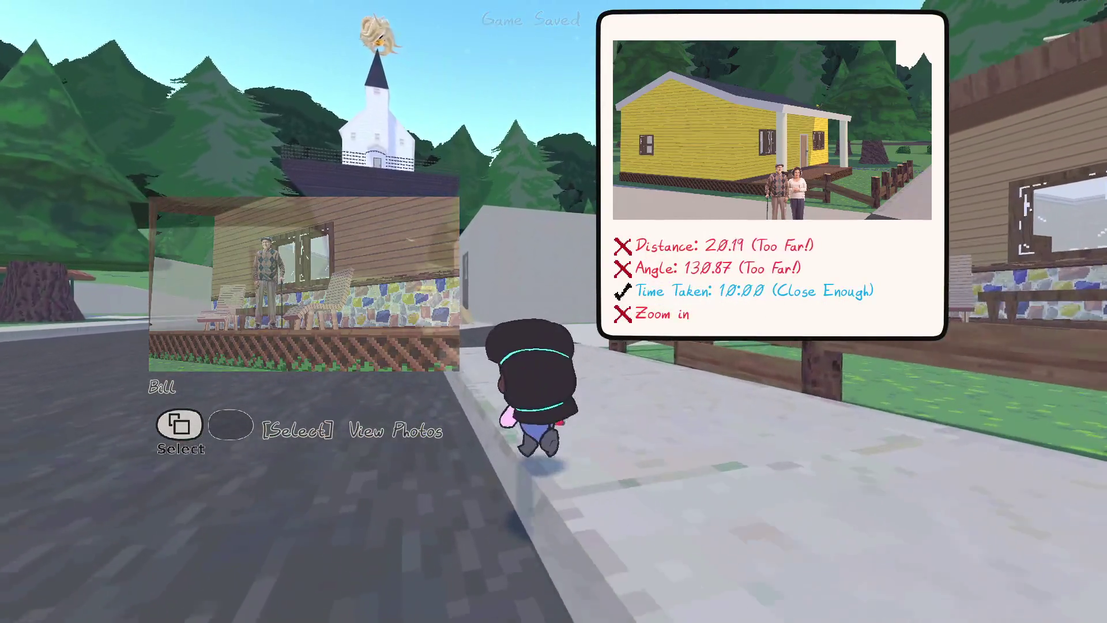
key(w)
key(Escape)
key(Down)
key(Down)
key(Down)
key(Return)
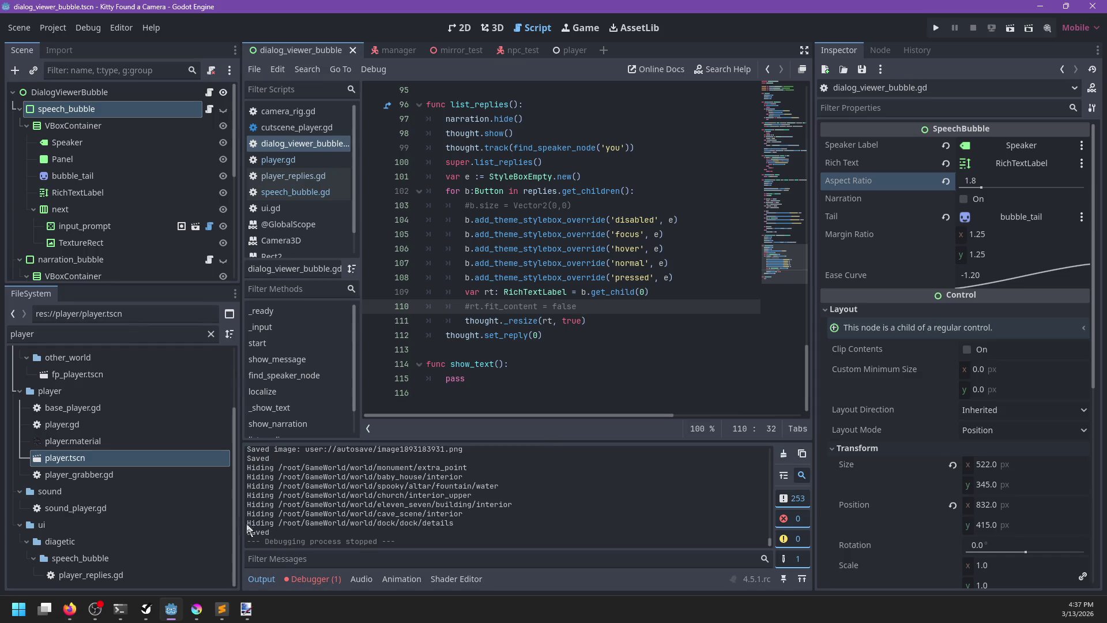
Review the NP-ToDo task about constraining bubble contents with anchors
click(146, 609)
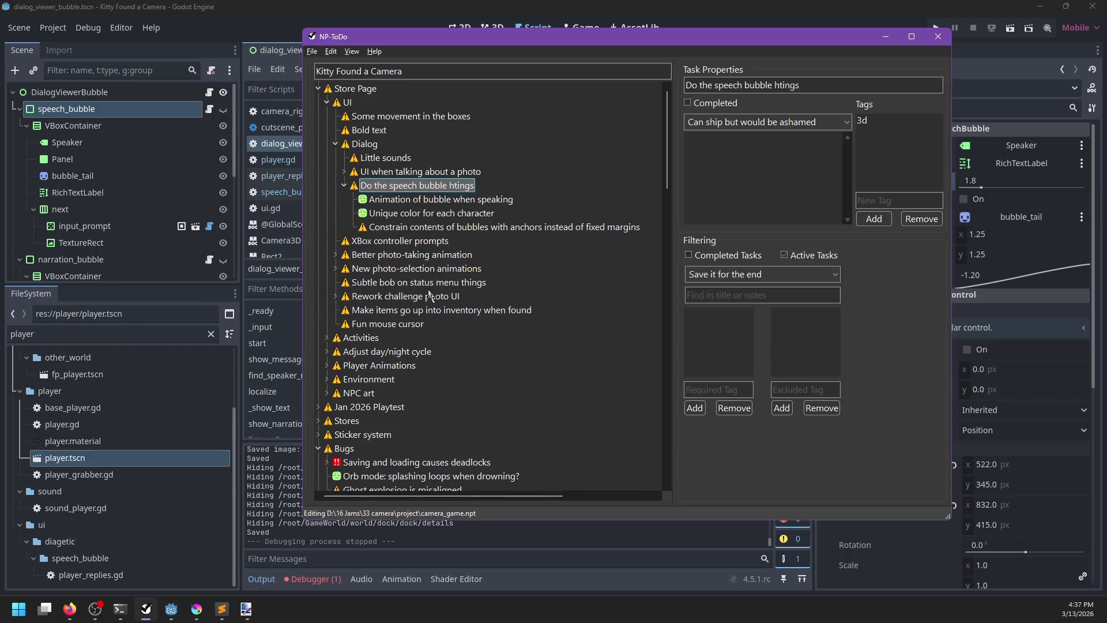
click(433, 226)
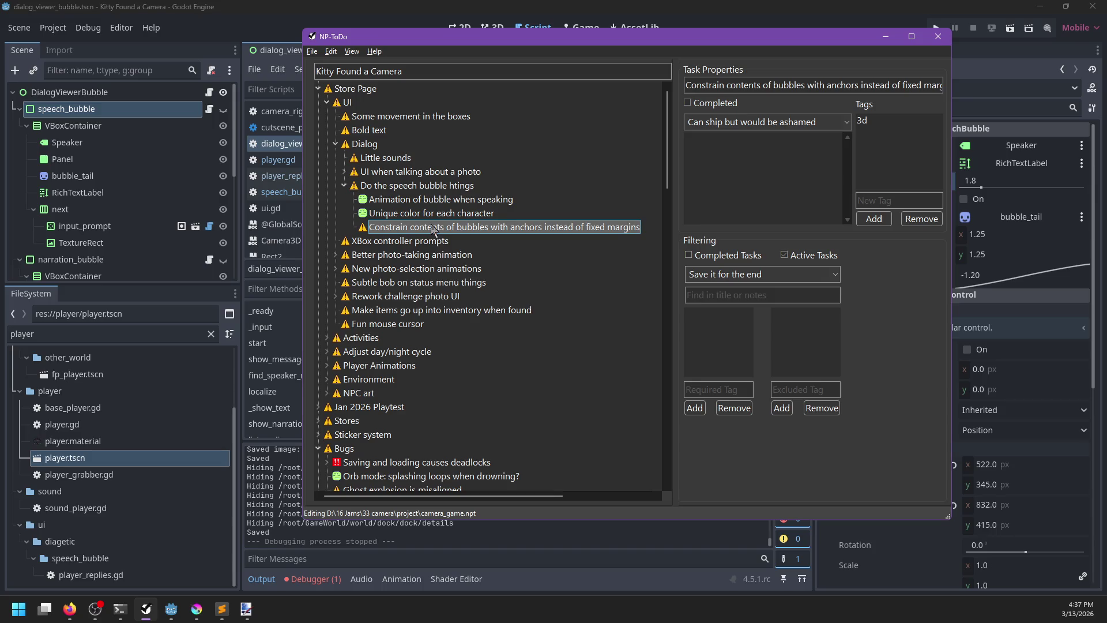
click(146, 609)
Check the PowerShell commit, then show dialog_viewer_bubble in Godot's 2D workspace
click(121, 610)
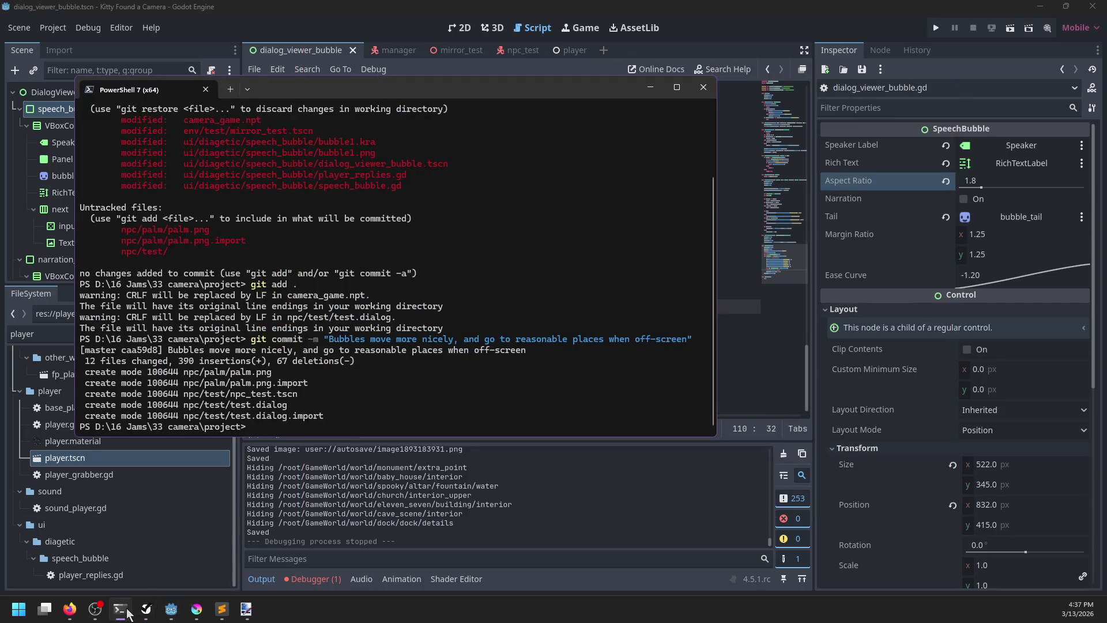
click(507, 28)
click(466, 26)
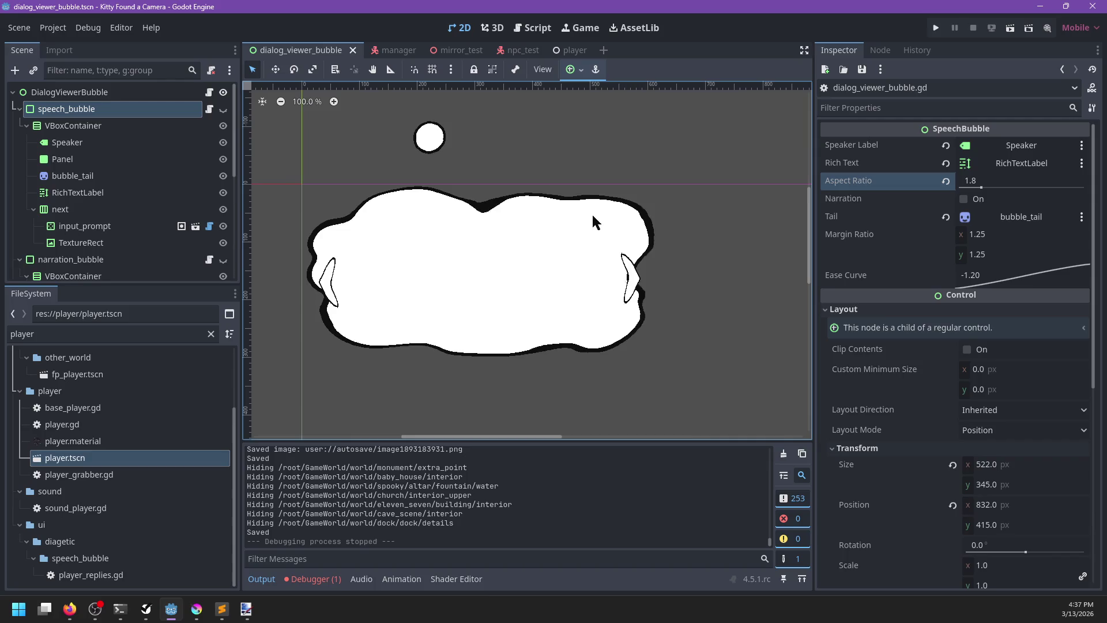
Search for 'container' node types to add under speech_bubble
click(55, 109)
key(ctrl+a)
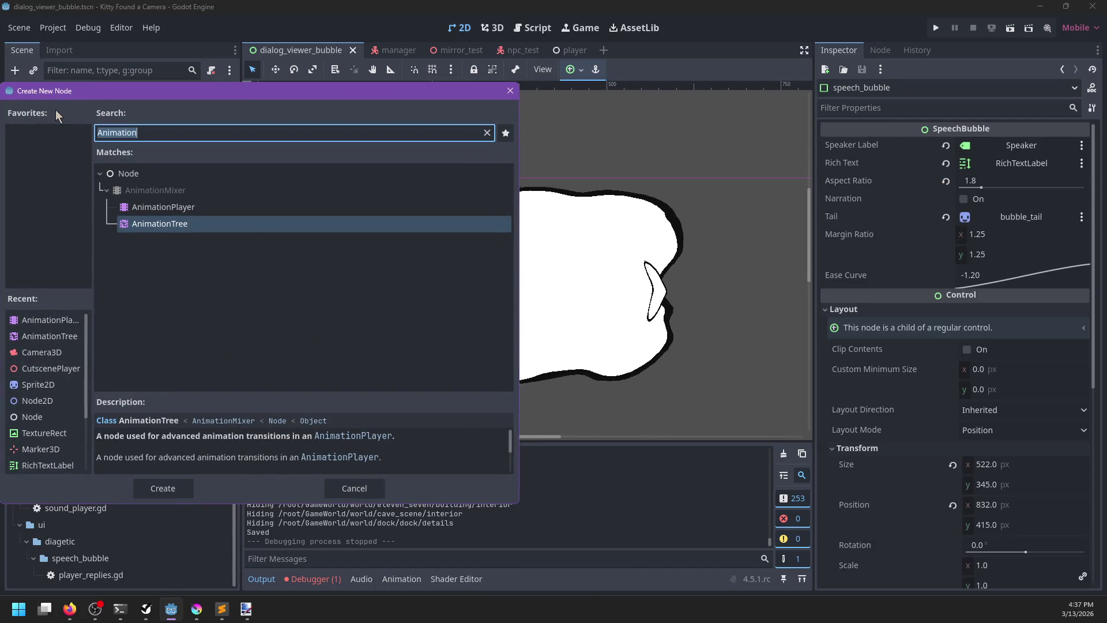
text(cont)
key(BackSpace)
text(v)
key(BackSpace)
key(BackSpace)
key(BackSpace)
text(container)
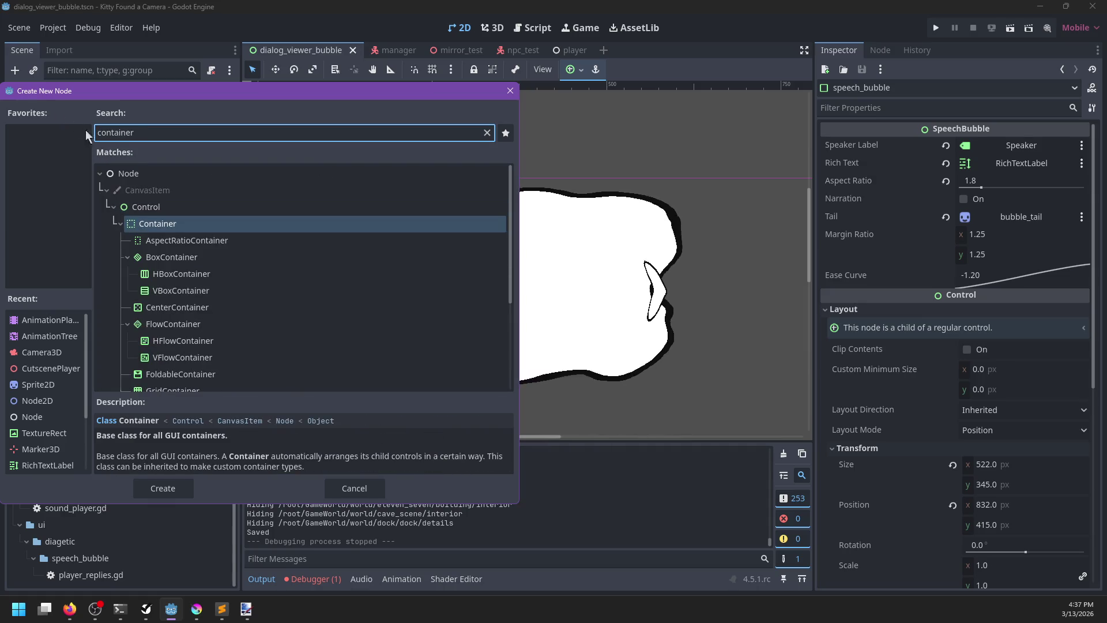
click(170, 257)
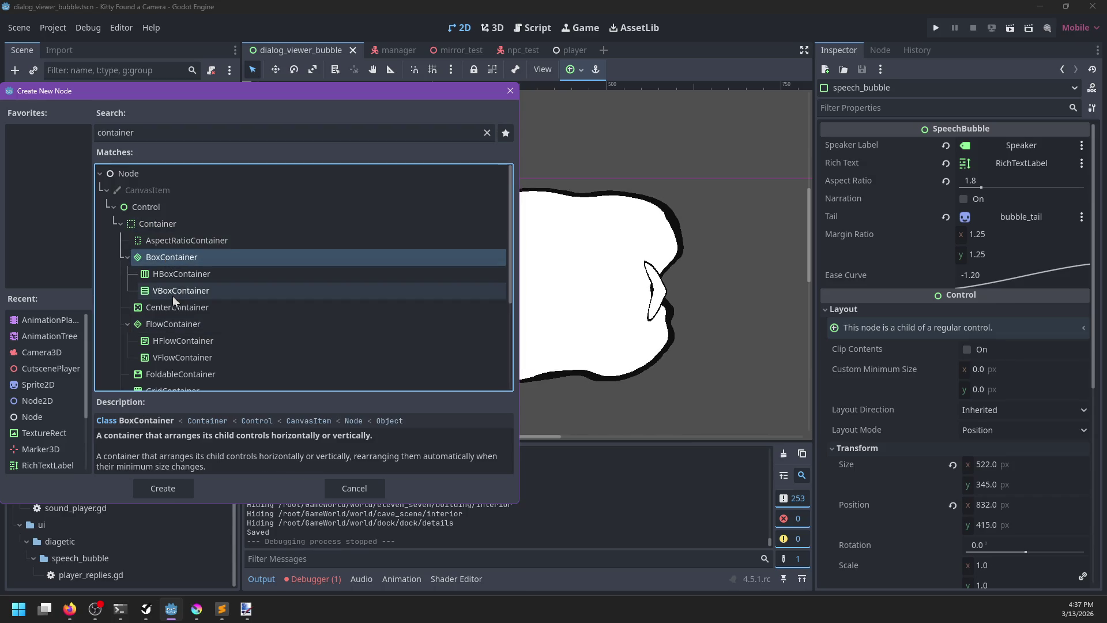
Add a CenterContainer and drag the VBoxContainer into it
scroll(172, 296, down, 1)
click(179, 279)
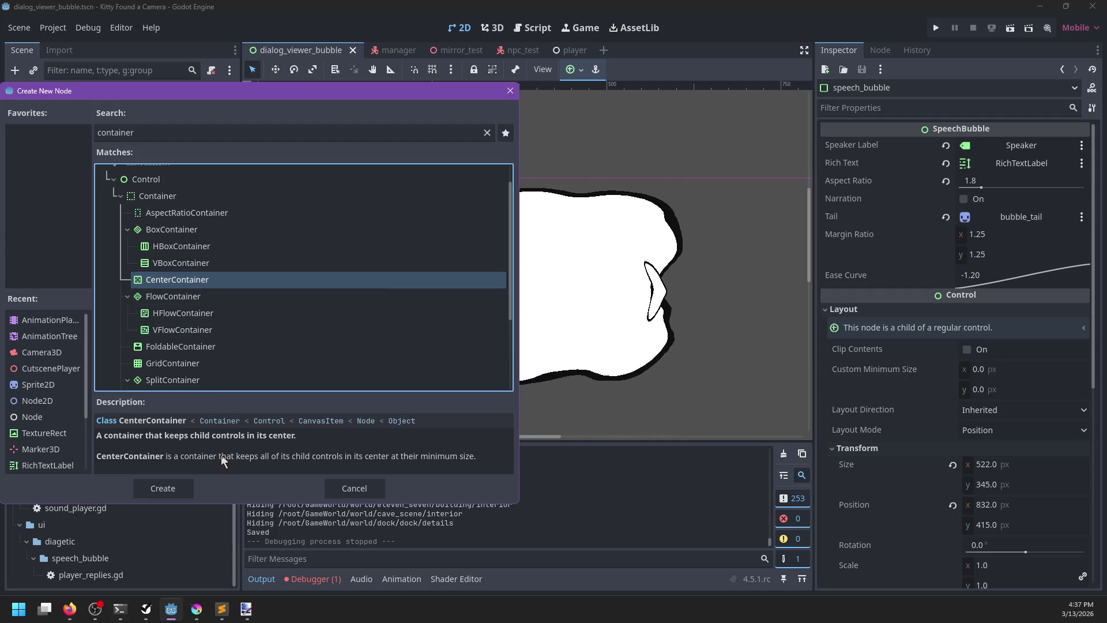
double_click(175, 279)
mouse_move(69, 260)
mouse_down()
mouse_move(65, 121)
mouse_move(67, 132)
mouse_up()
click(65, 126)
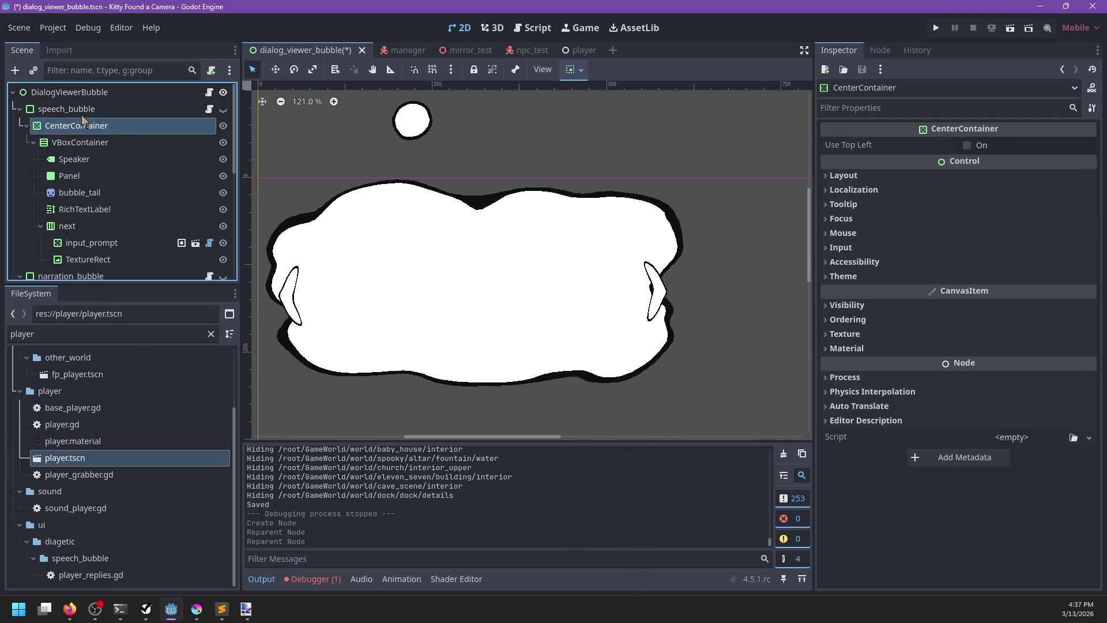
Make speech_bubble visible again and centre it in the 2D view
click(67, 109)
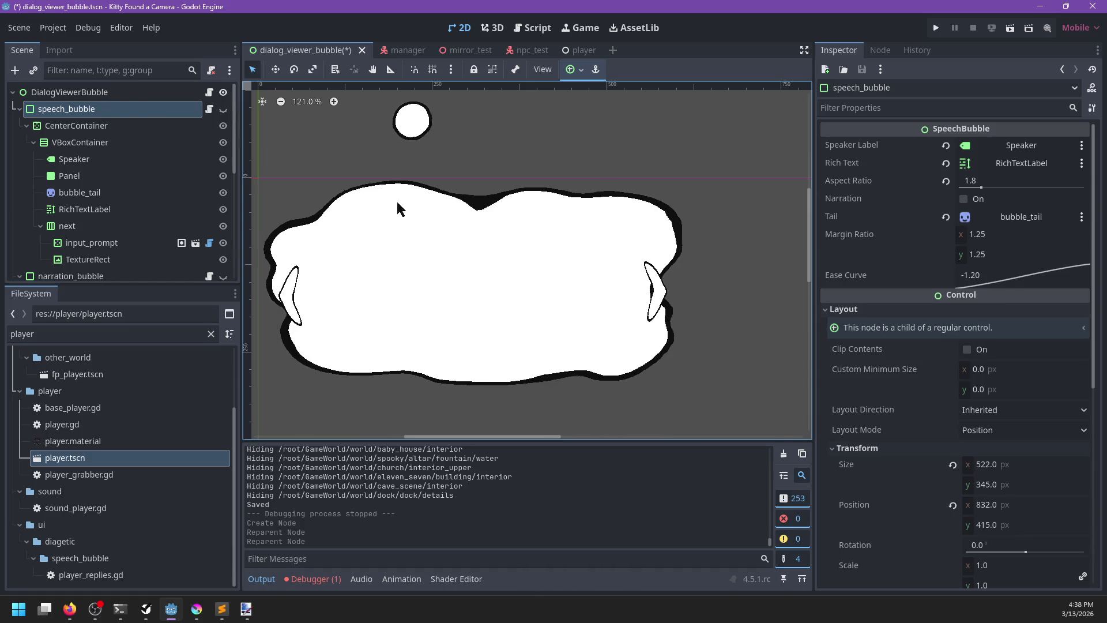
scroll(396, 208, down, 3)
click(223, 109)
scroll(554, 259, down, 3)
drag(574, 263, 380, 151)
scroll(536, 274, up, 2)
Toggle the CenterContainer's Use Top Left on and back off
click(137, 128)
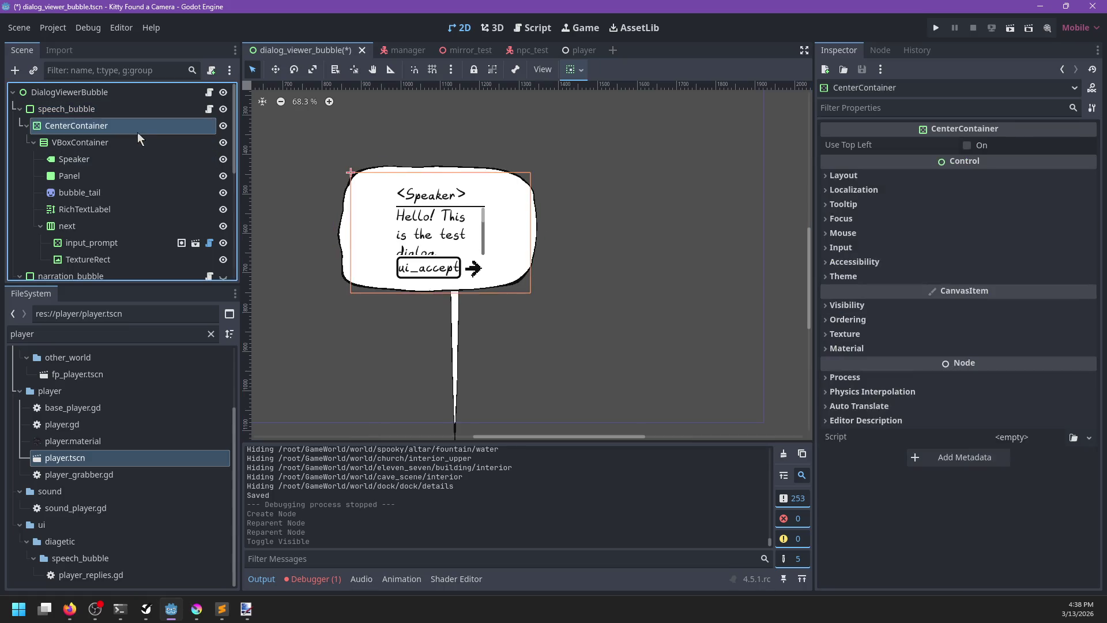
click(114, 110)
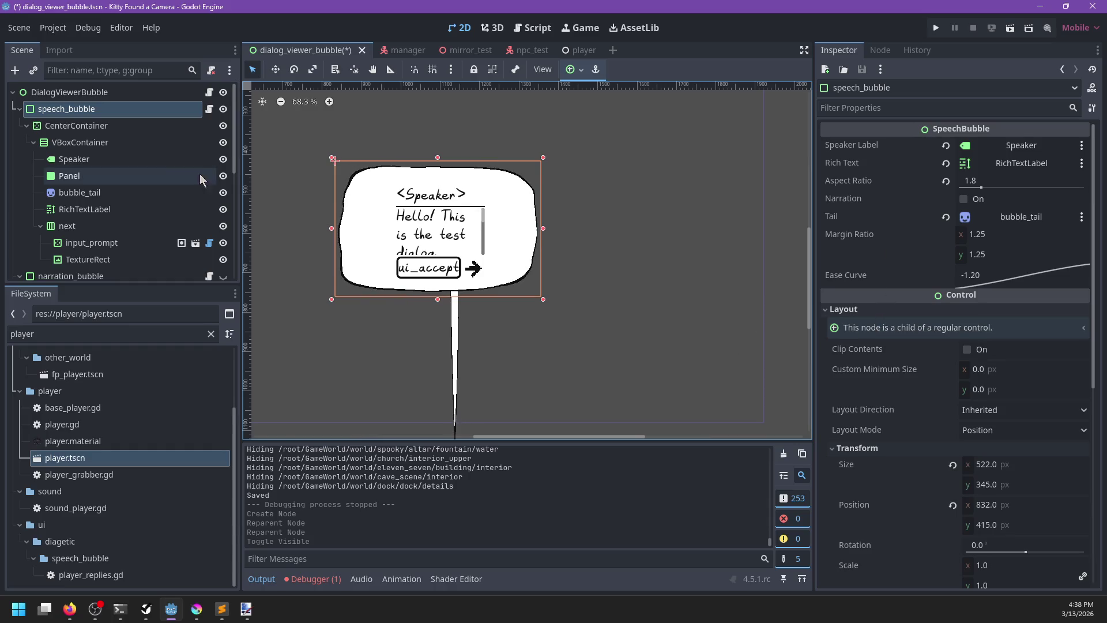
click(129, 128)
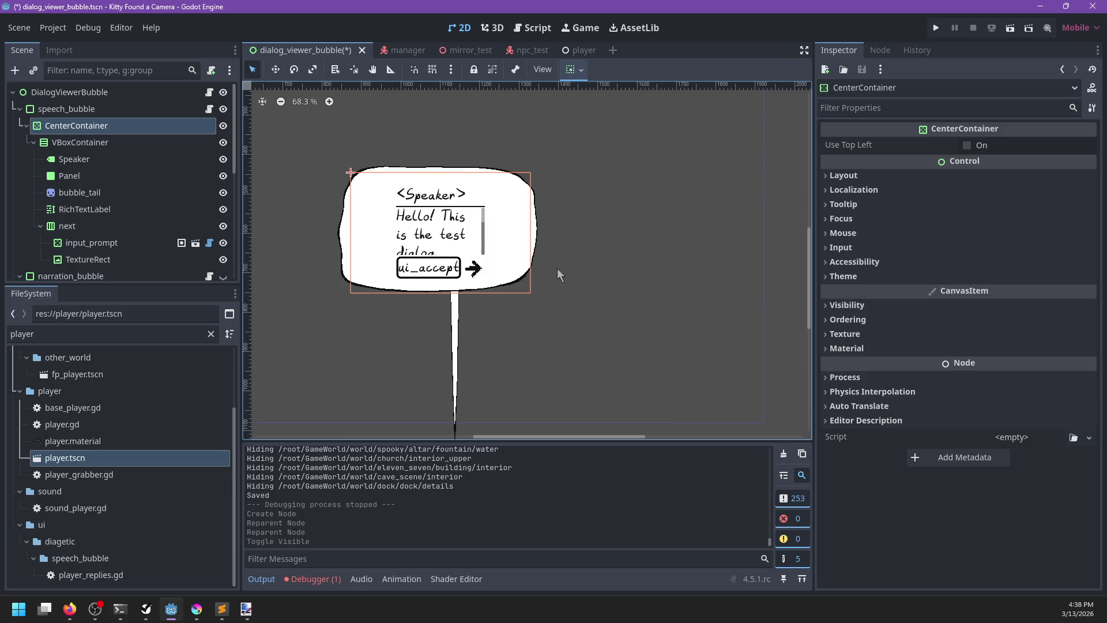
click(967, 145)
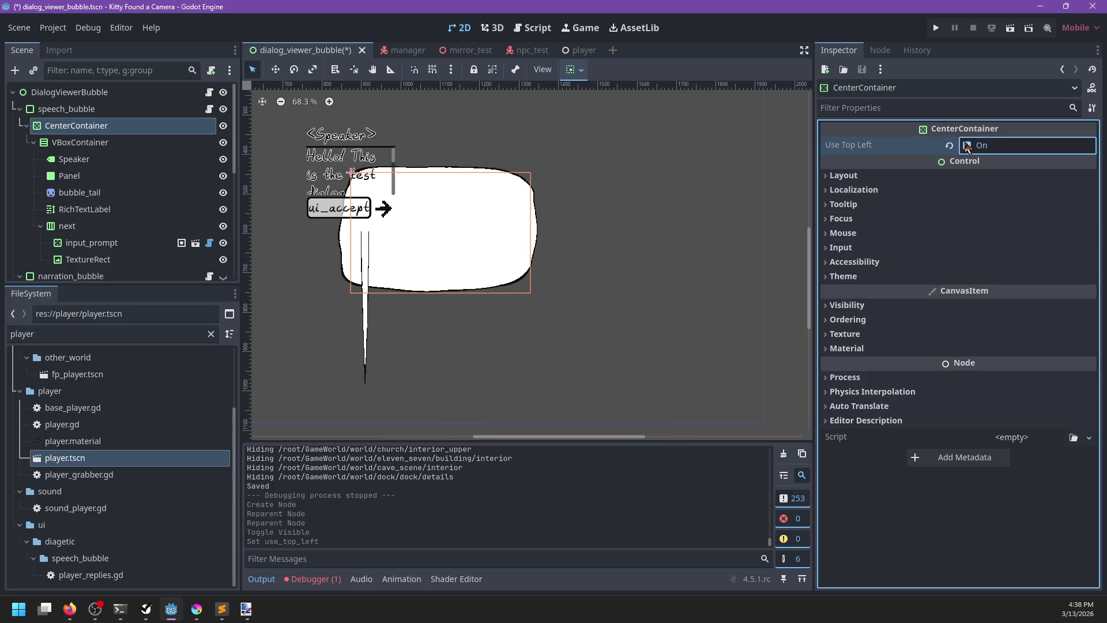
click(967, 146)
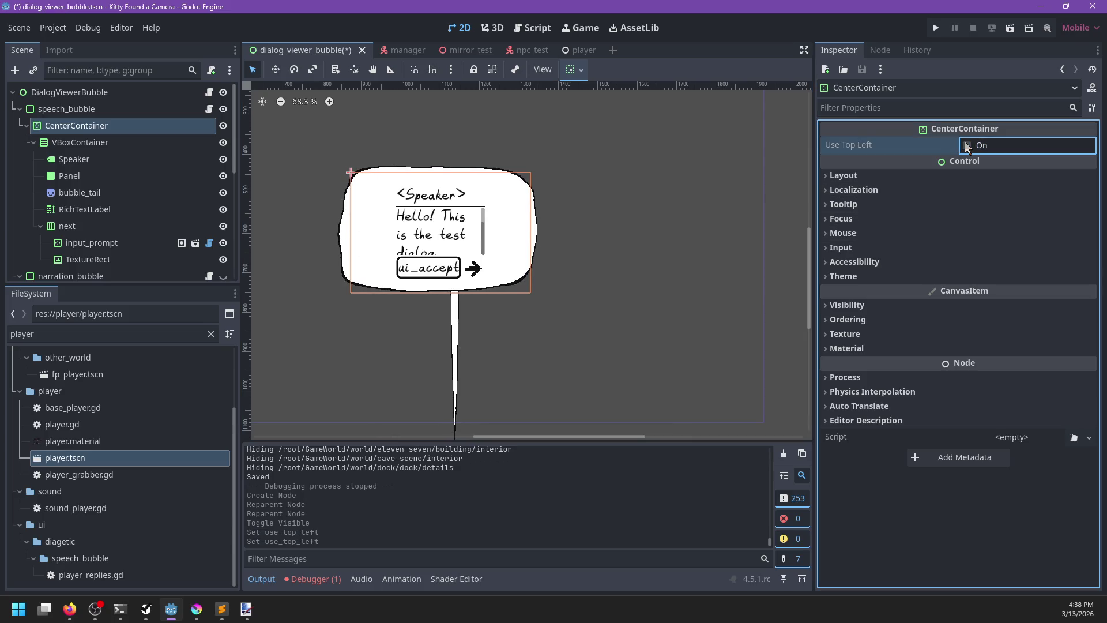
Keep the CenterContainer's horizontal Container Sizing at Fill
click(843, 175)
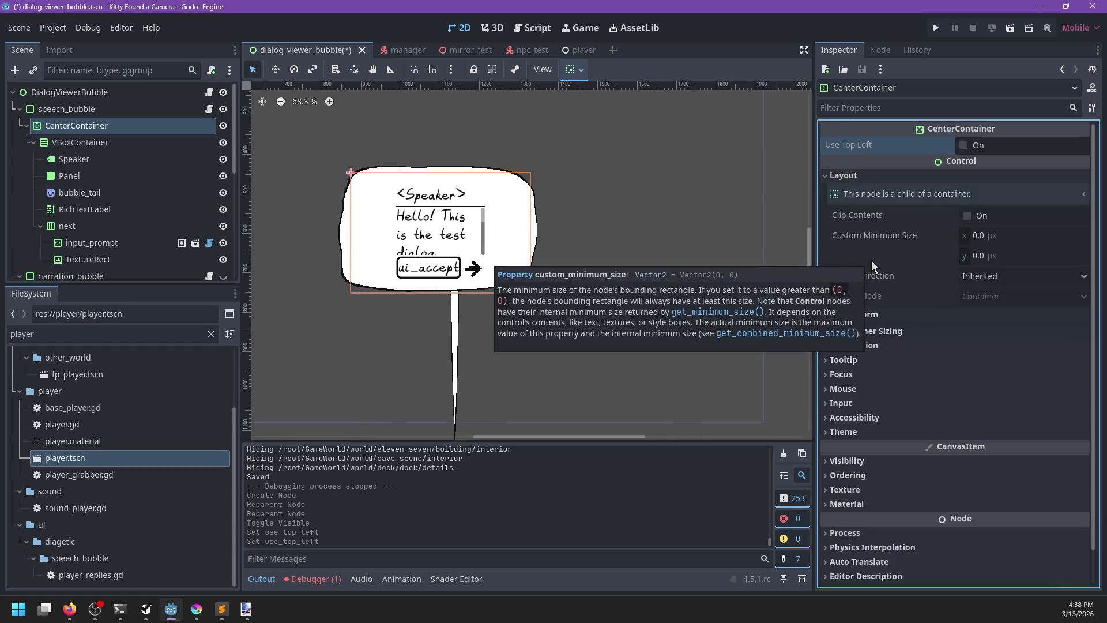
click(870, 330)
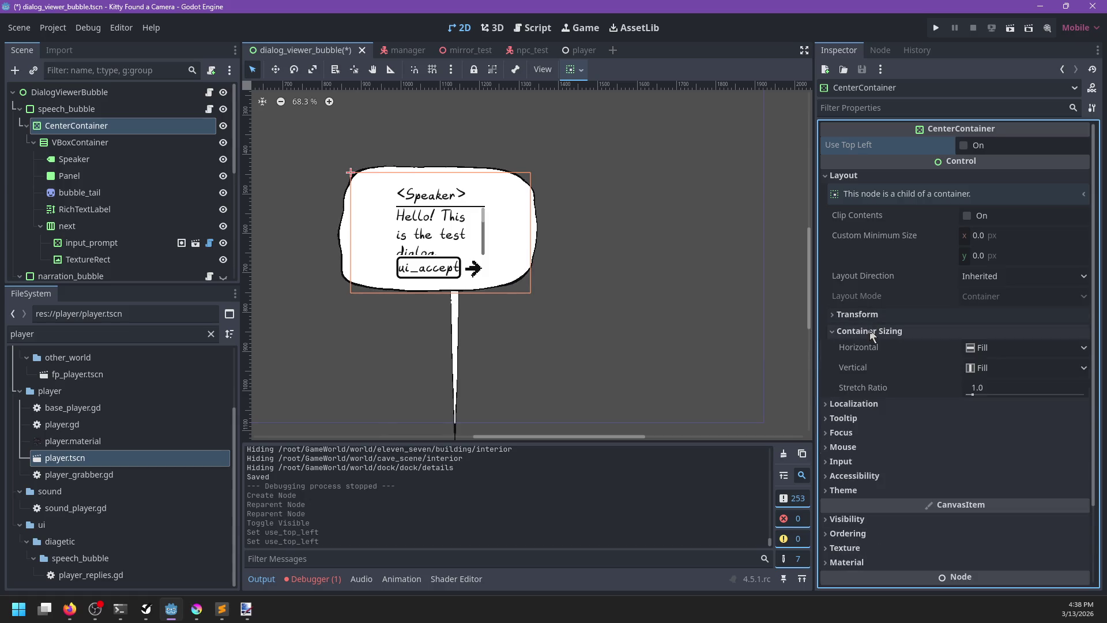
click(996, 347)
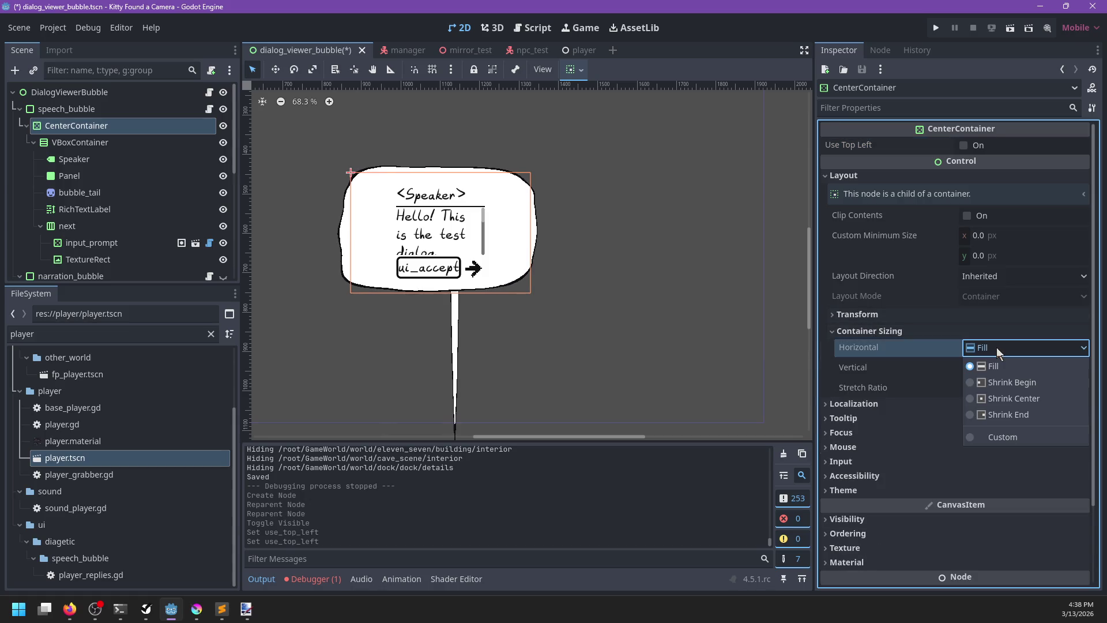
click(987, 354)
click(876, 317)
click(874, 317)
click(112, 111)
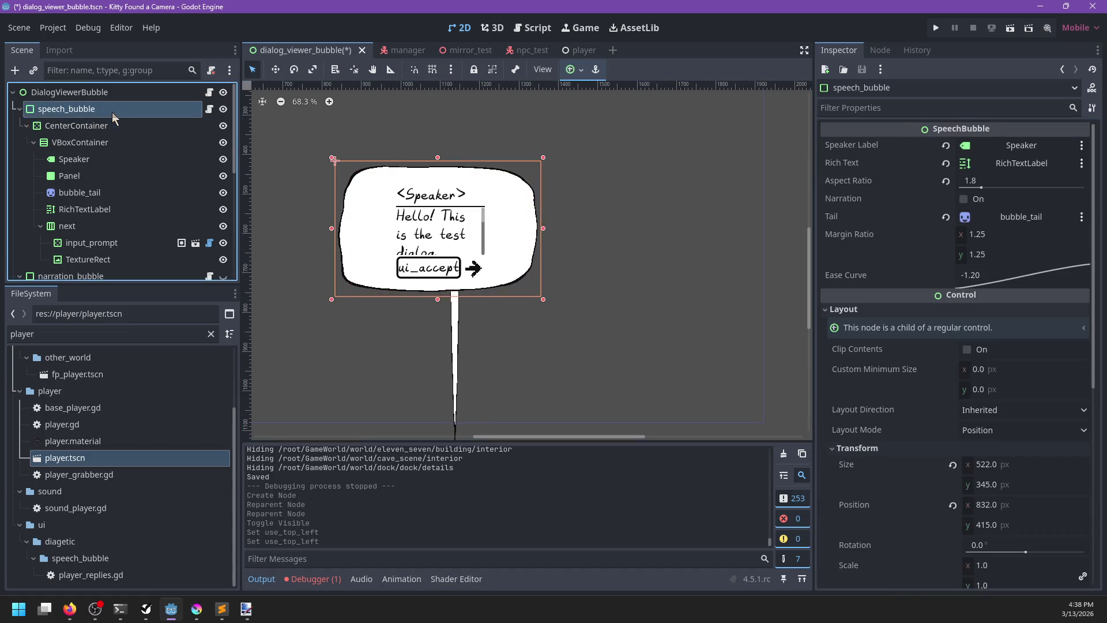
Inspect speech_bubble's Panel style override and its corner radius values
scroll(966, 291, down, 5)
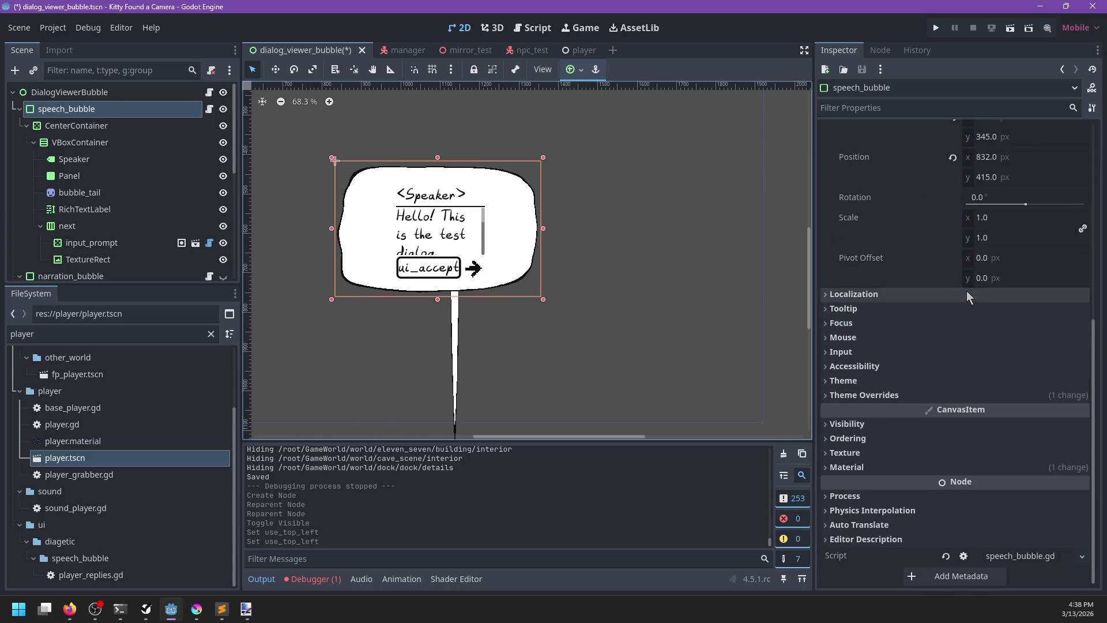
click(867, 396)
click(1016, 424)
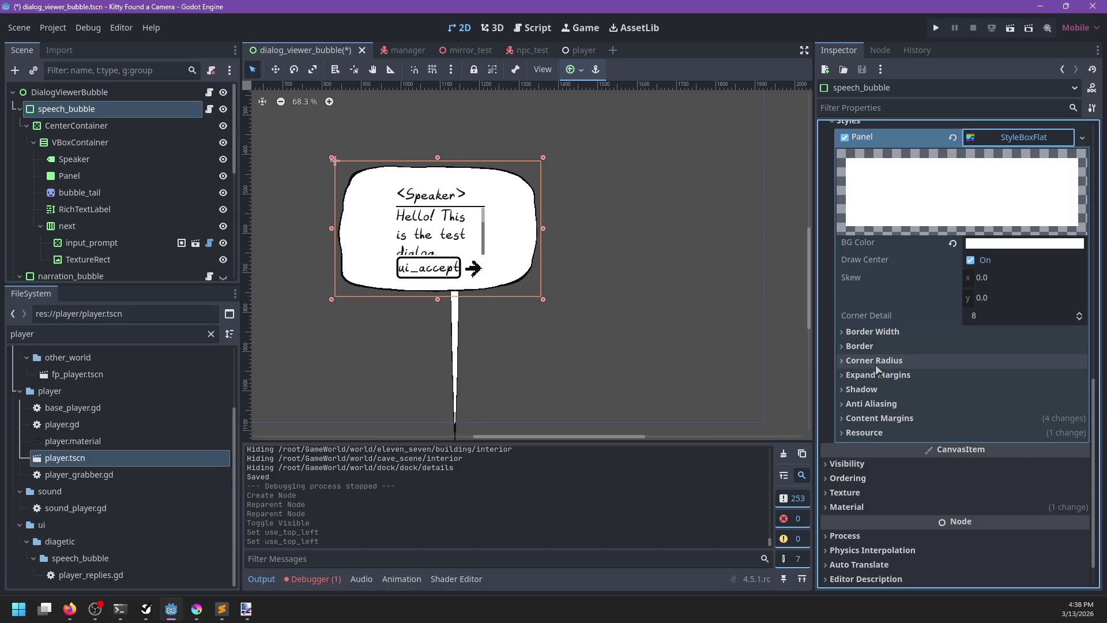
click(876, 361)
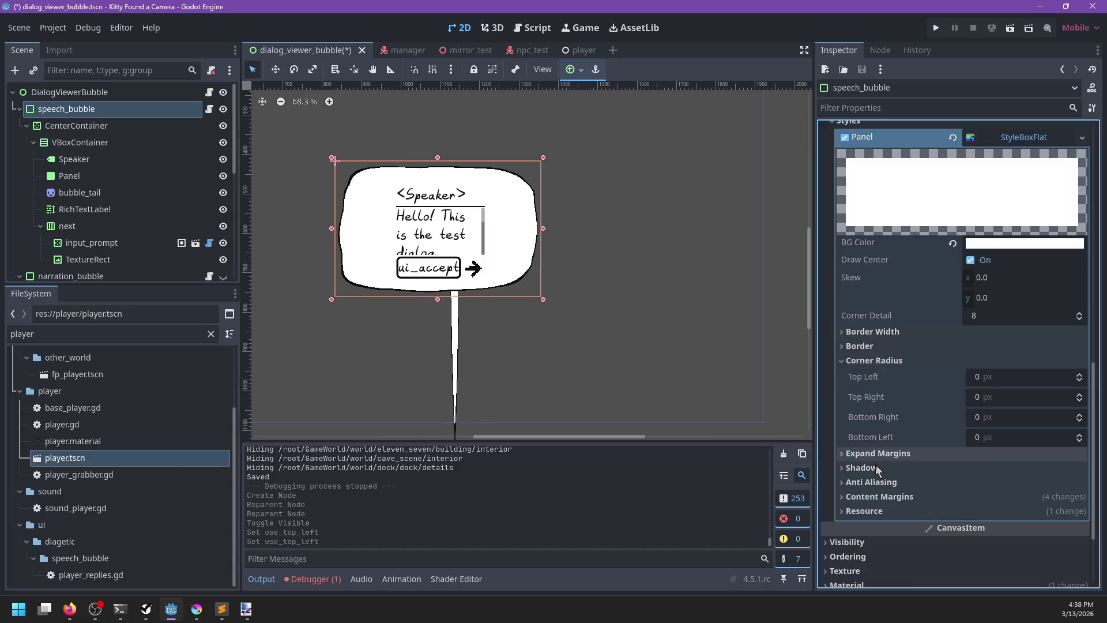
click(865, 362)
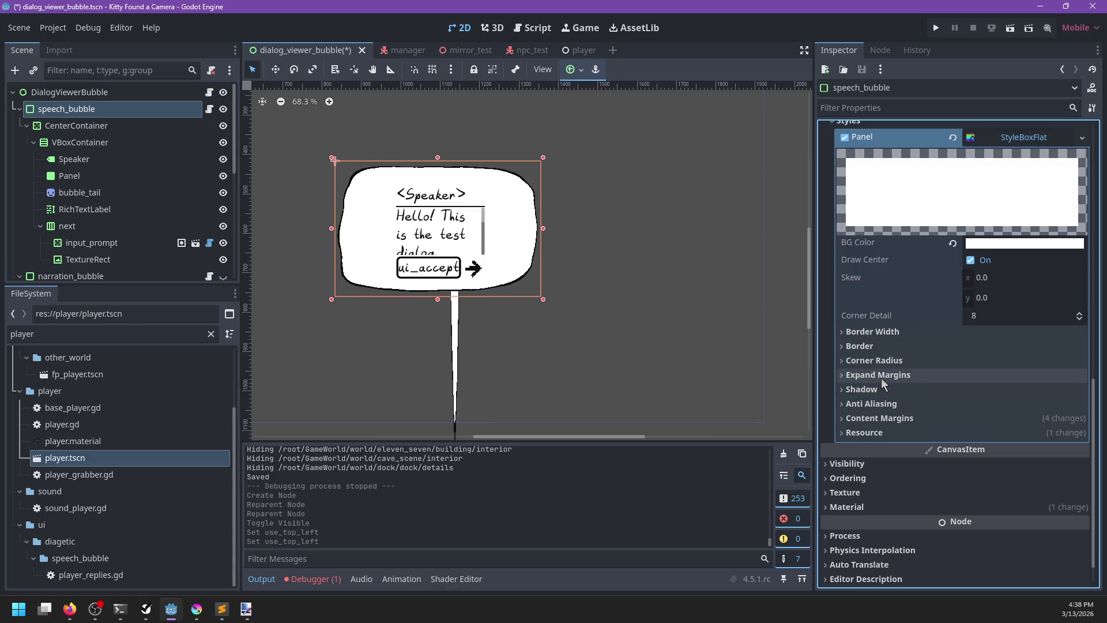
Reset the panel's left, top, right and bottom content margins to -1 and save
click(879, 418)
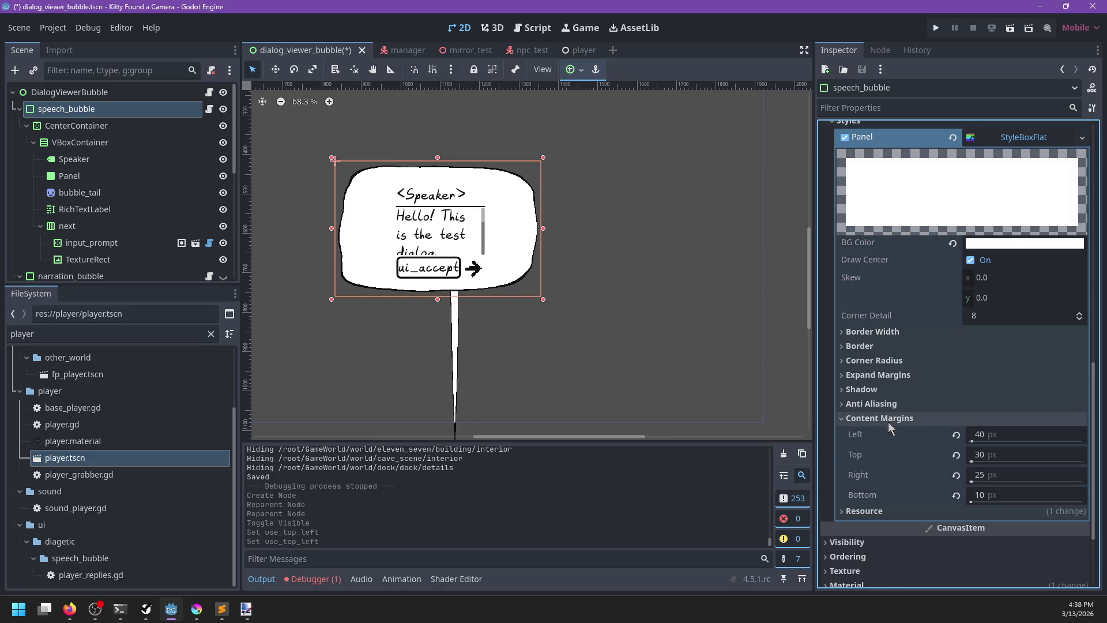
click(956, 495)
click(956, 474)
click(957, 455)
click(956, 435)
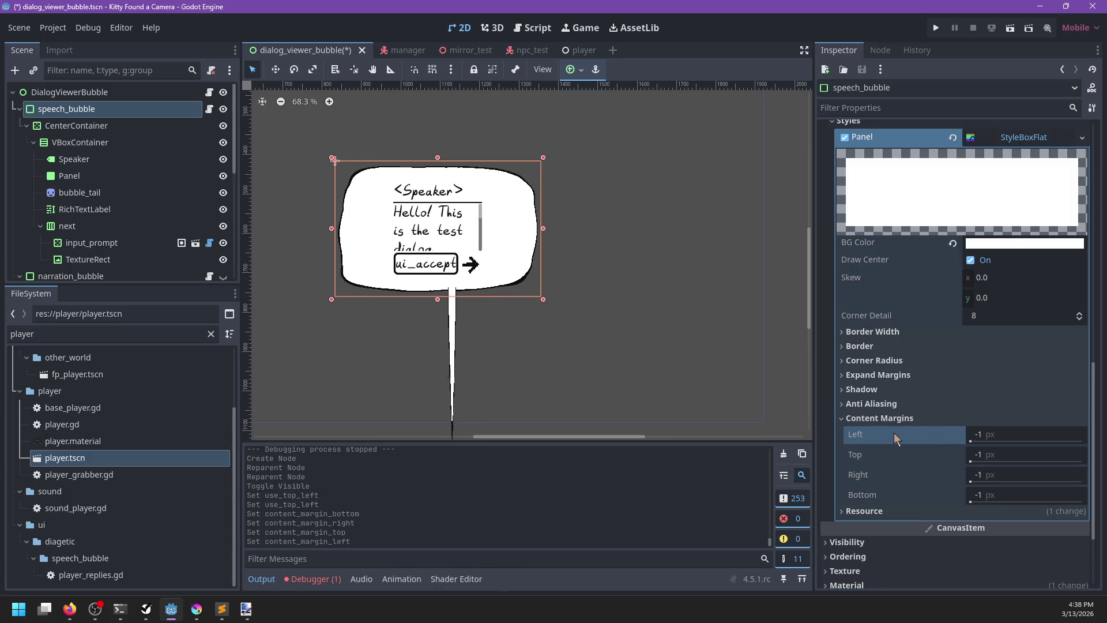
key(ctrl+s)
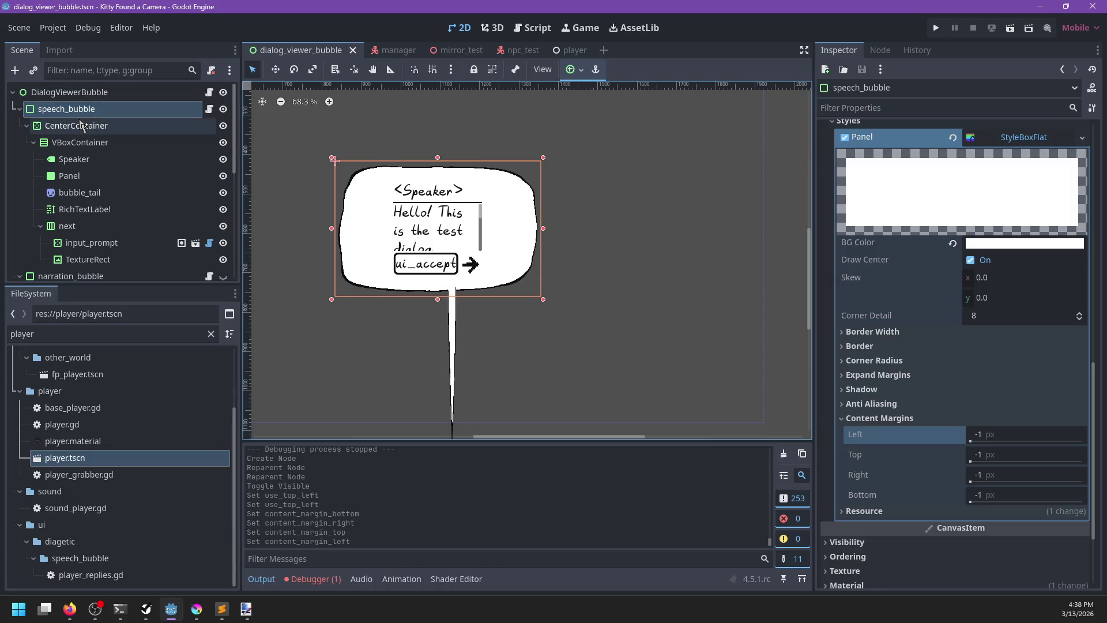
Rename the CenterContainer node to Container
click(86, 126)
click(85, 126)
click(85, 125)
key(ctrl+a)
key(BackSpace)
text(ner)
key(Return)
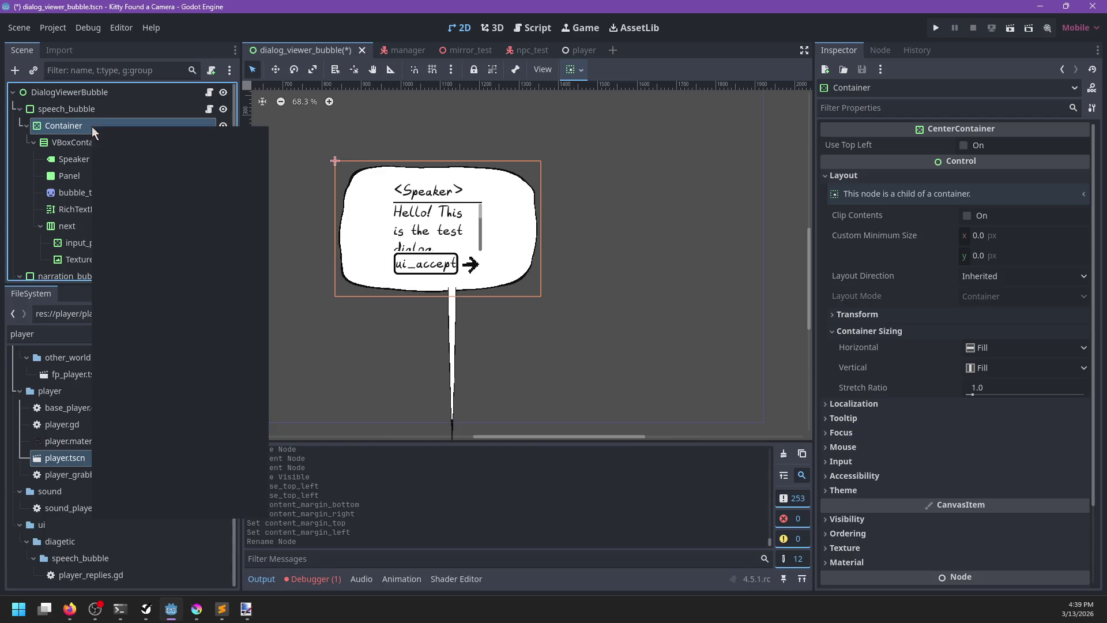
Change the Container node's type to Control
right_click(92, 127)
click(158, 305)
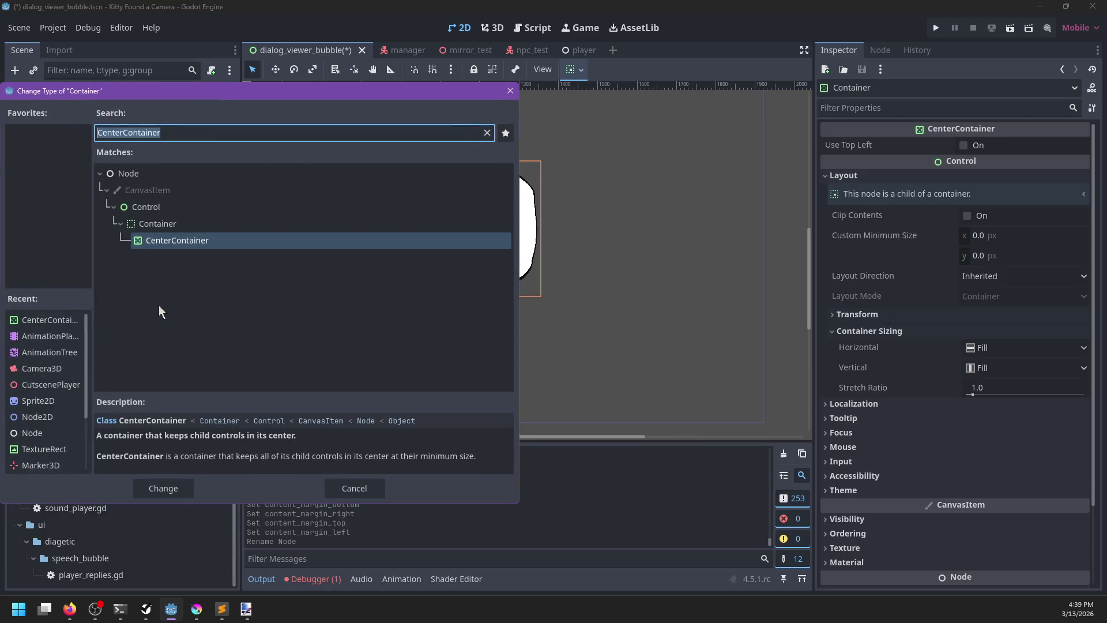
text(Control)
key(Return)
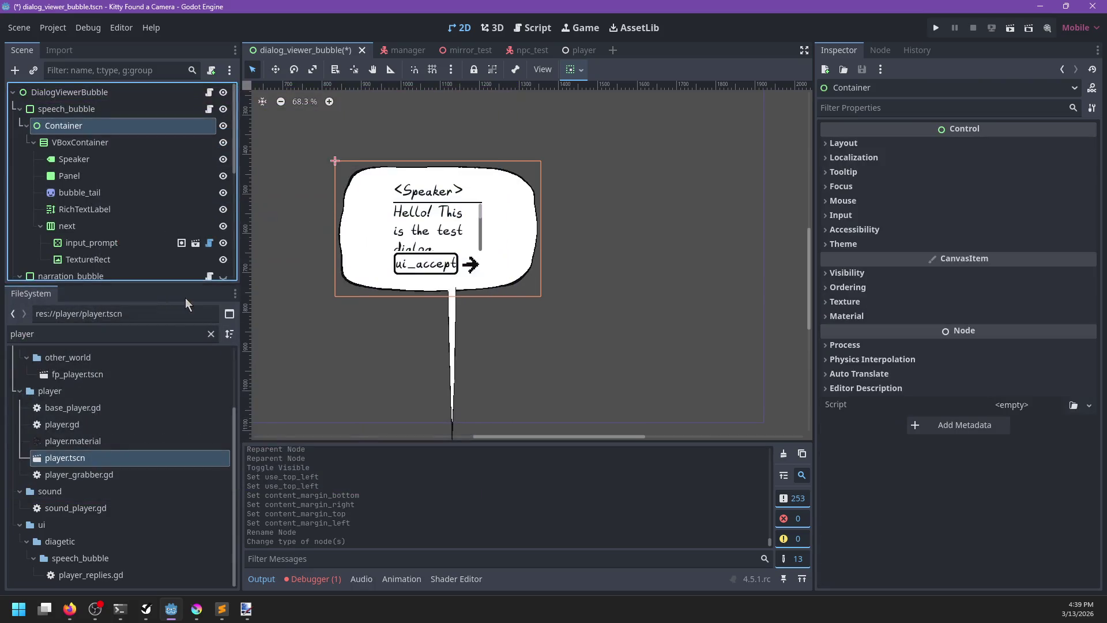
Apply the Full Rect anchor preset to the VBoxContainer
click(581, 70)
click(640, 176)
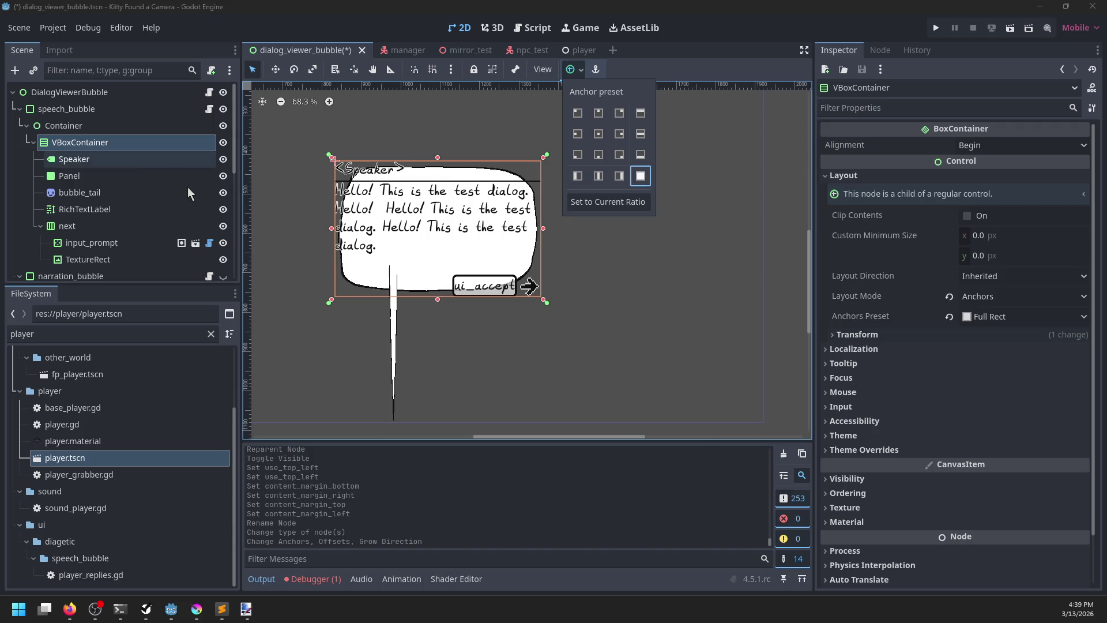
click(105, 159)
click(91, 127)
click(94, 143)
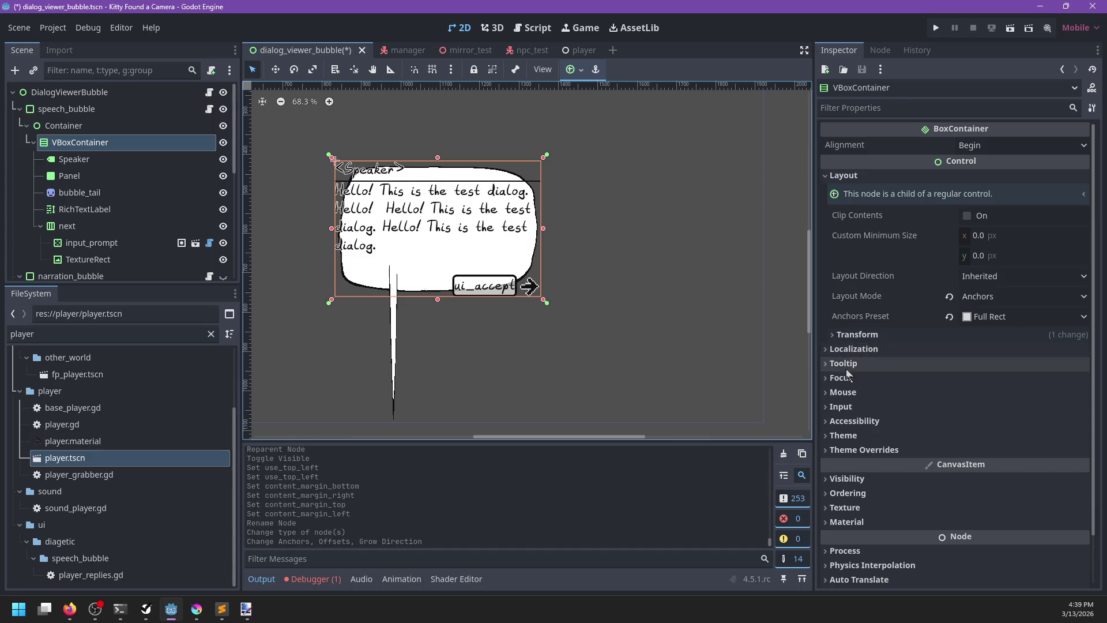
click(851, 338)
click(850, 337)
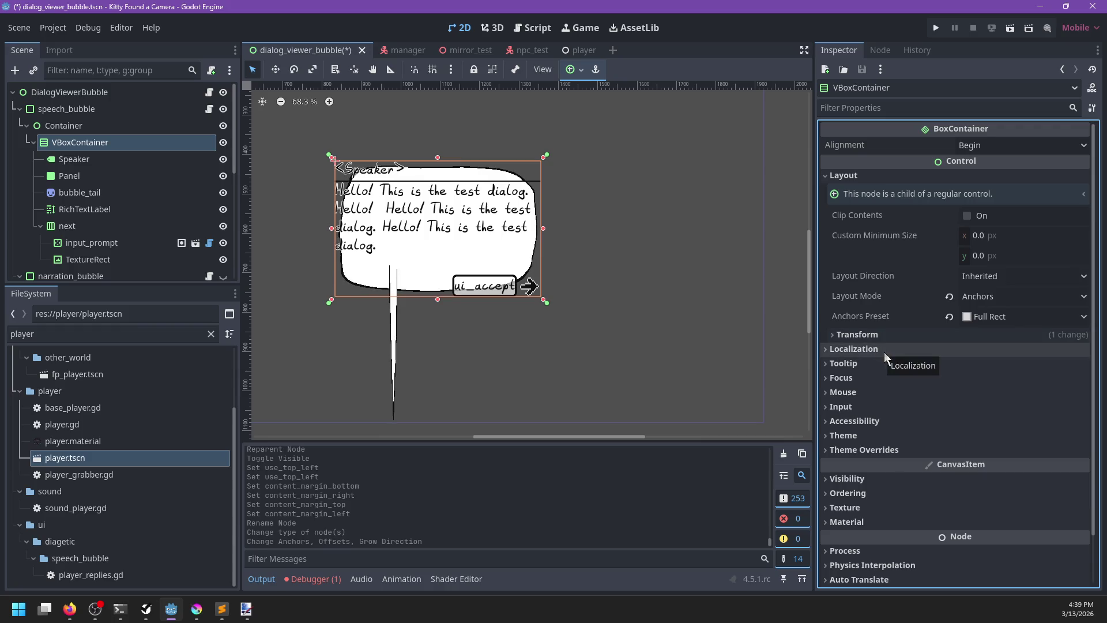
Set custom VBoxContainer anchors: 0.1 left, 0.1 top, 0.9 right, 0.95 bottom
click(1073, 317)
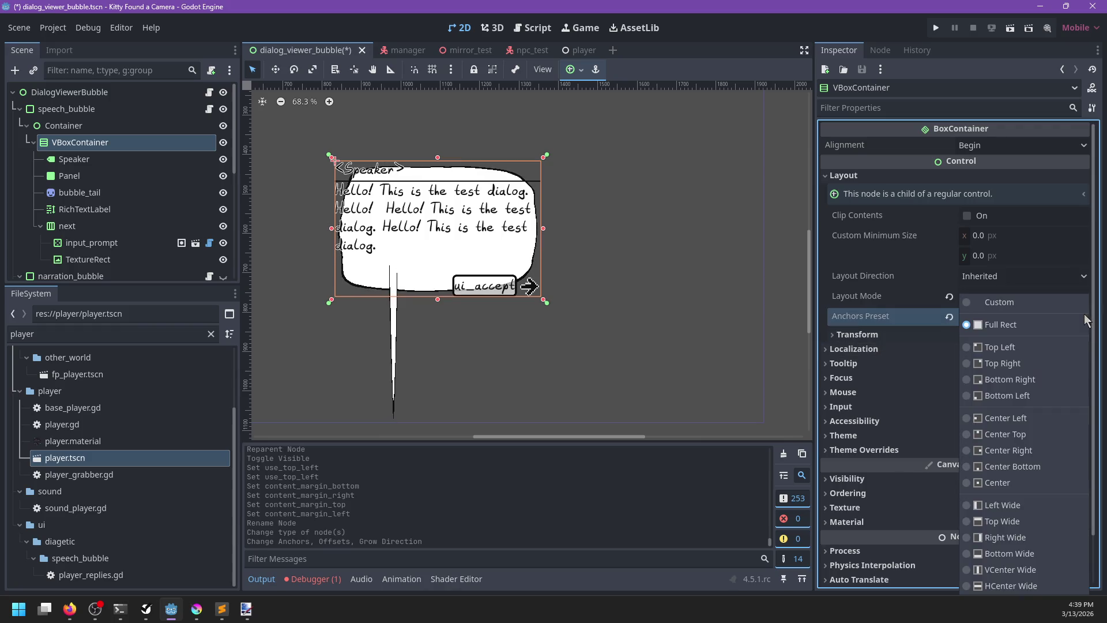
click(1007, 302)
click(905, 334)
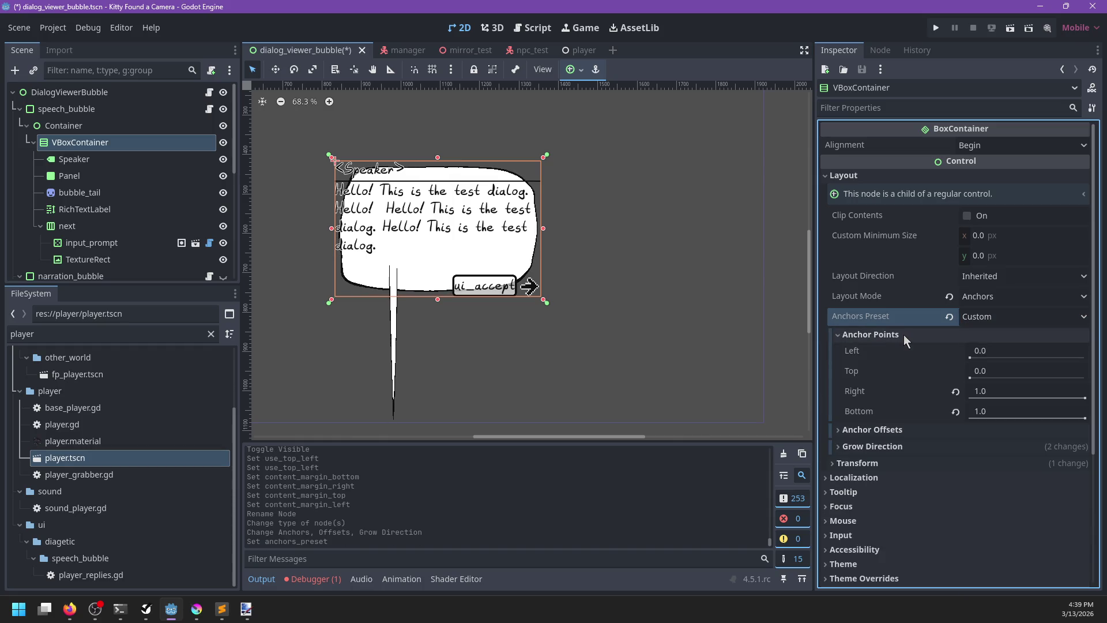
click(1002, 350)
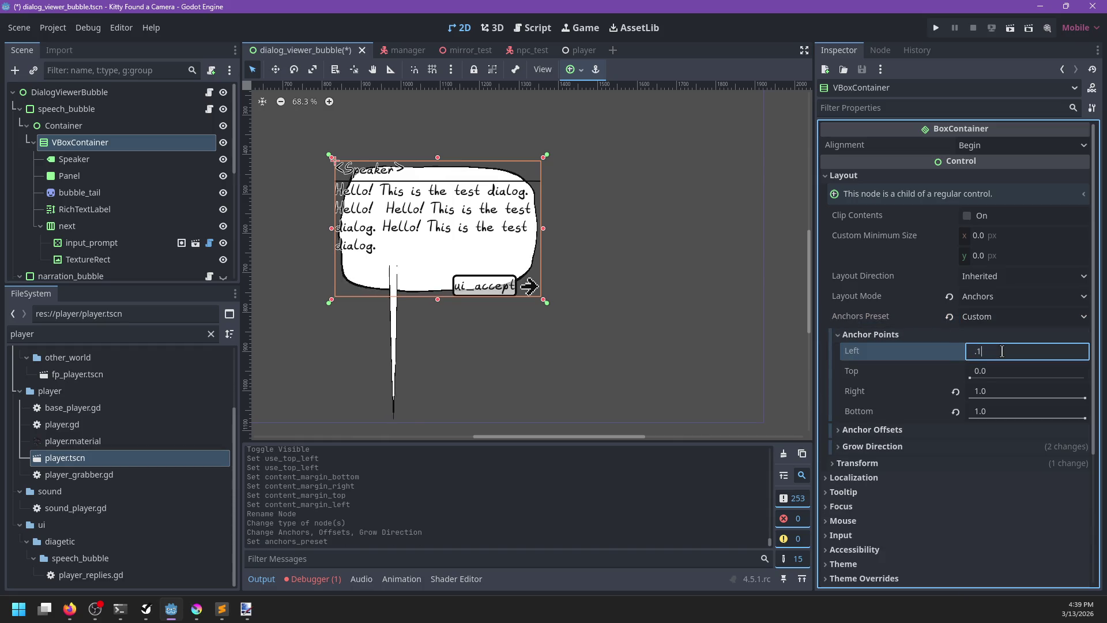
key(Tab)
key(Tab)
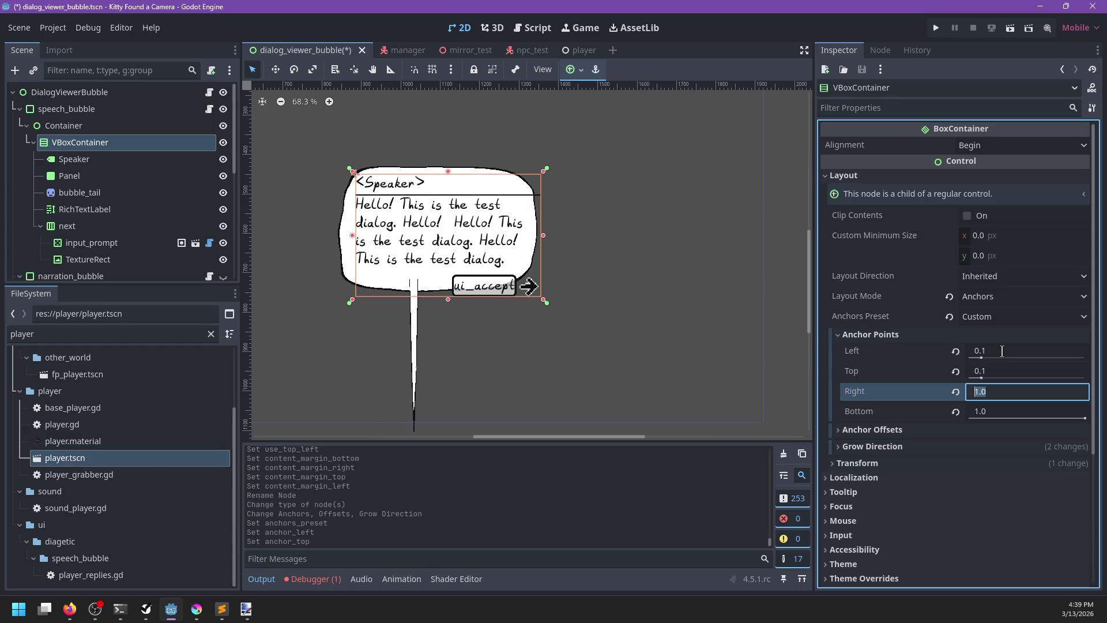
text(9)
key(Tab)
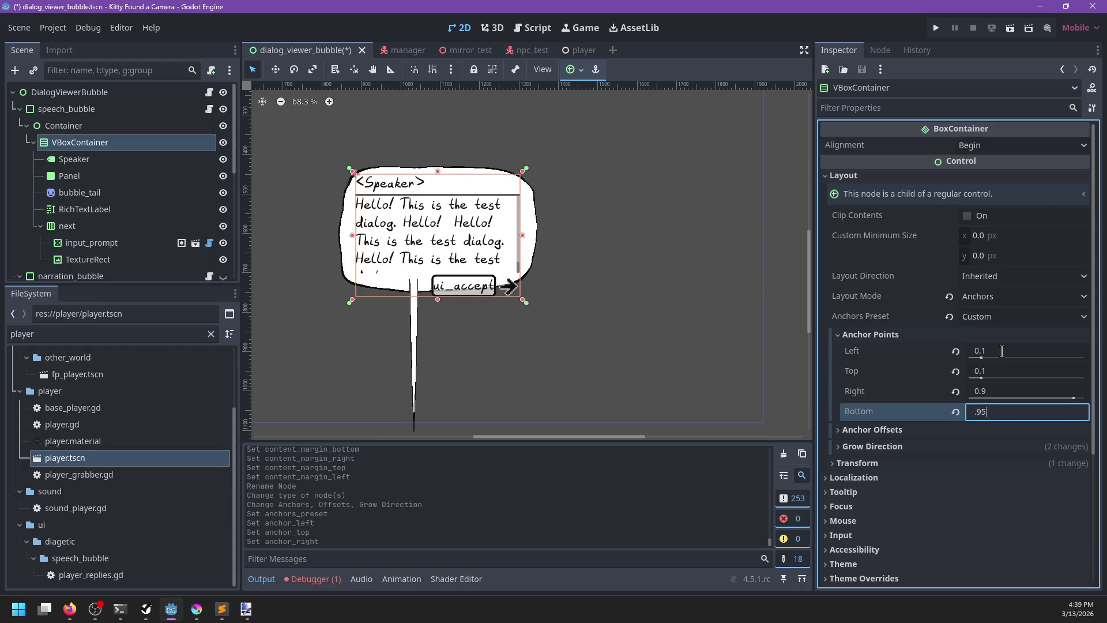
key(Return)
Save the dialog_viewer_bubble scene
scroll(594, 256, up, 2)
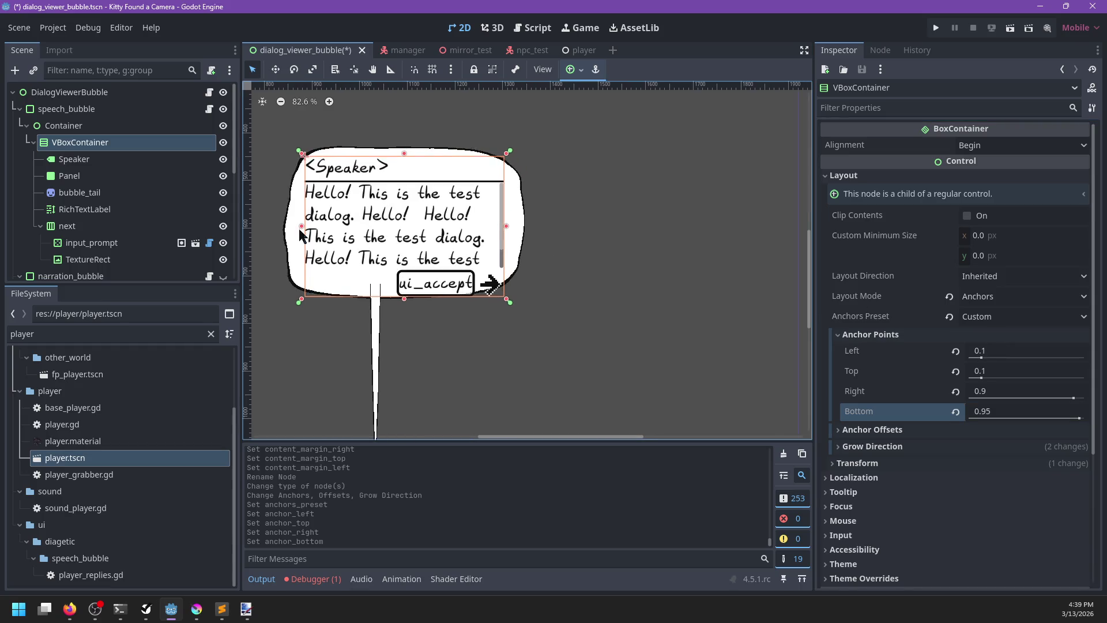
click(69, 110)
key(ctrl+s)
click(92, 127)
scroll(109, 208, down, 1)
scroll(108, 210, up, 1)
scroll(102, 198, down, 3)
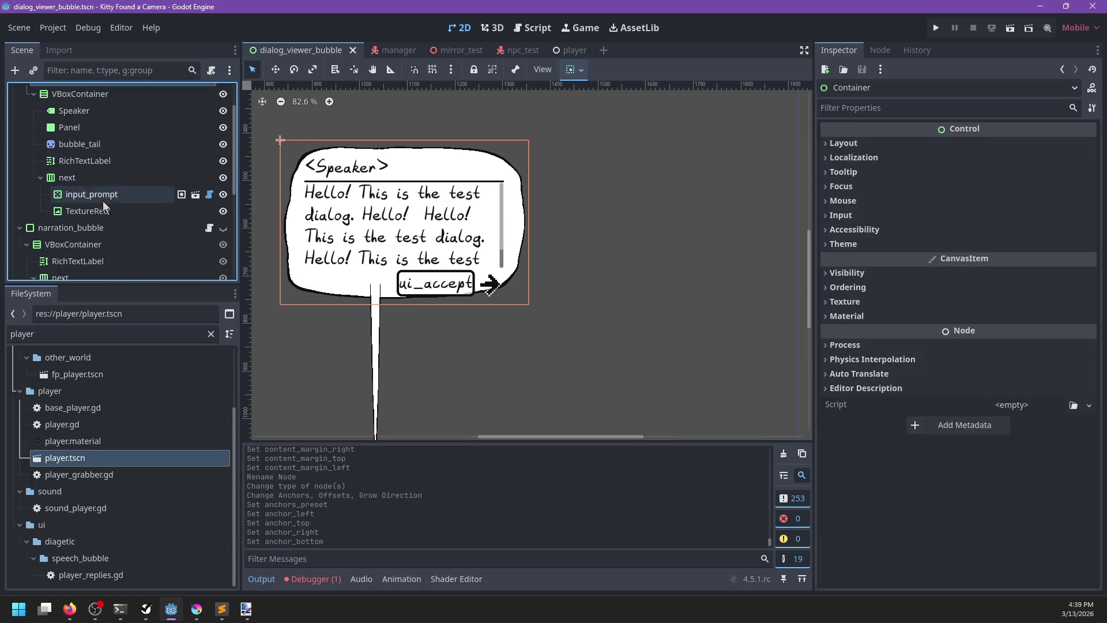
Add a Control named Container at the top of narration_bubble
click(98, 228)
key(ctrl+a)
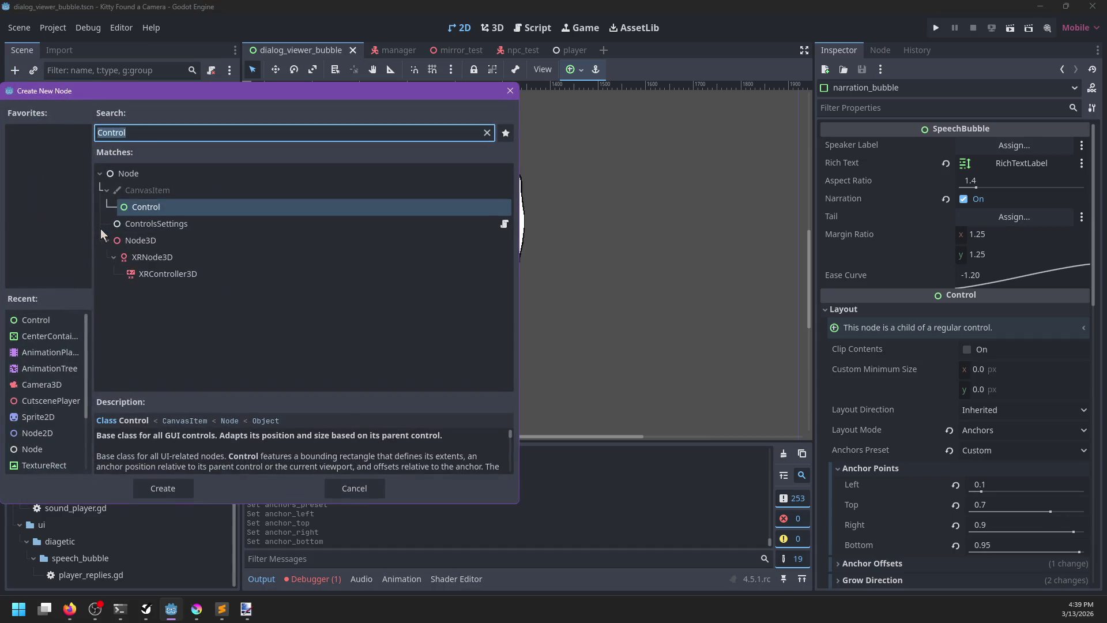
key(Return)
drag(60, 269, 81, 170)
click(93, 185)
click(93, 184)
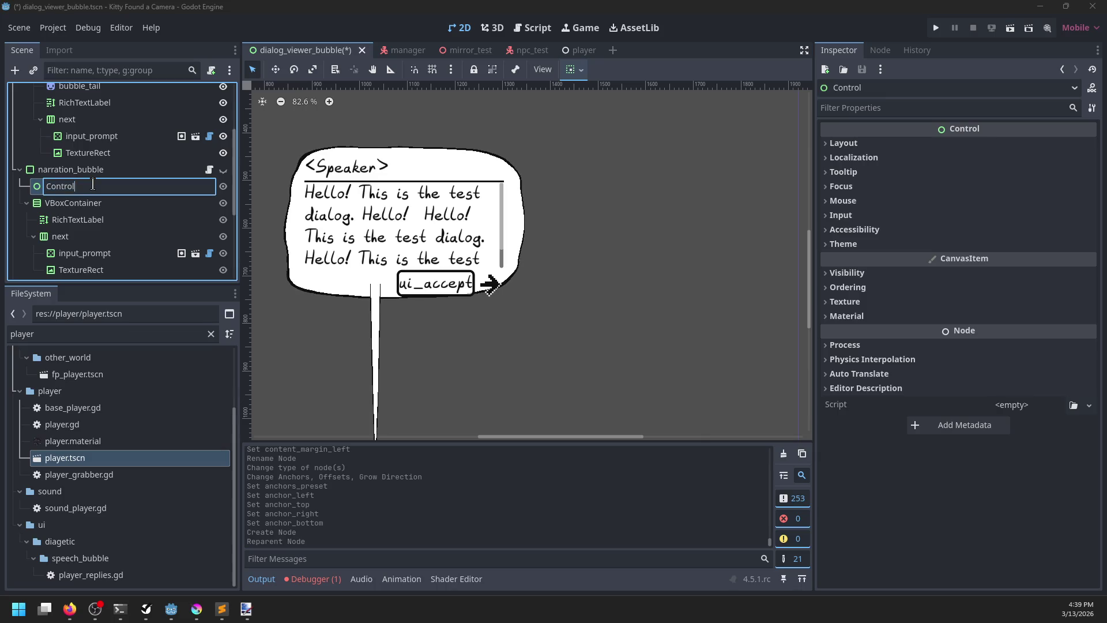
text(ntainer)
key(Return)
Reset narration_bubble's four panel content margins to -1
click(87, 169)
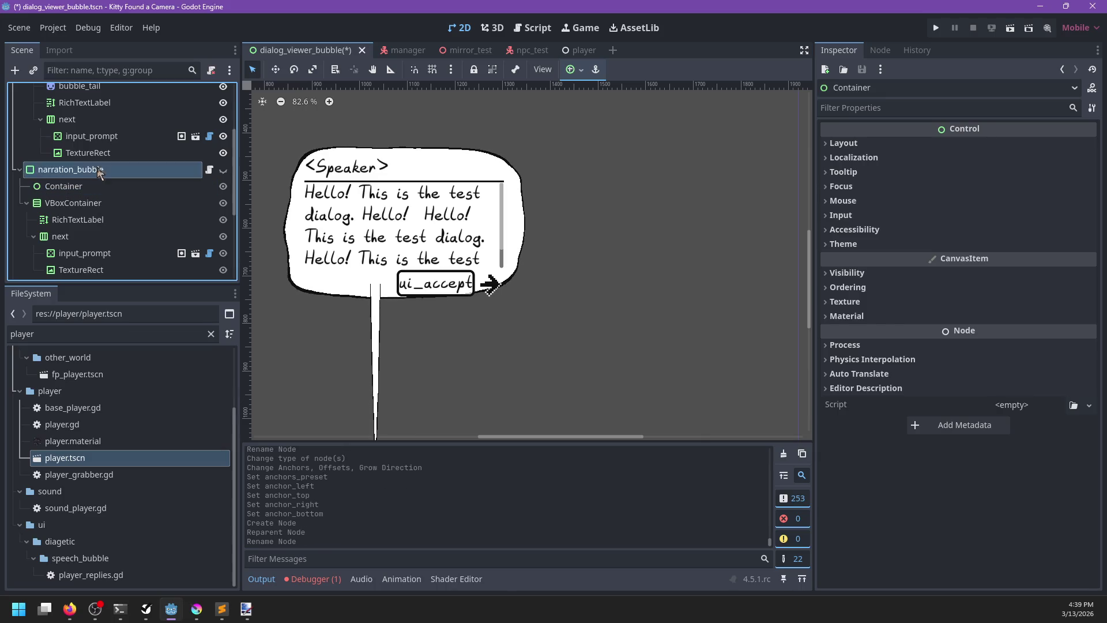
scroll(936, 338, down, 15)
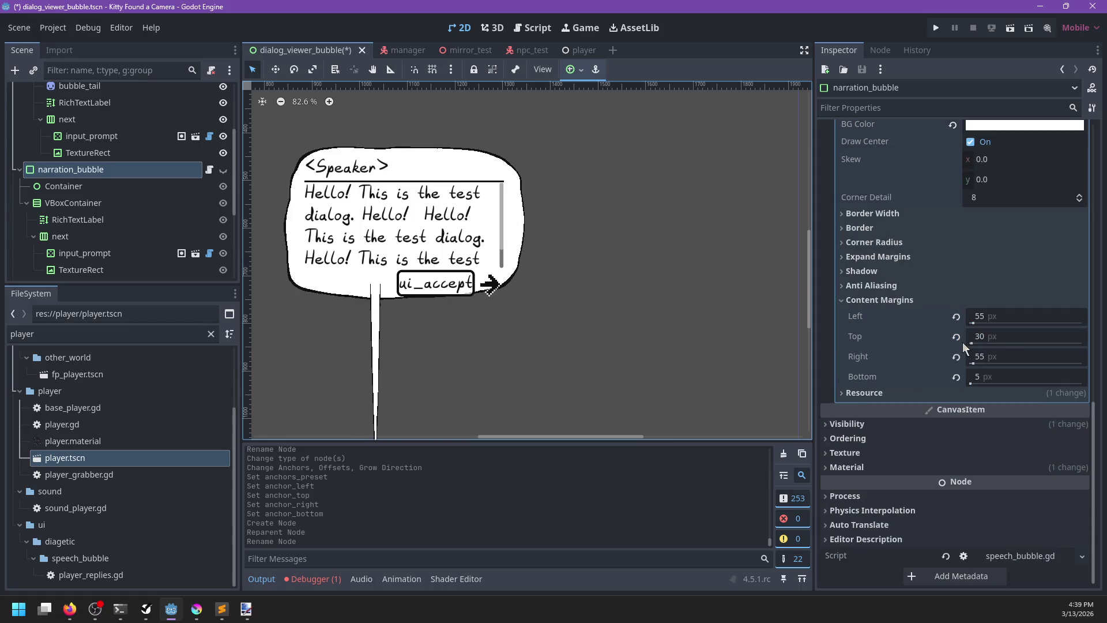
click(957, 376)
click(956, 356)
click(956, 336)
click(956, 316)
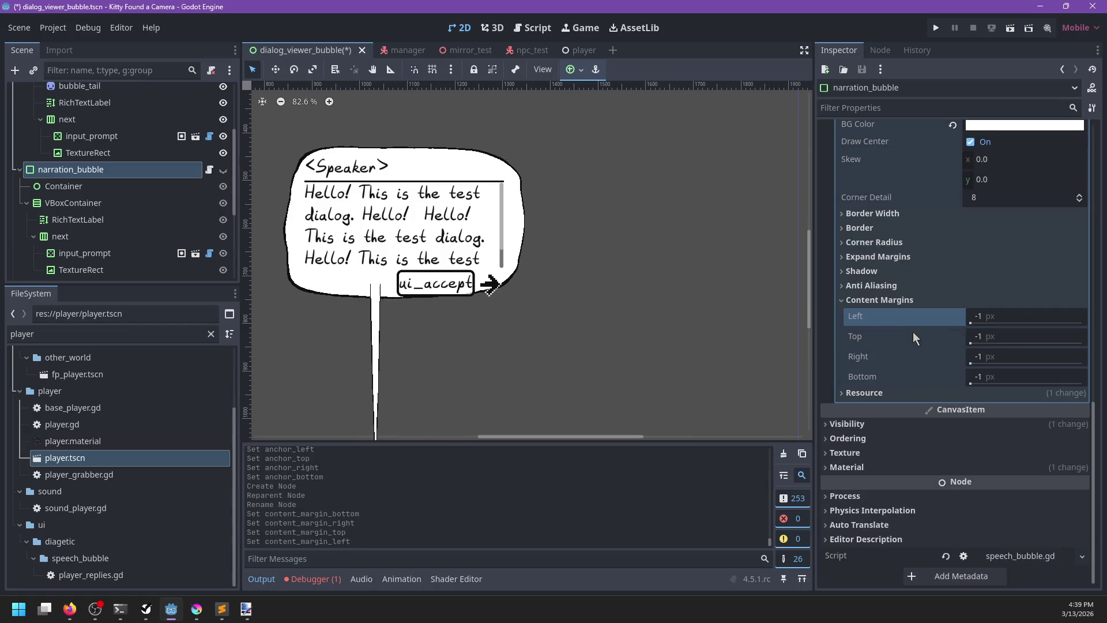
Make narration_bubble visible on the canvas
scroll(491, 312, down, 7)
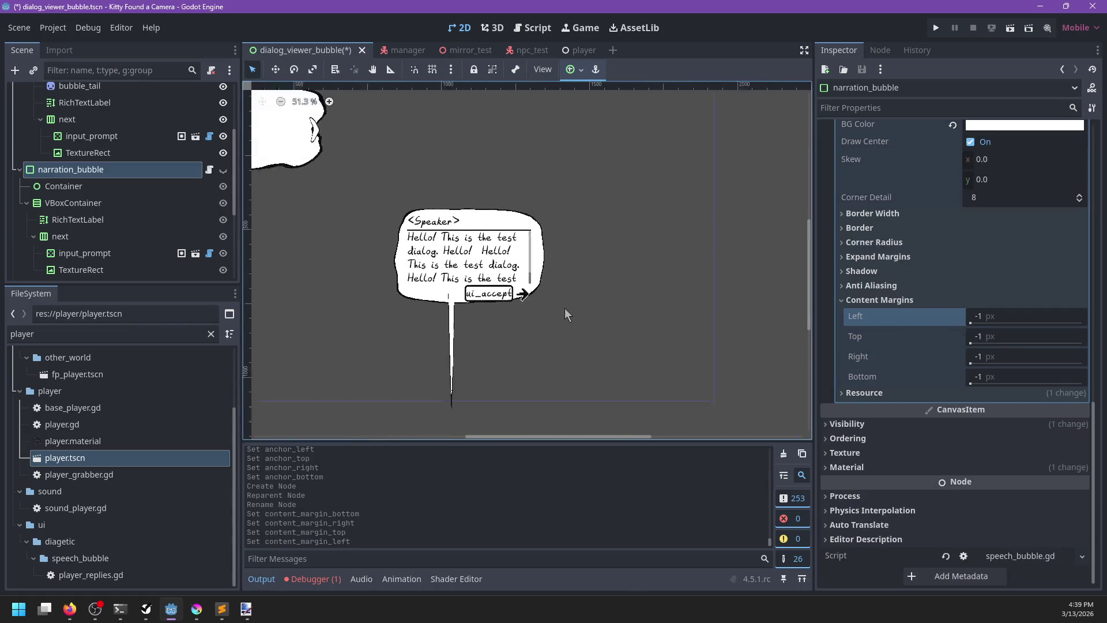
click(224, 169)
scroll(155, 217, down, 4)
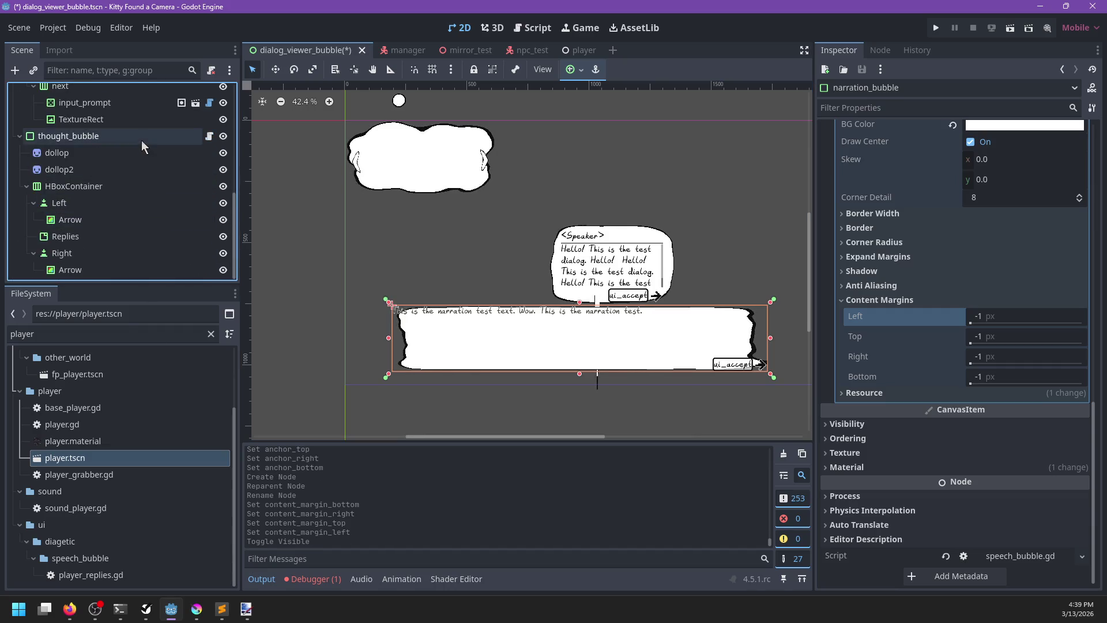
click(141, 140)
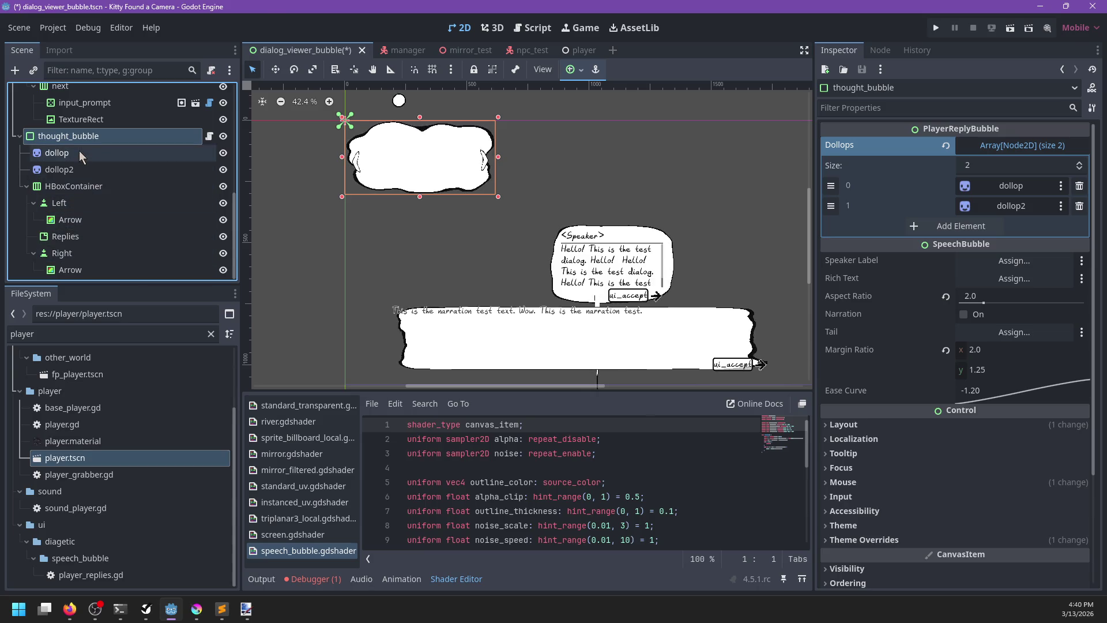
Add a Control under thought_bubble and nest the HBoxContainer inside it
key(ctrl+a)
text(Control)
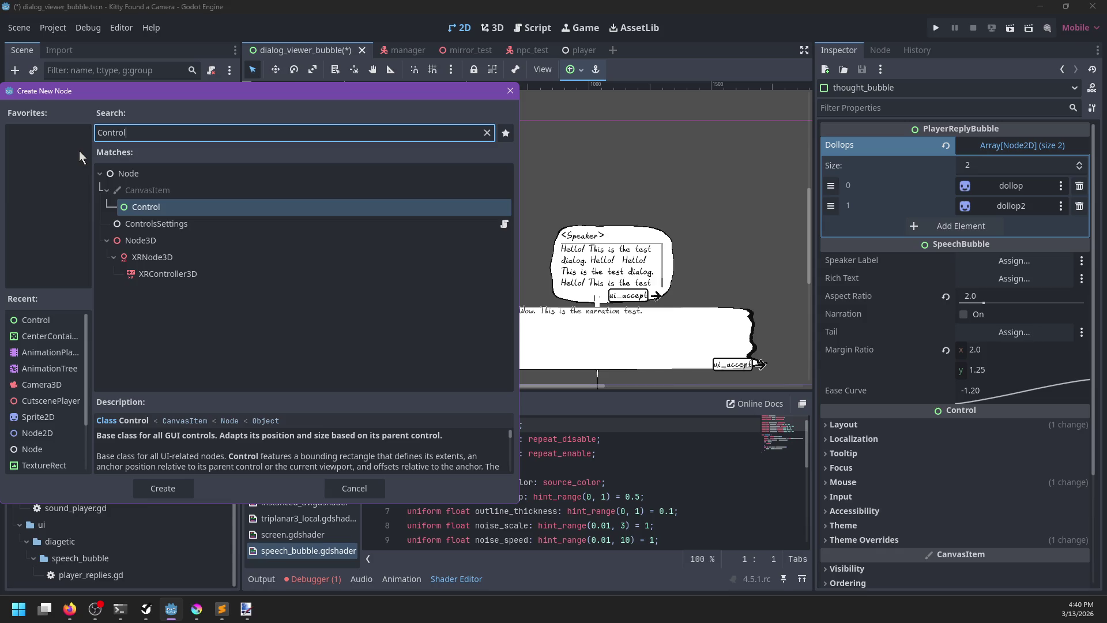
key(Return)
mouse_move(68, 275)
mouse_down()
mouse_move(69, 166)
mouse_move(86, 192)
mouse_move(89, 130)
mouse_move(83, 196)
mouse_up()
click(116, 186)
scroll(116, 168, up, 5)
scroll(110, 188, down, 5)
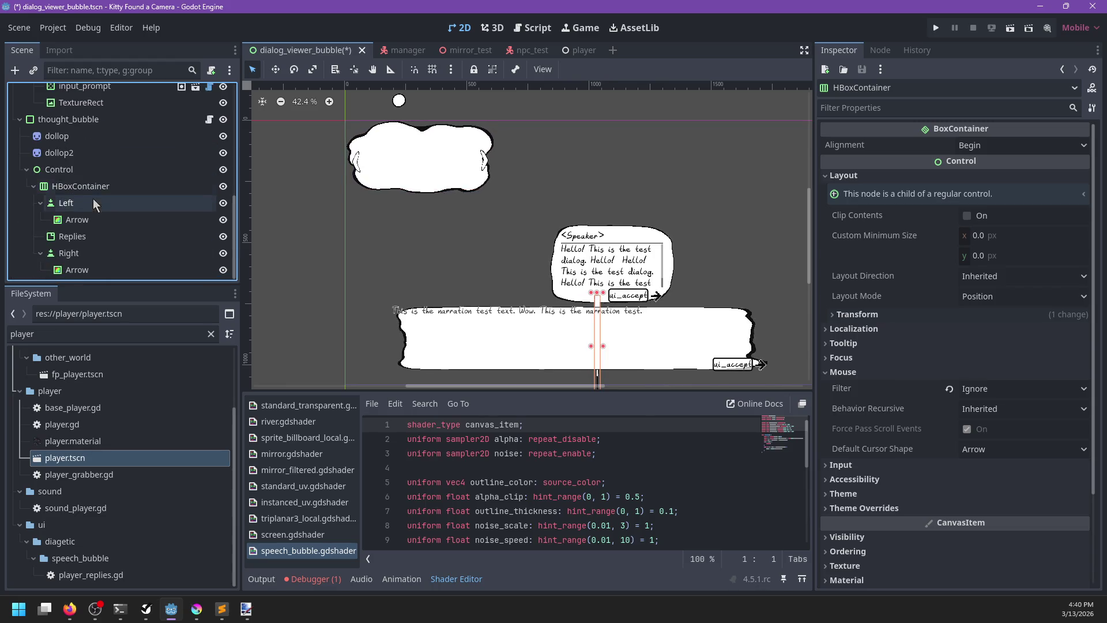
Rename thought_bubble's new Control to Container
click(65, 169)
click(60, 169)
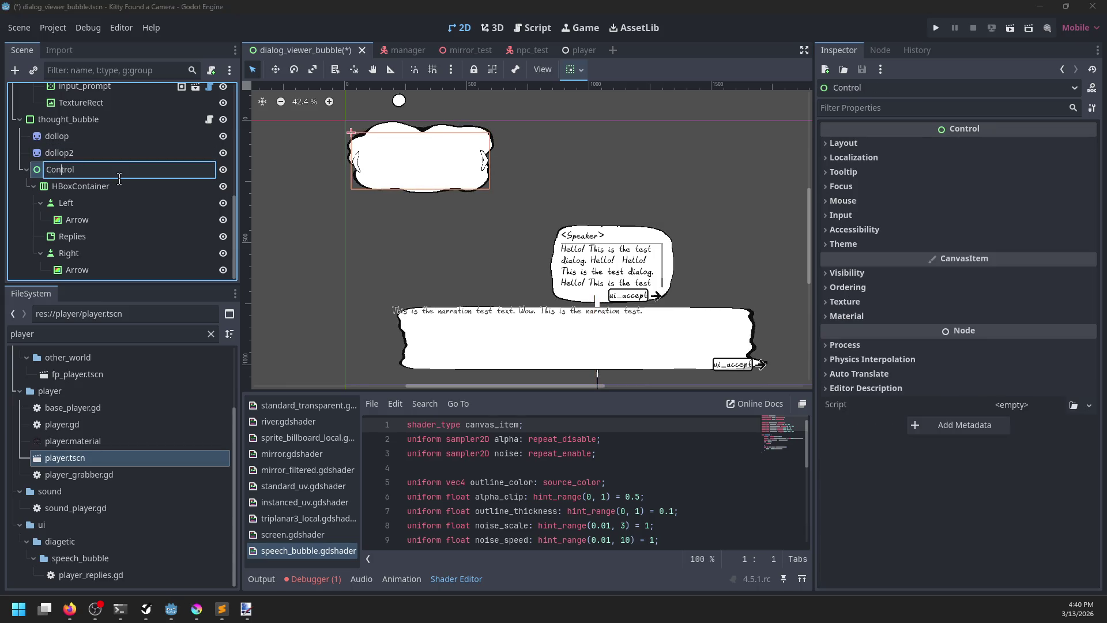
key(ctrl+a)
key(BackSpace)
text(tainer)
key(Return)
Move narration's VBoxContainer into its Container and anchor it Full Rect
scroll(133, 159, up, 3)
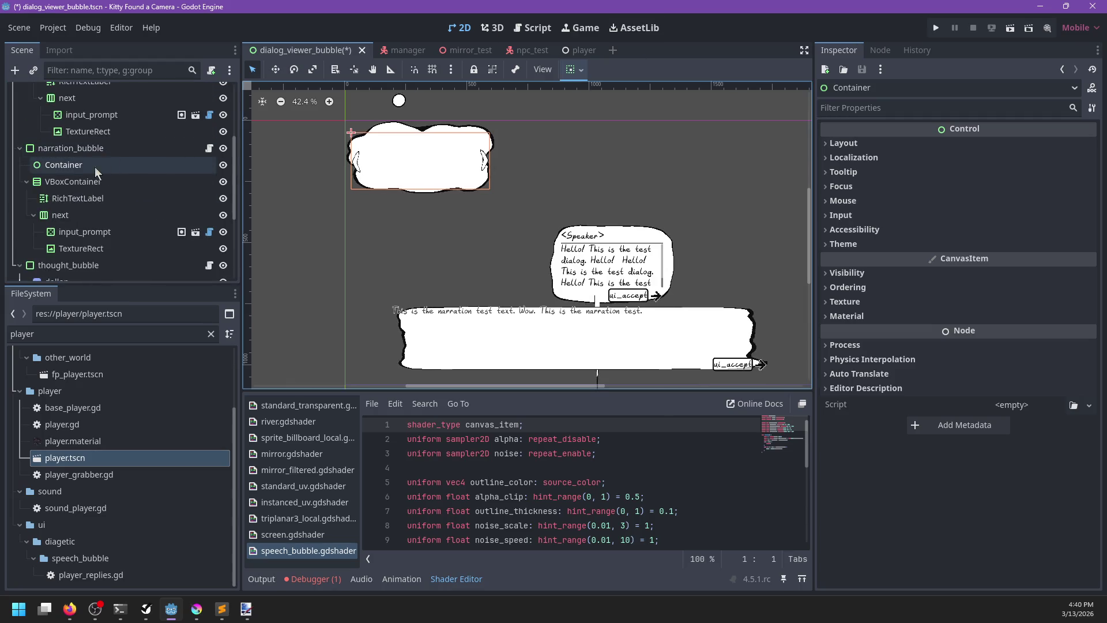
drag(86, 181, 87, 167)
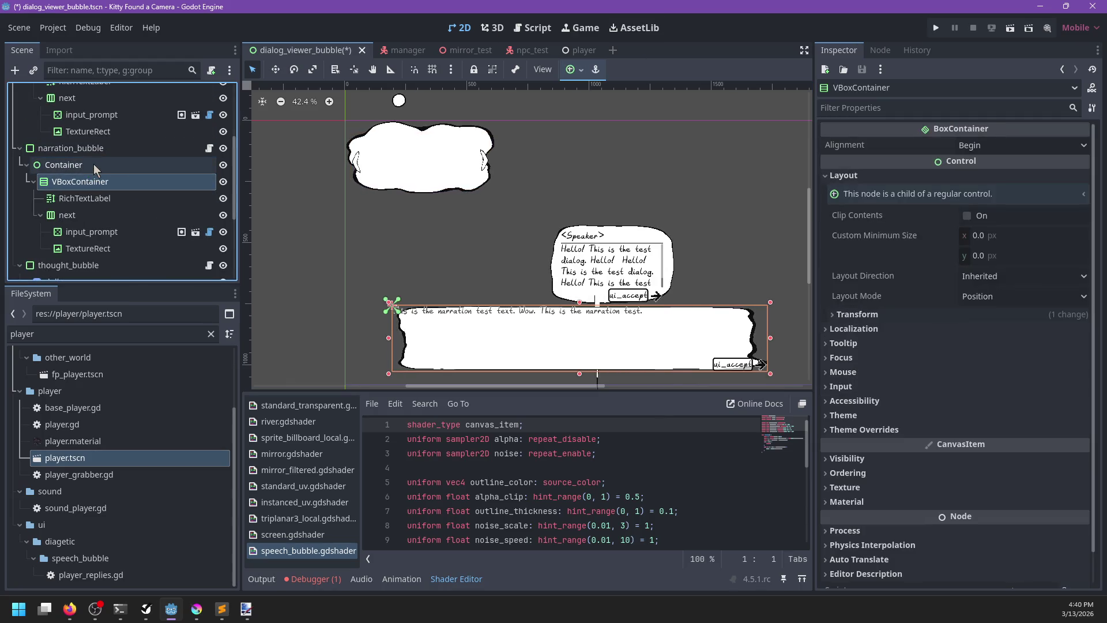
click(575, 69)
click(640, 176)
click(411, 227)
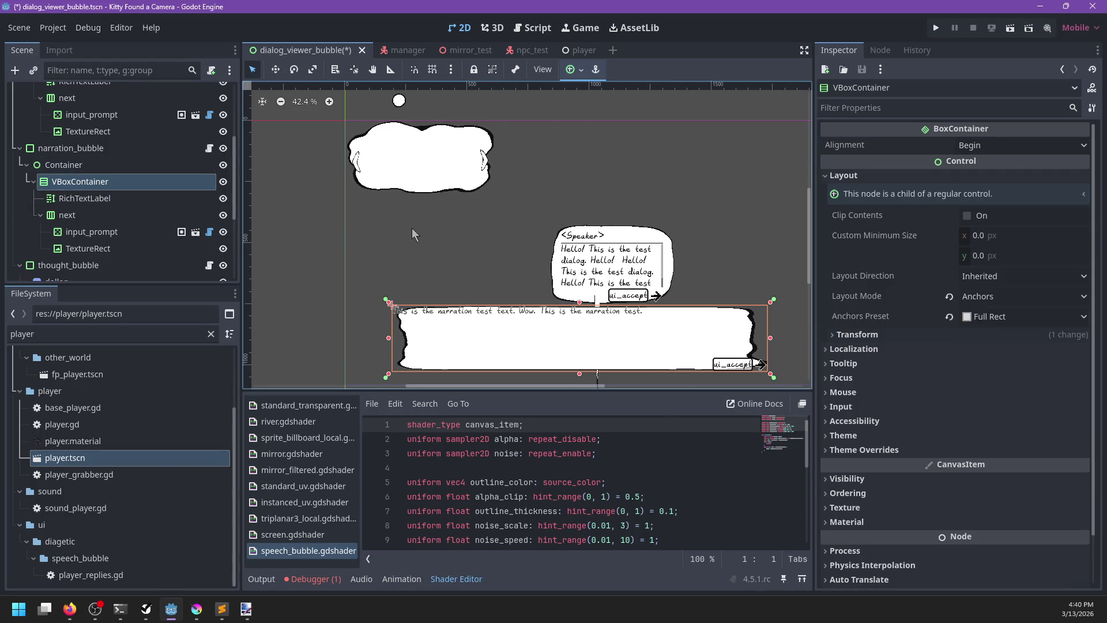
scroll(369, 246, down, 2)
scroll(95, 223, down, 4)
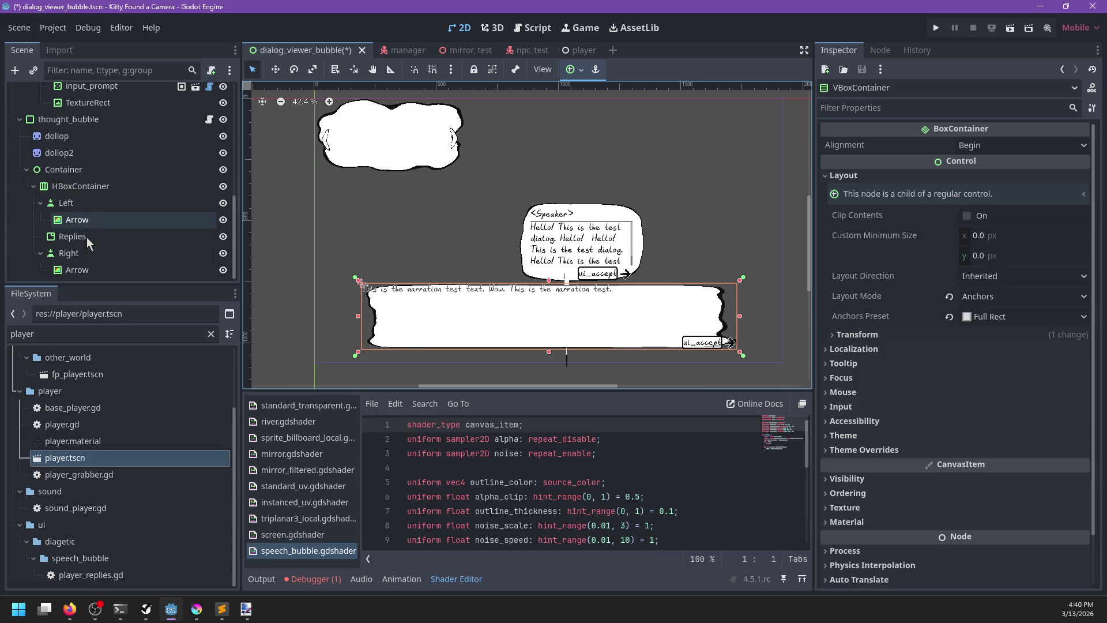
Anchor thought_bubble's HBoxContainer to Full Rect within its Container
click(84, 239)
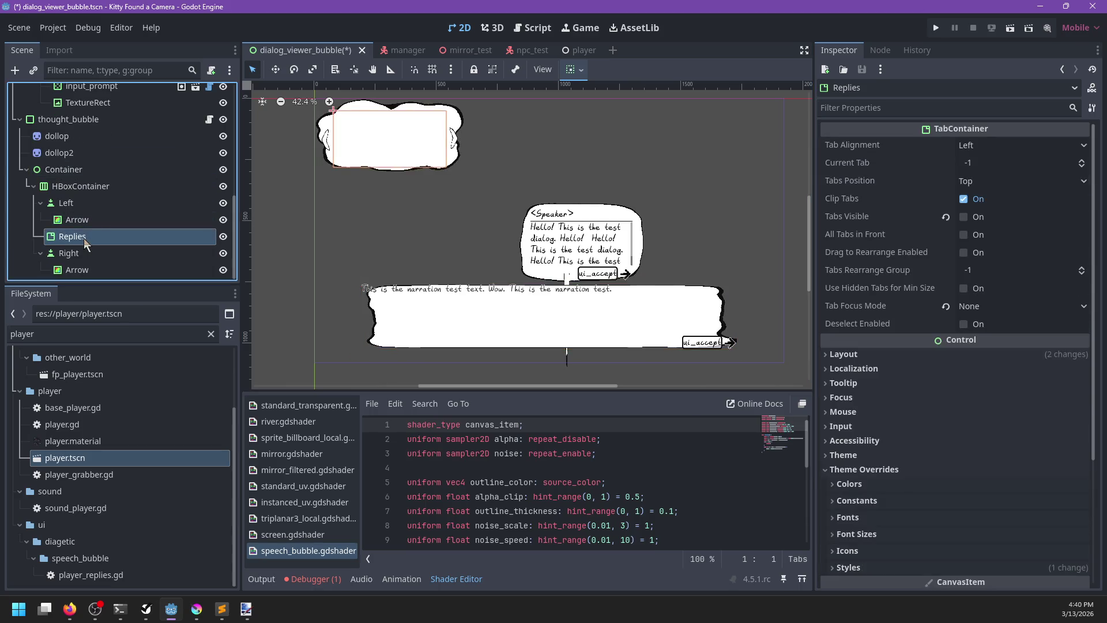
click(81, 186)
click(577, 70)
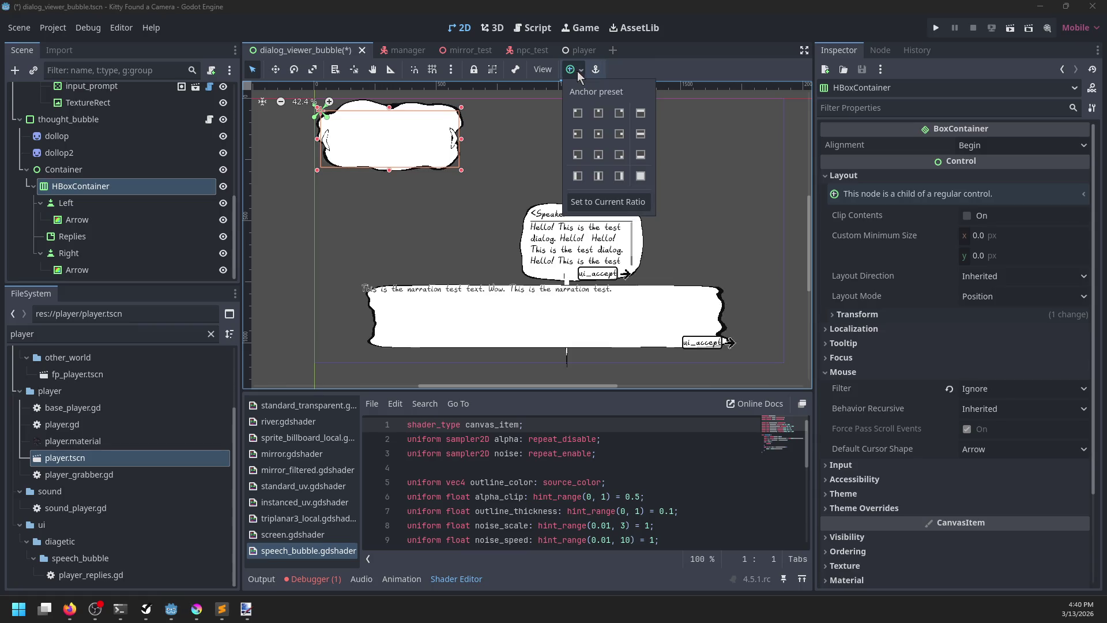
click(640, 176)
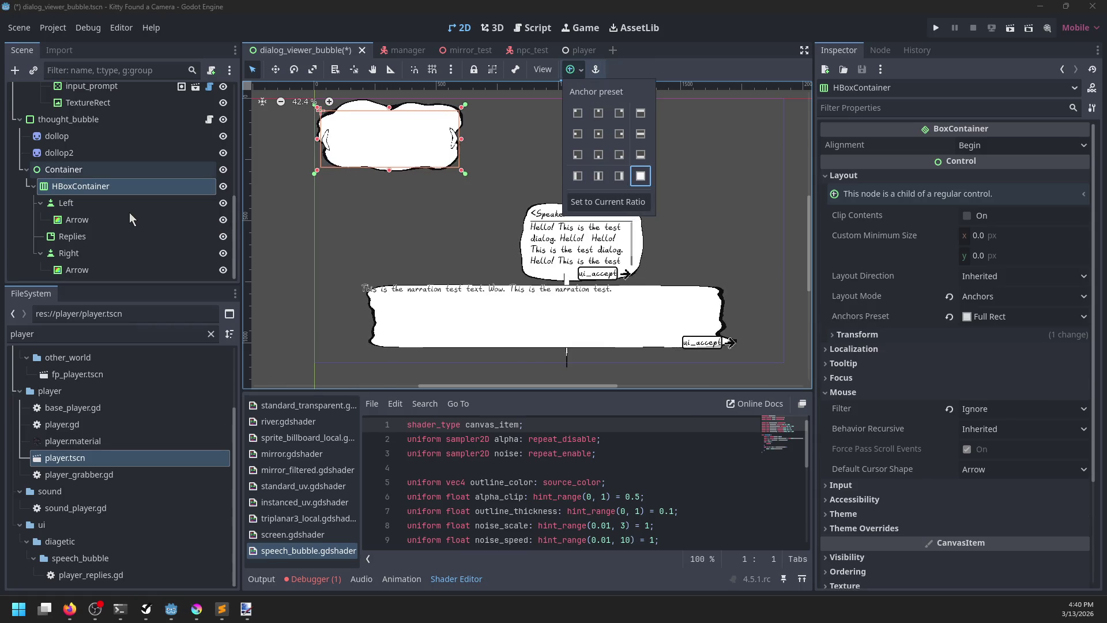
click(80, 173)
click(76, 170)
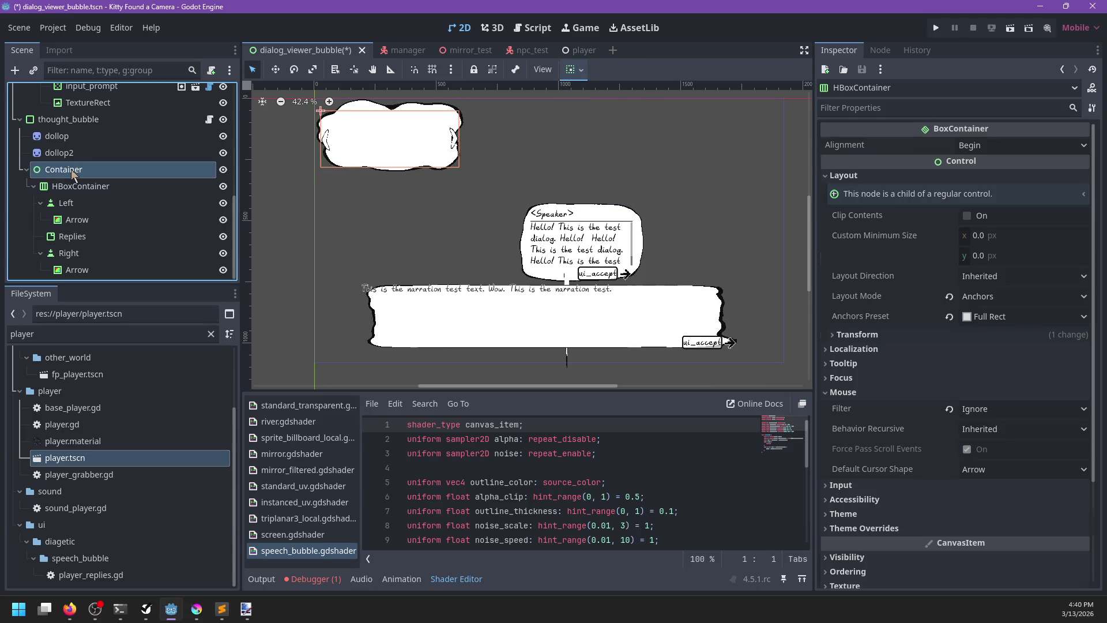
click(67, 121)
Revert thought_bubble's four panel content margins (bottom, right, top, left) to their default -1
scroll(894, 371, down, 3)
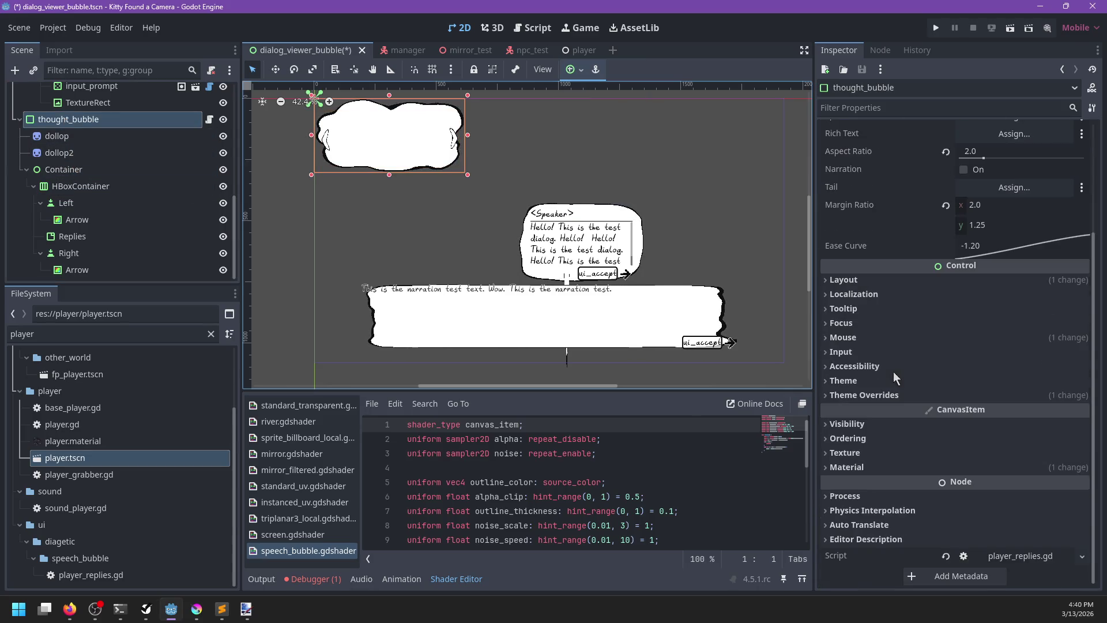
scroll(888, 297, up, 3)
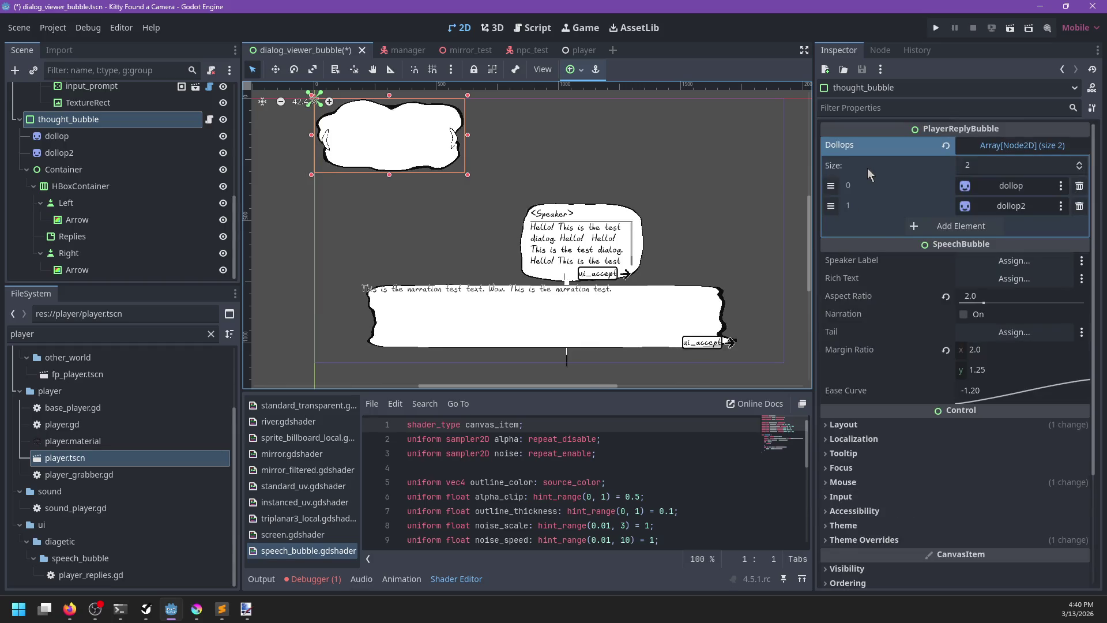
scroll(862, 366, down, 3)
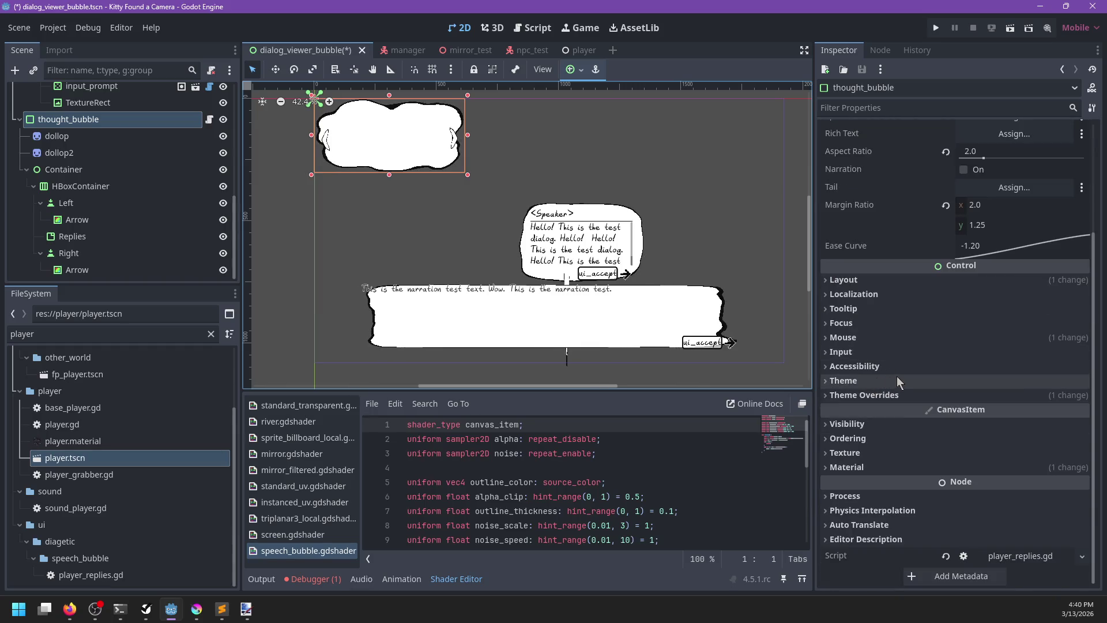
click(871, 381)
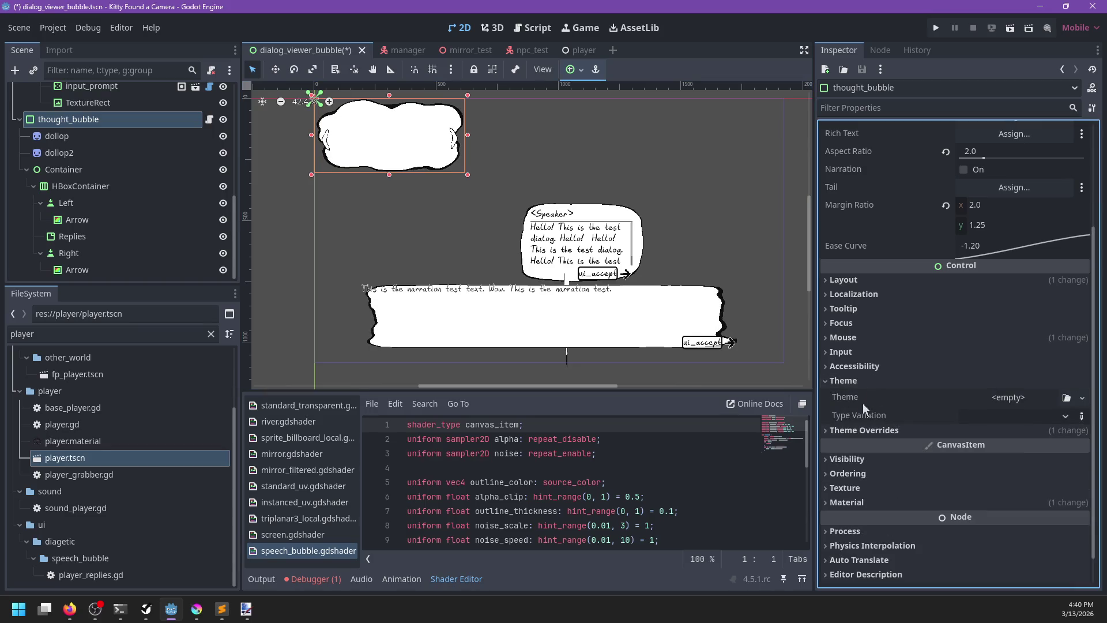
click(860, 382)
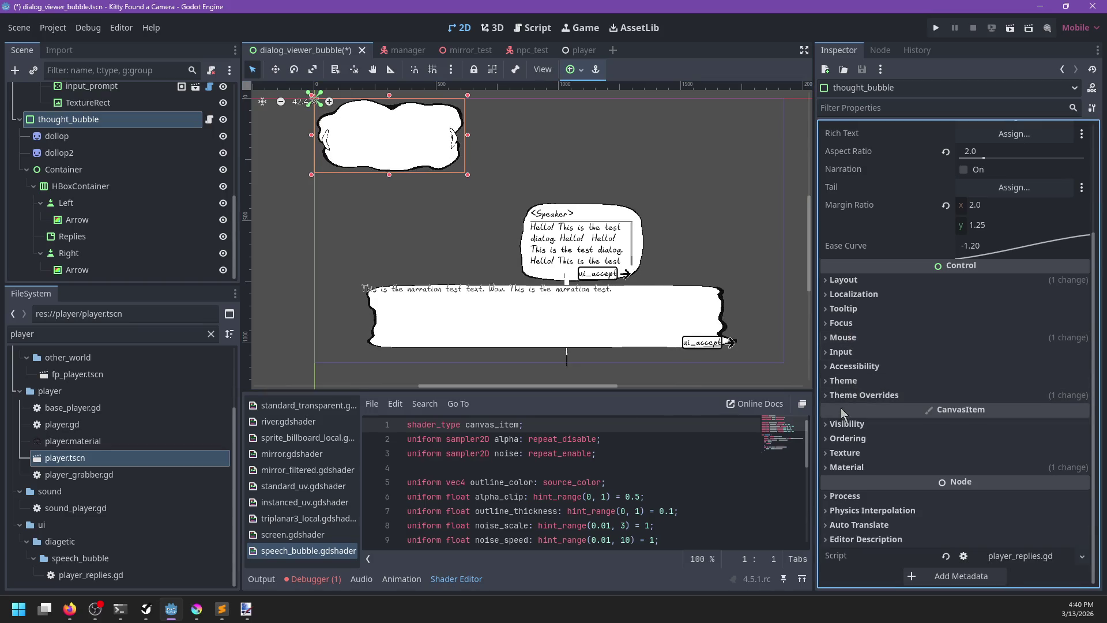
click(845, 396)
scroll(880, 431, down, 5)
click(956, 437)
click(956, 417)
click(957, 397)
click(956, 377)
Save the dialog_viewer_bubble scene and select the thought bubble's HBoxContainer
scroll(929, 395, up, 3)
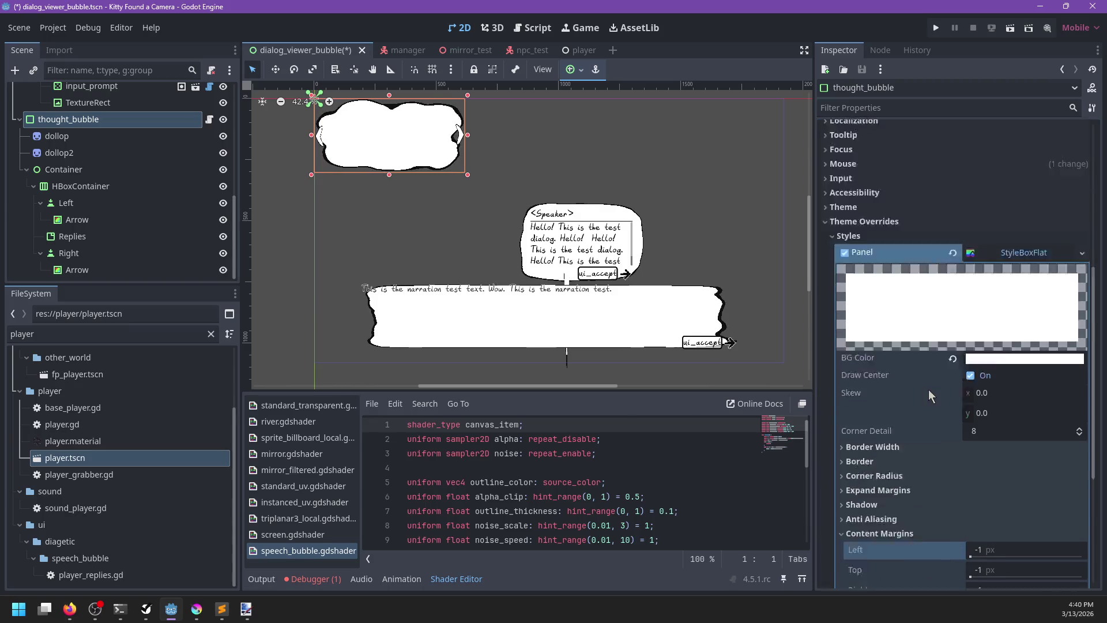
scroll(929, 395, up, 3)
key(ctrl+s)
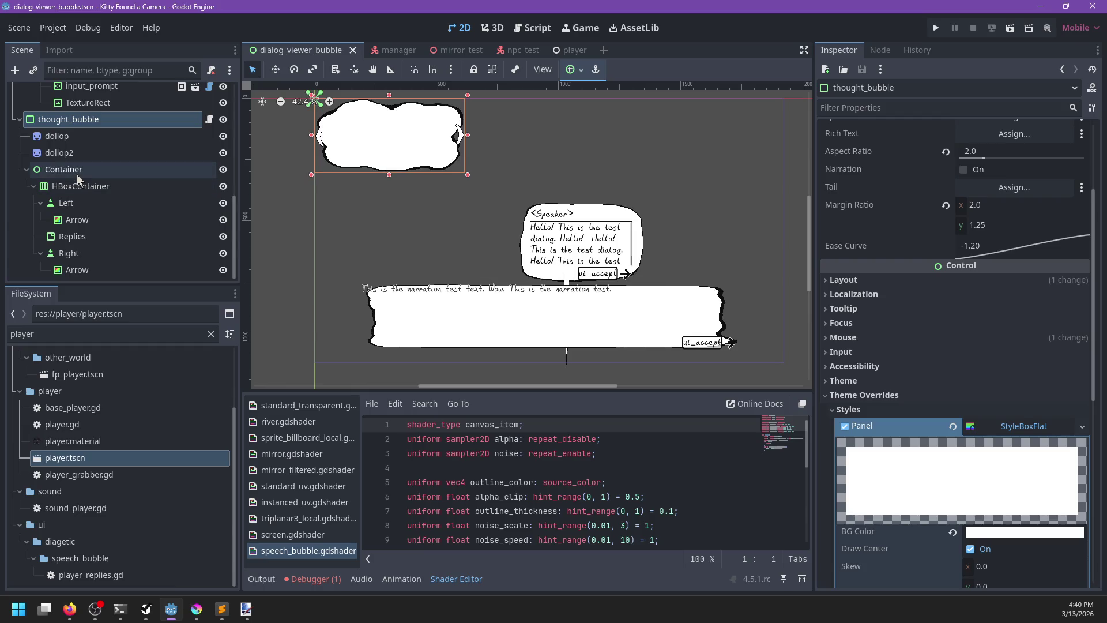
click(74, 185)
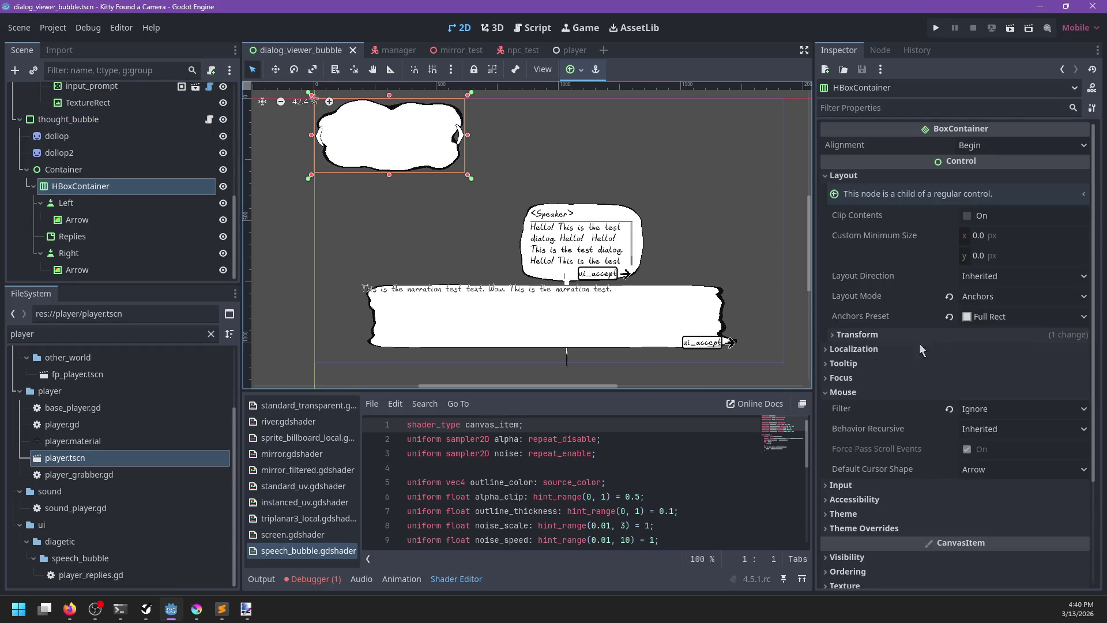
Keep the HBoxContainer's layout mode on Anchors and switch its anchors preset to Custom
click(1076, 302)
click(1079, 326)
click(1083, 317)
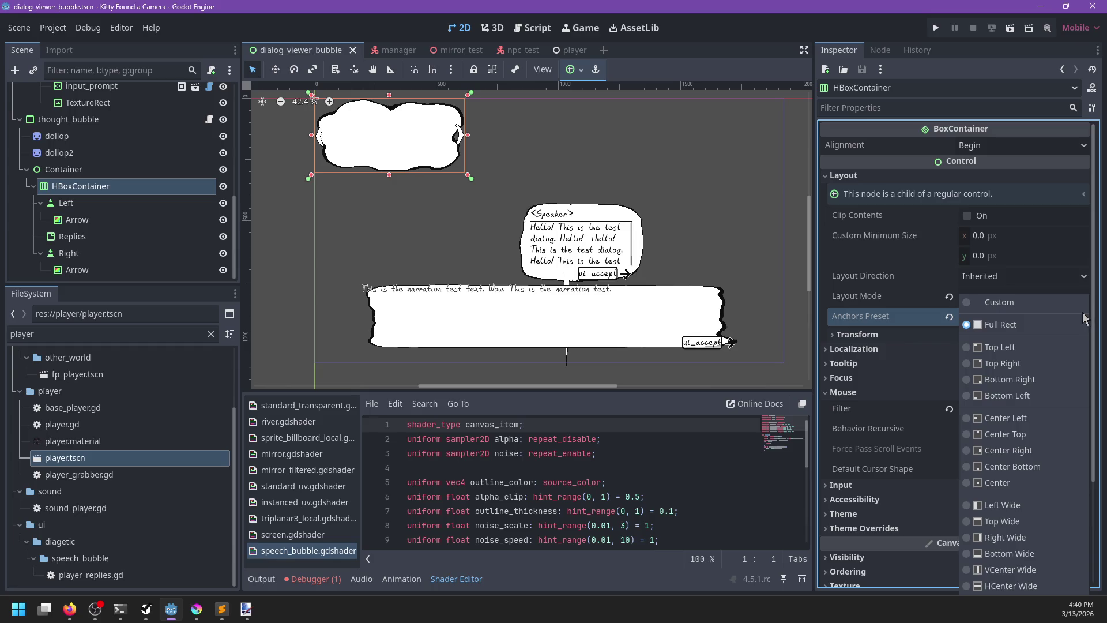
click(1020, 304)
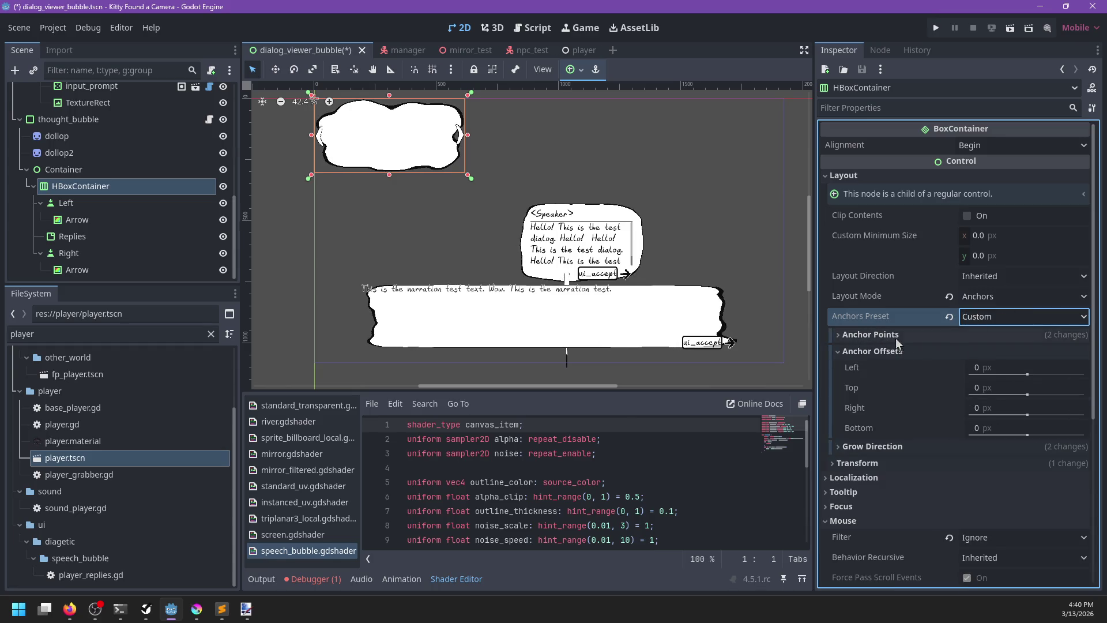
click(1000, 368)
key(Return)
Set the HBoxContainer's left anchor to 0.05 and right anchor to 0.95
click(877, 335)
click(996, 351)
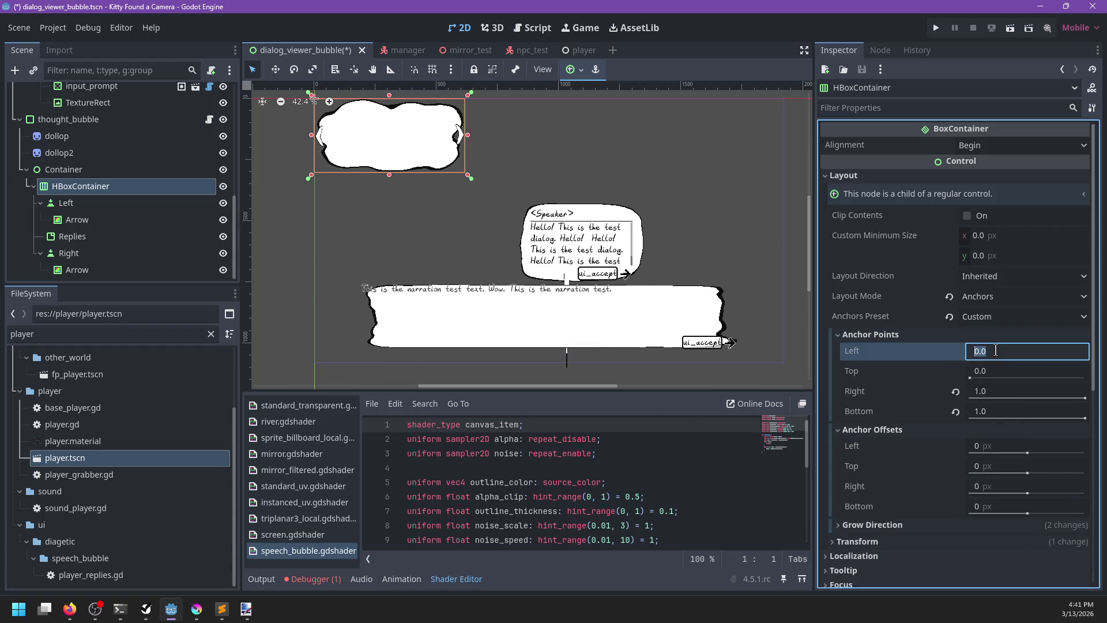
key(Return)
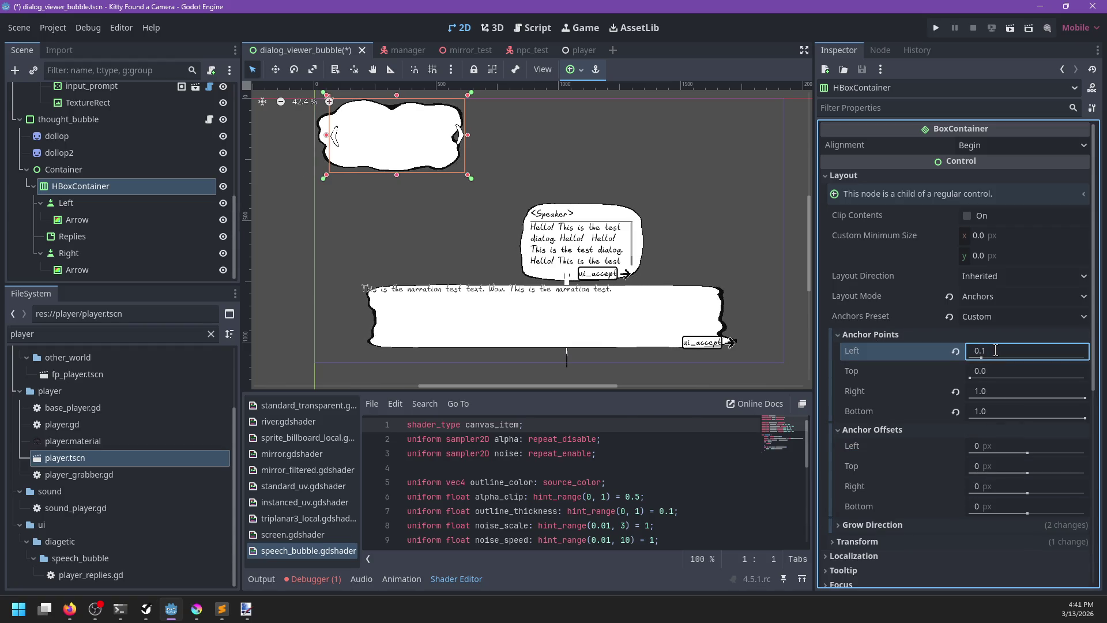
click(1001, 351)
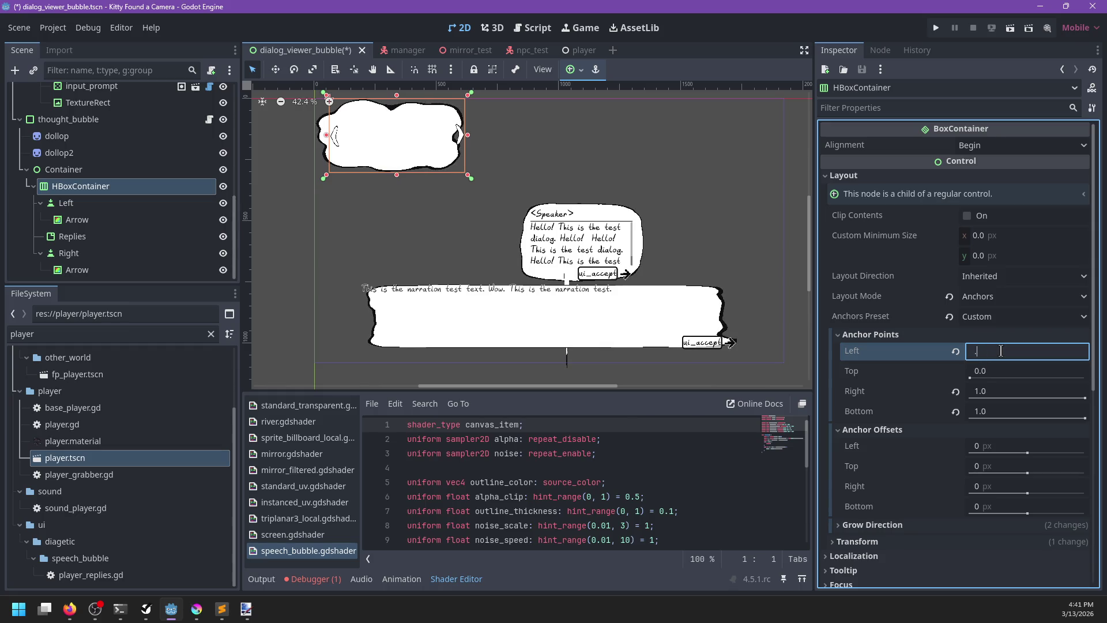
key(Return)
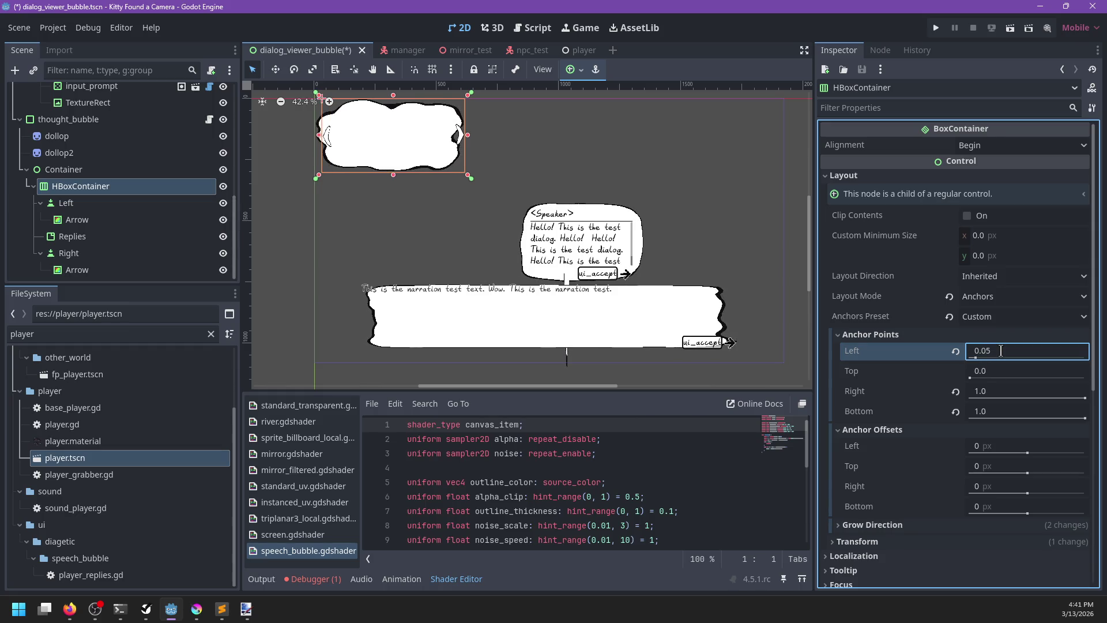
click(1001, 392)
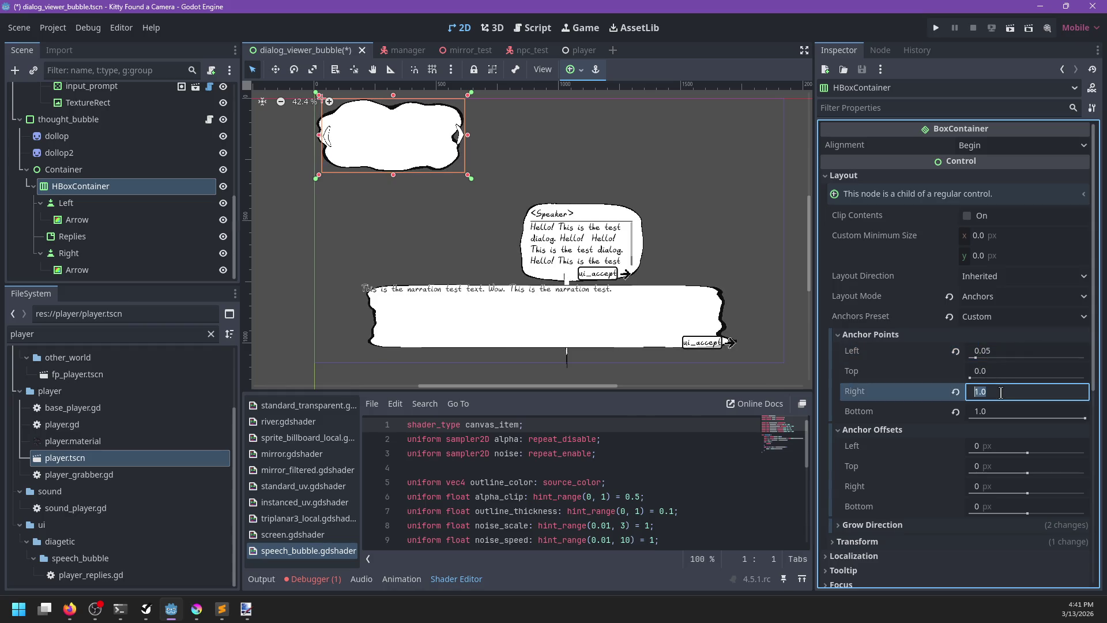
text(95)
key(Return)
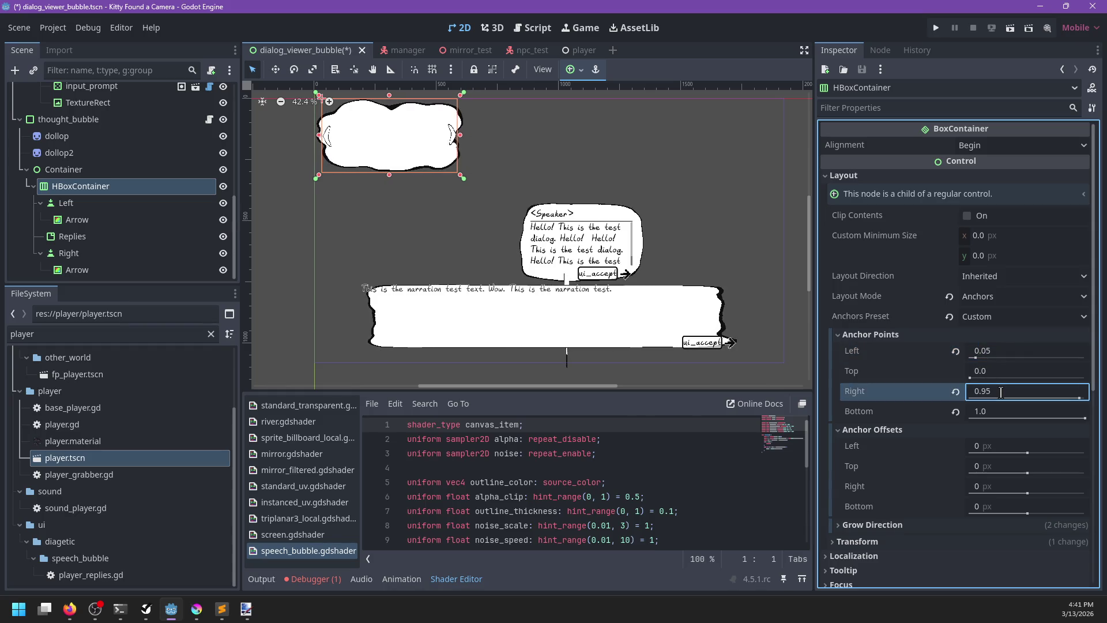
Set the top anchor to 0.18 and bottom anchor to 0.9, then save the scene
click(997, 369)
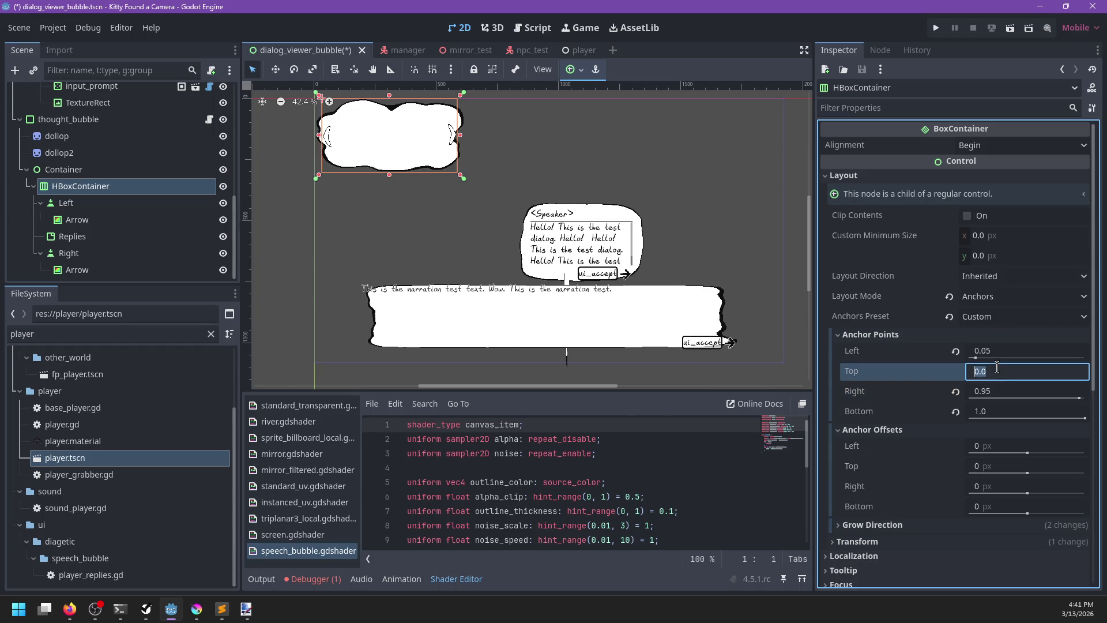
text(.1)
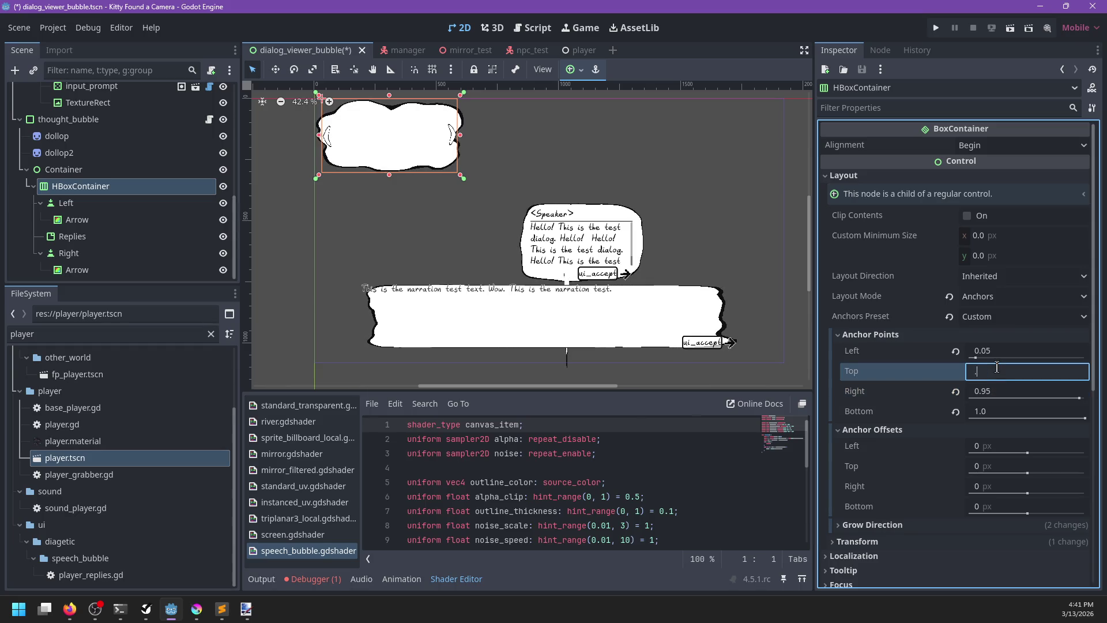
key(Tab)
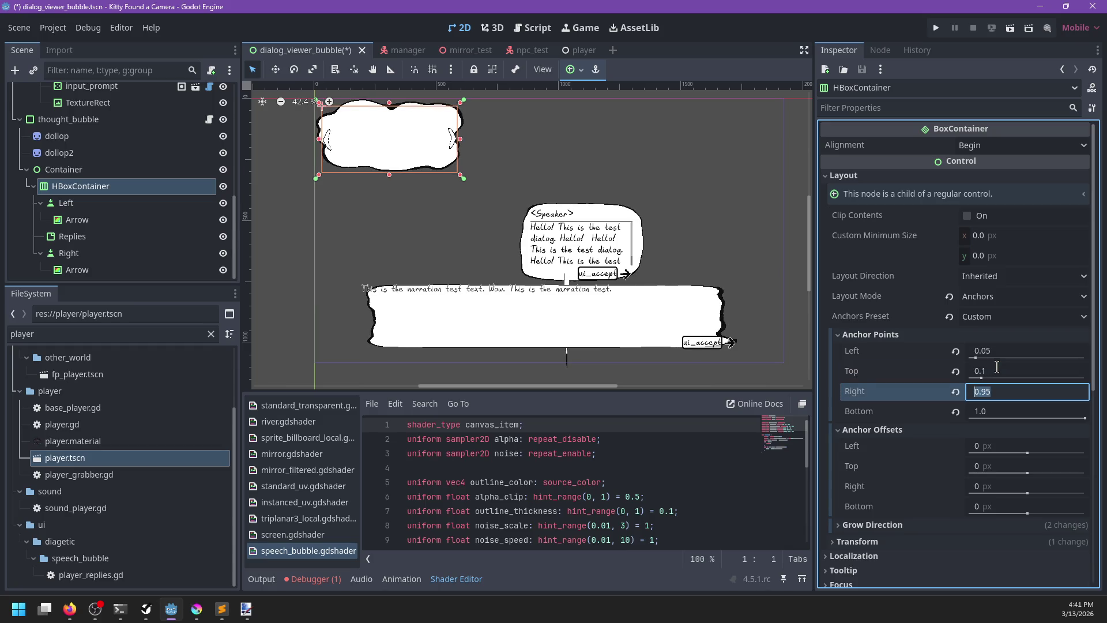
click(997, 367)
text(15)
key(Return)
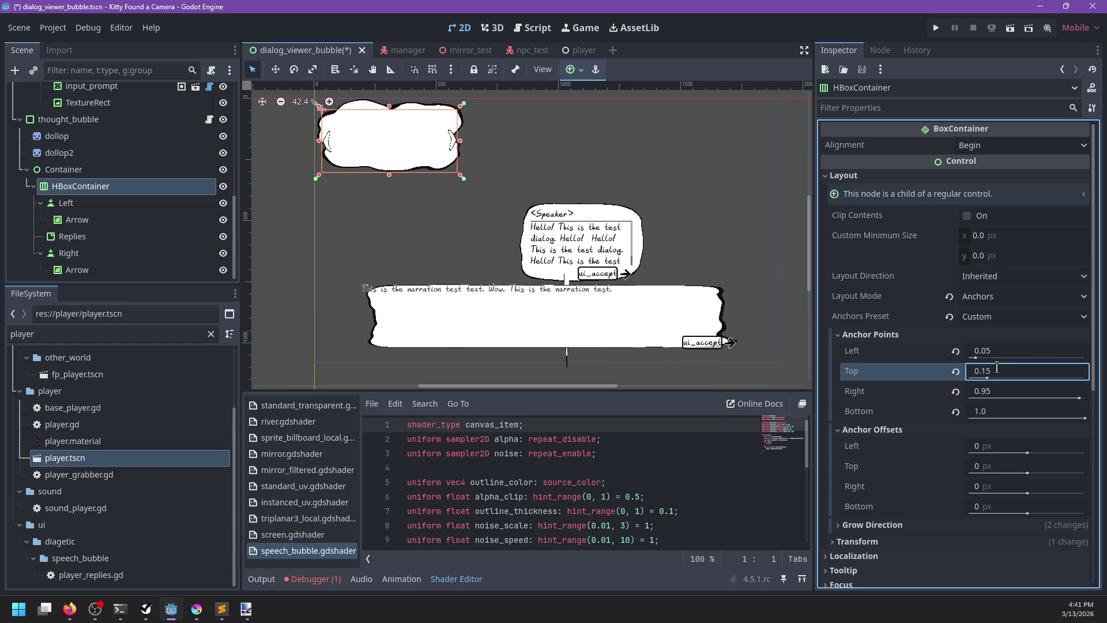
click(997, 367)
text(.18)
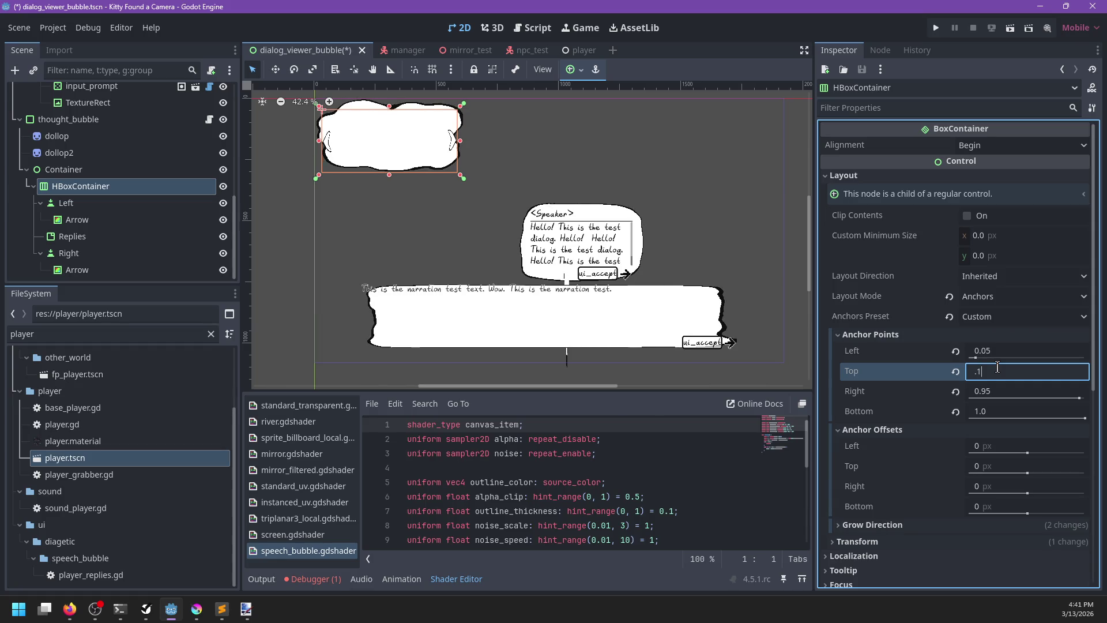
key(Tab)
key(Tab)
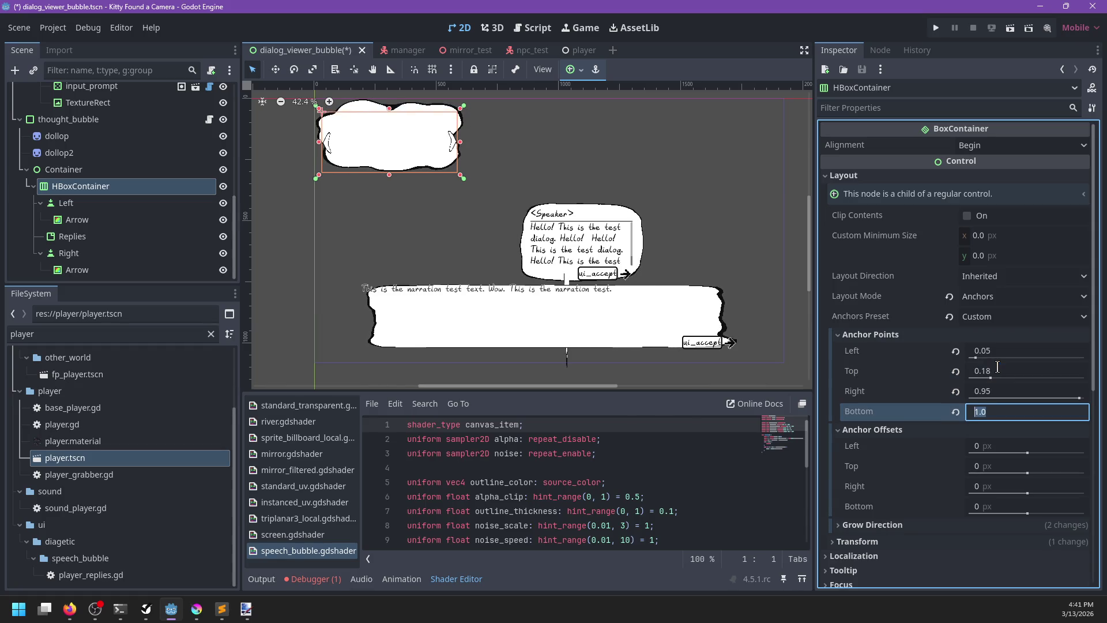
text(.9)
key(Return)
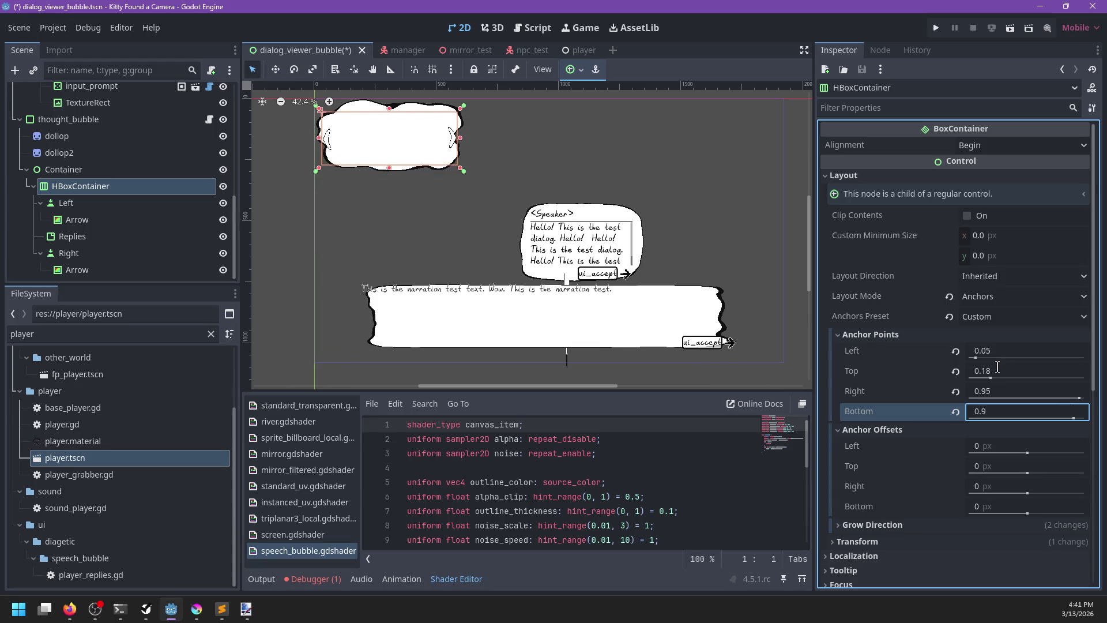
key(ctrl+s)
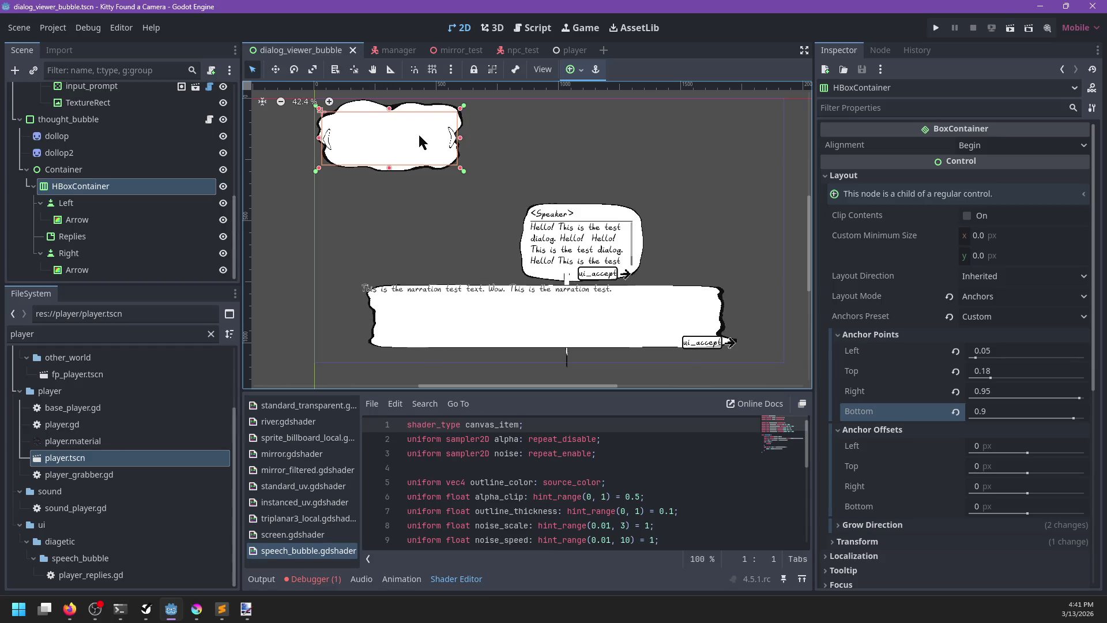
scroll(359, 129, up, 1)
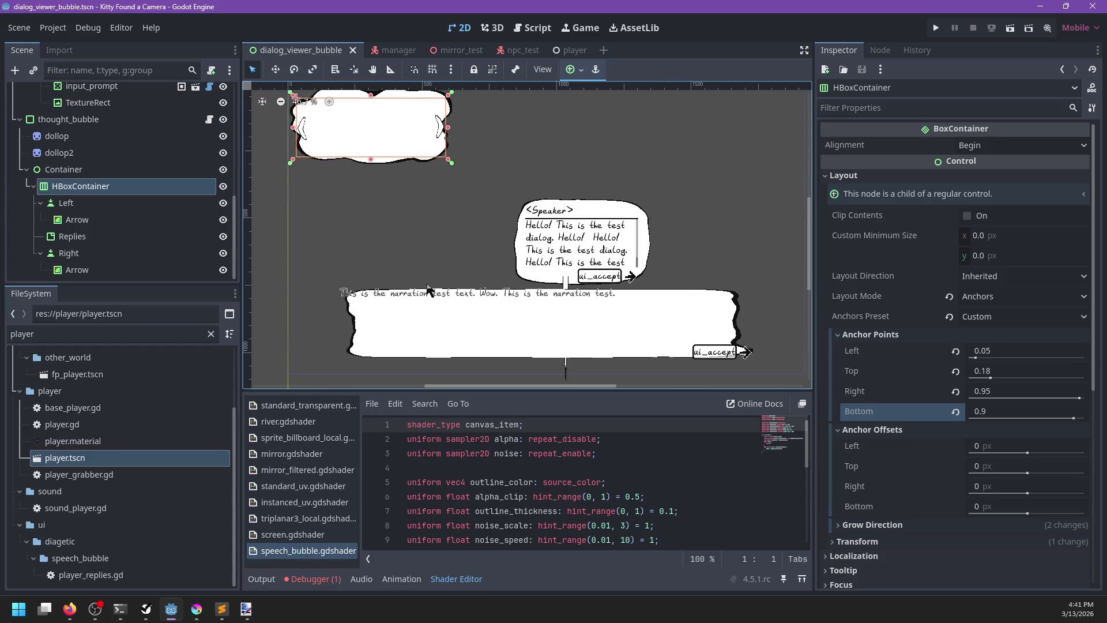
Select the narration bubble's VBoxContainer and switch its anchors to a Custom layout
click(27, 169)
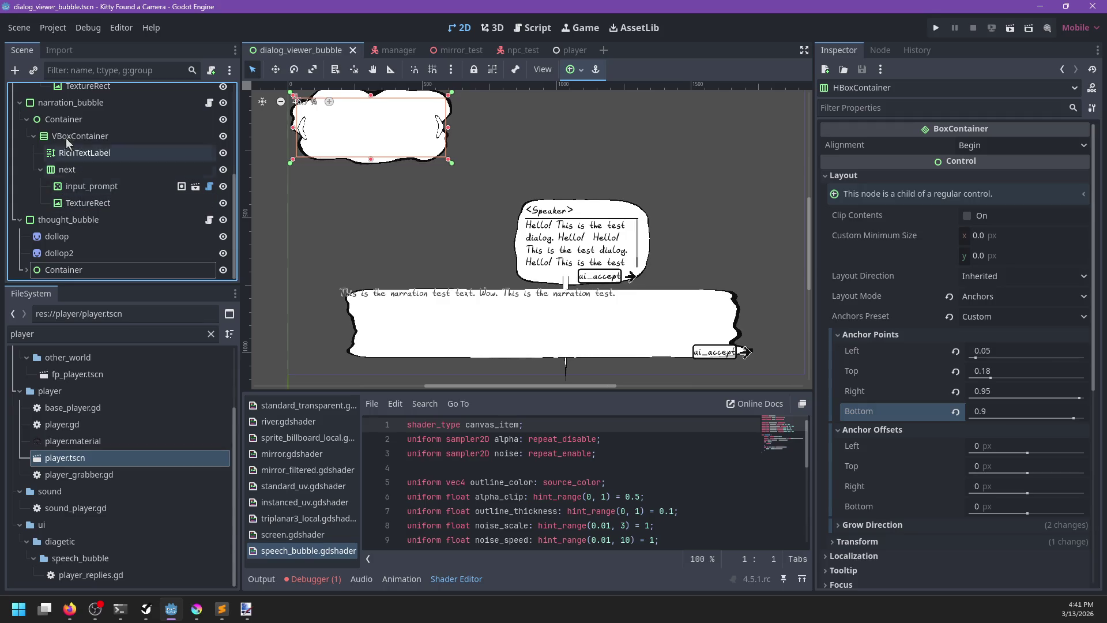
click(62, 121)
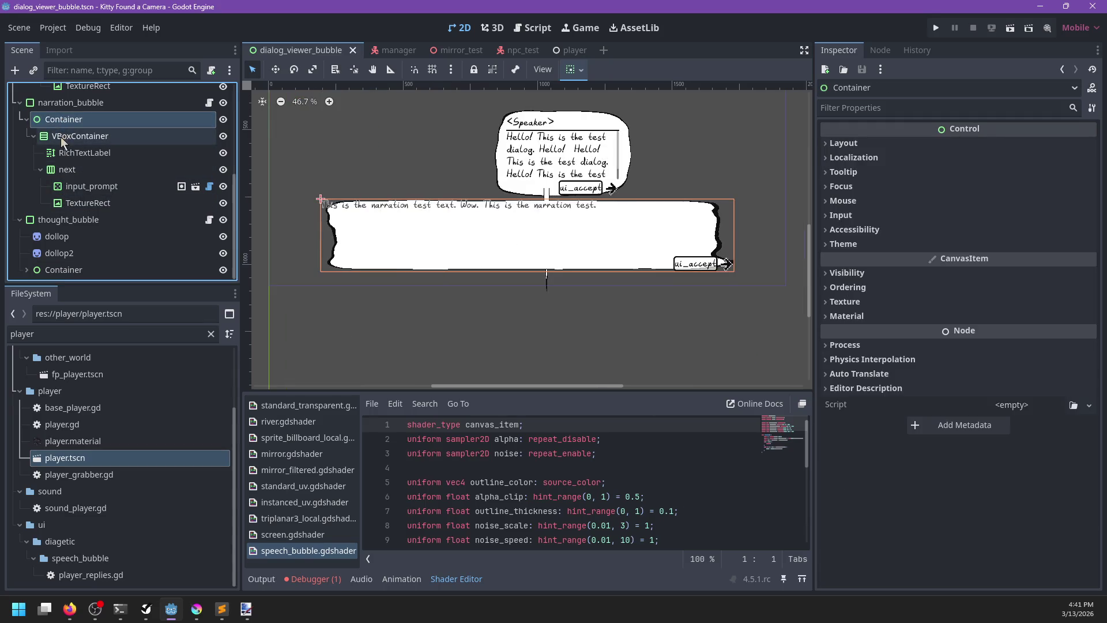
click(64, 136)
click(1085, 320)
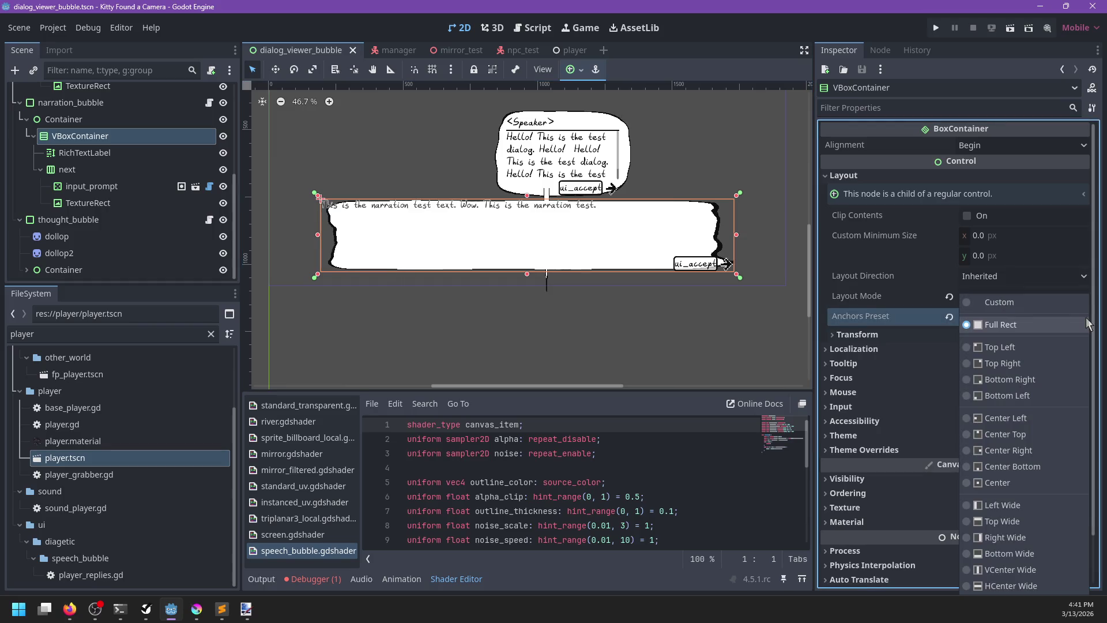
click(1008, 304)
click(871, 335)
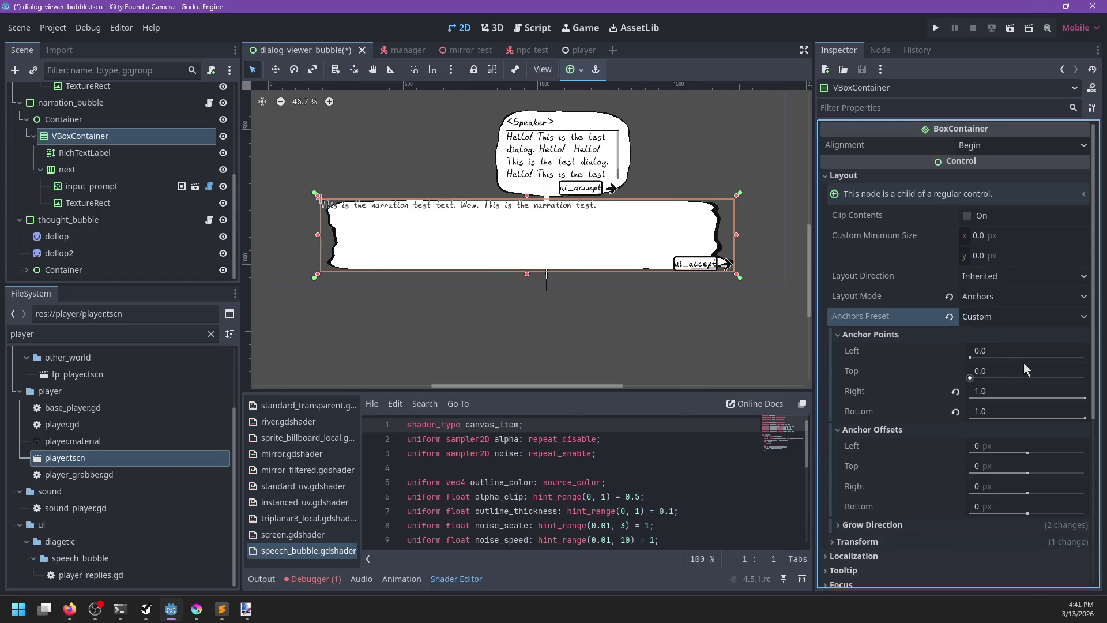
Set the narration VBoxContainer's left anchor to 0.04 and right anchor to 0.94
click(1001, 351)
key(Tab)
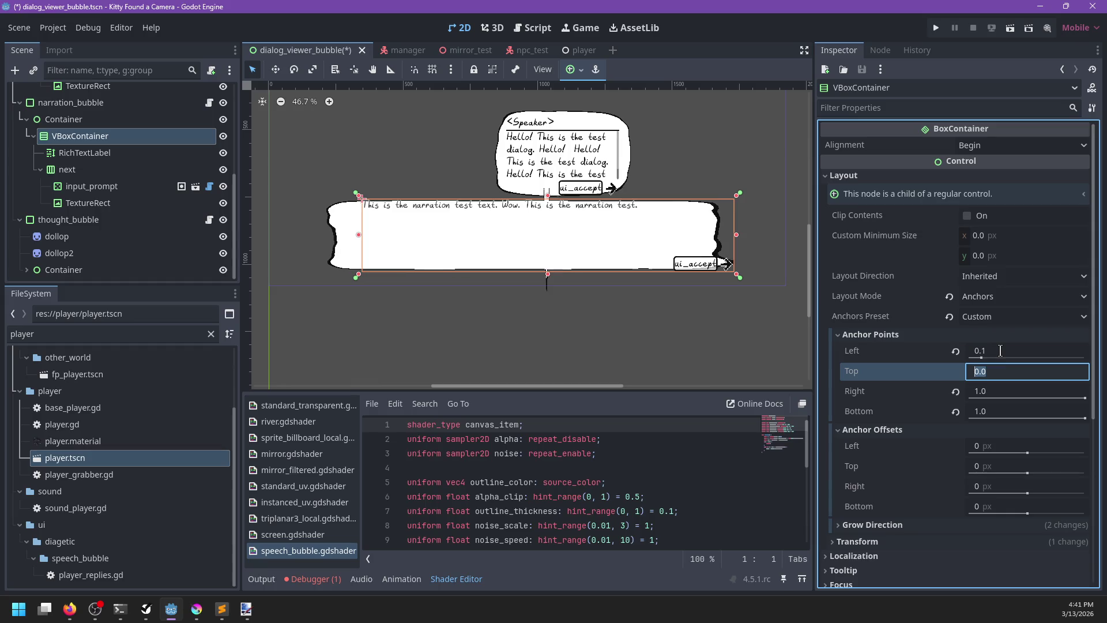
click(1000, 351)
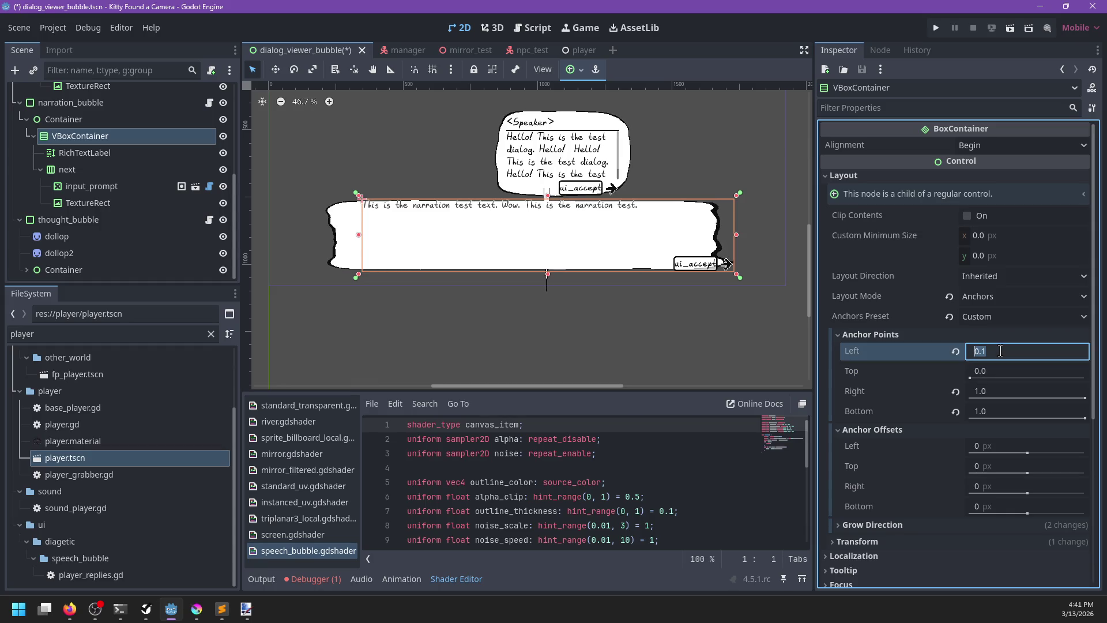
key(Return)
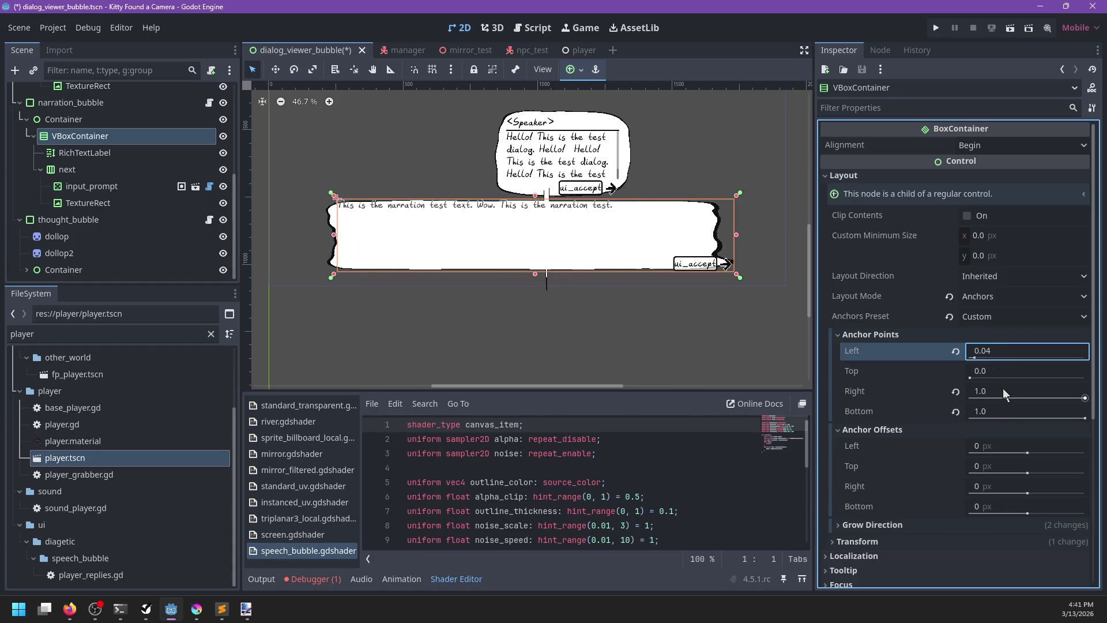
click(1002, 390)
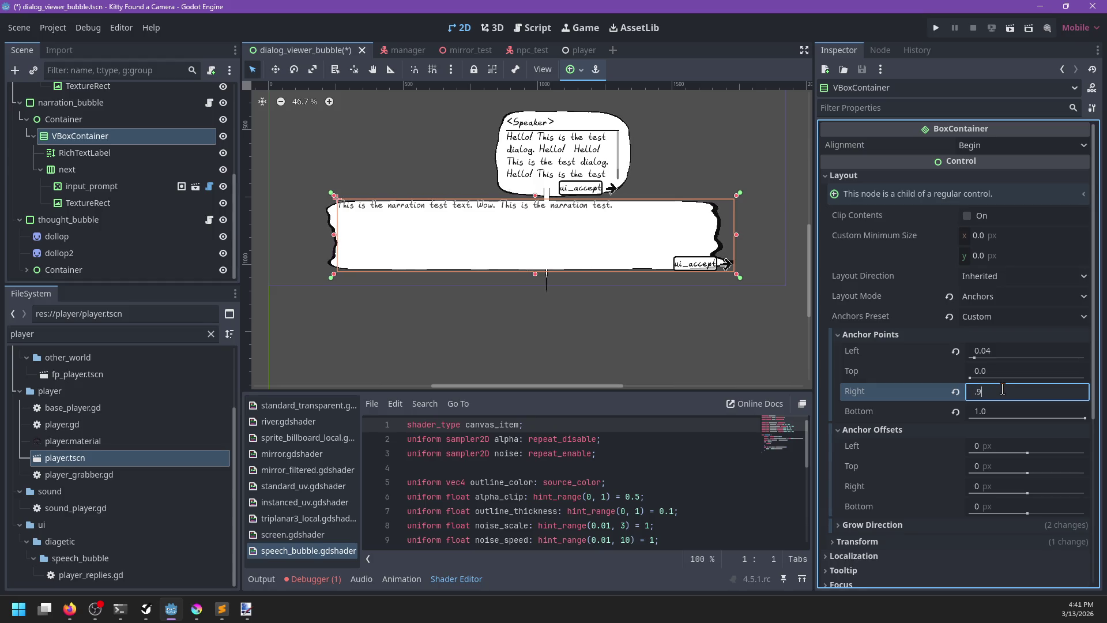
text(6)
key(Return)
click(1003, 390)
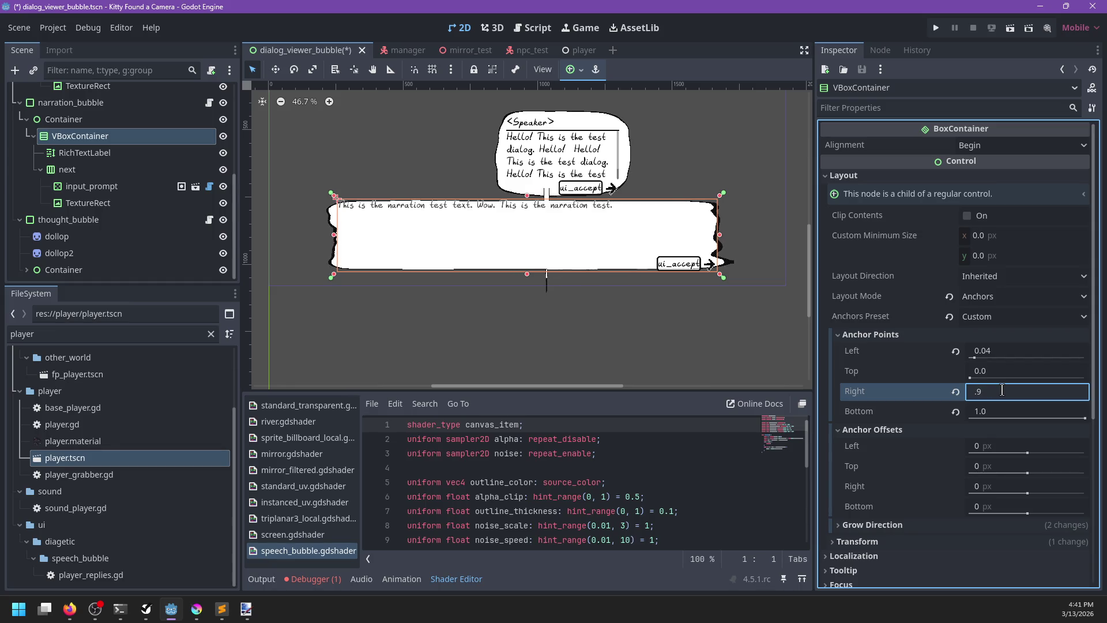
text(4)
key(Return)
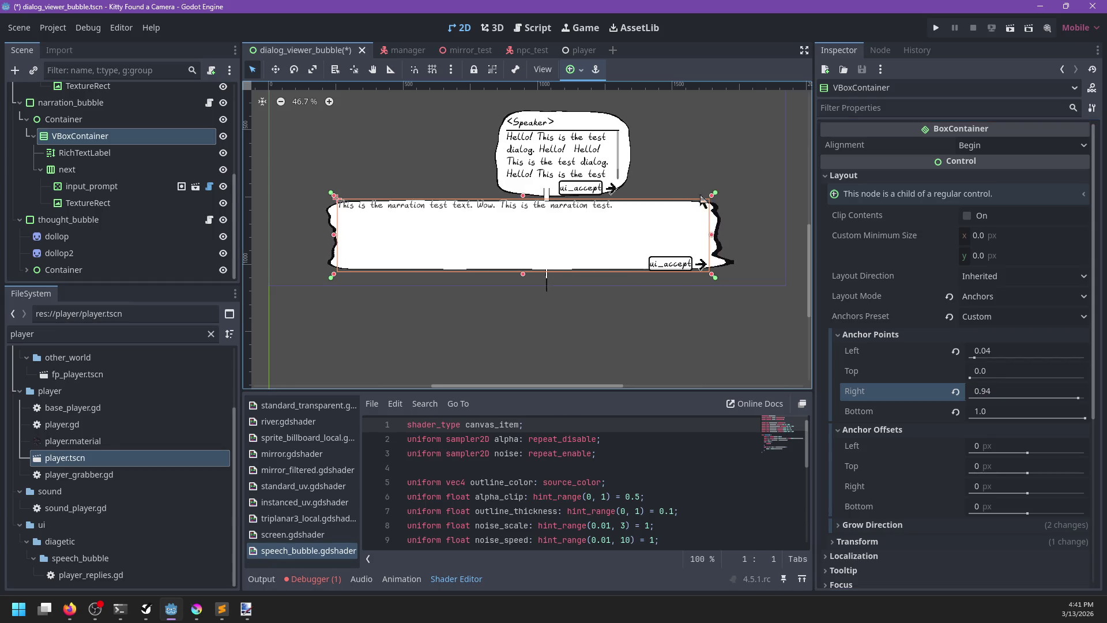
Set its top anchor to 0.1 and bottom anchor to 0.9, then save the scene
click(1000, 372)
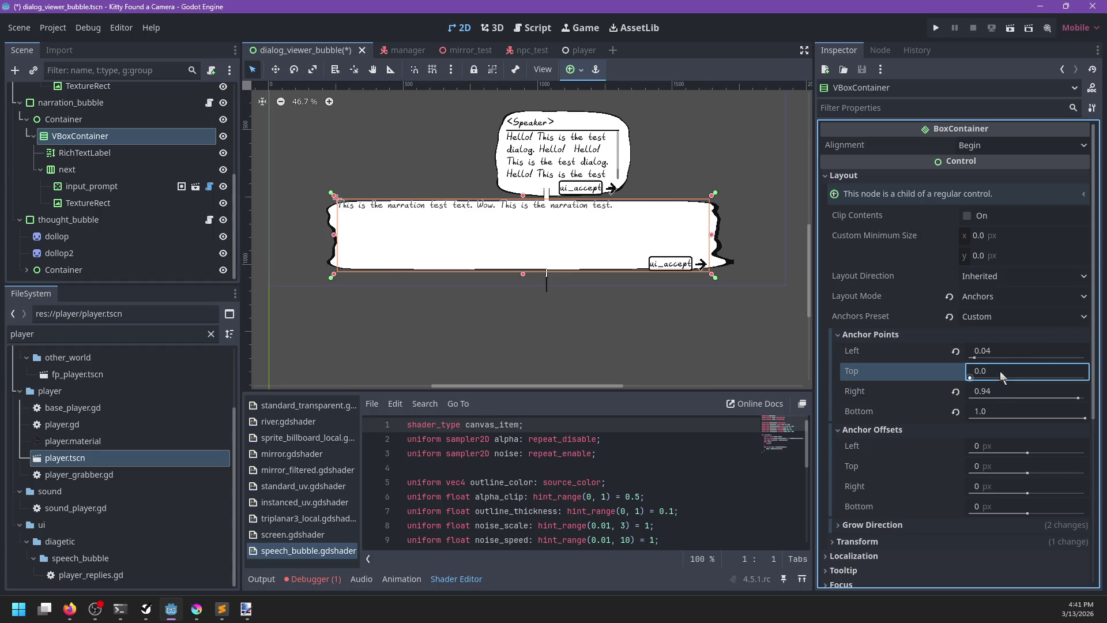
text(.1)
key(Return)
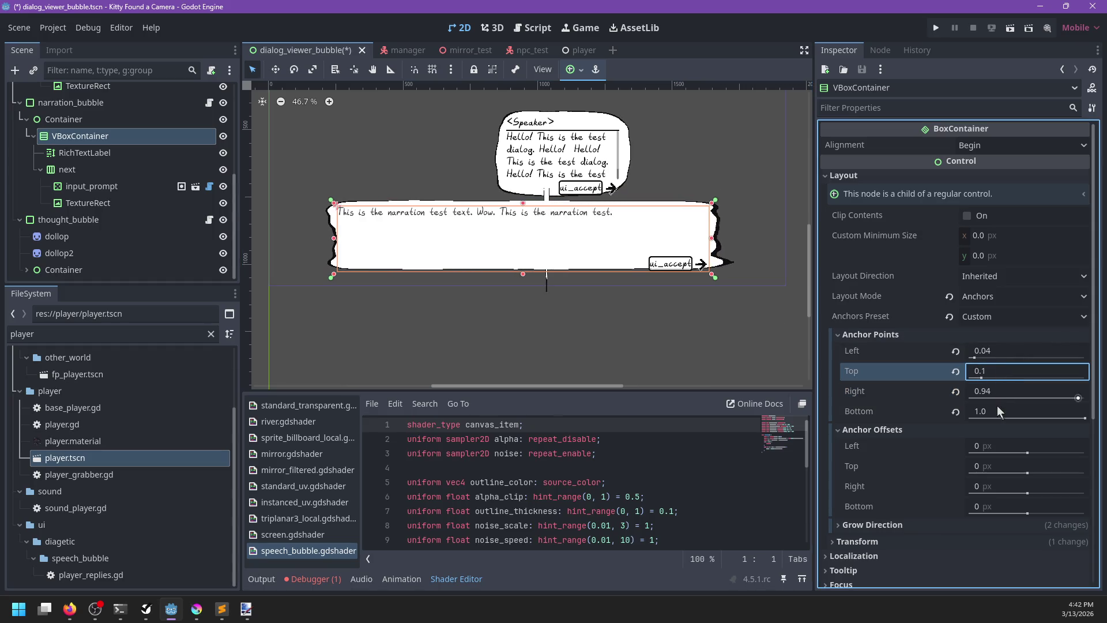
click(998, 410)
text(.1)
text(.)
text(9)
key(Return)
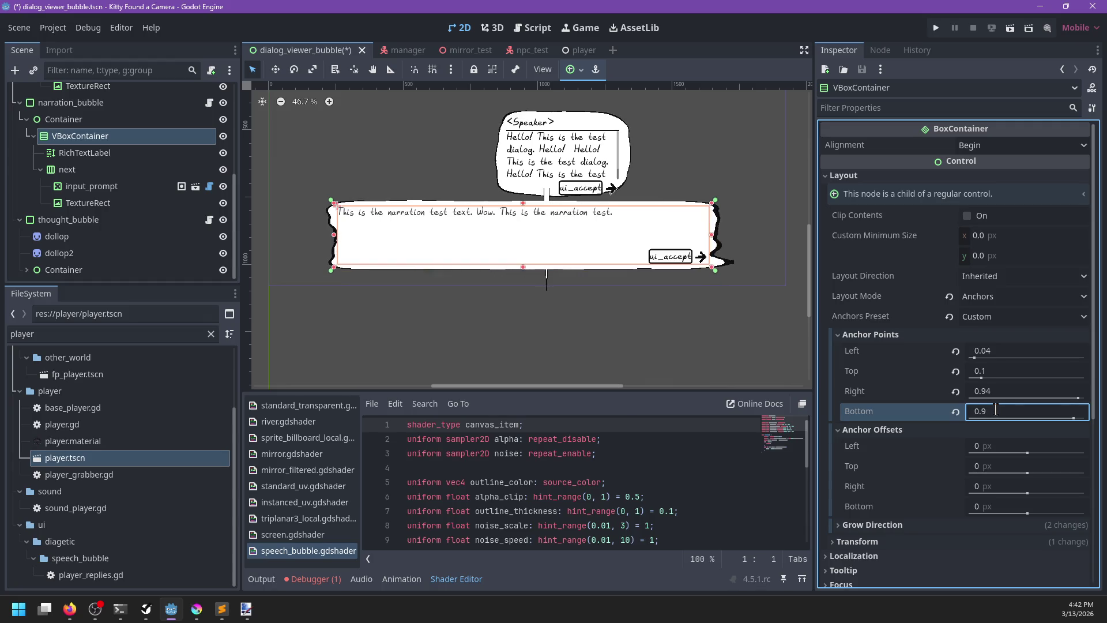
key(ctrl+s)
Raise the narration VBoxContainer's bottom anchor to 1.0 and save again
click(996, 407)
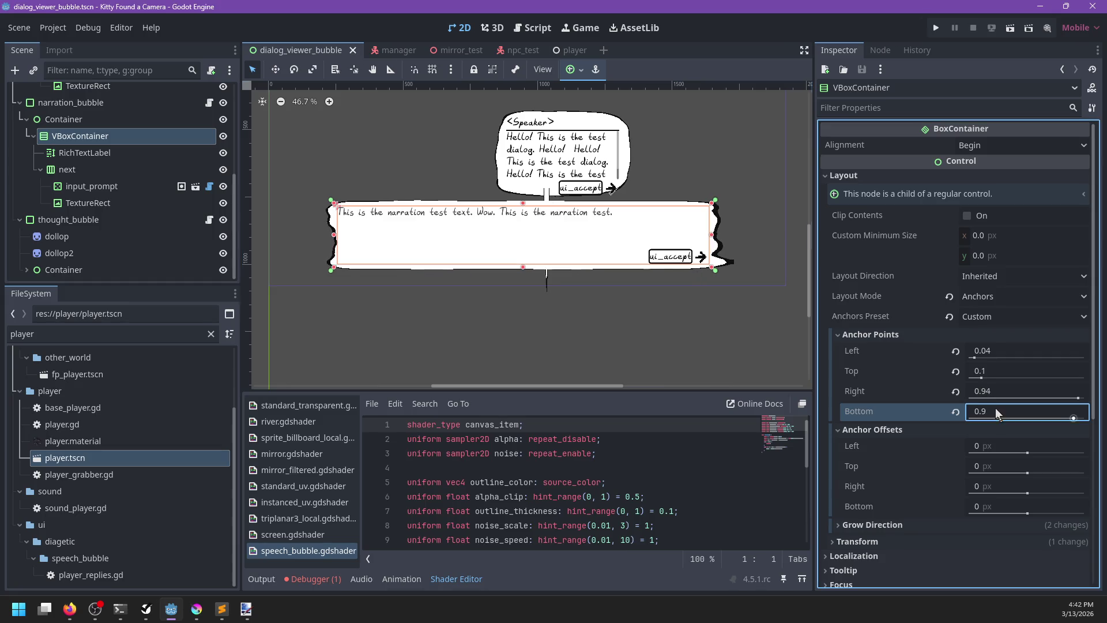
text(.)
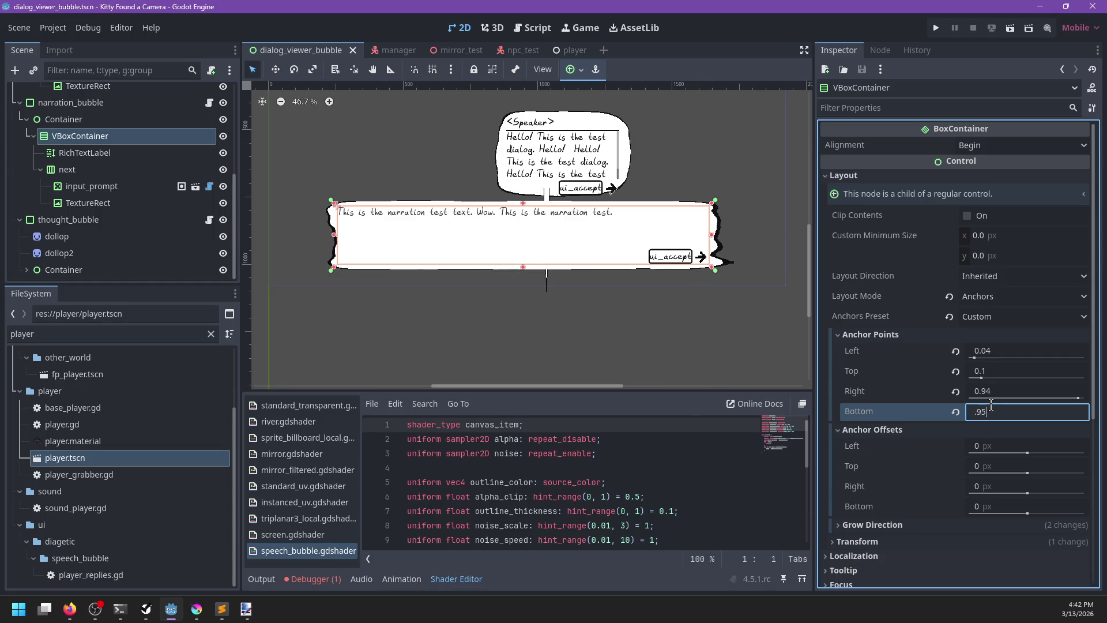
key(Return)
click(992, 410)
text(1)
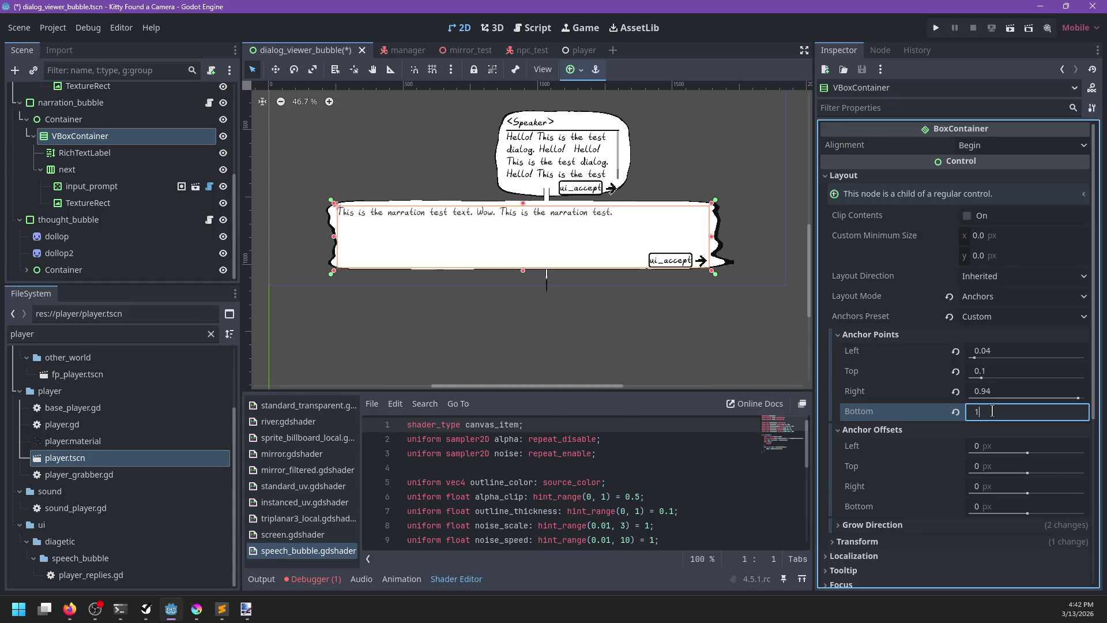
key(Return)
key(ctrl+s)
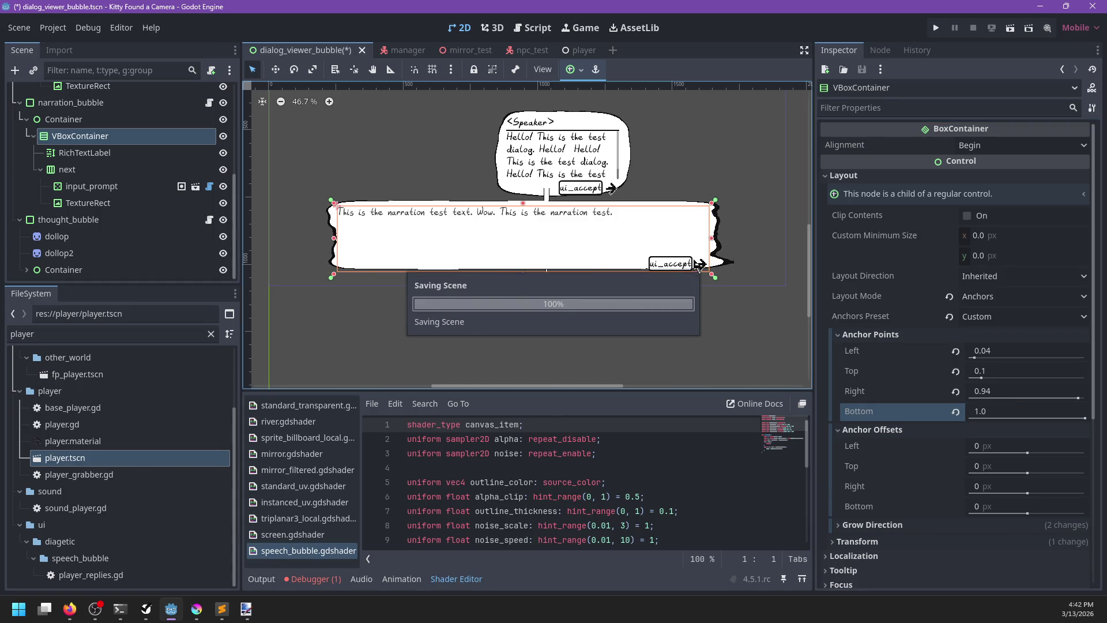
scroll(116, 143, up, 3)
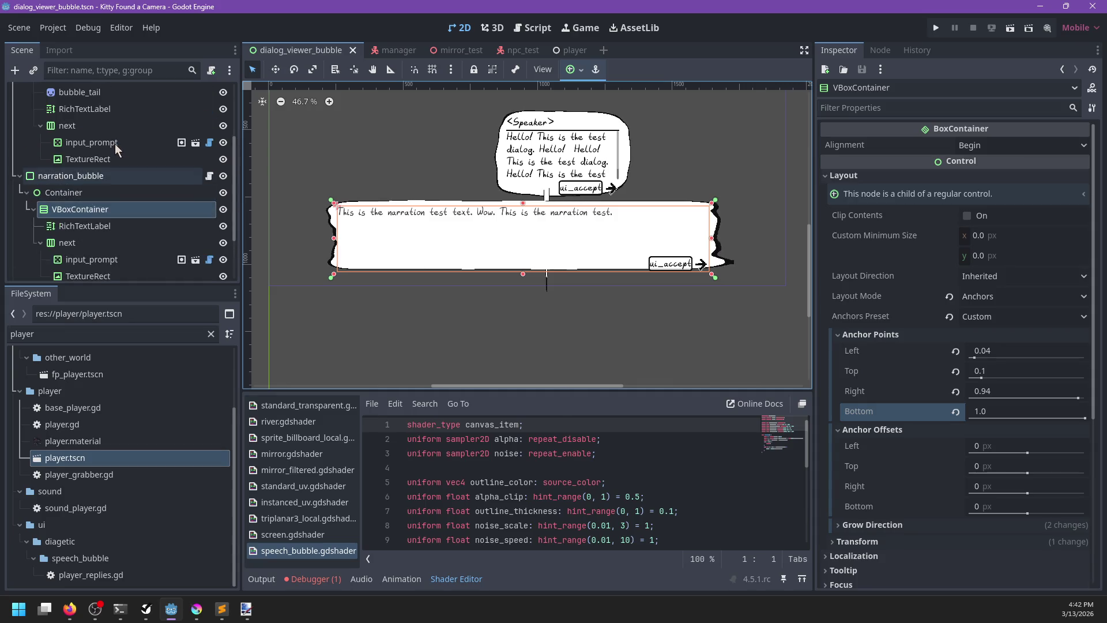
Set the speech bubble's VBoxContainer bottom anchor to 1.0 and save the scene
click(96, 155)
click(95, 144)
click(75, 128)
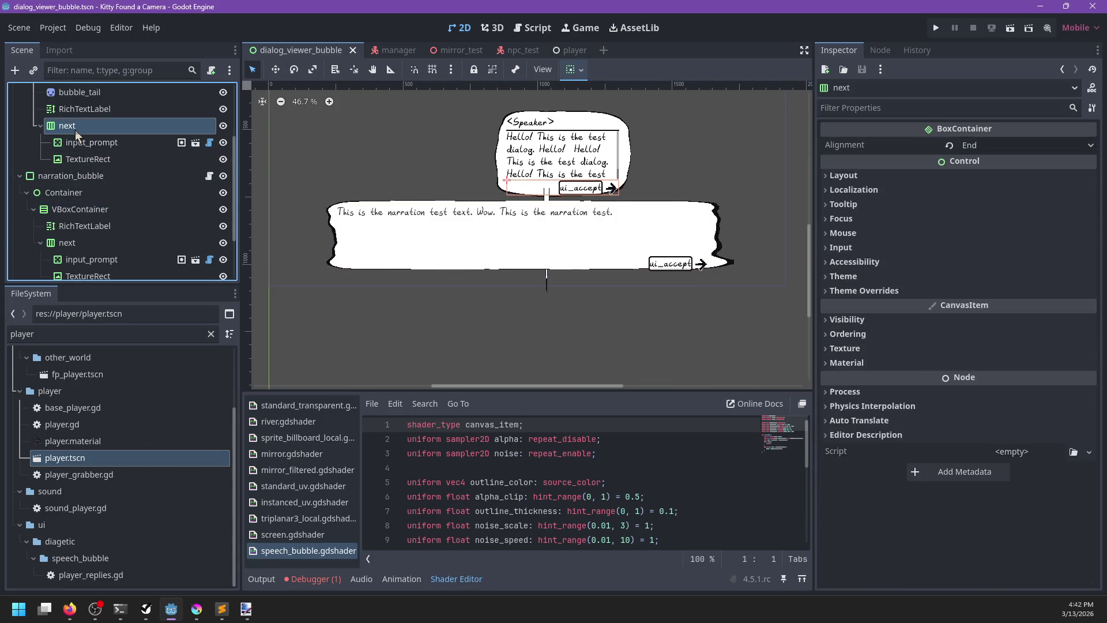
scroll(116, 162, up, 3)
click(81, 115)
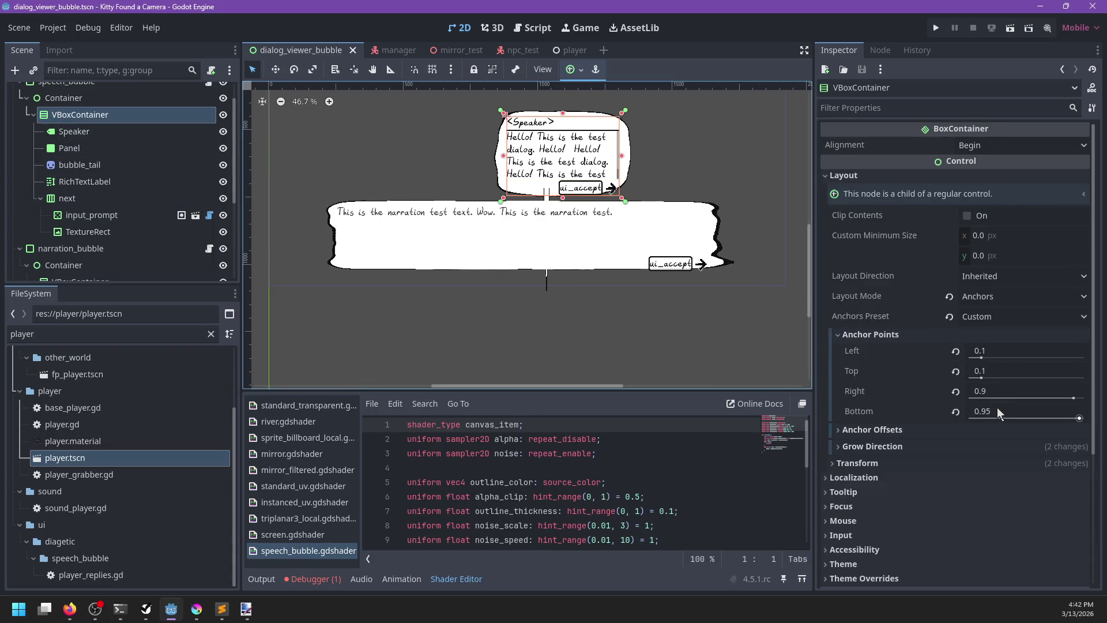
click(997, 410)
text(1)
key(Return)
key(ctrl+s)
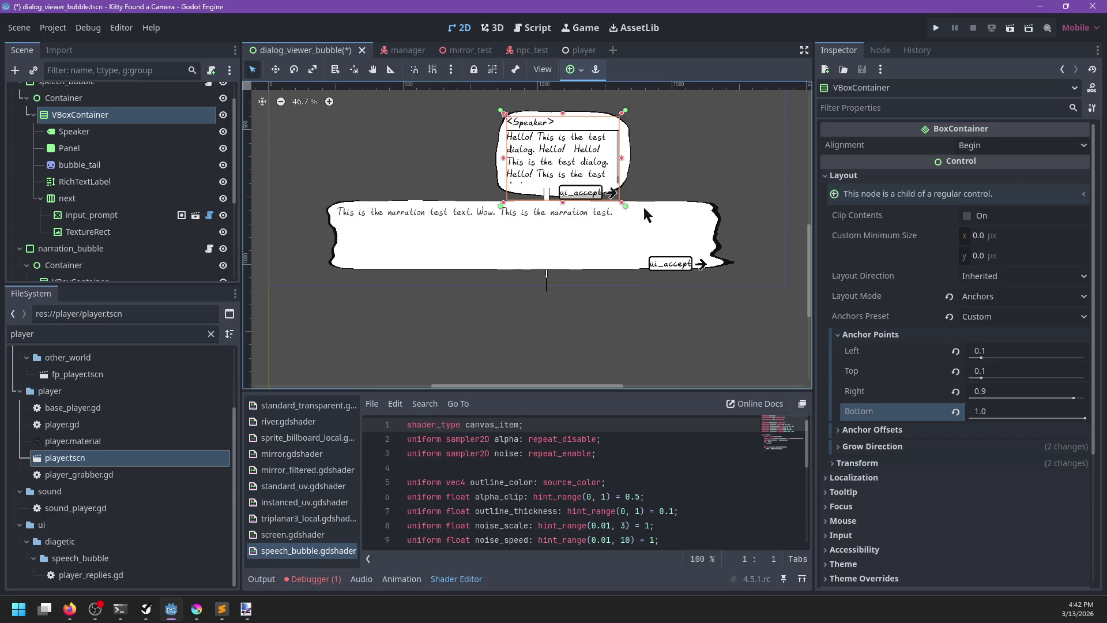
Collapse the speech_bubble, narration_bubble and thought_bubble nodes in the Scene dock
scroll(143, 202, up, 2)
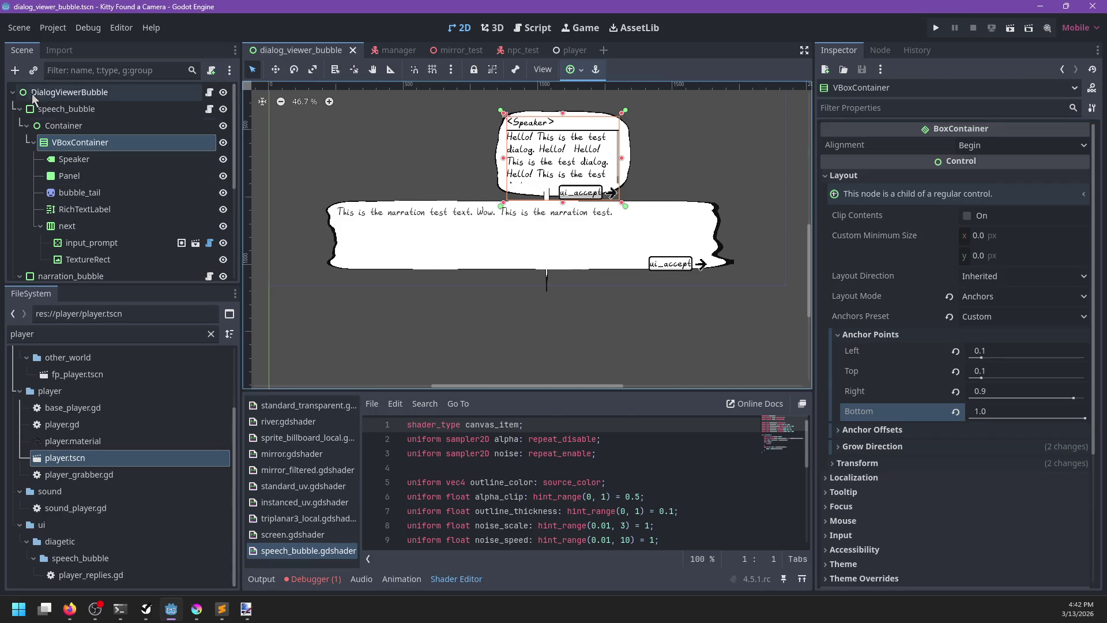
click(20, 109)
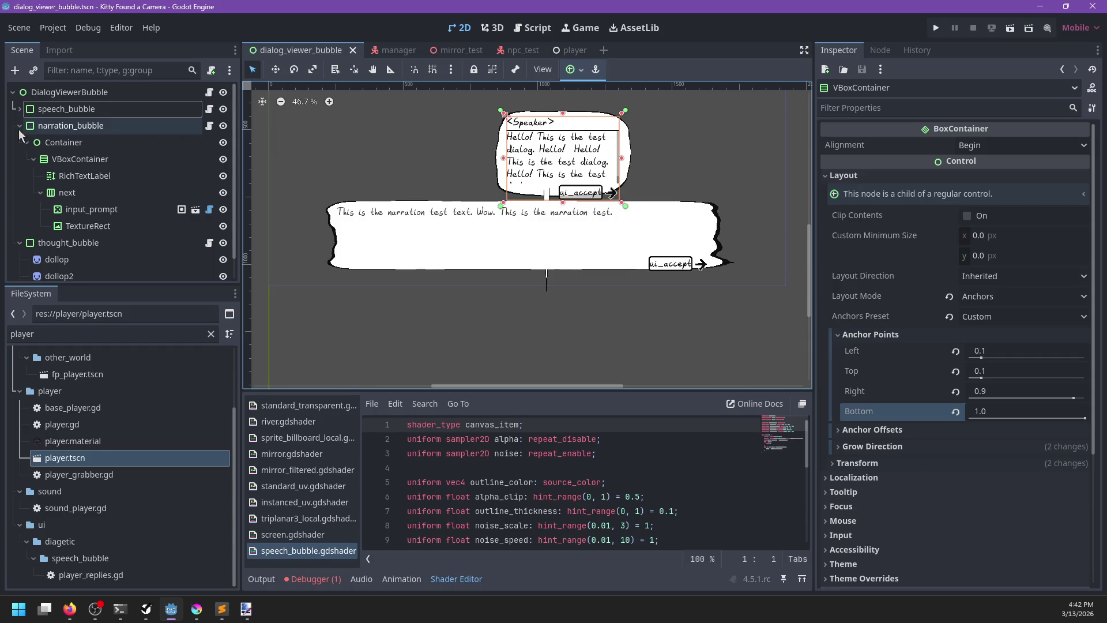
click(20, 126)
click(21, 142)
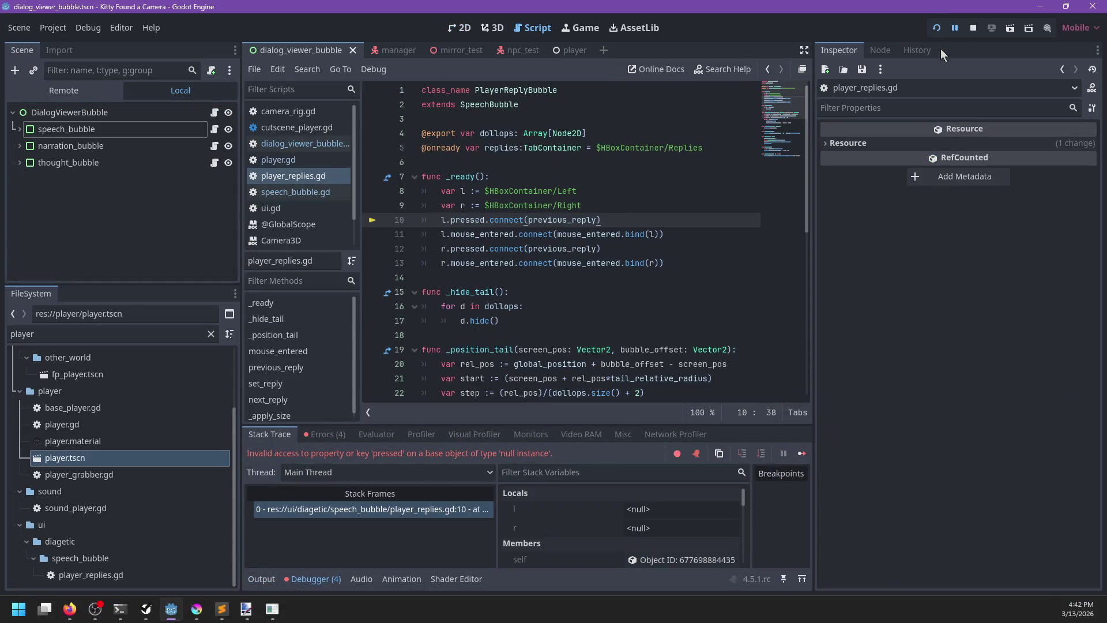
Stop the crashed debug session and prefix line 8's node path with Container/
click(975, 28)
click(492, 190)
text(Container.)
key(BackSpace)
text(/)
key(ctrl+shift+Left)
key(ctrl+c)
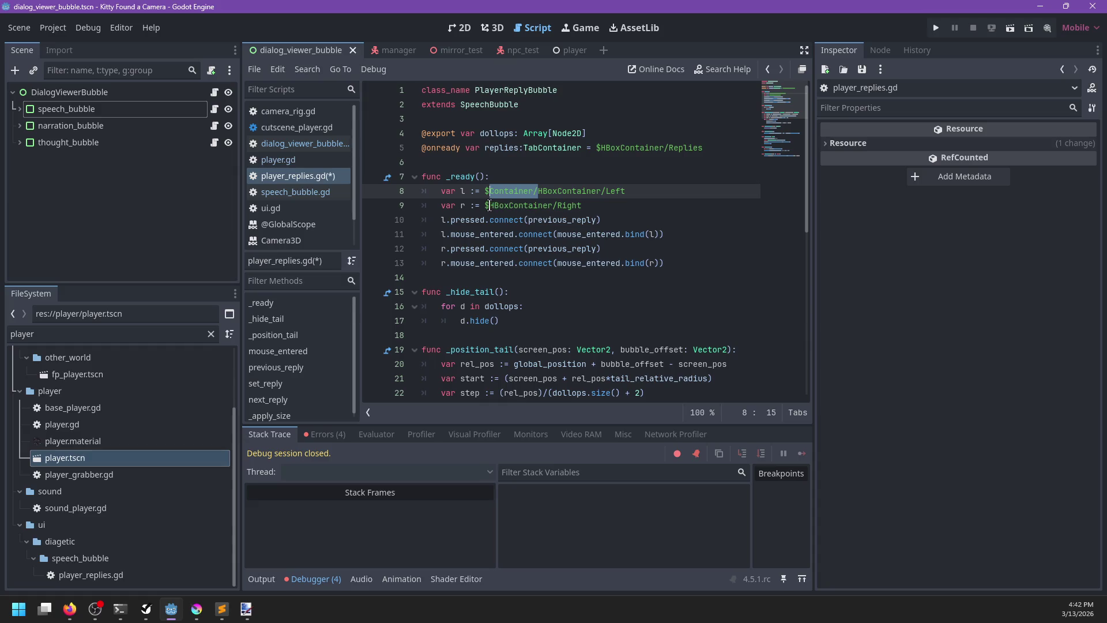
Add the Container/ prefix to line 9 and the replies path, save, and run mirror_test
click(489, 206)
key(ctrl+v)
click(600, 149)
key(ctrl+v)
scroll(631, 210, down, 8)
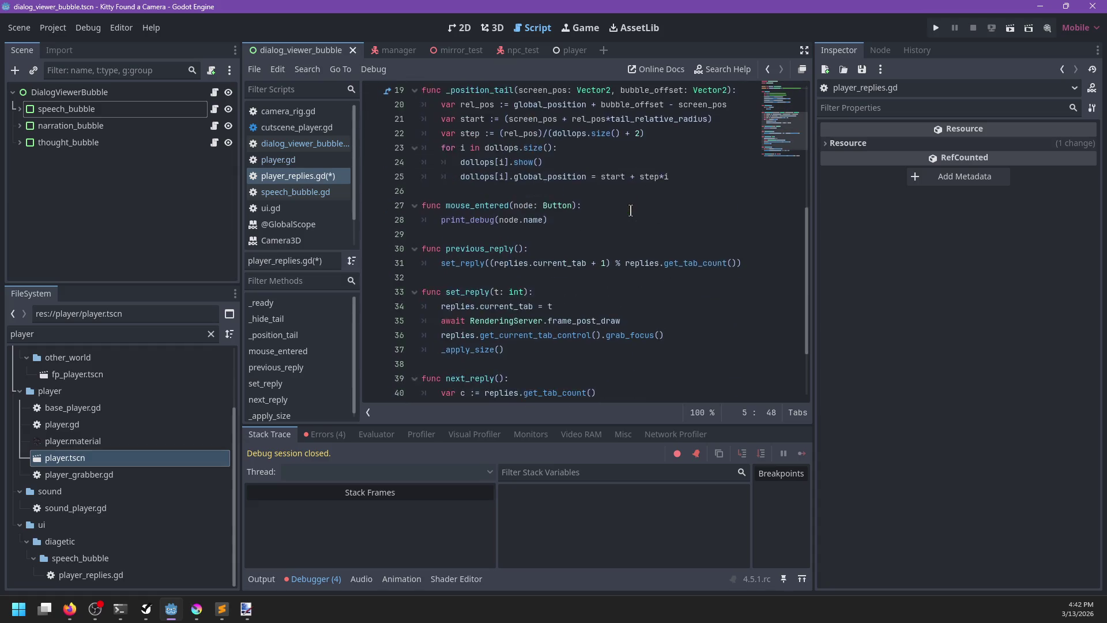
key(ctrl+s)
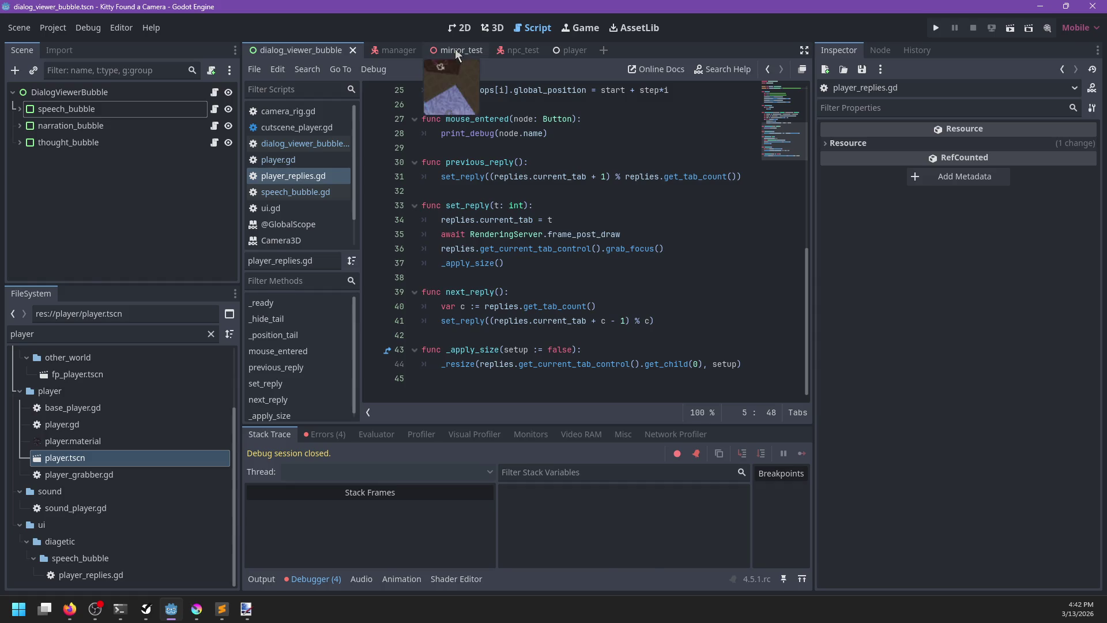
click(455, 50)
key(F6)
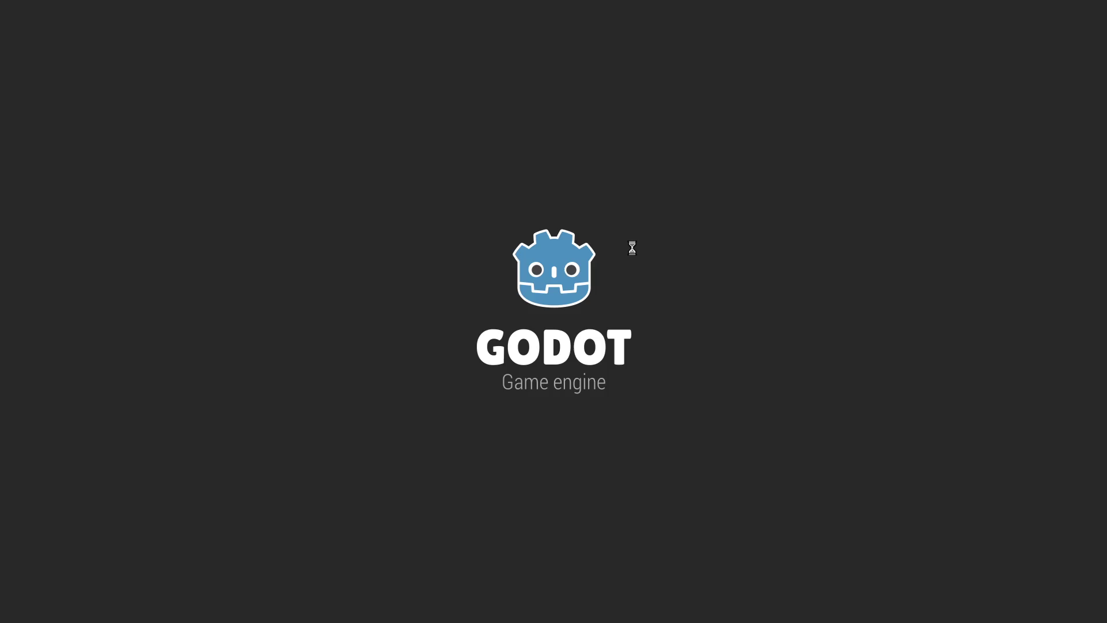
Talk to the test NPC, advancing through the narration and dialogue to the ok reply, then close the game
key(w)
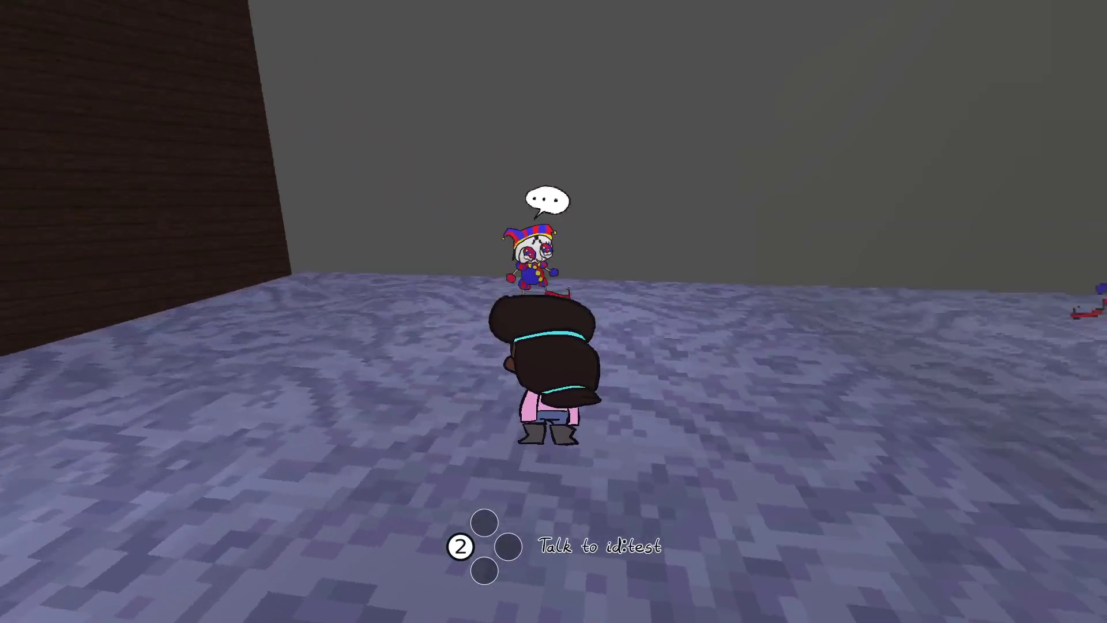
key(e)
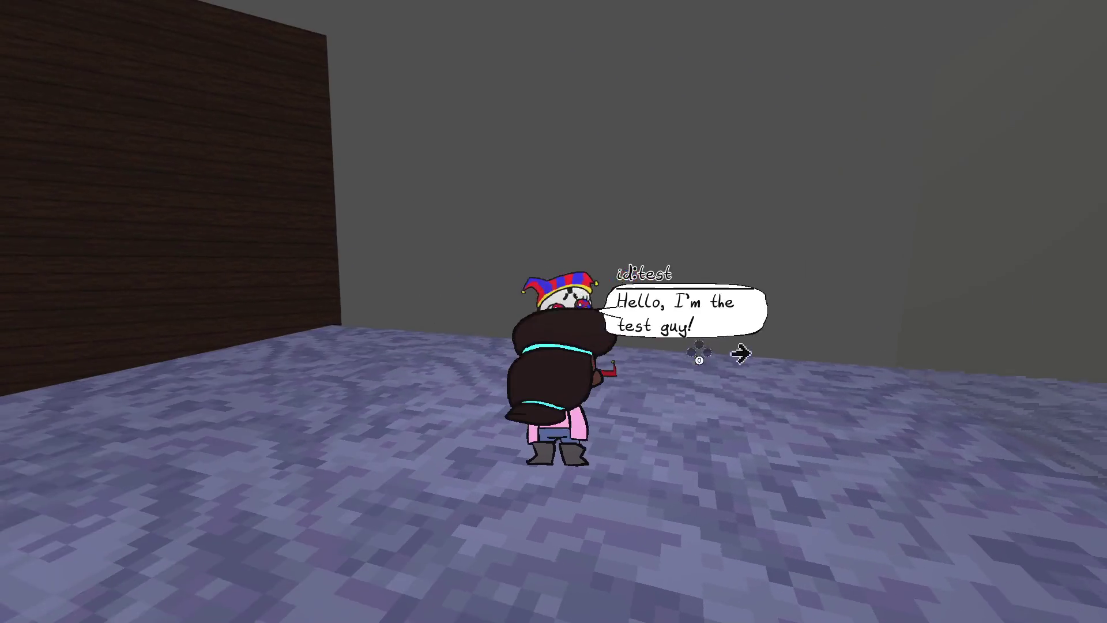
key(e)
key(e)
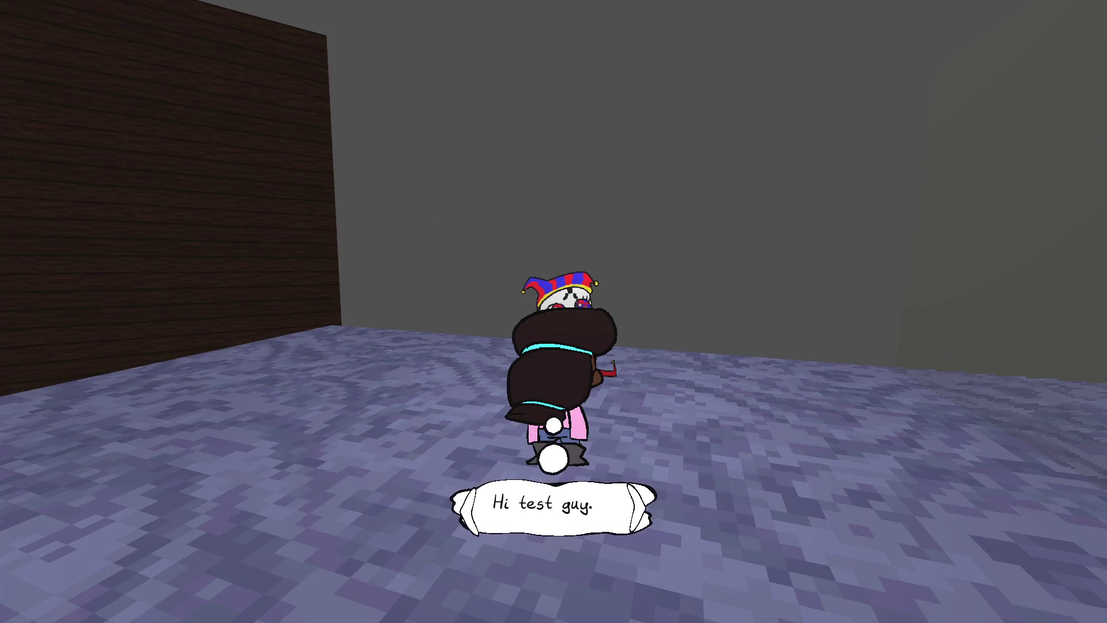
key(e)
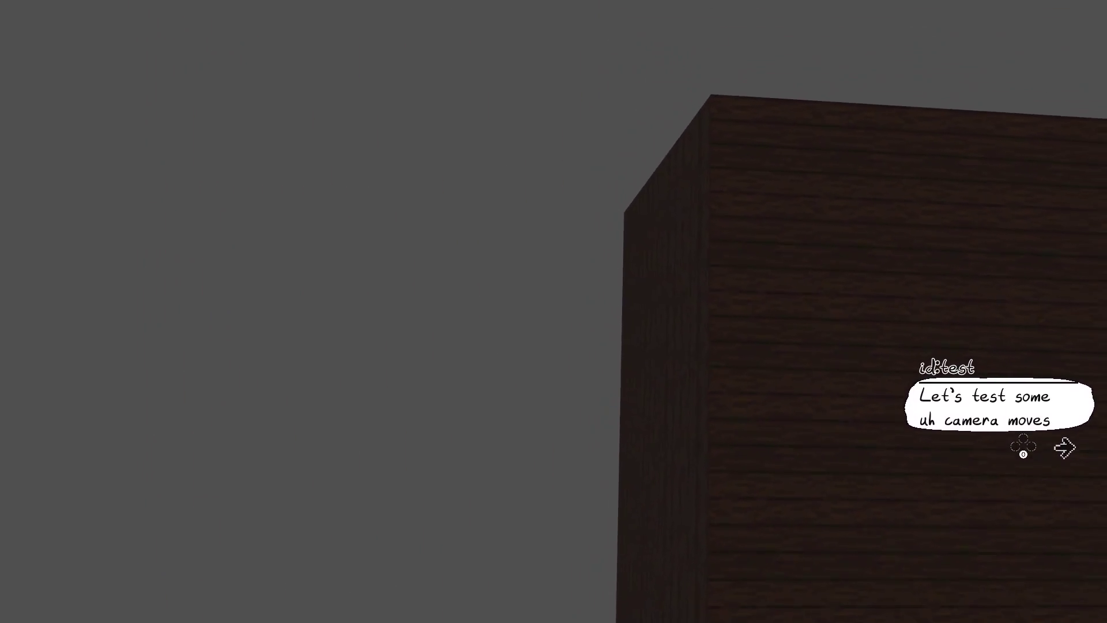
key(e)
key(e)
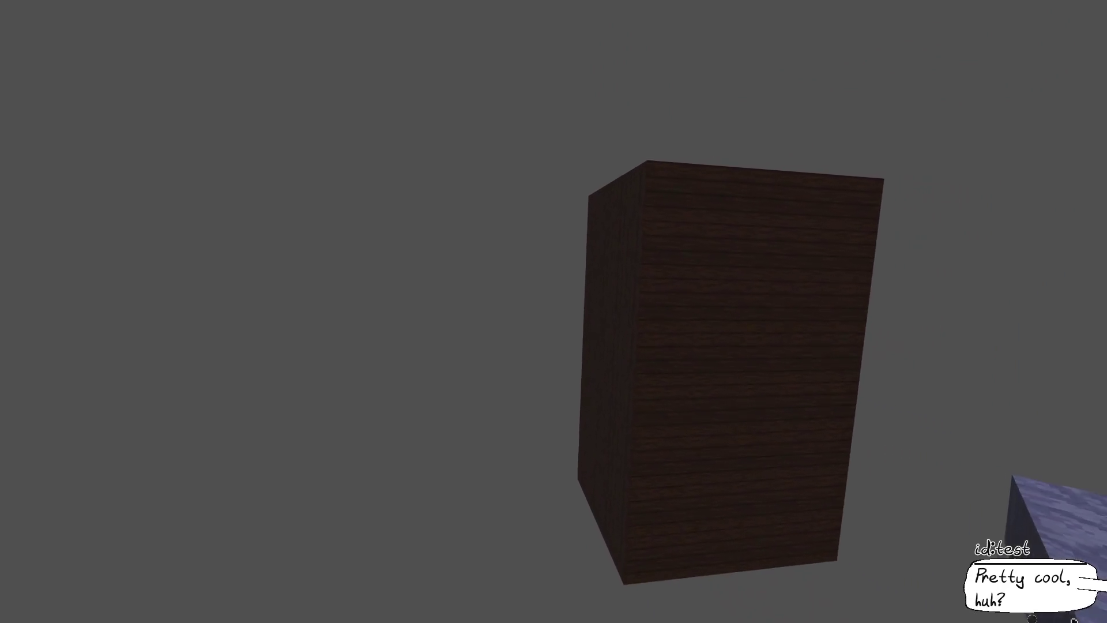
key(e)
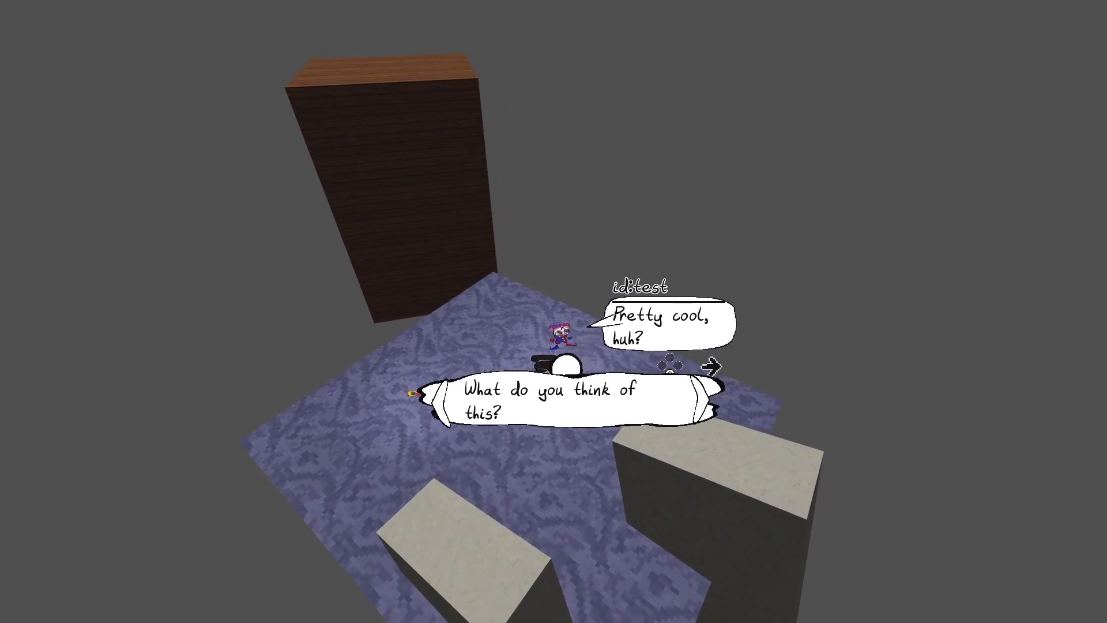
key(e)
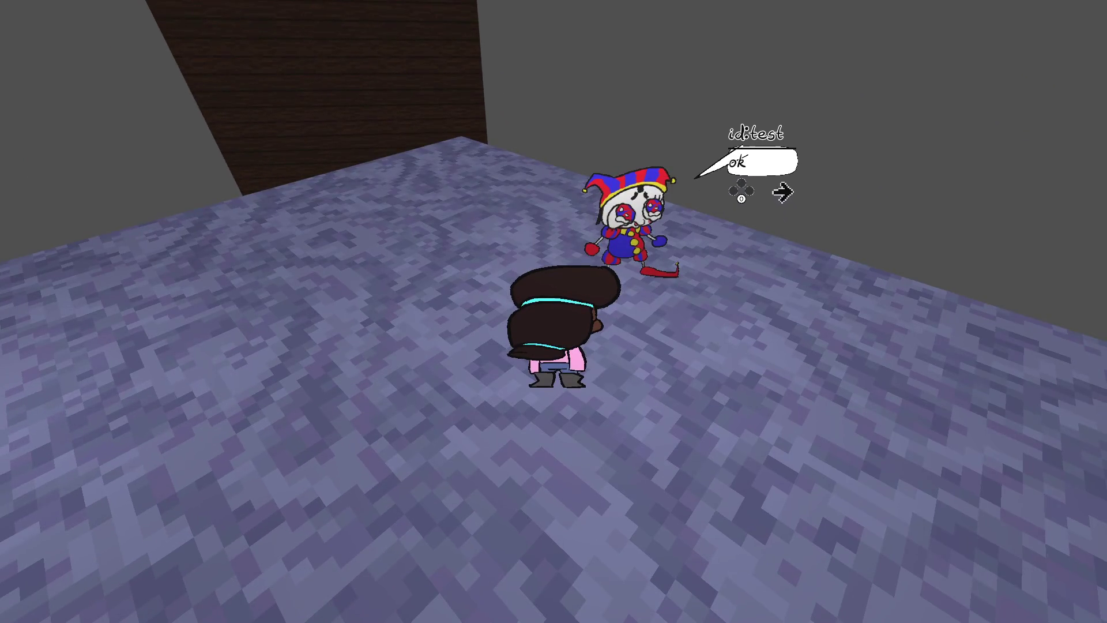
key(space)
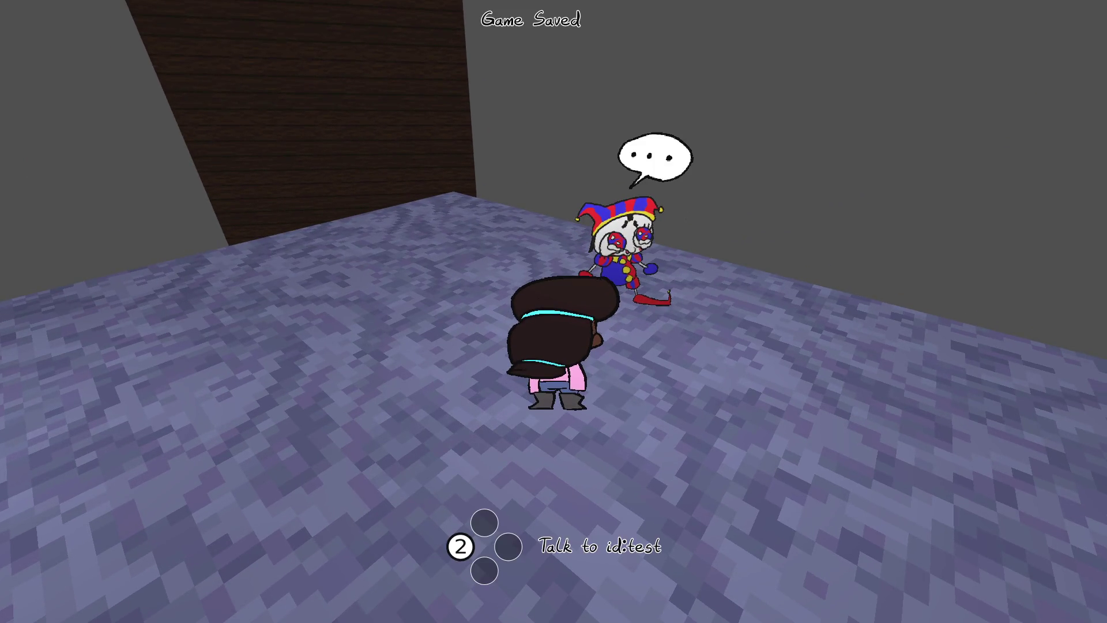
key(F8)
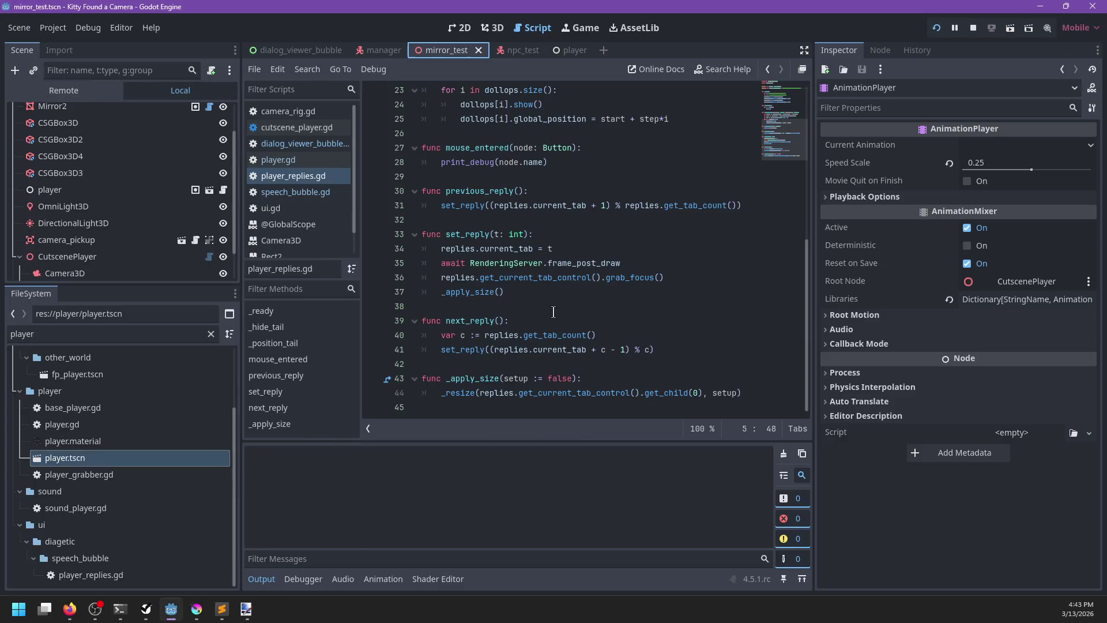
Relaunch the game, resize dialog_viewer_bubble's speech_bubble to about 467×233, and bring the game back
key(F6)
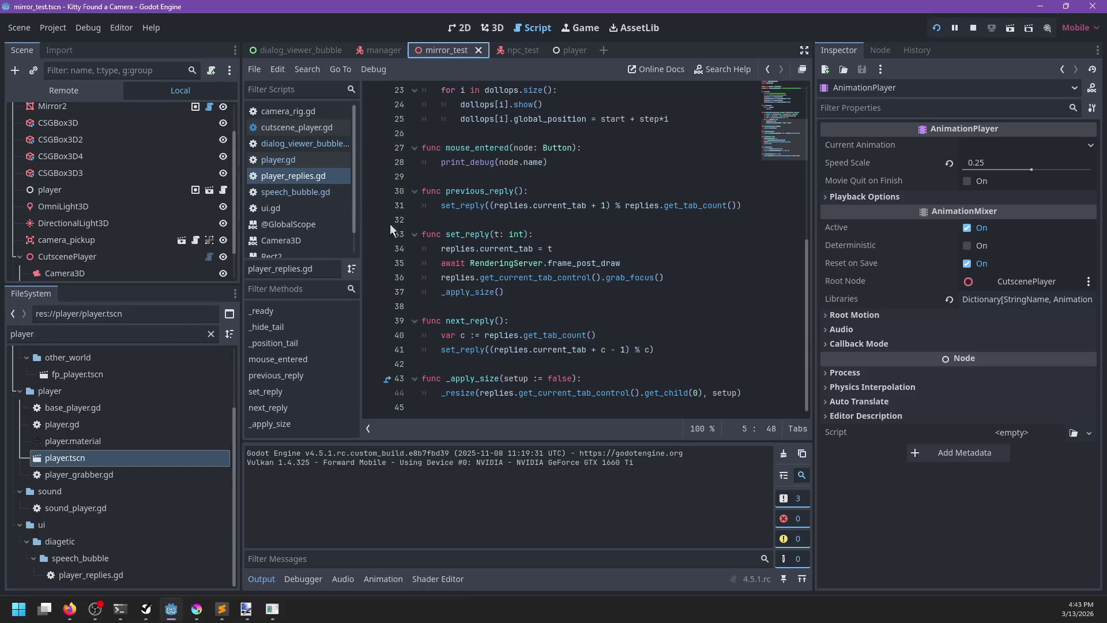
click(493, 27)
click(299, 50)
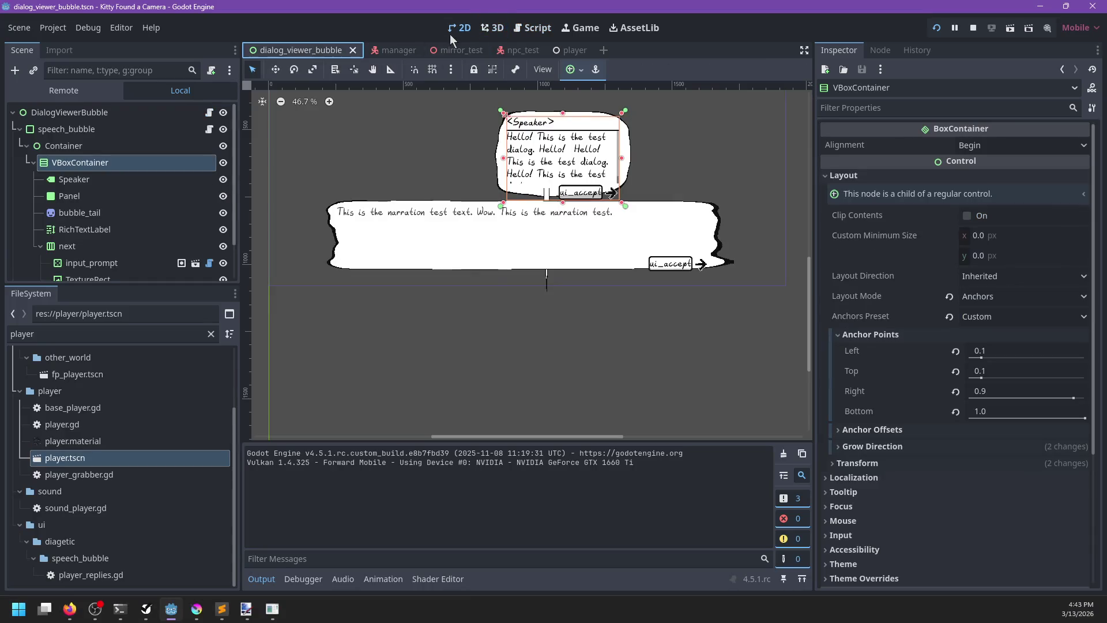
scroll(372, 234, up, 2)
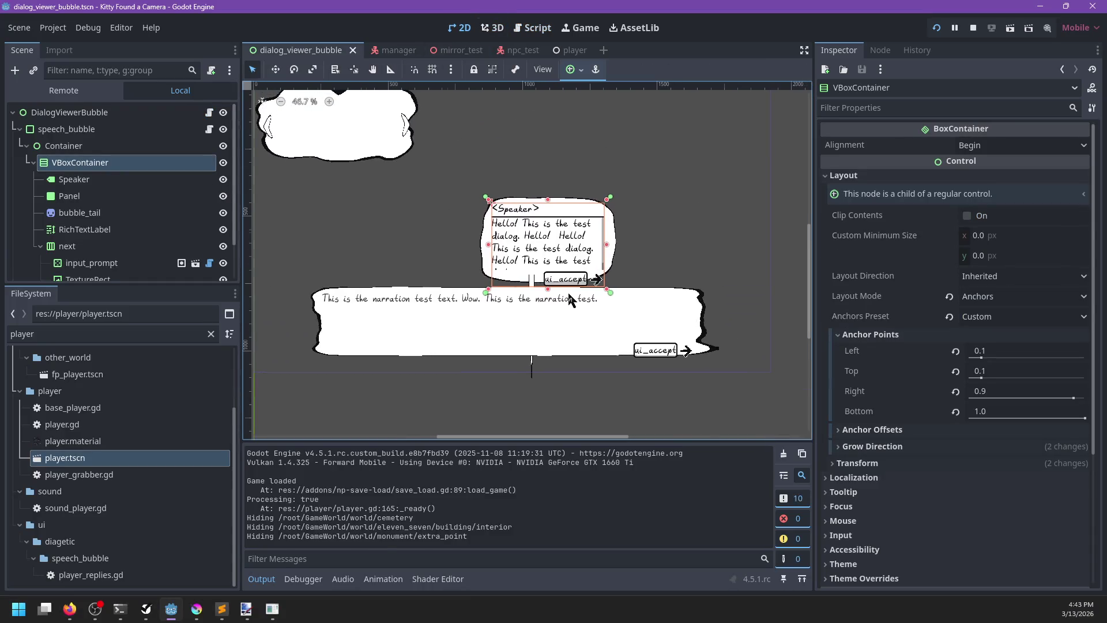
click(67, 130)
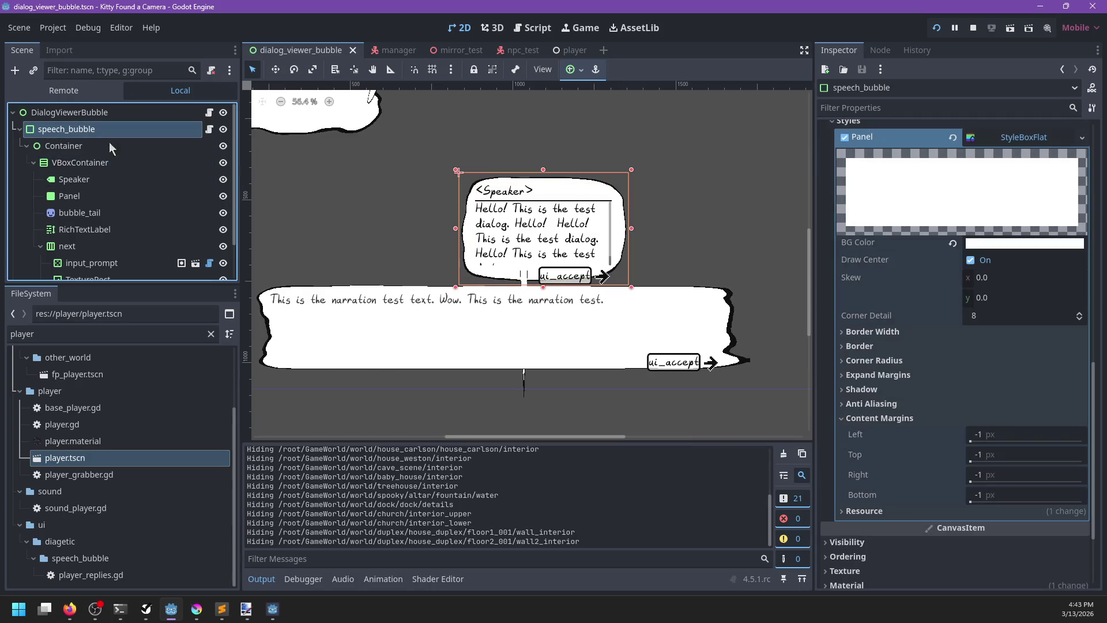
mouse_move(632, 286)
mouse_down()
mouse_move(556, 247)
mouse_move(542, 220)
mouse_move(505, 215)
mouse_move(573, 218)
mouse_move(573, 237)
mouse_move(574, 195)
mouse_move(564, 227)
mouse_move(525, 227)
mouse_move(614, 251)
mouse_up()
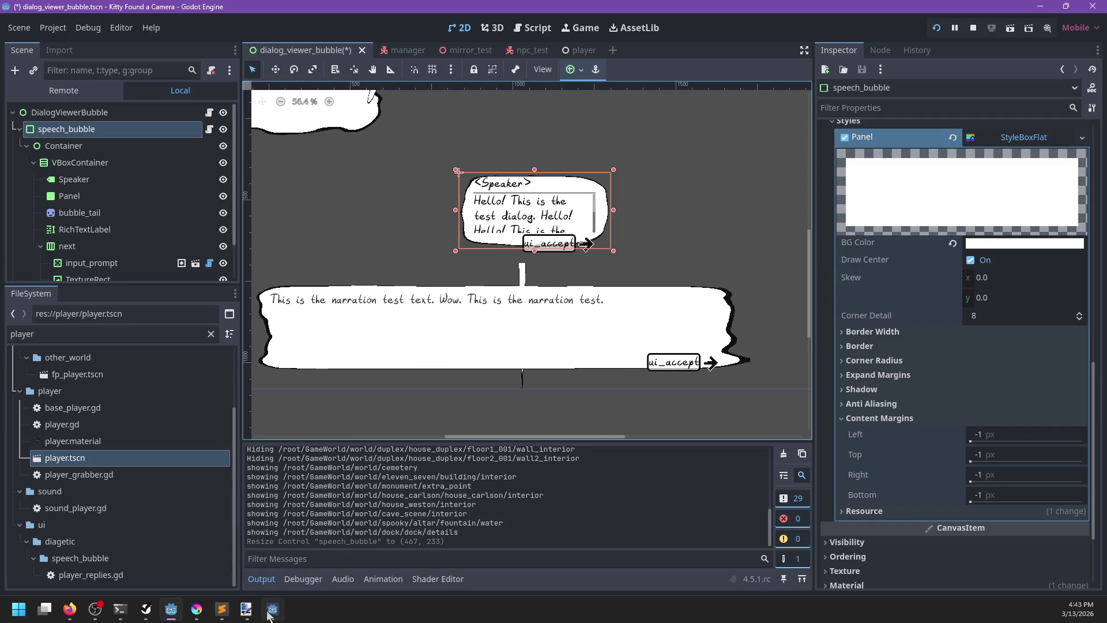
click(268, 614)
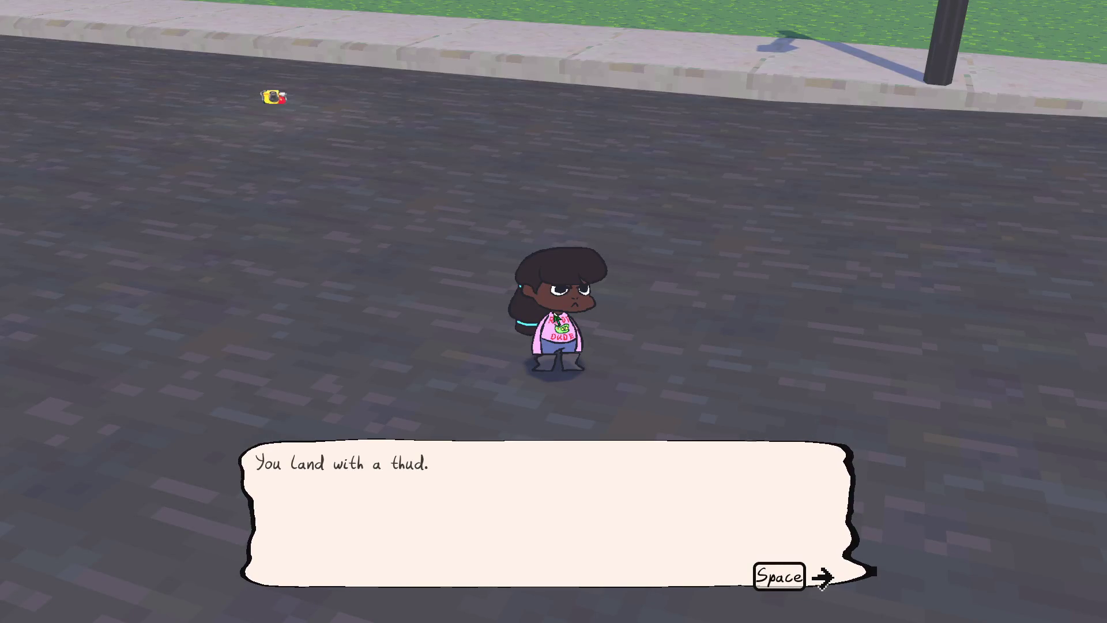
Advance through the opening narration and pick up the yellow Old Camera on the road
key(space)
key(space)
key(space)
key(space)
key(space)
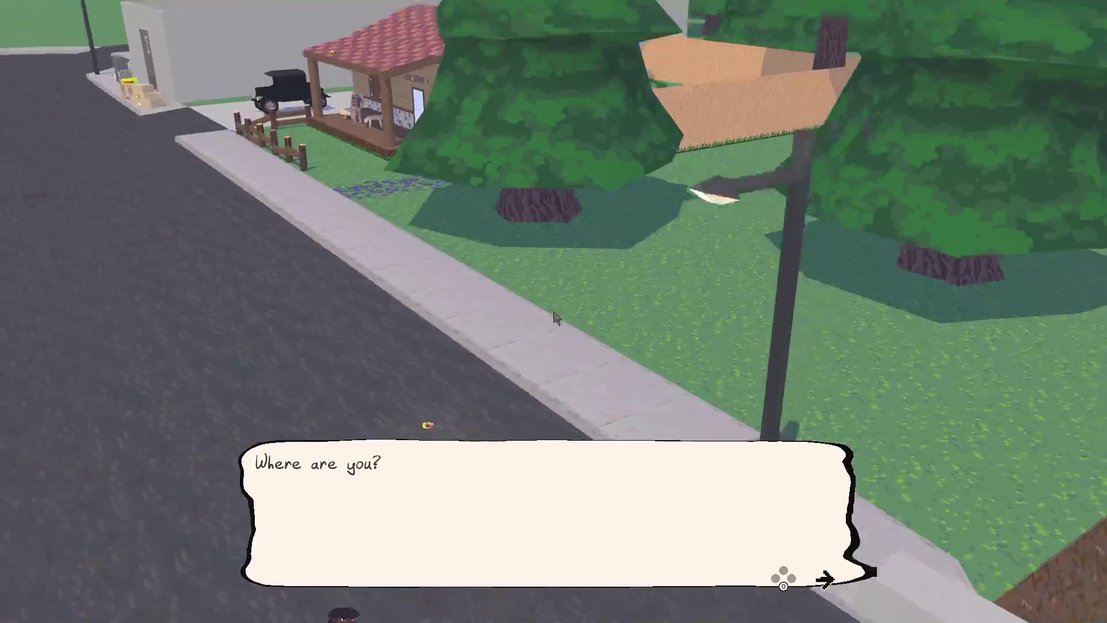
key(space)
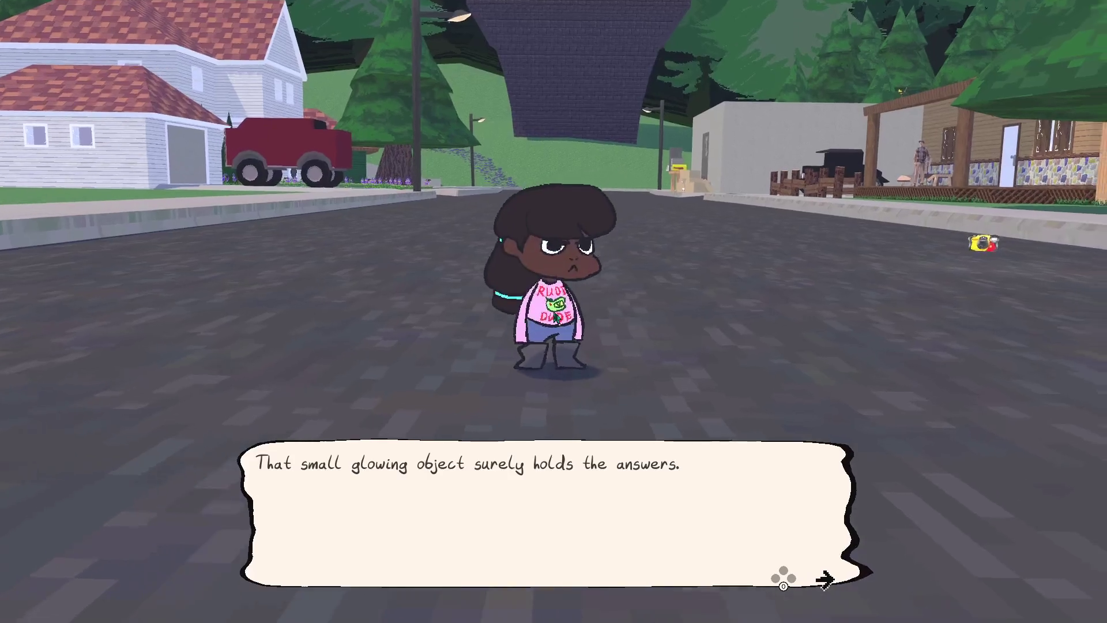
key(space)
key(w)
key(d)
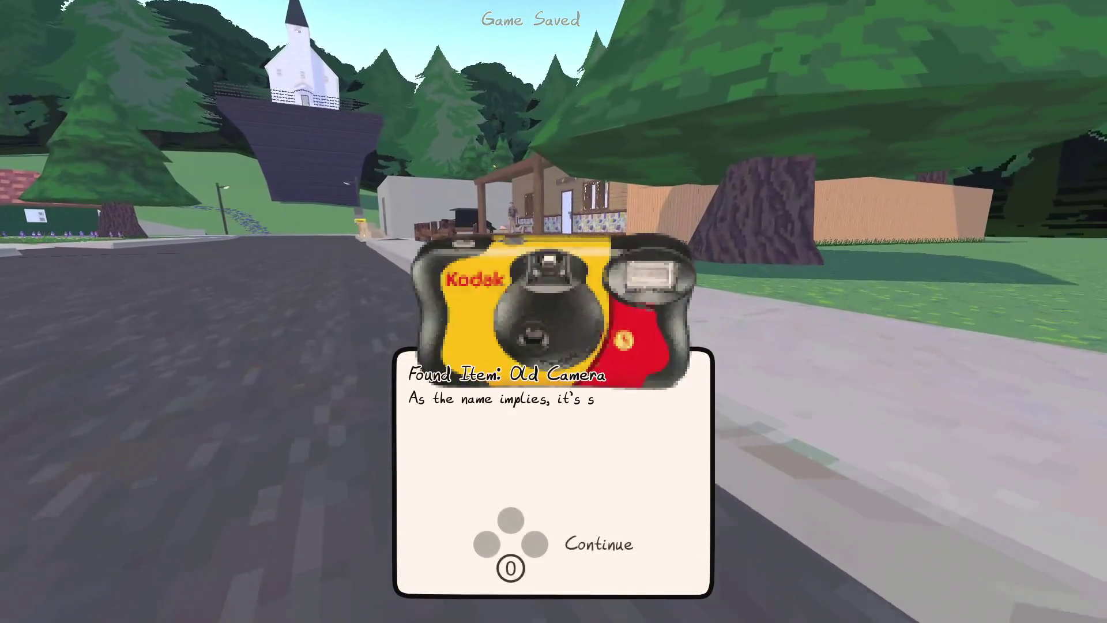
key(space)
Walk across the grass onto the cabin porch and start talking to the old man
key(w)
key(d)
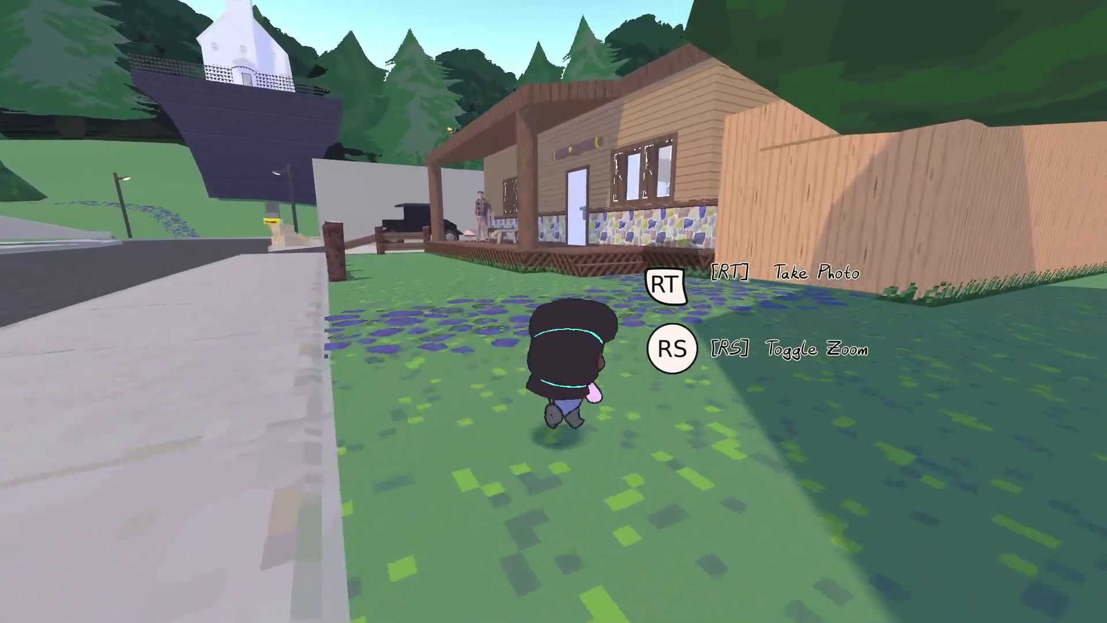
key(w)
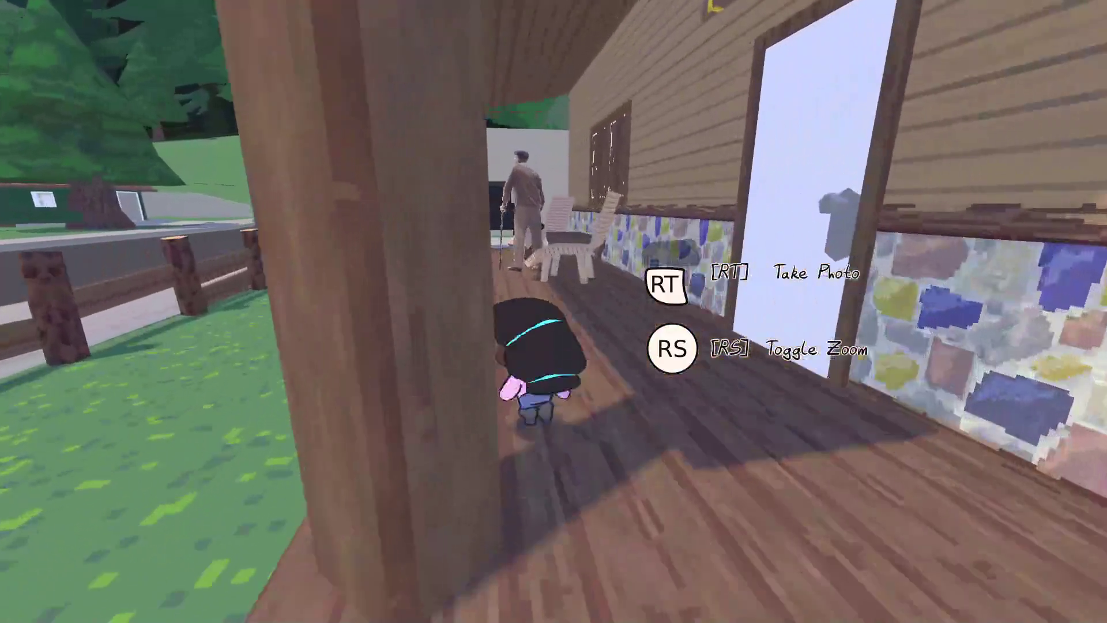
key(a)
key(2)
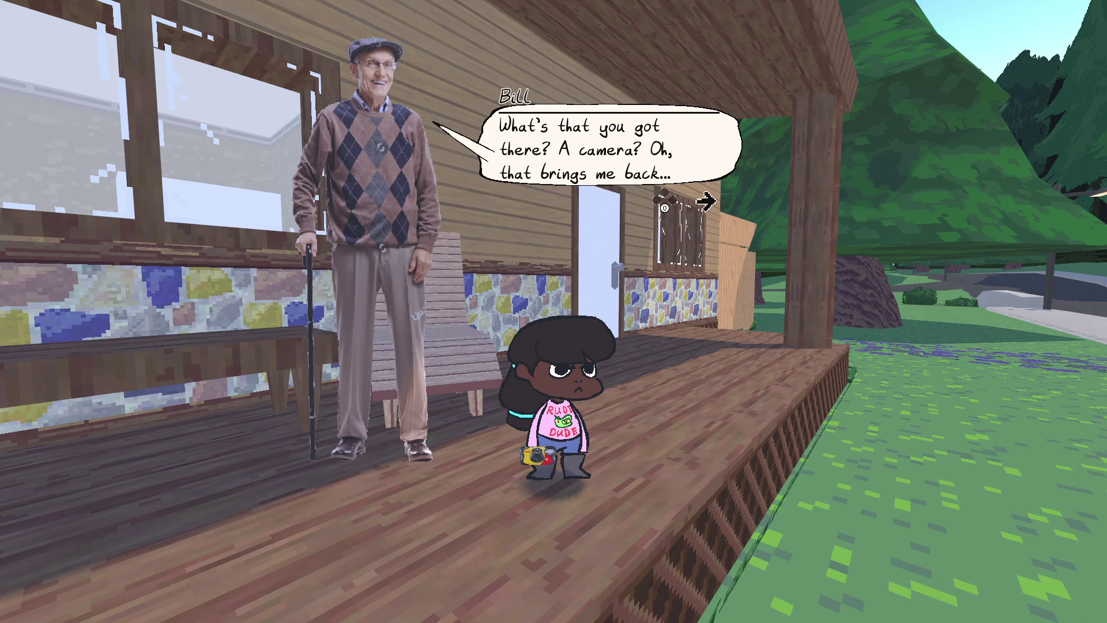
In the pause menu's Options, raise the Display Text Size from 40 to 57
key(Escape)
key(Down)
key(Down)
key(Up)
key(Return)
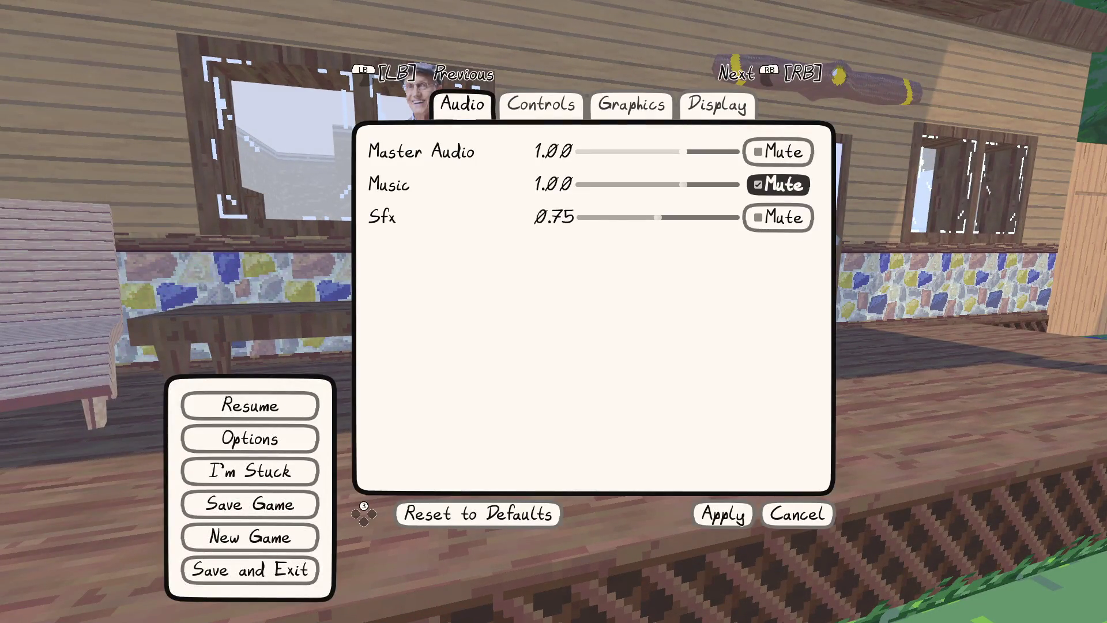
key(e)
key(q)
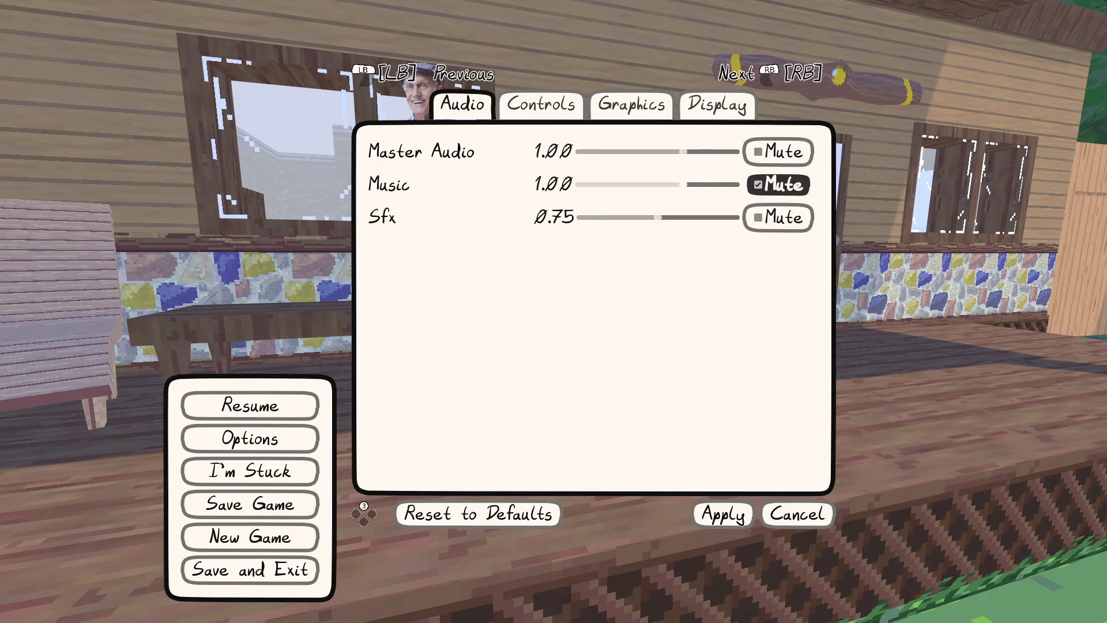
key(e)
key(e)
key(e)
key(Down)
key(Down)
key(Right)
key(Right)
key(Right)
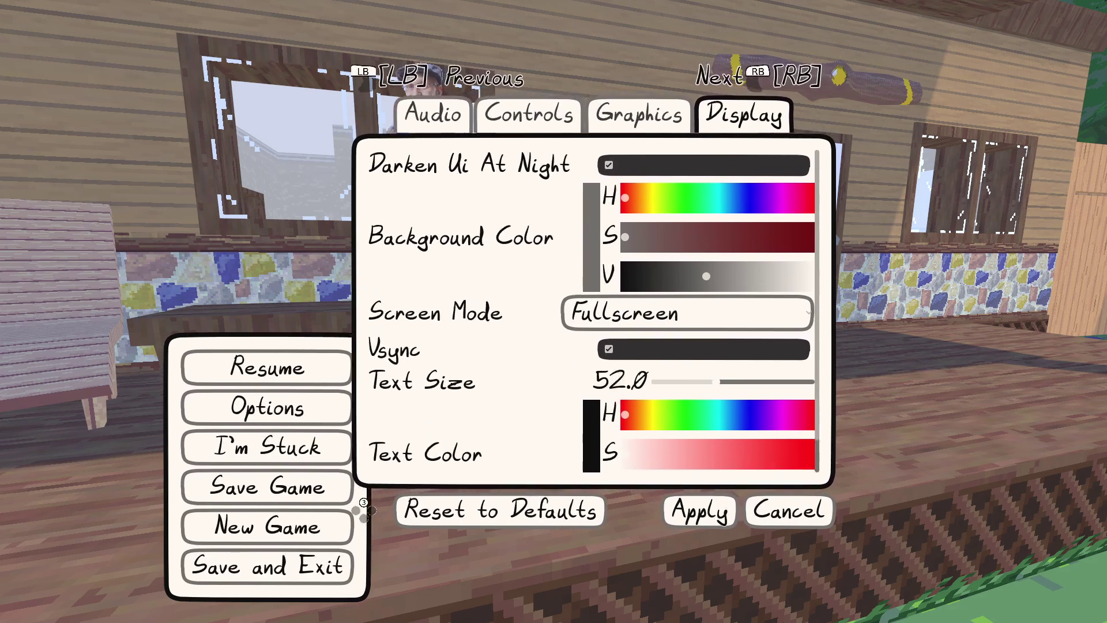
key(Right)
key(Right)
key(Right)
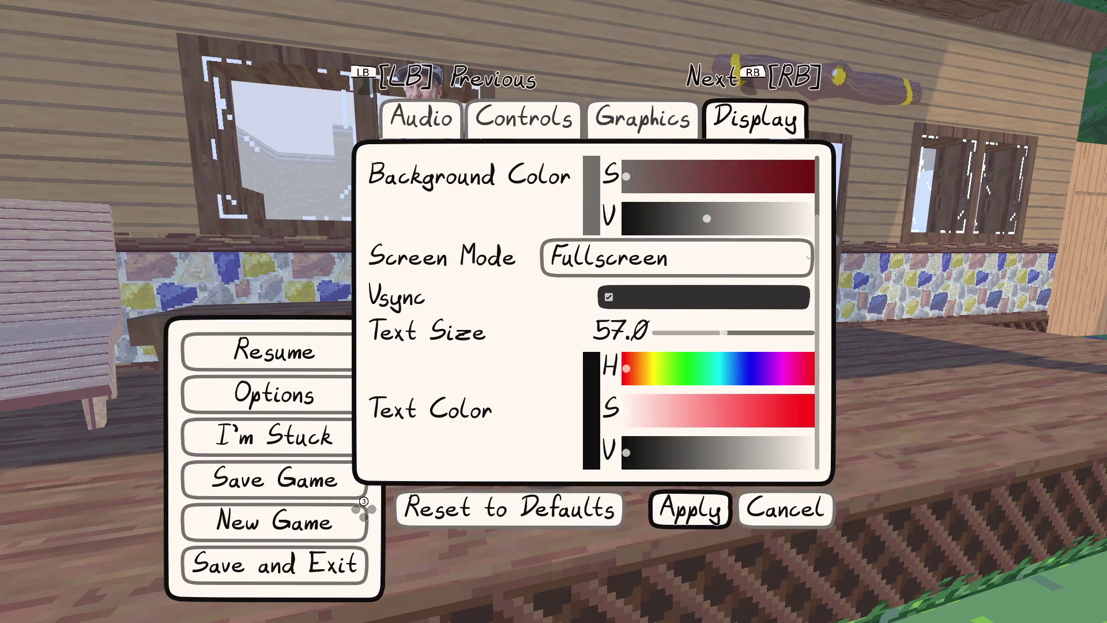
Resume play and step through Bill's speech bubbles to his line about birds
key(Escape)
key(Up)
key(Return)
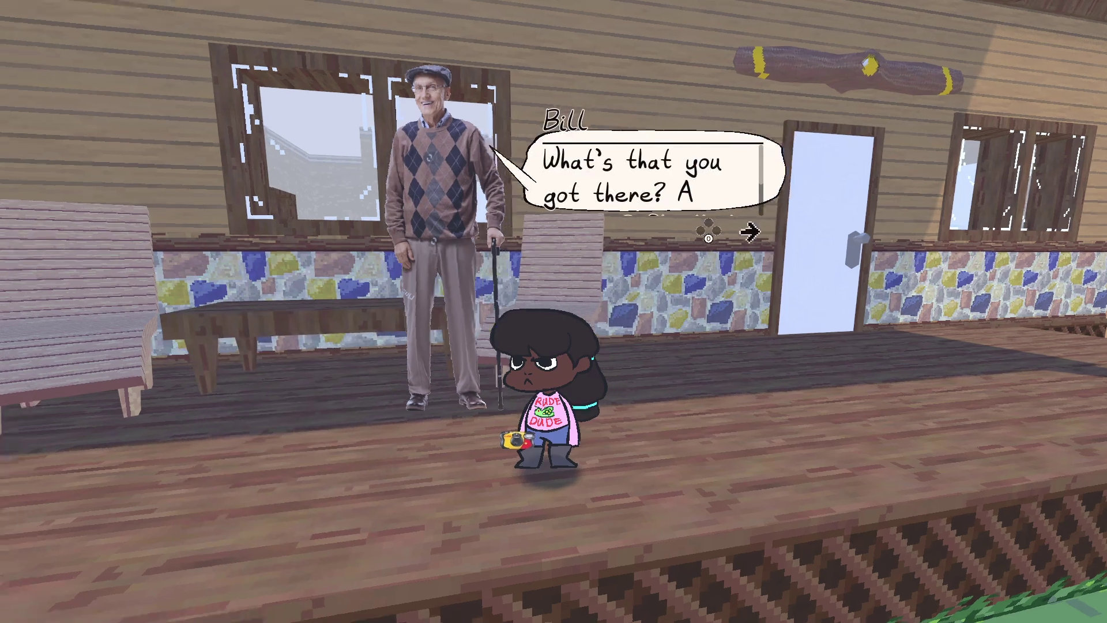
key(space)
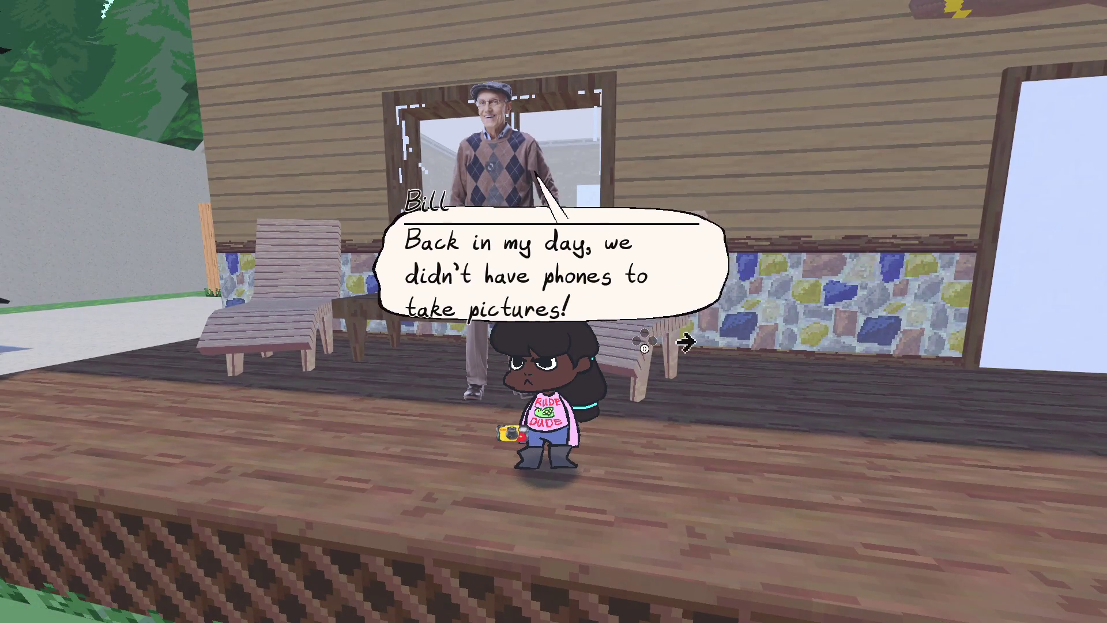
key(space)
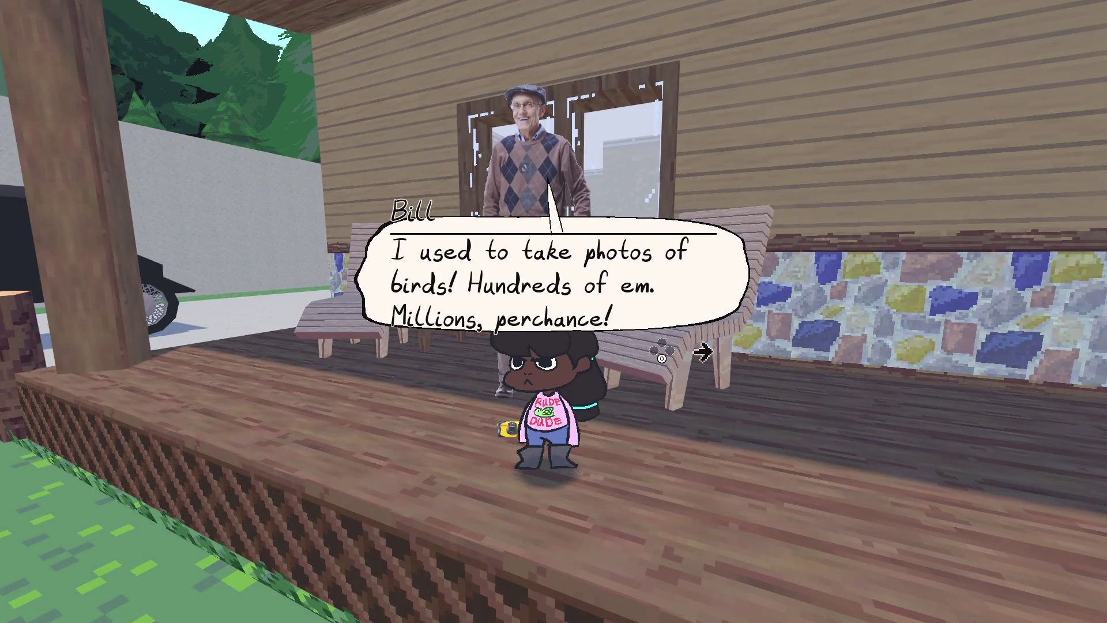
key(alt+tab)
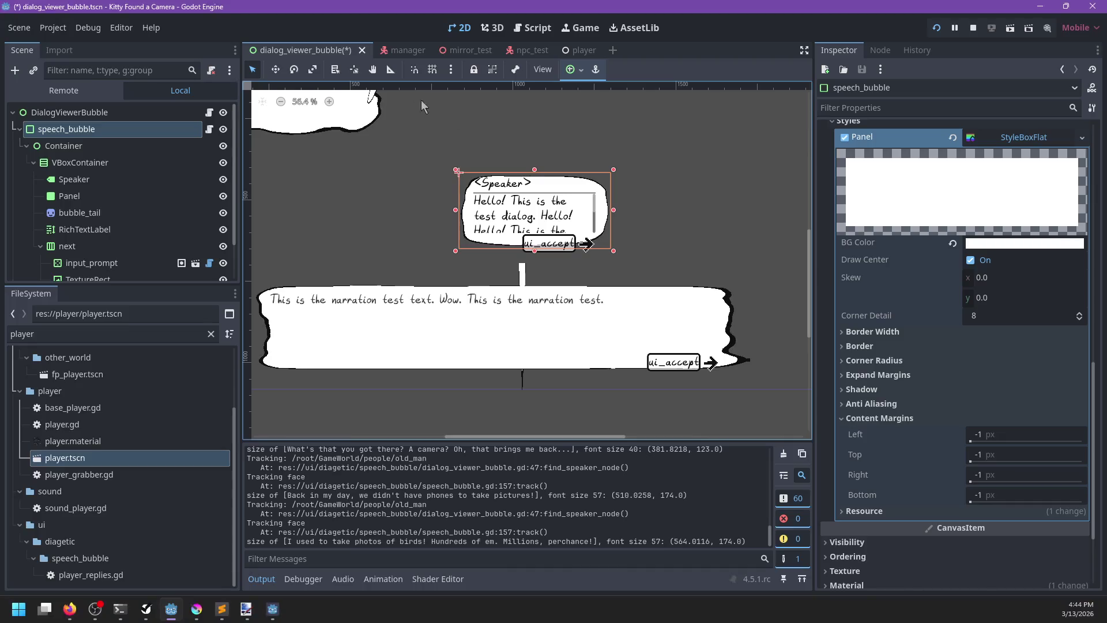
Look through dialog_viewer_bubble.gd and speech_bubble.gd, searching the latter for 'fit_'
click(210, 113)
click(541, 219)
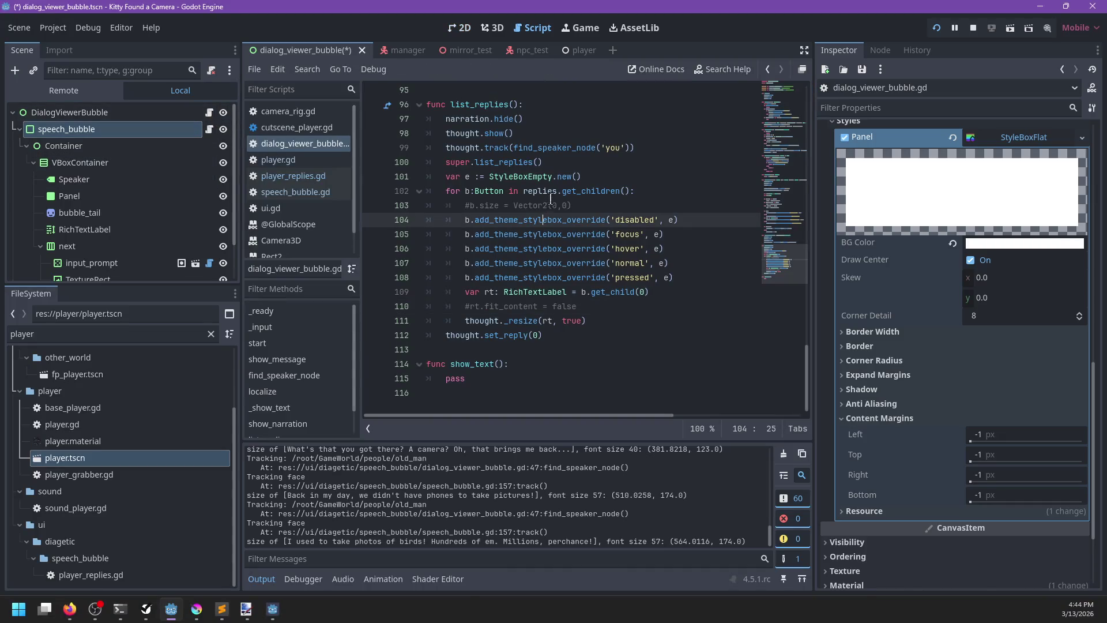
click(209, 129)
scroll(605, 181, up, 5)
click(605, 181)
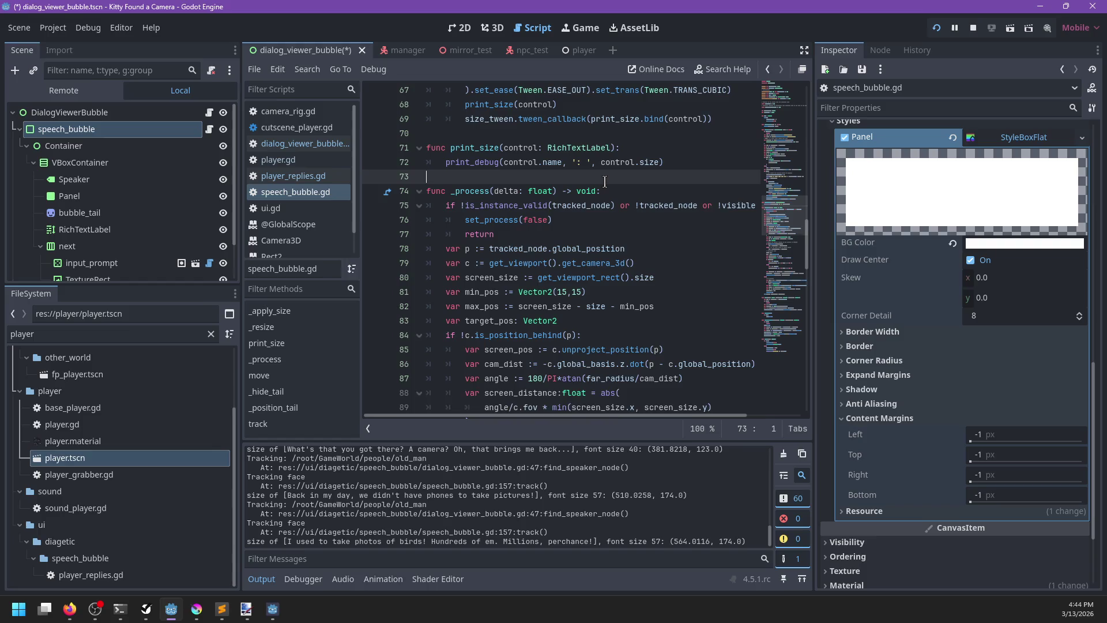
key(ctrl+f)
text(fit_)
key(Escape)
scroll(581, 192, up, 13)
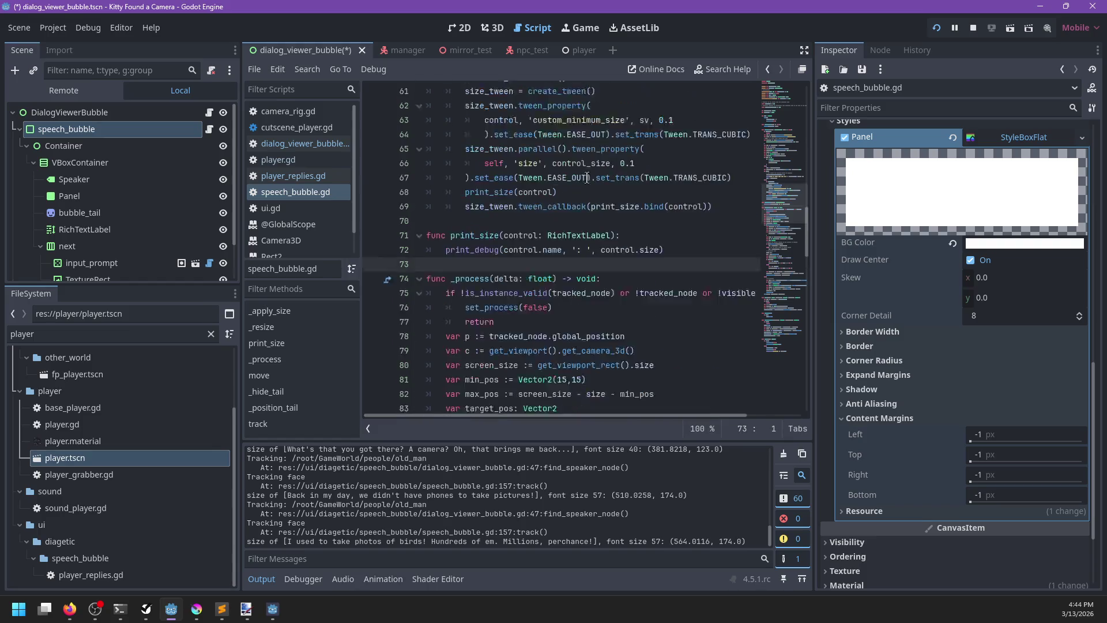
scroll(581, 192, up, 2)
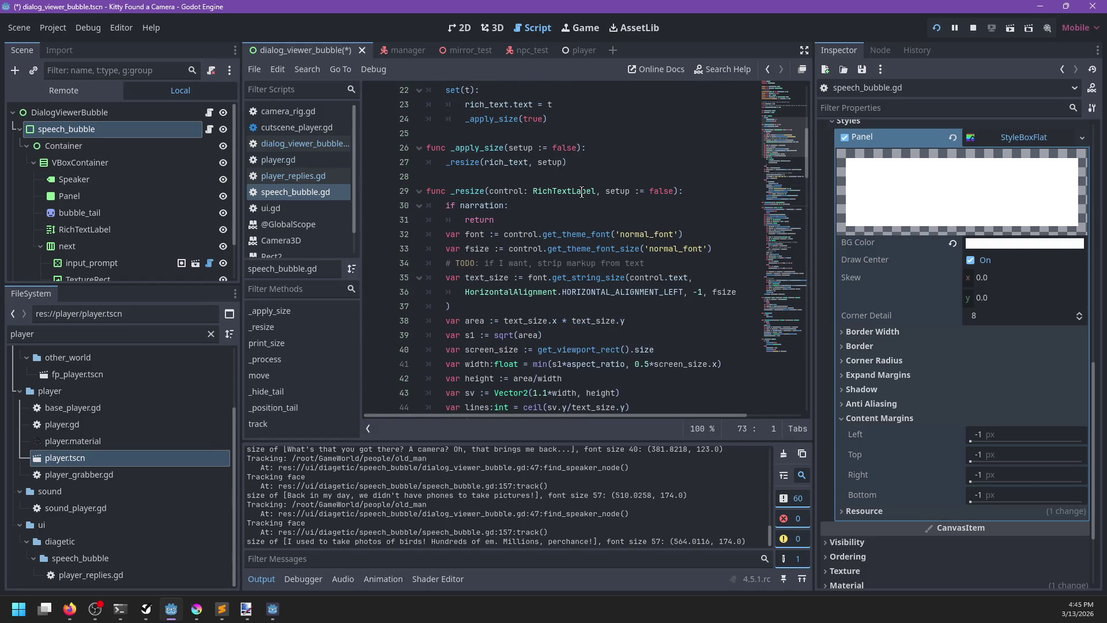
scroll(552, 203, up, 6)
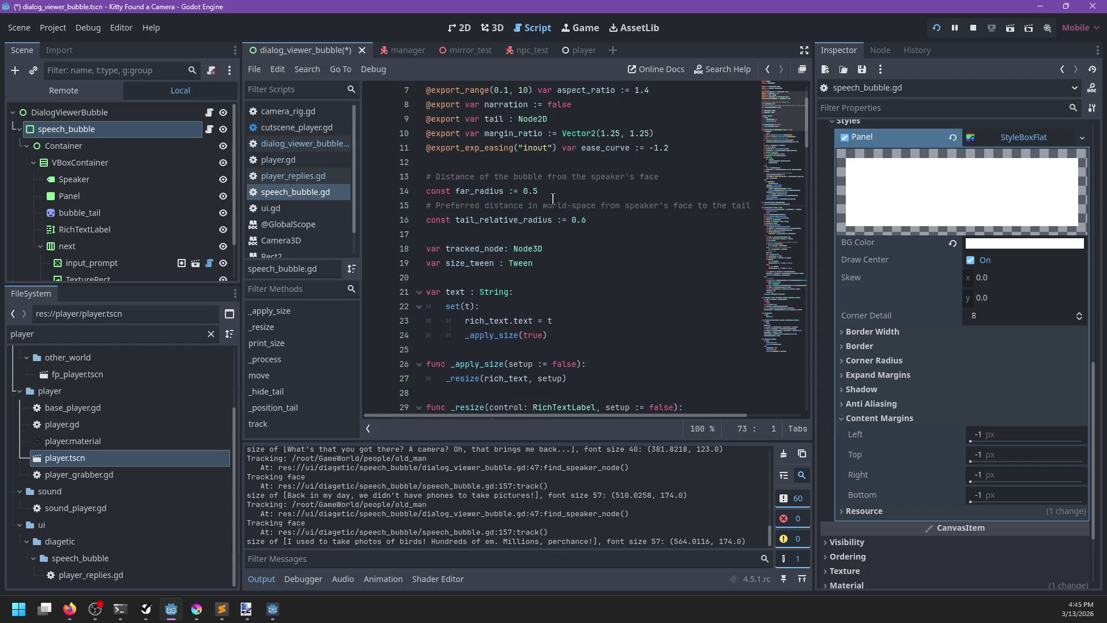
Compare the speech_bubble, narration_bubble and thought_bubble nodes' properties in the Inspector
click(76, 116)
click(79, 131)
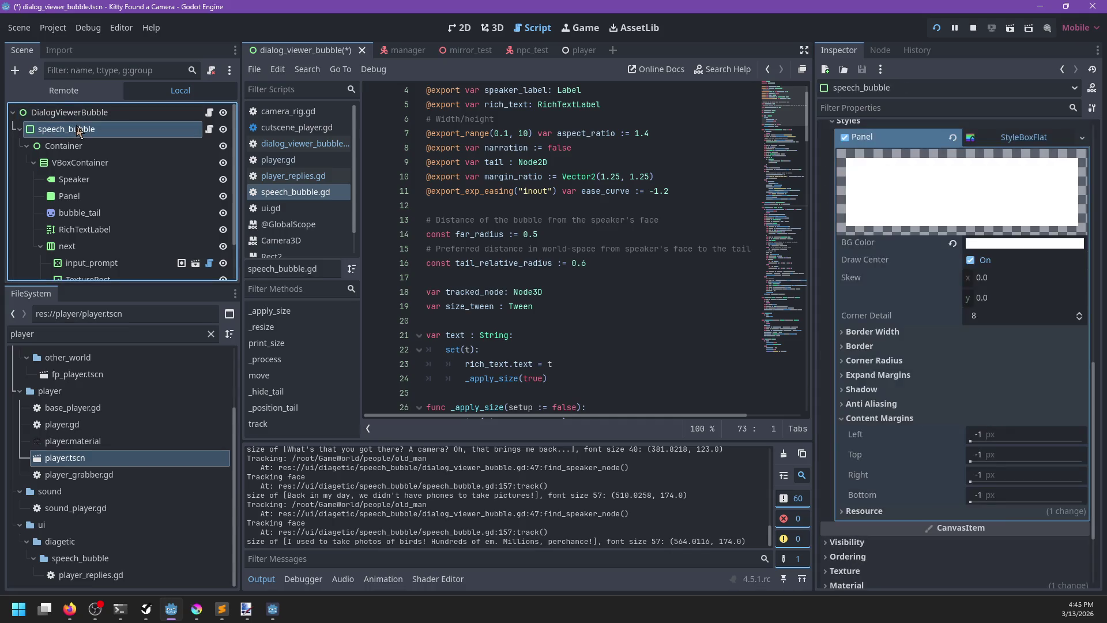
click(19, 129)
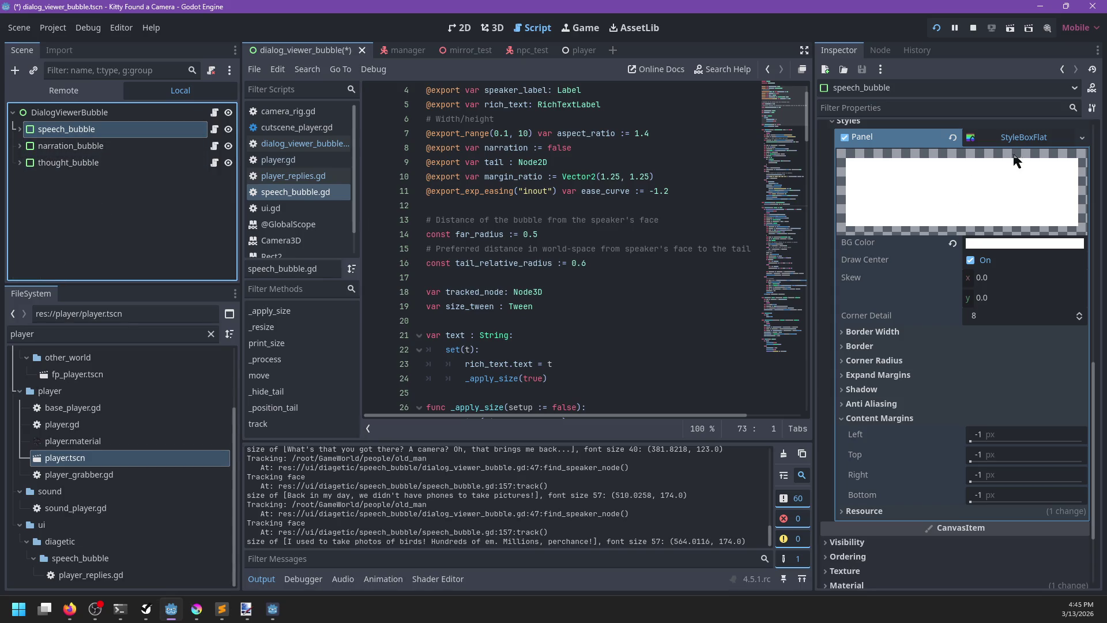
click(1016, 157)
scroll(1038, 234, up, 5)
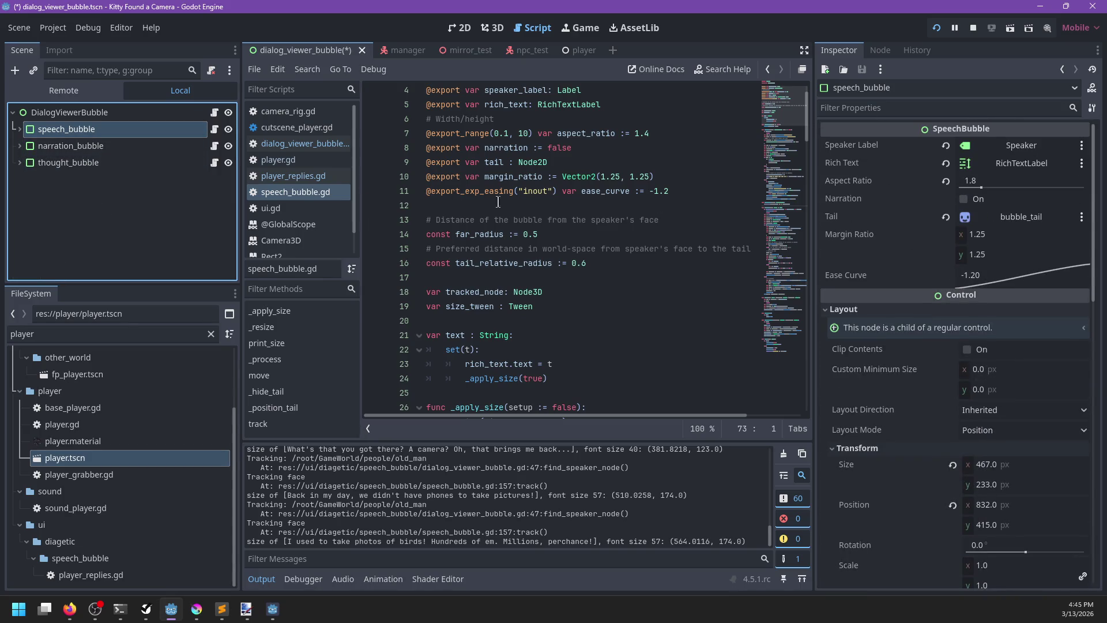
click(113, 147)
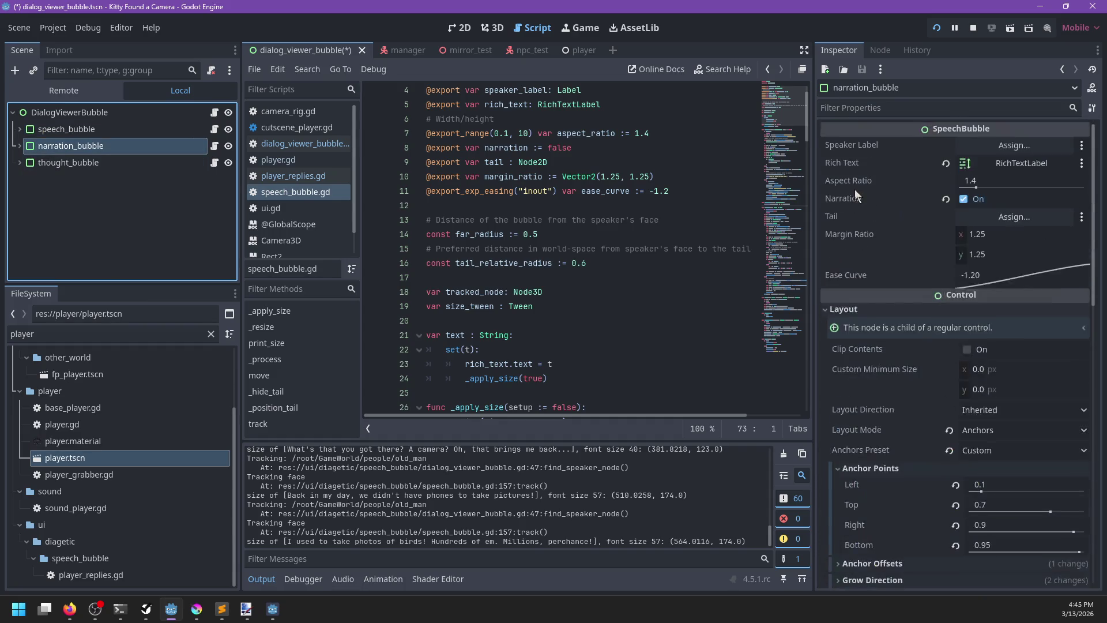
click(156, 162)
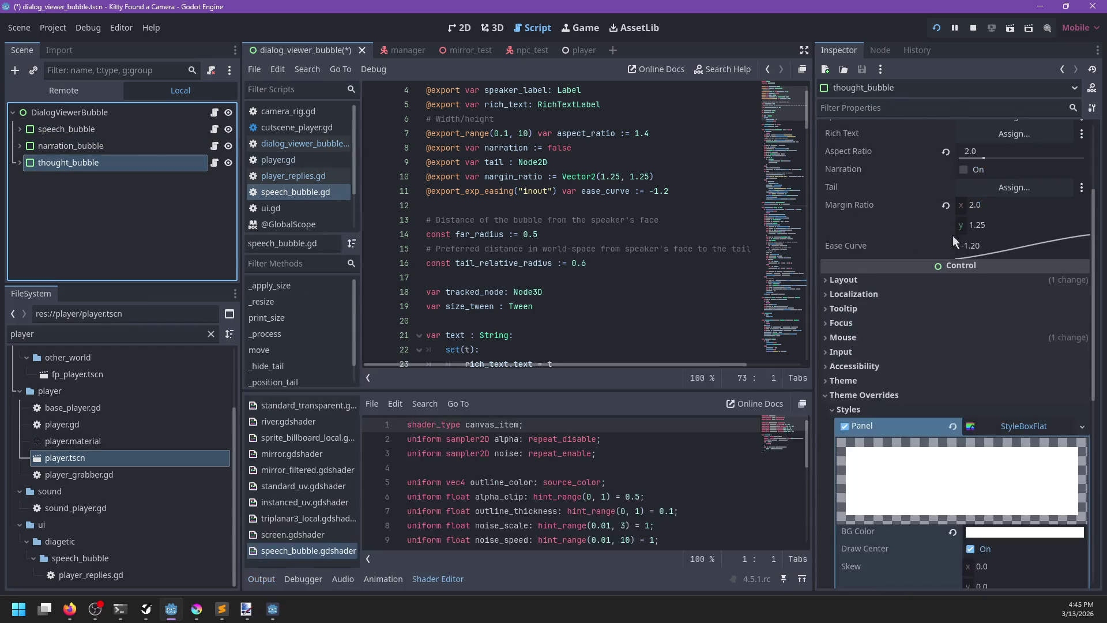
scroll(983, 239, up, 3)
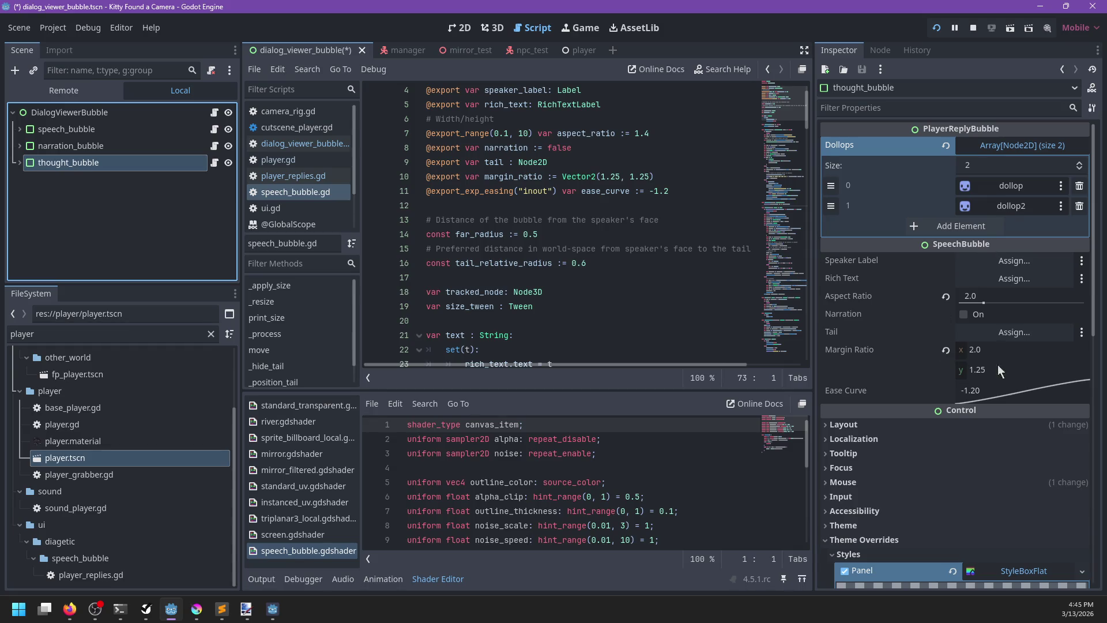
click(95, 149)
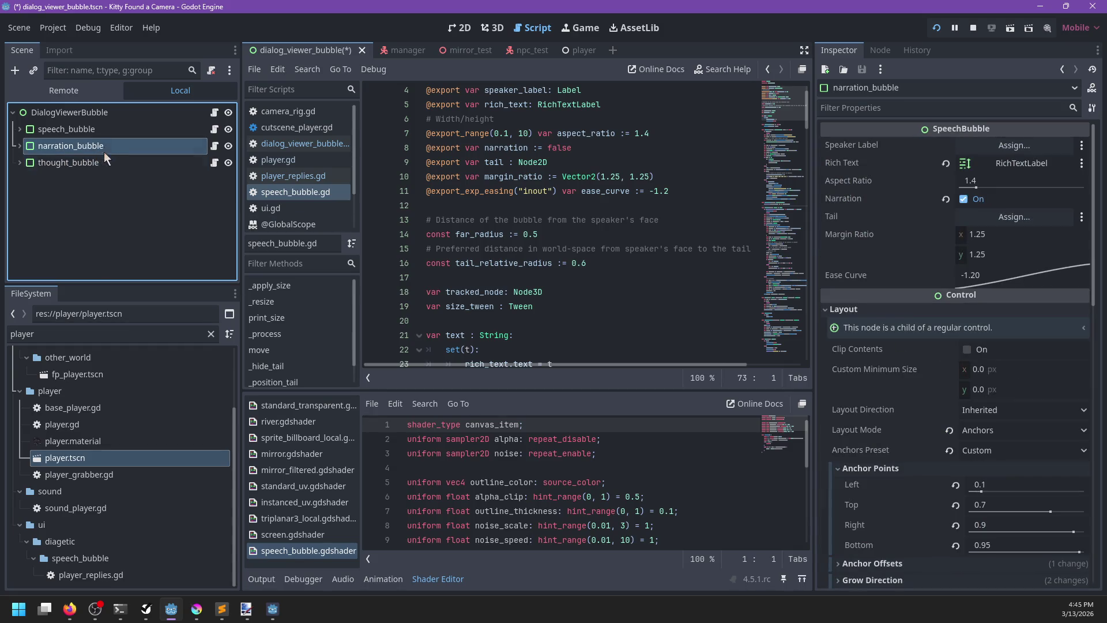
click(104, 162)
Change the default margin_ratio to Vector2(1.5, 1.5) and save the script
double_click(615, 178)
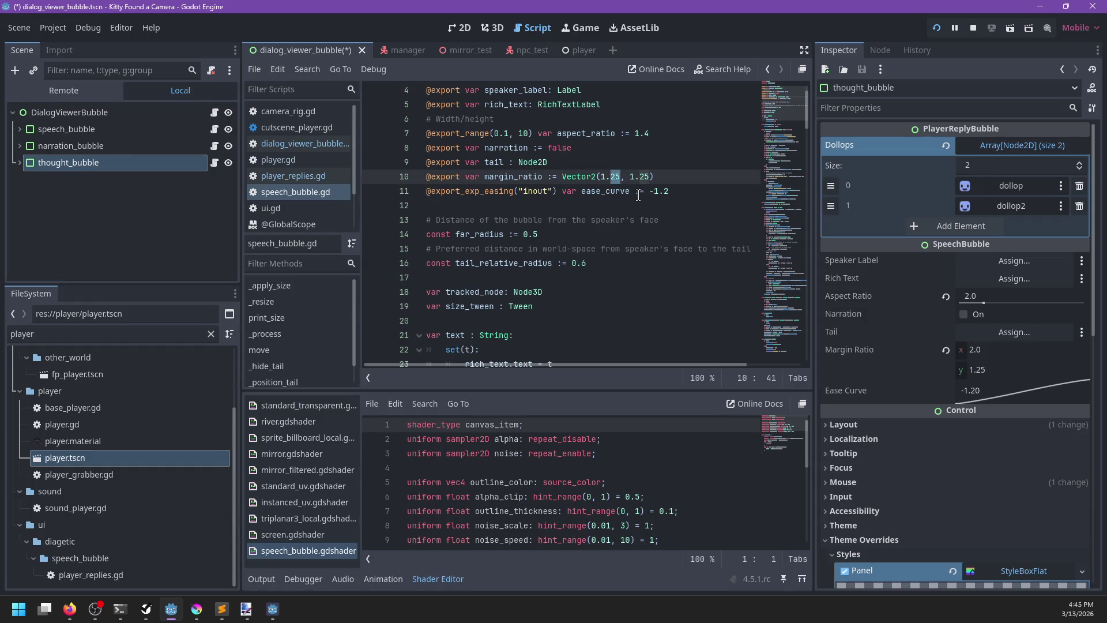
click(643, 176)
key(BackSpace)
click(664, 178)
key(ctrl+s)
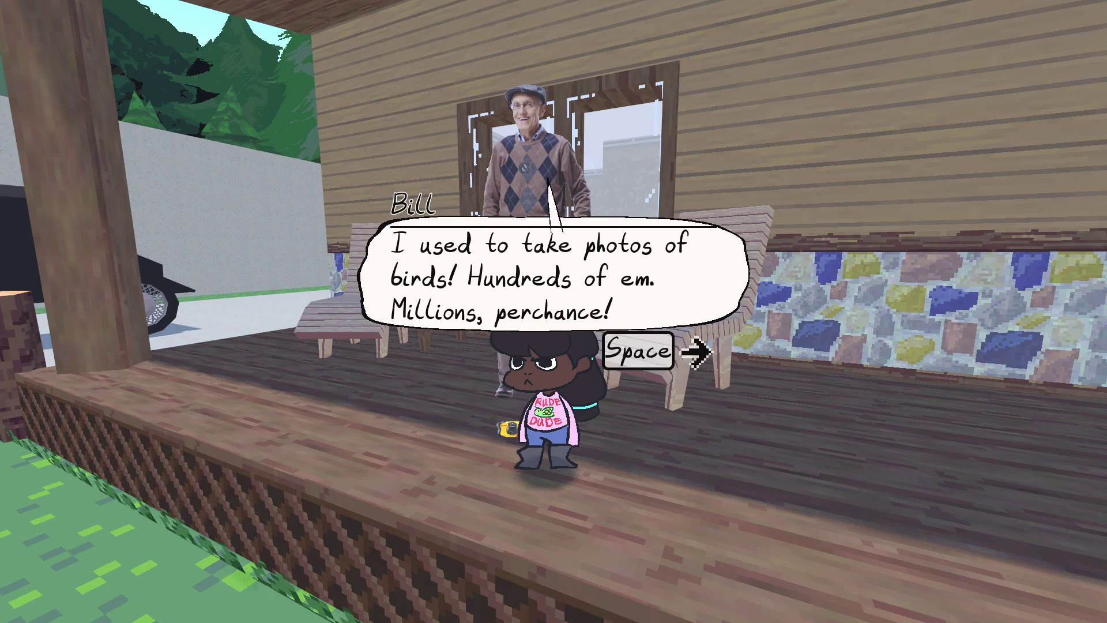
Advance Bill's dialogue to the reply choices, cycle through them, and quit the game
key(space)
key(Right)
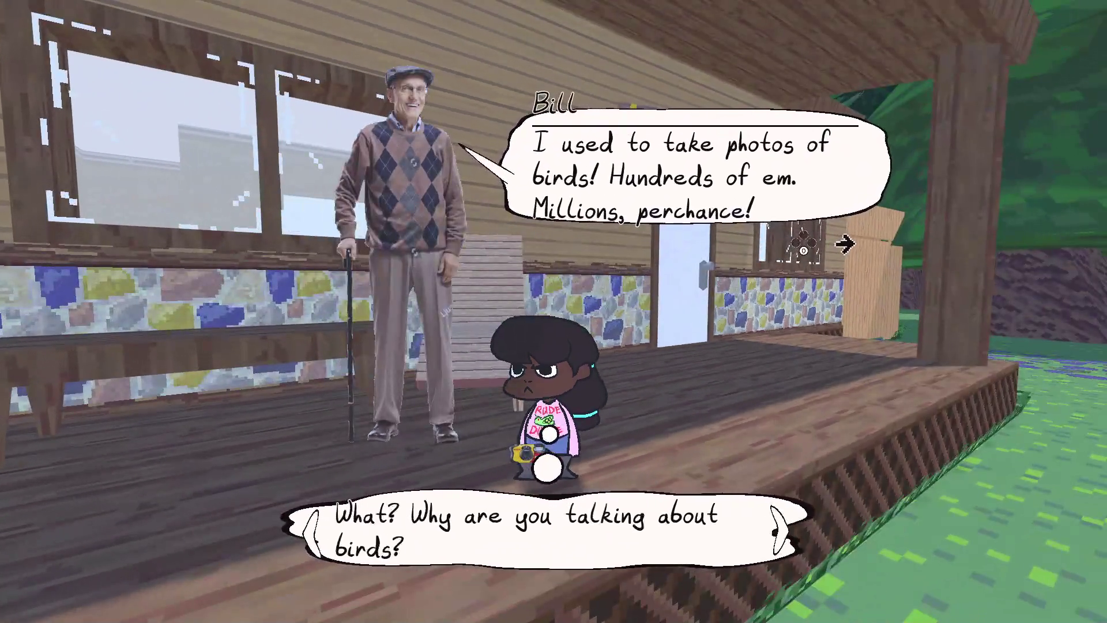
key(Right)
key(F8)
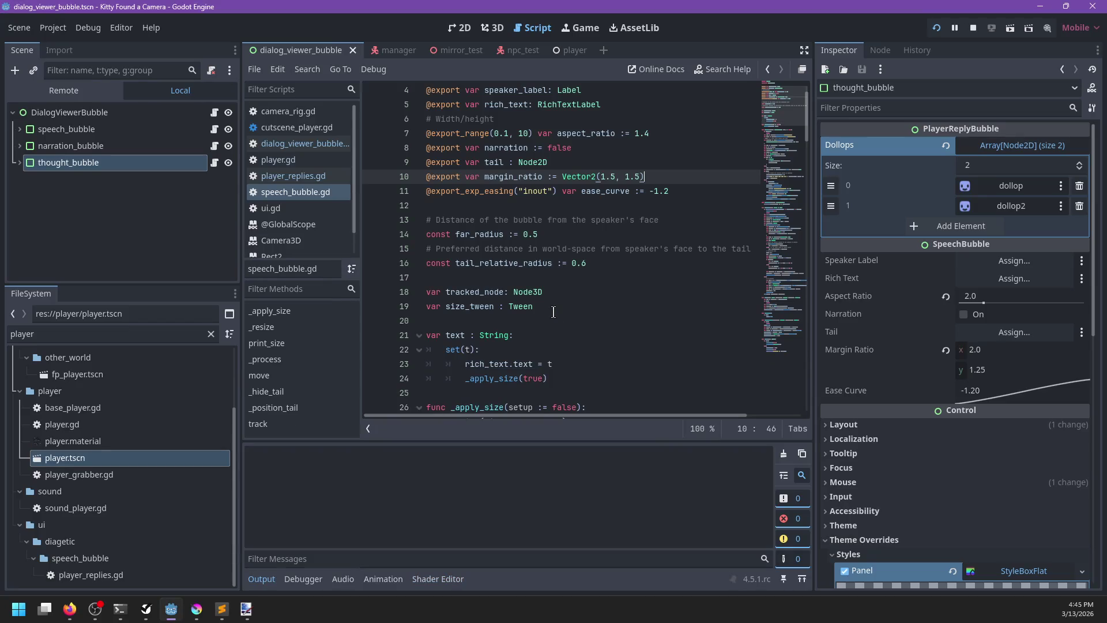
Change margin_ratio to Vector2(1.5, 2), save, check speech_bubble, and relaunch the game
key(F5)
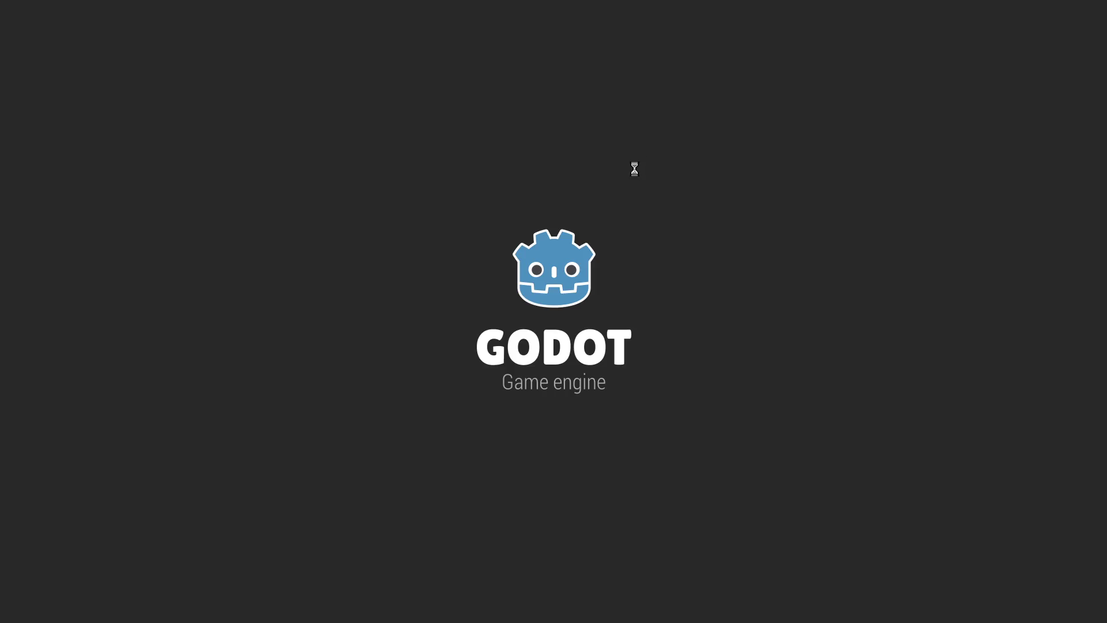
click(609, 179)
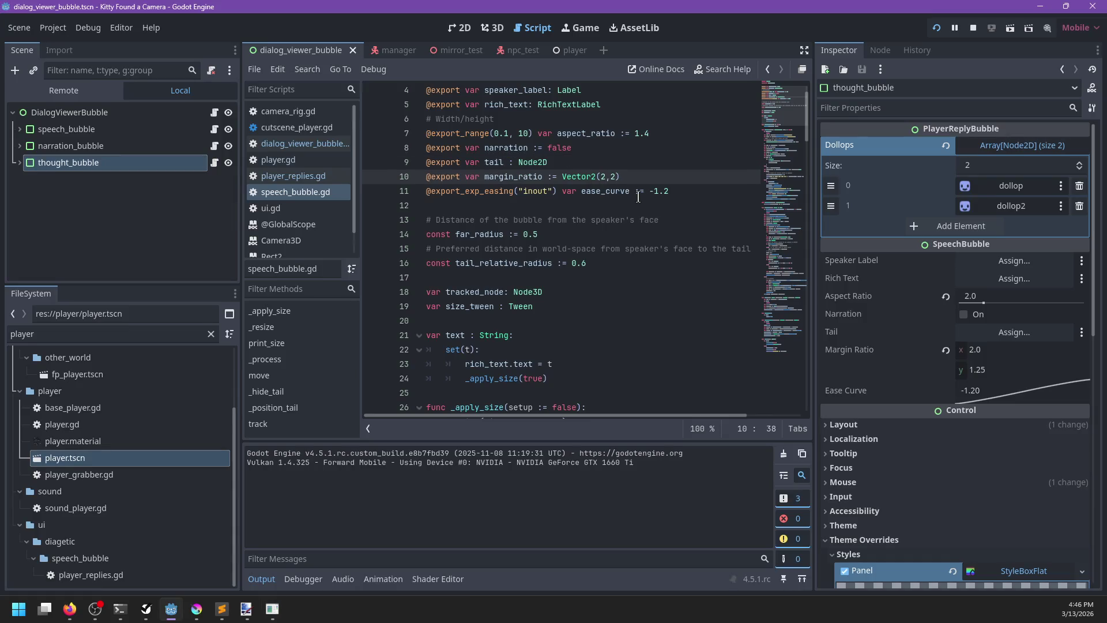
text(5)
key(ctrl+s)
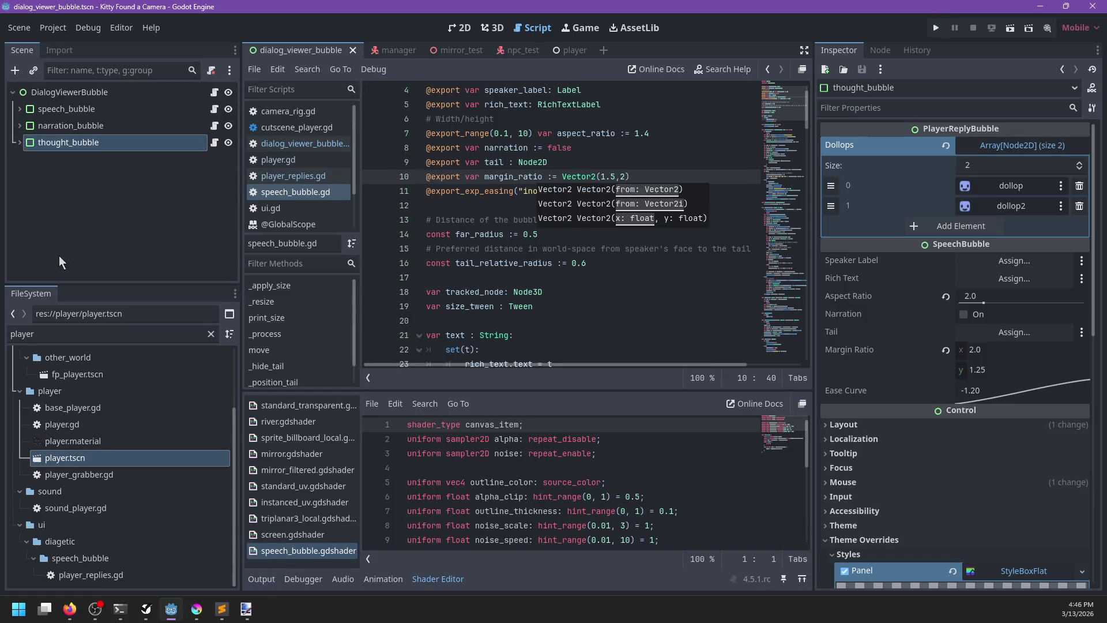
click(66, 109)
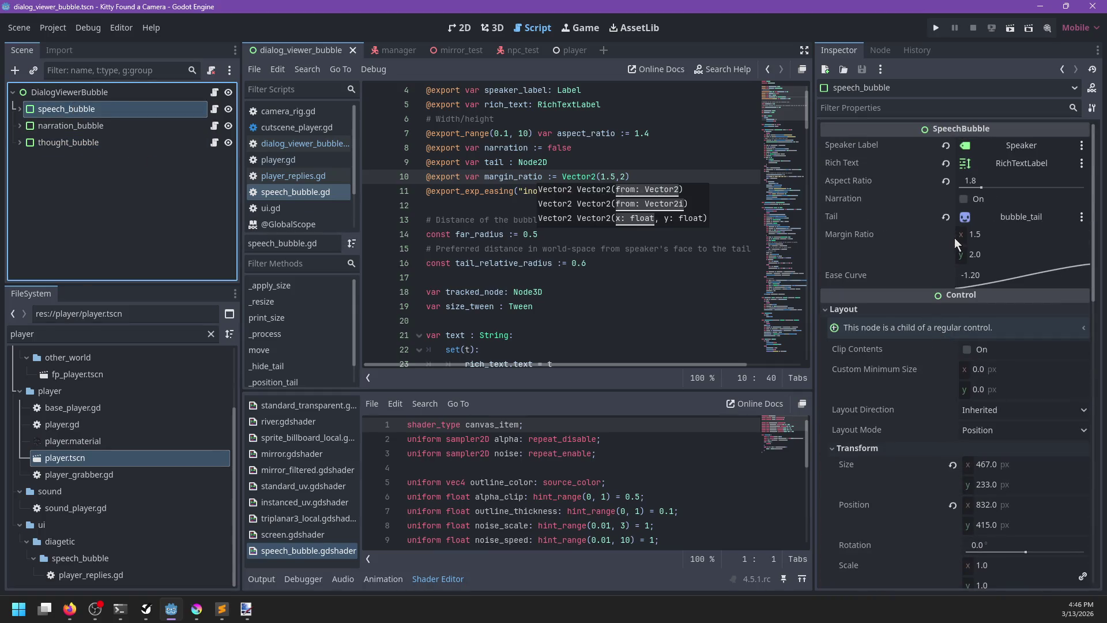
click(510, 251)
key(F6)
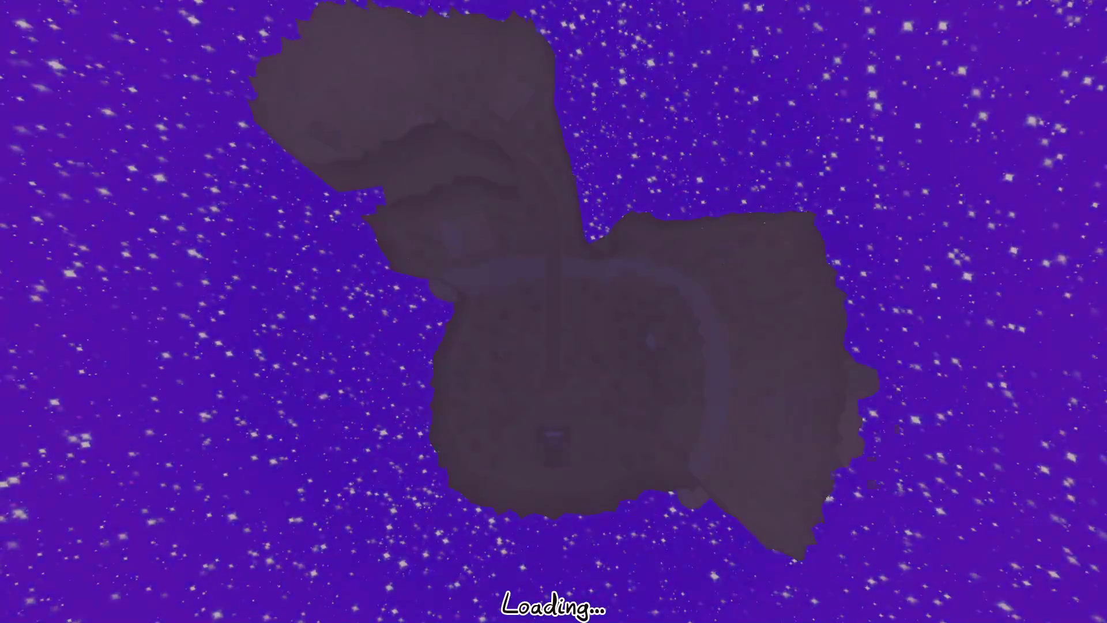
Pick up the old camera, choose the floating-creature reply, and read Bill's answers
key(d)
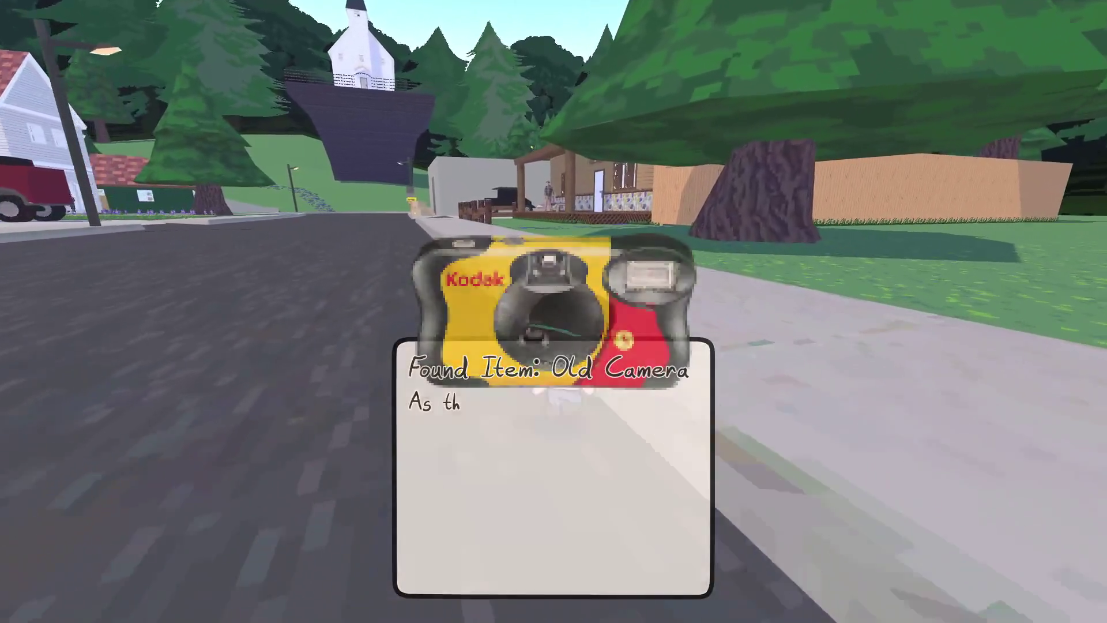
key(w)
key(w)
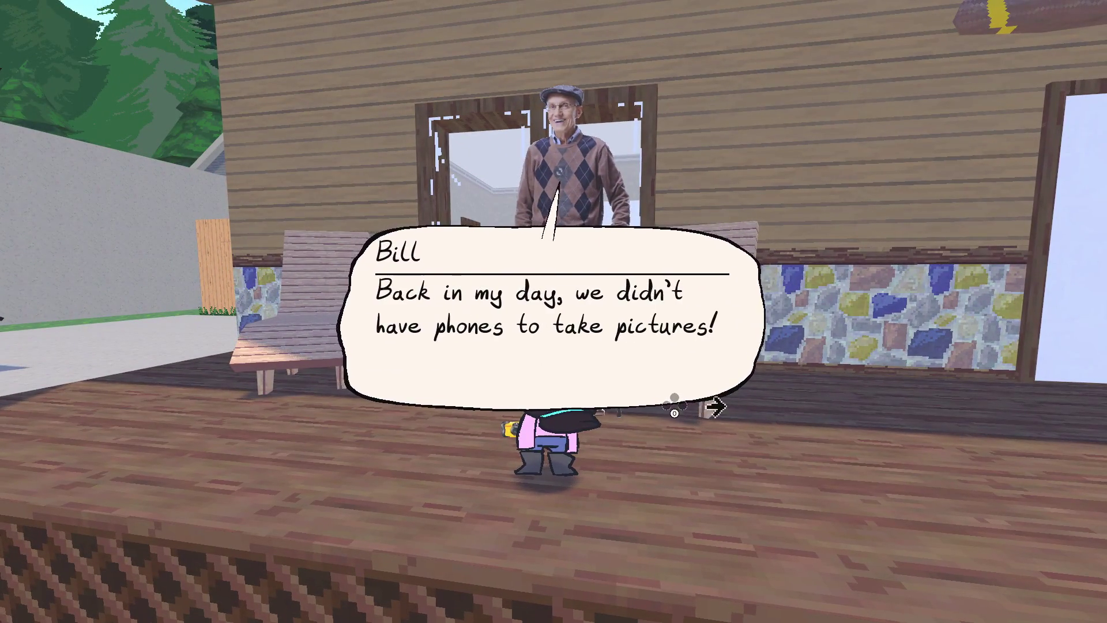
key(space)
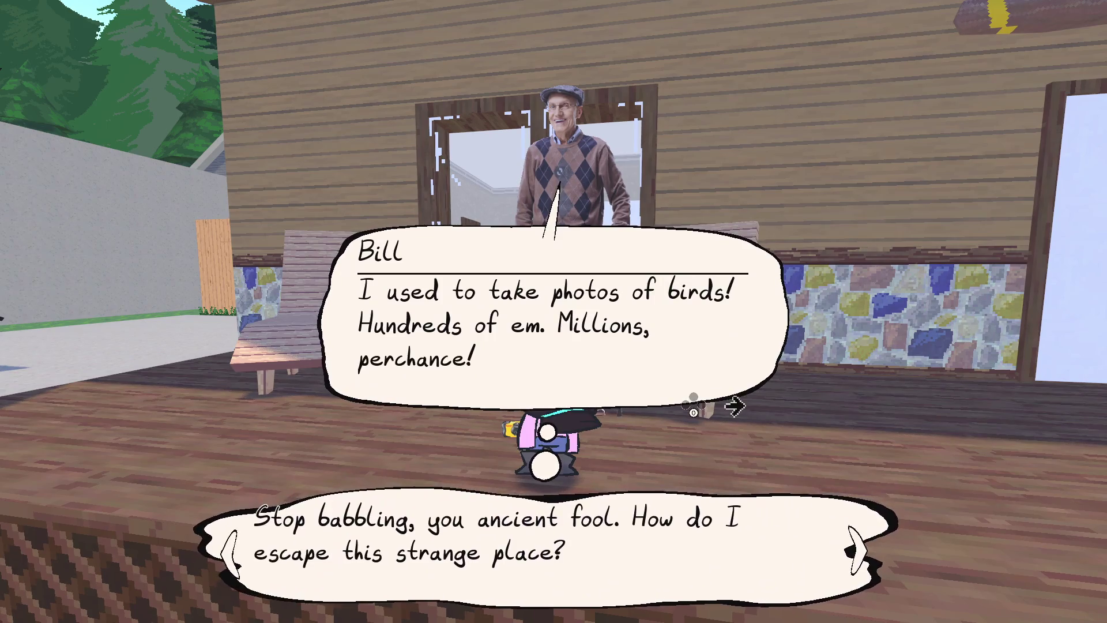
key(Right)
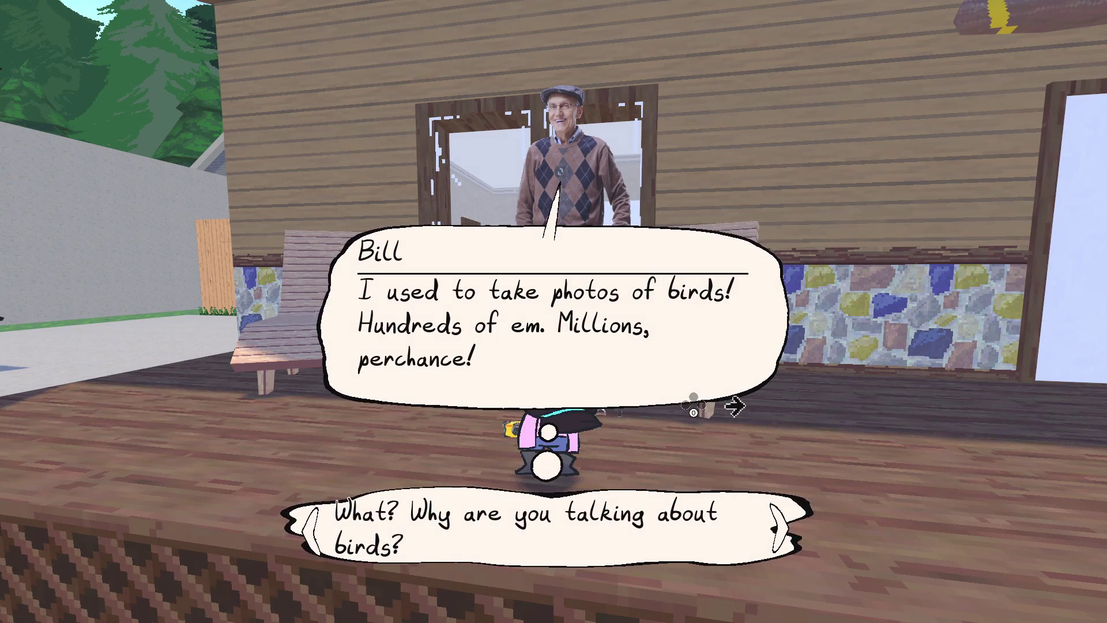
key(Right)
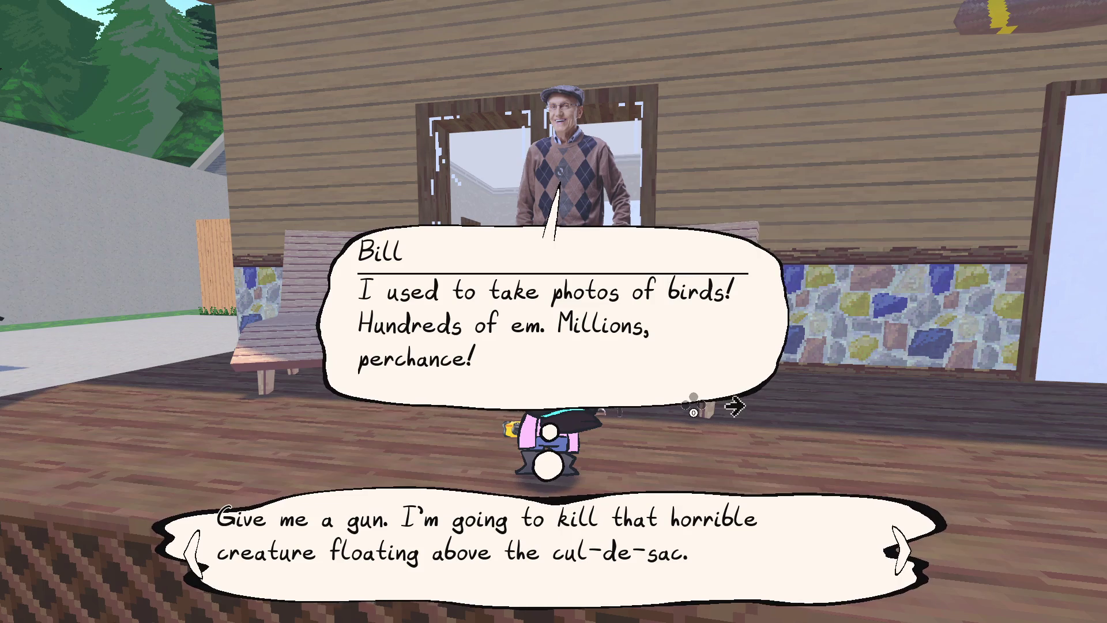
key(space)
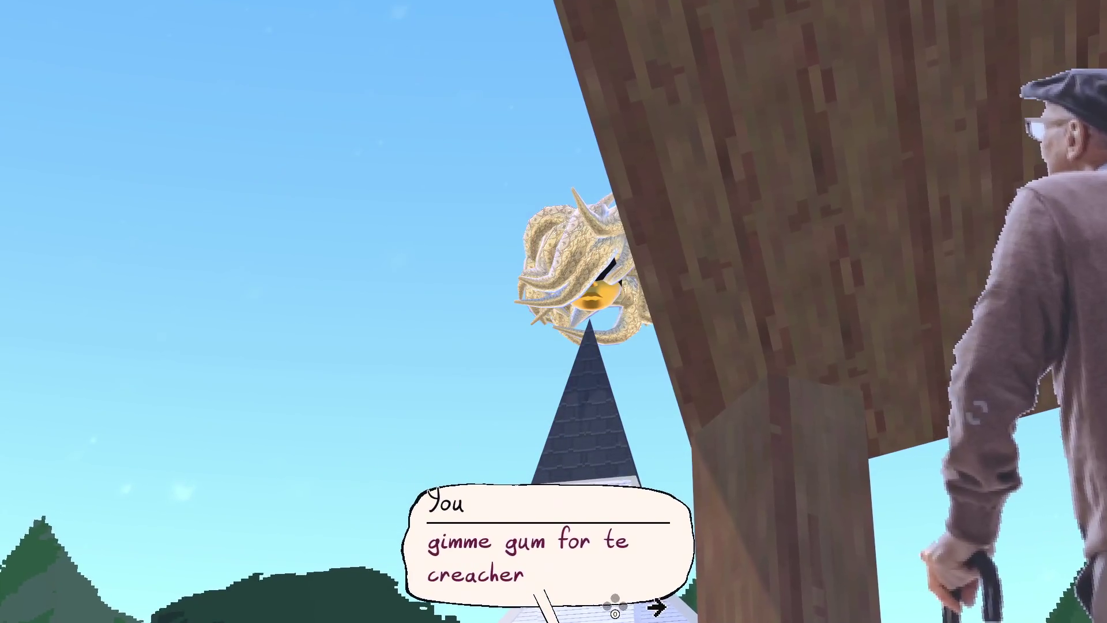
key(space)
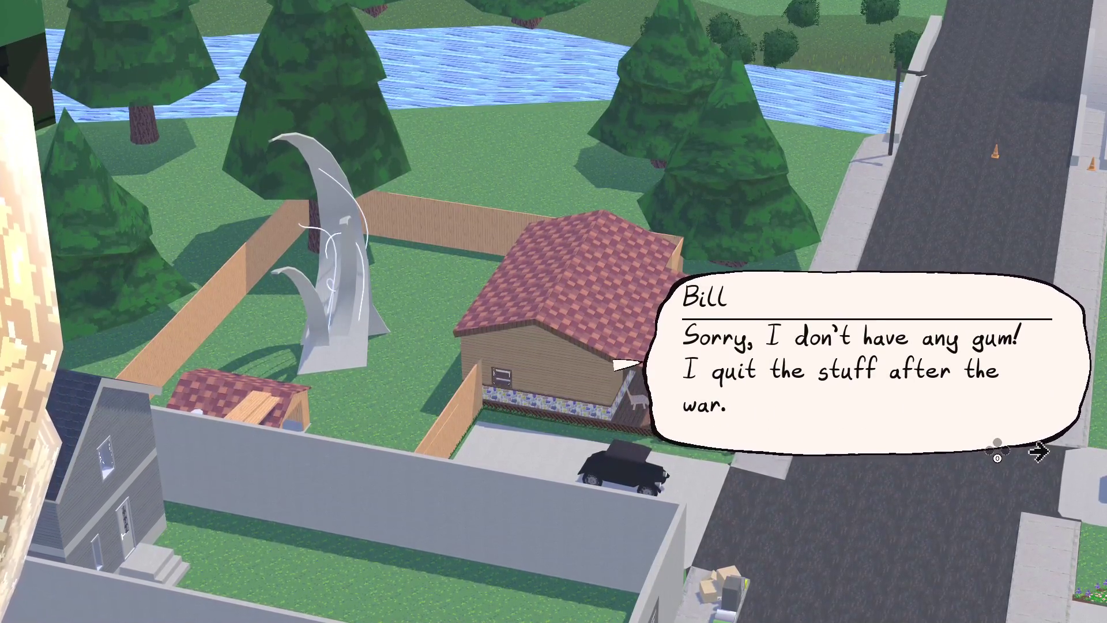
key(space)
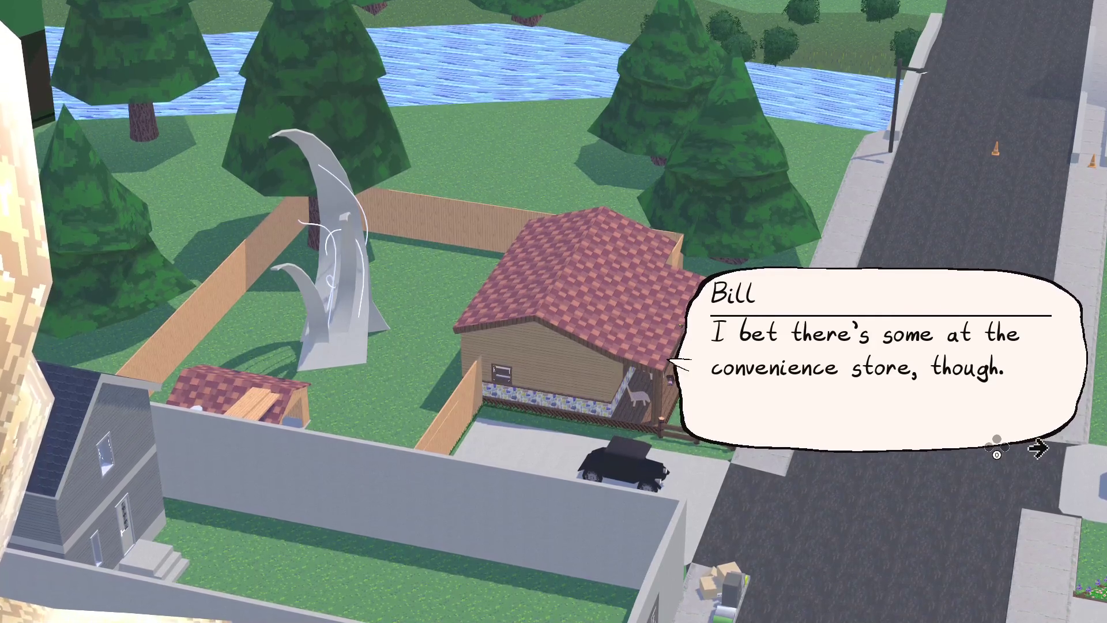
key(space)
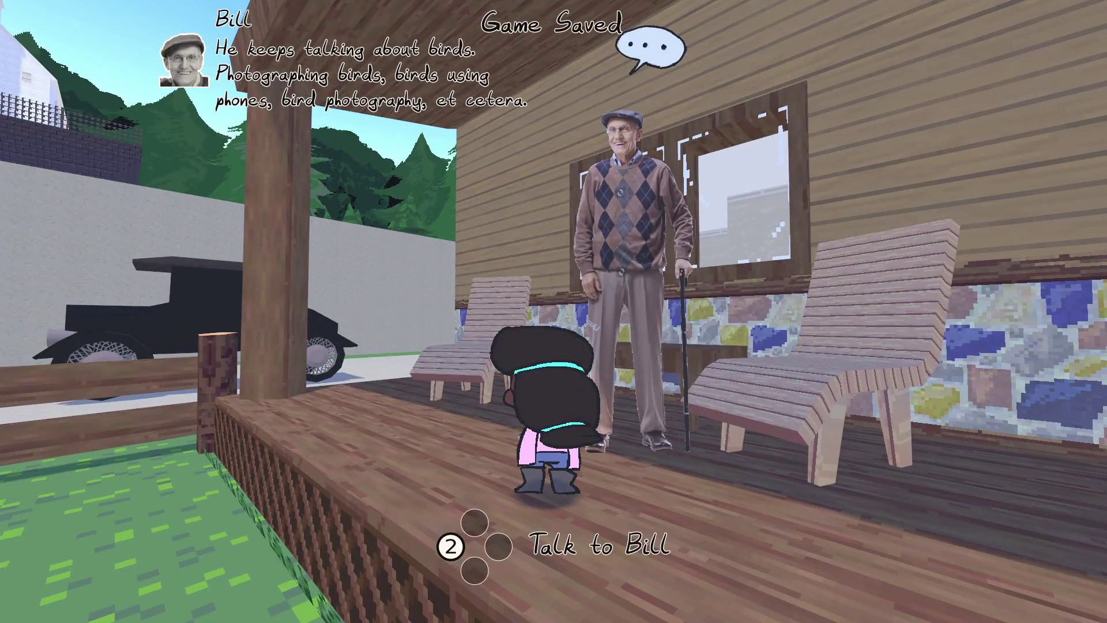
Walk up to Bill, choose the river reply, finish the conversation, and stop the game
key(w)
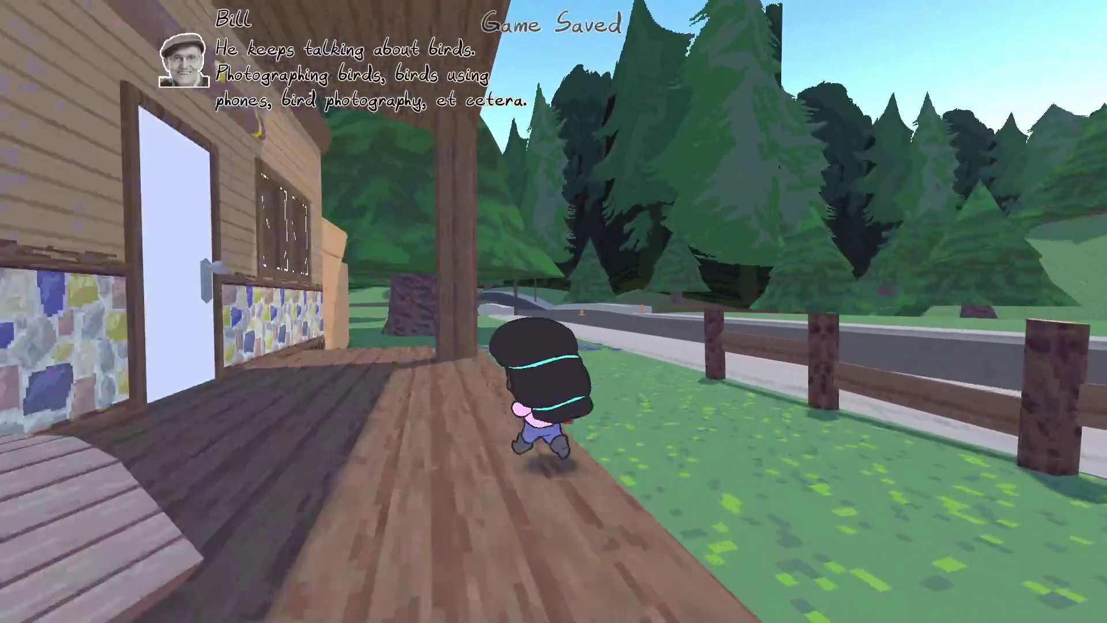
key(s)
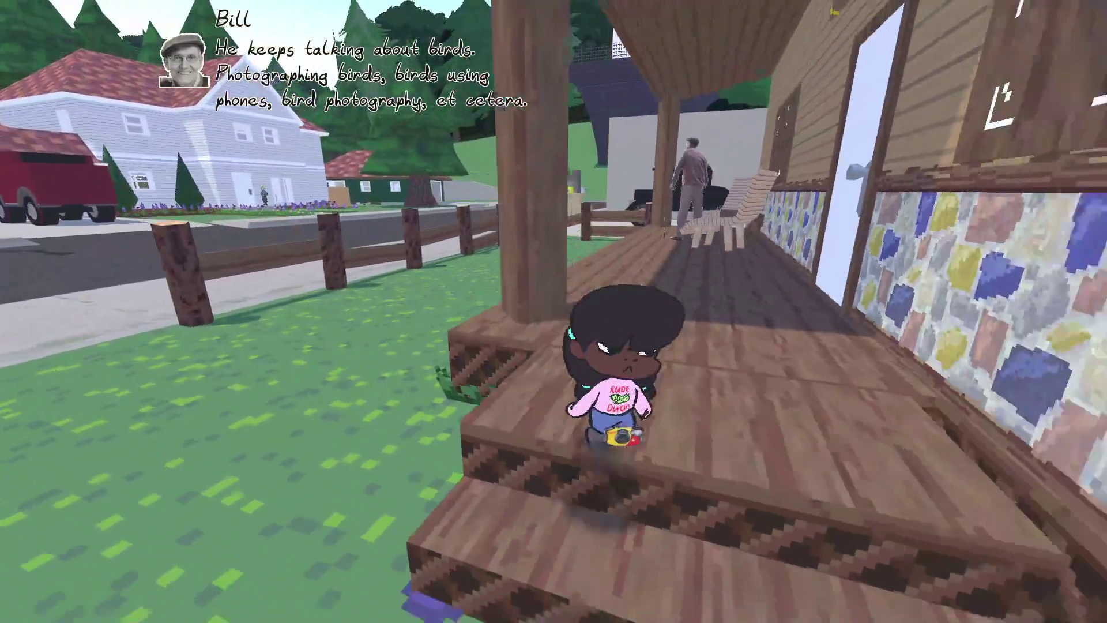
key(w)
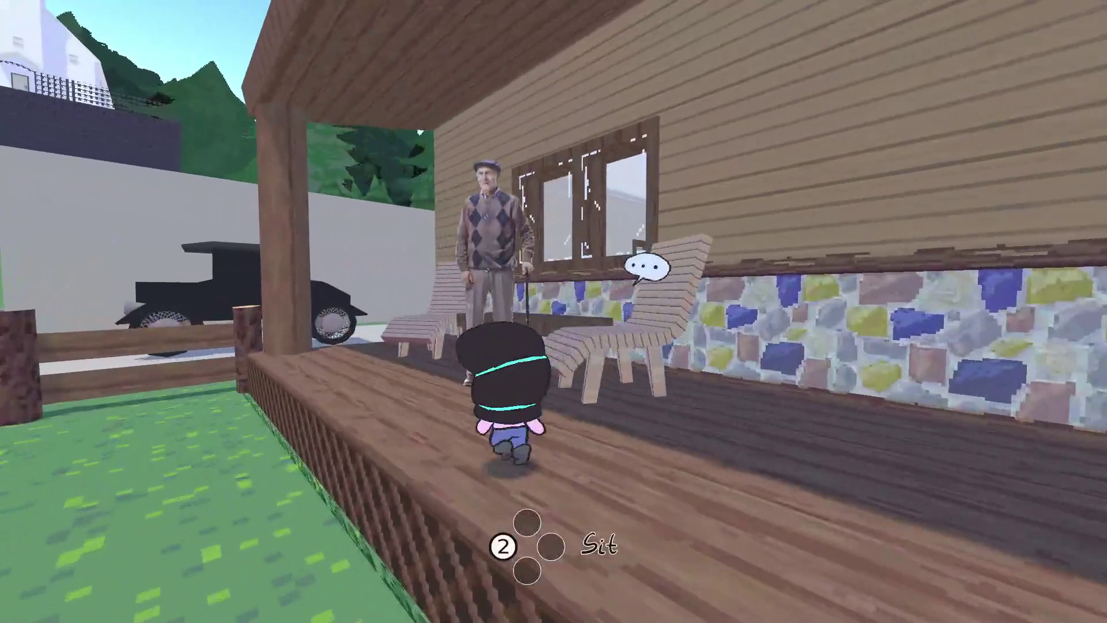
key(w)
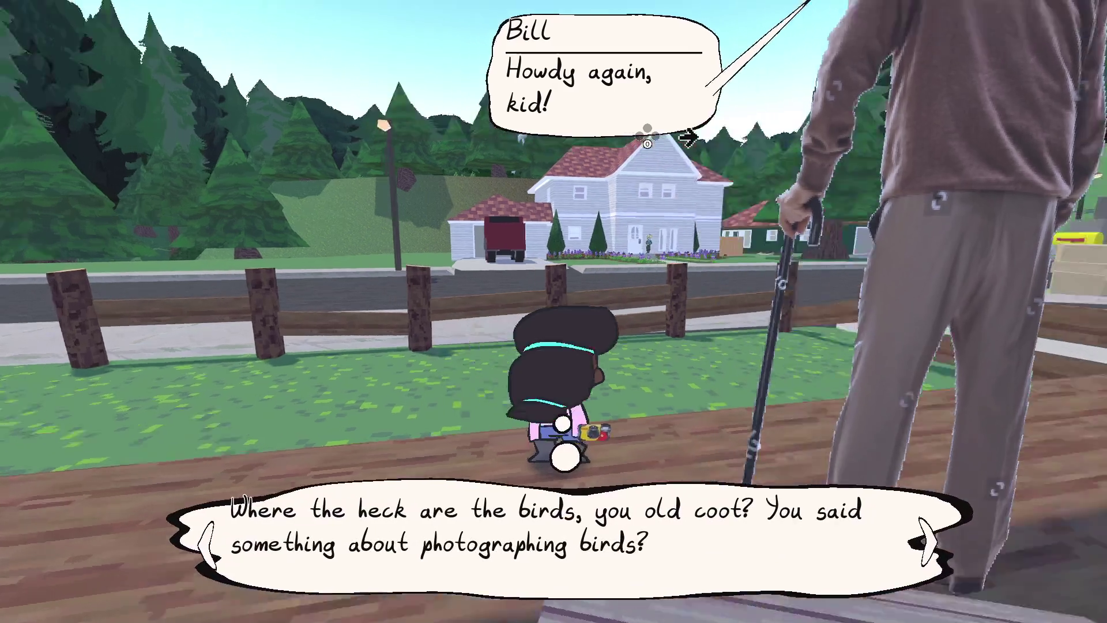
key(Right)
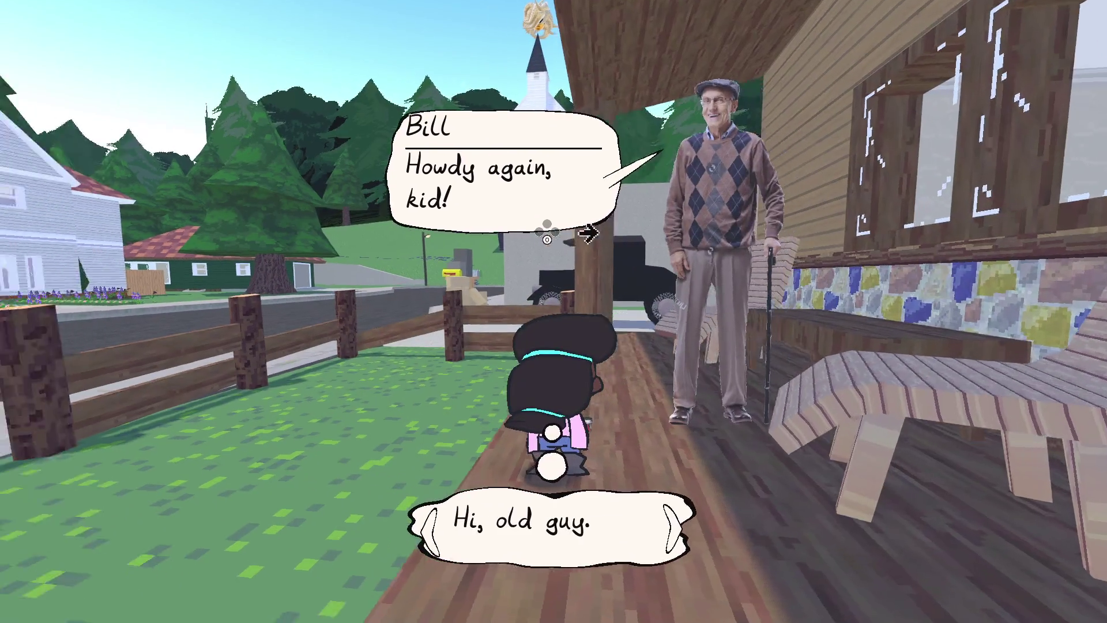
key(Left)
key(Right)
key(Right)
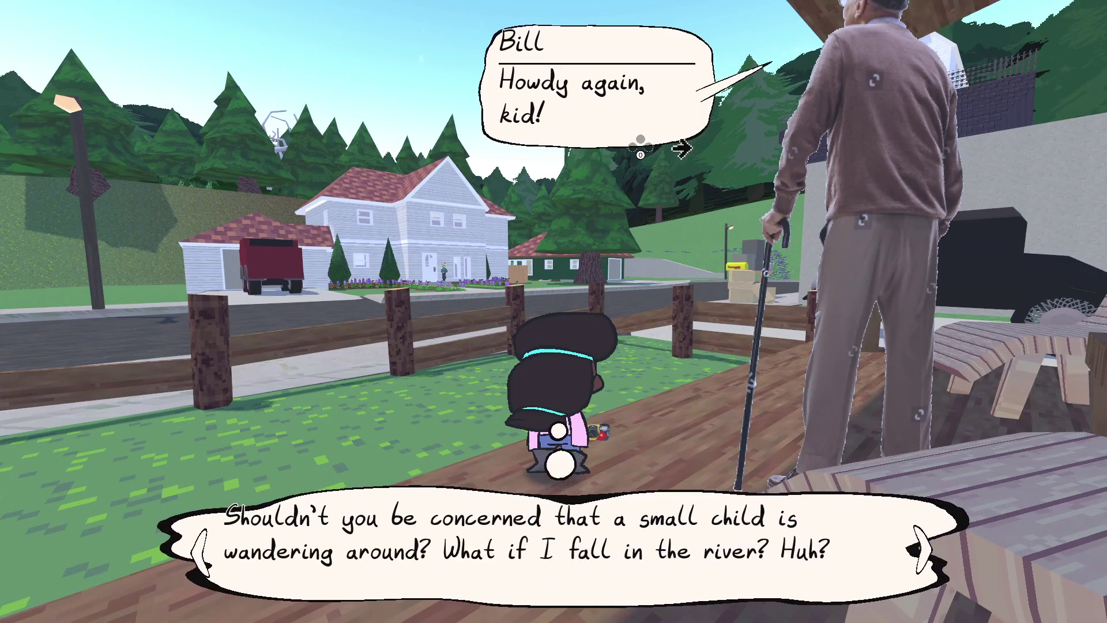
key(Return)
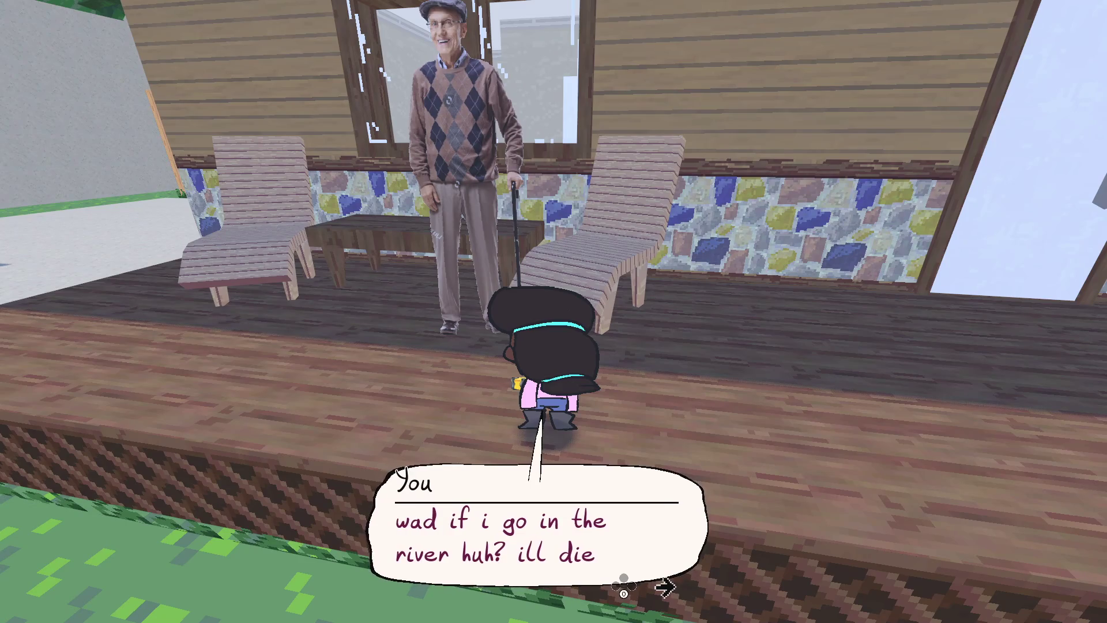
key(Return)
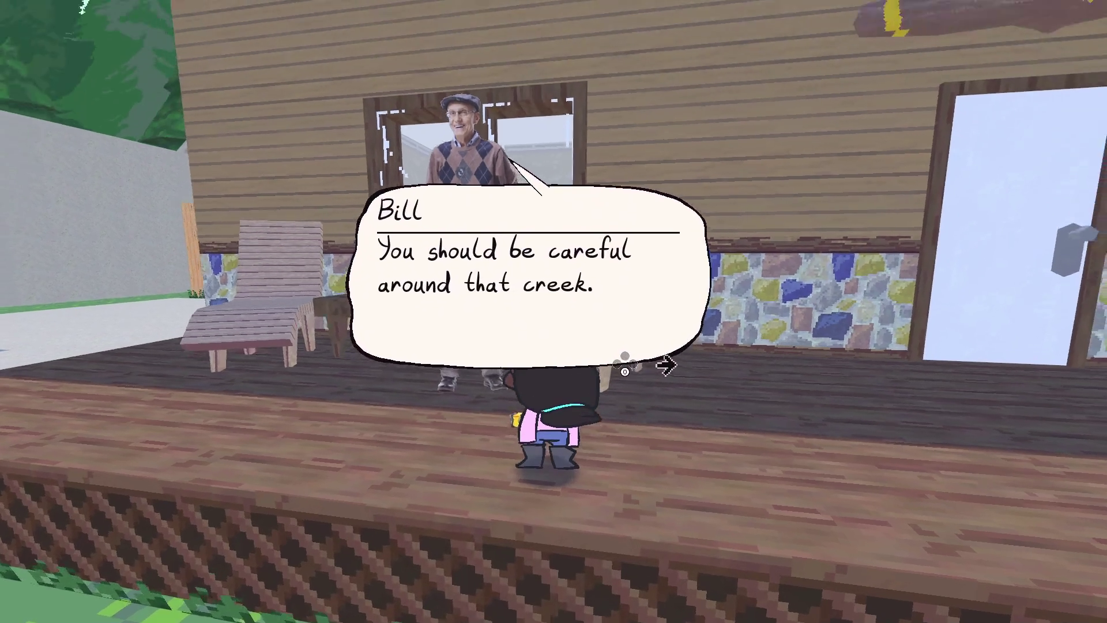
key(Return)
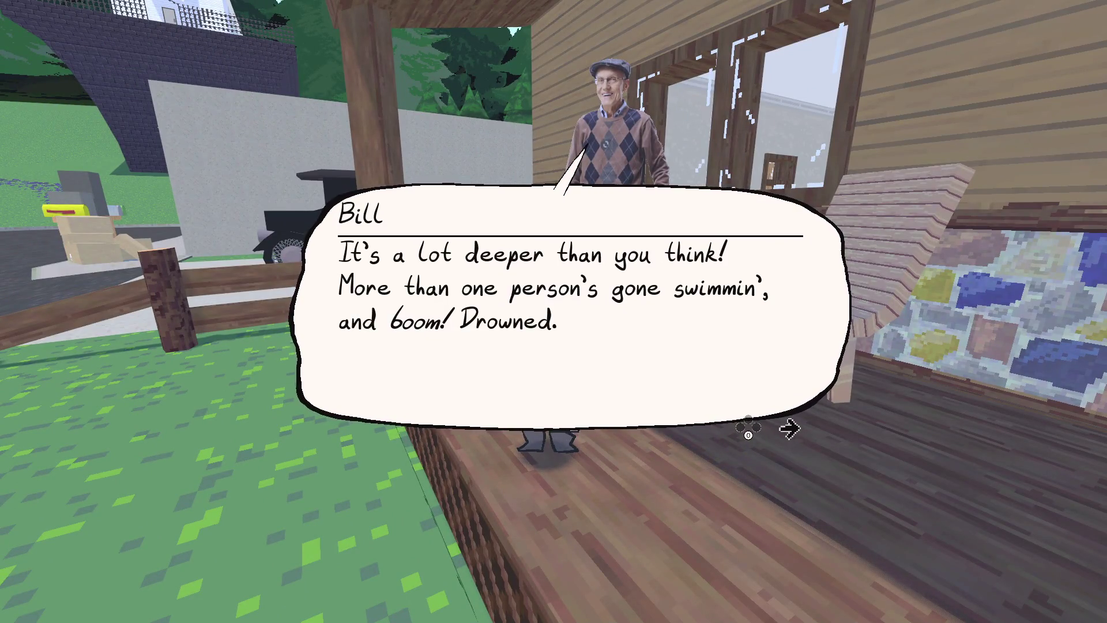
key(Return)
key(F8)
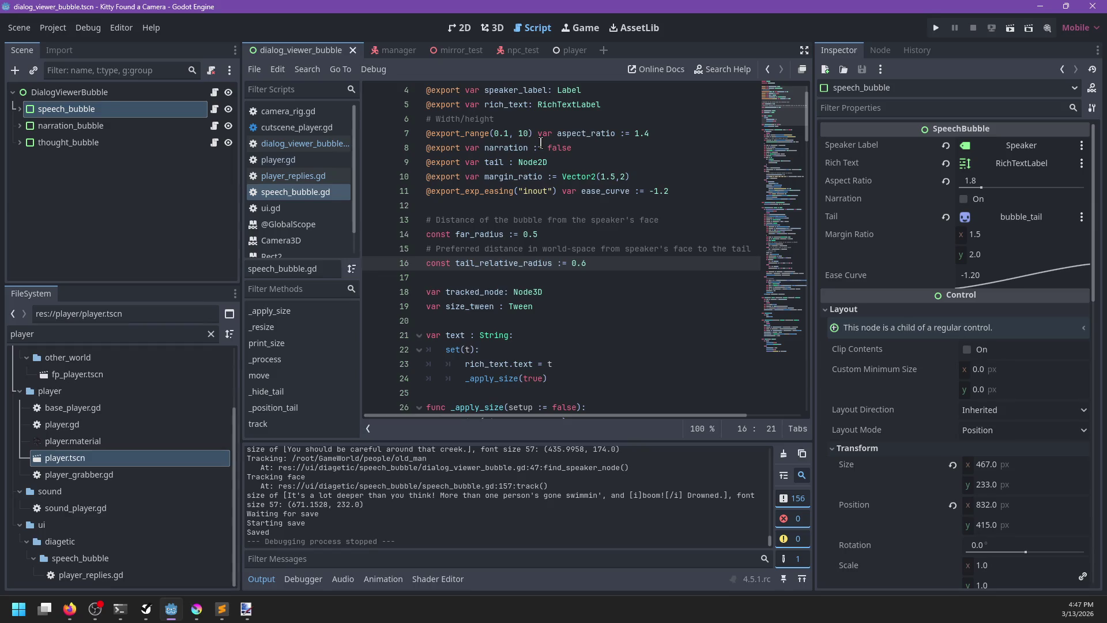
Switch to the 2D view and expand speech_bubble and its Container in the Scene dock
click(499, 27)
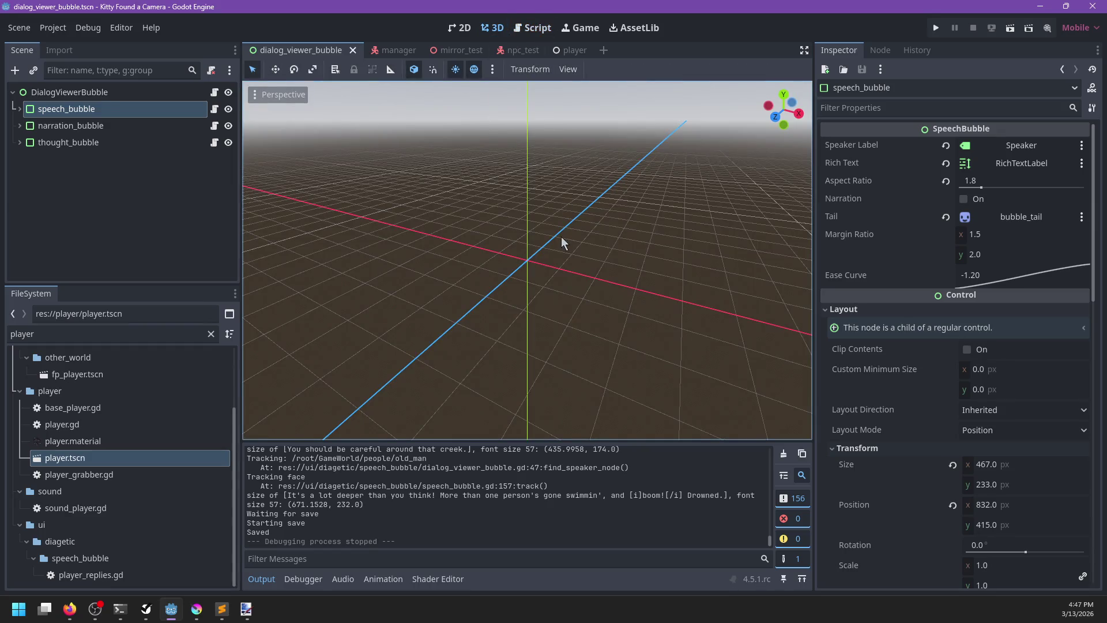
click(46, 114)
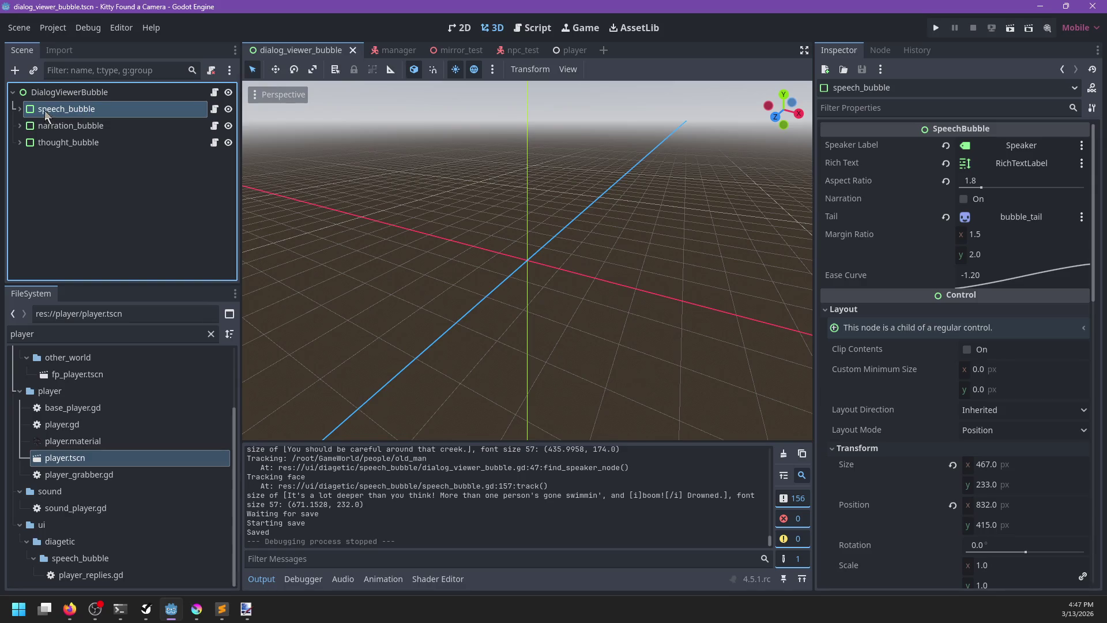
click(20, 109)
click(52, 126)
click(27, 126)
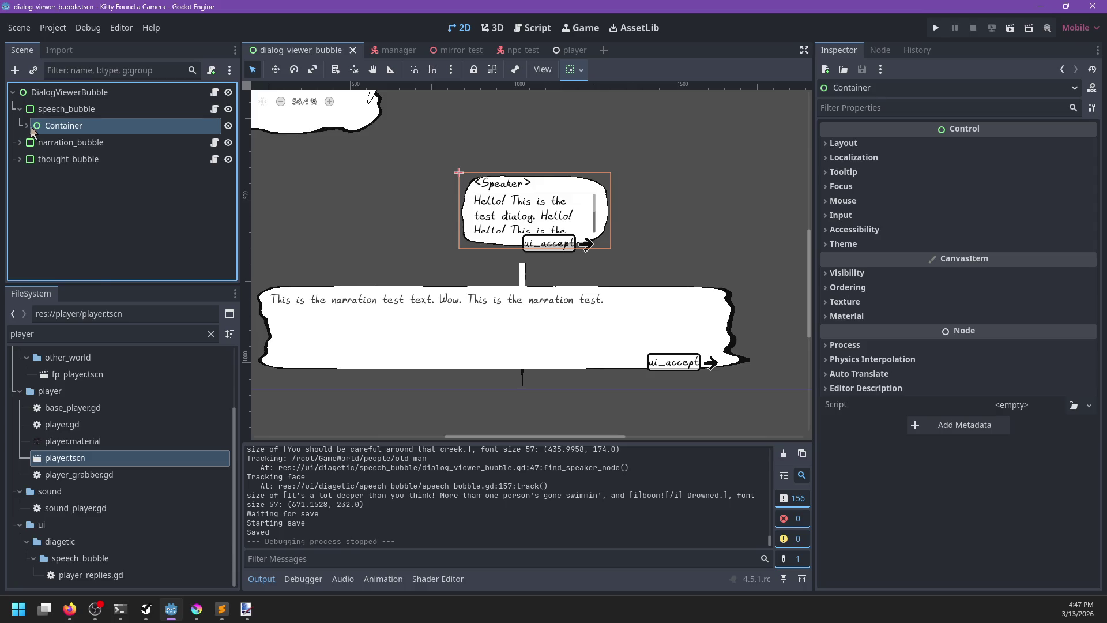
click(27, 126)
Expand the Container's Layout section and check its sizing options in the Inspector
click(845, 144)
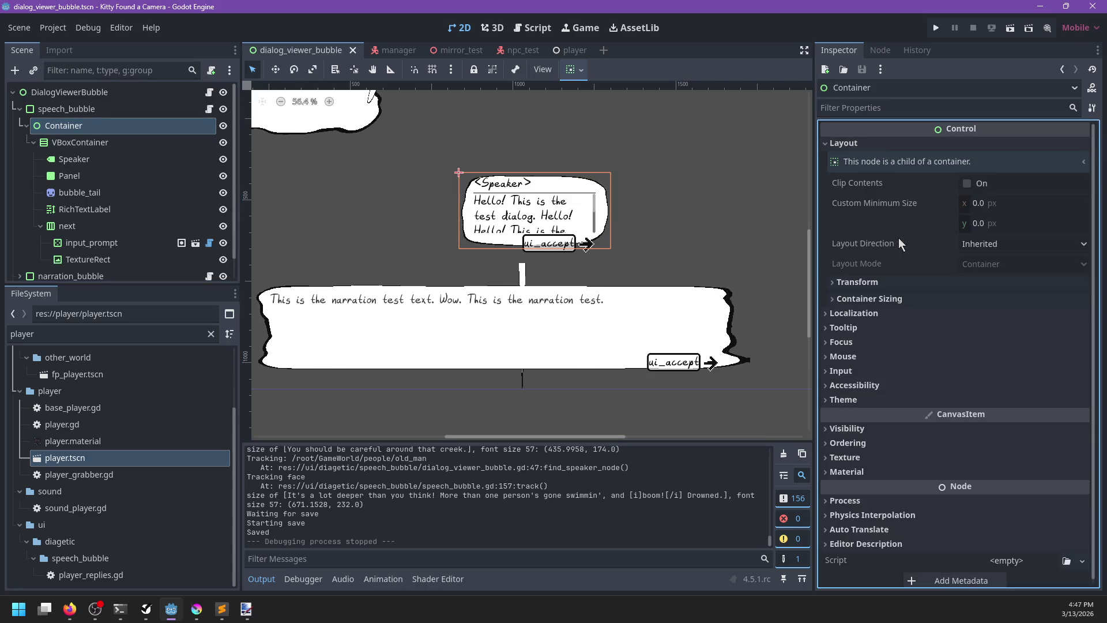
click(865, 298)
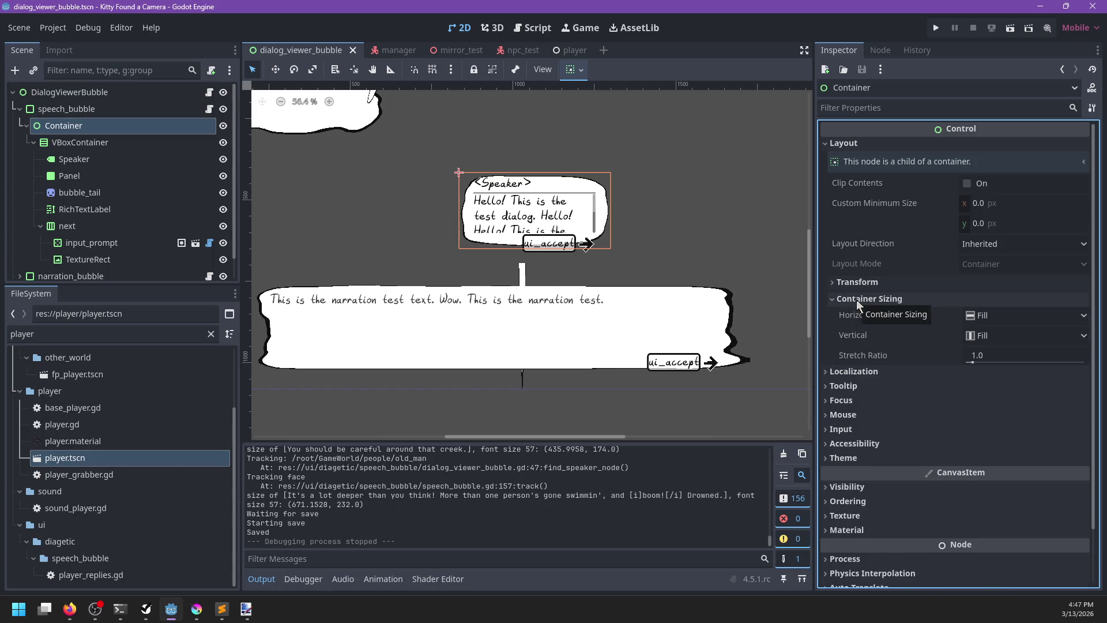
click(865, 299)
click(44, 609)
click(50, 612)
Open the Create New Node dialog for Container, search 'Area', then cancel it
right_click(64, 132)
click(68, 128)
key(ctrl+a)
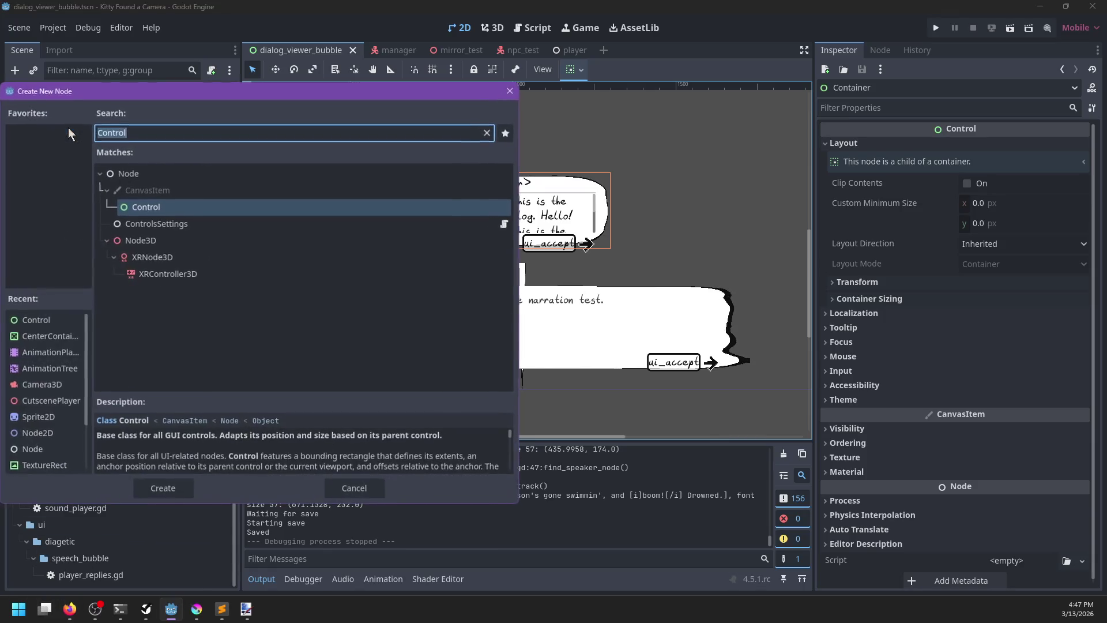
text(Area)
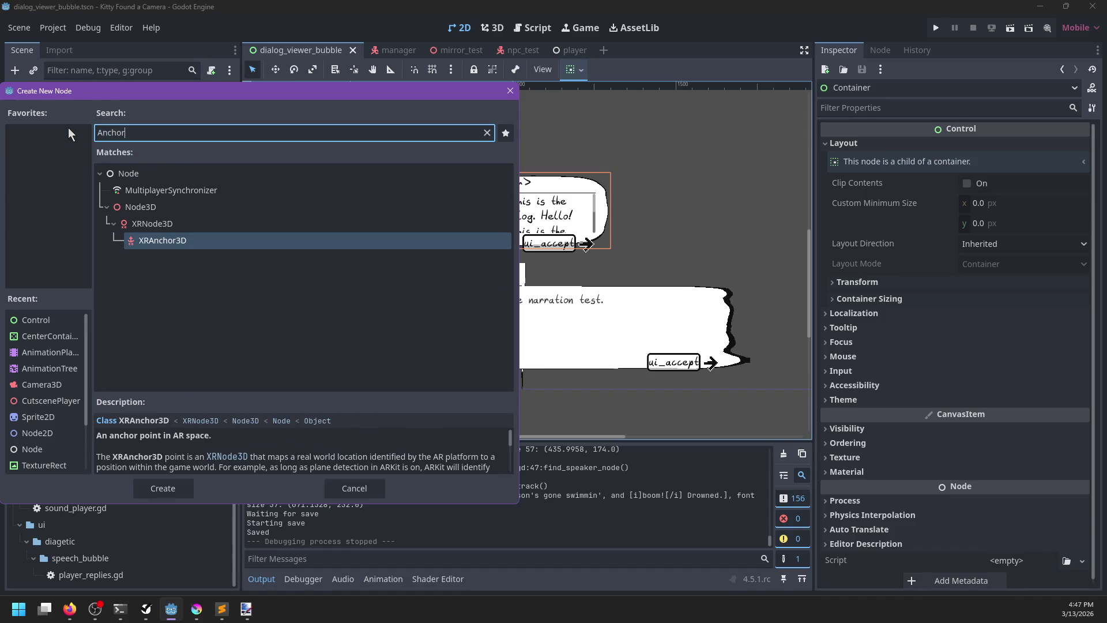
key(Escape)
Bring the web browser forward and start a new web search
mouse_move(69, 608)
click(216, 542)
click(389, 120)
Search DuckDuckGo for 'godot anchor container' and scroll through the anchor and container guides
text(godot ahc)
key(BackSpace)
key(BackSpace)
text(nchor con)
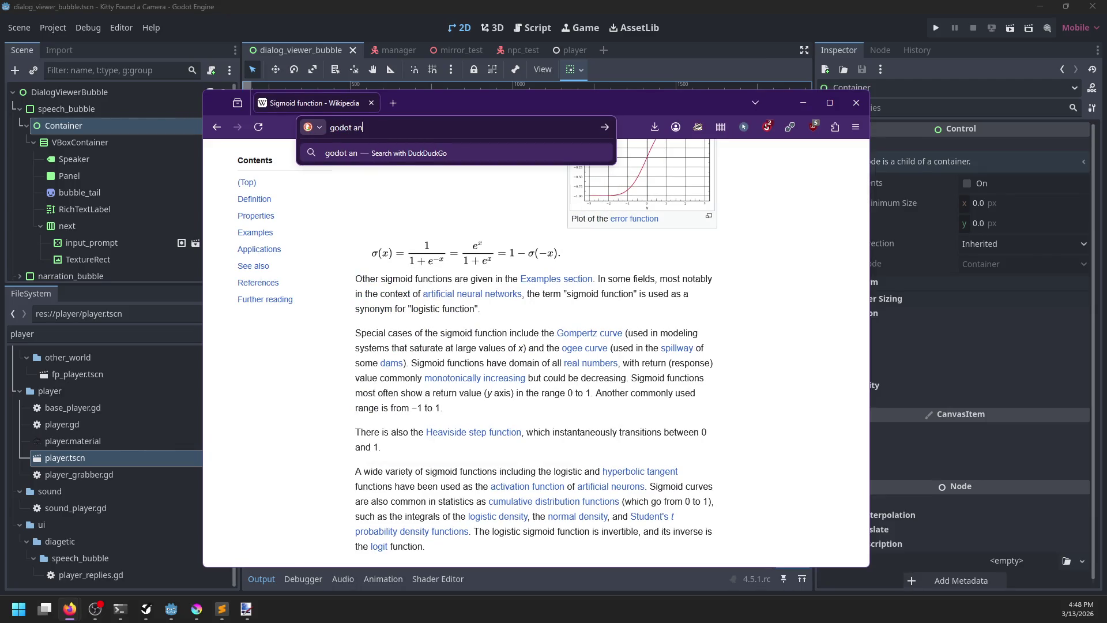
text(tainer)
key(Return)
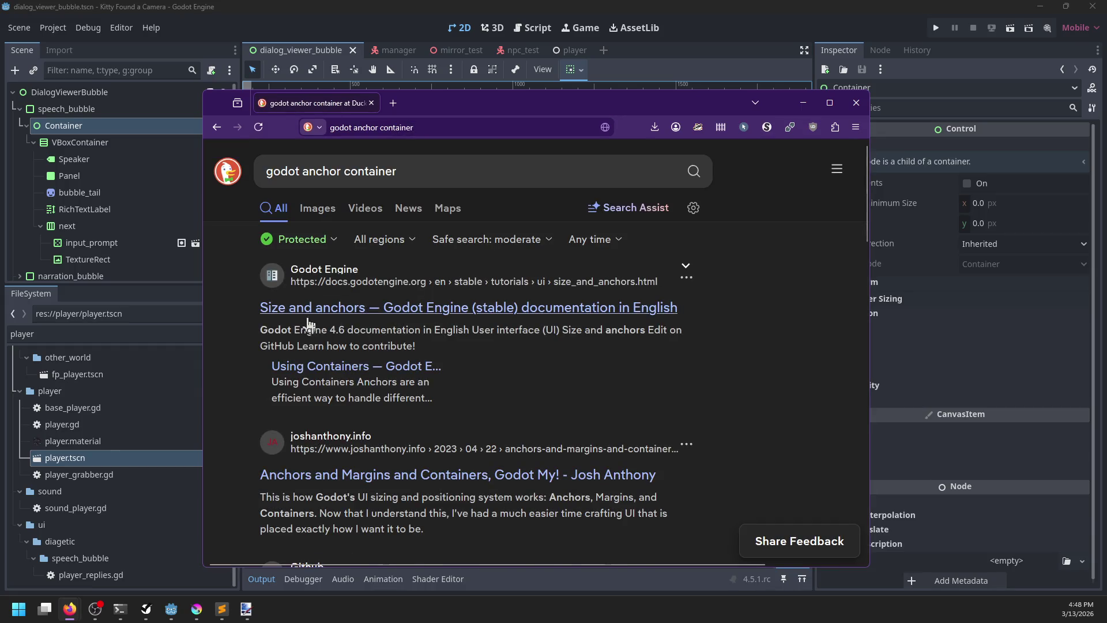
scroll(328, 358, down, 5)
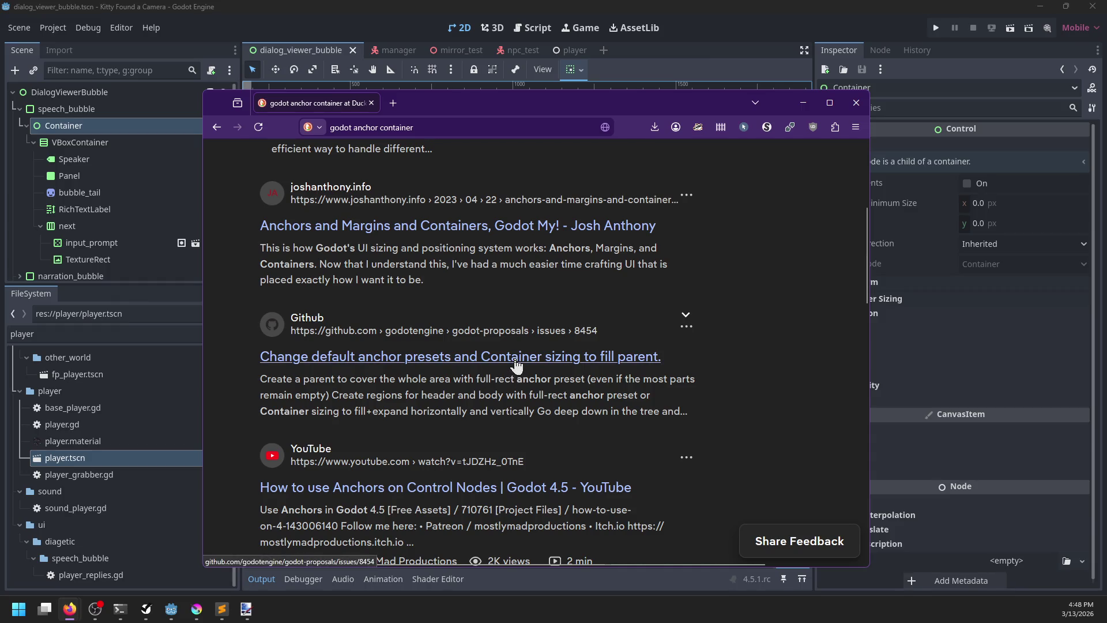
scroll(225, 406, down, 3)
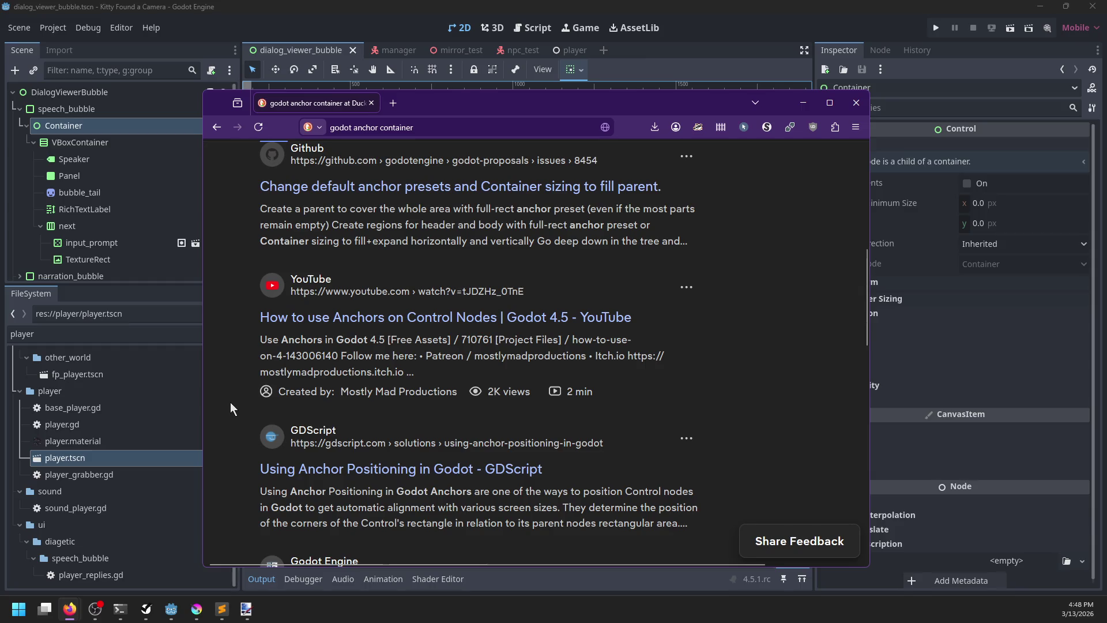
scroll(238, 385, down, 3)
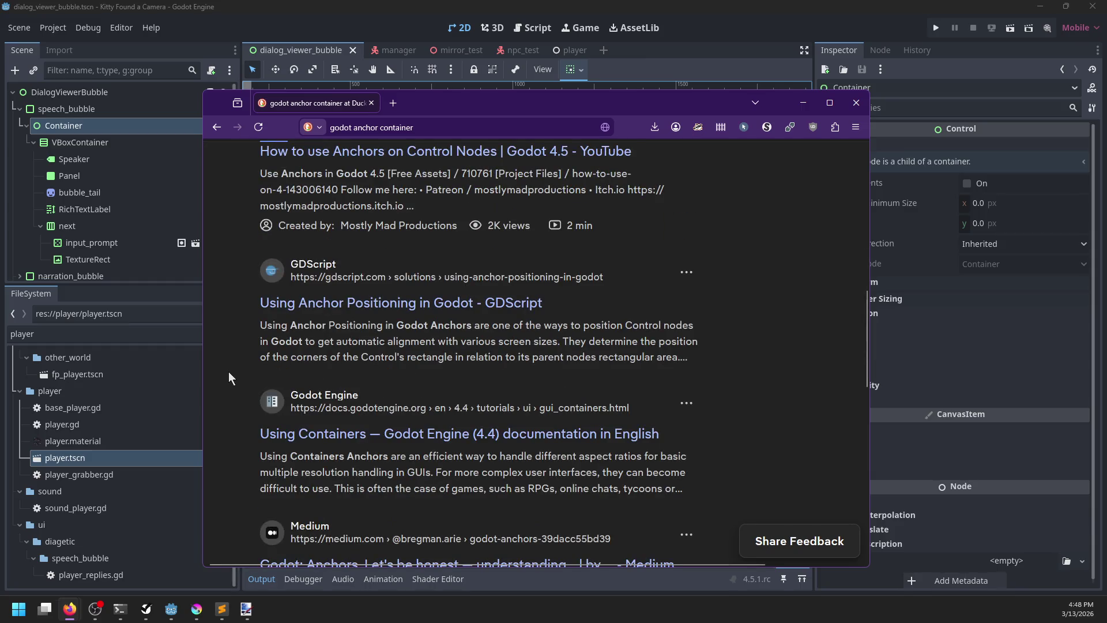
scroll(228, 378, down, 4)
scroll(228, 378, down, 2)
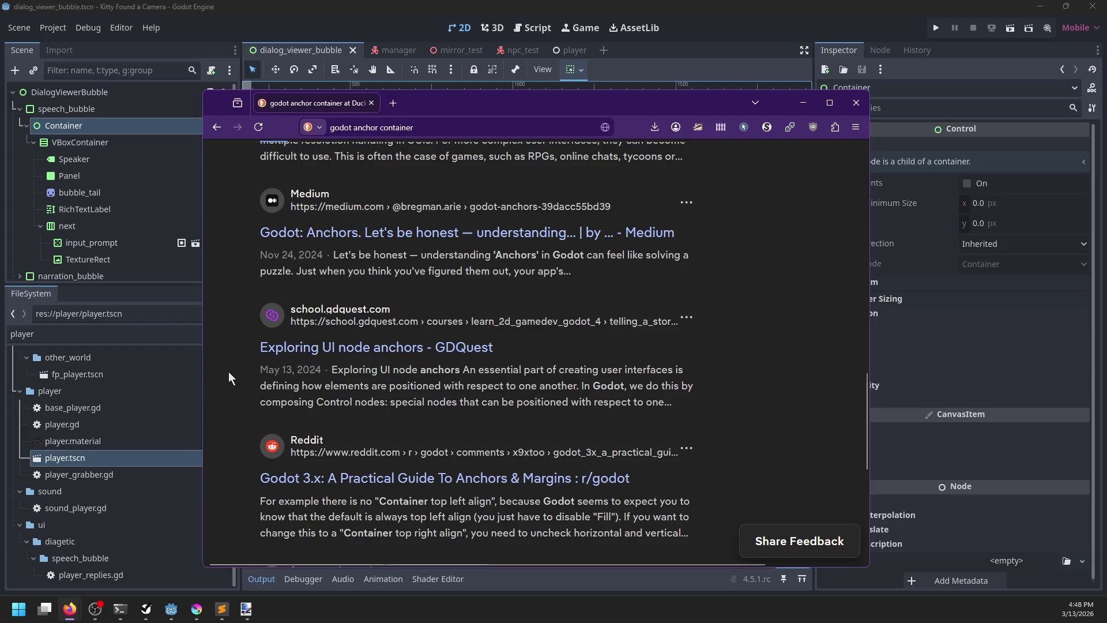
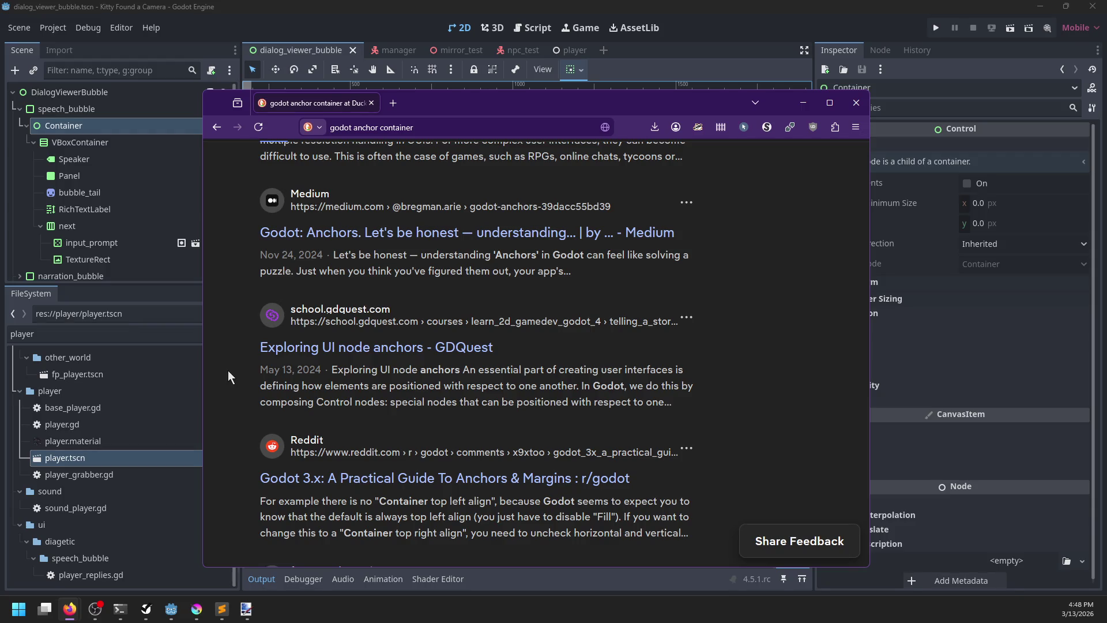
Scroll the 'godot anchor container' results back to the top and switch to the Godot editor
scroll(228, 371, down, 5)
scroll(219, 358, up, 10)
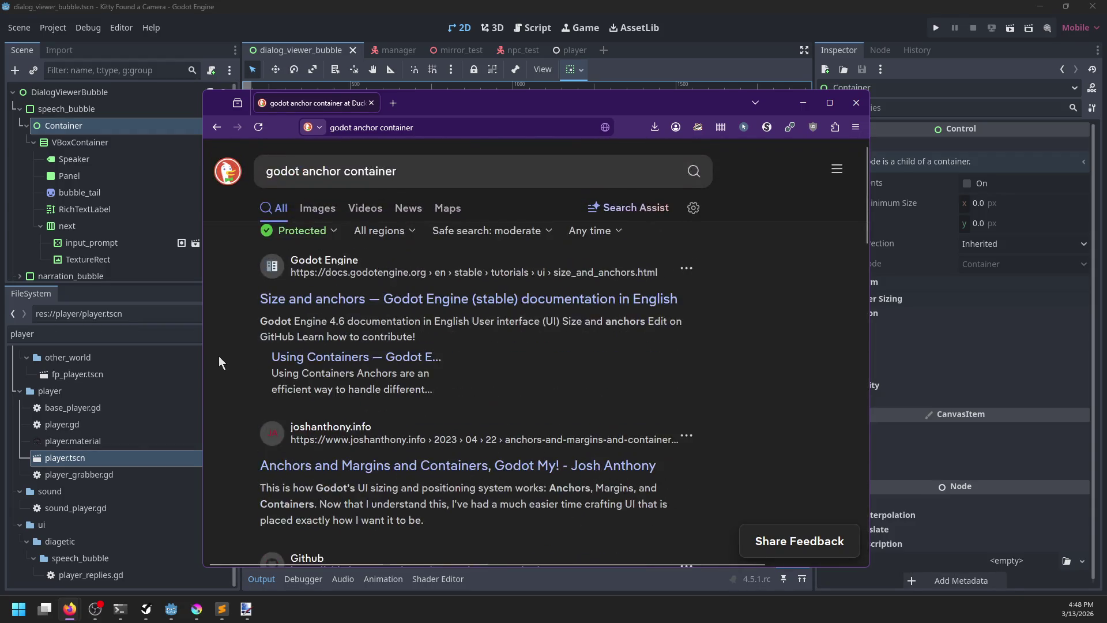
click(874, 94)
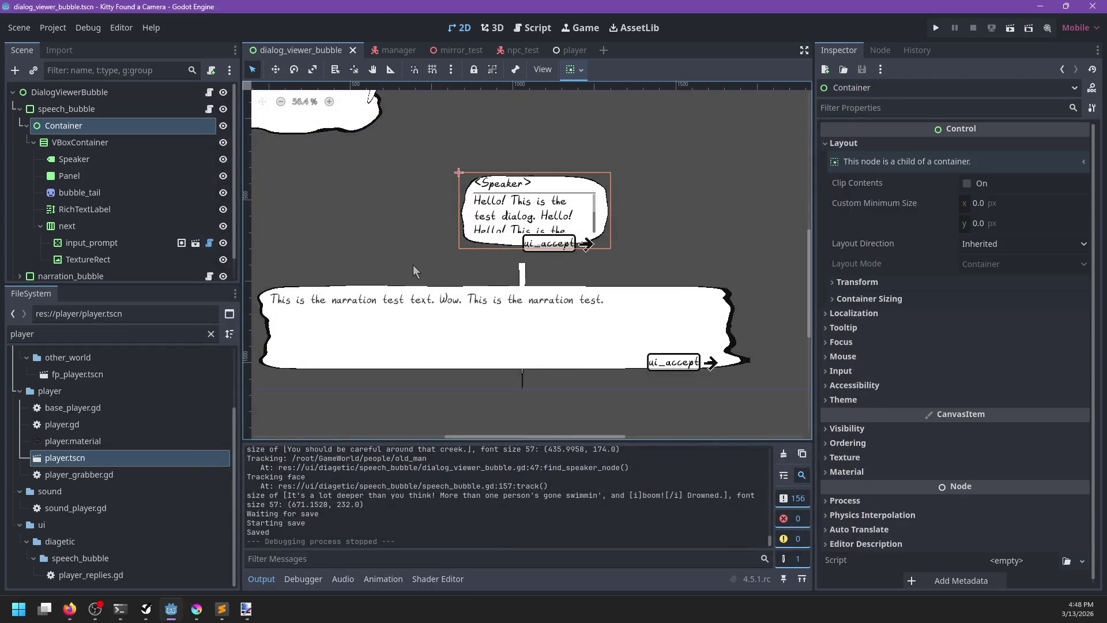
scroll(413, 265, up, 2)
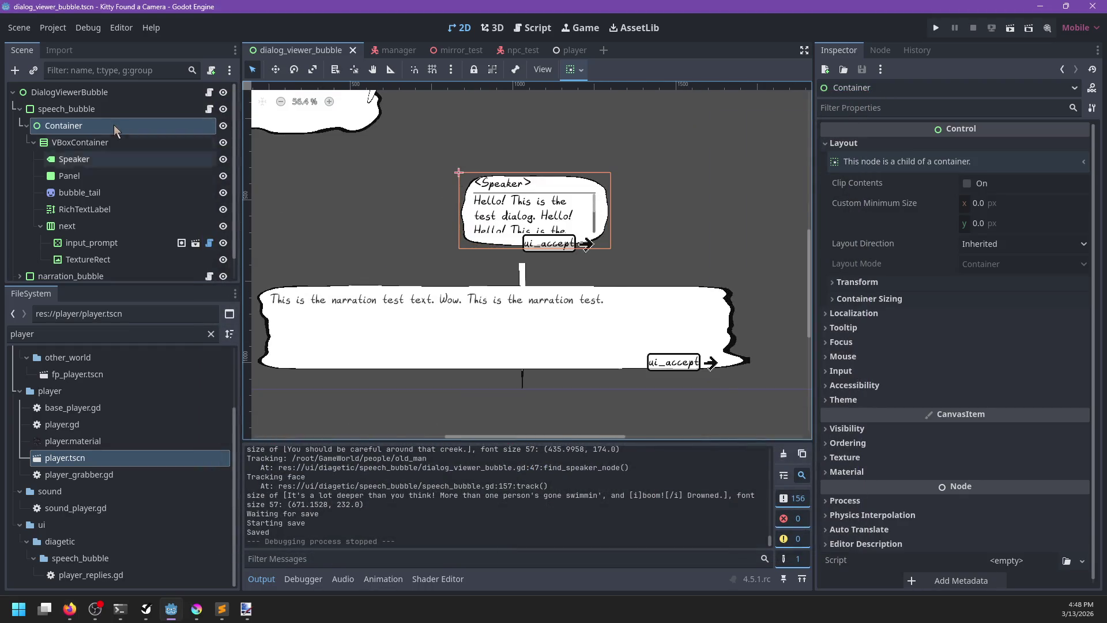
click(80, 142)
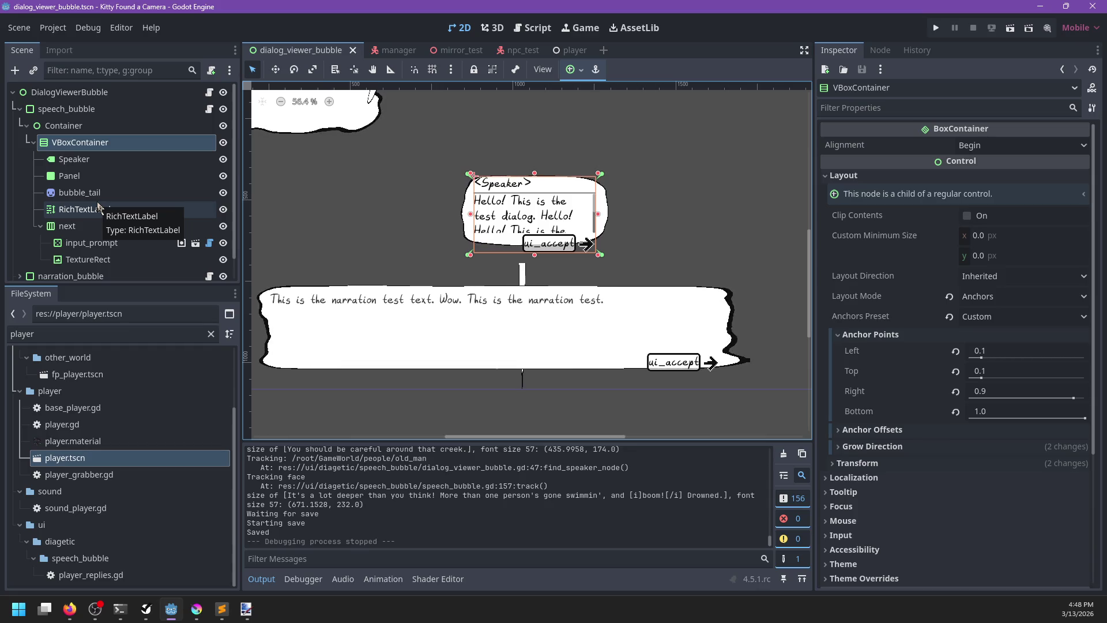
click(86, 132)
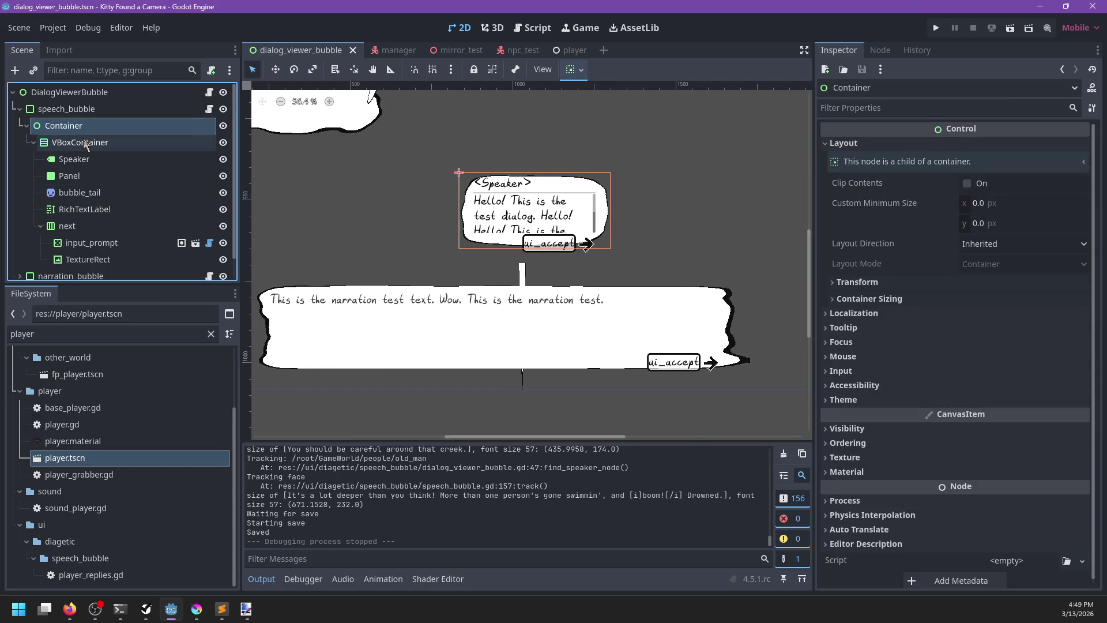
click(79, 142)
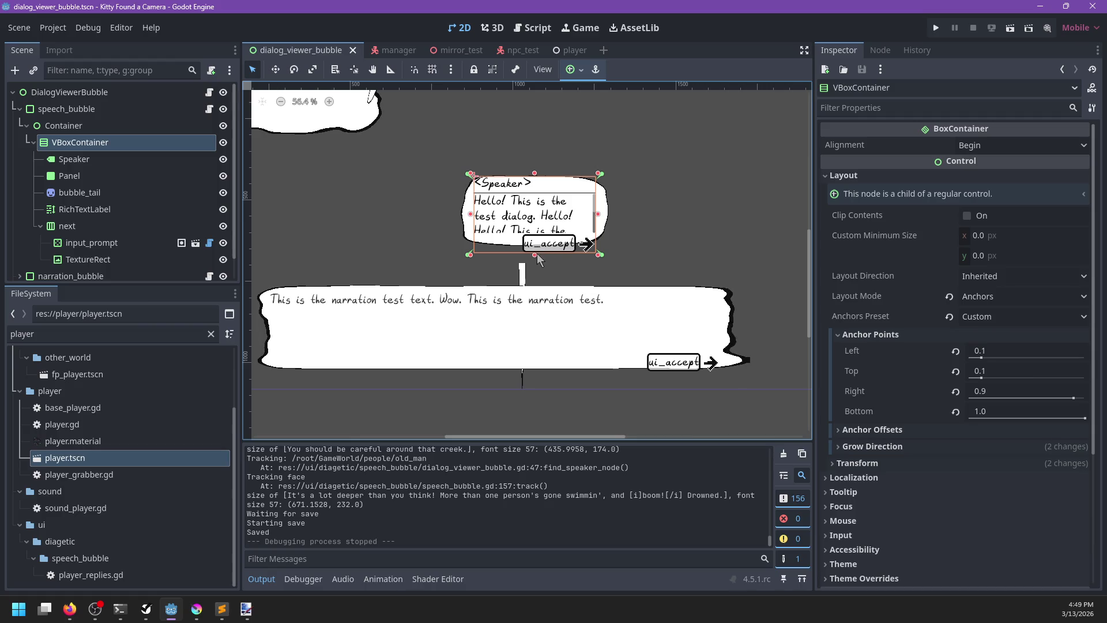
drag(536, 255, 536, 276)
click(95, 130)
click(87, 140)
key(ctrl+z)
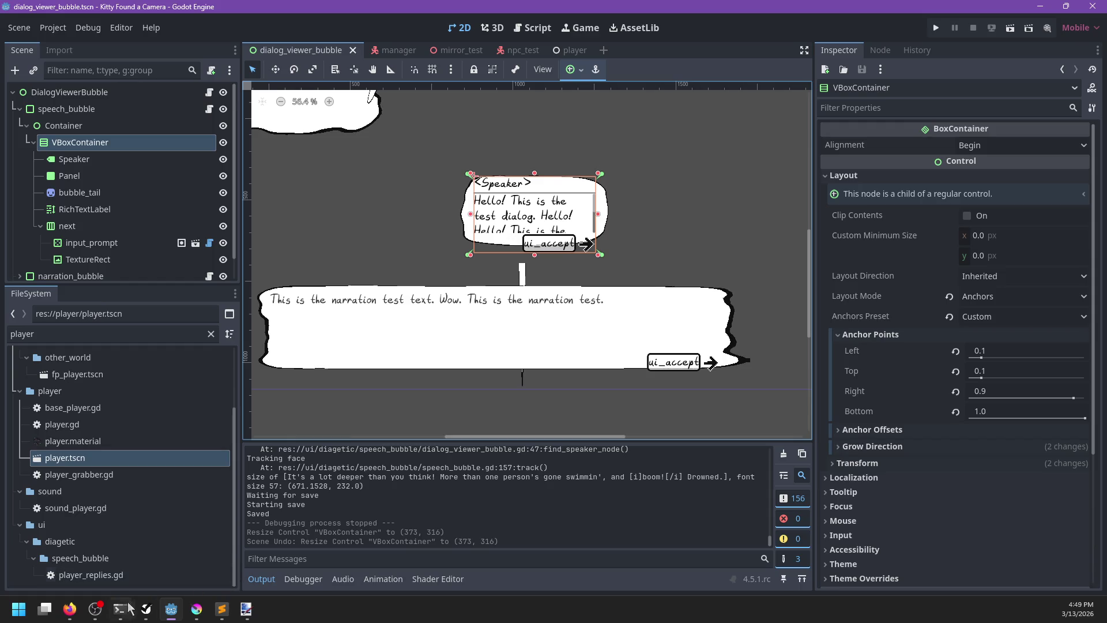
mouse_move(70, 610)
click(65, 555)
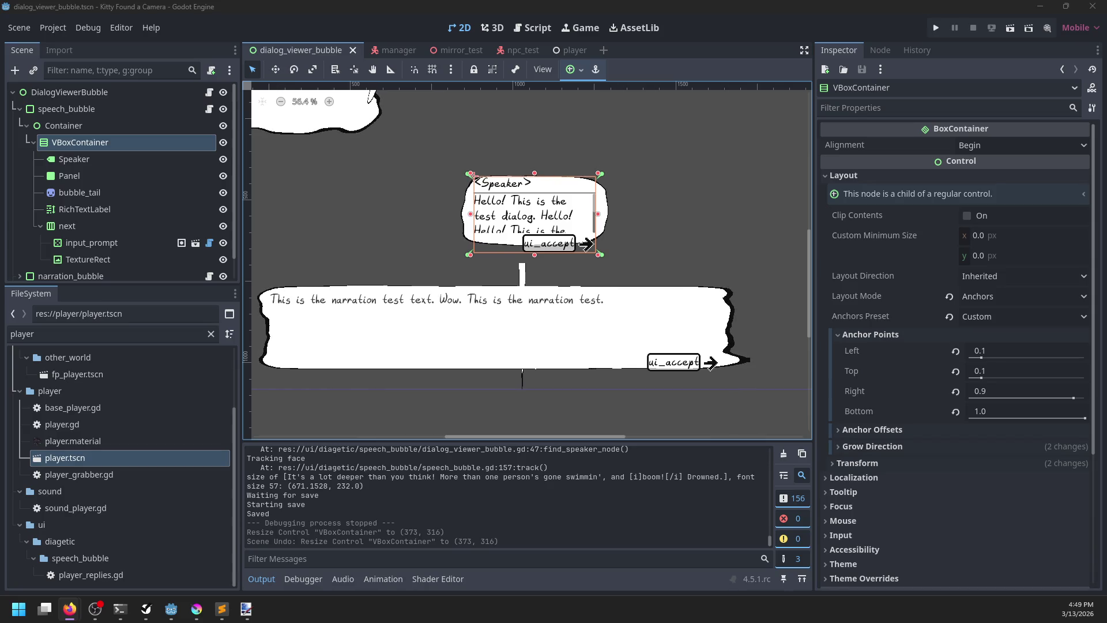
key(alt+Tab)
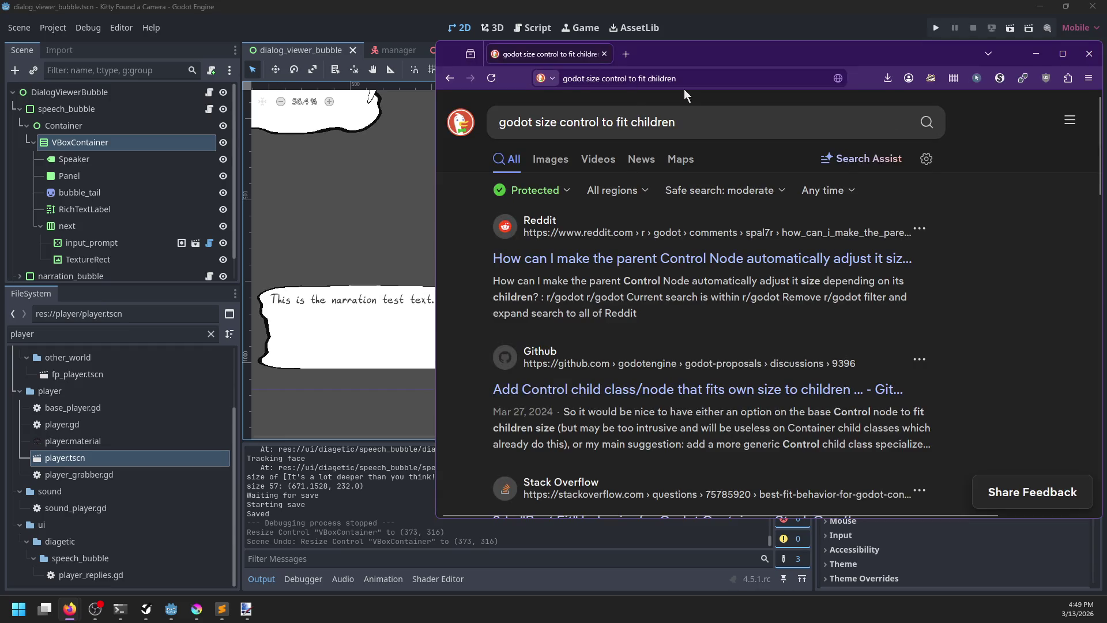
Read the Reddit answer on auto-sizing parent controls, then return to the editor
drag(720, 60, 527, 61)
click(525, 263)
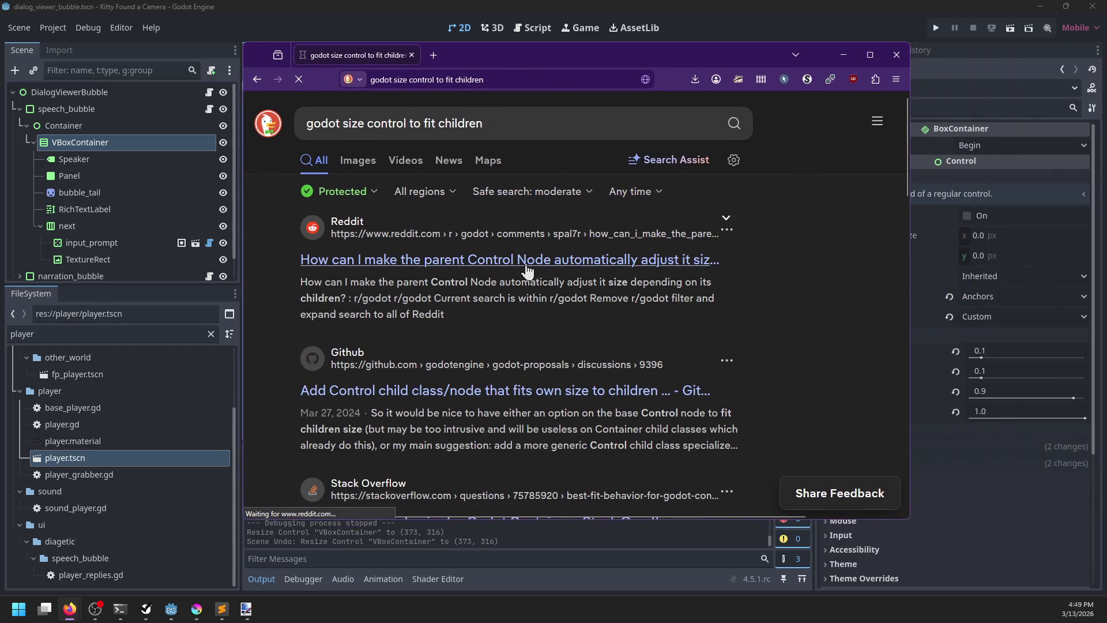
scroll(556, 286, down, 5)
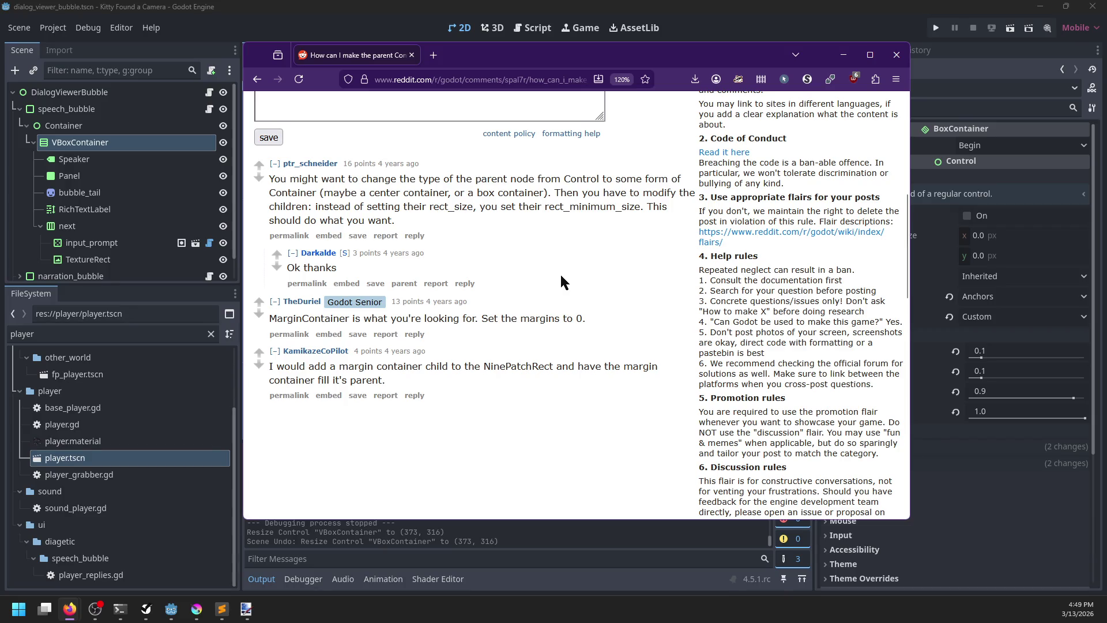
click(411, 54)
Inspect the speech and narration bubbles' Container and VBoxContainer nodes in the Scene tree
click(69, 125)
scroll(106, 225, down, 1)
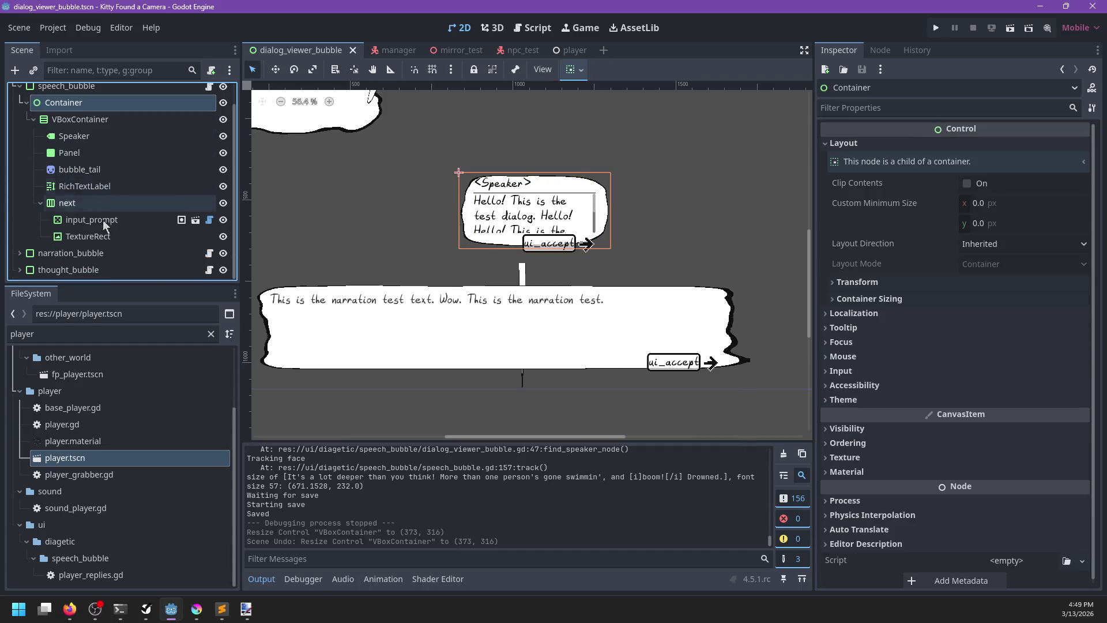
click(20, 253)
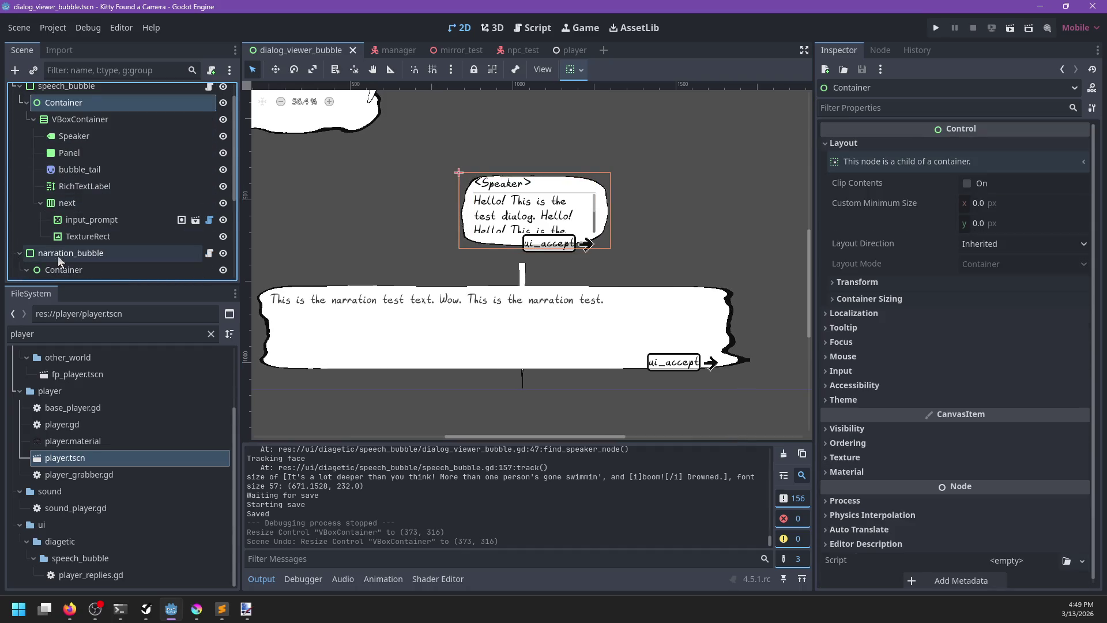
scroll(59, 257, down, 1)
click(64, 218)
scroll(96, 233, up, 3)
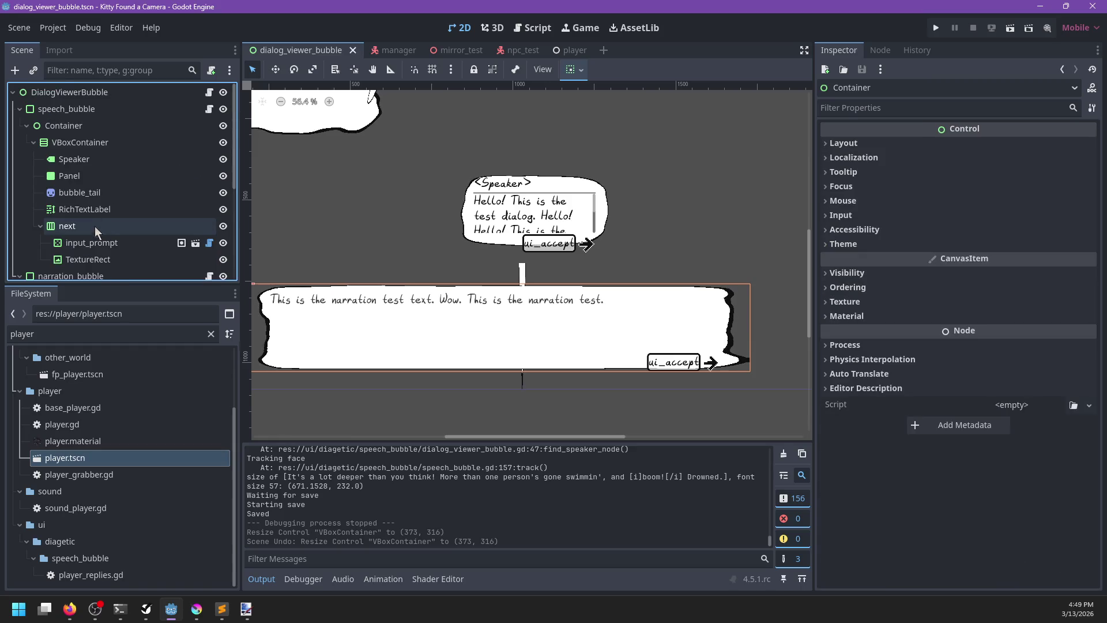
click(93, 126)
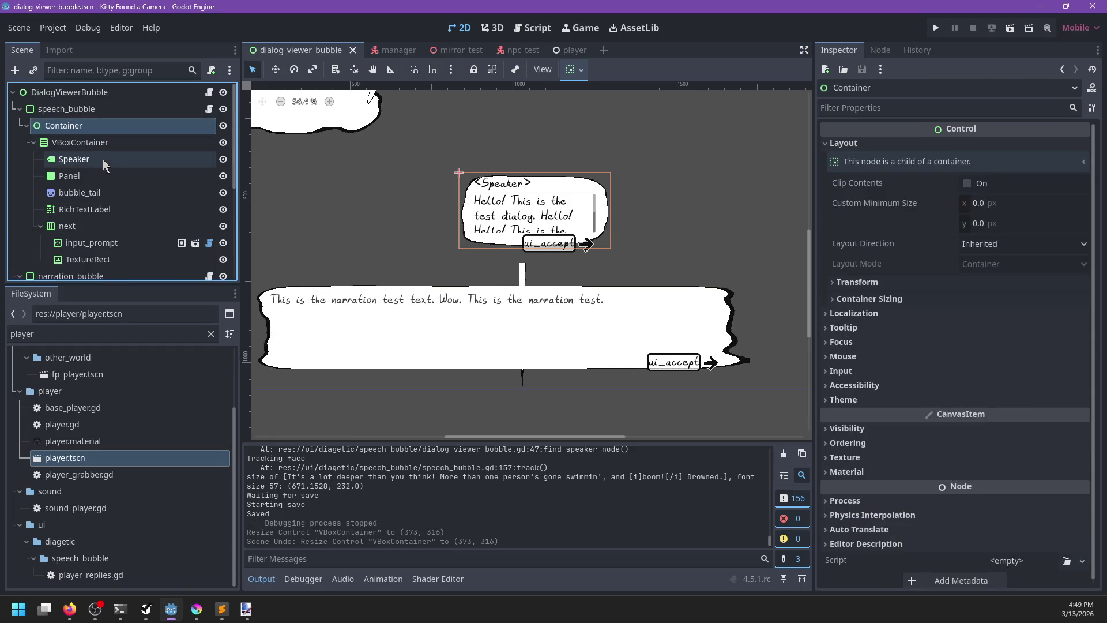
click(95, 145)
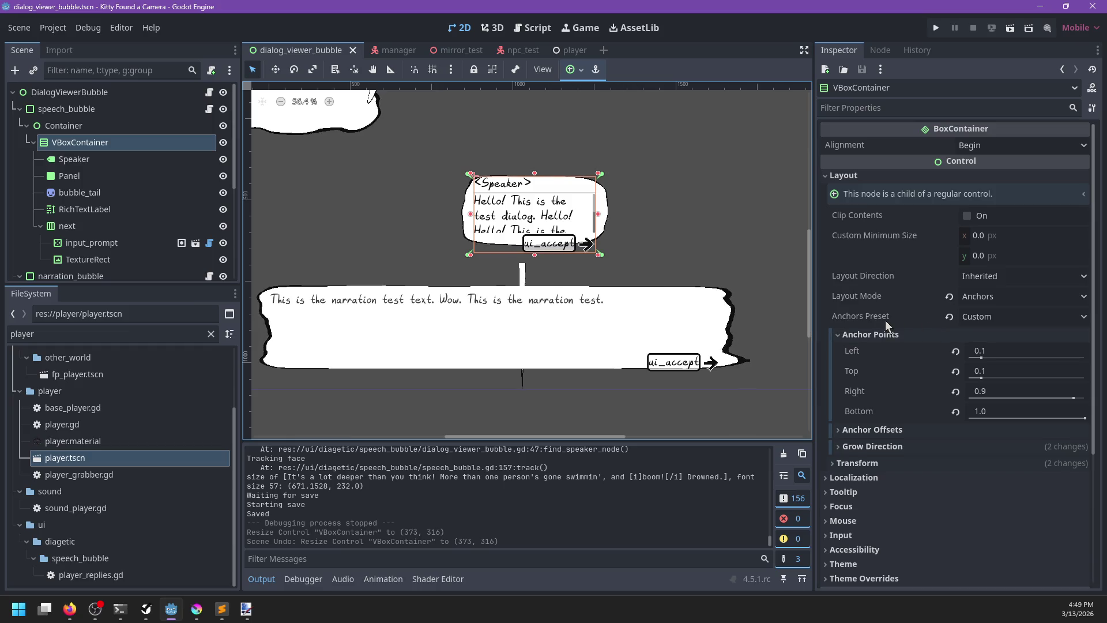
scroll(885, 320, down, 5)
Reopen the Reddit page in the browser and go back to the search results
mouse_move(70, 610)
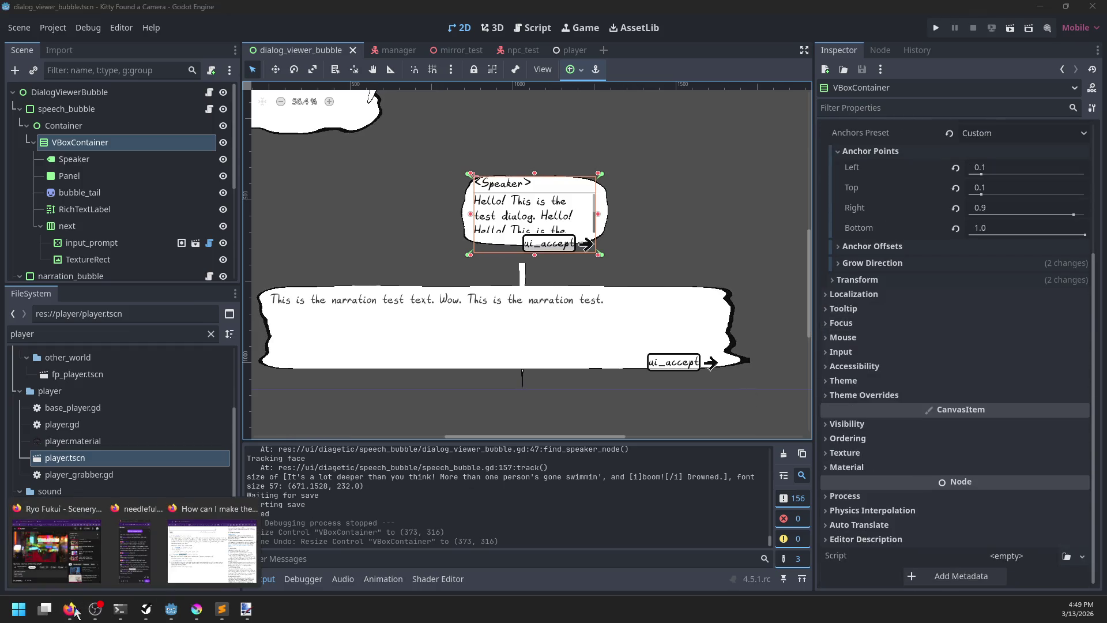
click(212, 551)
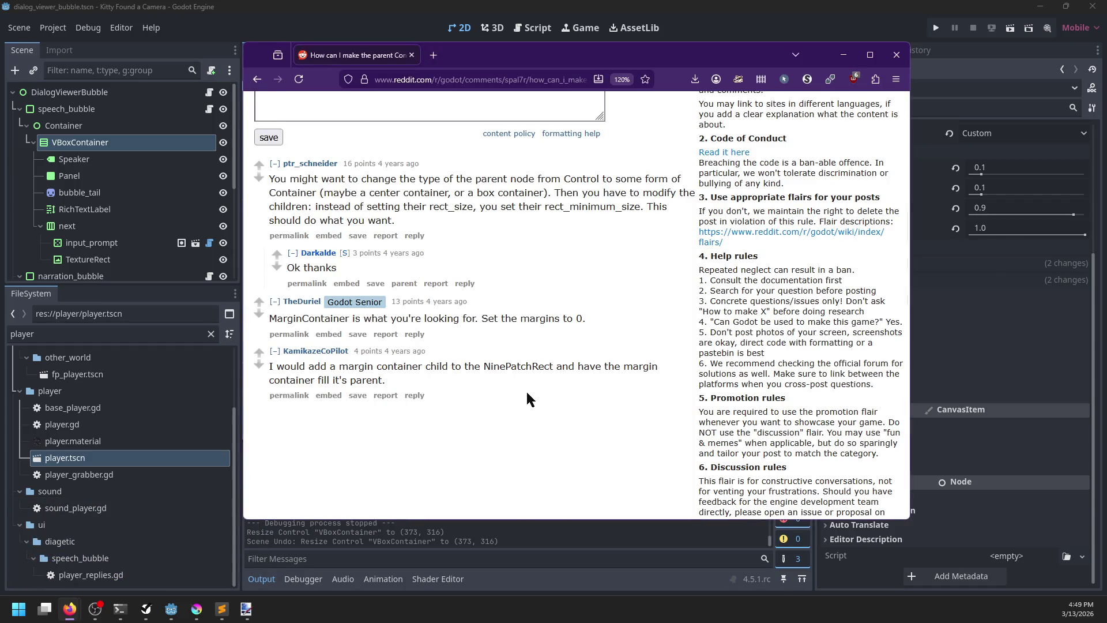
scroll(527, 396, up, 6)
click(257, 79)
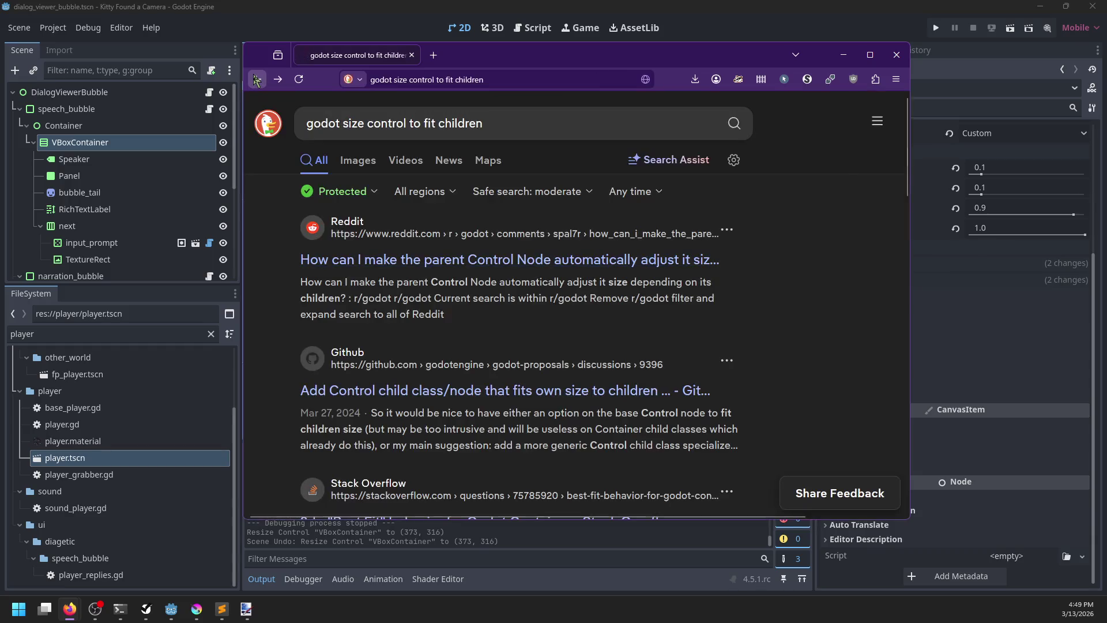
scroll(277, 355, down, 3)
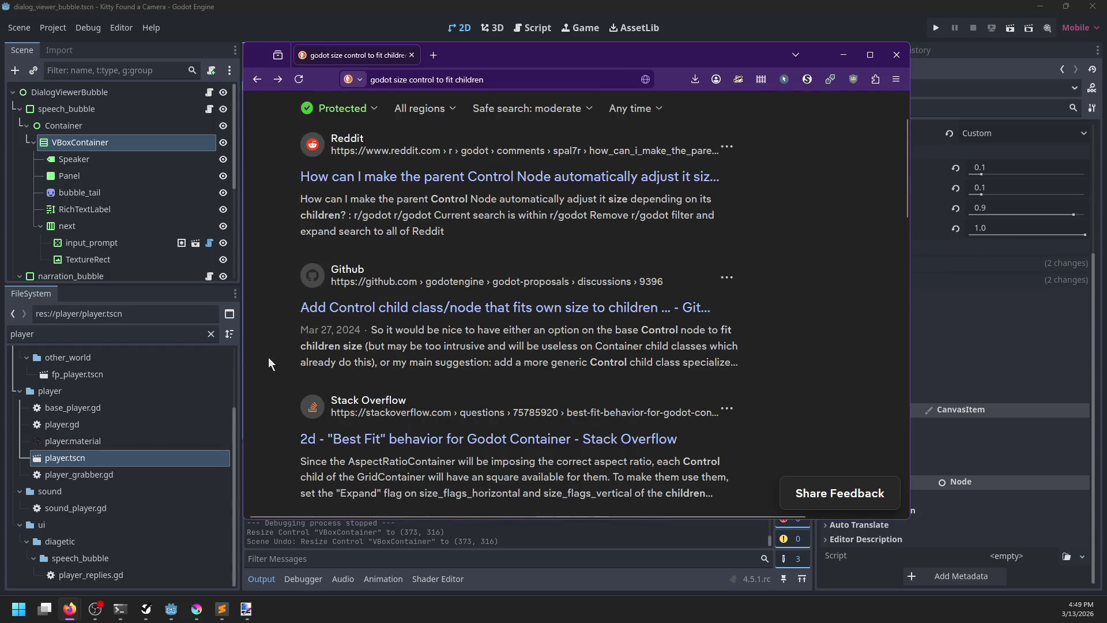
Read the GitHub proposal on fit-to-children controls, then close Firefox
click(436, 311)
scroll(436, 310, down, 4)
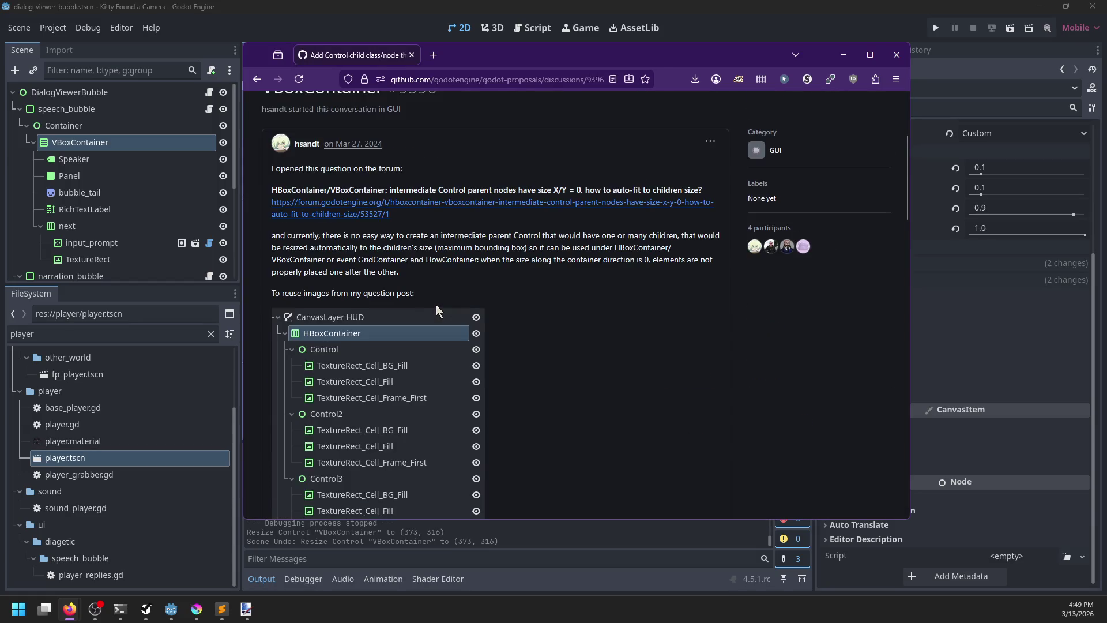
scroll(436, 305, down, 10)
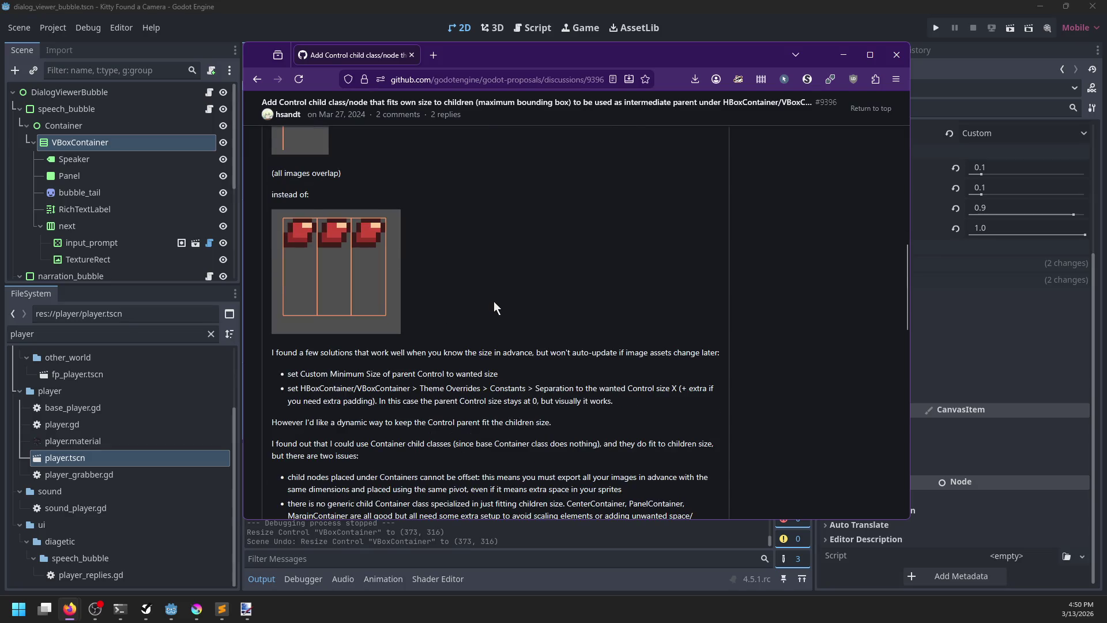
scroll(493, 301, down, 8)
scroll(495, 302, down, 5)
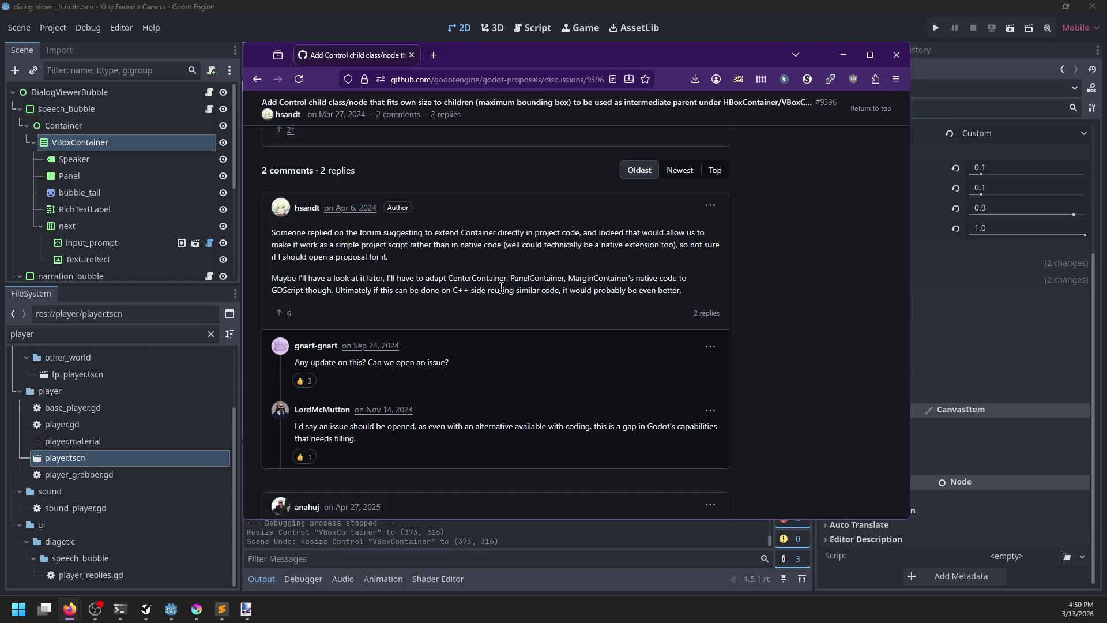
scroll(451, 231, down, 1)
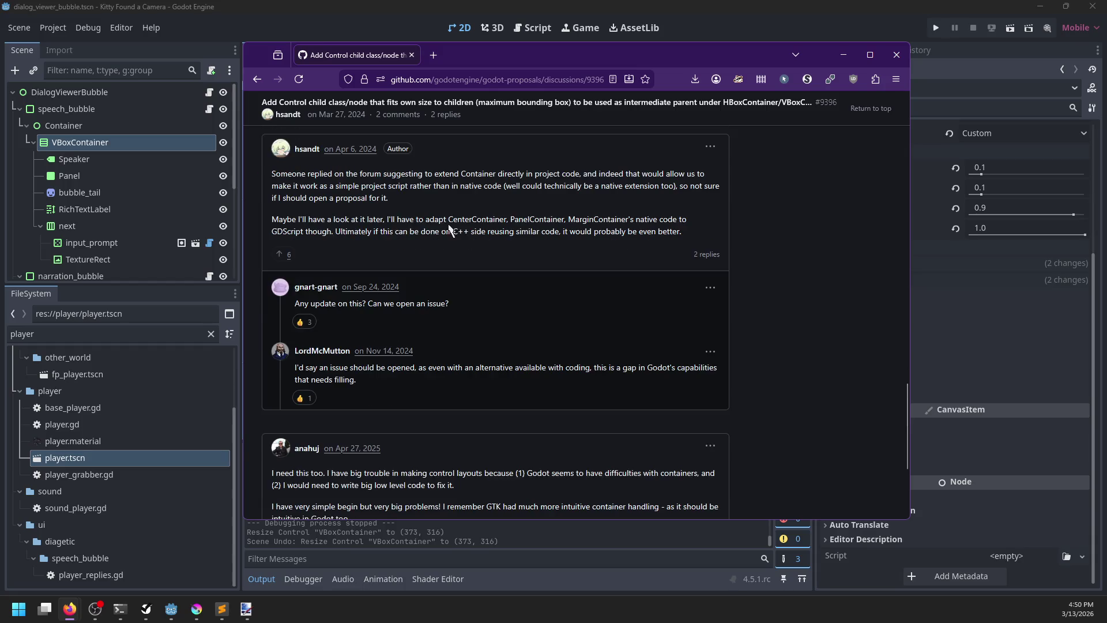
scroll(462, 216, down, 3)
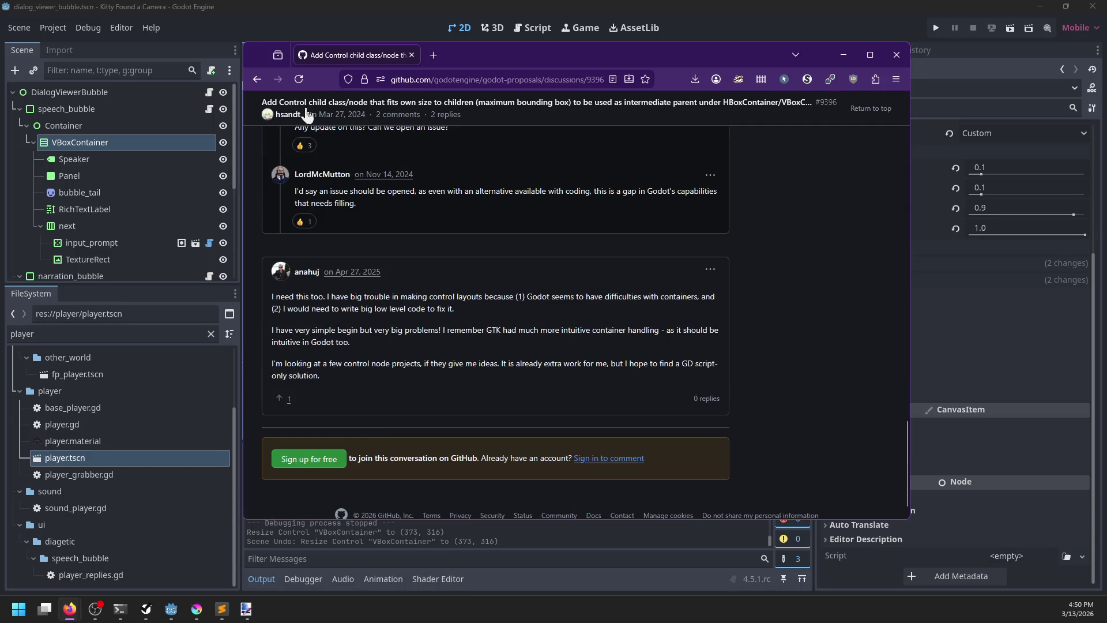
click(257, 79)
scroll(382, 293, down, 3)
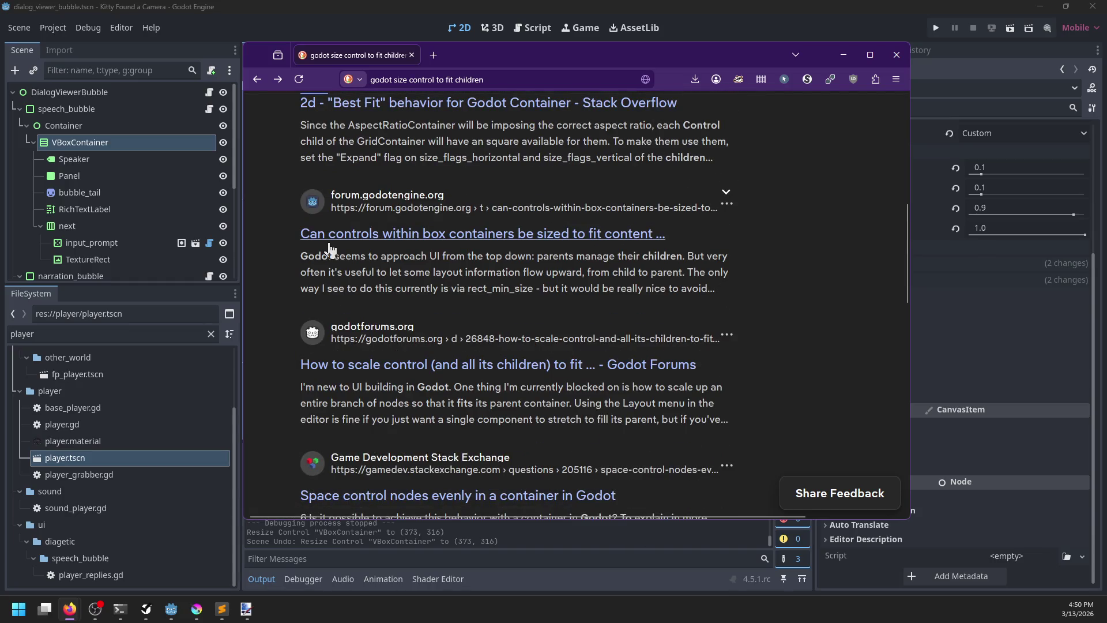
click(908, 51)
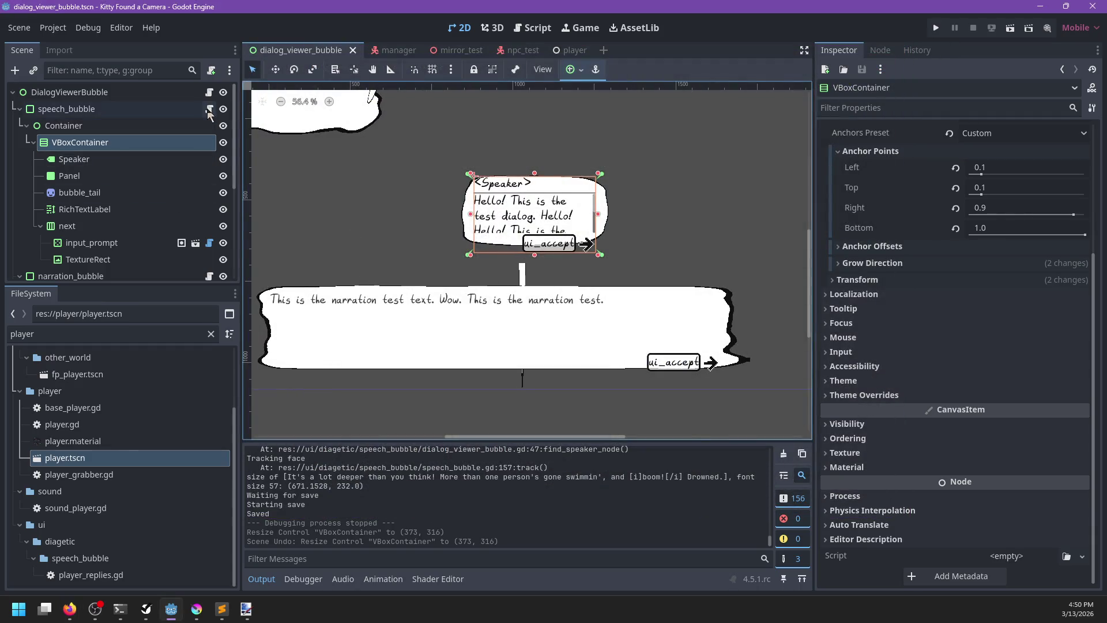
click(209, 110)
scroll(586, 231, down, 10)
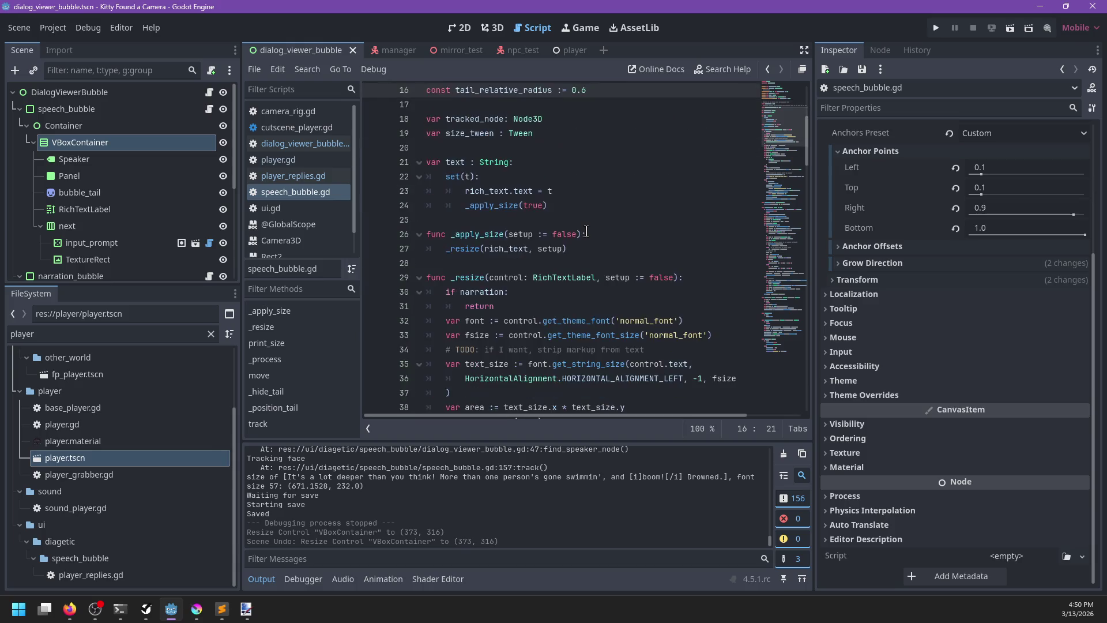
scroll(585, 231, up, 8)
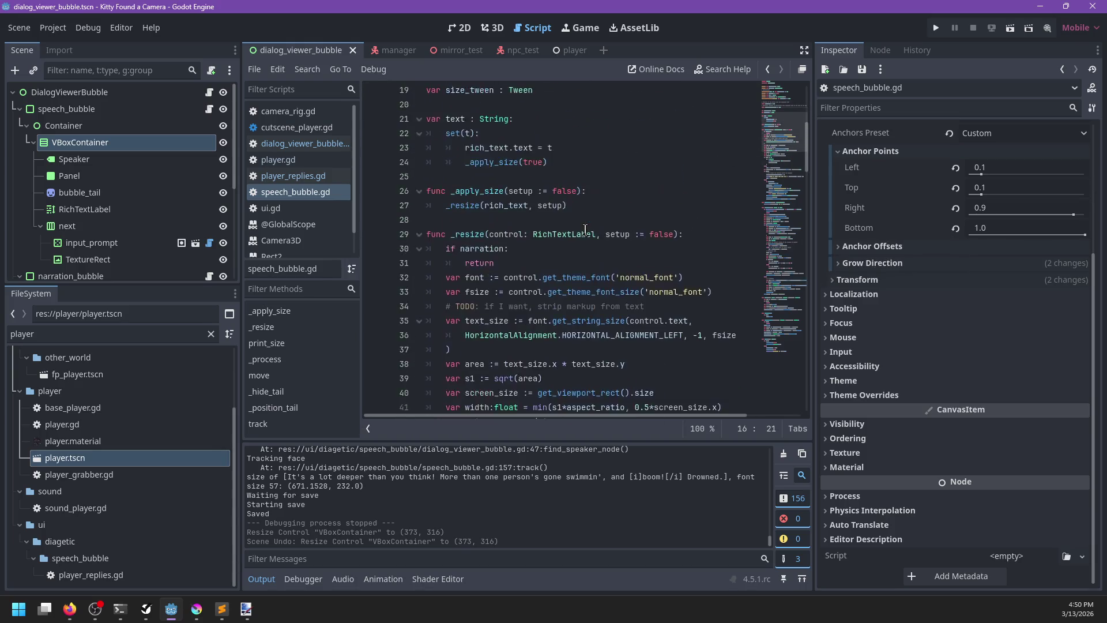
scroll(583, 230, down, 20)
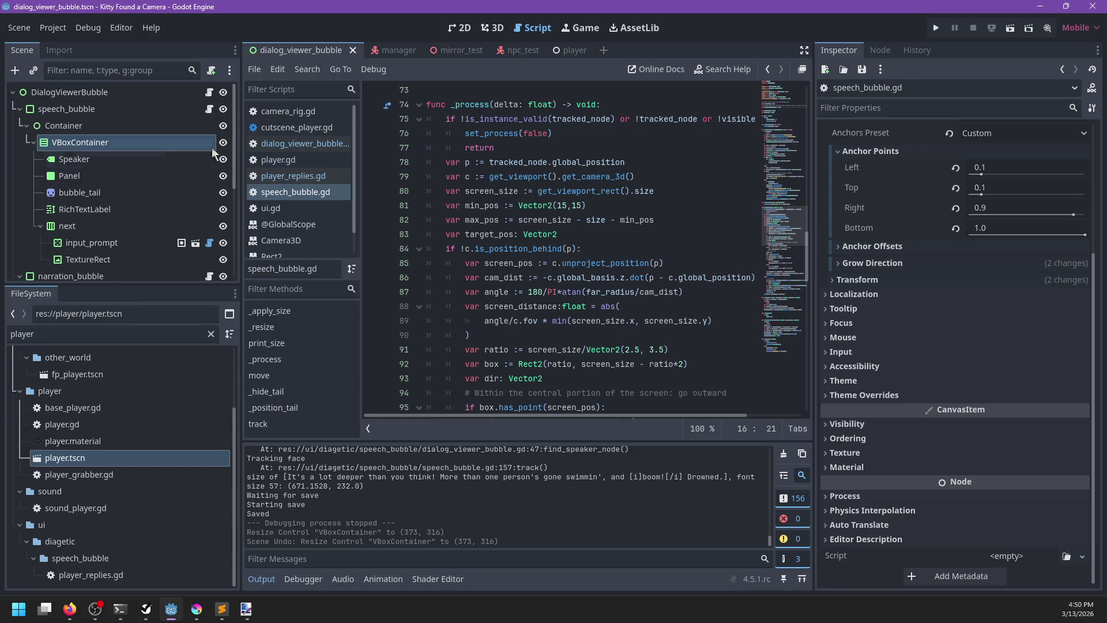
click(493, 27)
click(469, 25)
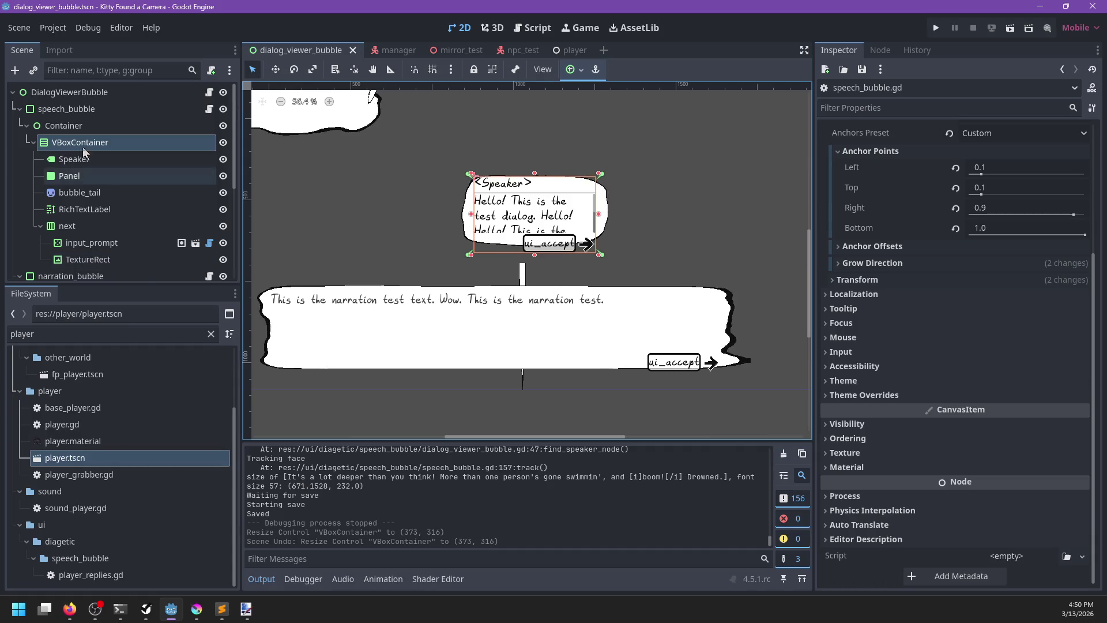
Change the speech, narration and thought bubble Container nodes to type MarginContainer
click(64, 126)
scroll(75, 173, down, 5)
ctrl+click(65, 160)
scroll(66, 179, down, 2)
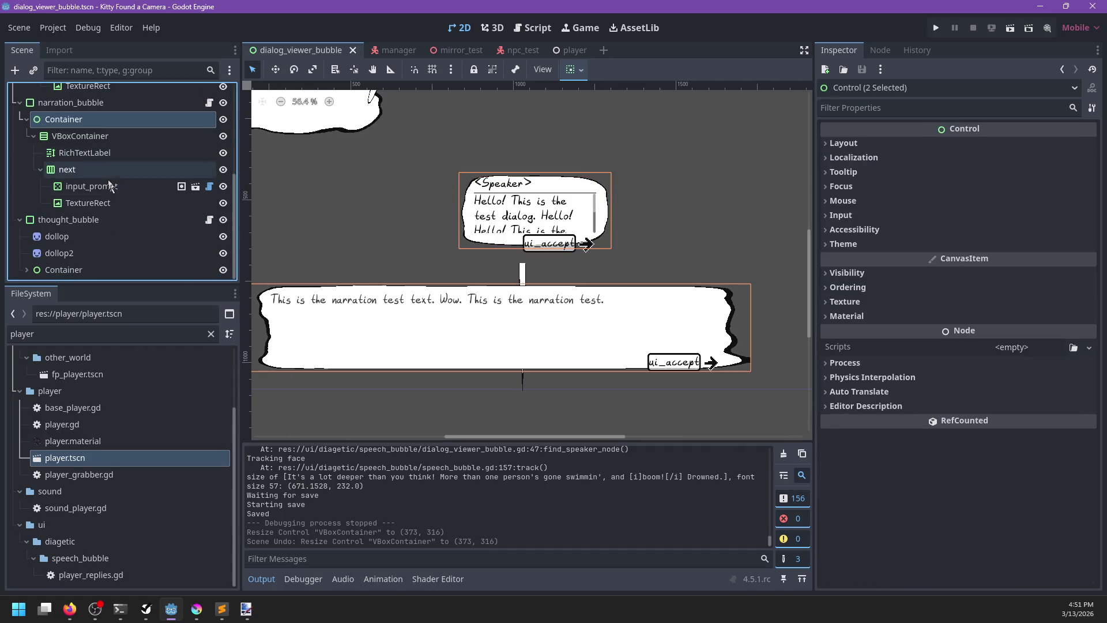
ctrl+click(54, 270)
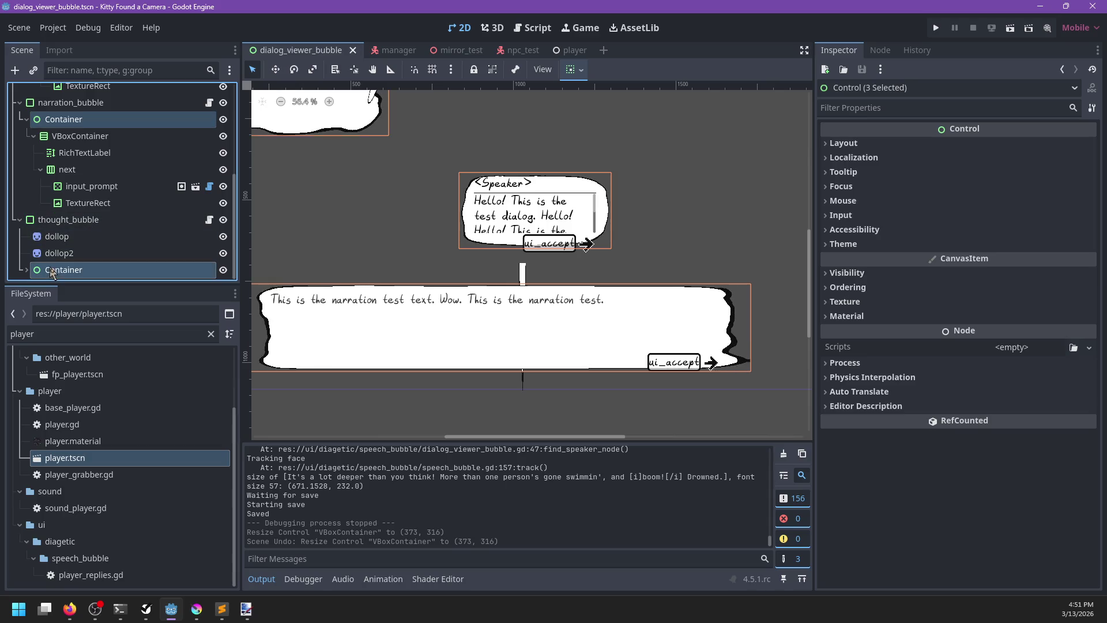
right_click(54, 271)
click(122, 337)
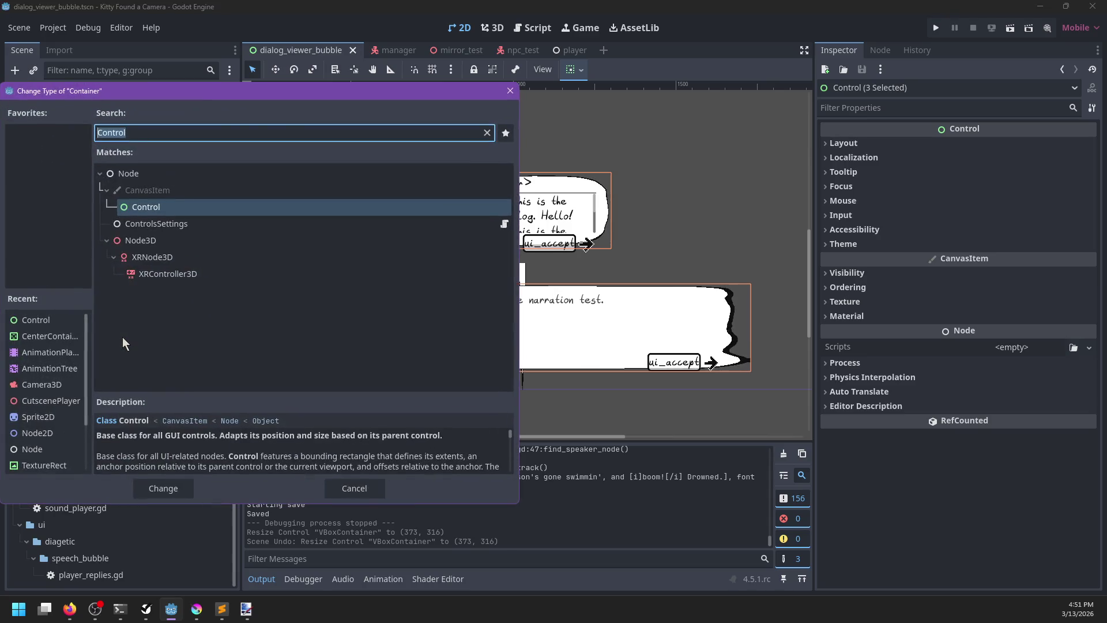
text(Margin)
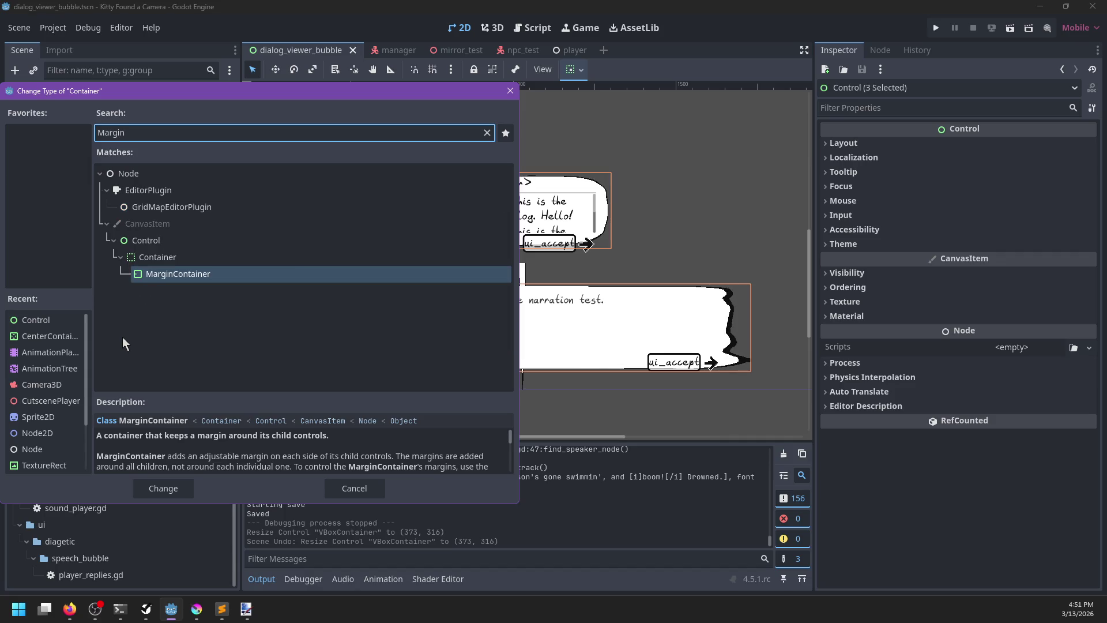
key(Return)
scroll(128, 197, up, 5)
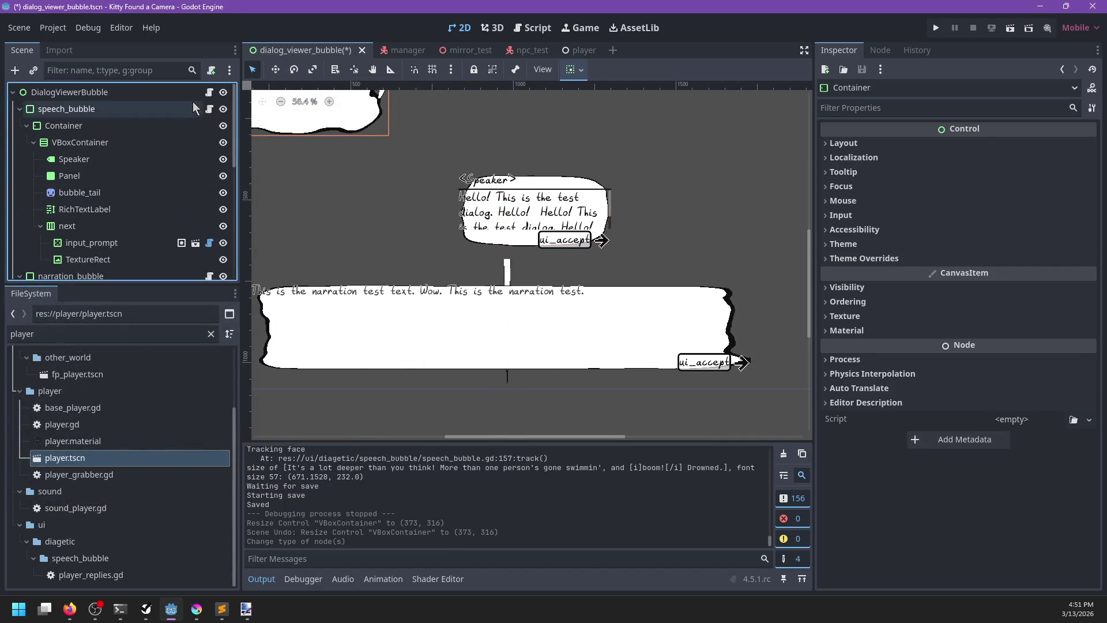
click(209, 109)
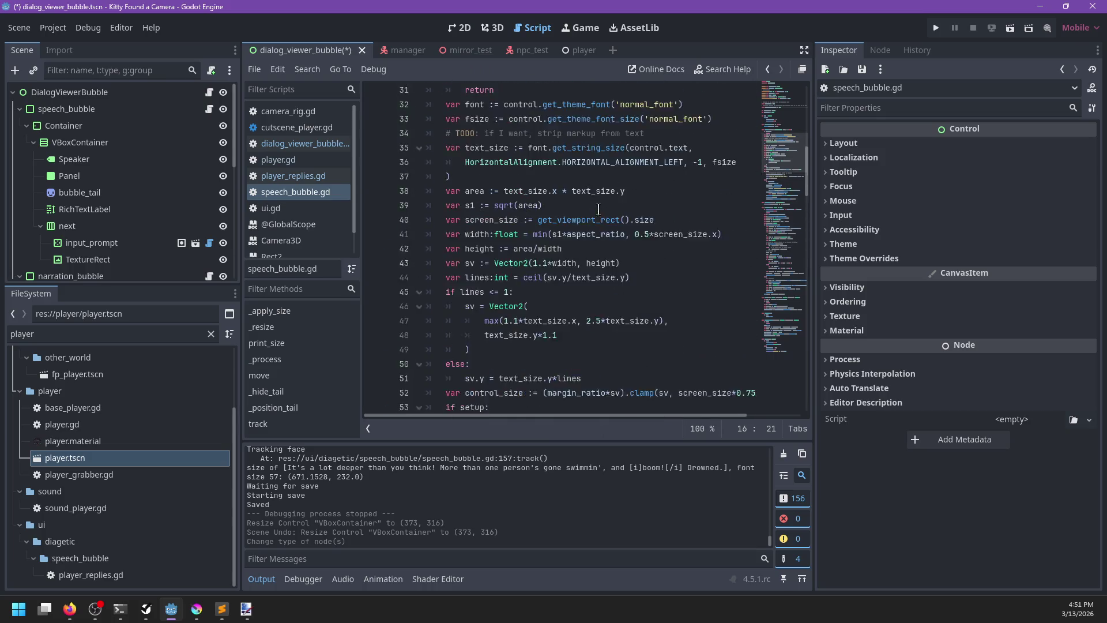
scroll(598, 209, up, 10)
click(678, 222)
click(699, 234)
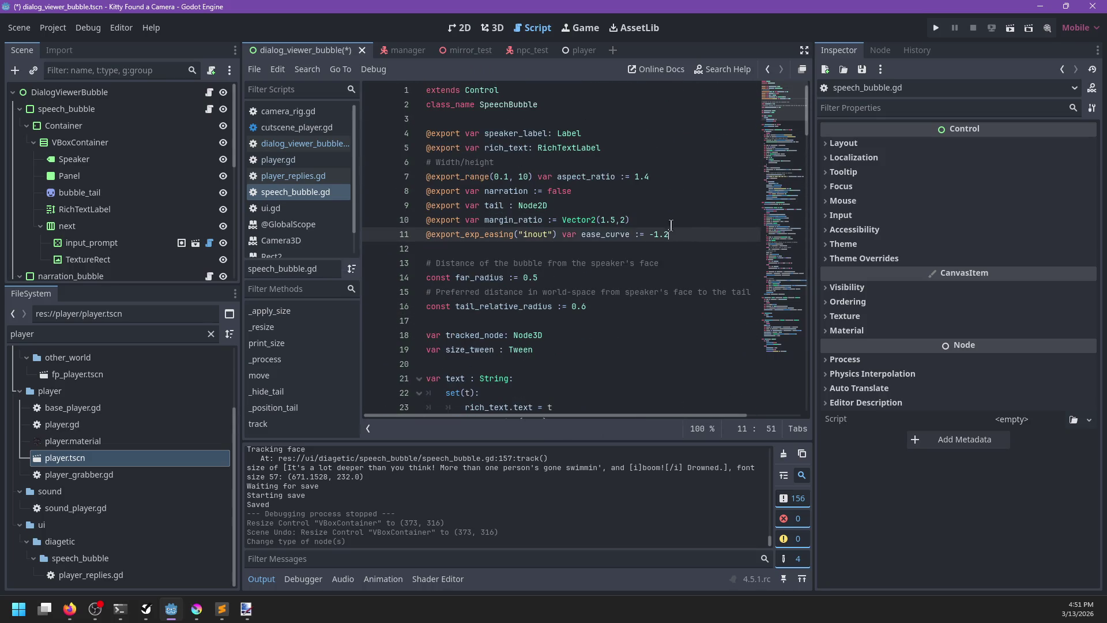
key(Return)
text(@onreadty)
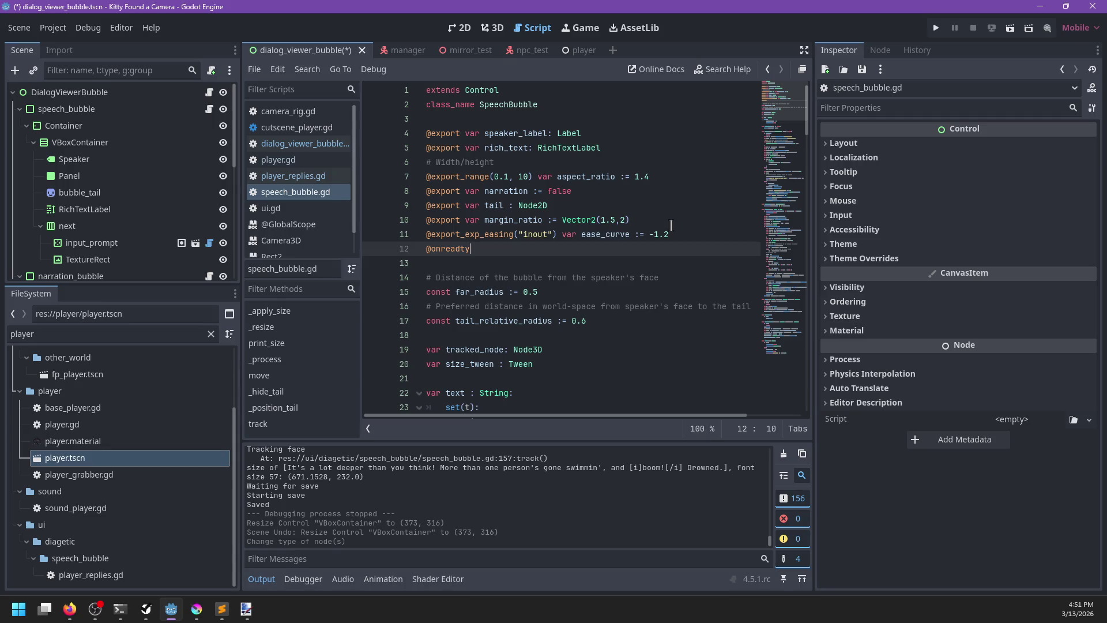
key(BackSpace)
key(BackSpace)
text(rgin: Margi)
text(nContainer := )
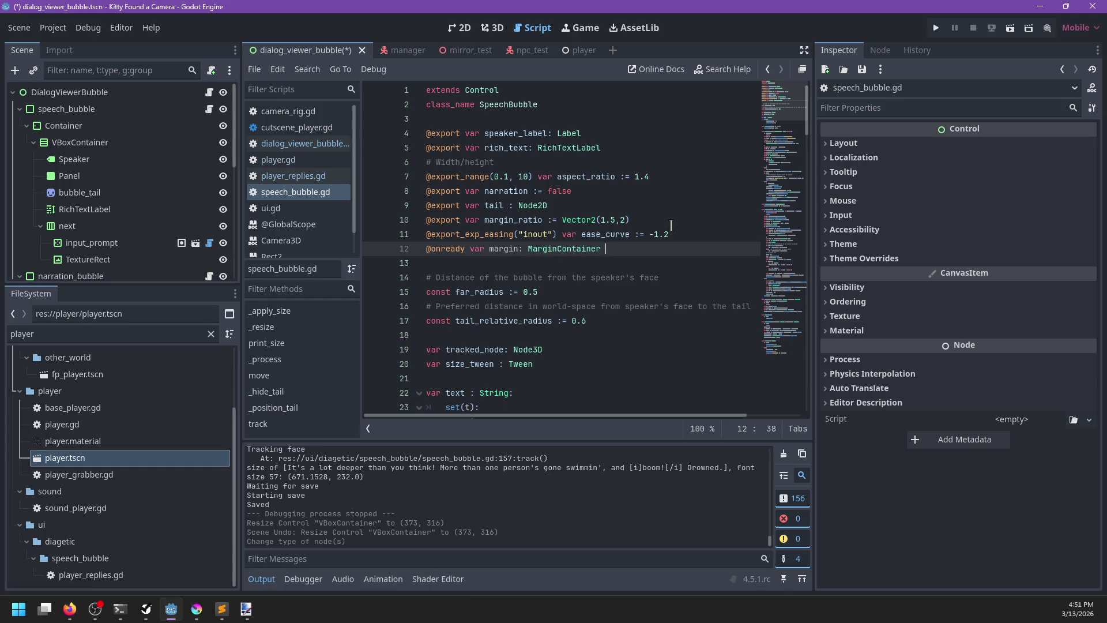
text($Container)
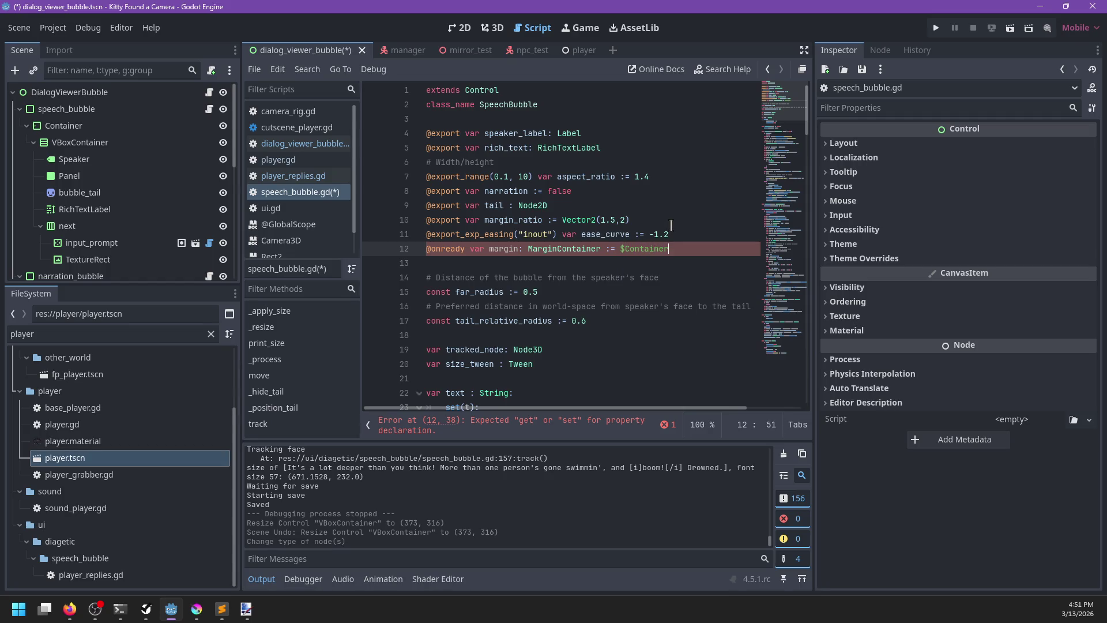
scroll(511, 215, down, 3)
scroll(558, 197, up, 3)
Fix the ':=' parse error, save, and return to the 2D scene view
click(611, 248)
key(BackSpace)
click(675, 248)
key(ctrl+s)
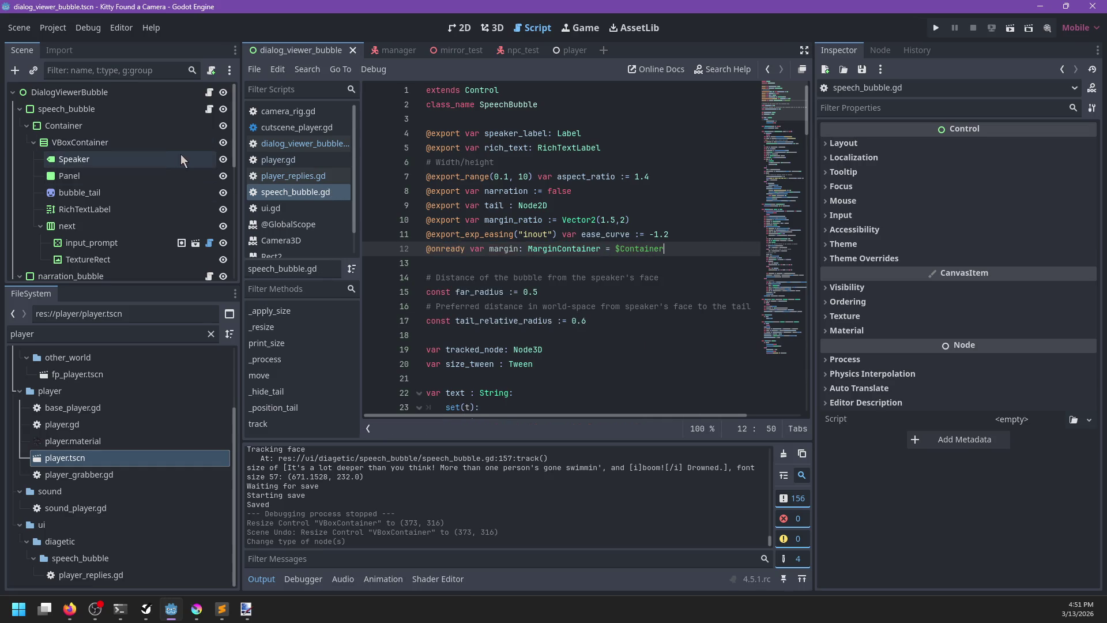
click(64, 125)
click(491, 27)
click(460, 27)
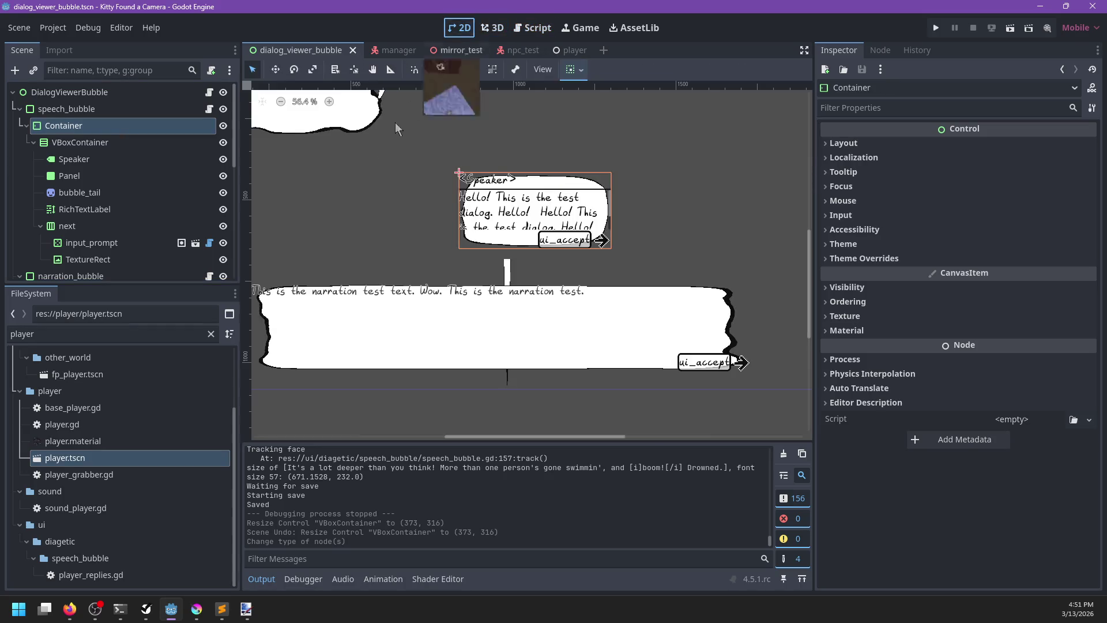
Confirm Container is a MarginContainer and delete the margin variable line from speech_bubble.gd
click(80, 143)
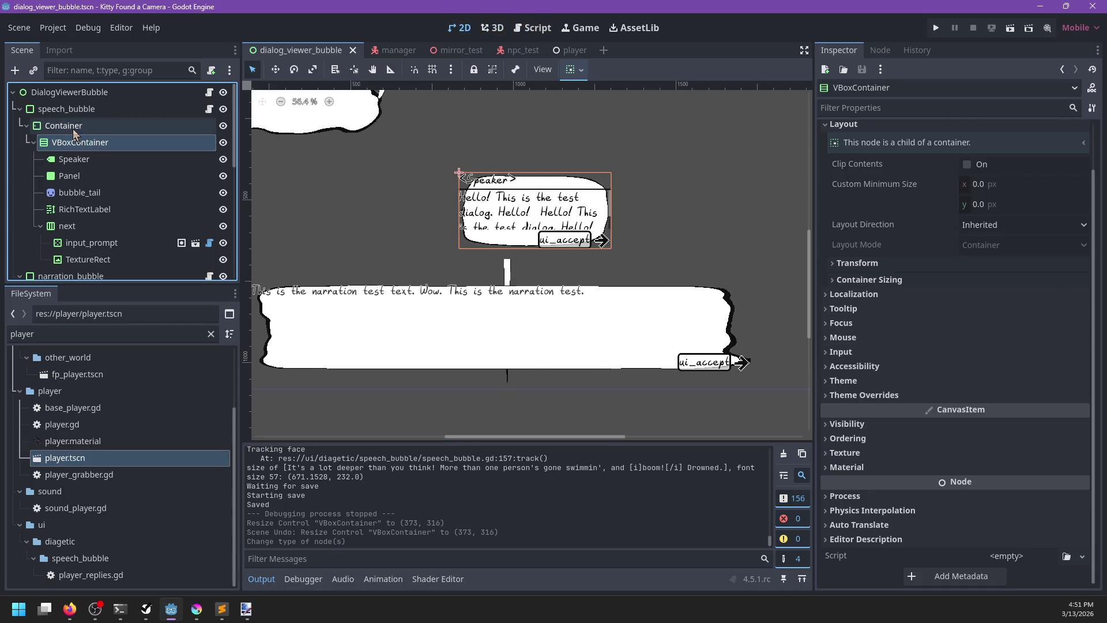
click(103, 126)
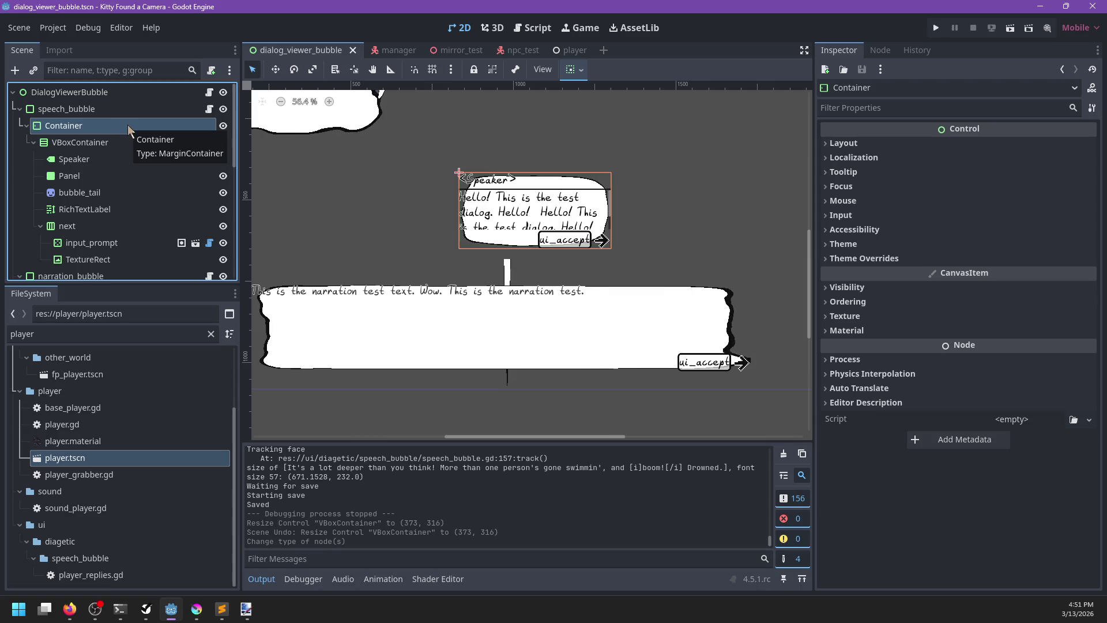
click(496, 26)
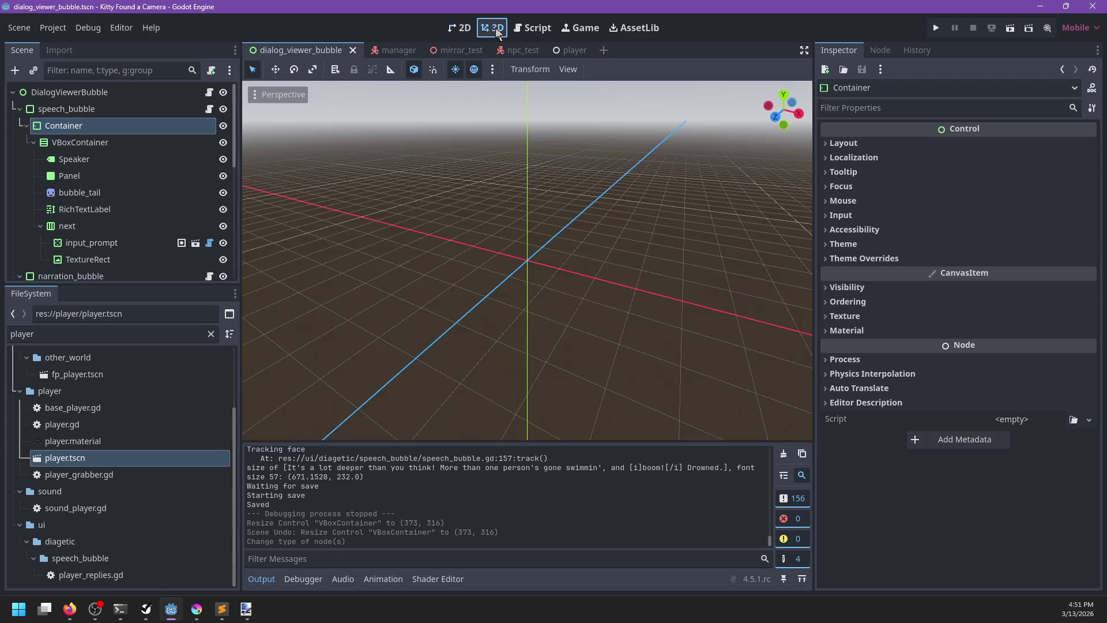
click(536, 28)
drag(685, 250, 392, 246)
key(BackSpace)
key(BackSpace)
Start attaching a new script named anchor_container to the Container node
click(112, 136)
click(121, 121)
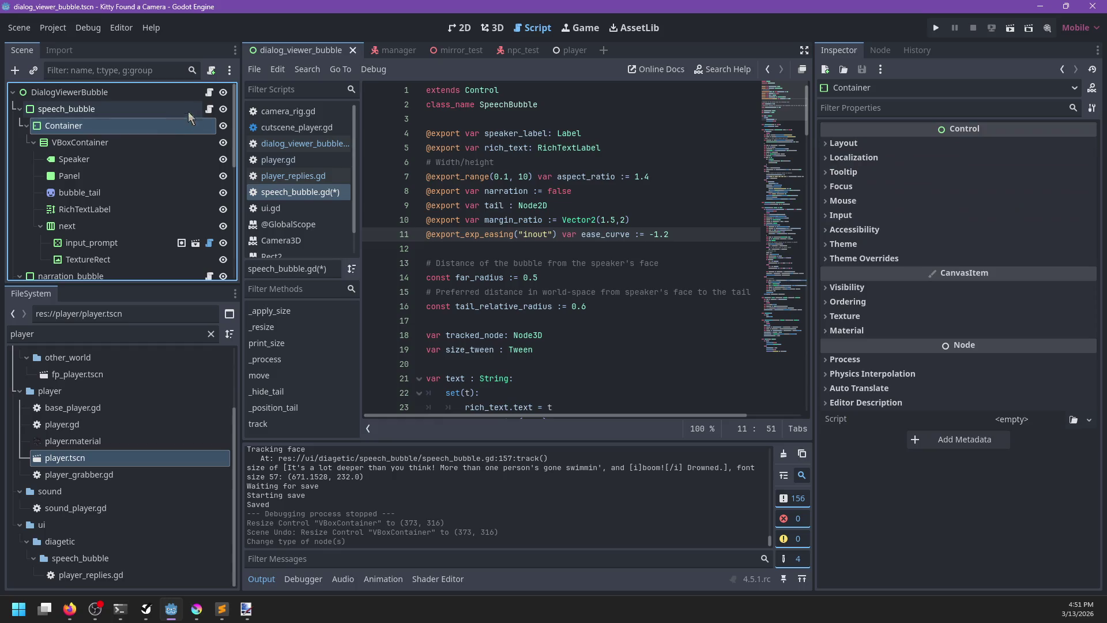
click(211, 71)
text(anchor_cont)
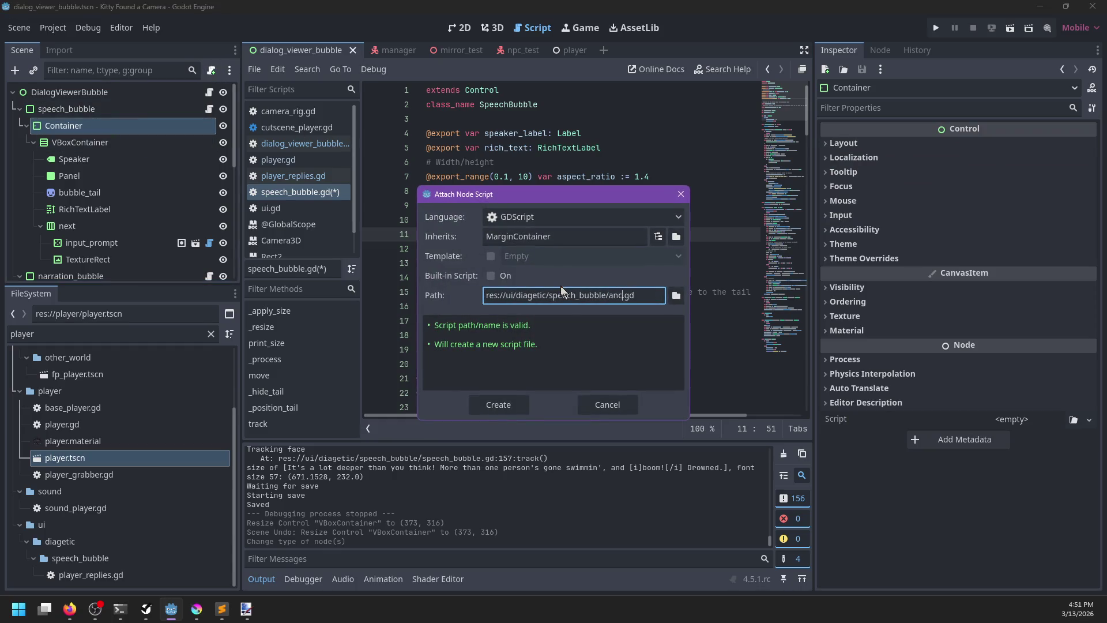
text(ainer)
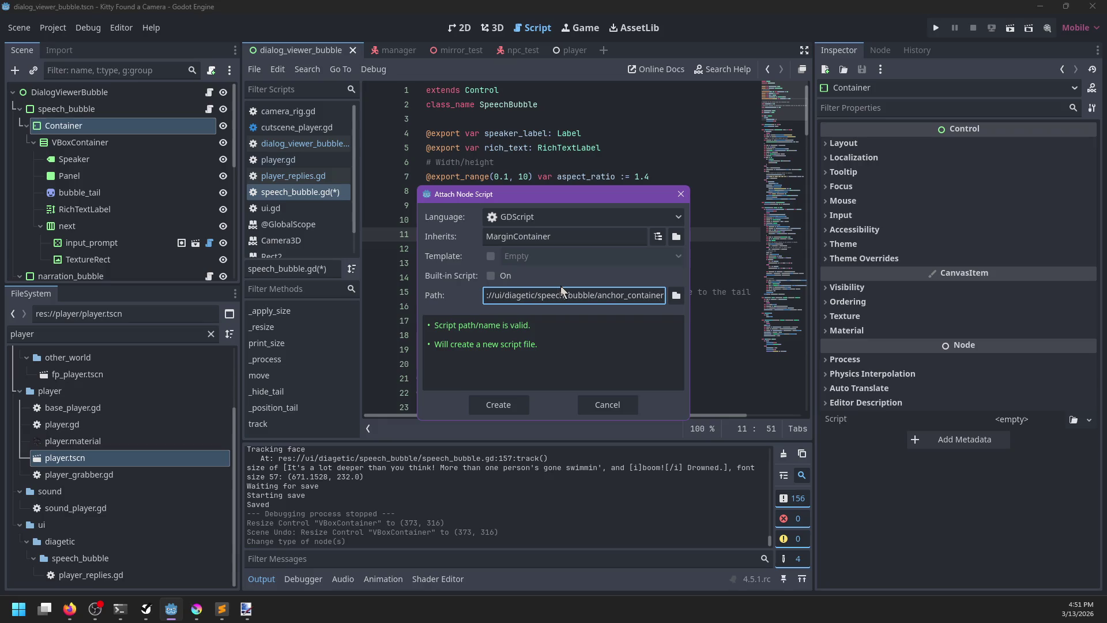
key(Return)
key(Return)
key(Up)
text(class_name AnchorCon)
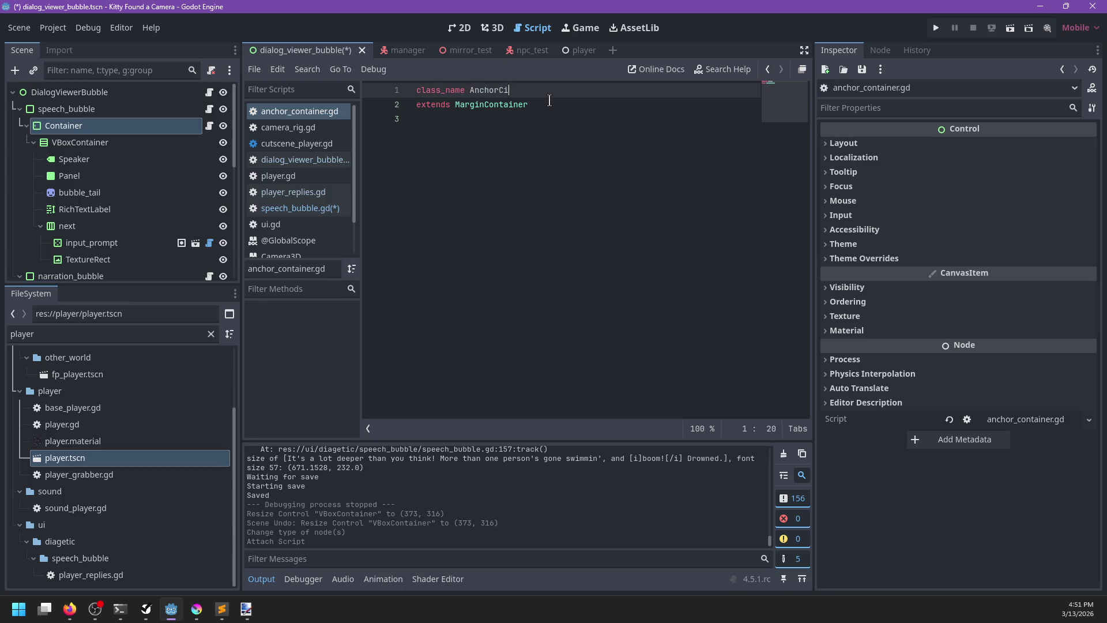
text(tainer)
key(Down)
key(Down)
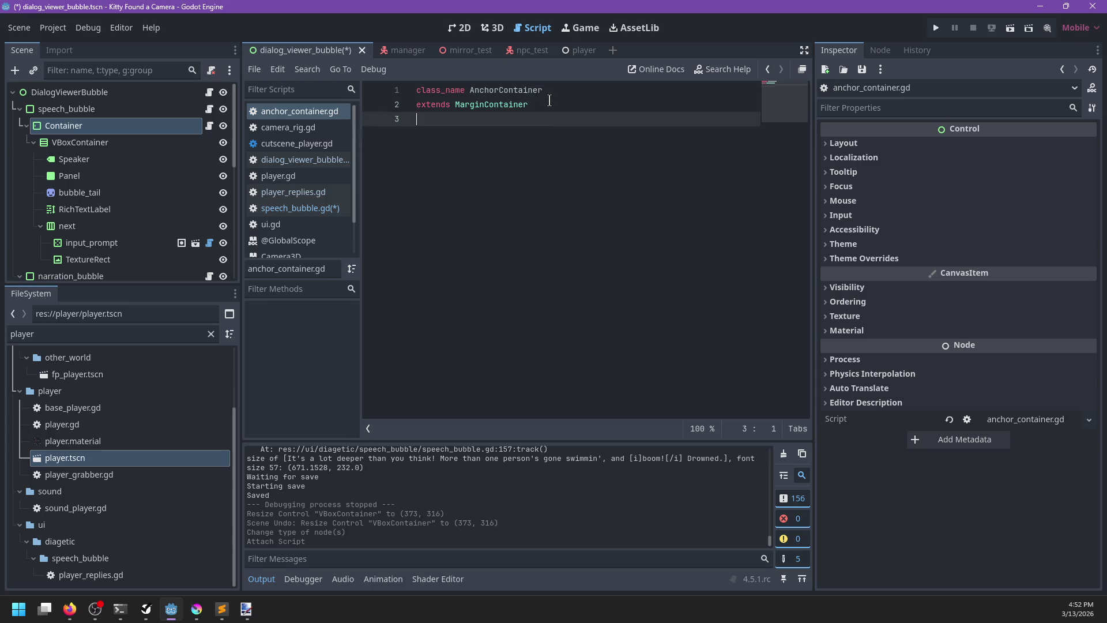
key(Return)
text(@export var )
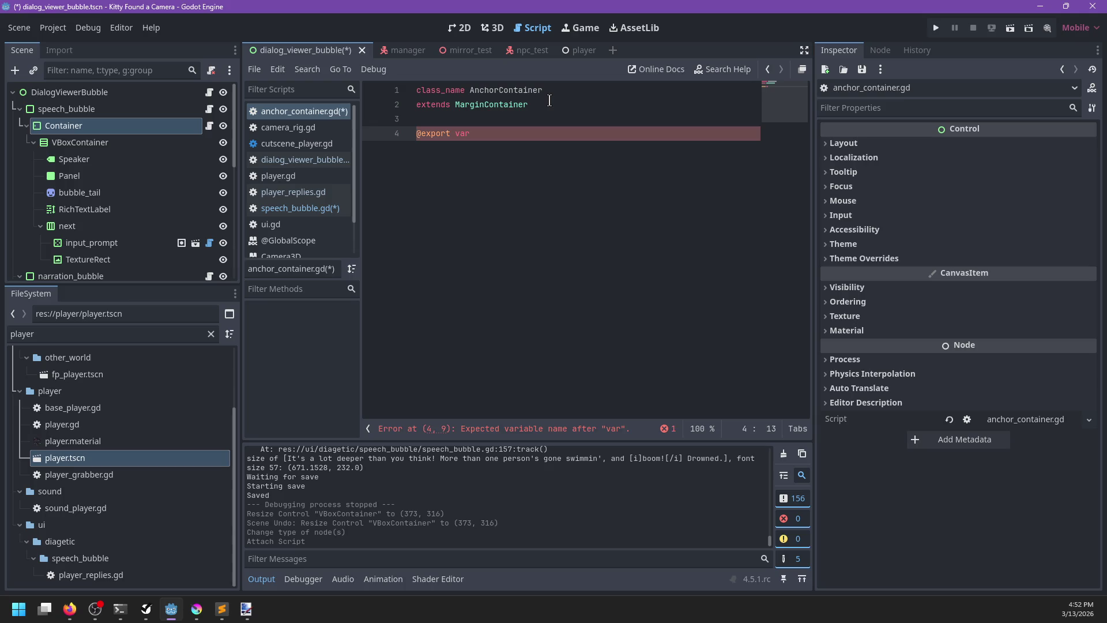
text(ange()
key(BackSpace)
key(BackSpace)
key(BackSpace)
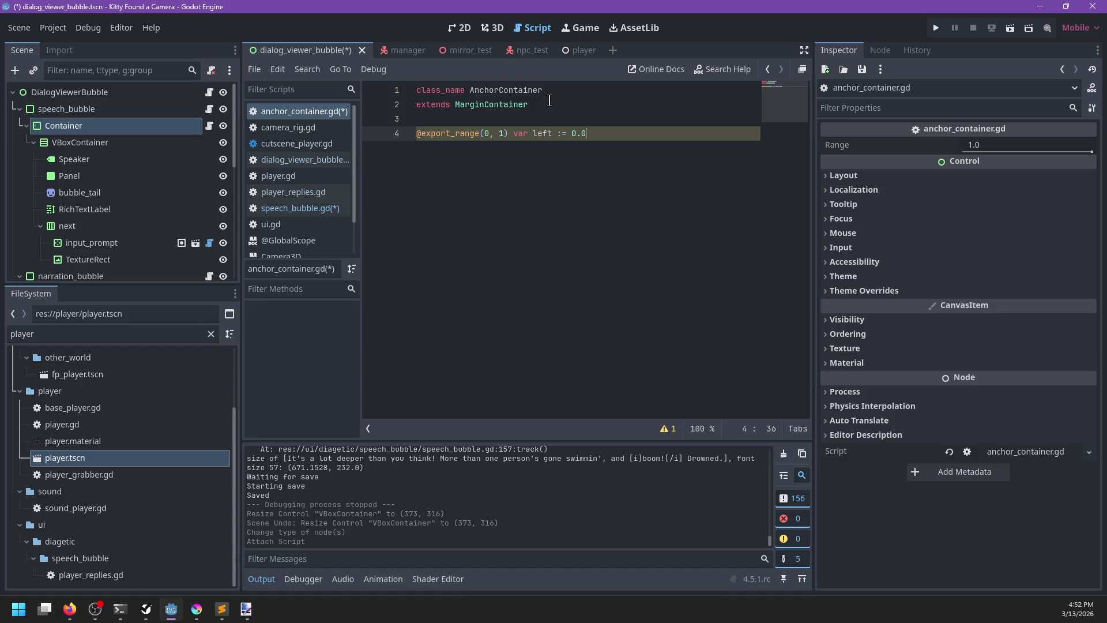
Duplicate the left property three times and set two copies' defaults to 1.0
key(ctrl+shift+d)
key(ctrl+shift+d)
key(ctrl+shift+d)
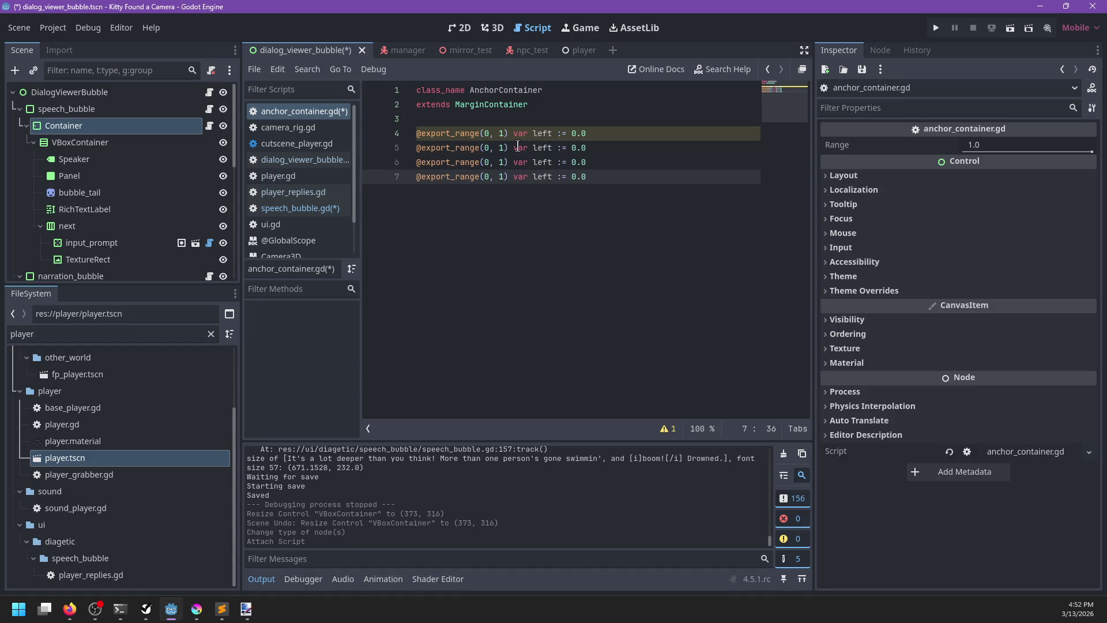
click(572, 164)
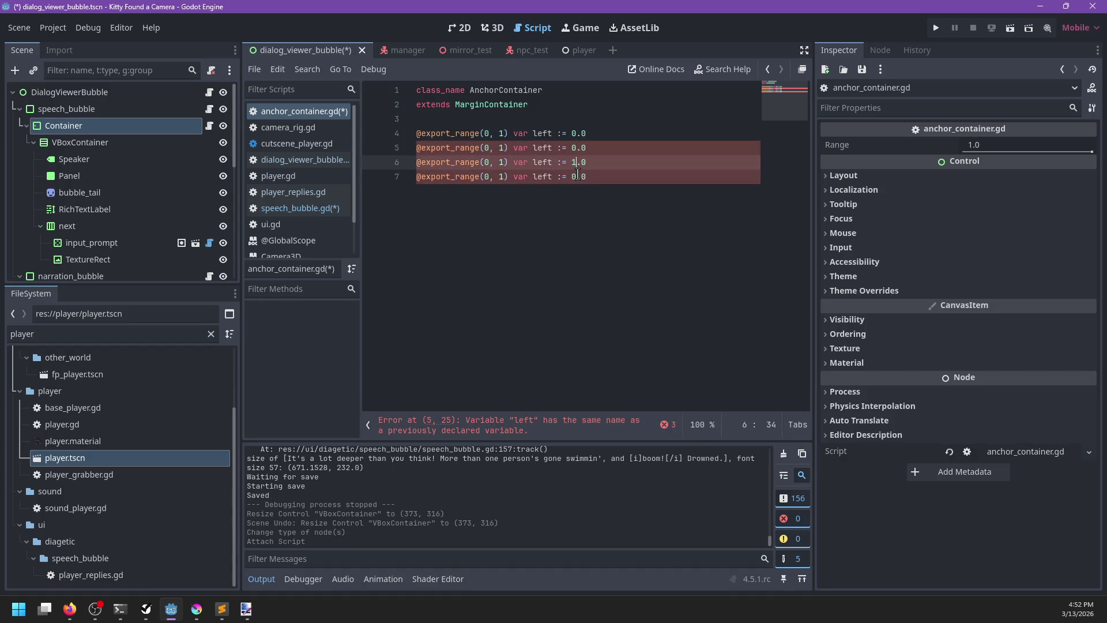
key(BackSpace)
text(1)
key(Down)
key(BackSpace)
text(1)
Rename the duplicated properties to right, top and bottom
double_click(545, 148)
text(right)
key(Down)
key(BackSpace)
key(BackSpace)
key(BackSpace)
text(top)
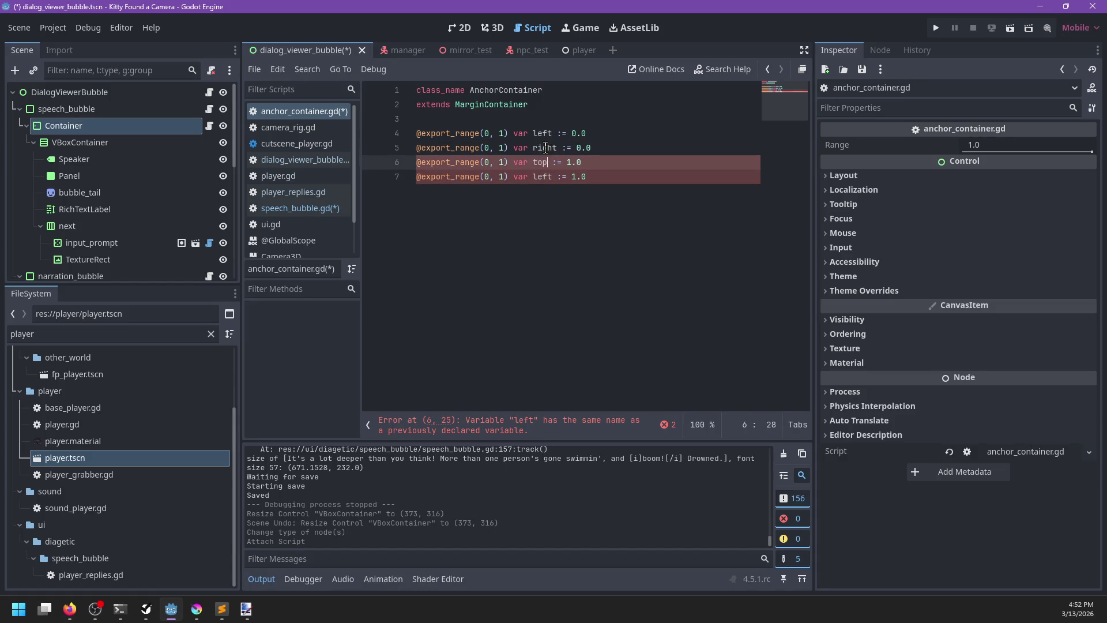
key(Down)
key(BackSpace)
key(BackSpace)
key(BackSpace)
text(o)
key(BackSpace)
text(bottom)
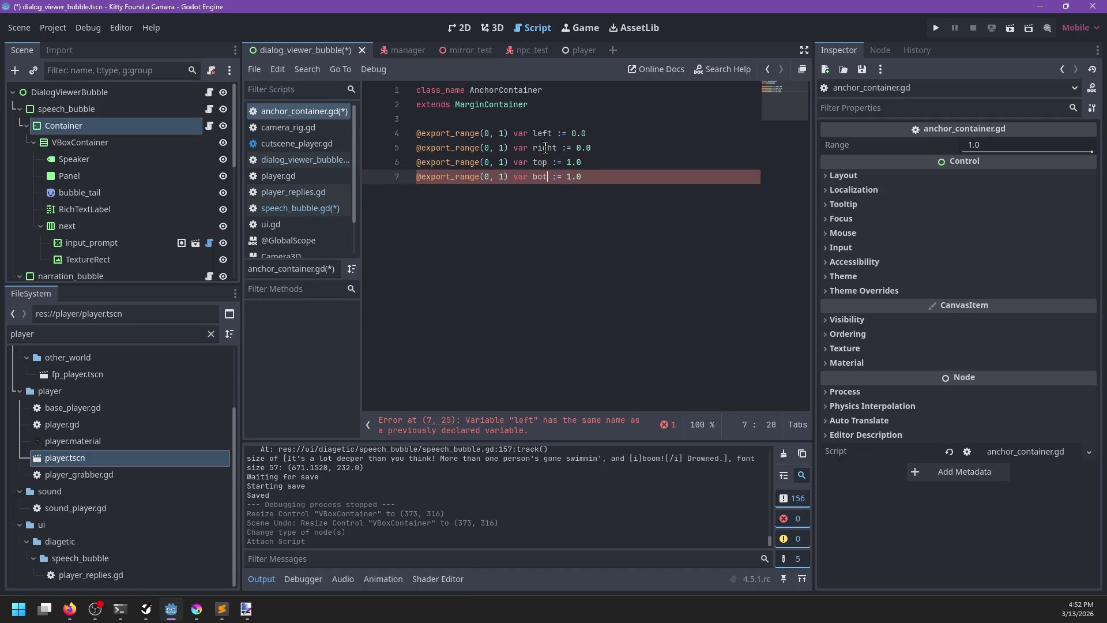
key(Right)
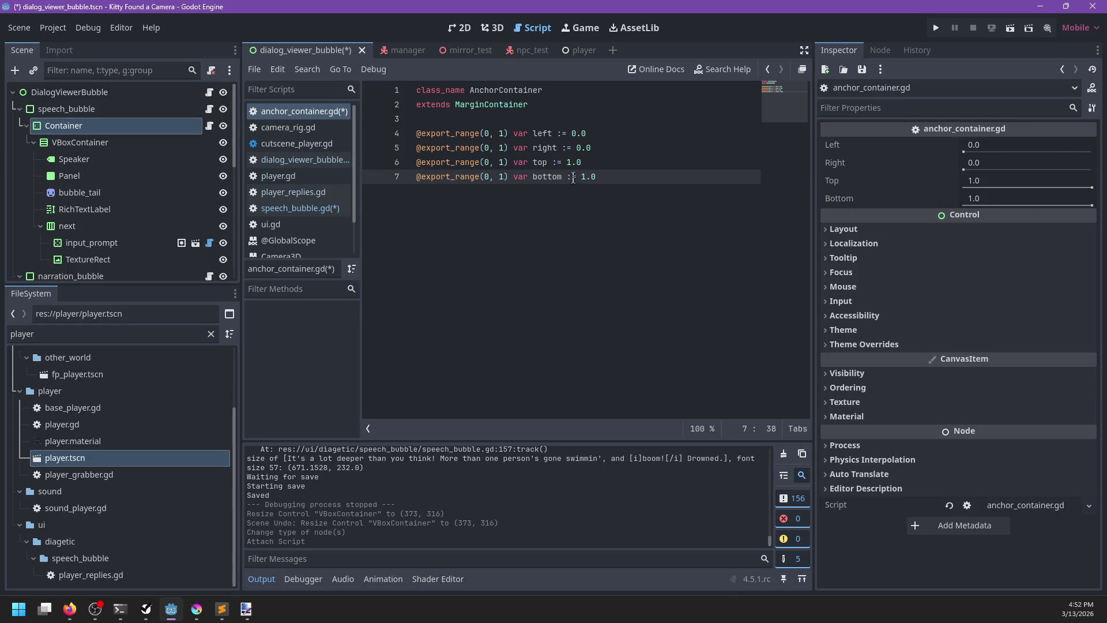
Move the right property below top so the order is left, top, right, bottom
click(568, 164)
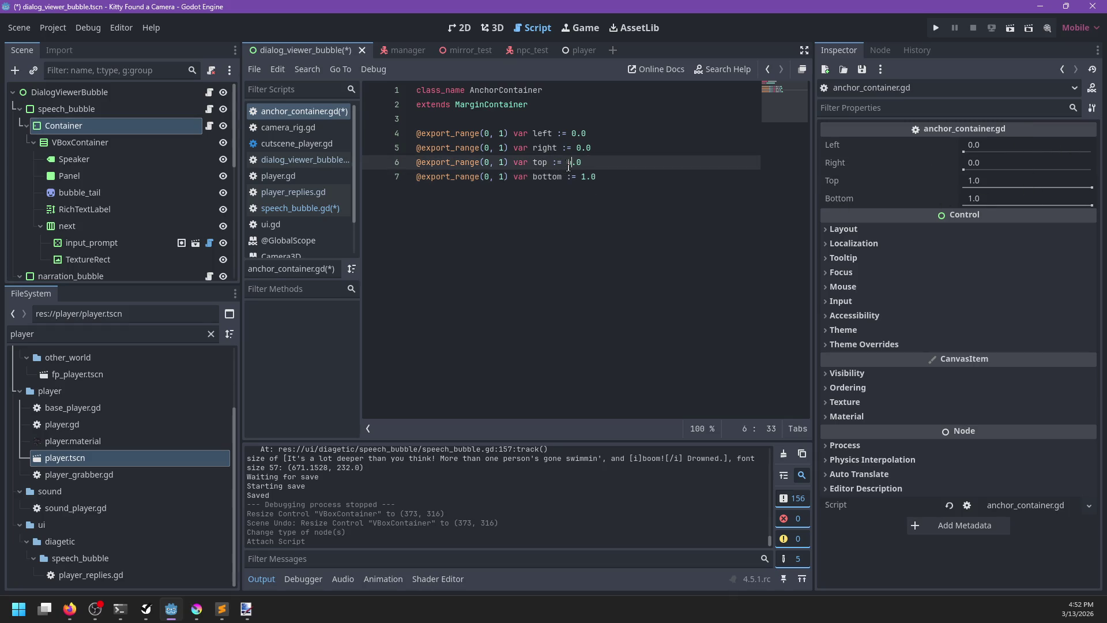
key(Up)
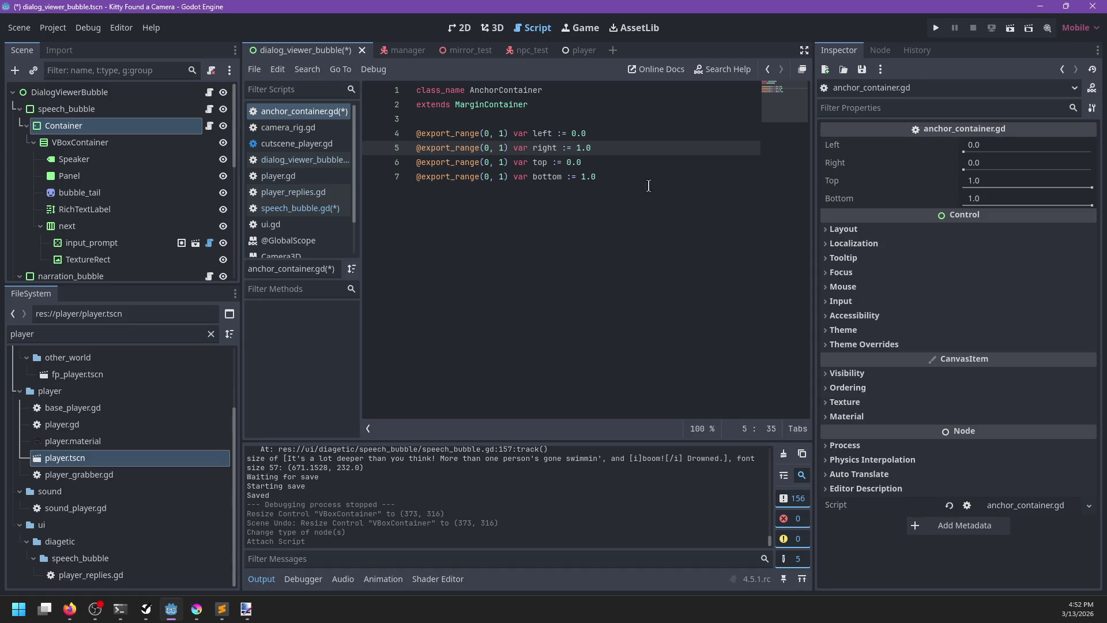
click(611, 149)
key(alt+Down)
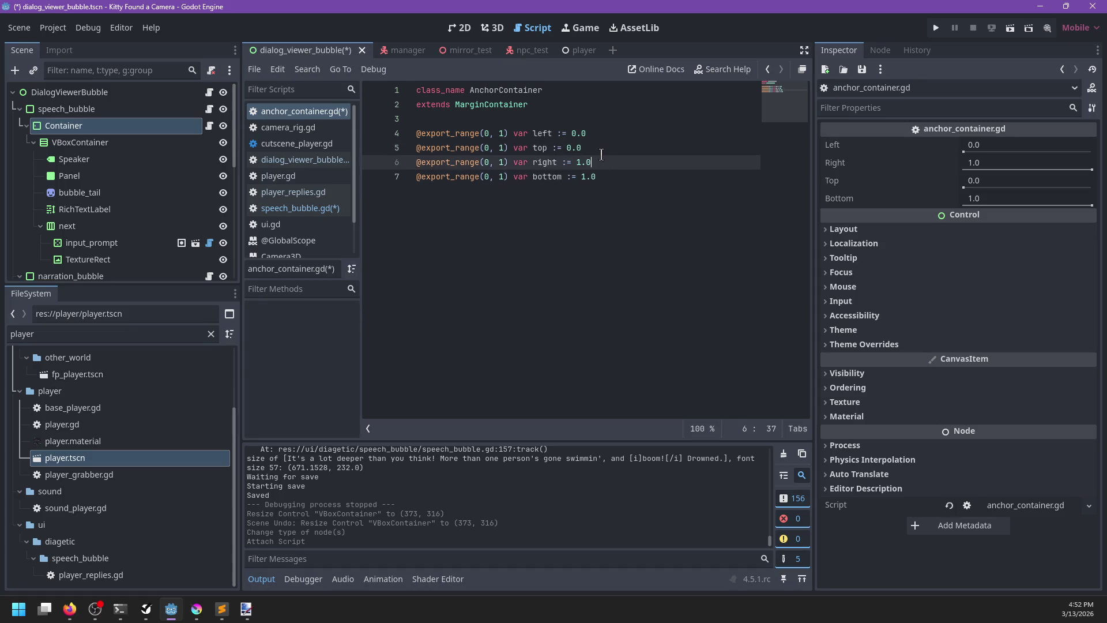
click(830, 229)
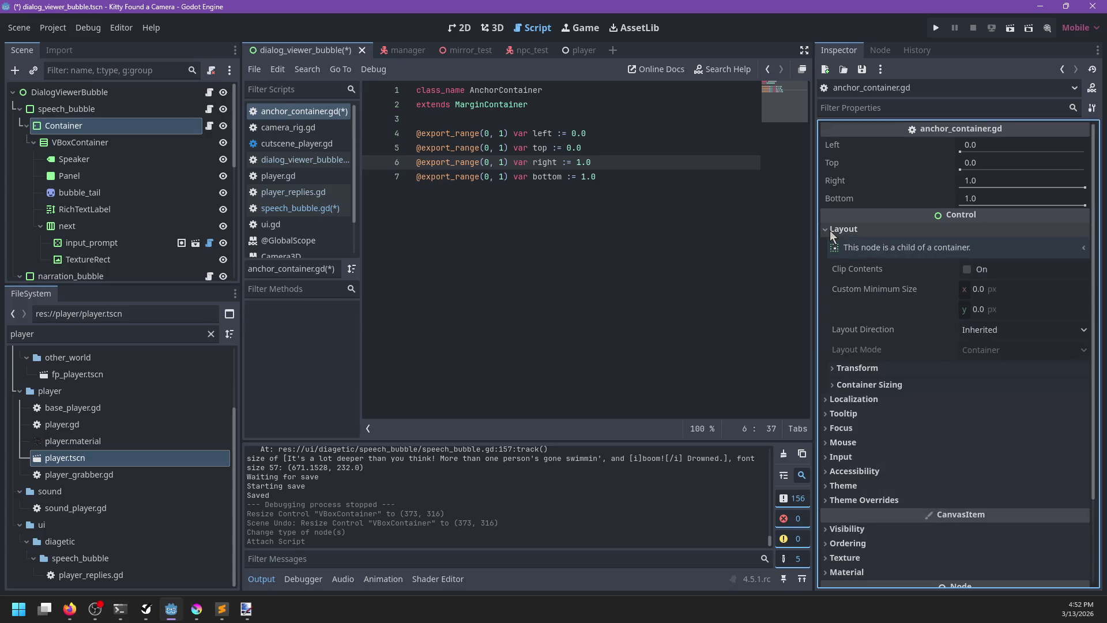
Inspect the Container Sizing, Layout and Transform settings of Container and the speech bubble
click(856, 368)
click(856, 368)
click(856, 386)
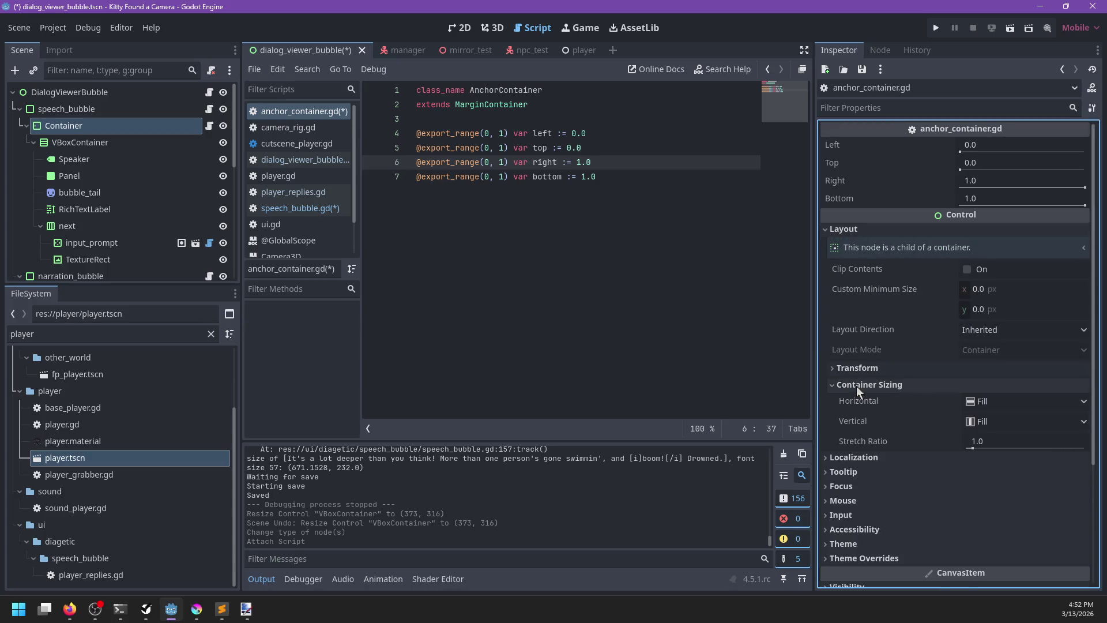
click(99, 109)
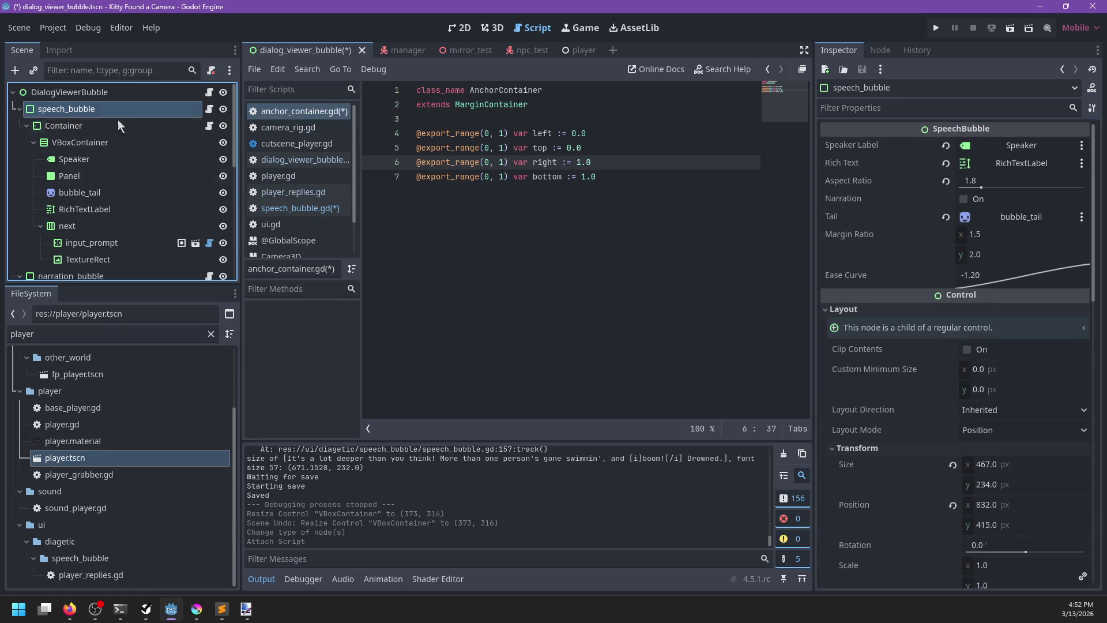
scroll(869, 359, down, 6)
scroll(871, 351, up, 3)
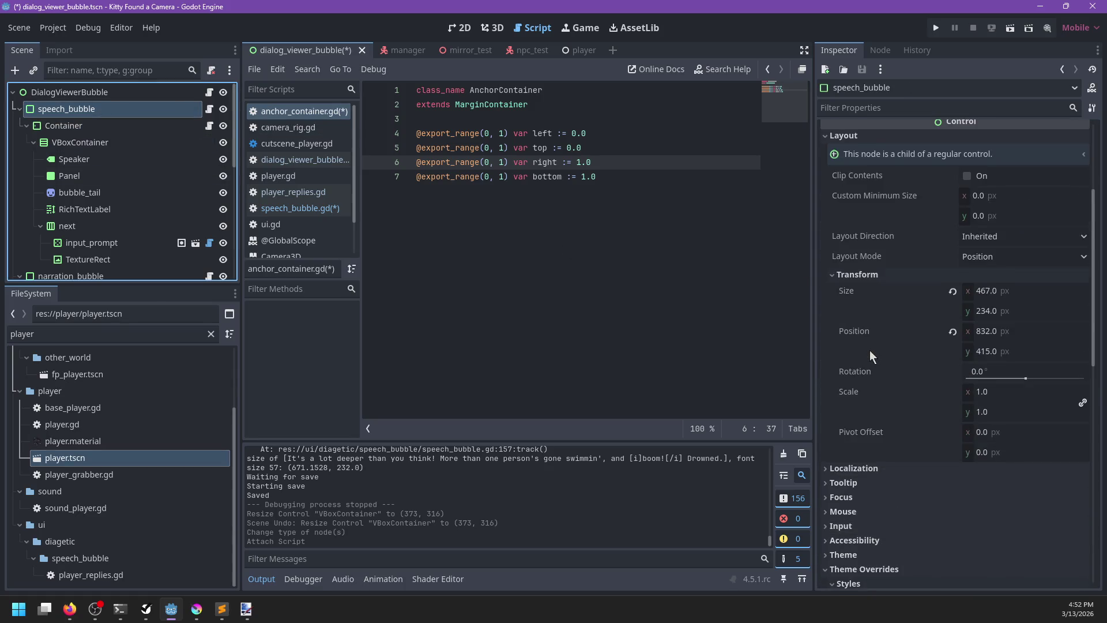
scroll(869, 351, up, 3)
click(842, 312)
click(842, 313)
click(857, 449)
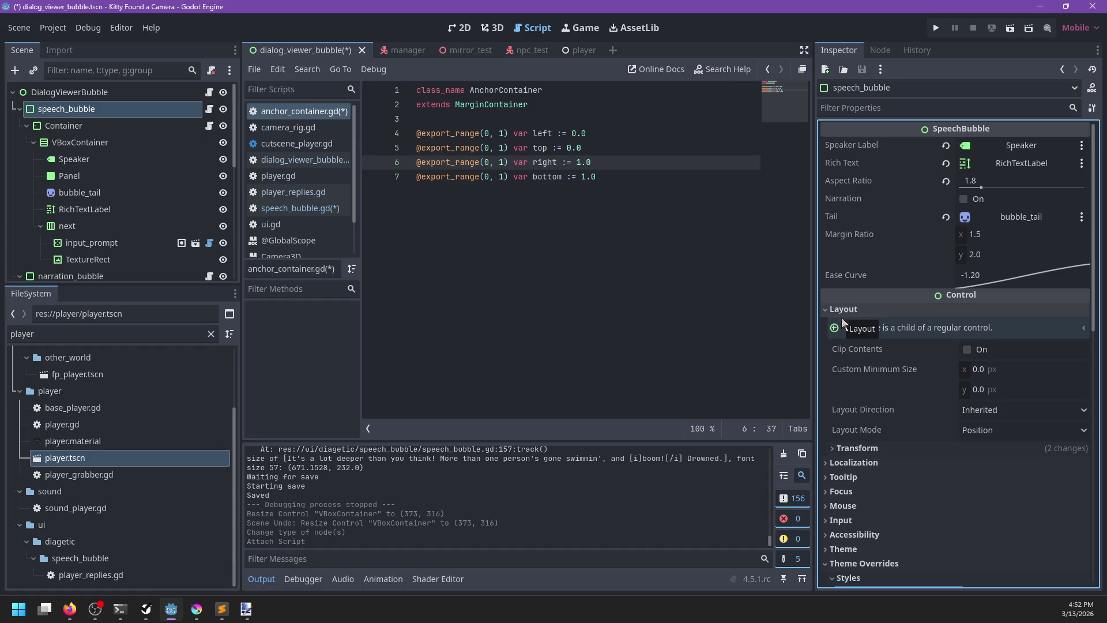
Check the speech bubble's layout mode options, then inspect input_prompt on the 2D canvas
click(981, 428)
click(981, 428)
click(915, 446)
click(916, 446)
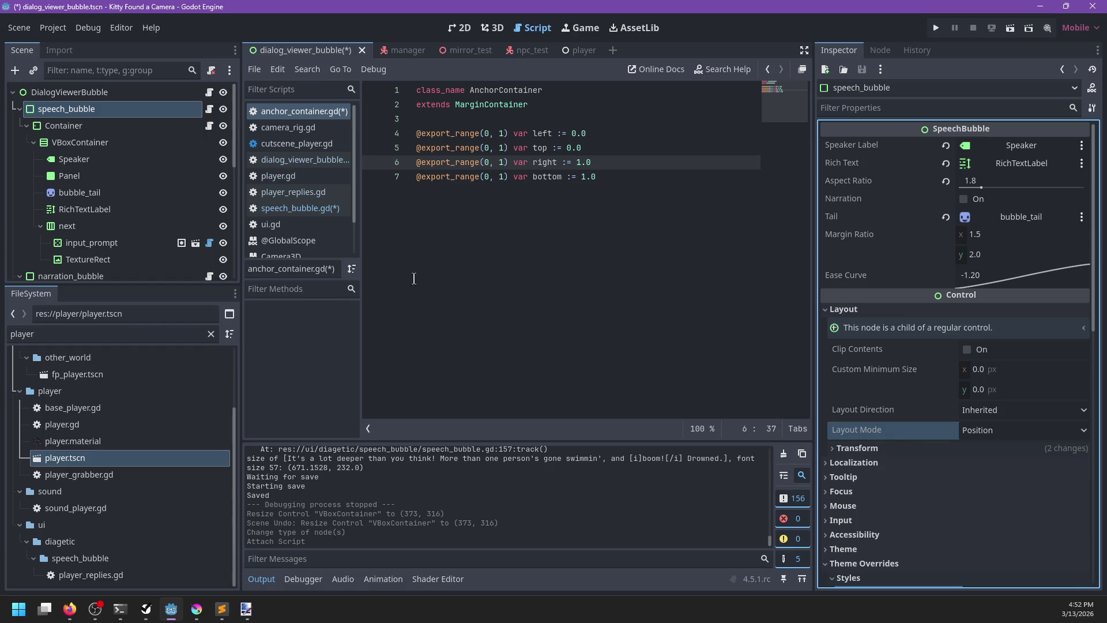
click(86, 223)
click(89, 244)
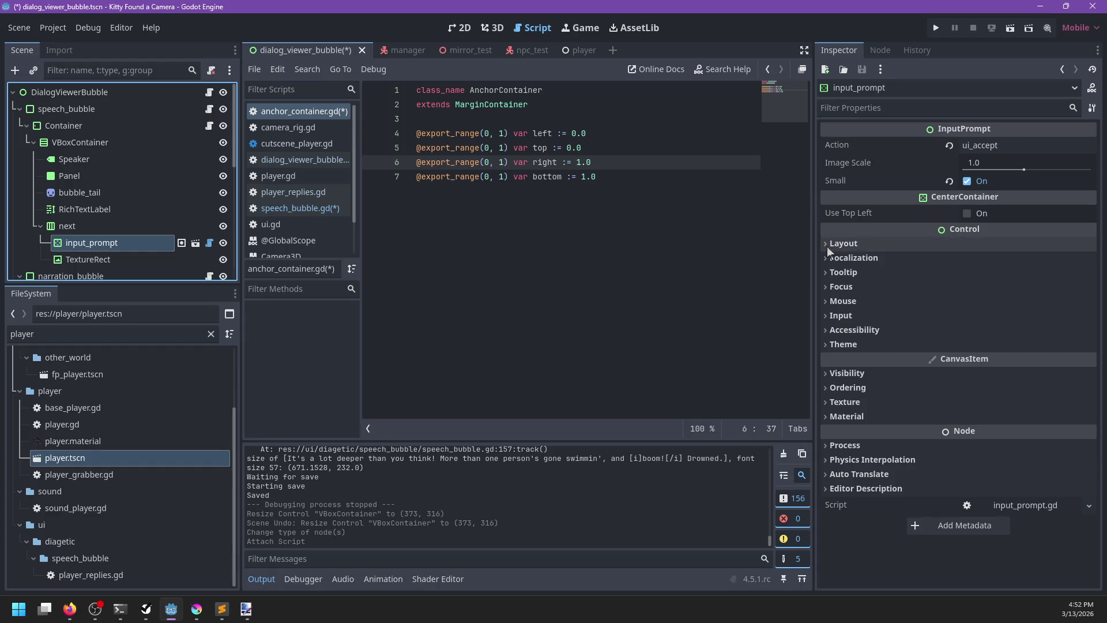
click(493, 28)
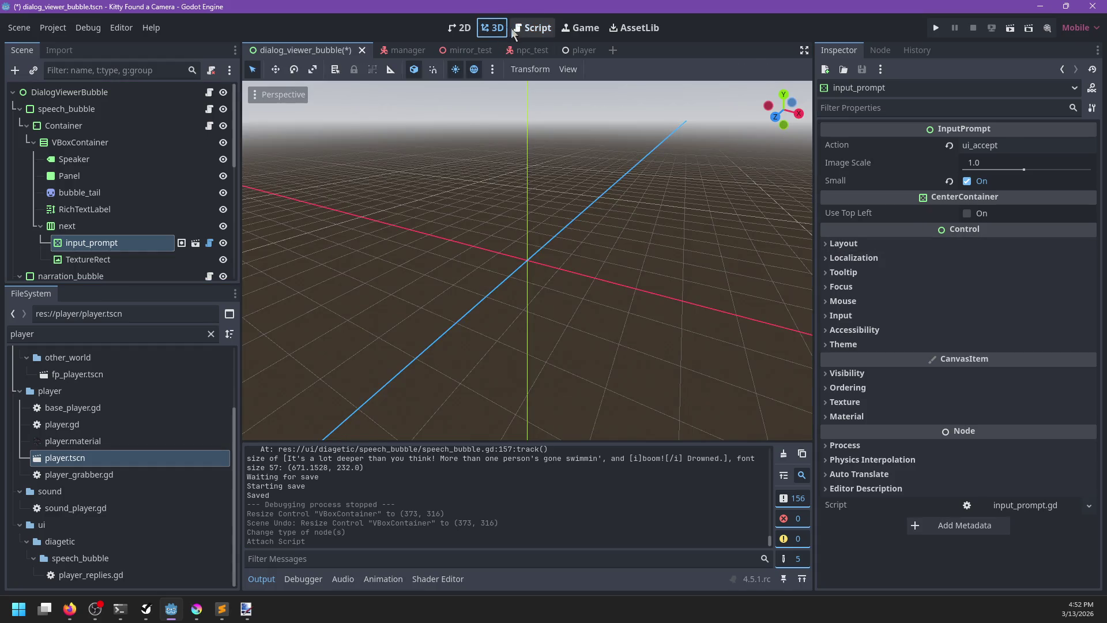
click(460, 28)
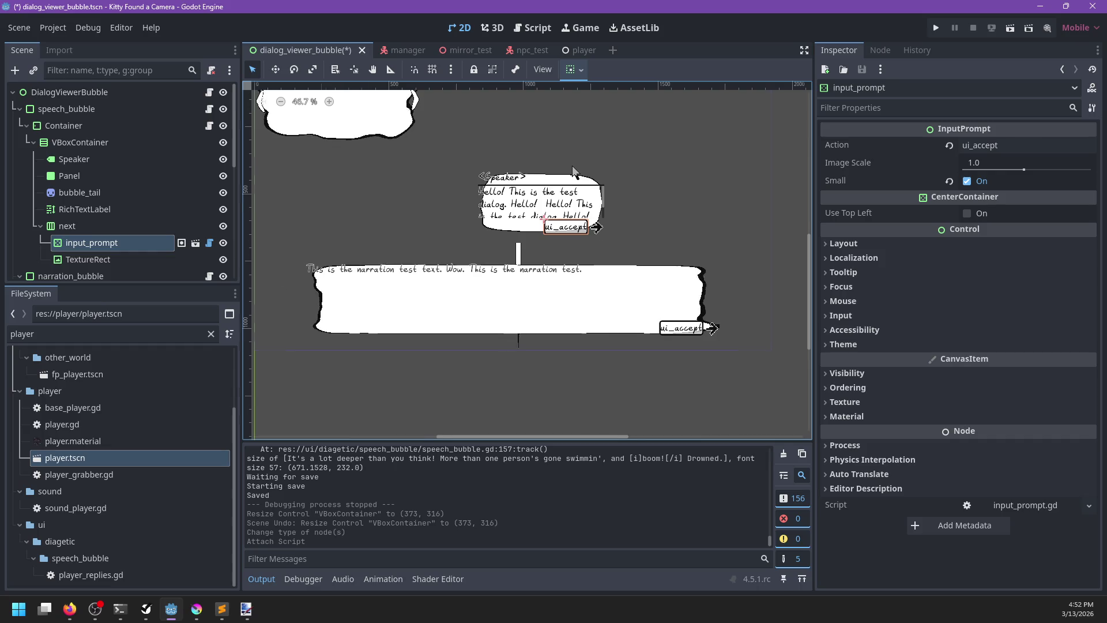
Add two empty lines below the margin variables in anchor_container.gd and open Search Help
click(209, 126)
click(504, 231)
key(Return)
key(Return)
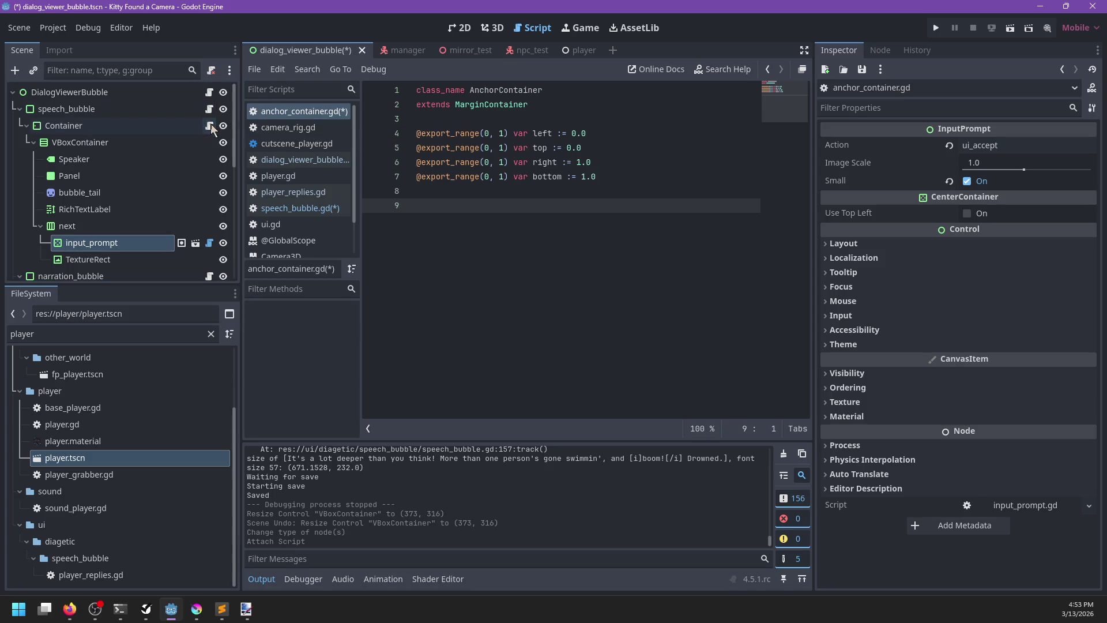
key(ctrl+o)
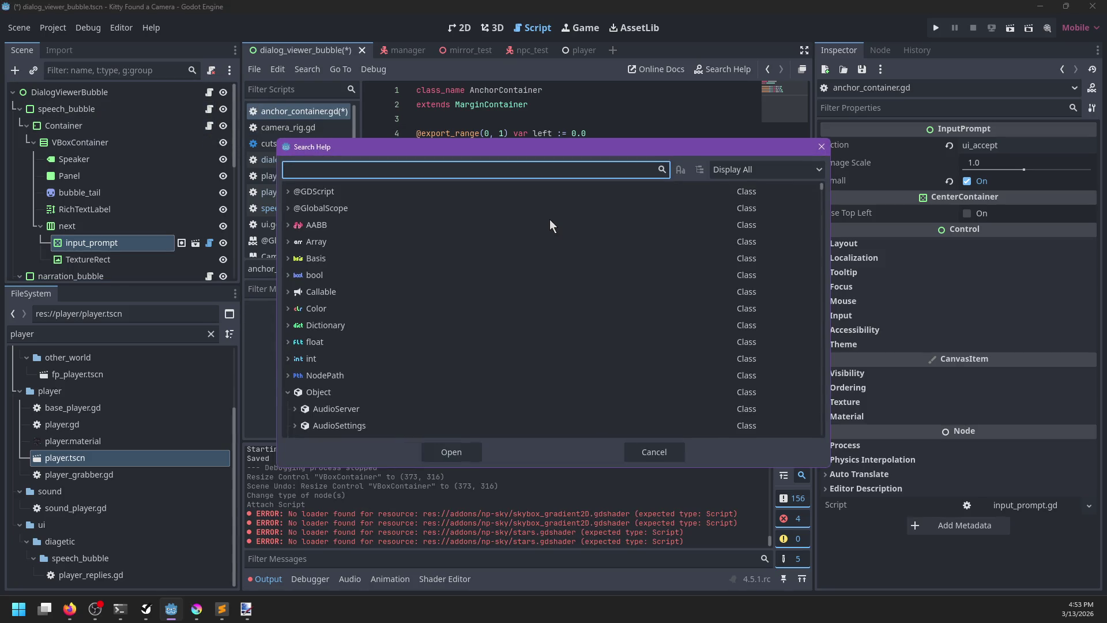
Close Search Help and switch to Firefox's 'godot custom layout' results
key(Escape)
click(75, 620)
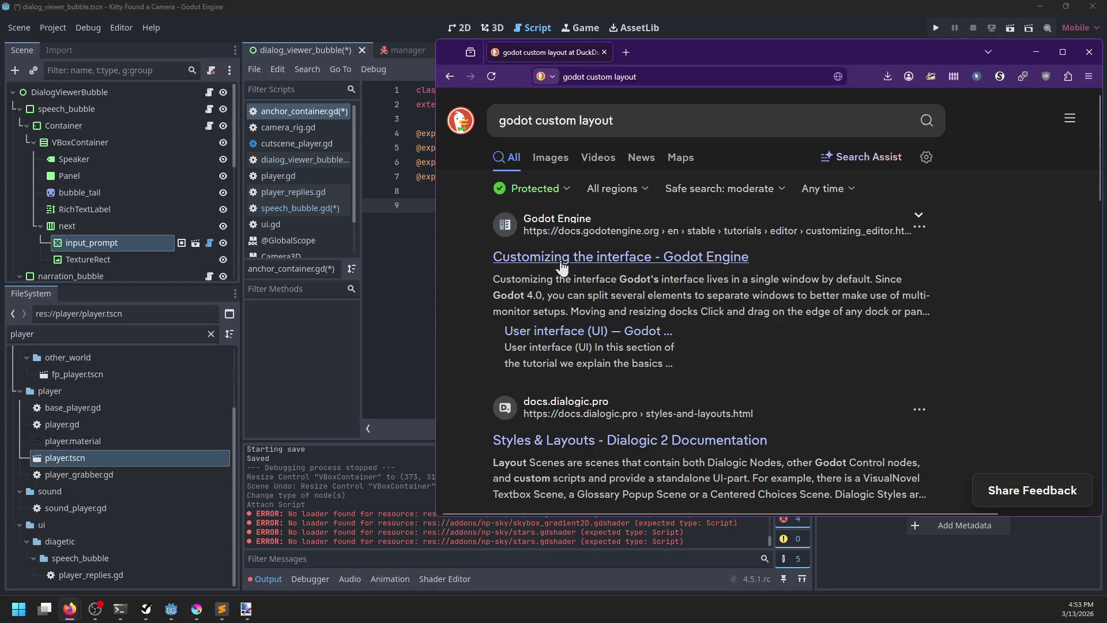
Search 'godot custom layout control', read the Reddit thread 'How to layout my control?', return to Godot
click(692, 120)
text(control)
key(Return)
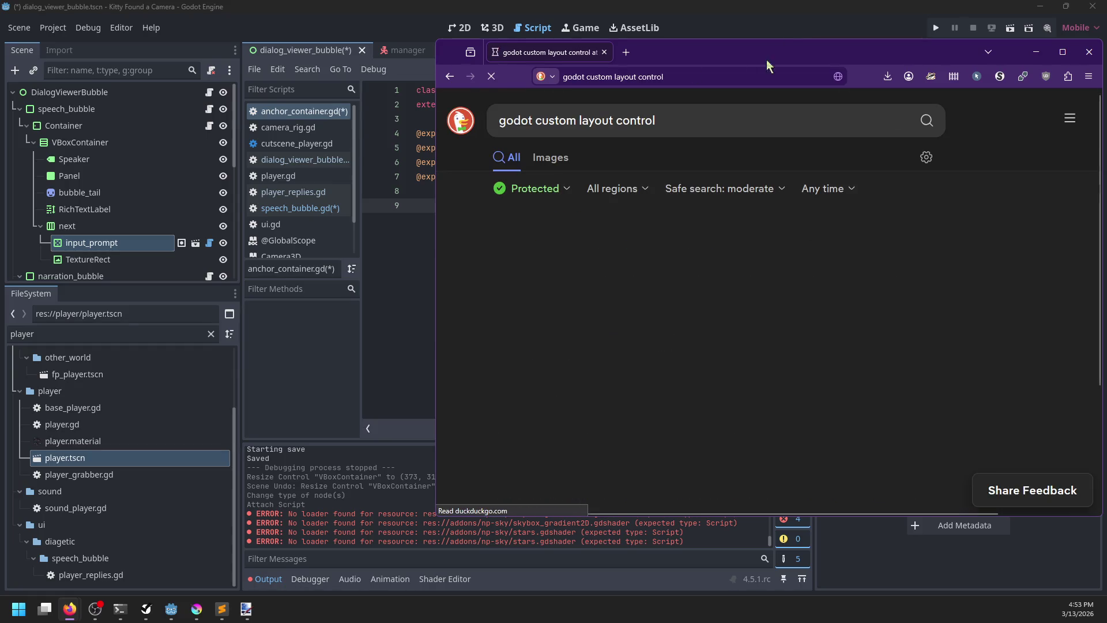
click(573, 394)
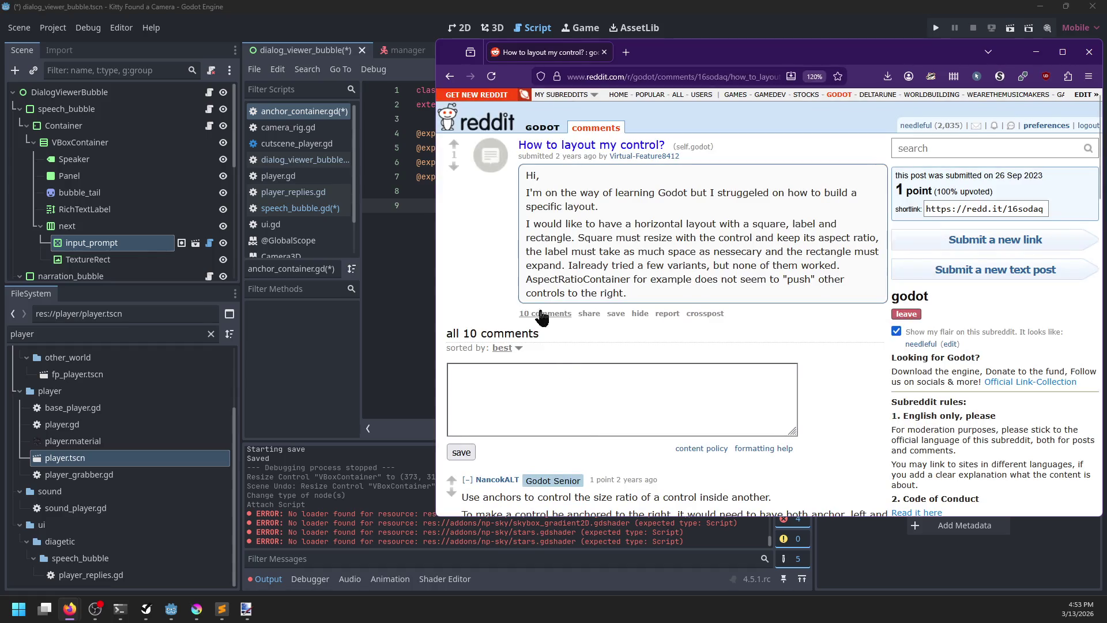
scroll(819, 314, down, 5)
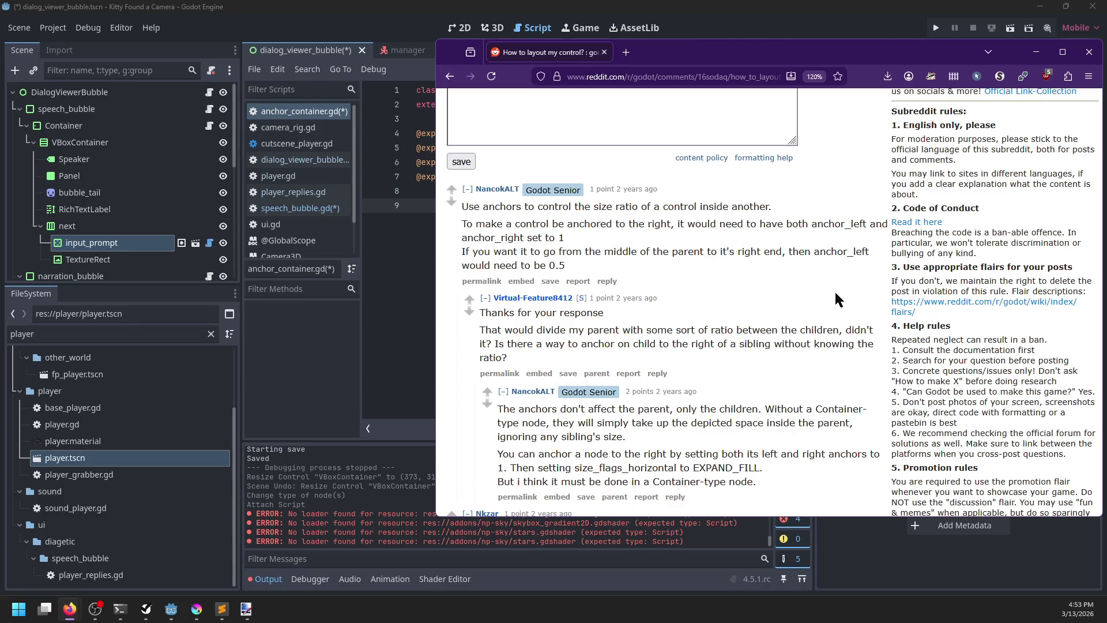
scroll(722, 401, down, 3)
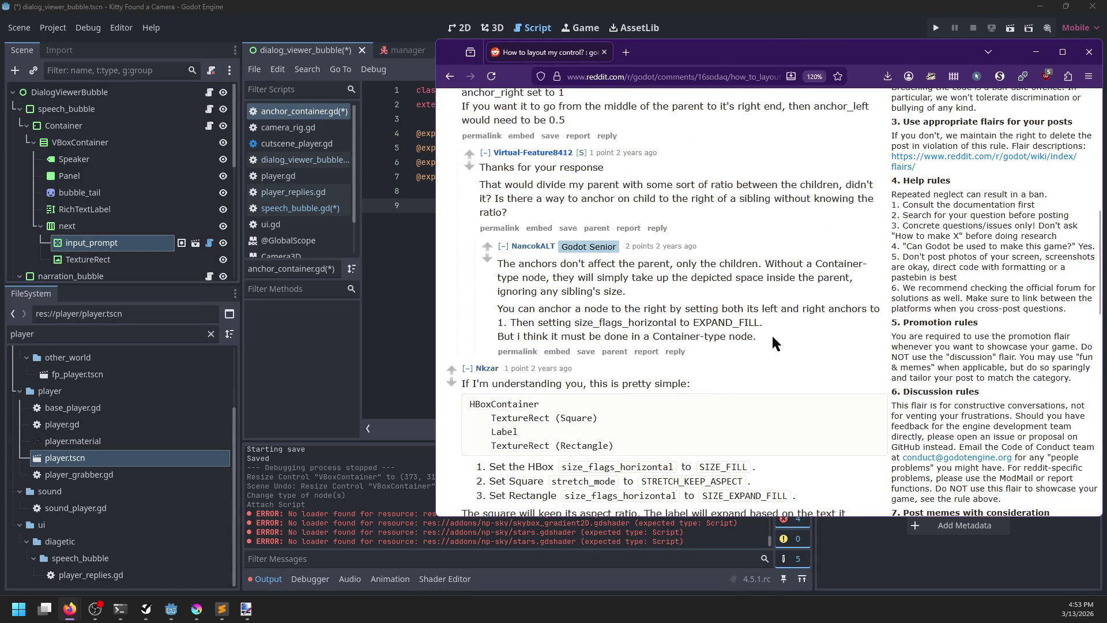
scroll(772, 337, down, 3)
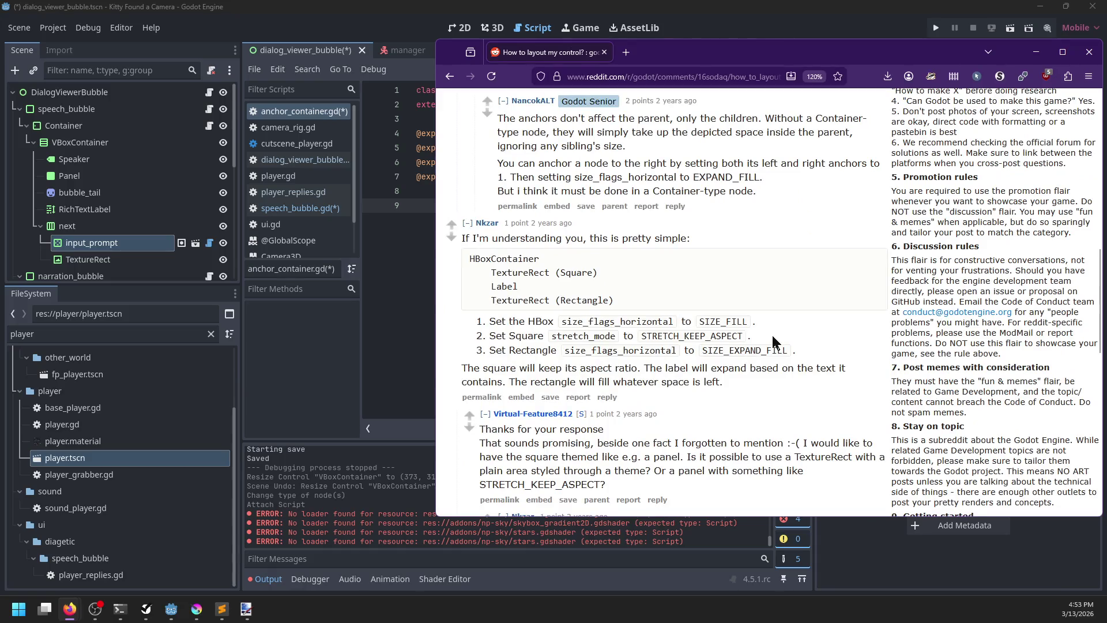
click(367, 330)
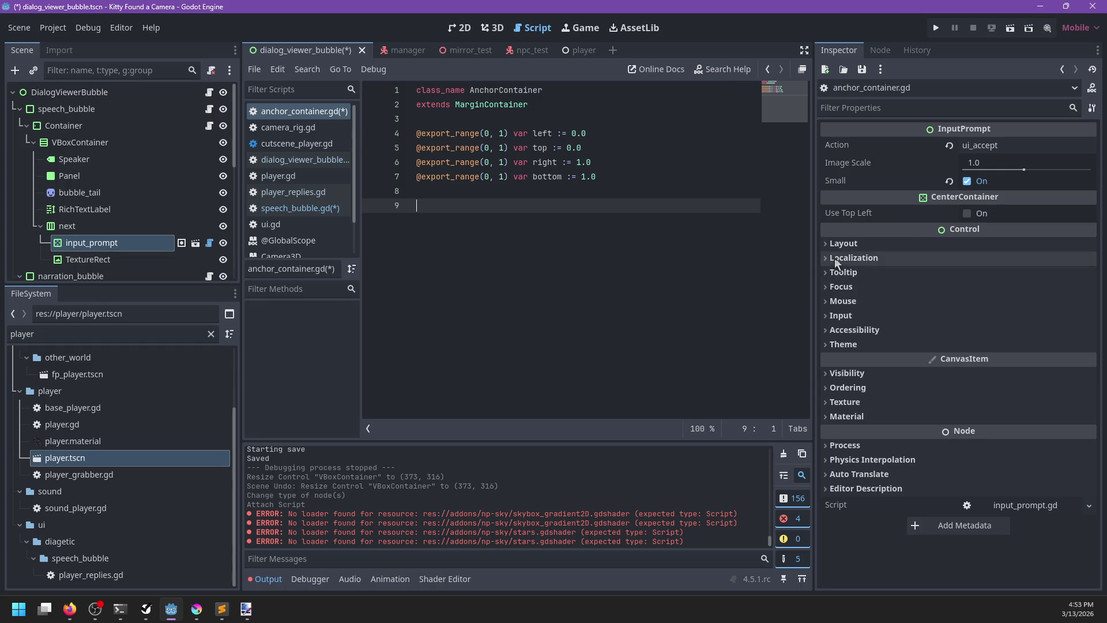
Show Container's Theme Overrides > Constants margins, all still 0, in the Inspector
click(64, 125)
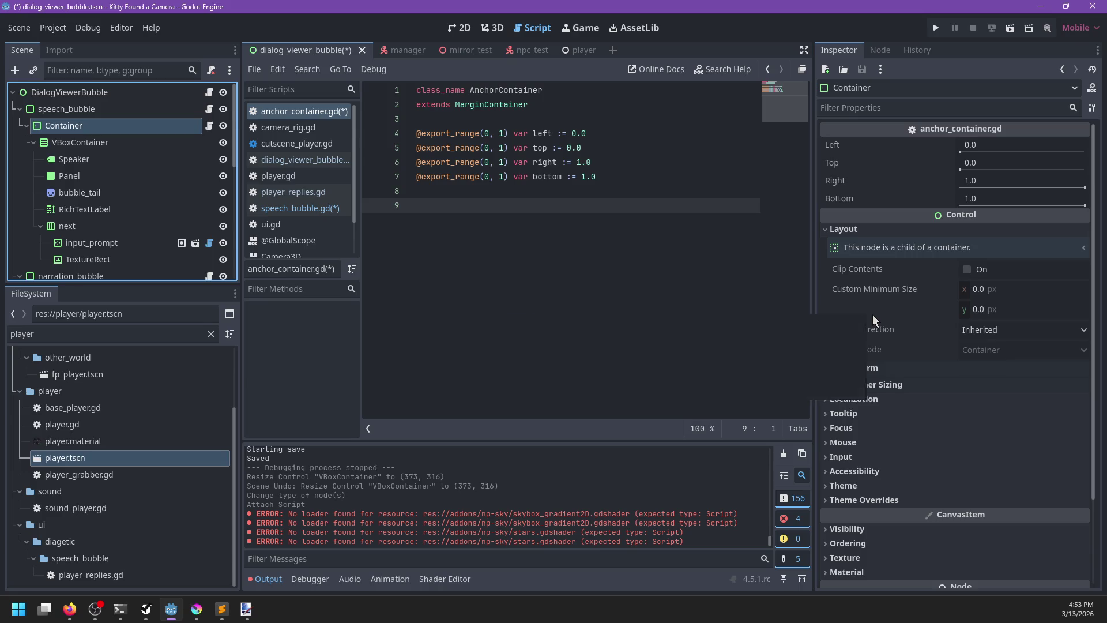
click(837, 229)
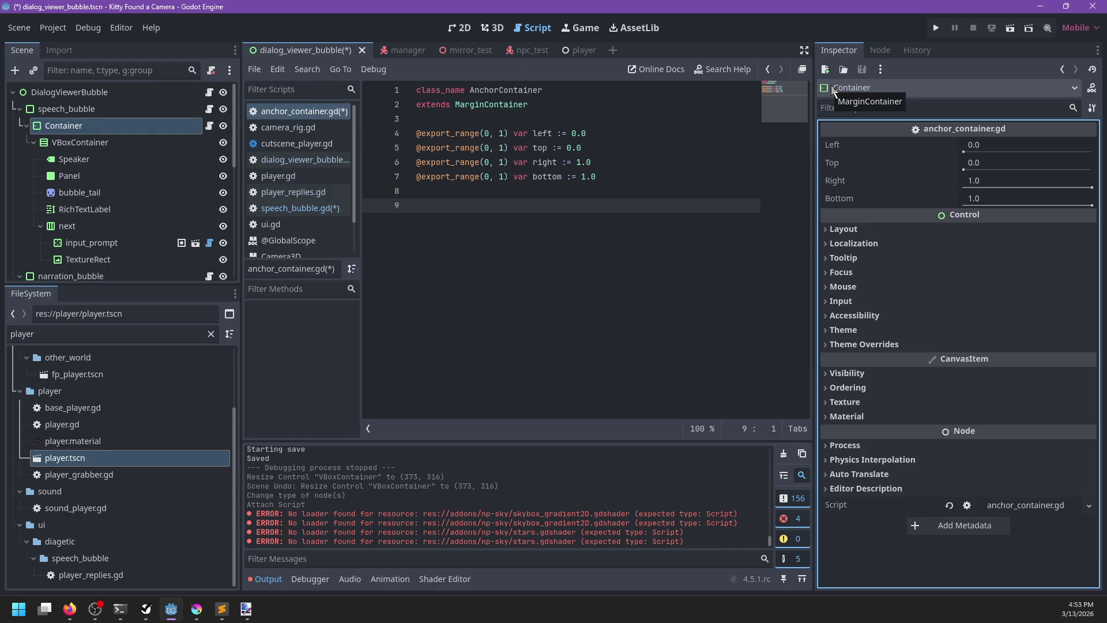
click(840, 344)
click(852, 359)
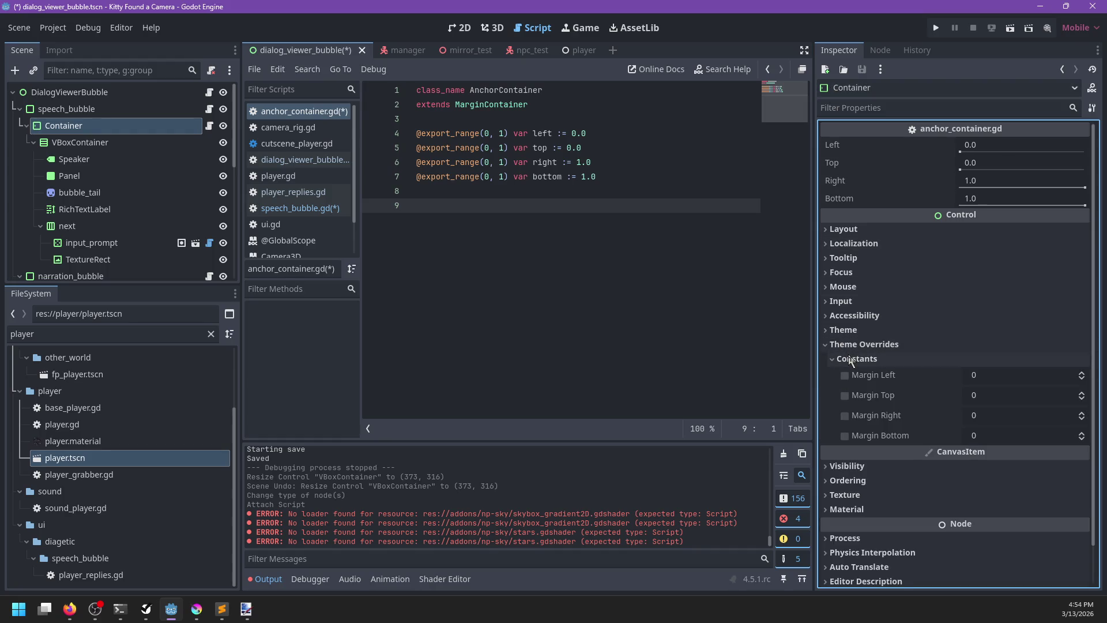
Insert a new first line above class_name in anchor_container.gd
click(541, 238)
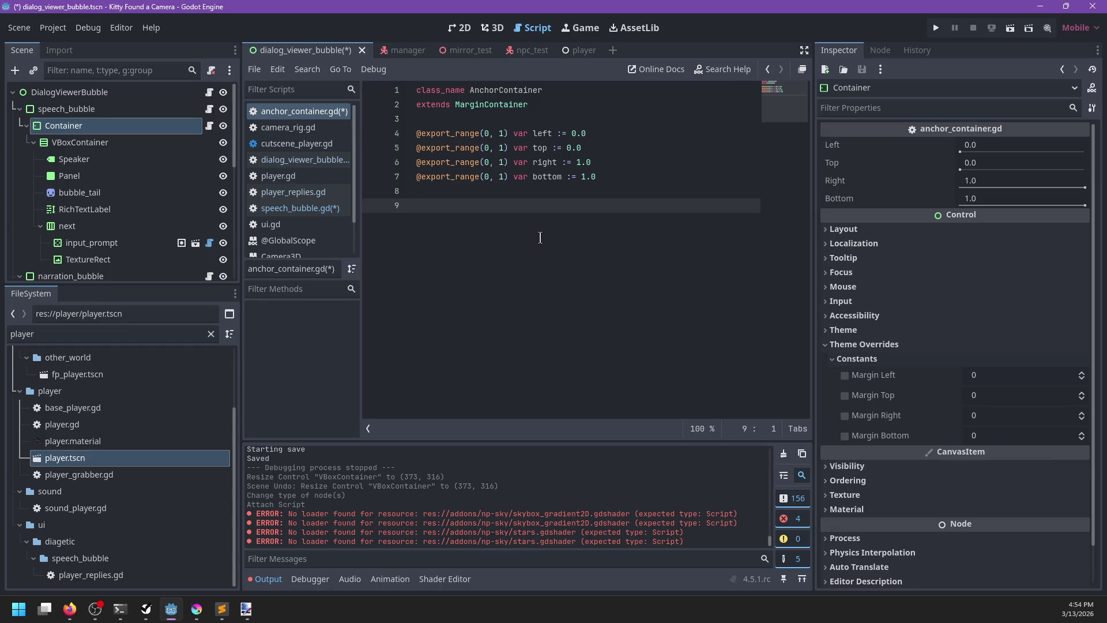
click(415, 89)
key(Return)
key(Up)
text(@t)
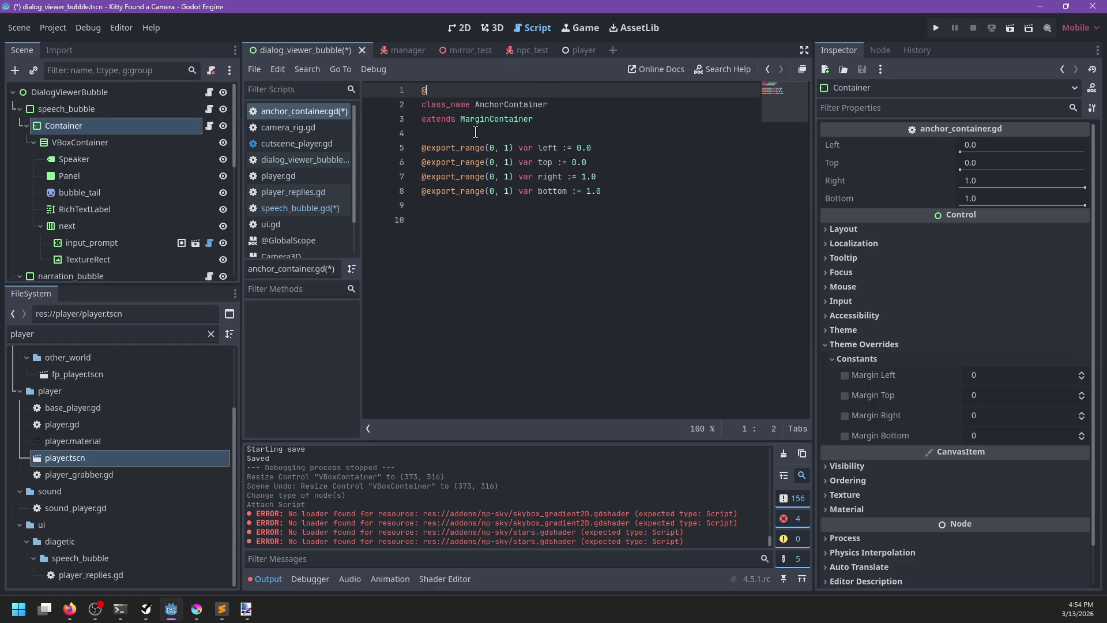
text(ool)
click(481, 251)
text(func _process()
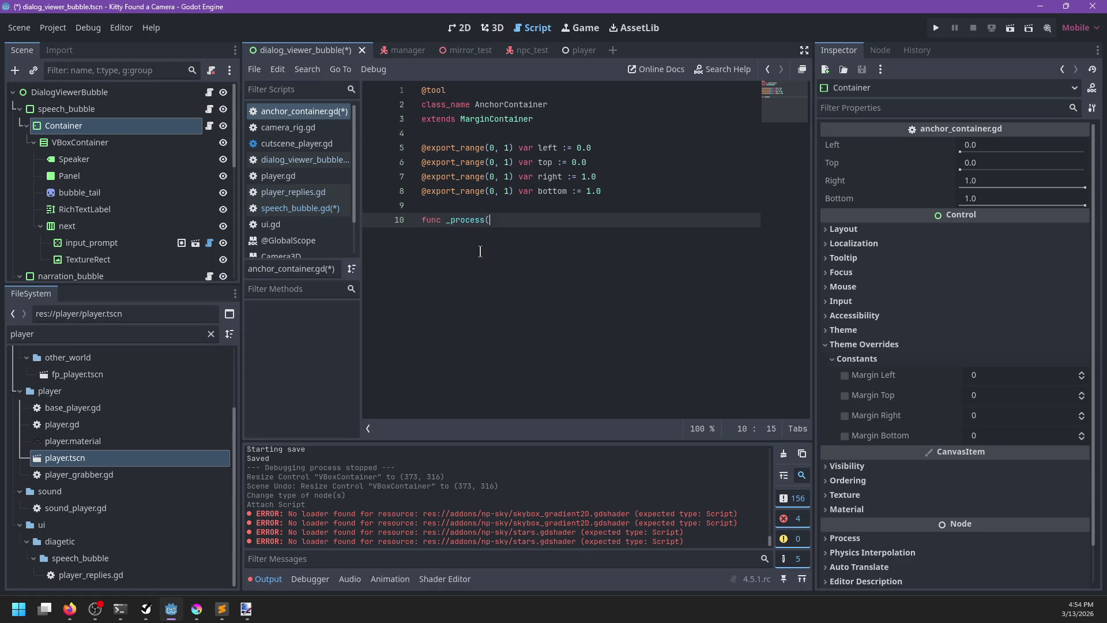
text(tal)
key(BackSpace)
key(BackSpace)
key(BackSpace)
text(elta: float):)
key(Return)
text(pass)
key(ctrl+shift+Left)
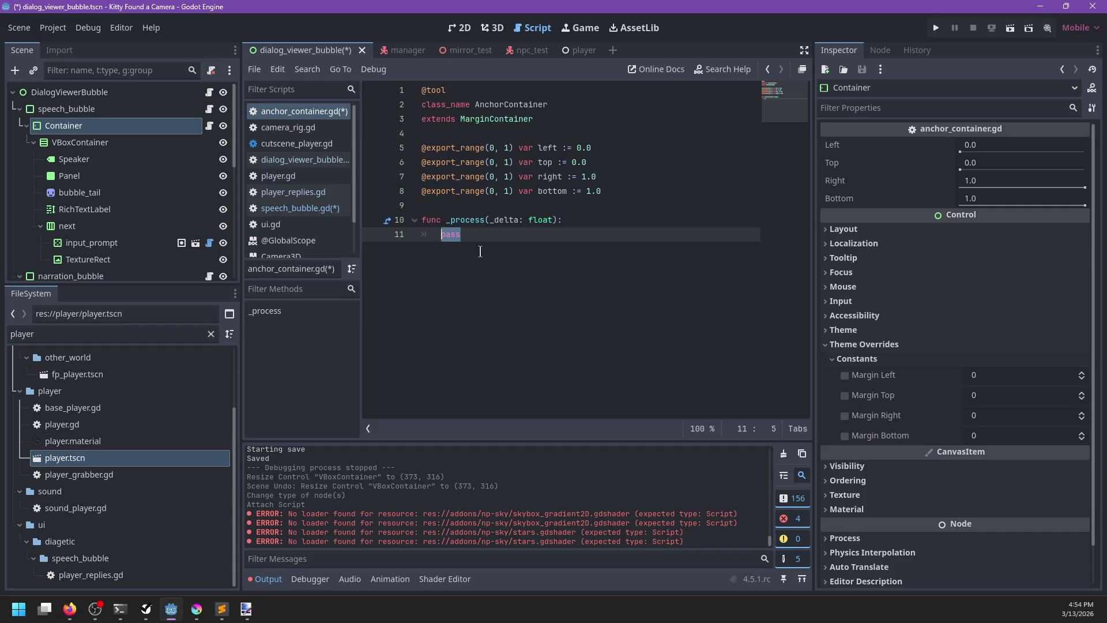
text(var s := g)
text(et_size())
key(Return)
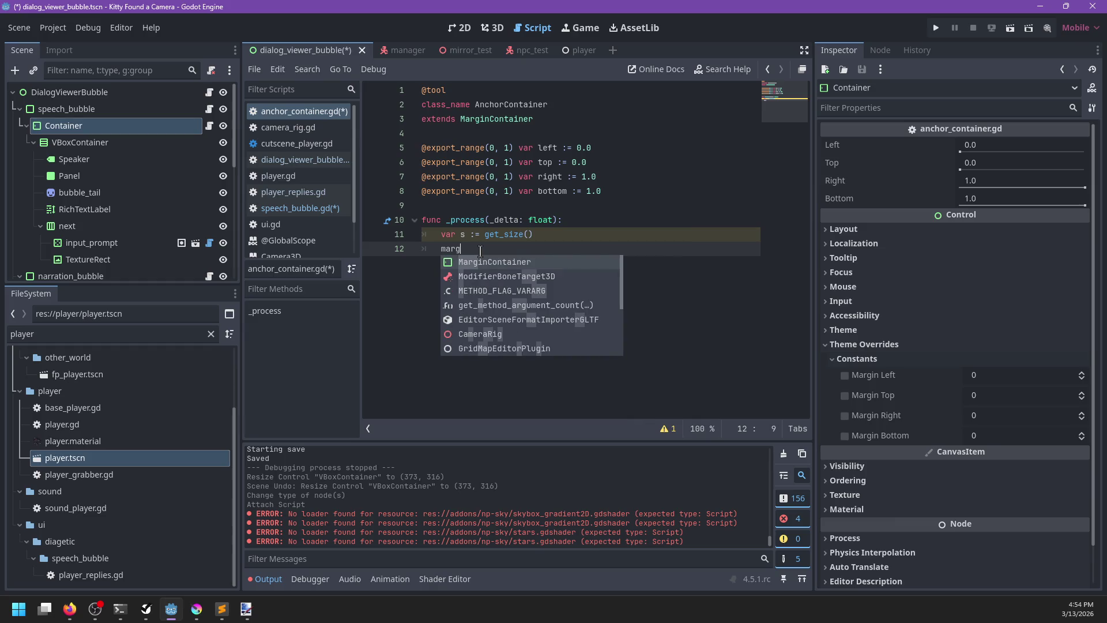
Add an add_theme_constant_override call inside _process
key(BackSpace)
text(add_theme_co)
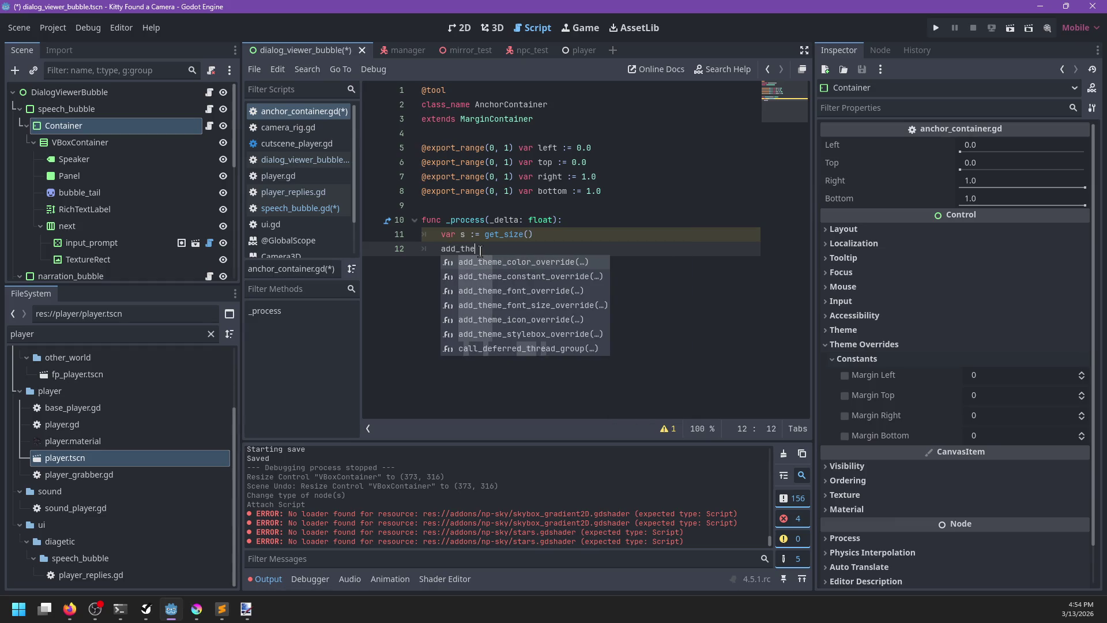
text(n)
key(Return)
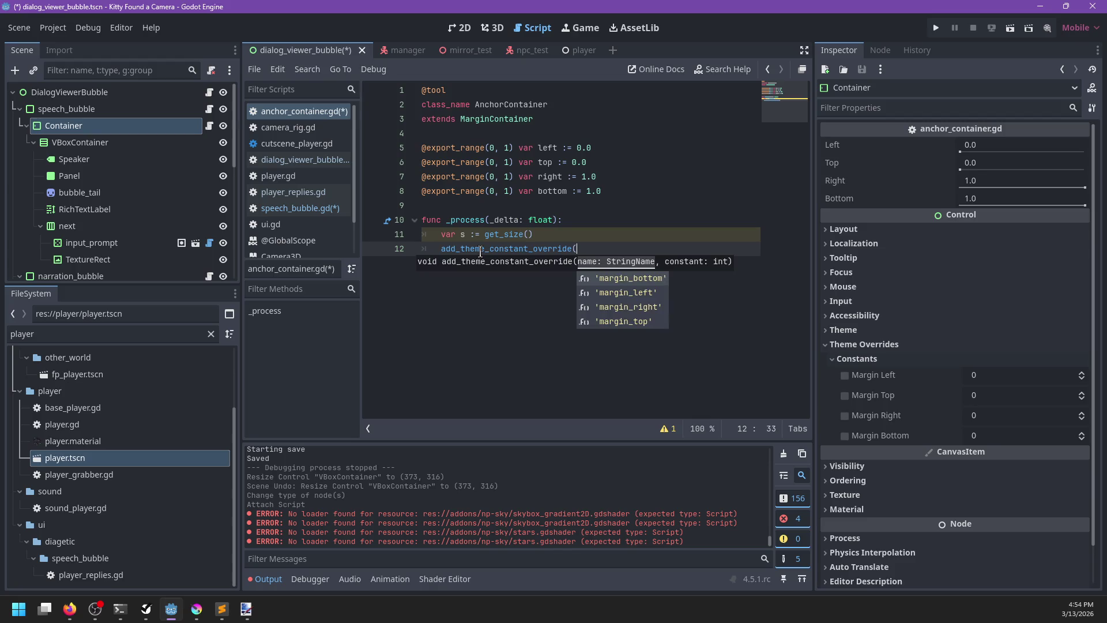
key(Return)
key(ctrl+shift+d)
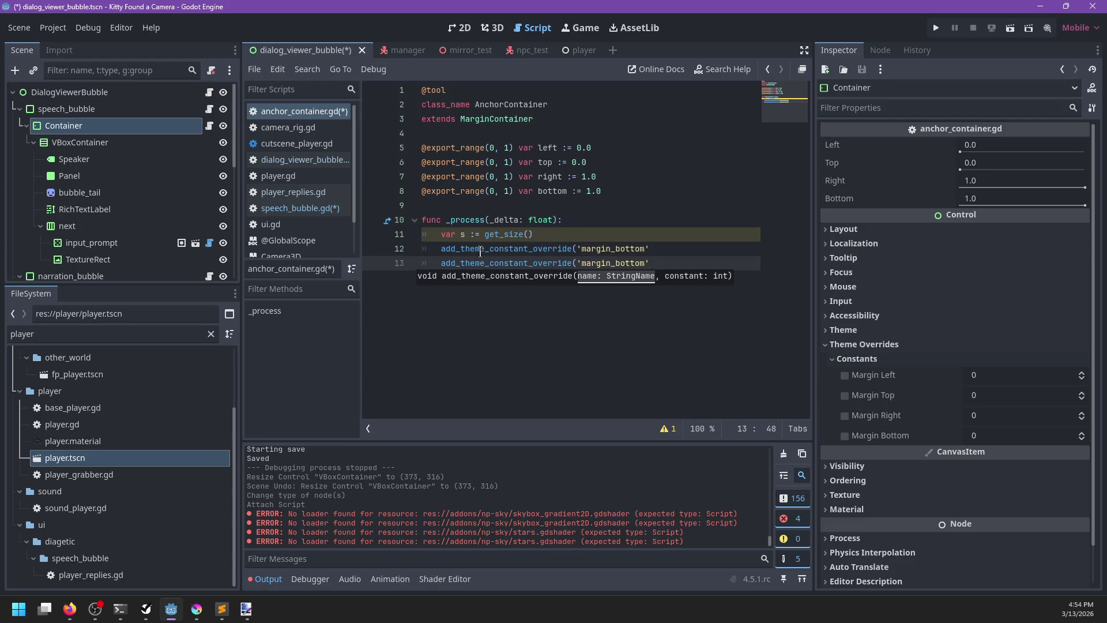
key(ctrl+BackSpace)
key(ctrl+BackSpace)
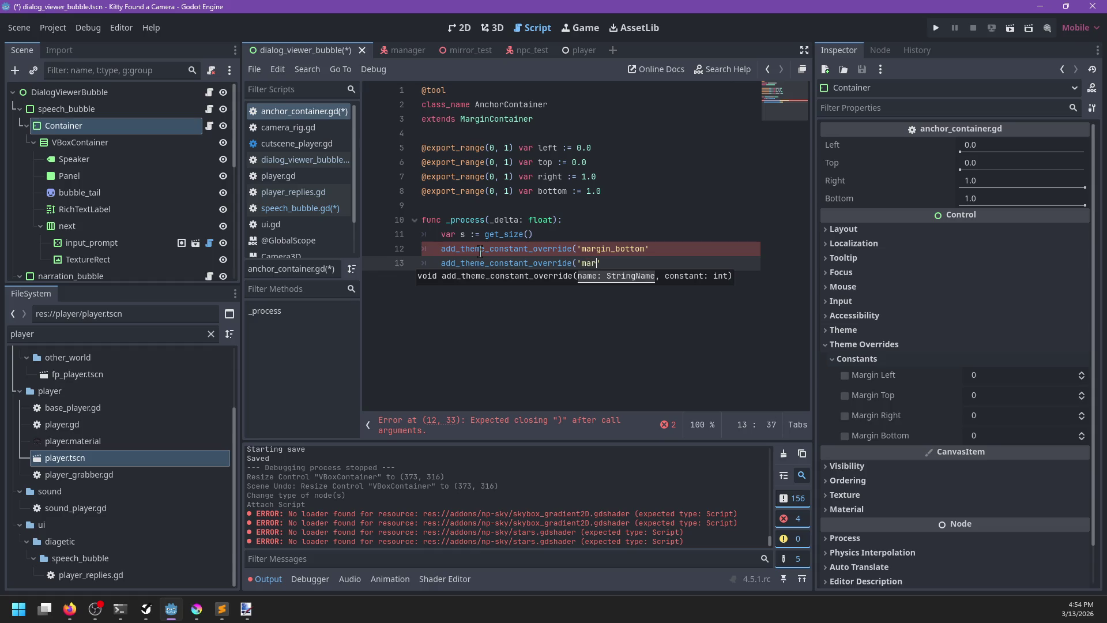
text(g)
key(shift+Home)
key(shift+Home)
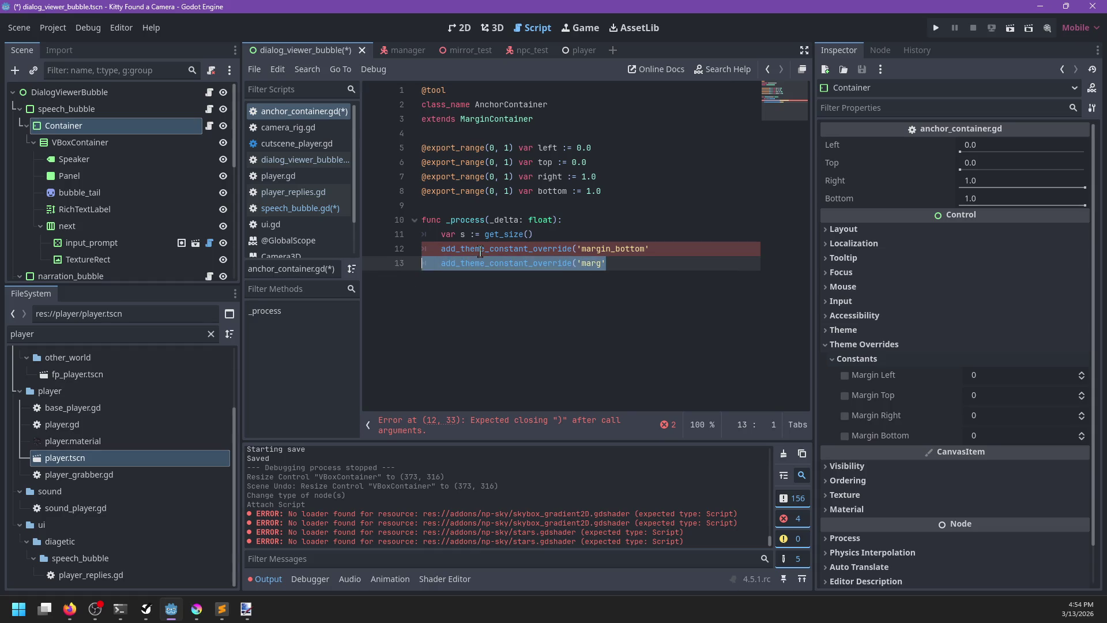
key(BackSpace)
key(BackSpace)
Duplicate the override into margin_left, margin_top, margin_right and margin_bottom lines
text(left)
key(ctrl+shift+d)
key(BackSpace)
key(BackSpace)
key(BackSpace)
key(BackSpace)
text(top)
key(ctrl+shift+d)
key(BackSpace)
key(BackSpace)
text(ight)
key(ctrl+shift+d)
key(BackSpace)
key(BackSpace)
key(BackSpace)
key(BackSpace)
key(BackSpace)
text(bottom)
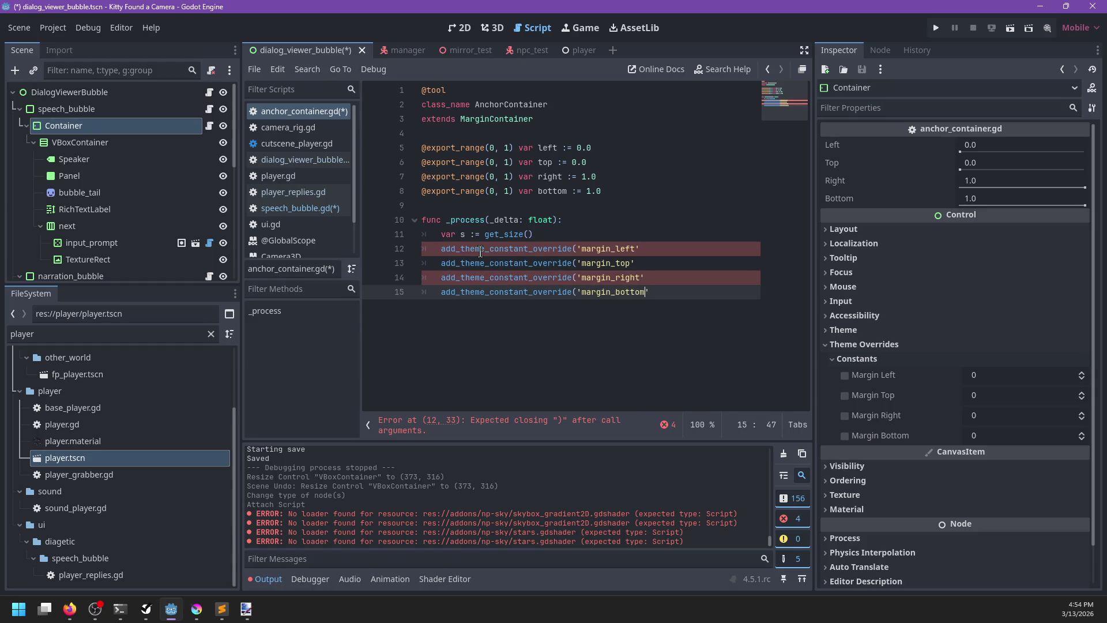
Pass s.x*left for margin_left and s.y*top for margin_top, and begin the margin_right value
key(Up)
key(Up)
key(Up)
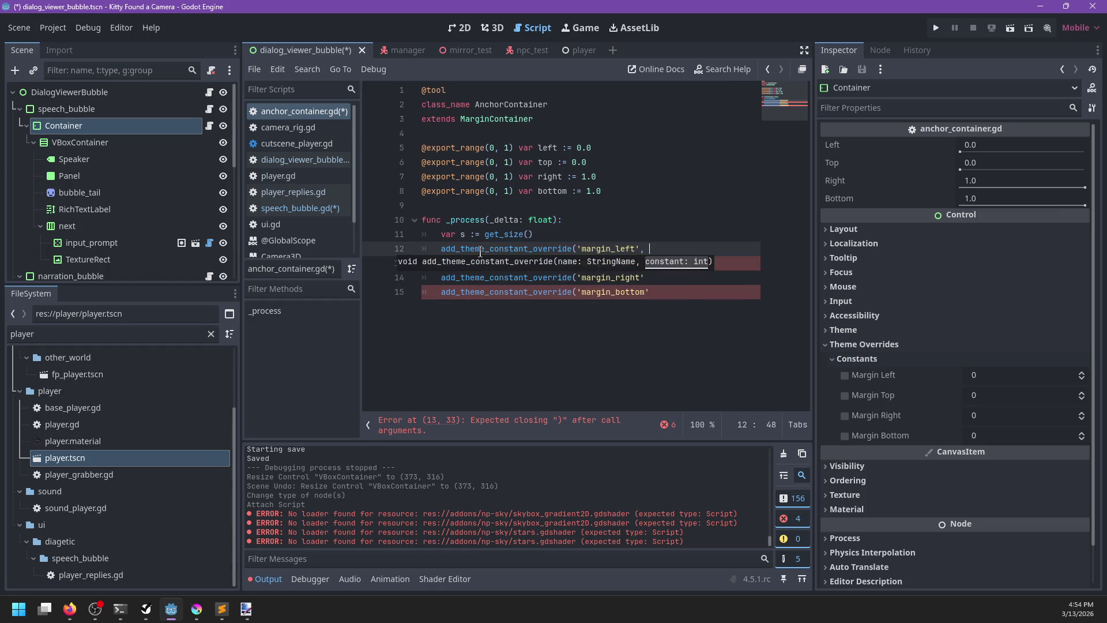
text(s.x*left)
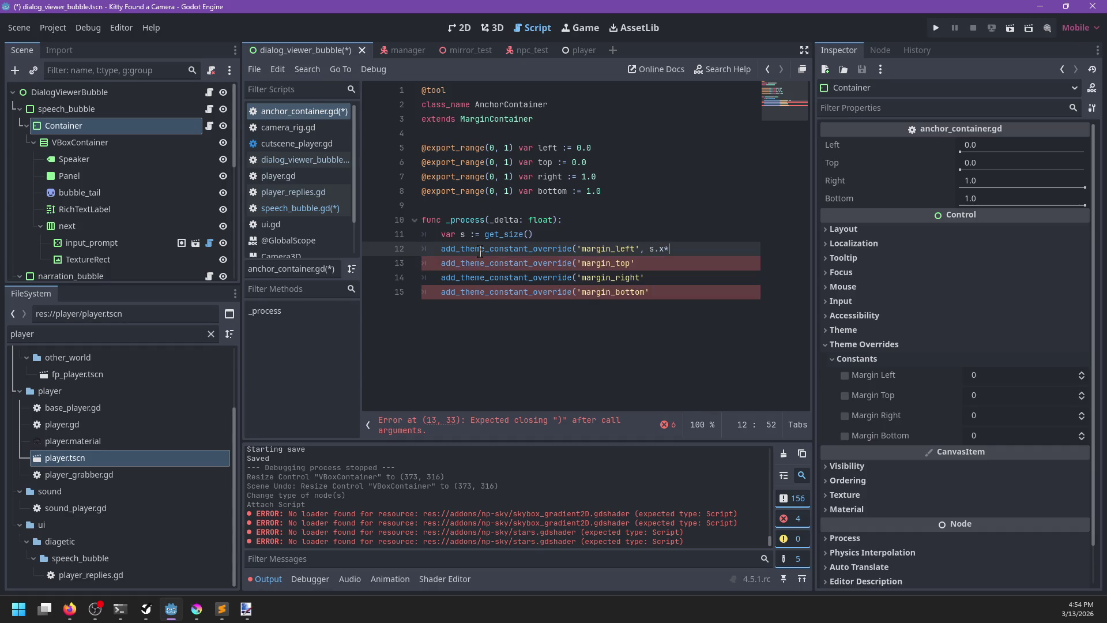
text())
key(Down)
text(s.x*)
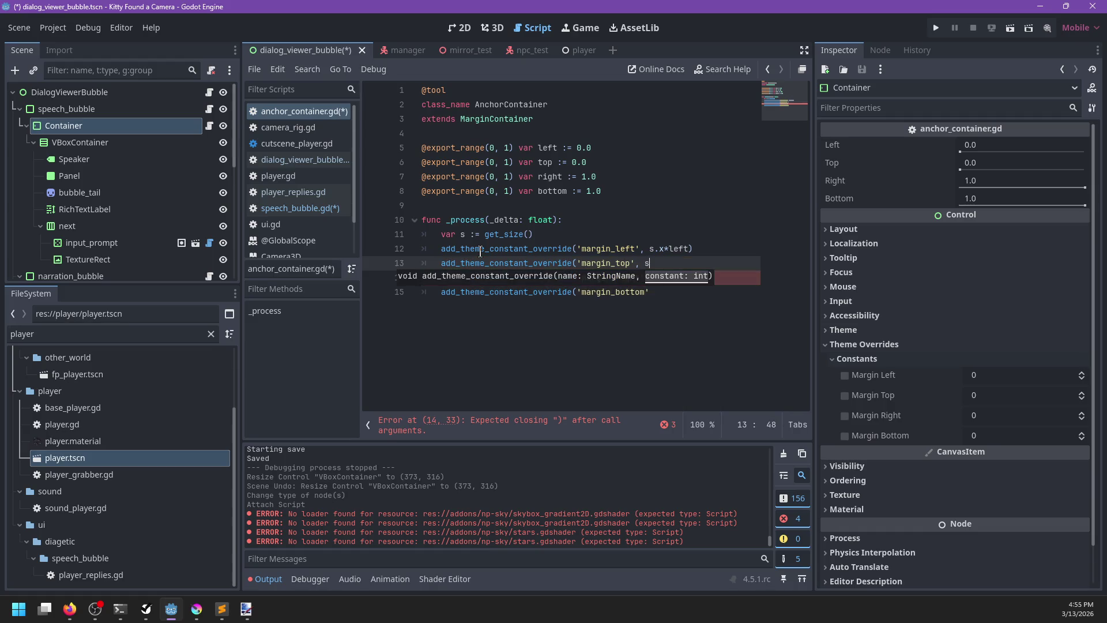
key(BackSpace)
key(BackSpace)
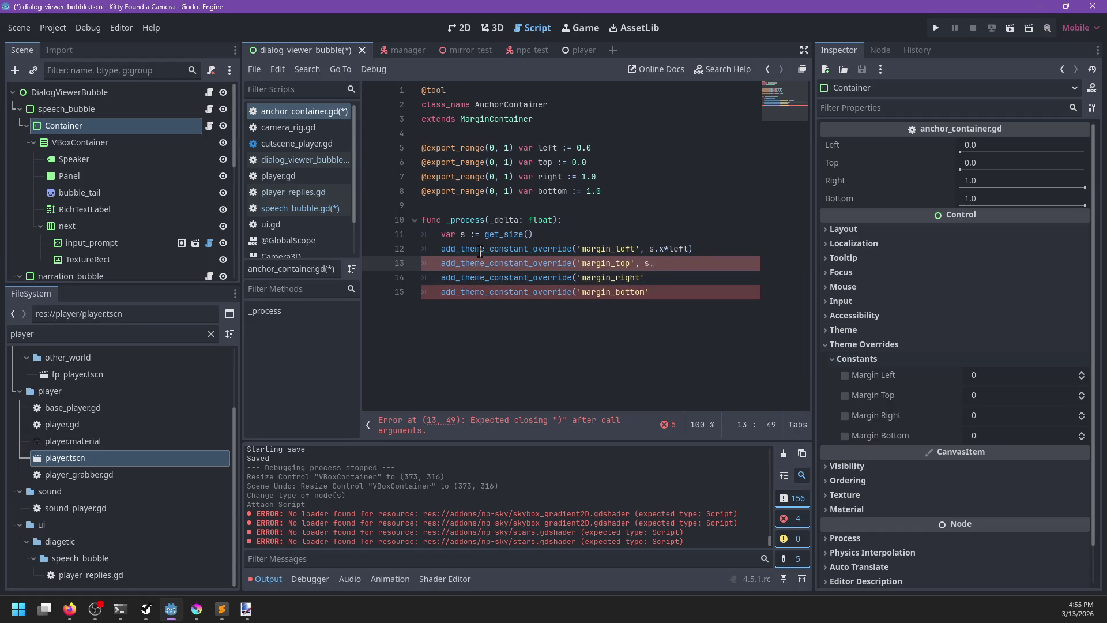
key(Down)
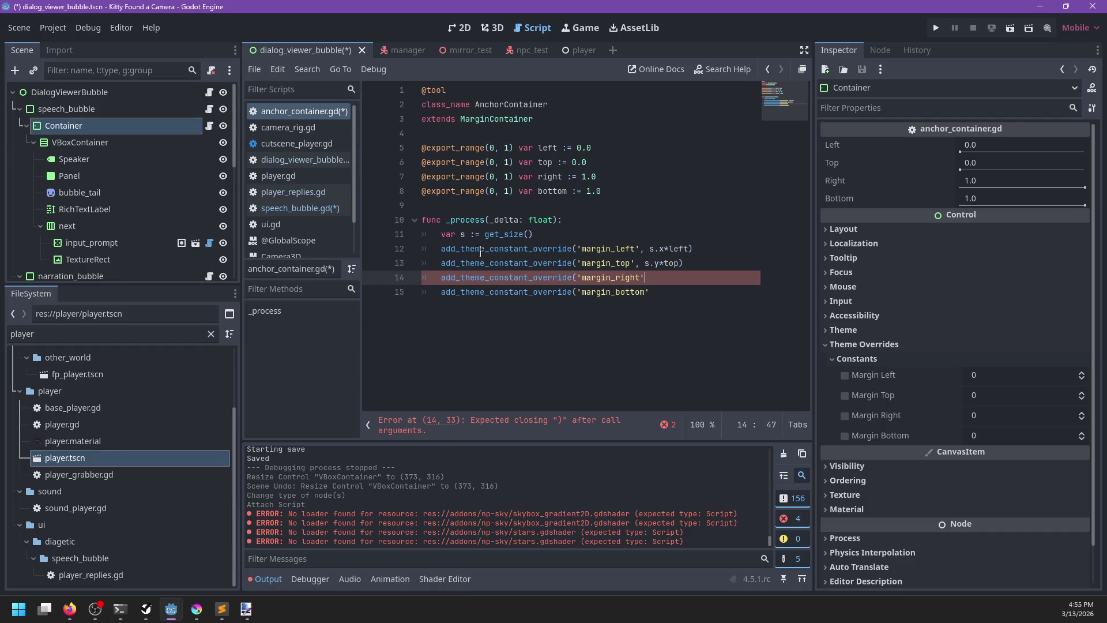
text(s.)
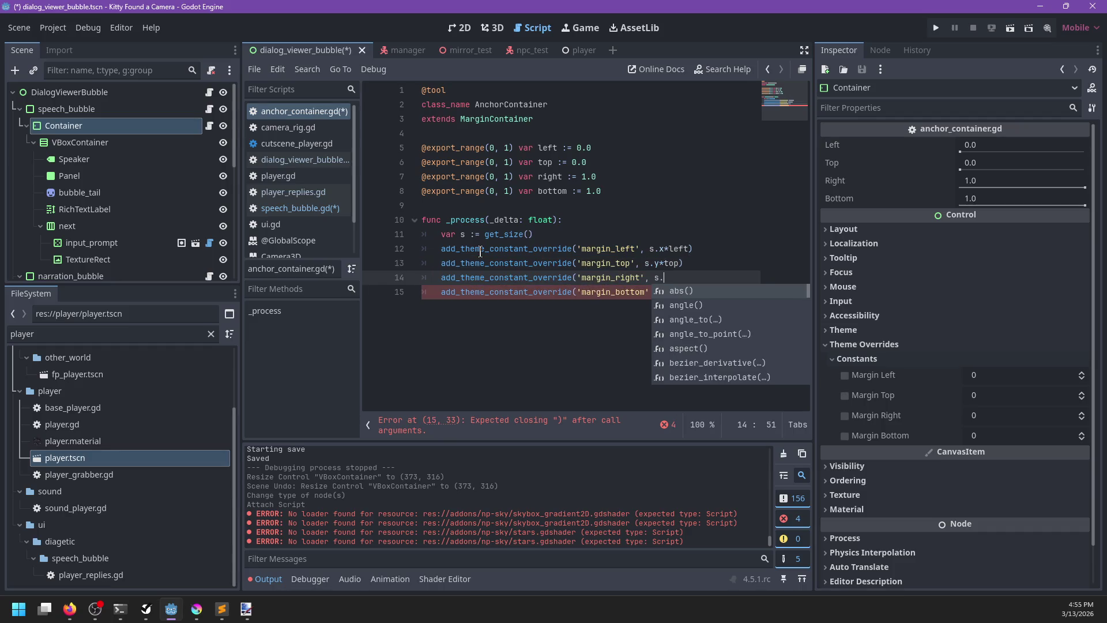
key(Escape)
click(488, 27)
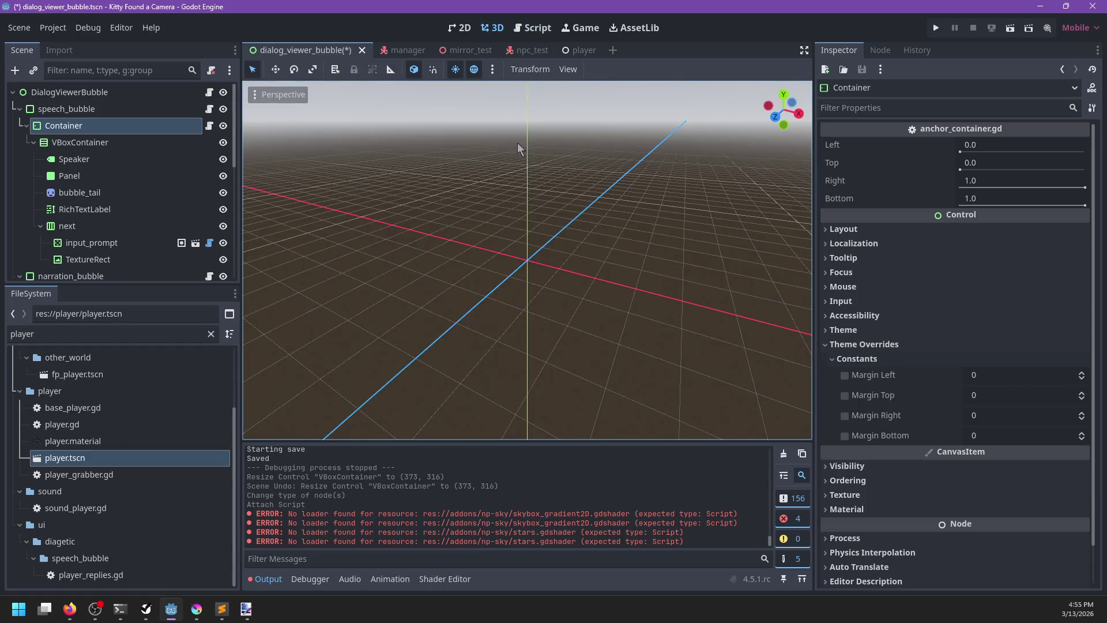
Try some left and right margin values, then enable the speech Container's Margin Left, Top, Right and Bottom overrides at 0
click(464, 30)
click(845, 375)
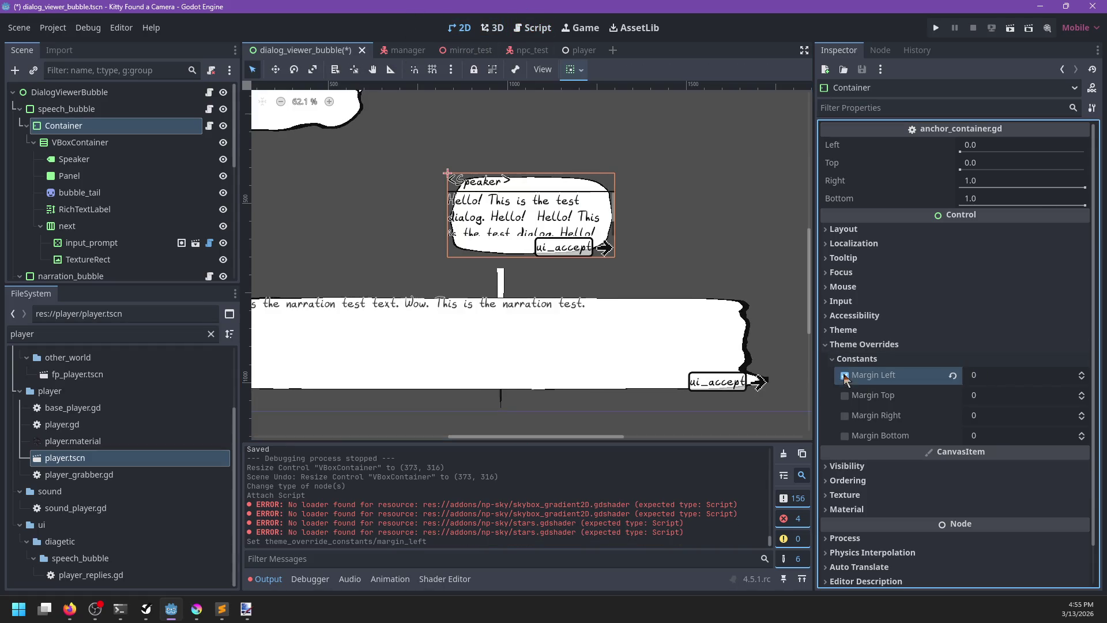
mouse_move(980, 375)
mouse_down()
mouse_move(1015, 375)
mouse_move(934, 376)
mouse_move(946, 376)
mouse_up()
click(845, 416)
drag(980, 415, 1015, 416)
click(845, 416)
click(844, 375)
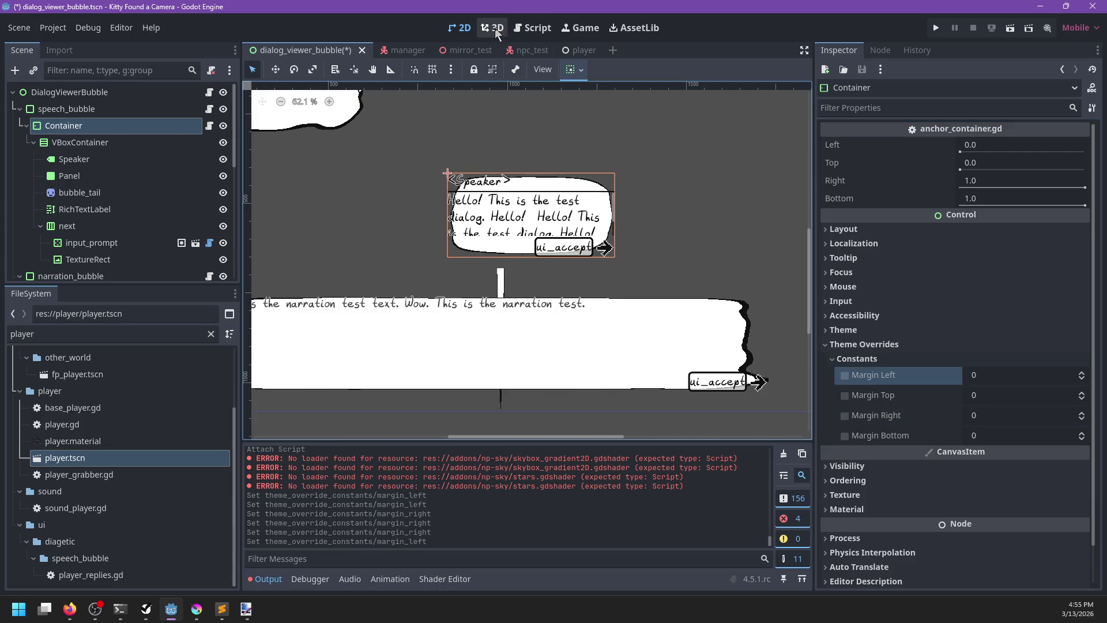
click(845, 435)
click(845, 415)
click(845, 396)
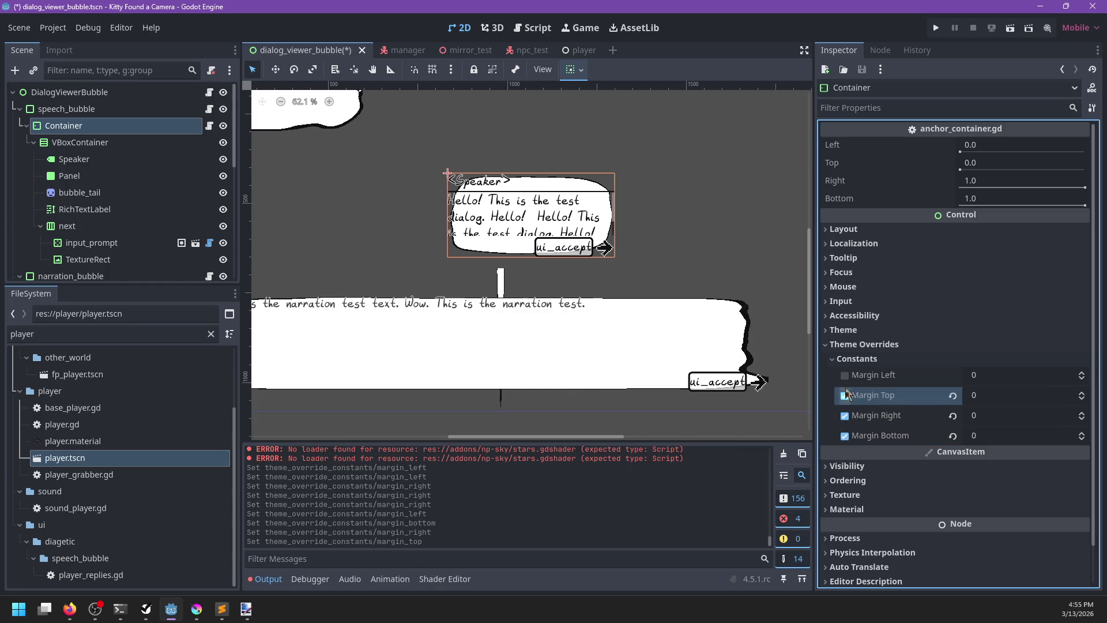
click(845, 375)
click(27, 125)
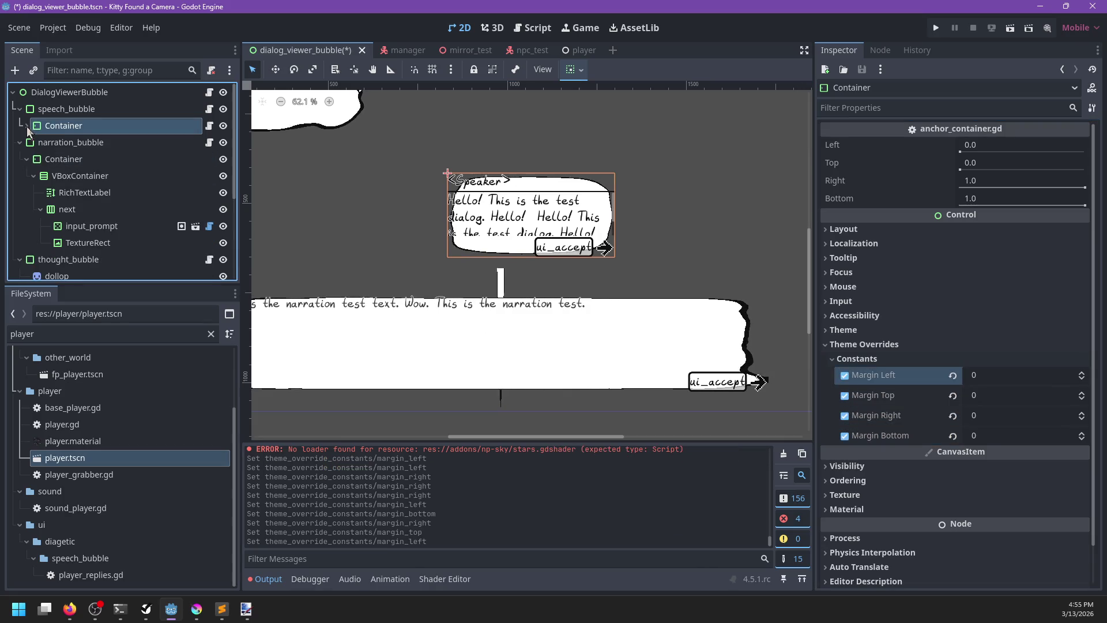
Enable Margin Left, Top, Right and Bottom overrides at 0 on narration_bubble's Container
click(732, 352)
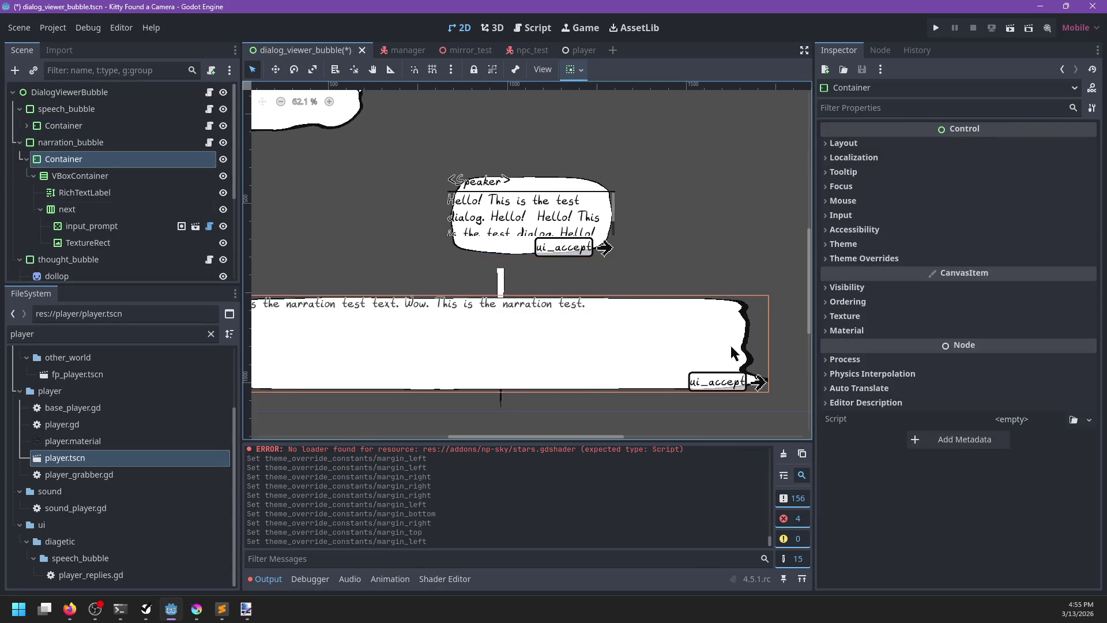
click(851, 259)
click(845, 274)
click(845, 349)
click(844, 330)
click(844, 309)
click(845, 289)
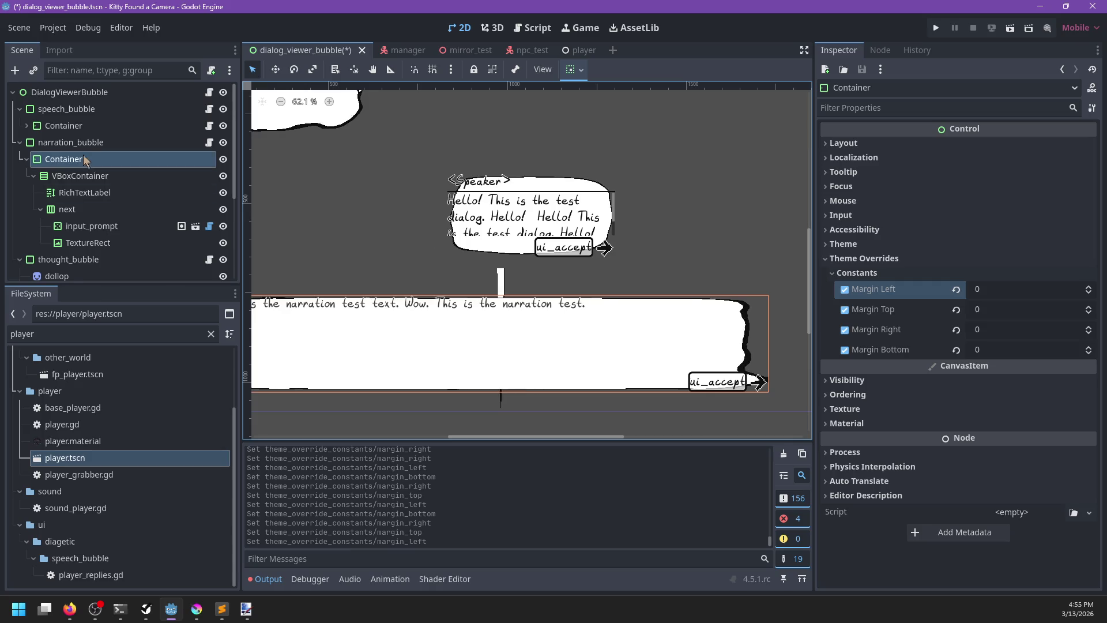
Filter FileSystem for 'anchor_' and attach anchor_container.gd to the thought and narration Containers
scroll(68, 163, down, 5)
click(68, 169)
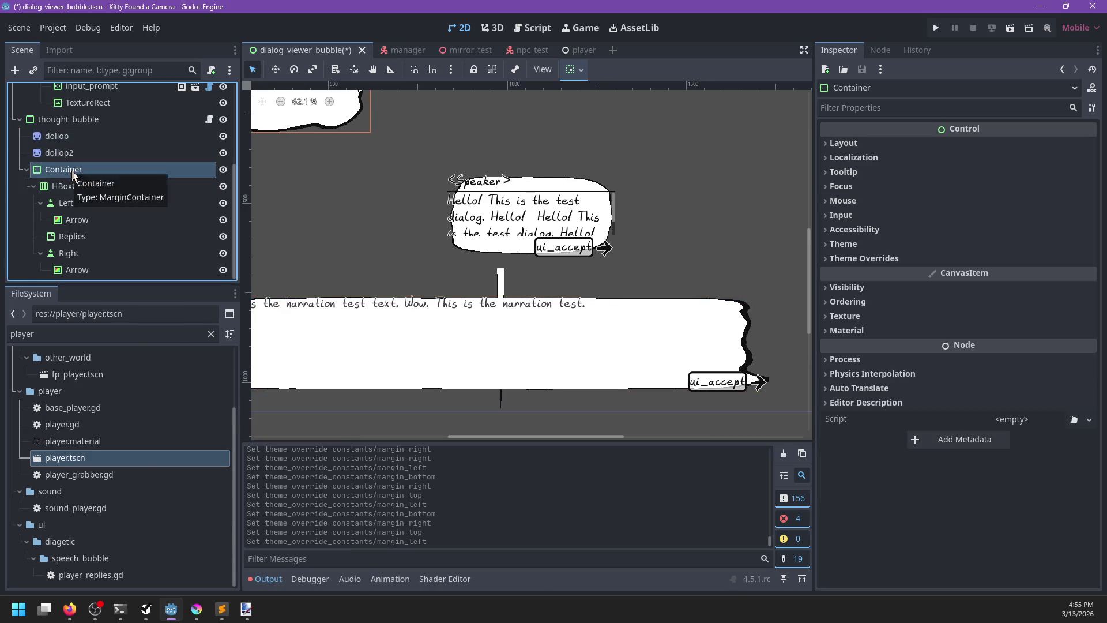
scroll(71, 170, up, 3)
double_click(100, 335)
text(anchor)
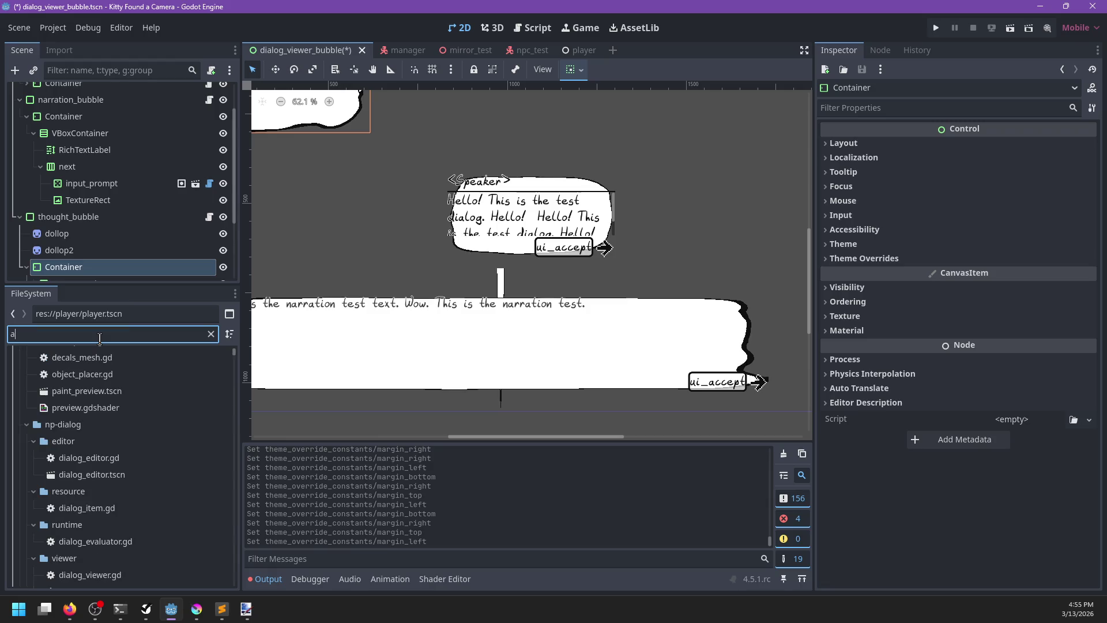
text(_)
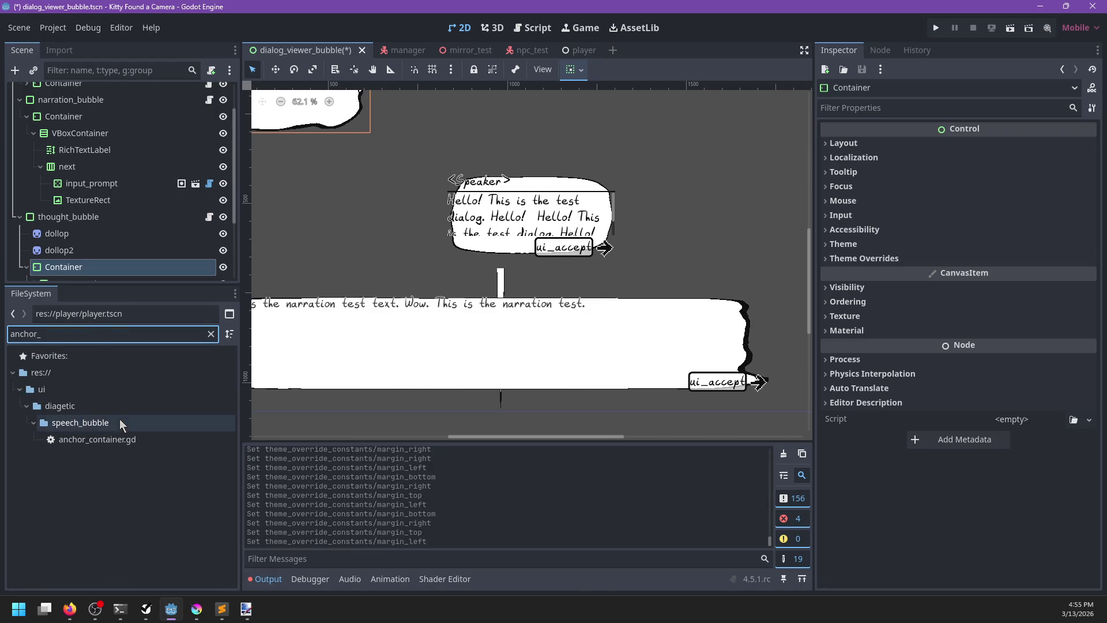
drag(97, 439, 115, 213)
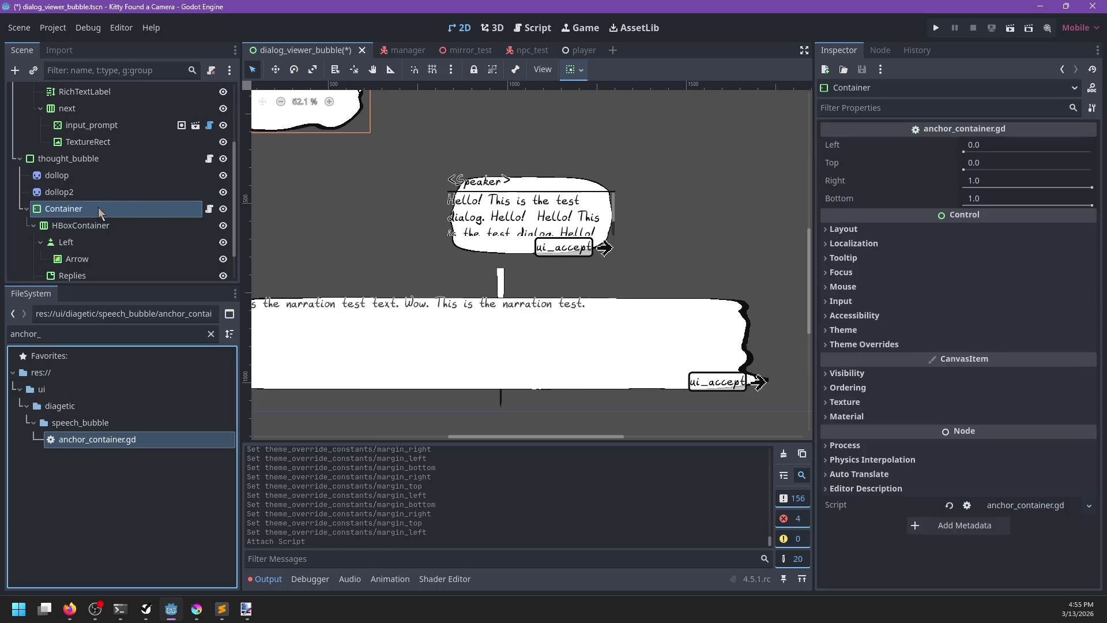
scroll(116, 214, up, 3)
drag(100, 440, 81, 160)
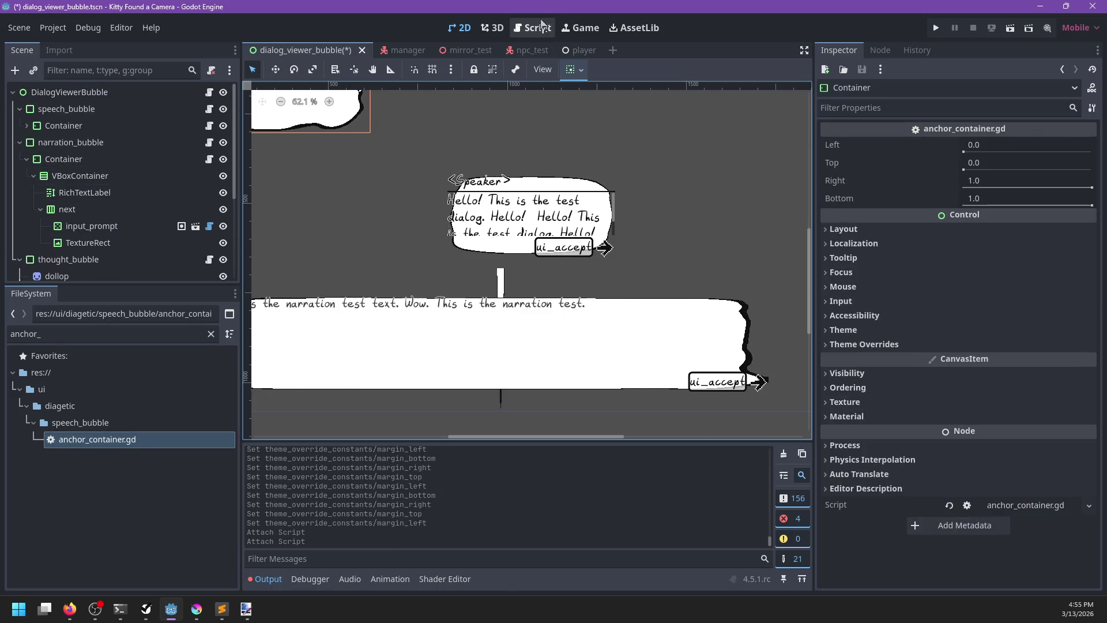
click(526, 27)
Set margin_right to s.x*(1-right) and margin_bottom to s.y*(1-bottom), then list the script warnings
click(673, 290)
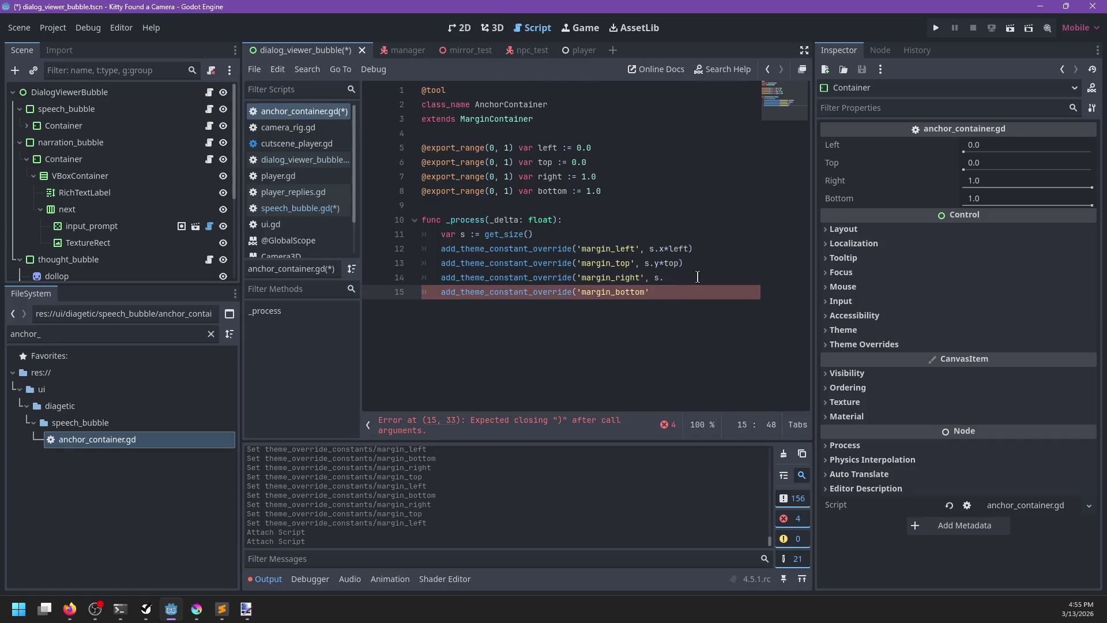
click(698, 276)
key(Left)
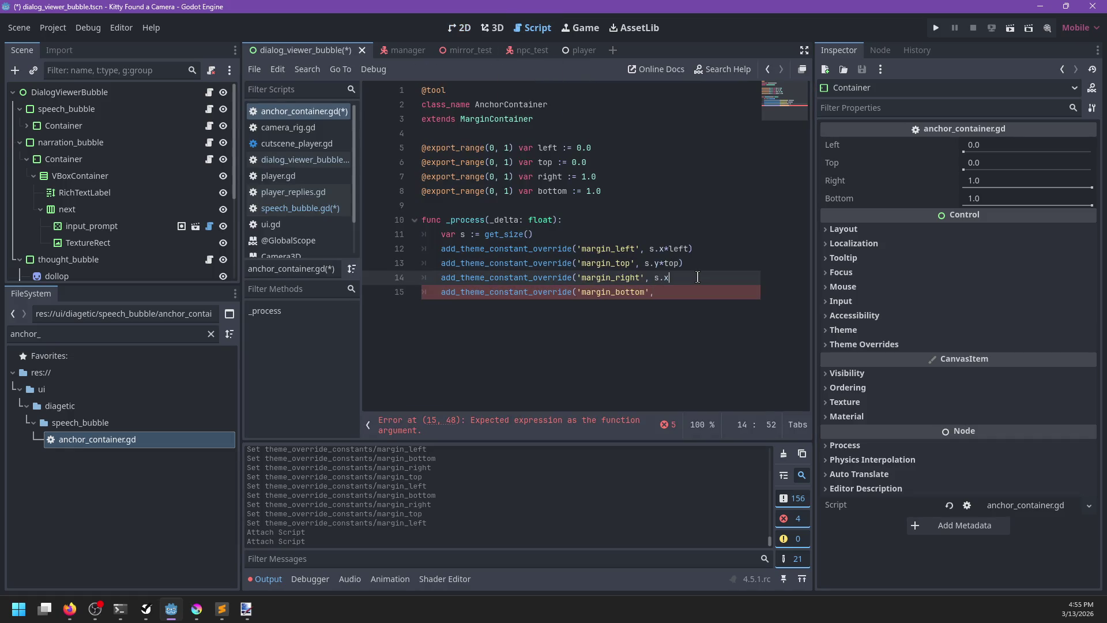
text(*())
text(1-)
text(right)))
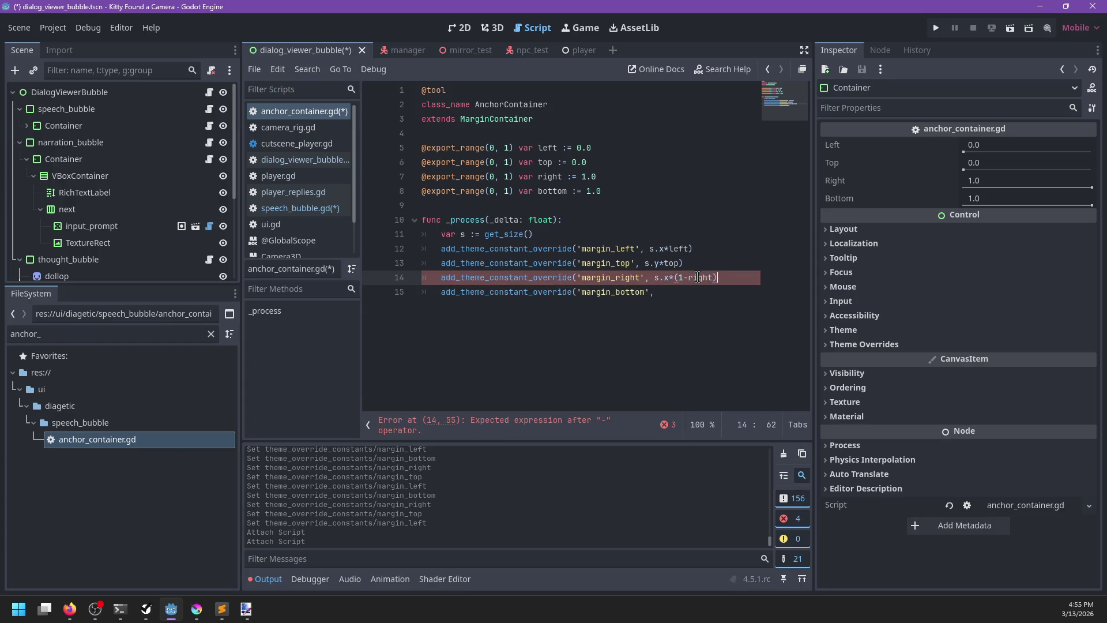
key(Down)
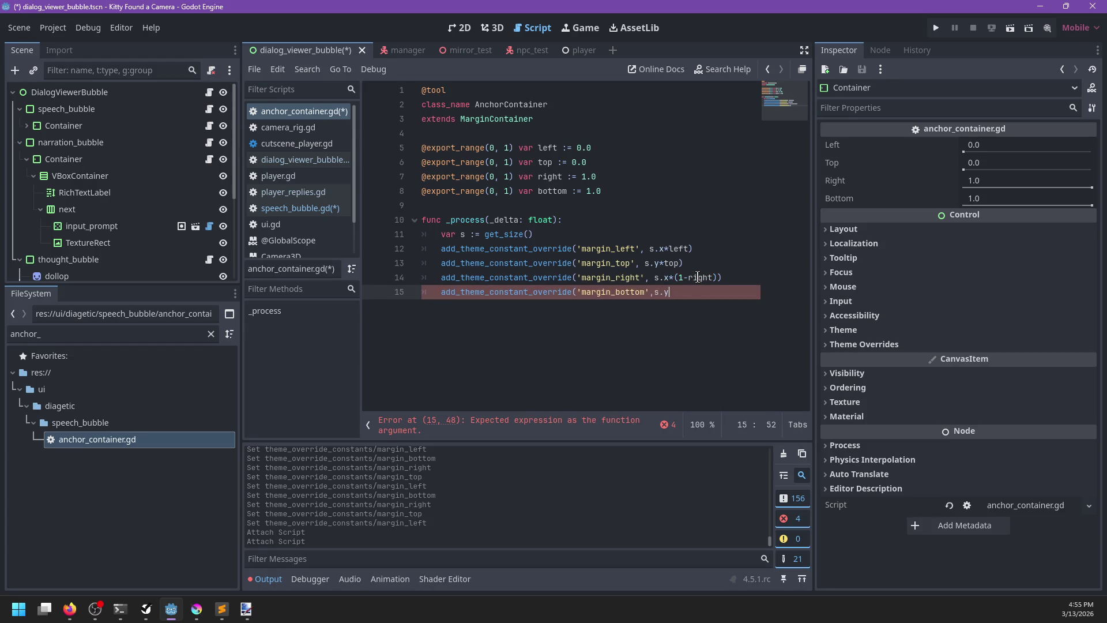
text((1-)
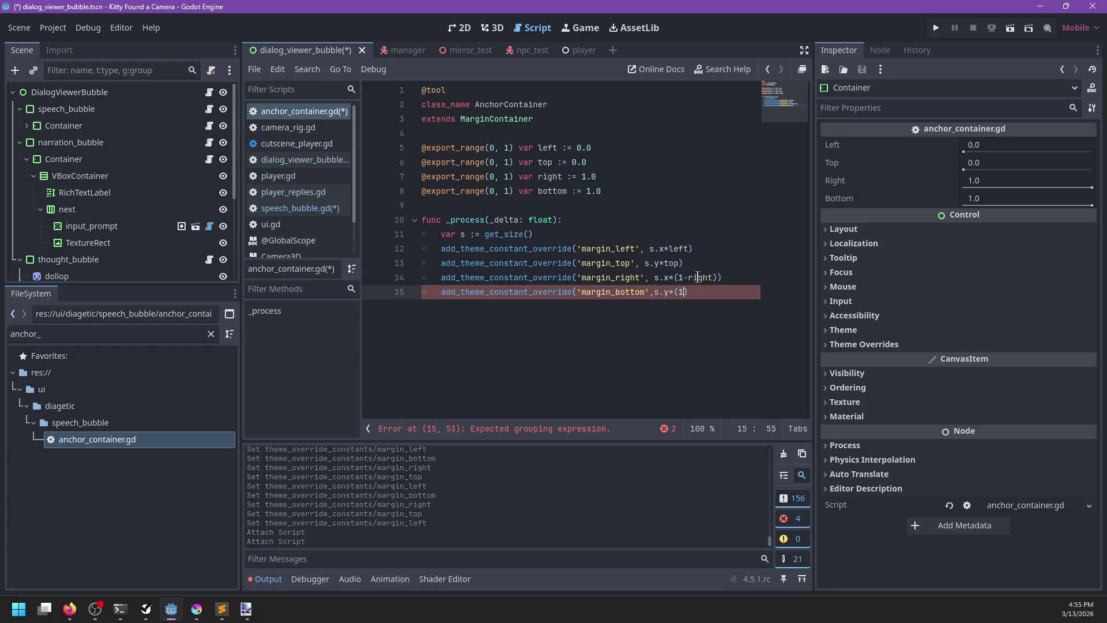
text(top))
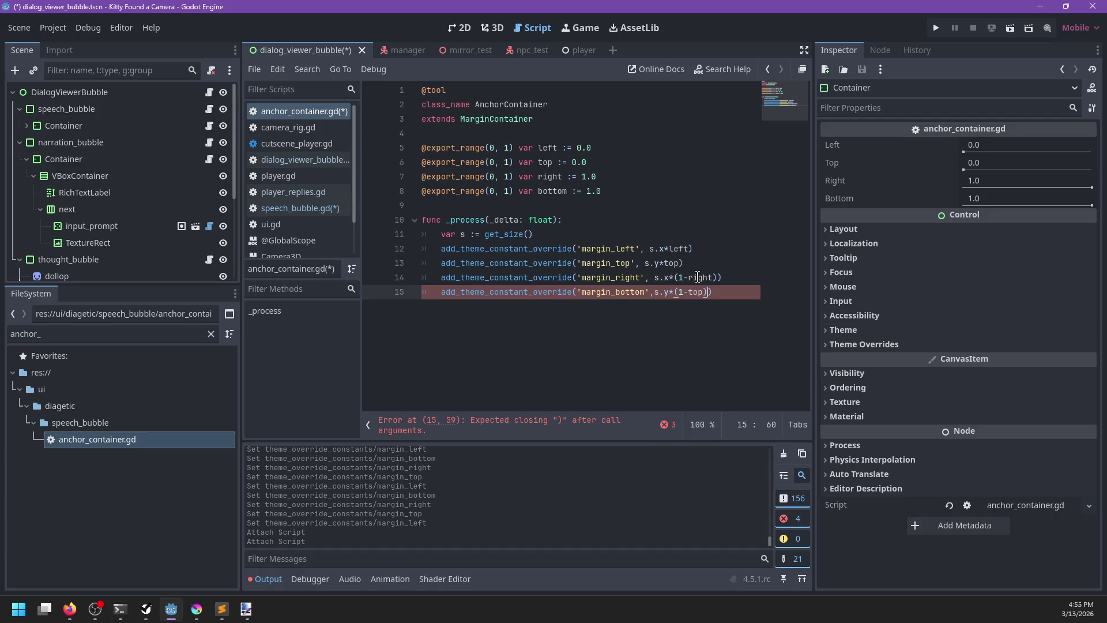
key(BackSpace)
key(BackSpace)
key(BackSpace)
text(bottom)))
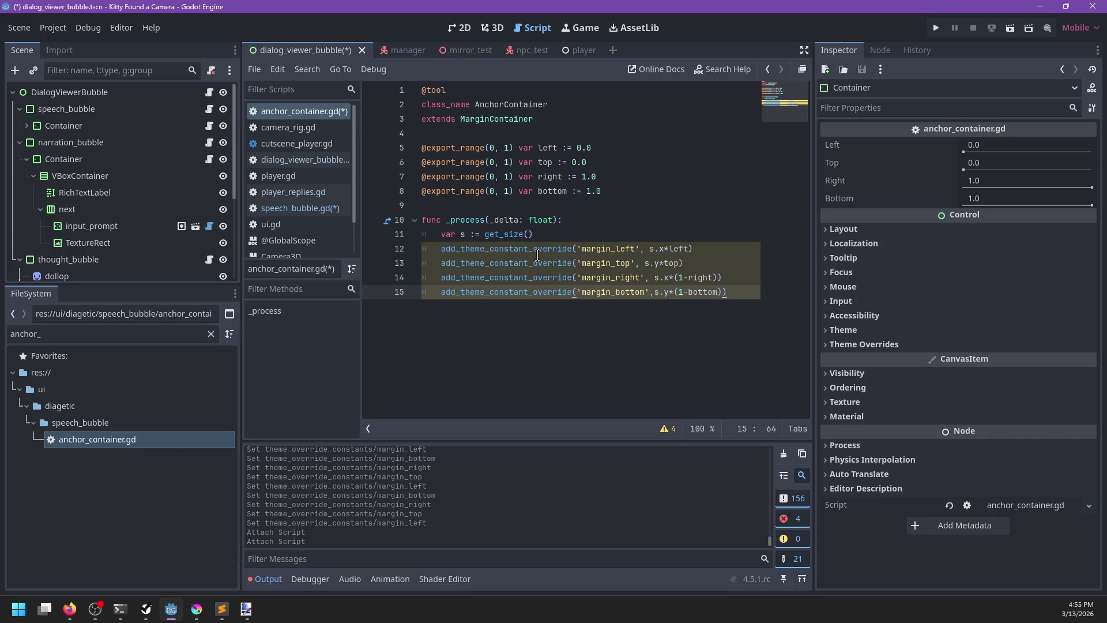
mouse_move(537, 254)
click(665, 430)
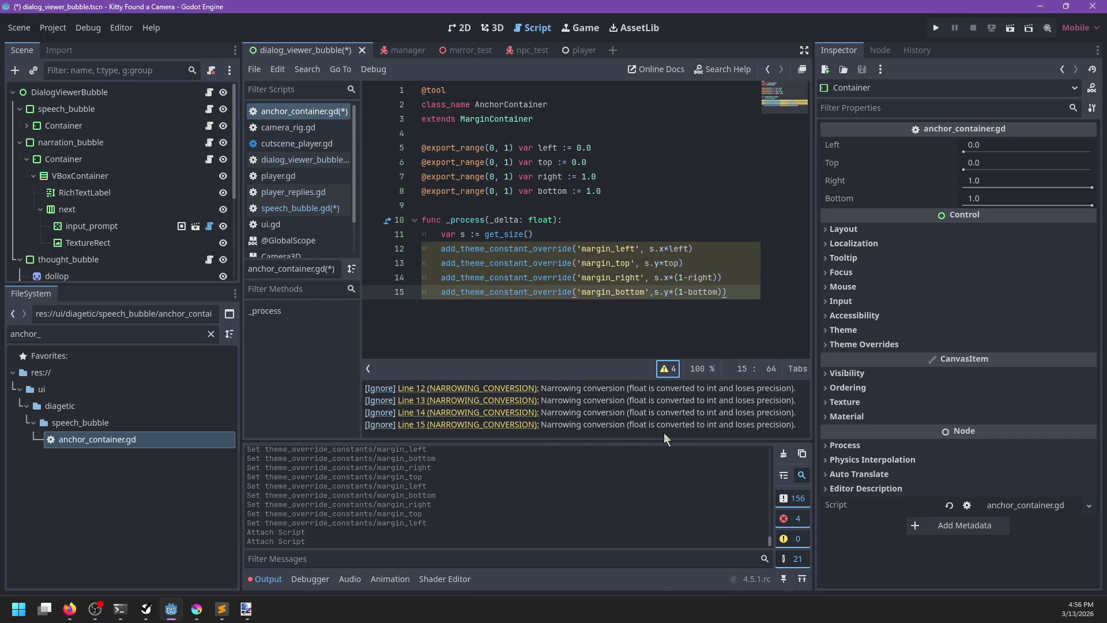
Try a warning-ignore annotation for line 12's narrowing conversion, then delete it
click(672, 369)
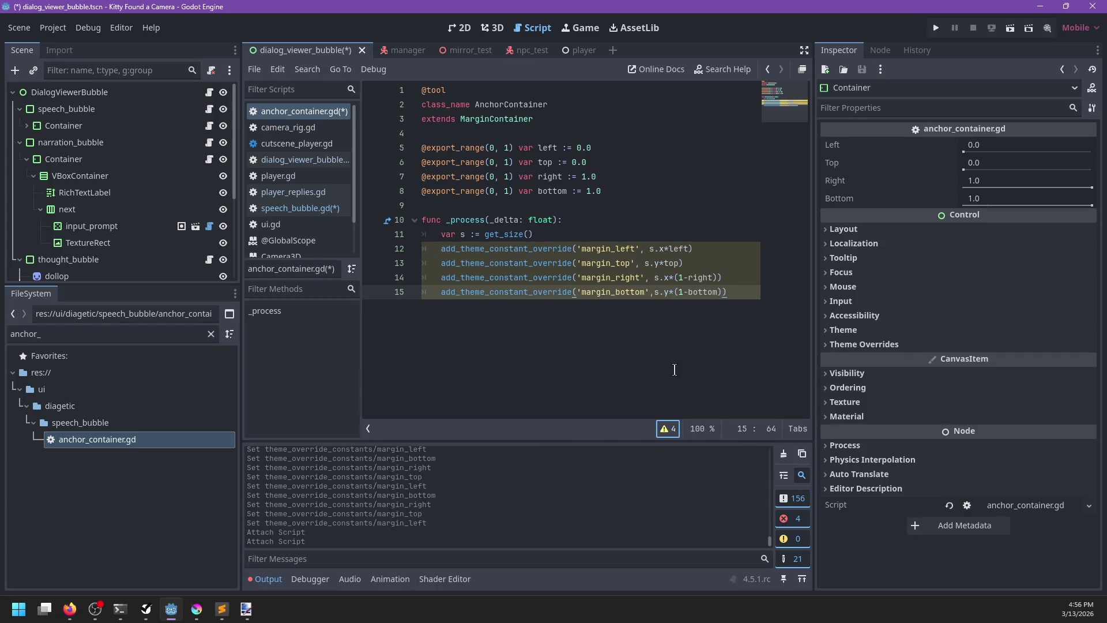
click(687, 250)
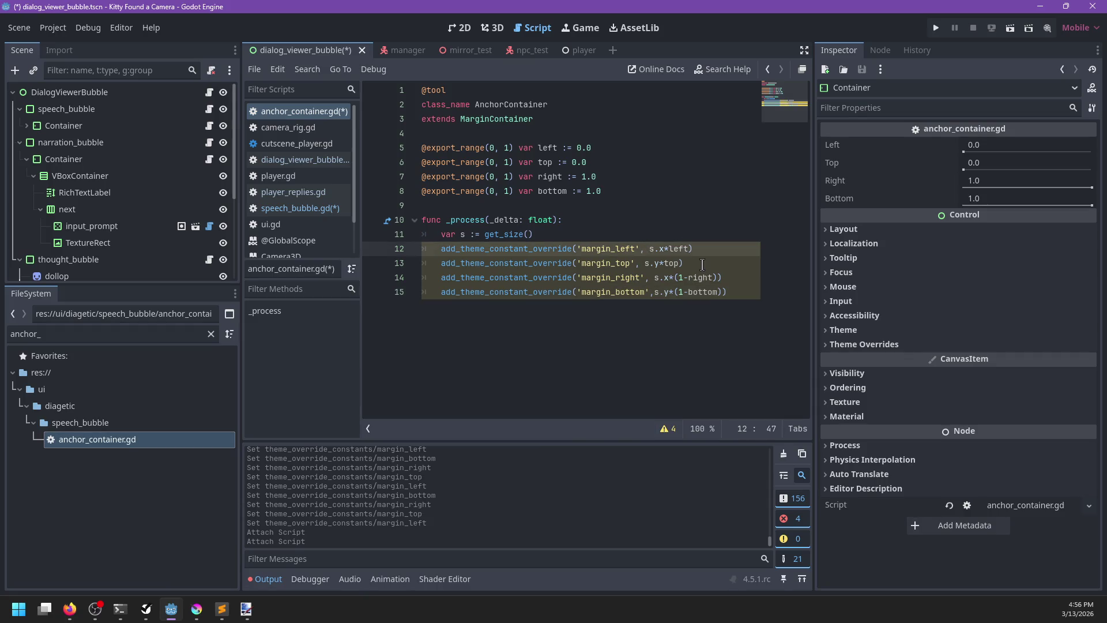
click(670, 433)
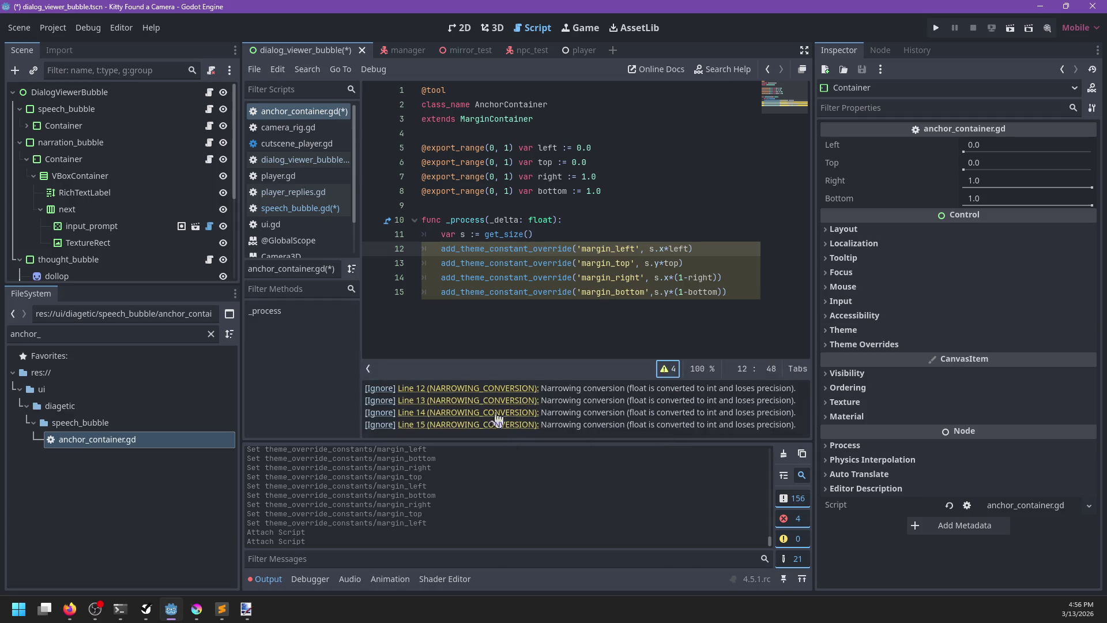
click(398, 389)
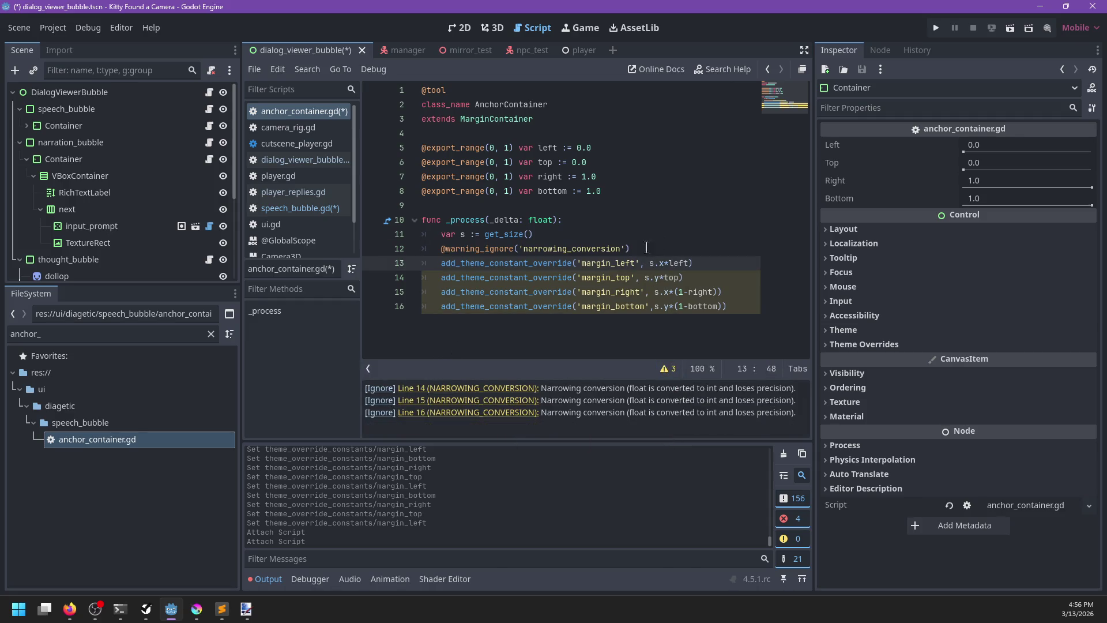
drag(630, 249, 533, 234)
key(BackSpace)
click(454, 212)
text(@warning_ignore('narrowing_conversion'))
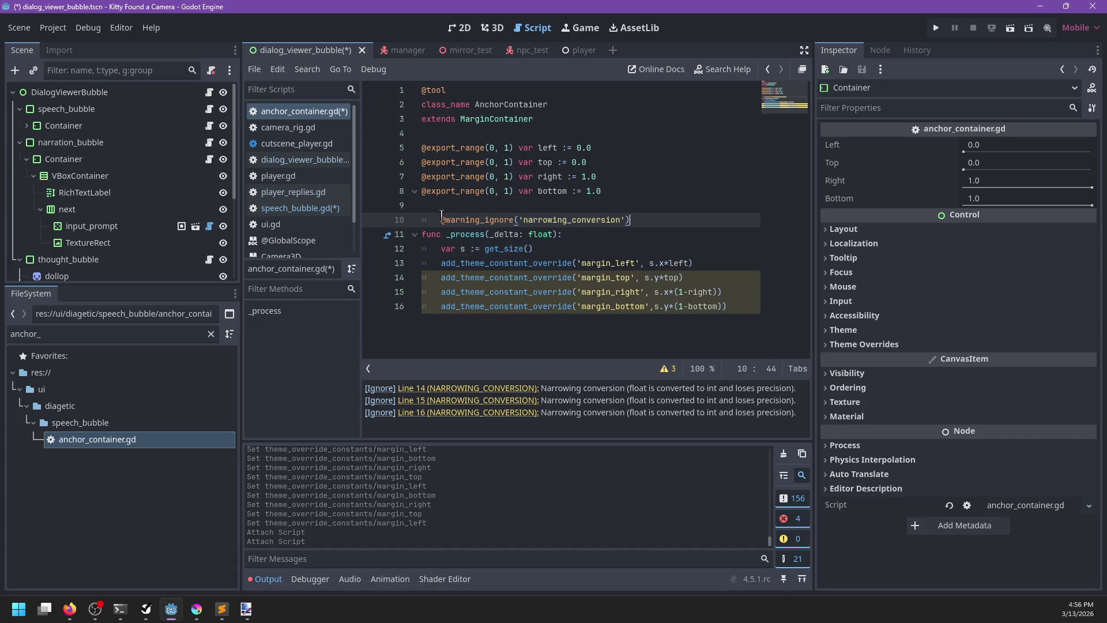
click(594, 243)
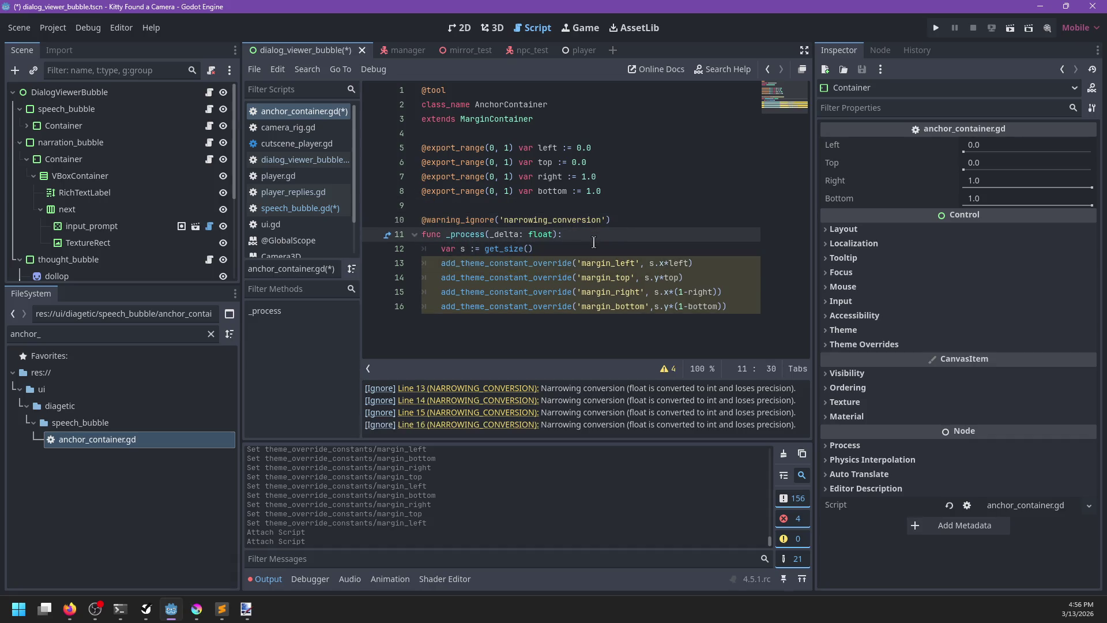
drag(630, 222, 630, 211)
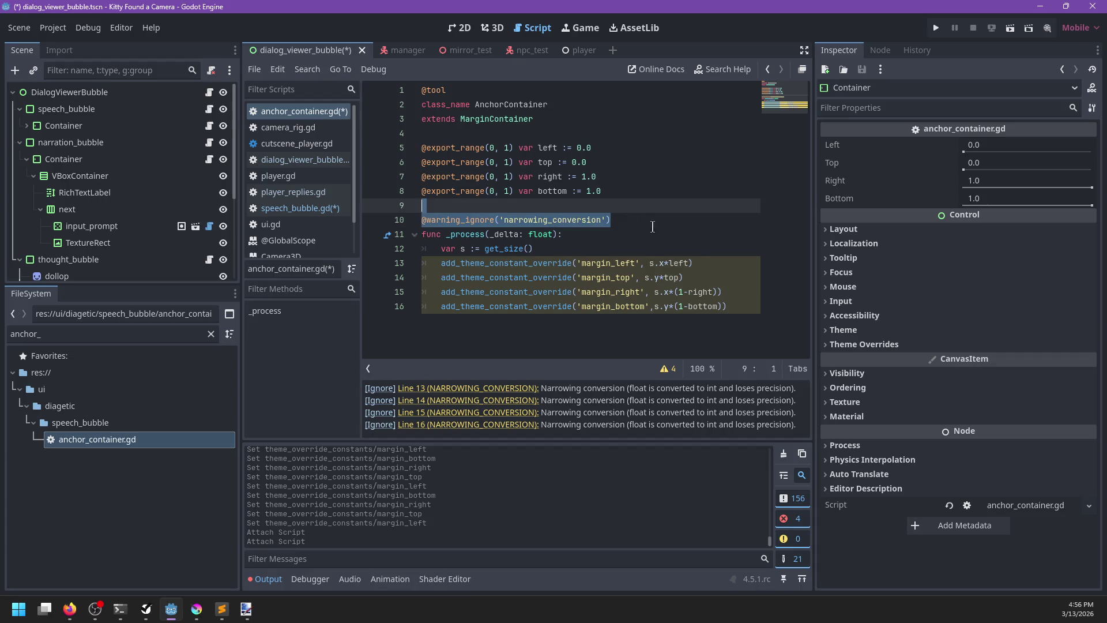
key(BackSpace)
Wrap all four margin expressions in int() using multiple carets, and save the script
click(651, 249)
text(int()
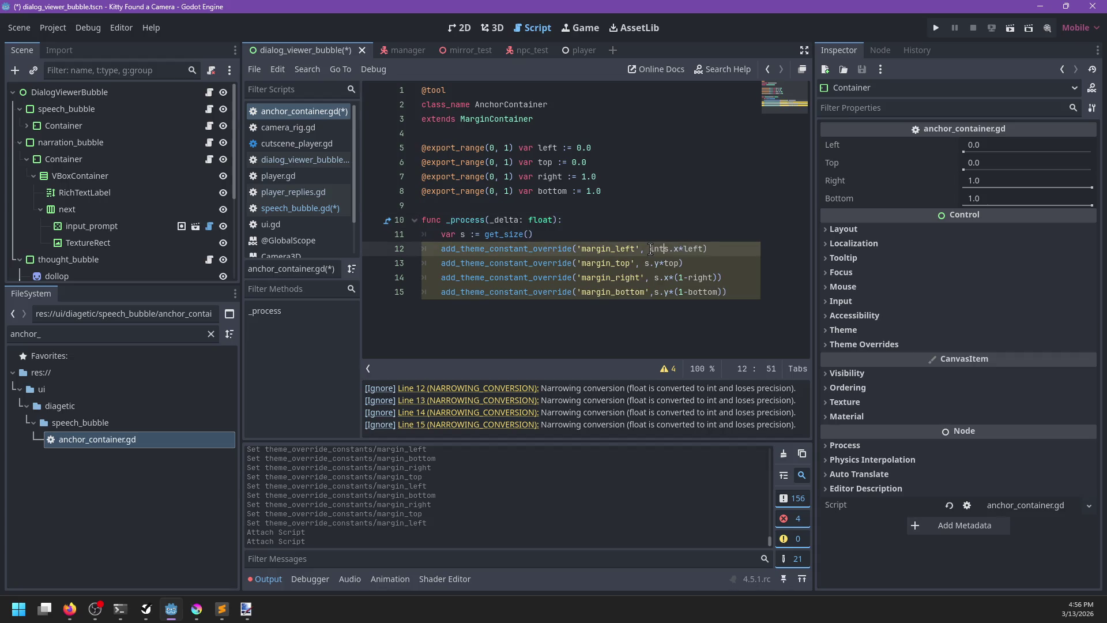
text())
key(Down)
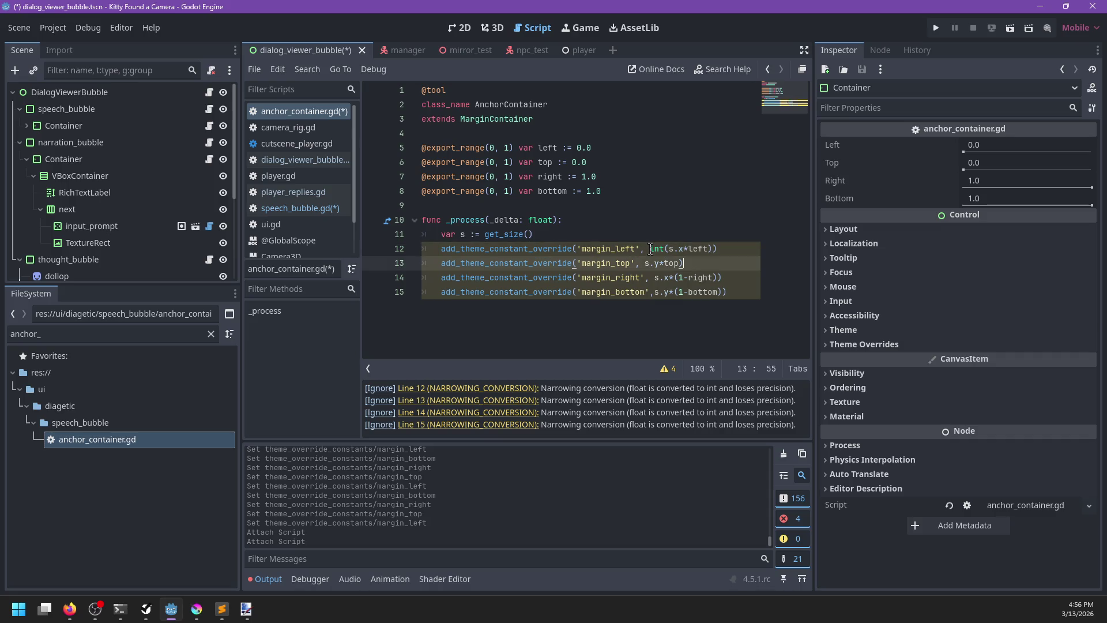
key(shift+Left)
key(ctrl+d)
key(ctrl+d)
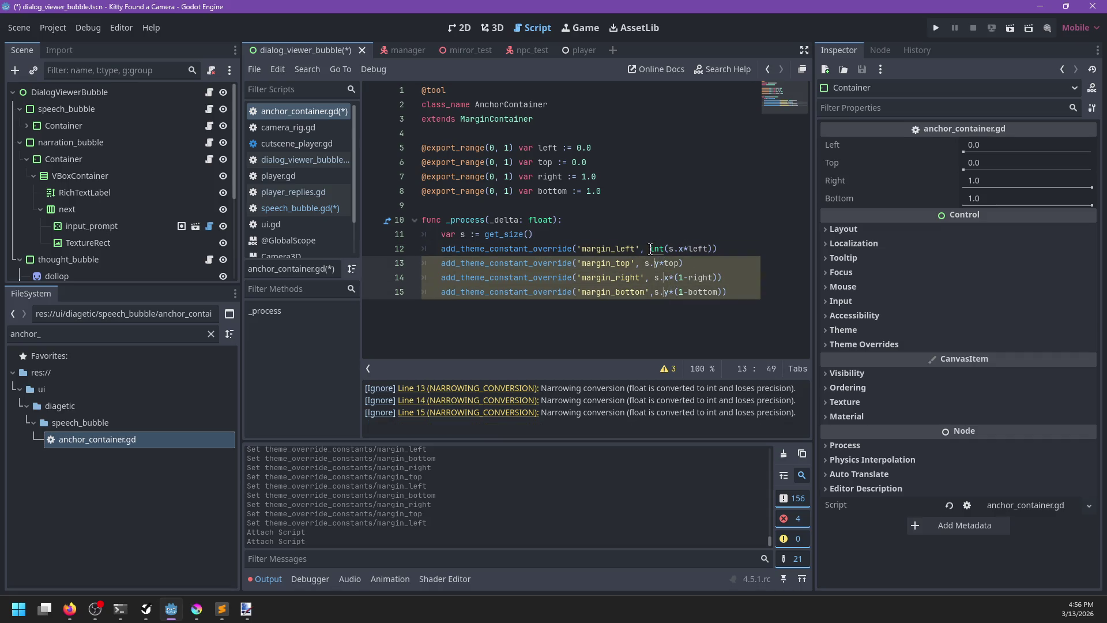
text(int()
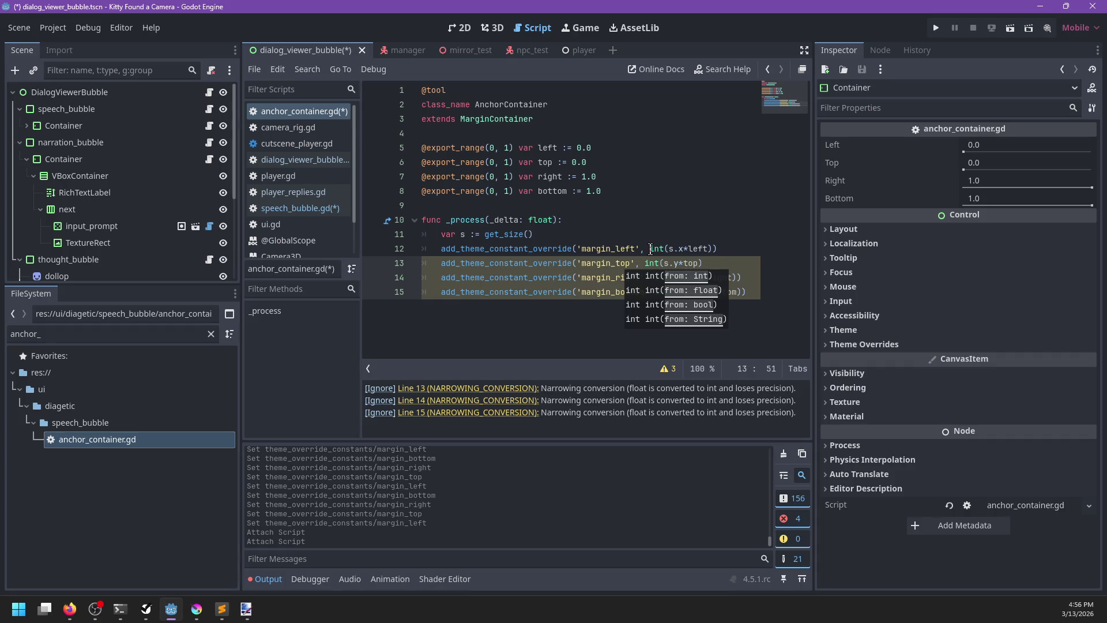
text())
click(650, 226)
key(ctrl+s)
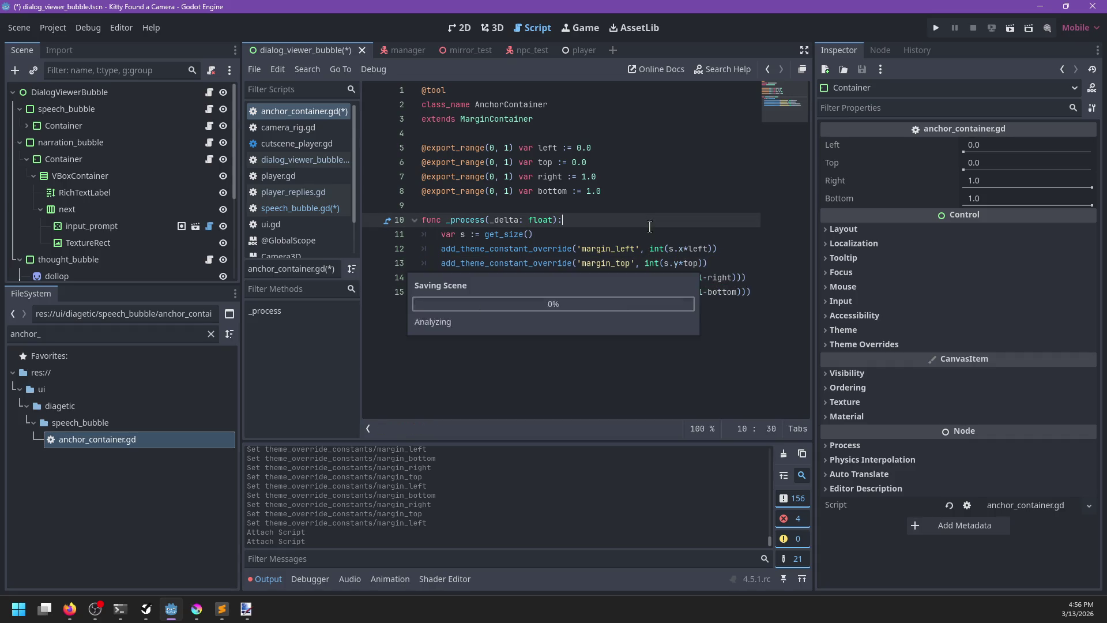
click(570, 233)
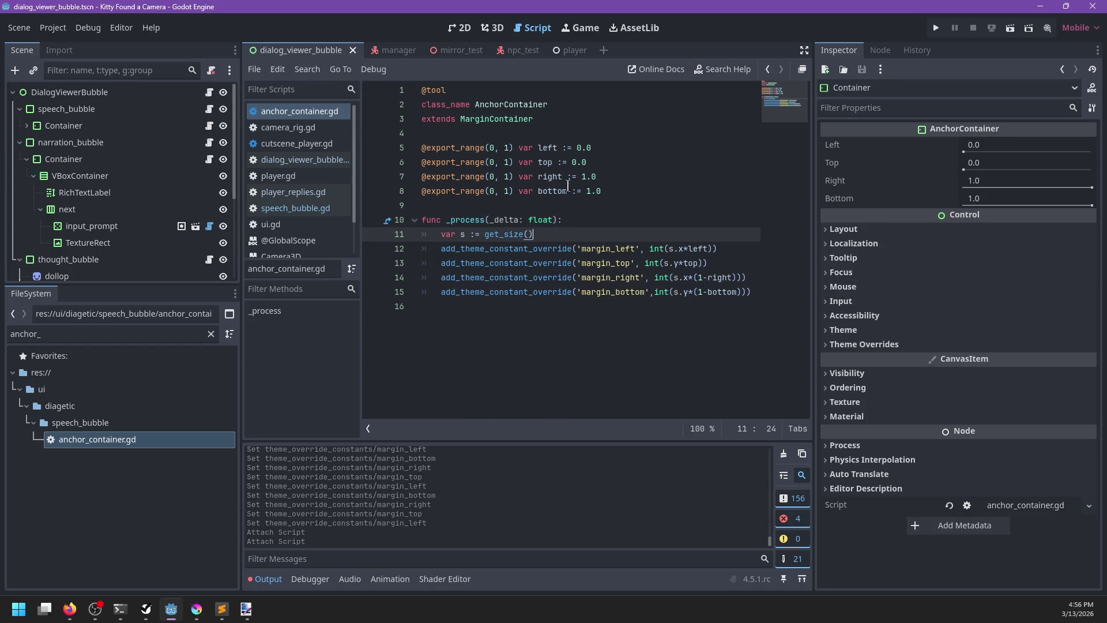
click(493, 28)
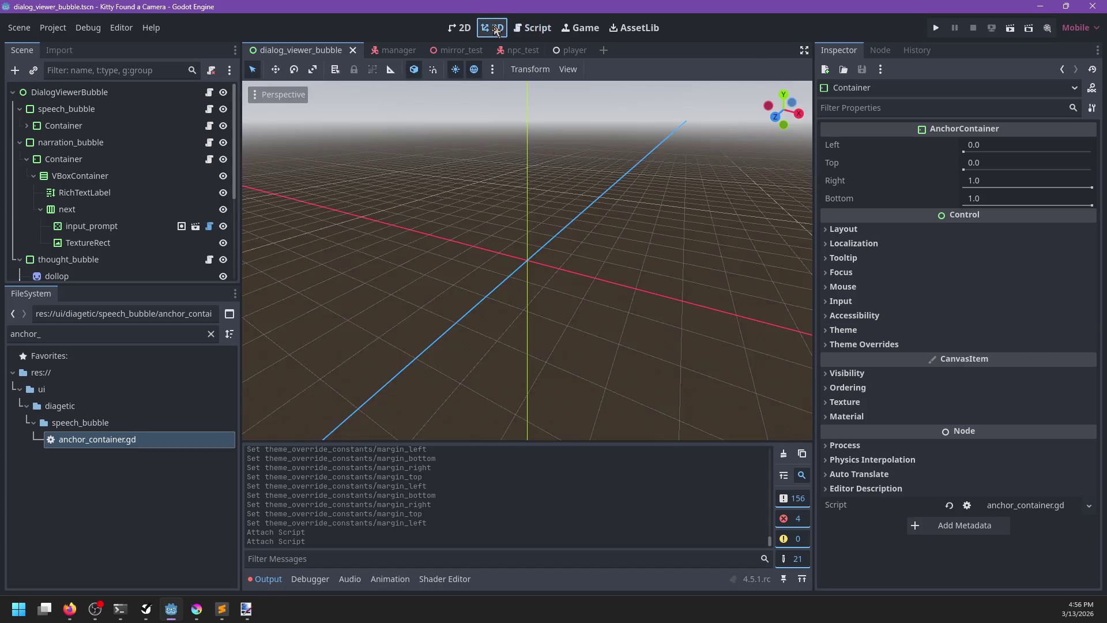
click(465, 29)
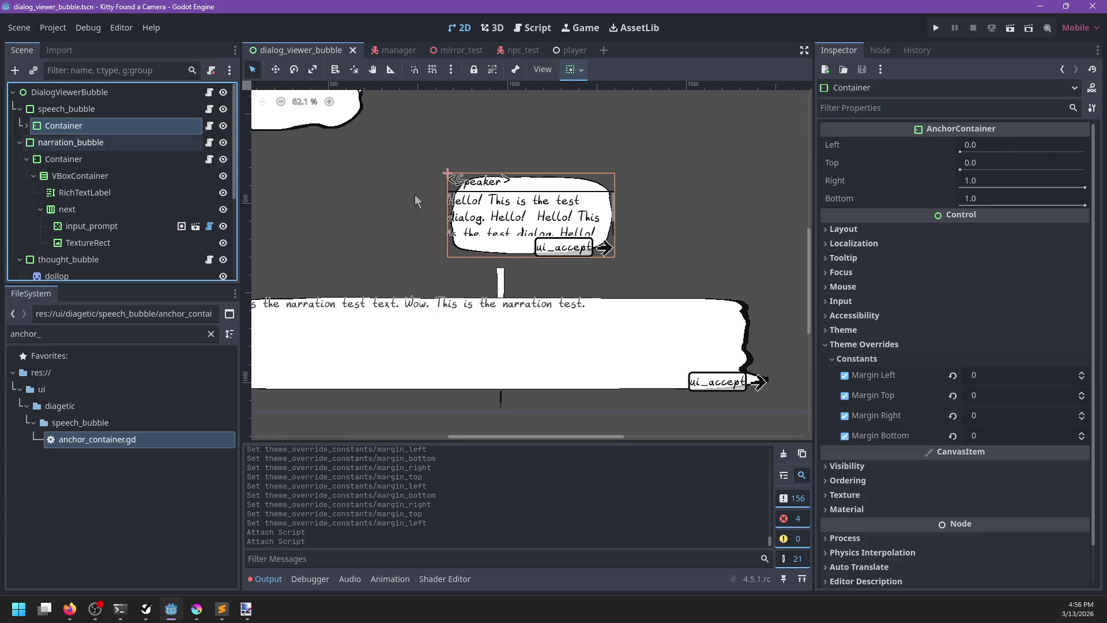
click(960, 154)
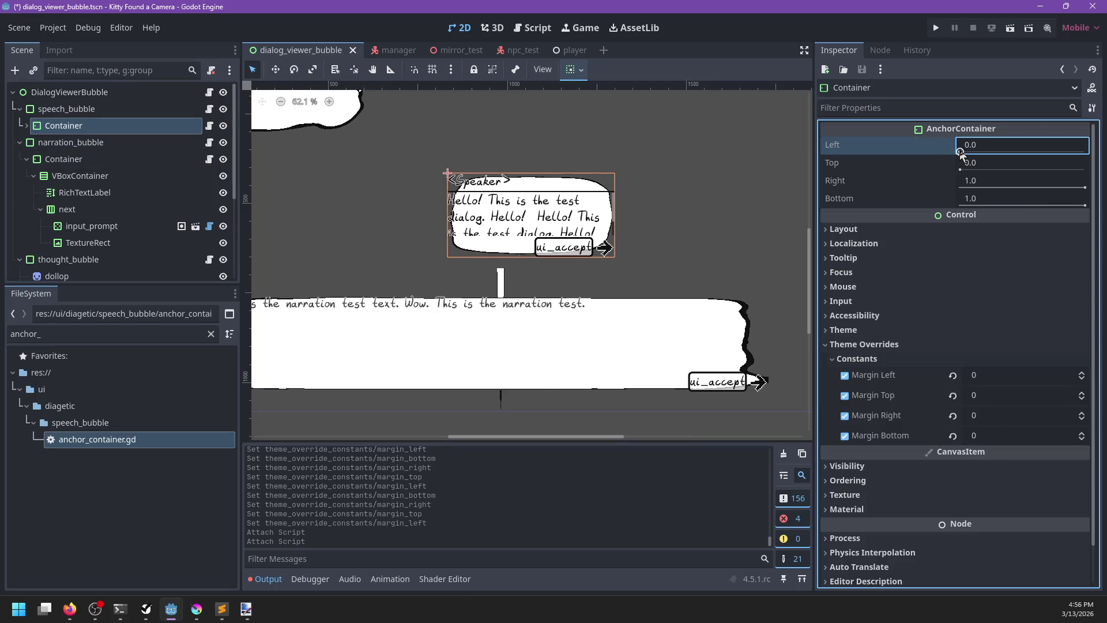
key(ctrl+s)
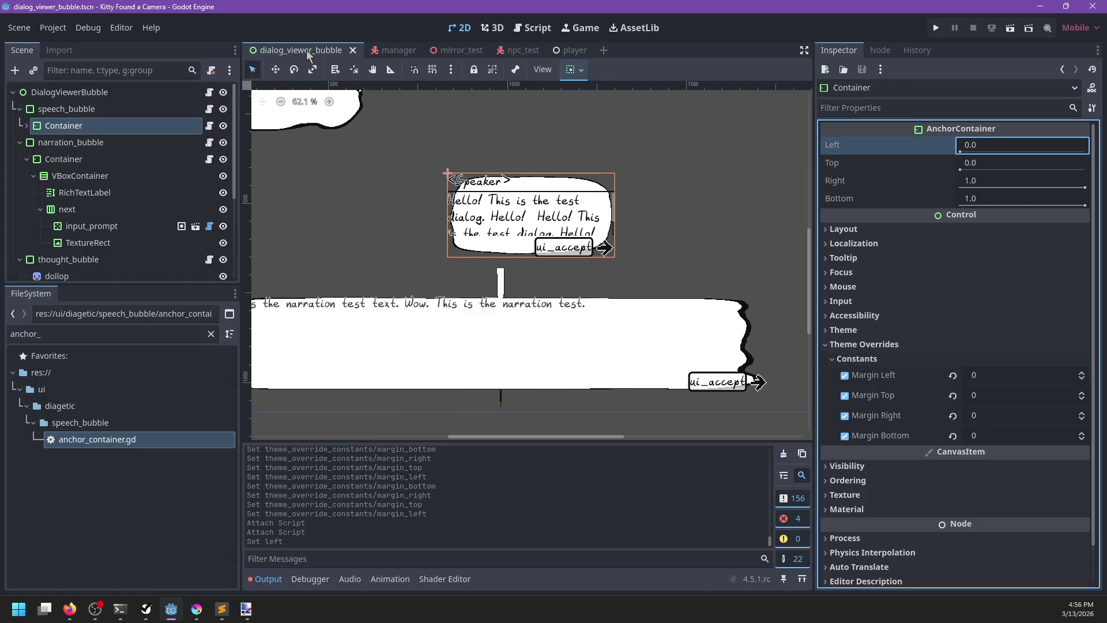
click(522, 29)
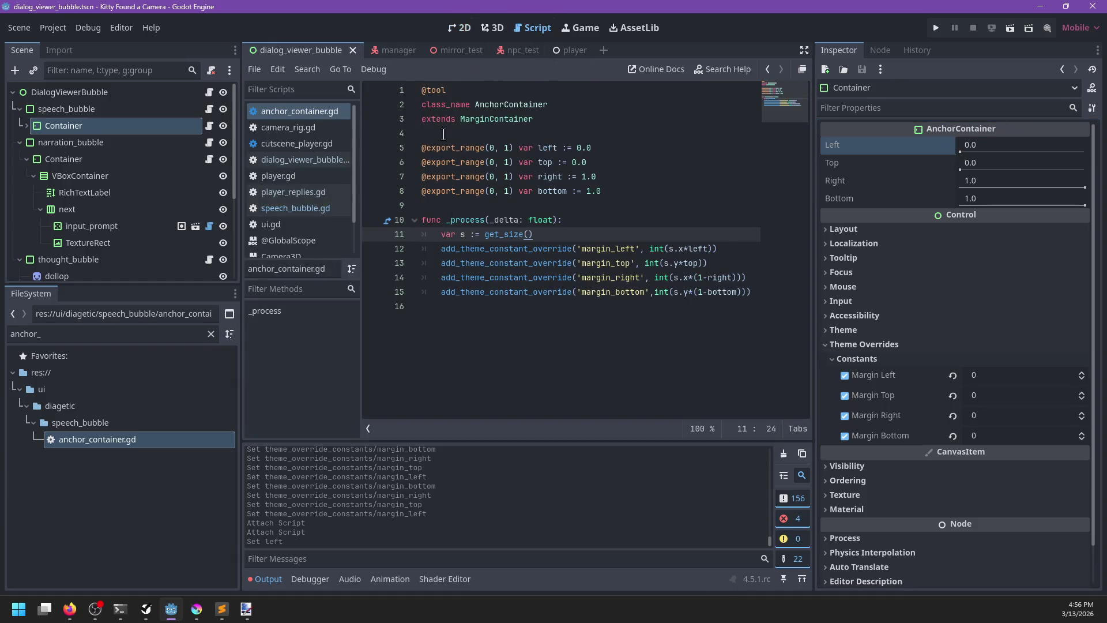
right_click(278, 45)
Close all scene tabs and reopen dialog_viewer_bubble.tscn through a 'bubble' FileSystem filter
click(334, 231)
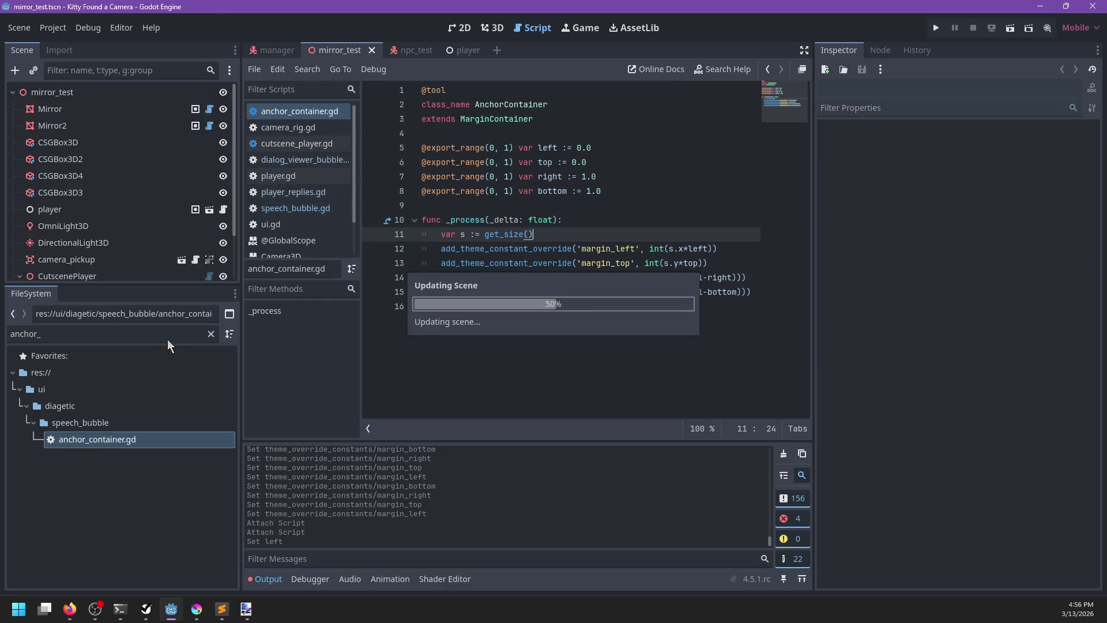
click(162, 333)
text(dialog_bub)
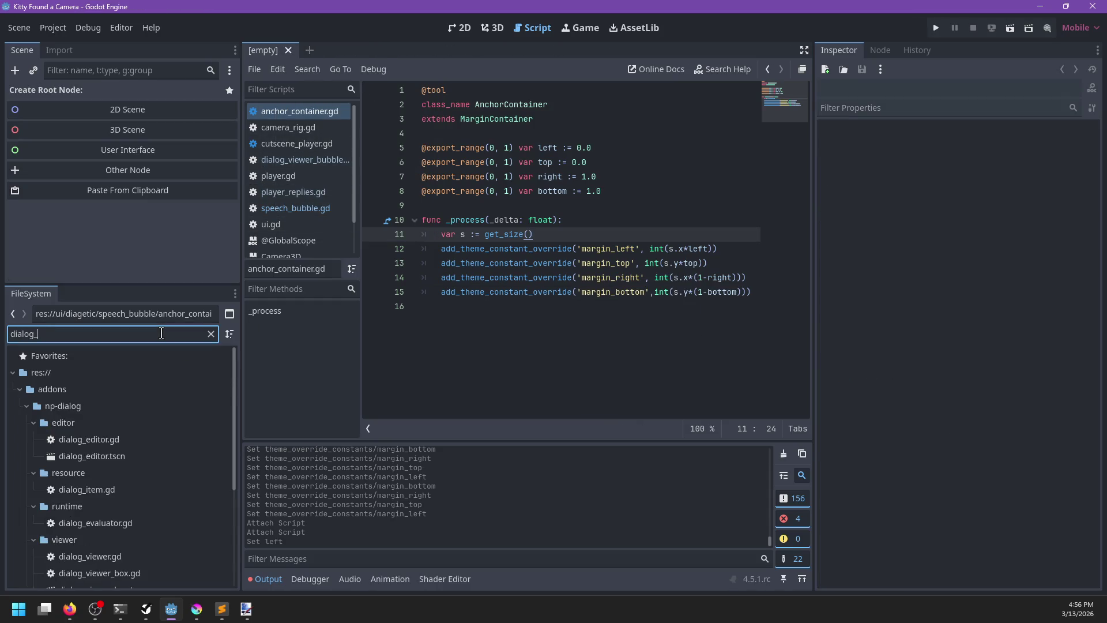
key(ctrl+a)
key(BackSpace)
text(bubn)
key(BackSpace)
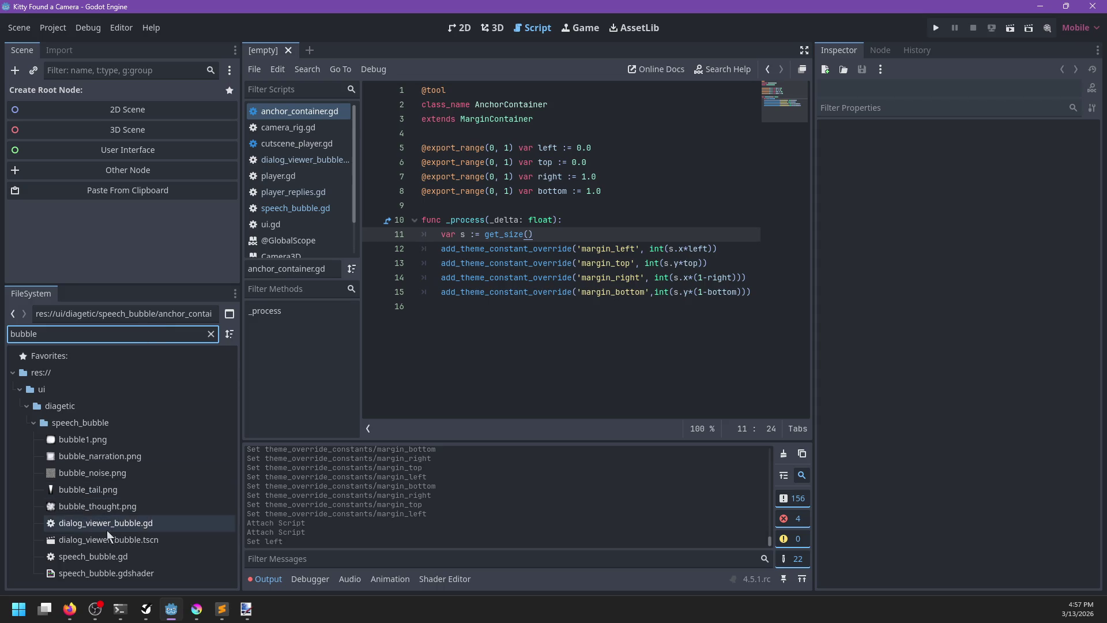
double_click(92, 539)
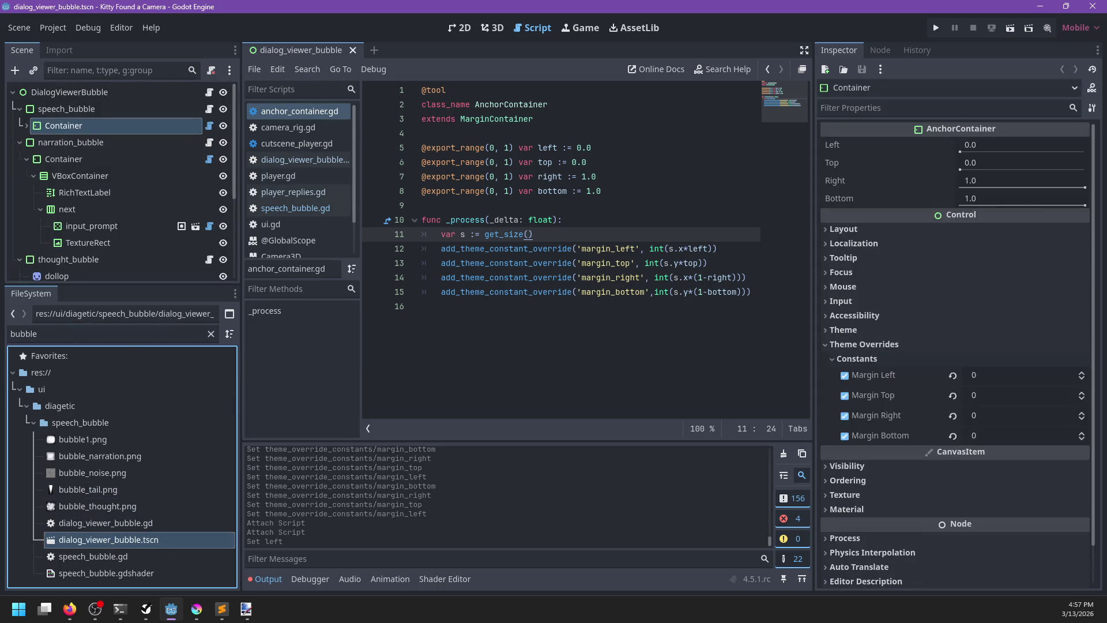
key(alt+Tab)
key(alt+Tab)
Drag the speech Container's Left and Right anchors inward to inset its text roughly
click(468, 27)
scroll(531, 295, down, 1)
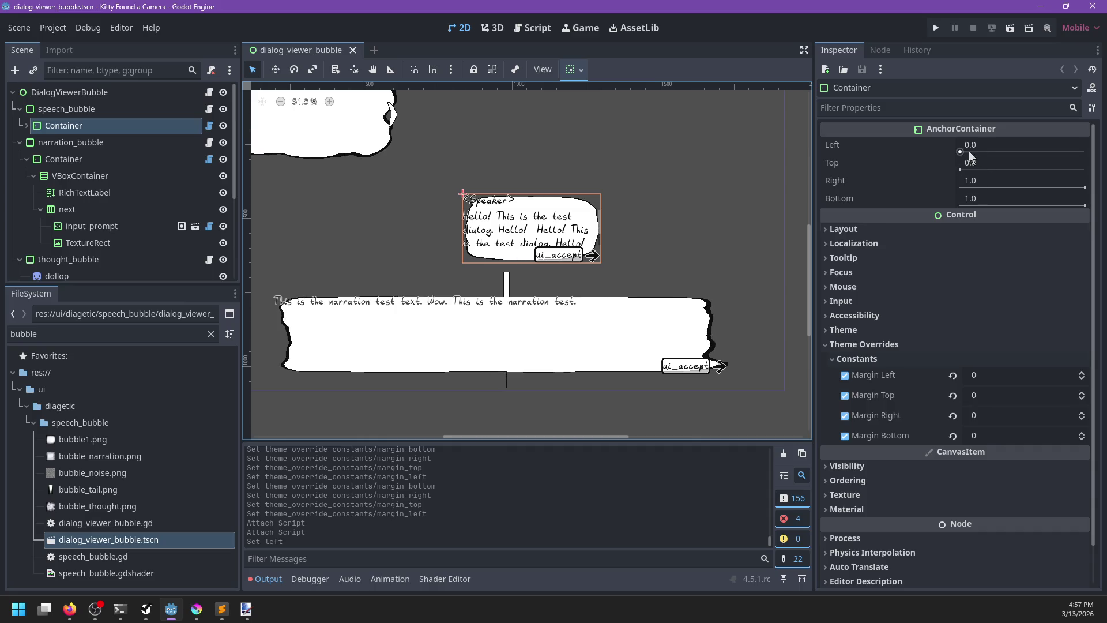
drag(960, 152, 976, 172)
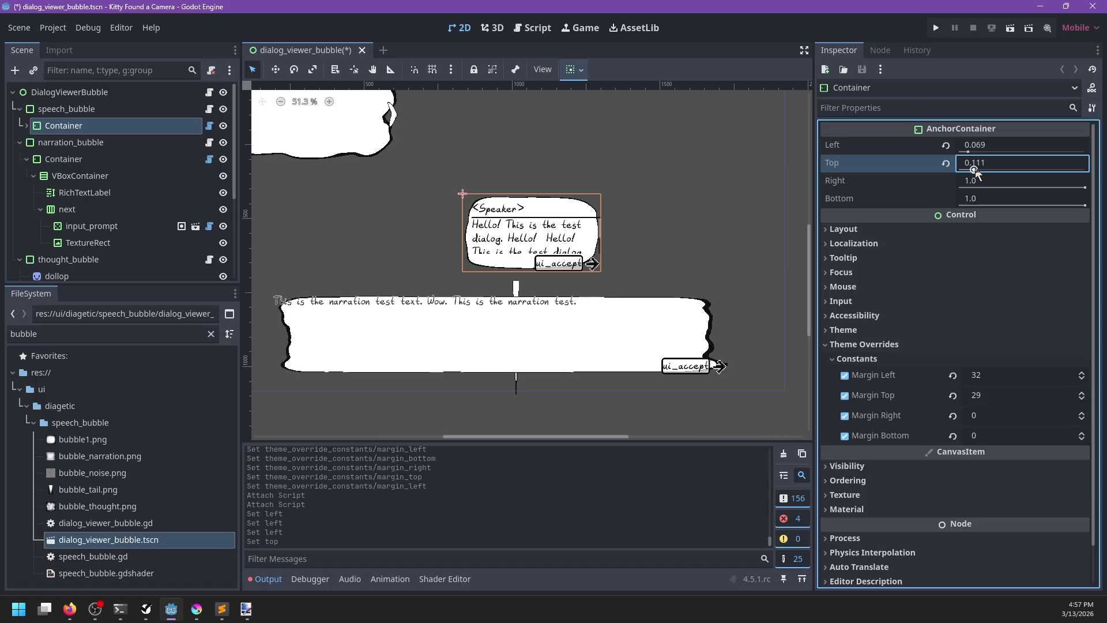
drag(1085, 188, 1075, 207)
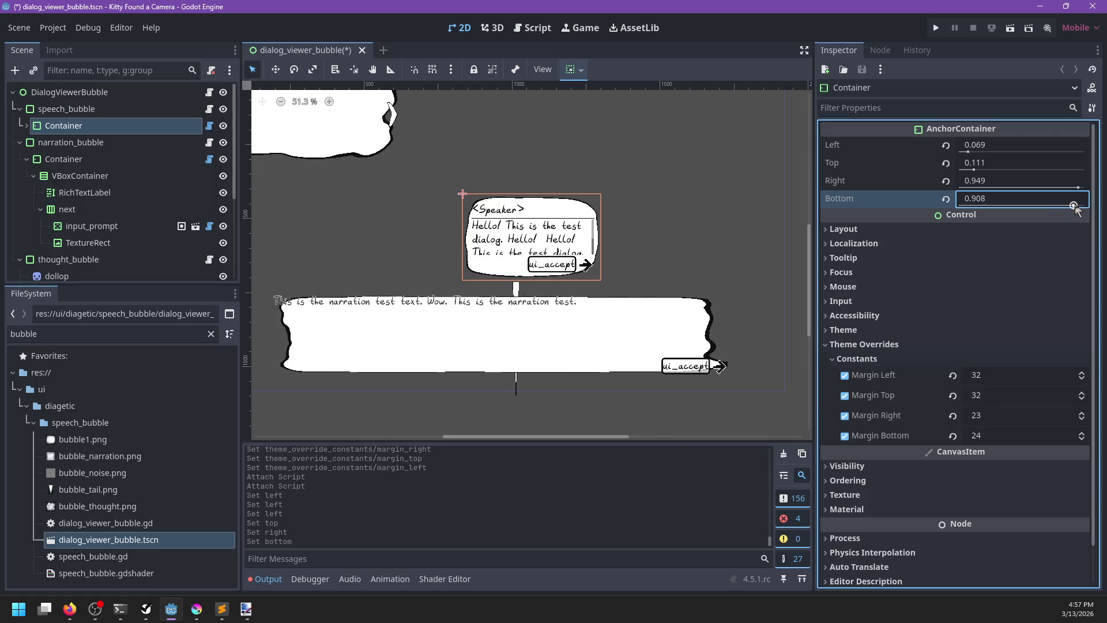
drag(968, 152, 970, 154)
Enter exact anchors Left 0.1, Top 0.1, Right 0.95 and Bottom 0.9
click(992, 147)
text(0.1)
key(Tab)
text(0.1)
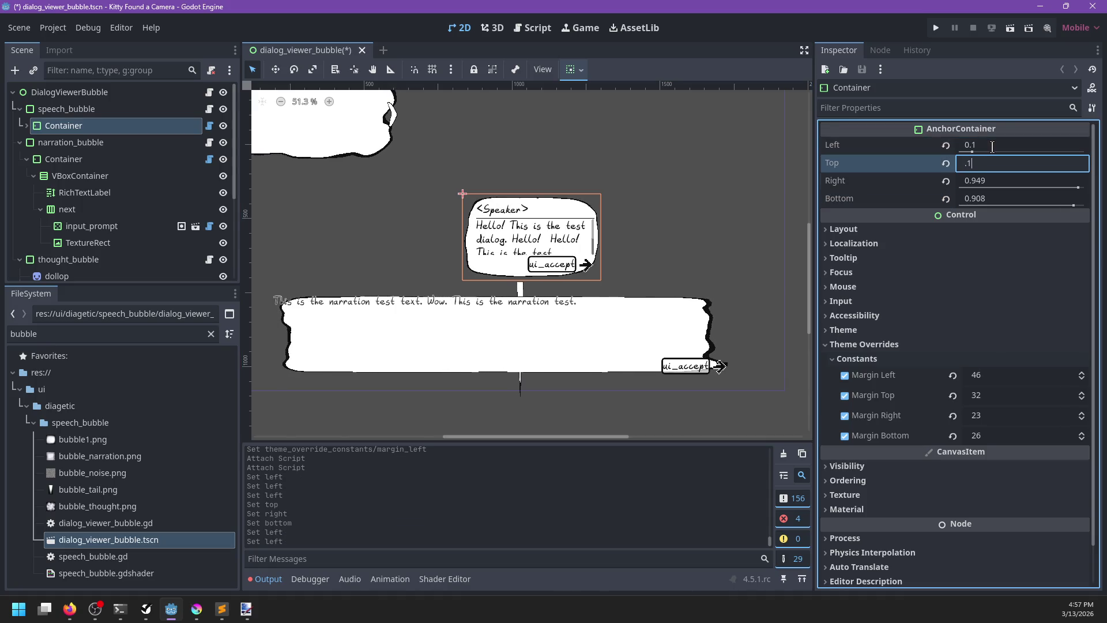
key(Tab)
text(.)
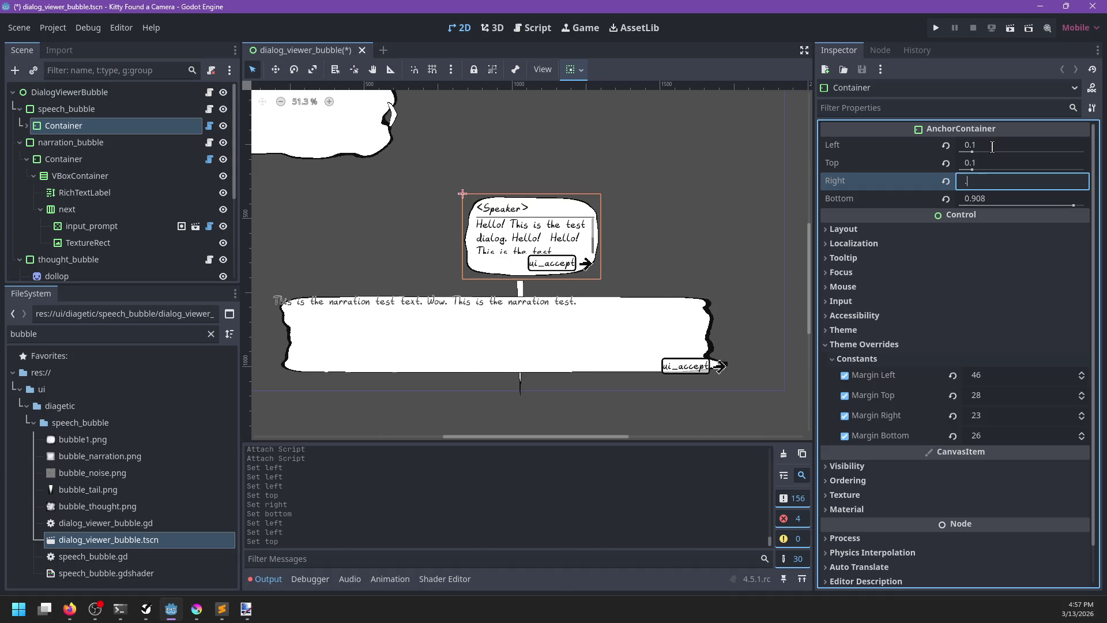
text(5)
key(Tab)
text(.9)
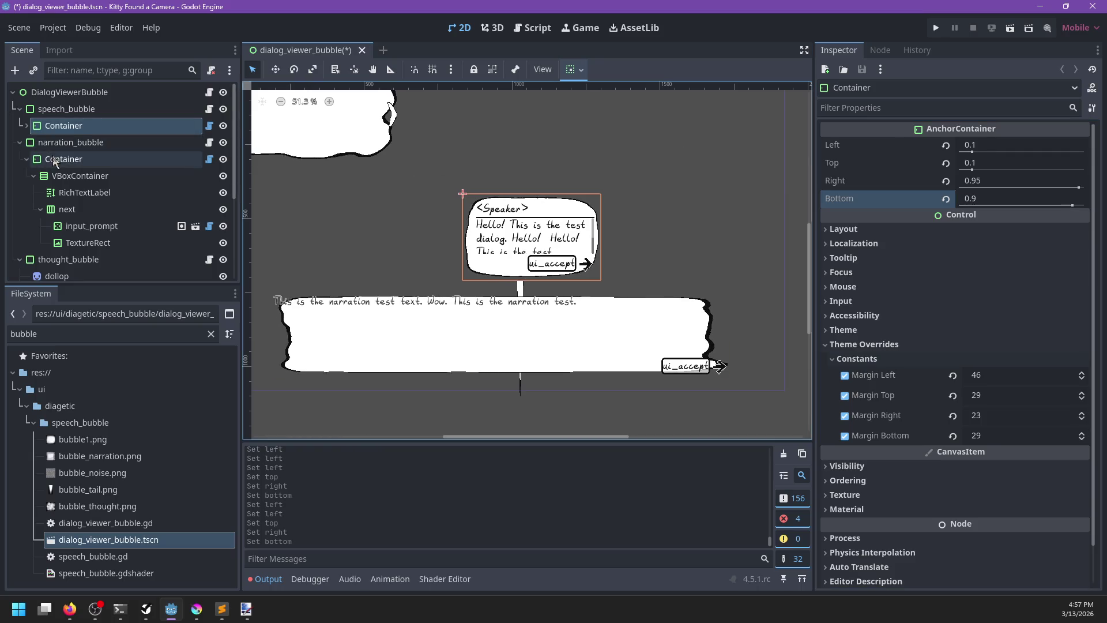
click(54, 161)
Drag narration_bubble Container's anchors to Left 0.037, Top 0.101 and Right 0.954
click(961, 149)
drag(961, 151, 977, 172)
click(961, 169)
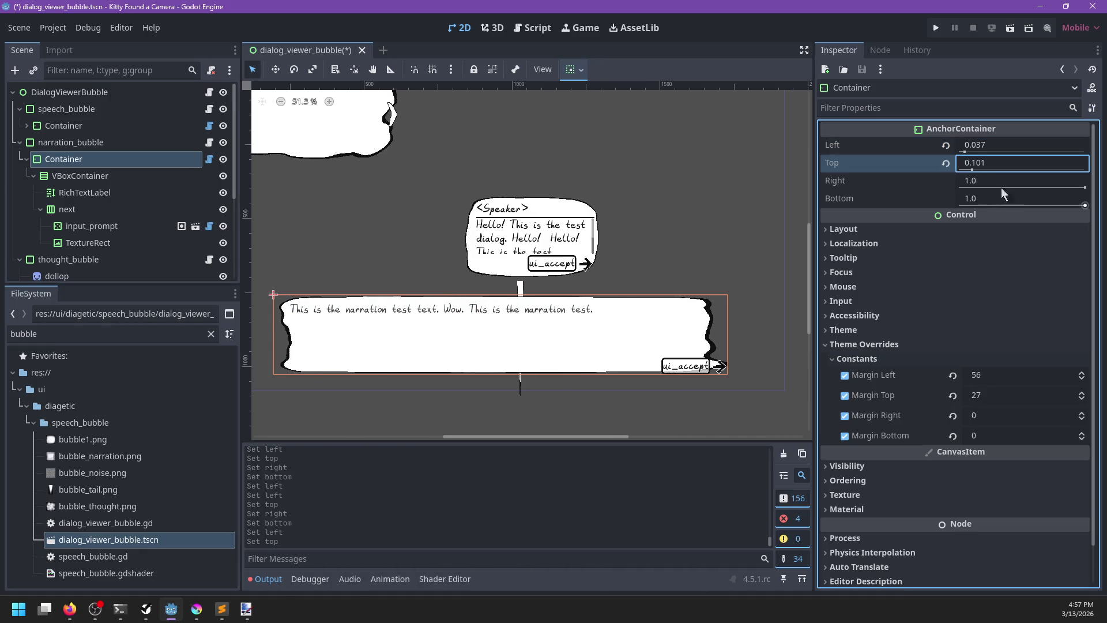
drag(1084, 188, 1083, 190)
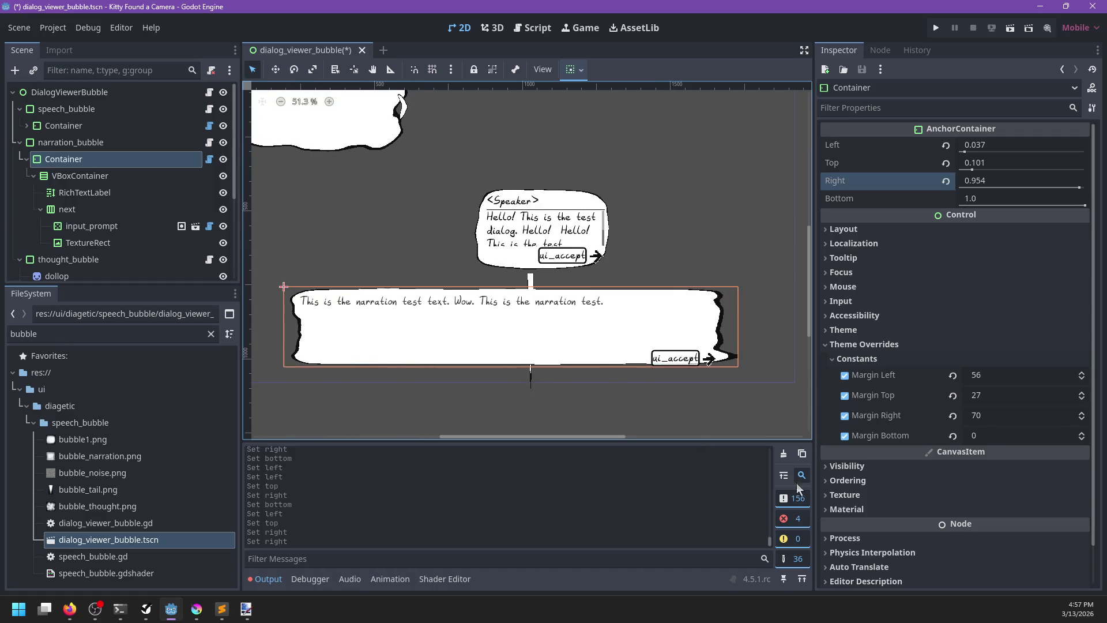
click(988, 435)
click(306, 314)
click(209, 159)
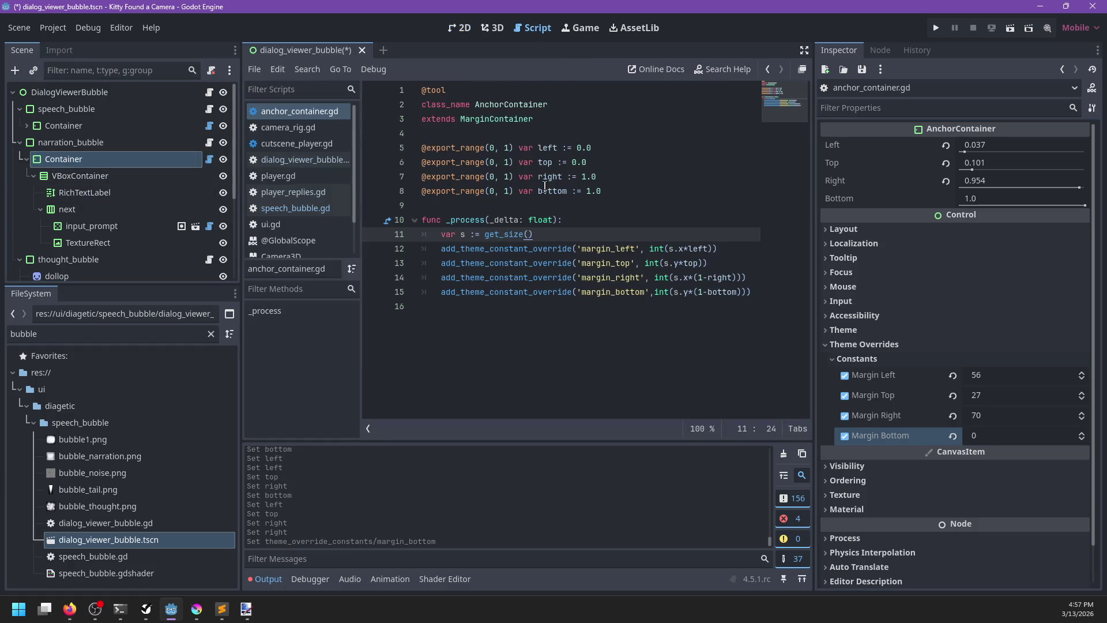
click(510, 149)
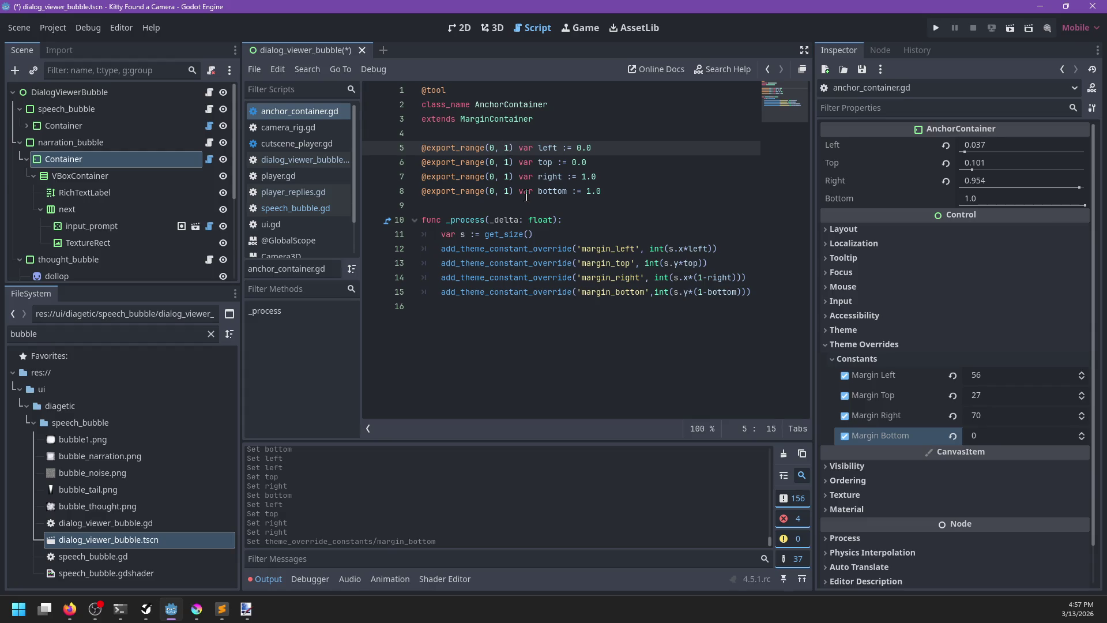
text(-0)
text(.5, 1)
text(.4)
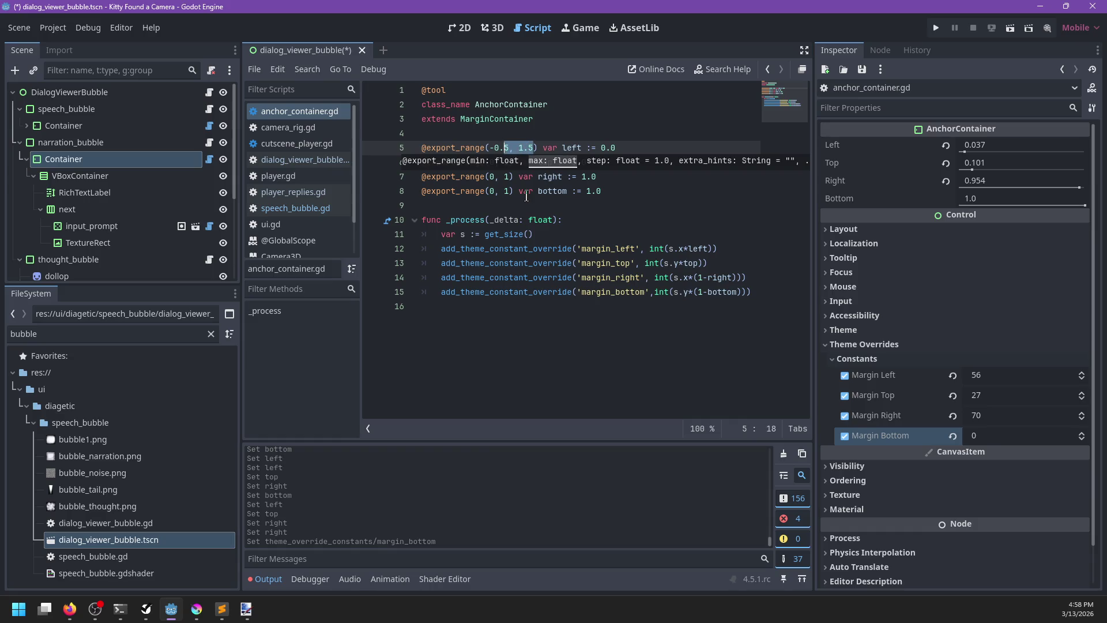
drag(490, 162, 510, 191)
text(-0.5, 1.5)
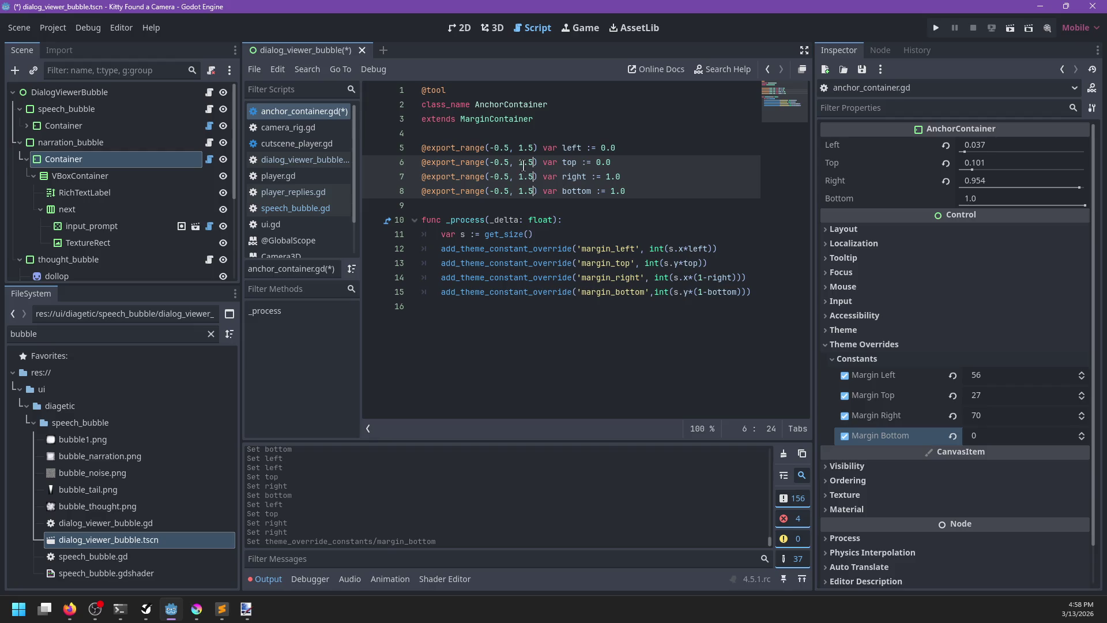
key(ctrl+s)
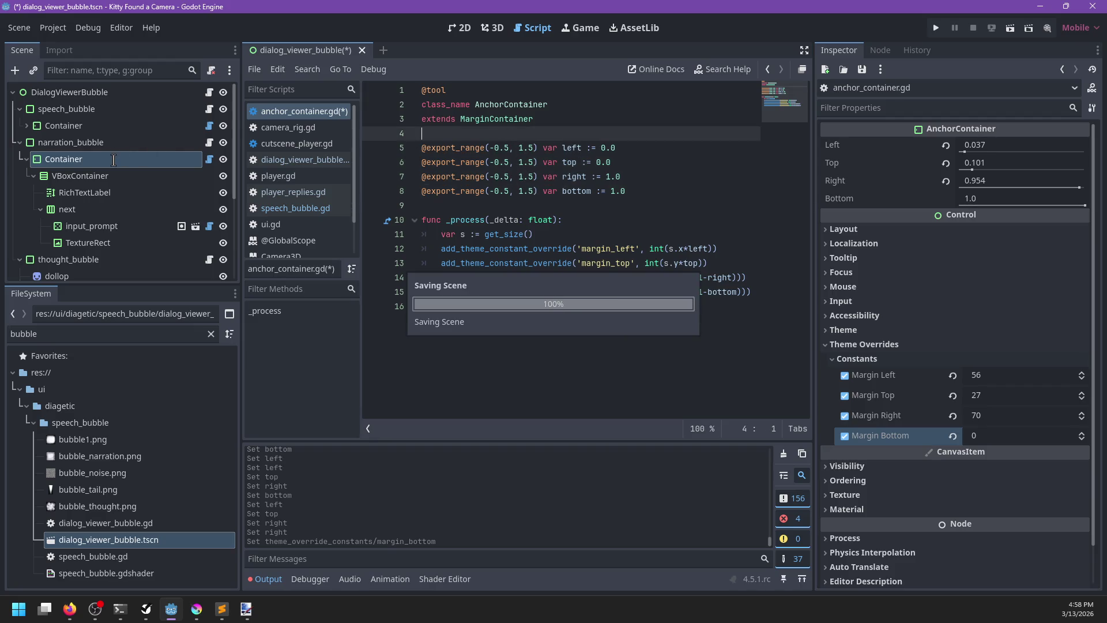
click(487, 29)
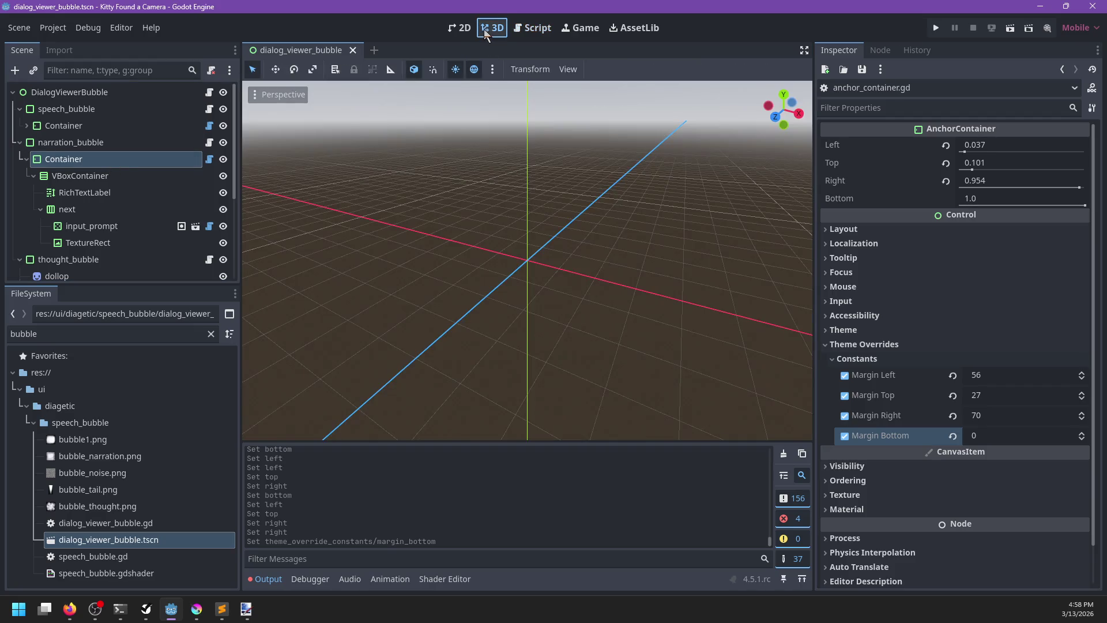
Test extending the narration Container's Bottom anchor past 1.0, then restore it to 1.0
click(460, 27)
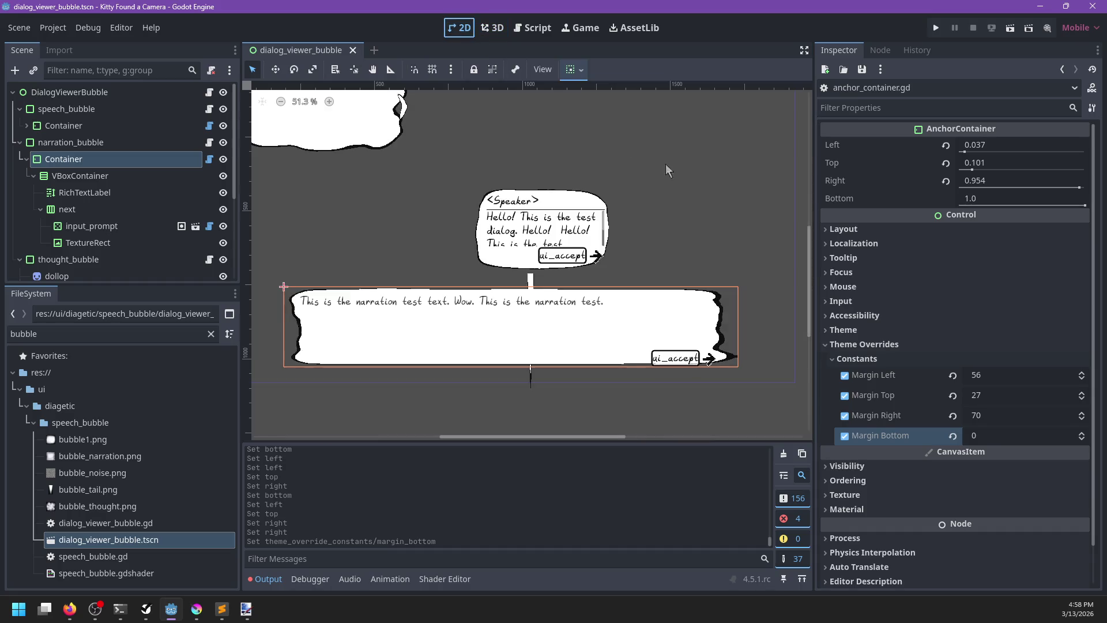
click(1085, 206)
click(167, 143)
click(167, 159)
mouse_move(1064, 208)
mouse_down()
mouse_move(1074, 210)
mouse_move(1055, 212)
mouse_up()
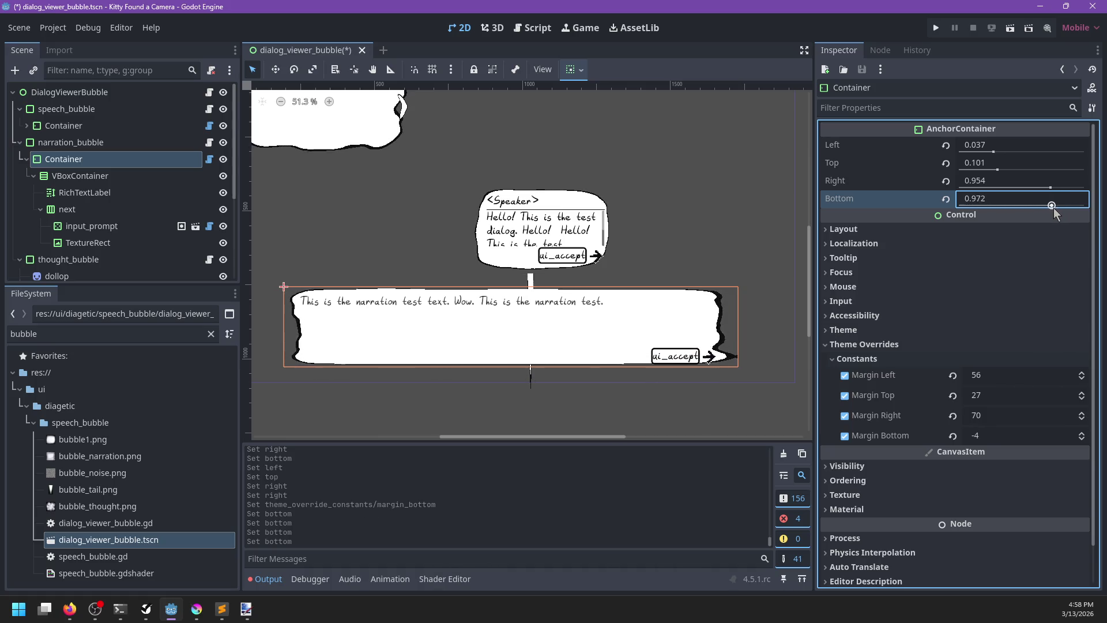
click(947, 200)
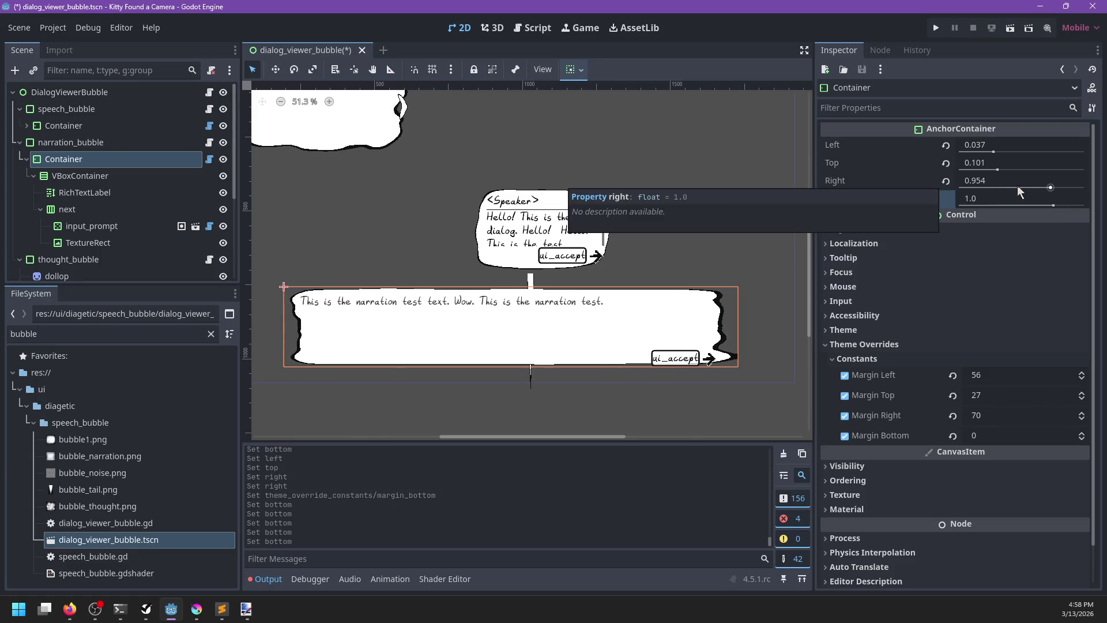
Set the narration Container's Right anchor to 0.917 and save the scene
drag(1050, 189, 1048, 190)
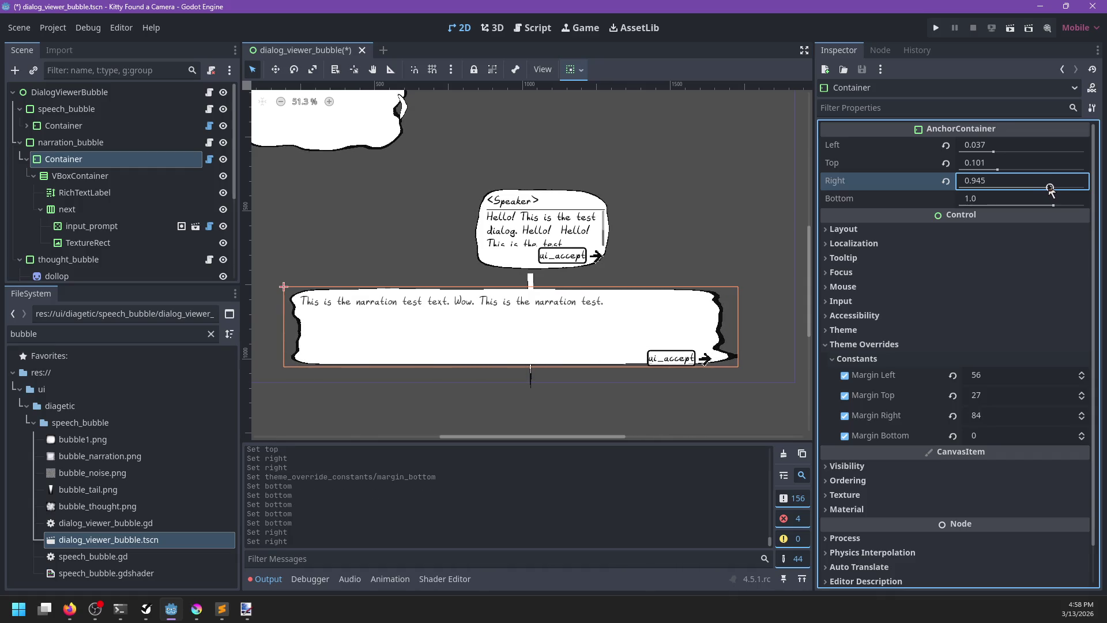
click(87, 177)
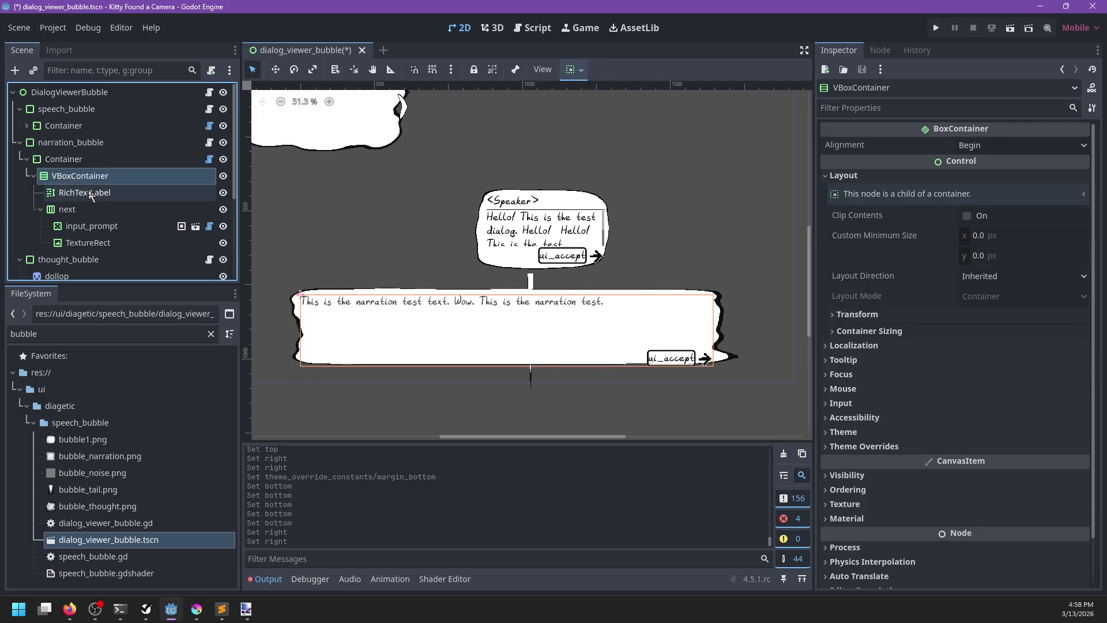
click(89, 193)
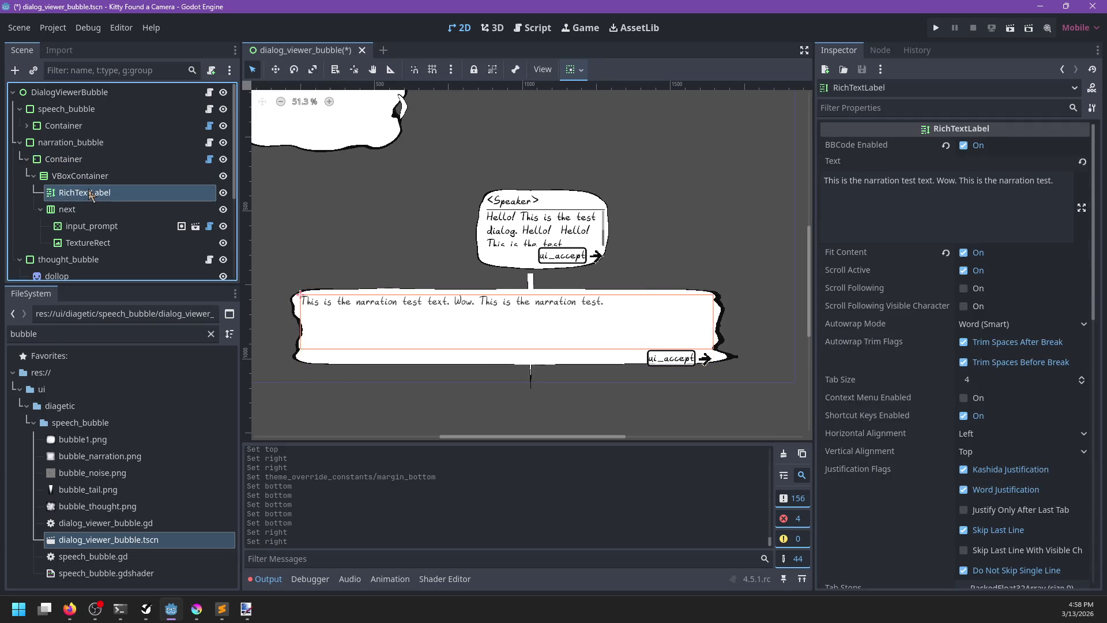
click(68, 164)
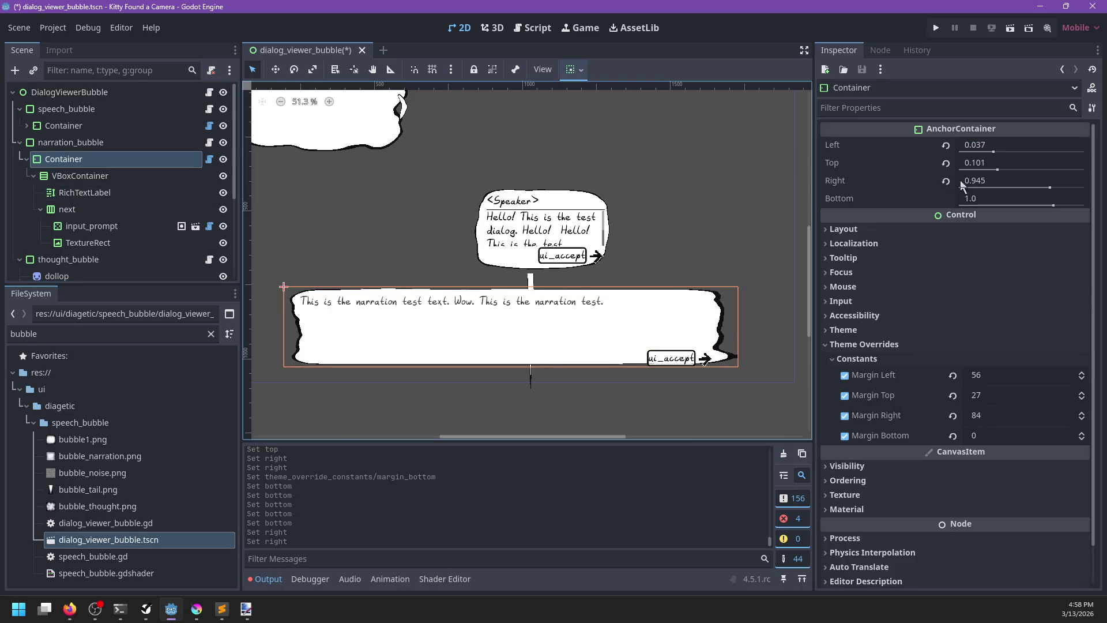
drag(1050, 189, 1048, 188)
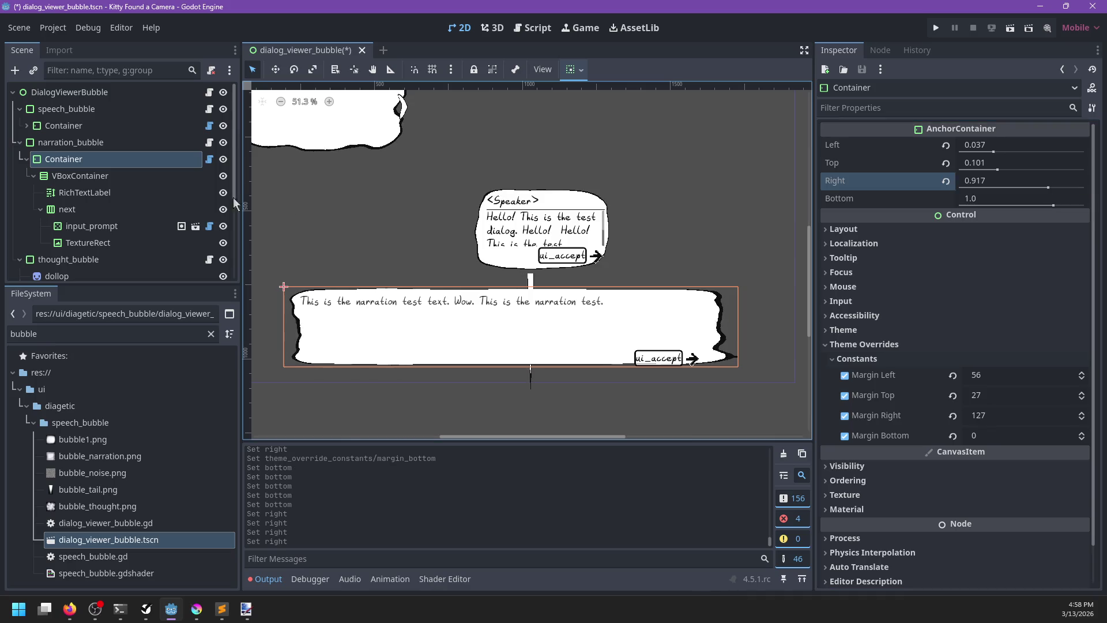
click(86, 176)
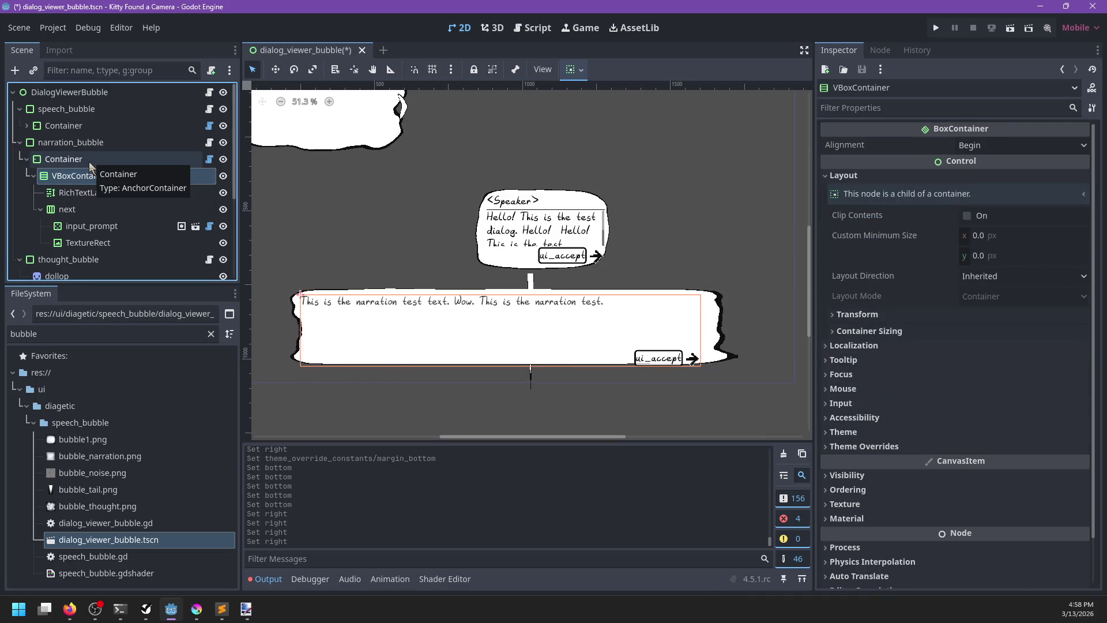
click(90, 163)
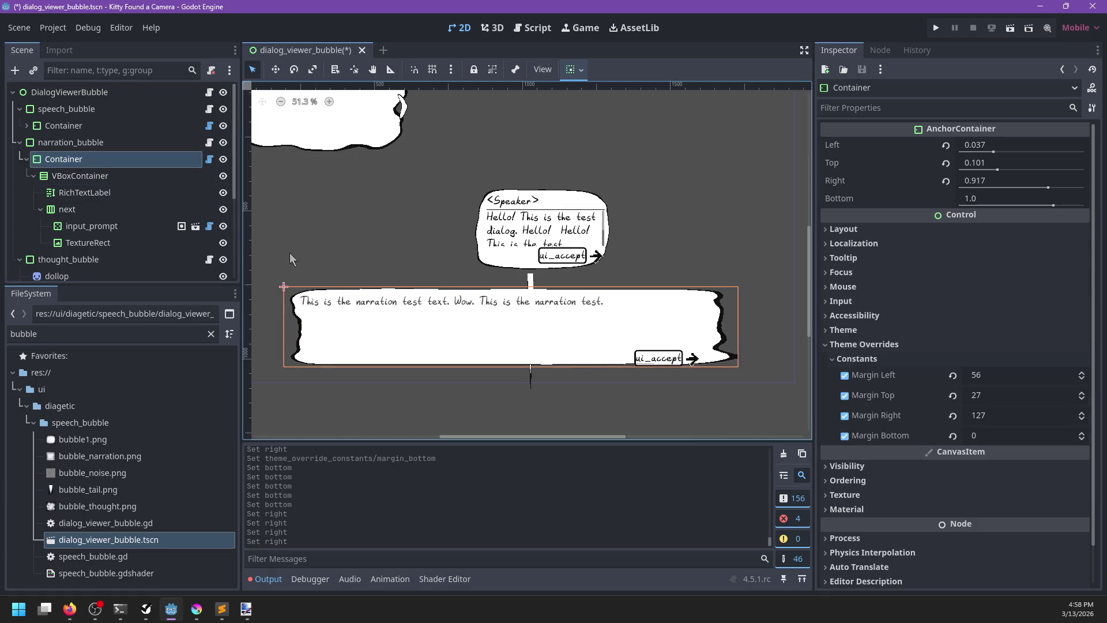
key(ctrl+s)
scroll(113, 229, down, 3)
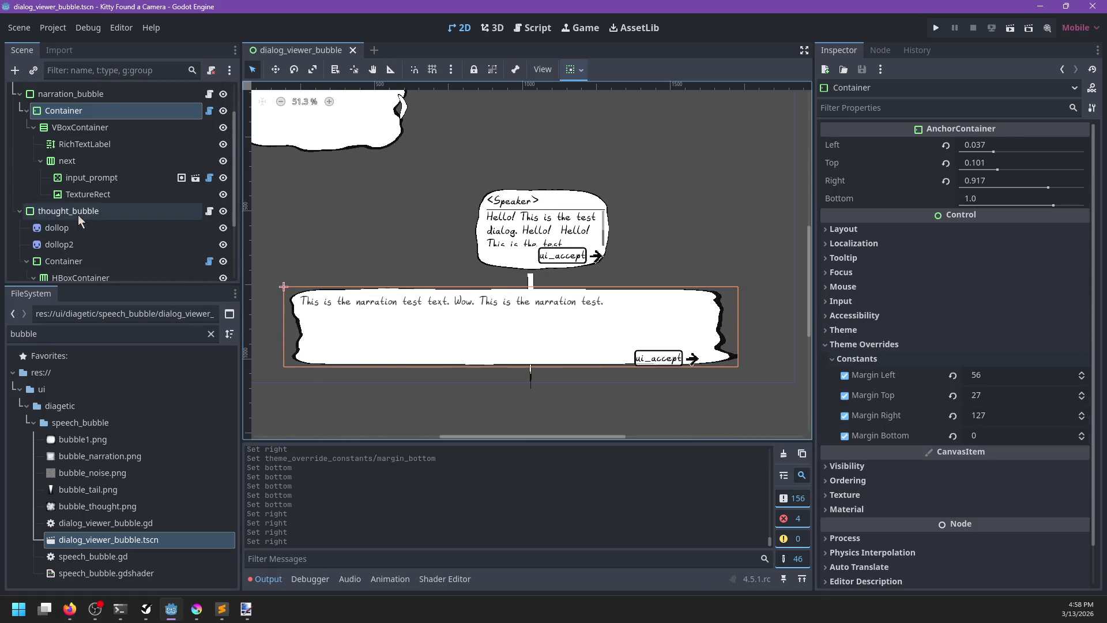
Set the thought bubble Container's Left anchor to 0.054 and Right anchor to 0.901
click(77, 212)
scroll(579, 343, down, 2)
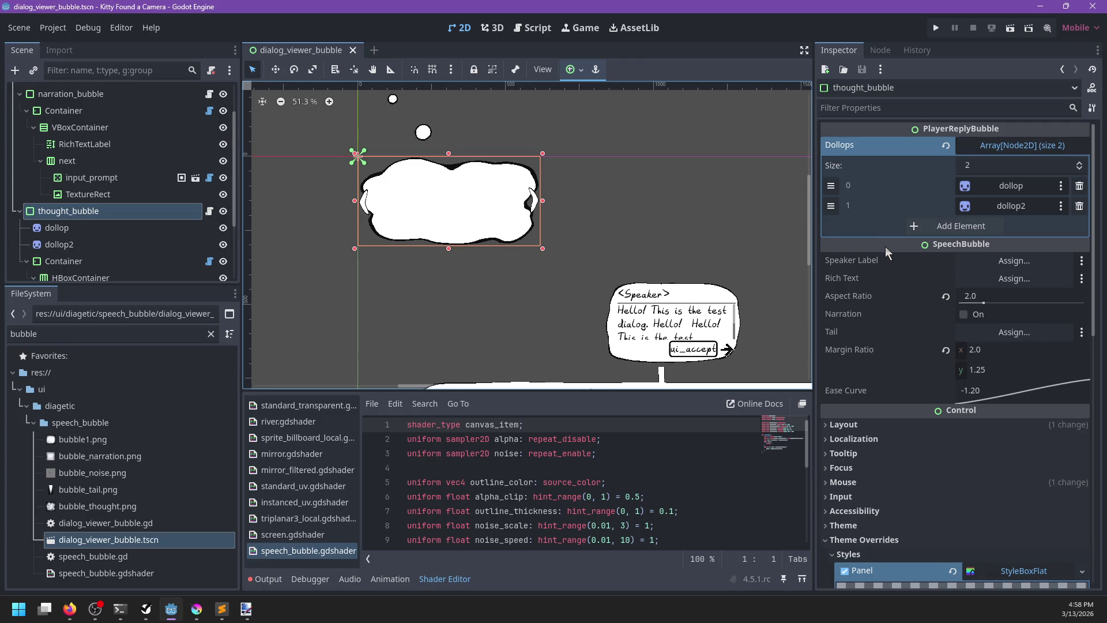
click(130, 260)
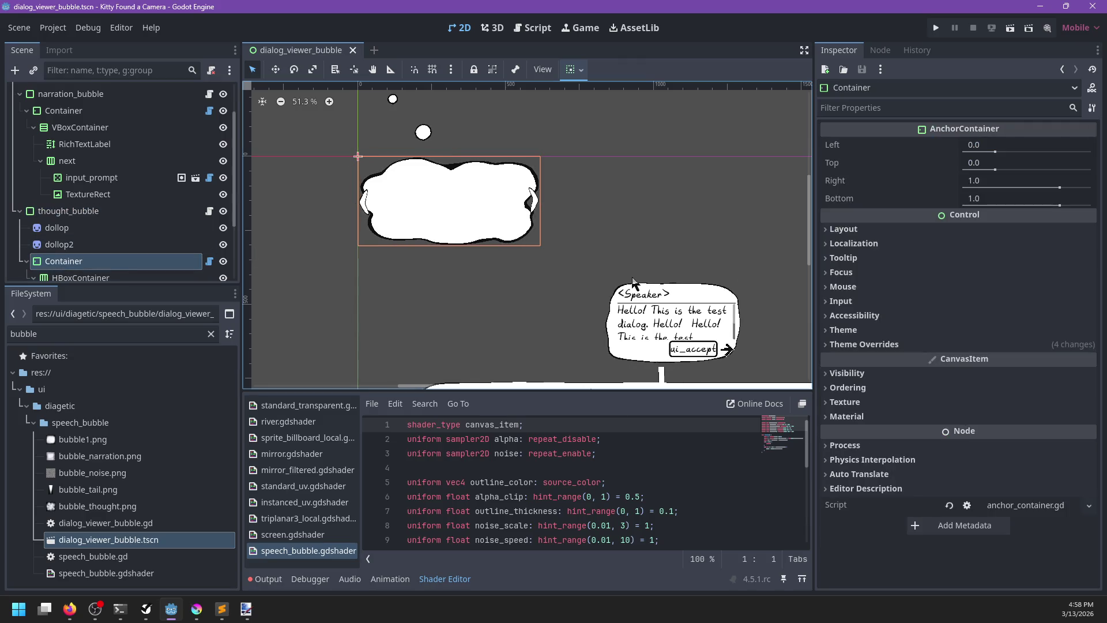
drag(995, 152, 998, 172)
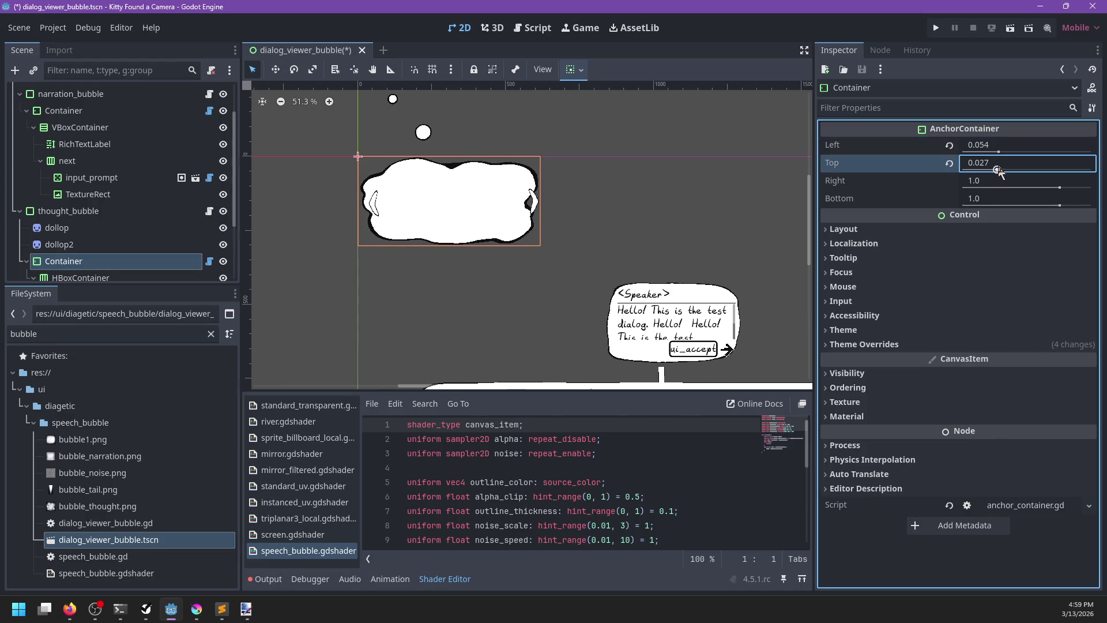
drag(1059, 190, 1053, 190)
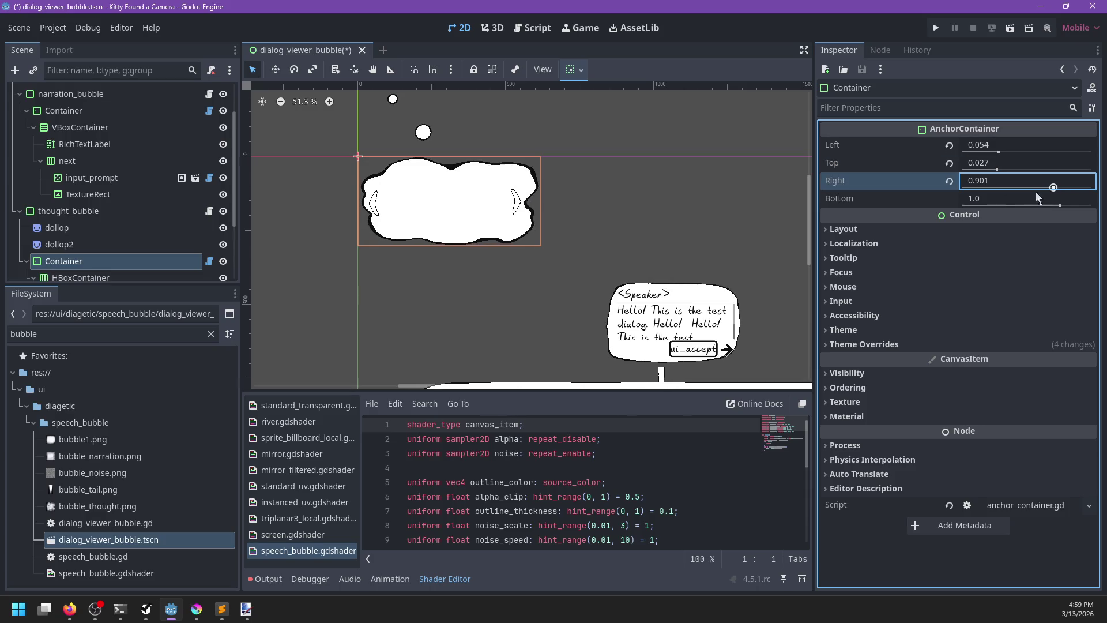
scroll(77, 239, down, 2)
click(91, 230)
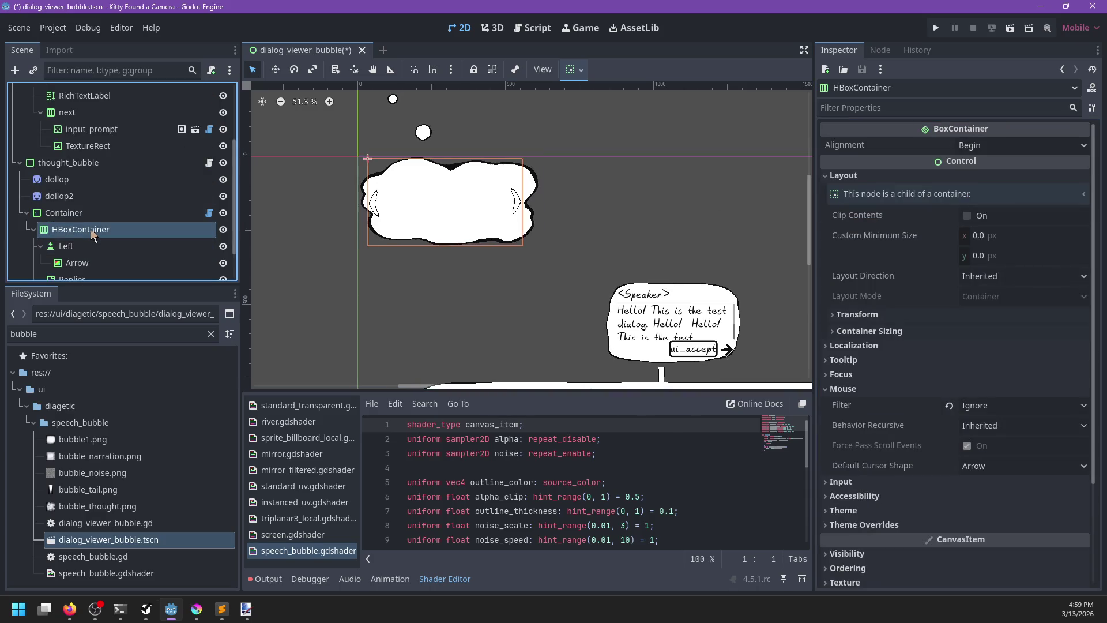
click(77, 213)
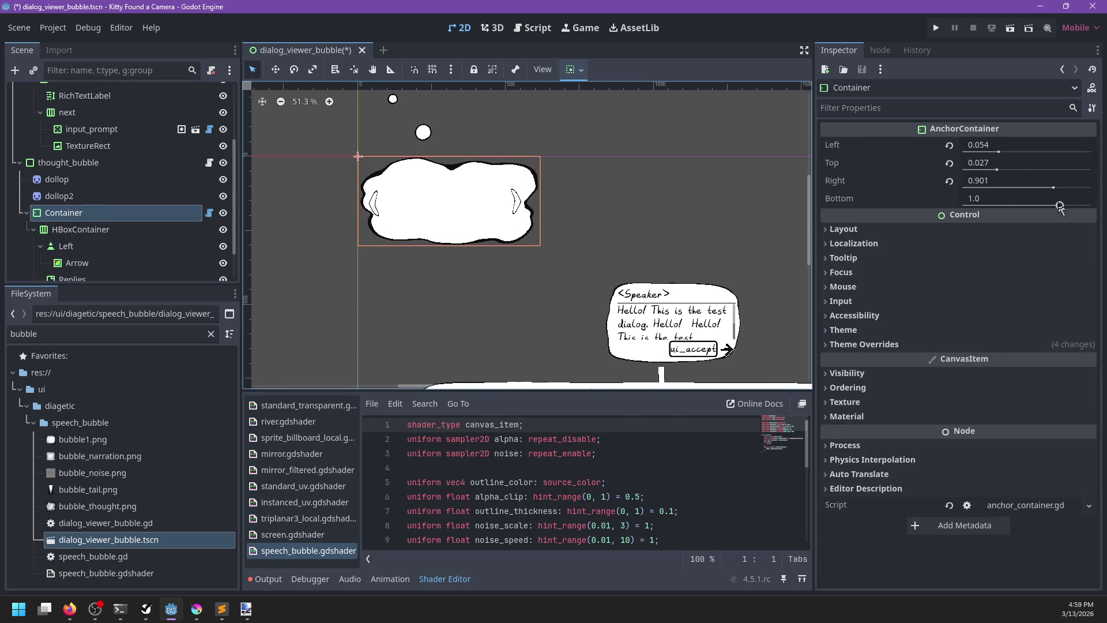
Set its Top to 0.162, Bottom to 0.874 and Left to 0.108, save, and run
drag(997, 169, 1004, 170)
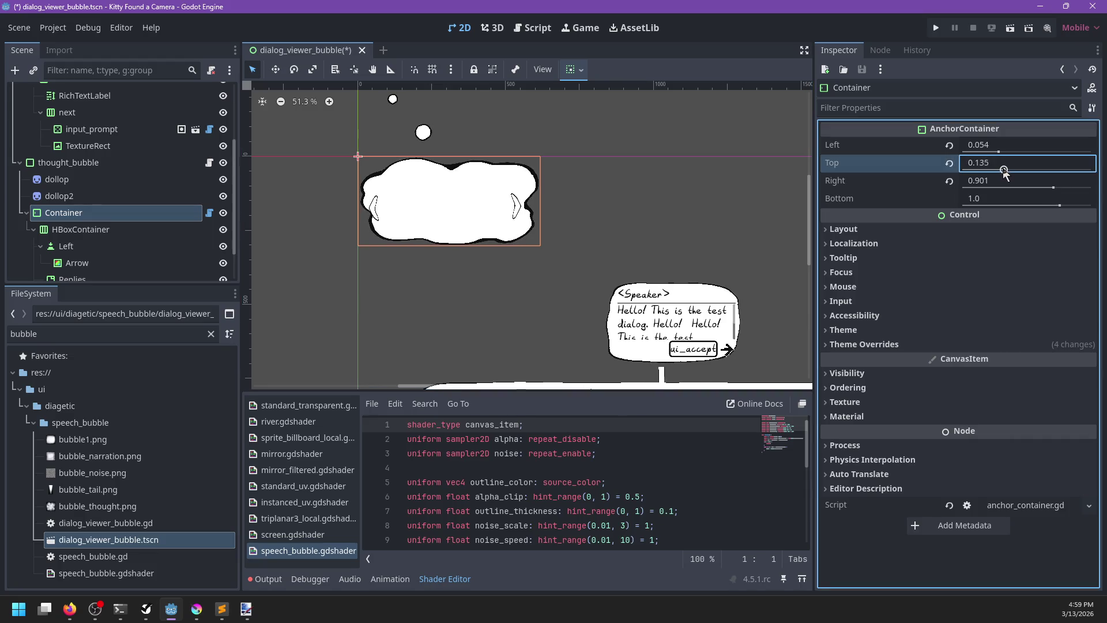
click(118, 228)
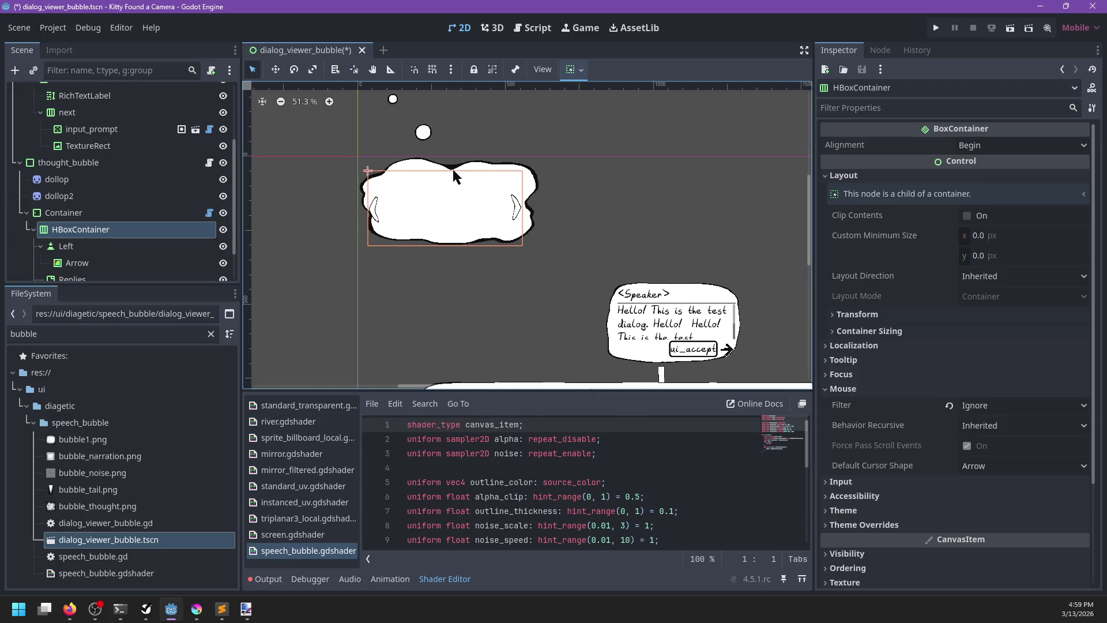
click(128, 213)
drag(1040, 185, 1055, 206)
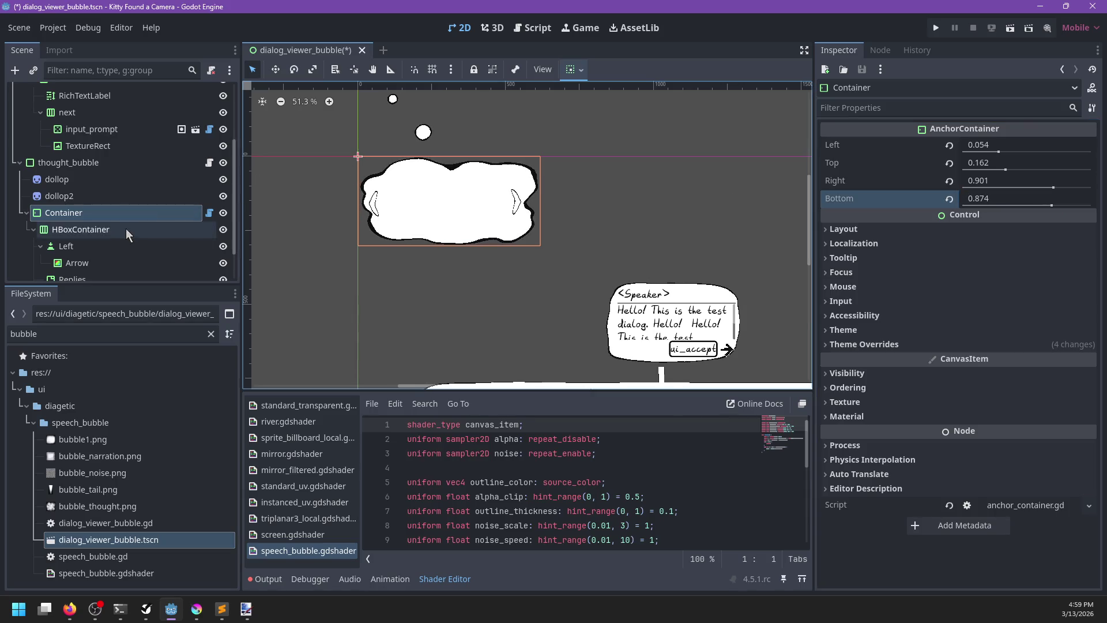
click(123, 230)
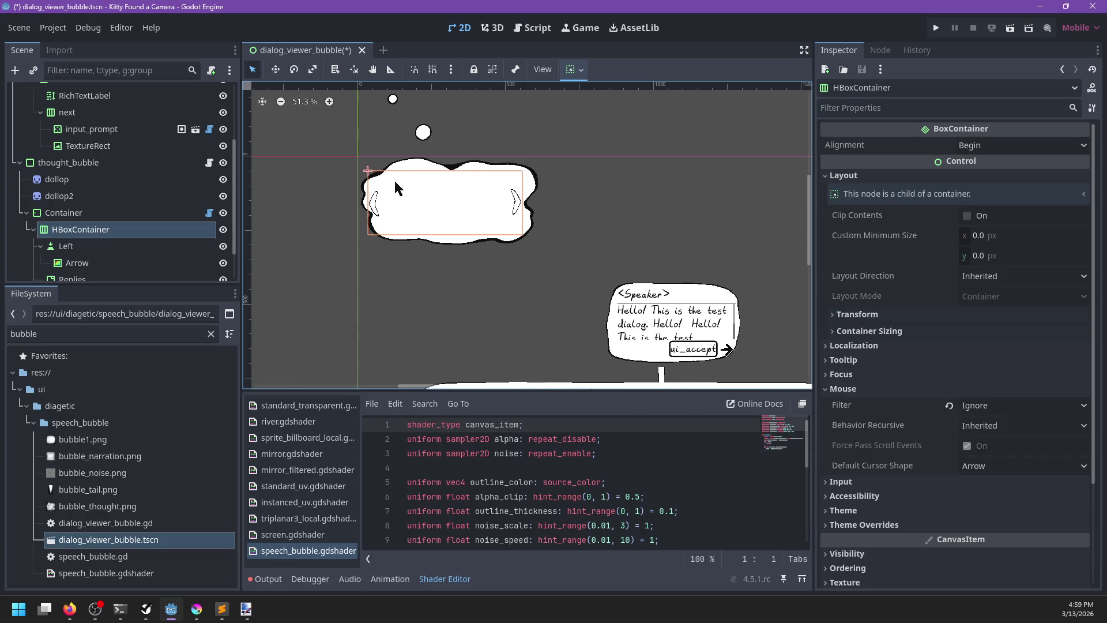
click(99, 213)
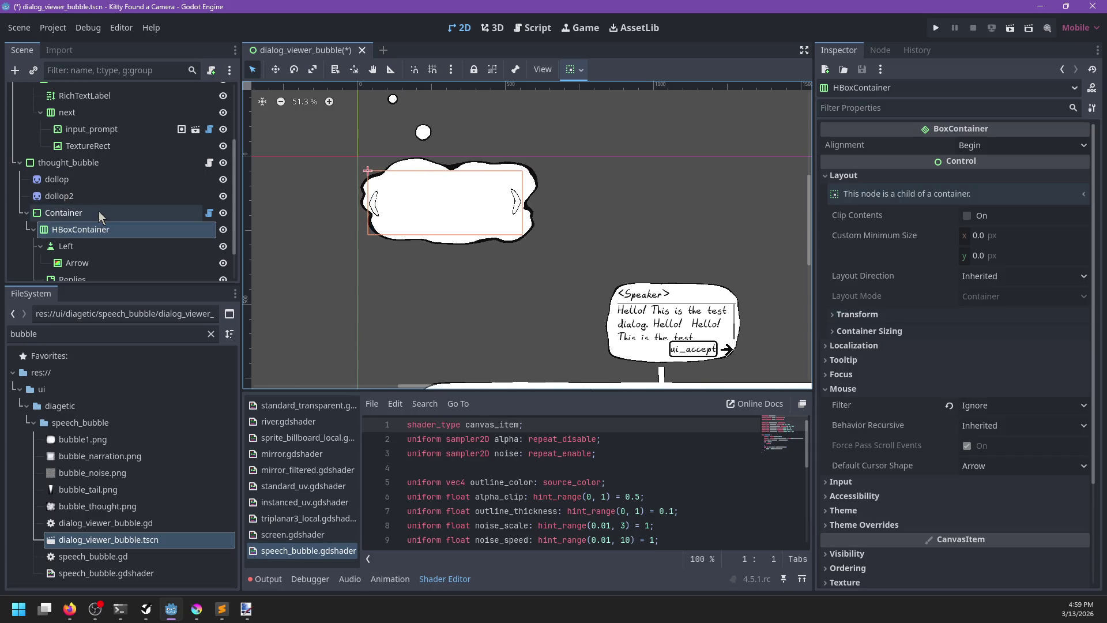
drag(998, 153, 1002, 155)
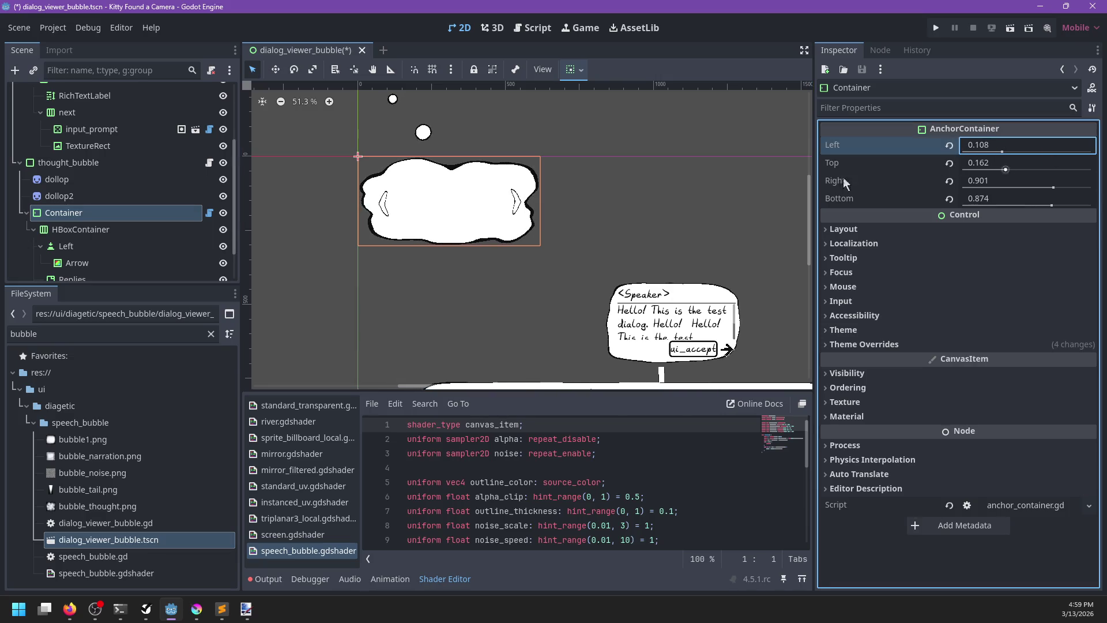
click(109, 228)
key(ctrl+s)
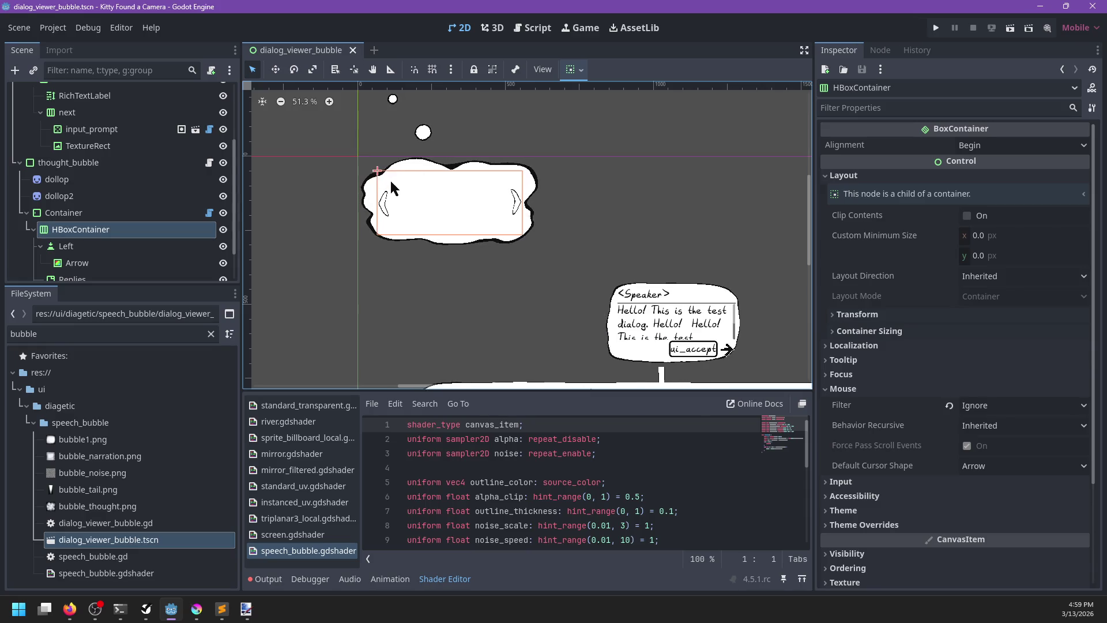
key(F6)
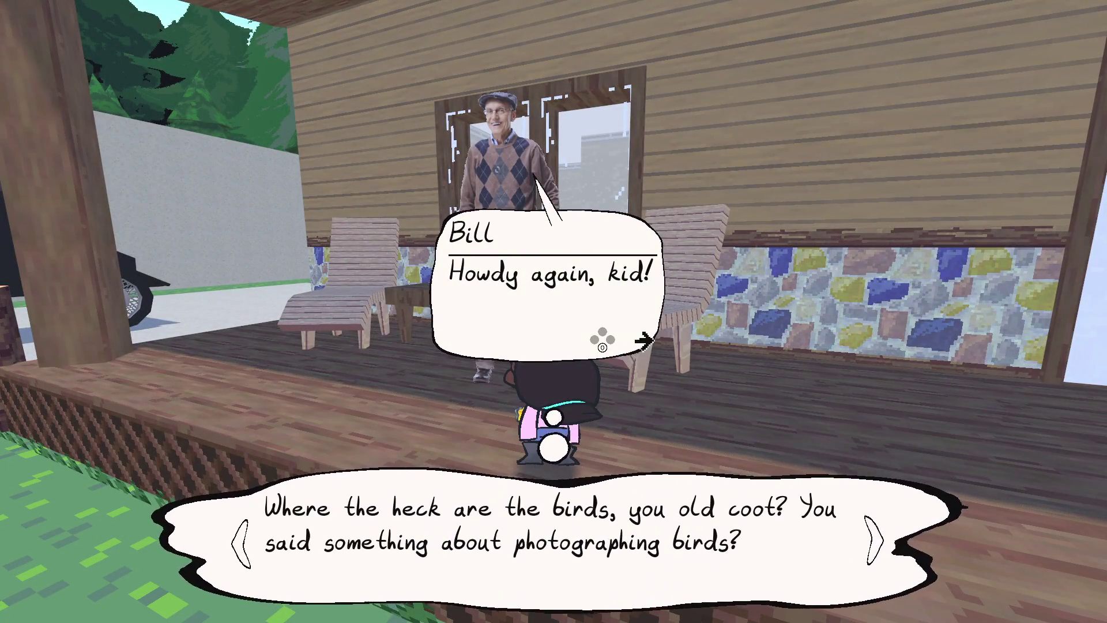
Cycle Bill's reply options to a longer reply, then pause the game and move to Options
key(Right)
key(Right)
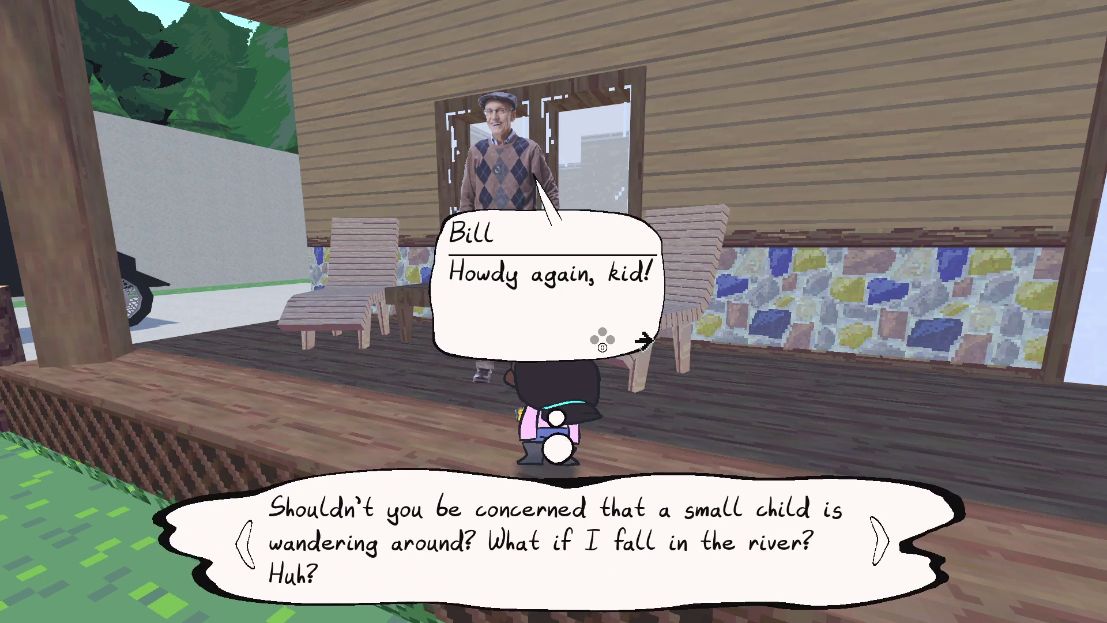
key(Right)
key(Escape)
key(Down)
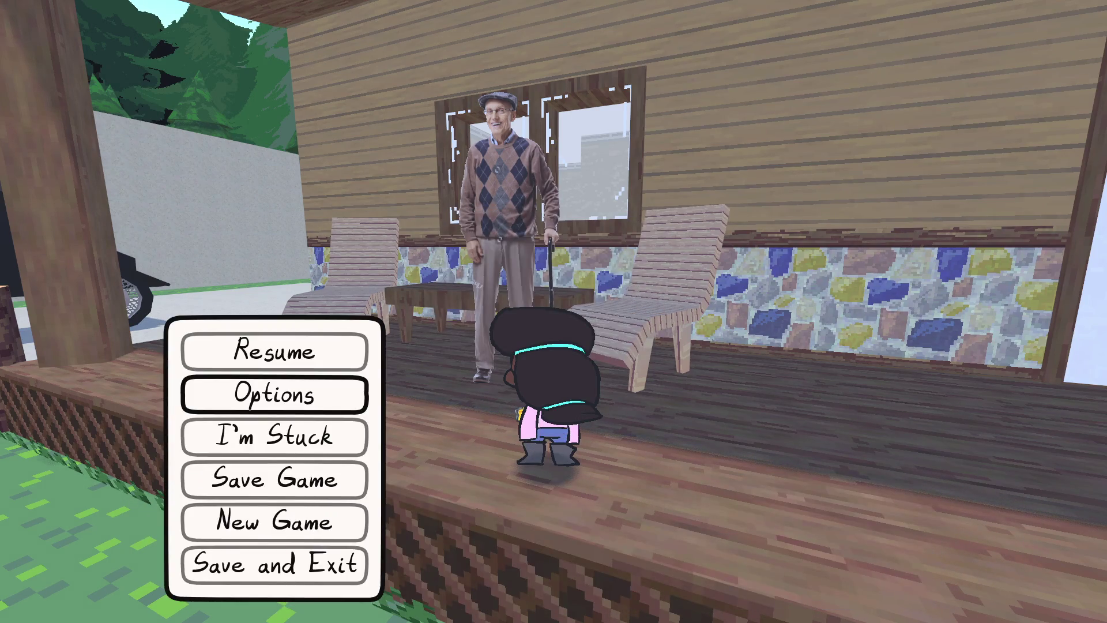
Lower the Display Text Size to 40.0 and resume Bill's conversation
key(Return)
key(e)
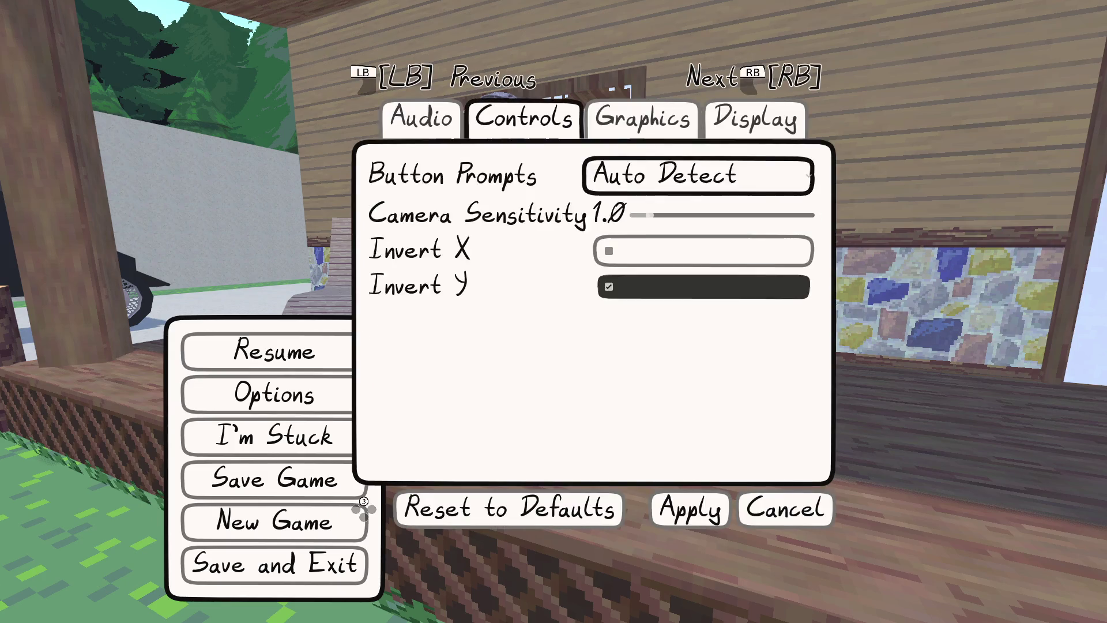
key(e)
key(e)
key(Down)
key(Down)
key(Left)
key(Left)
key(Left)
key(Left)
key(Left)
key(Left)
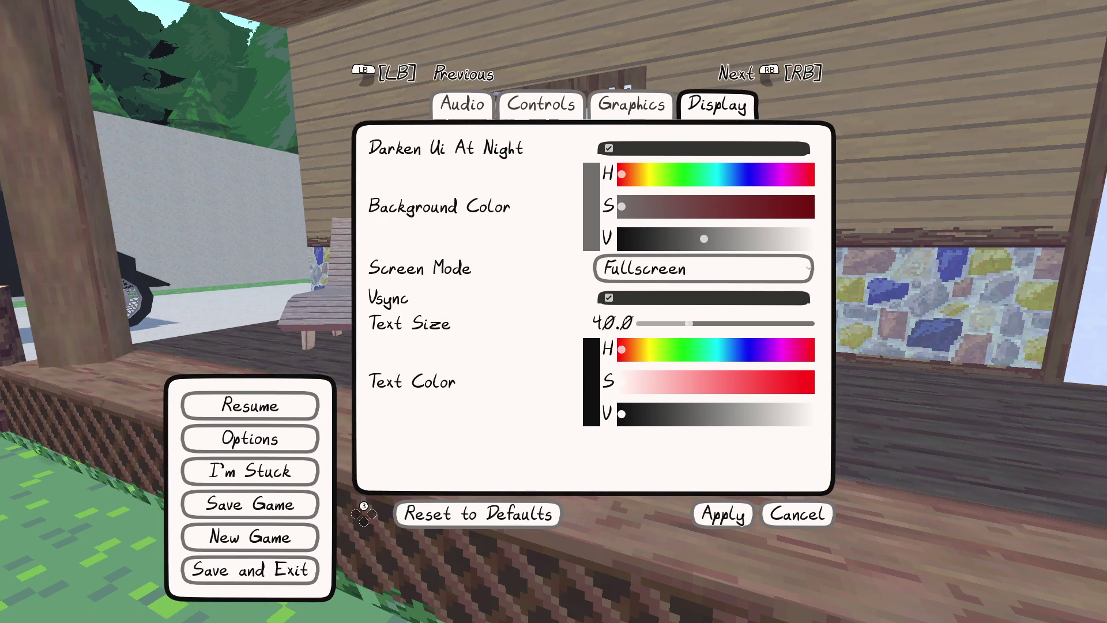
key(Escape)
key(Up)
key(Return)
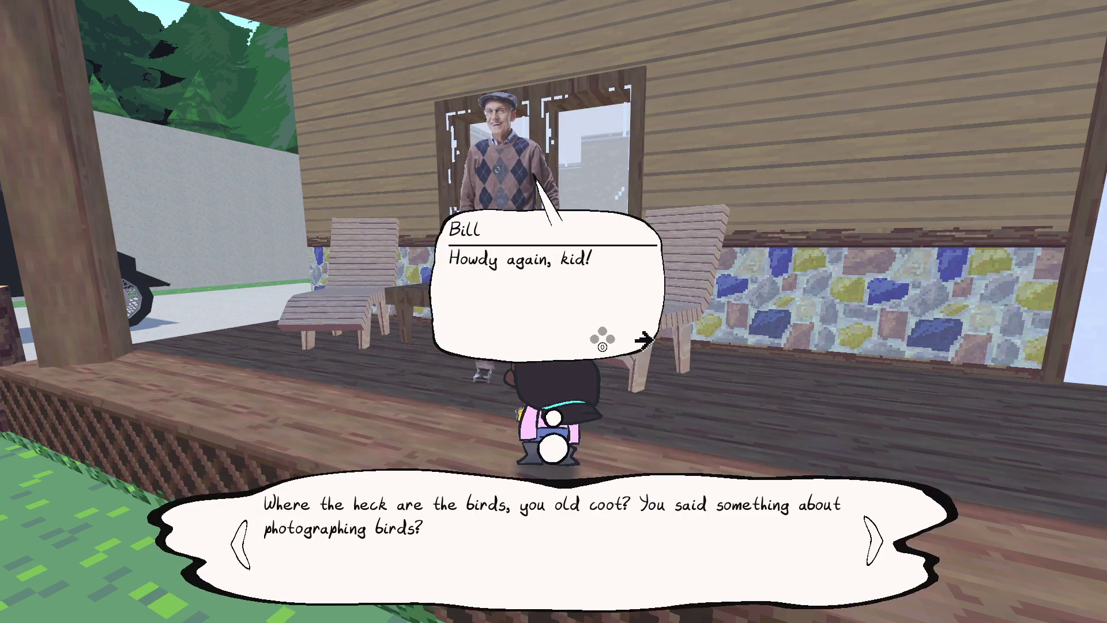
Cycle to the where-are-the-birds reply and advance through Bill's next three lines
key(Right)
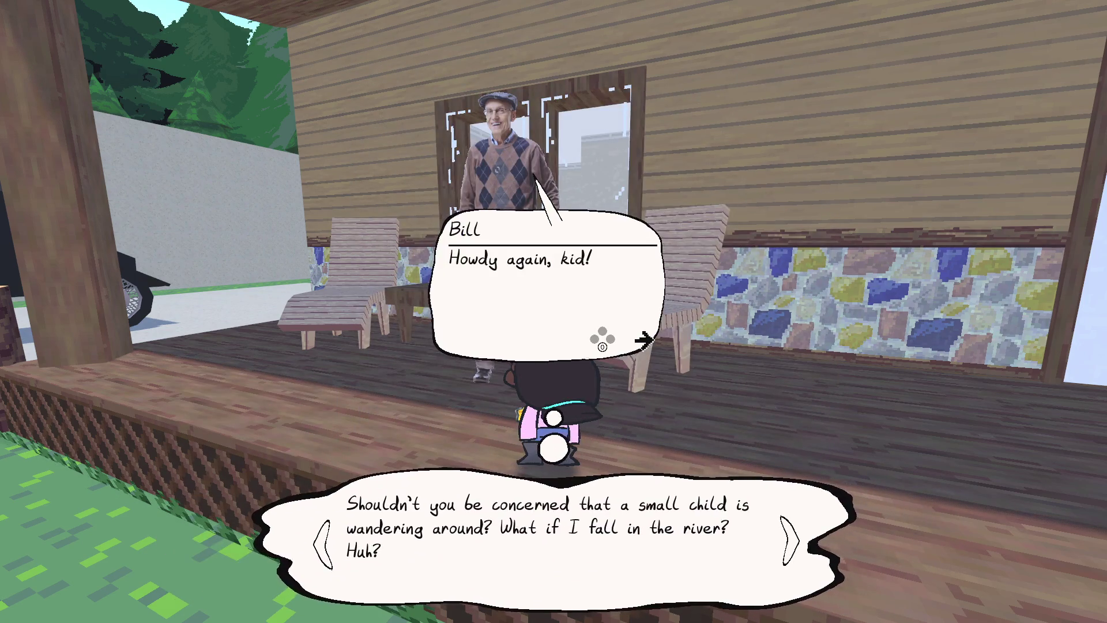
key(Right)
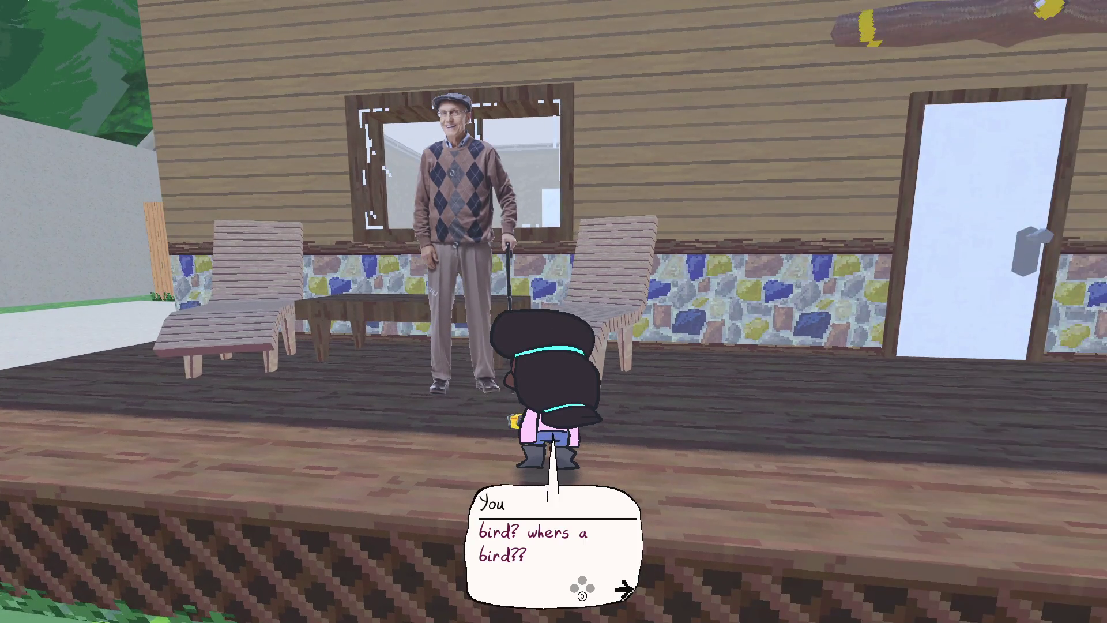
key(Return)
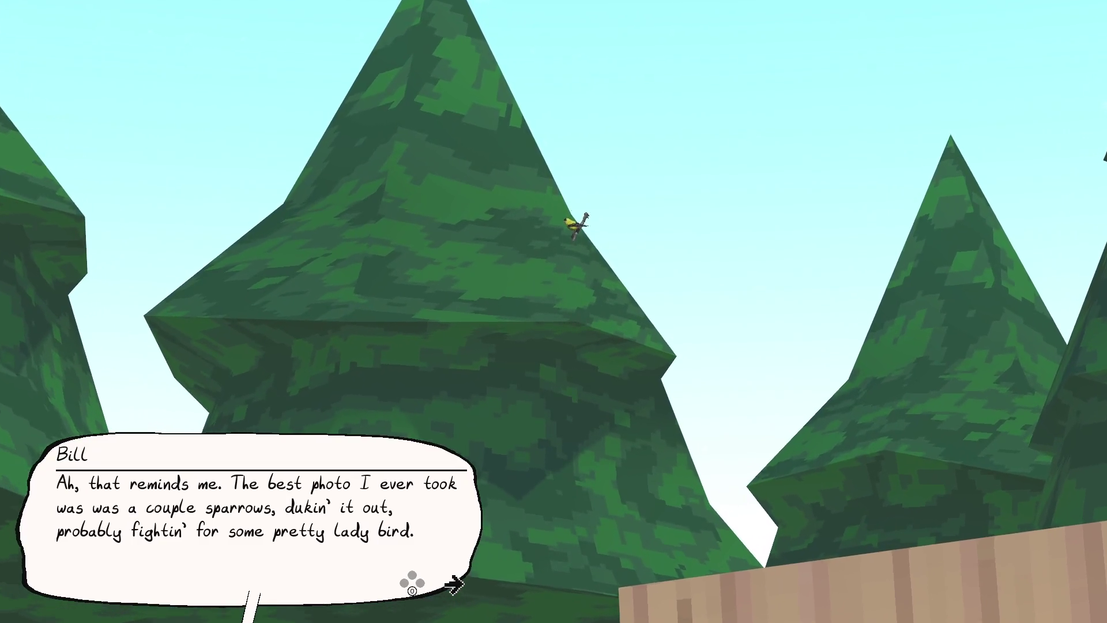
key(Return)
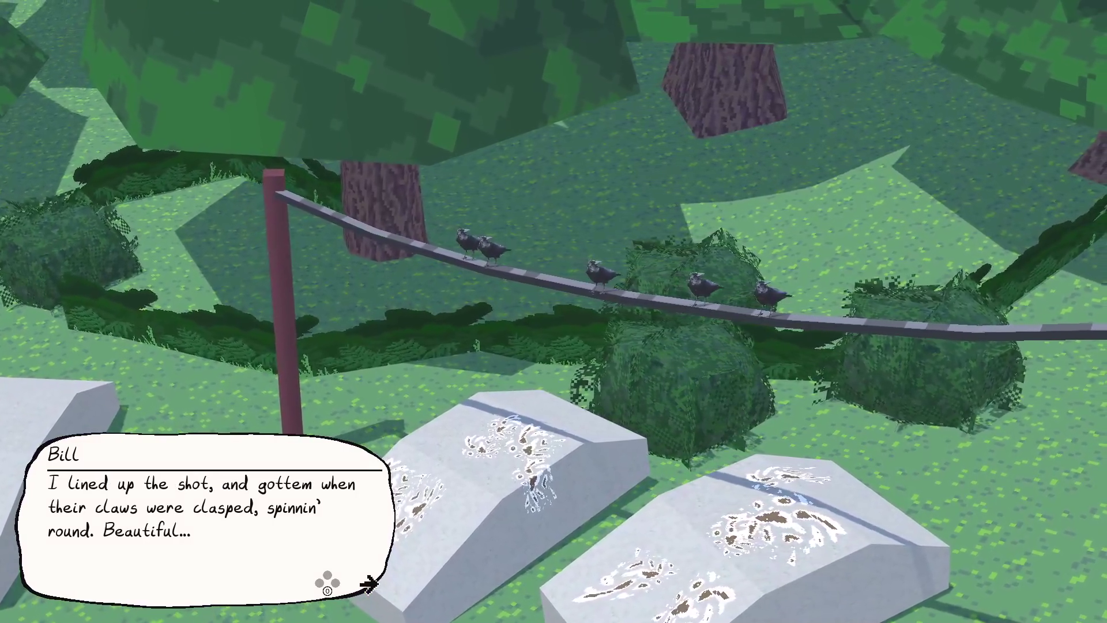
key(Return)
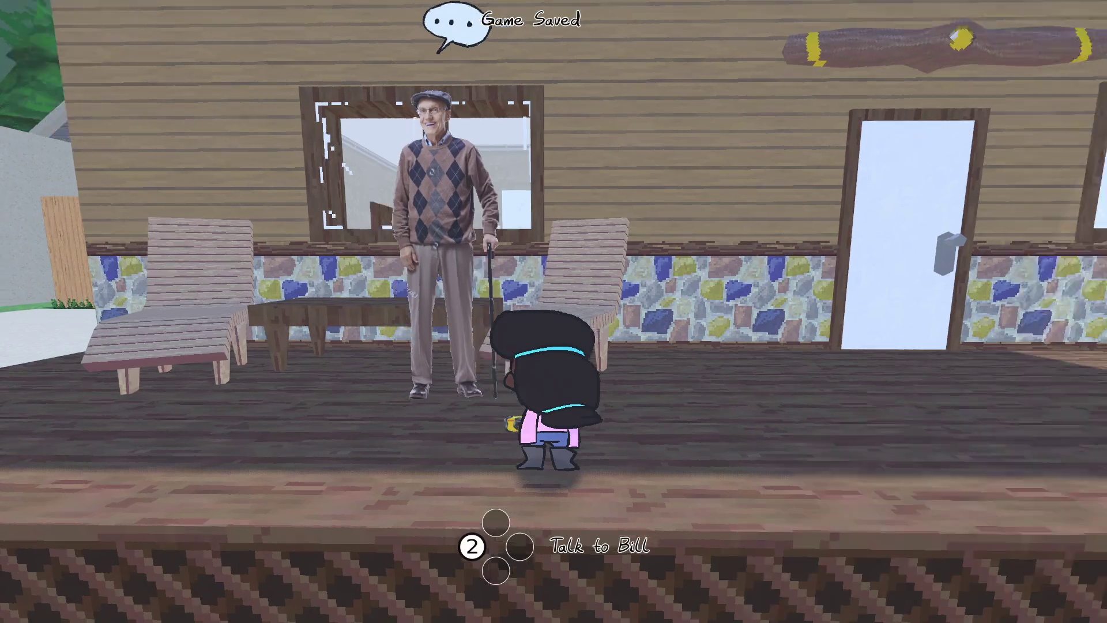
Run across the street to Mrs. Weston, read her first lines, then close the game
key(w)
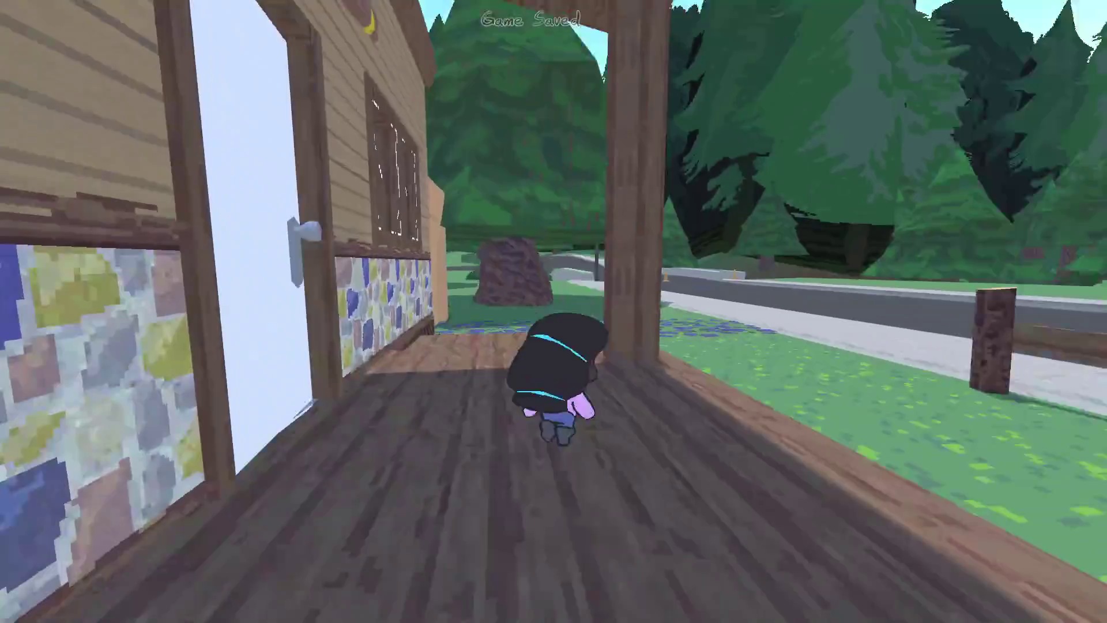
key(w)
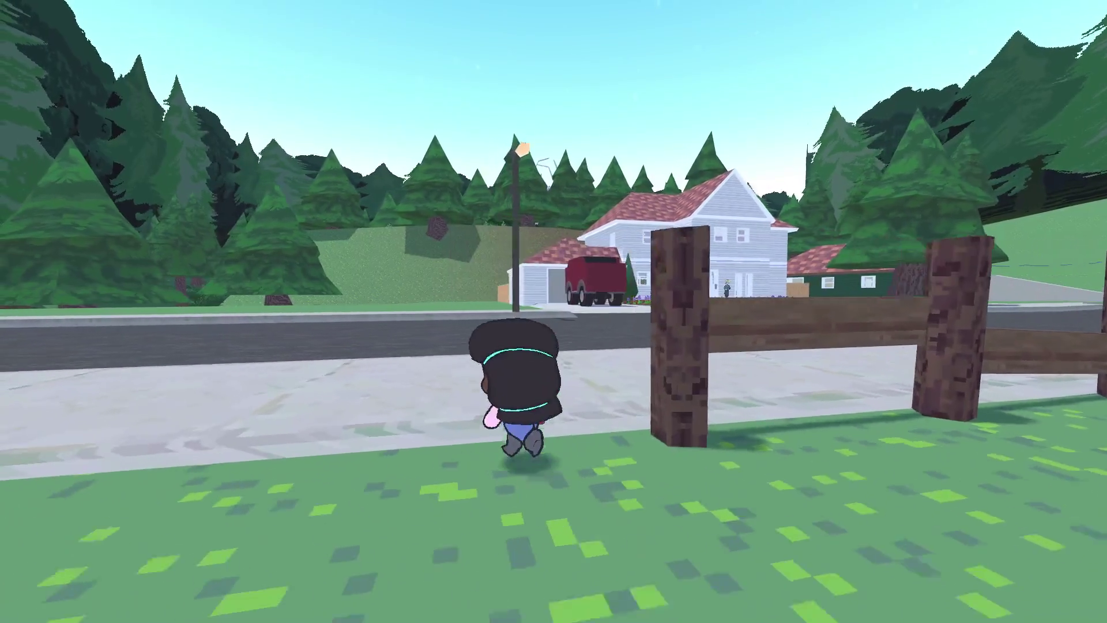
key(w)
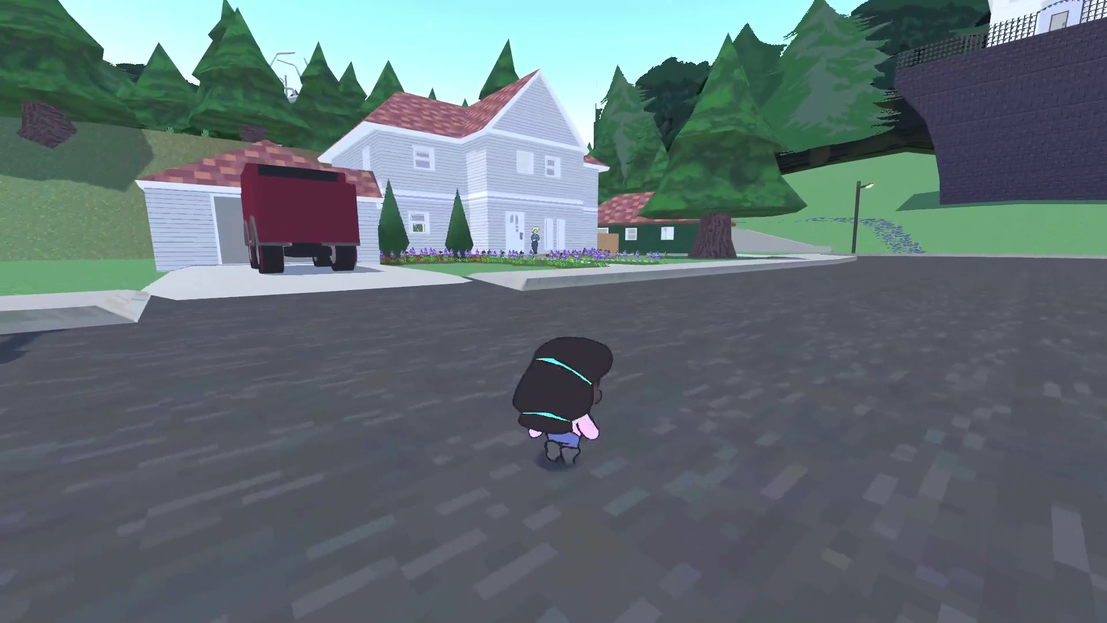
key(space)
key(w)
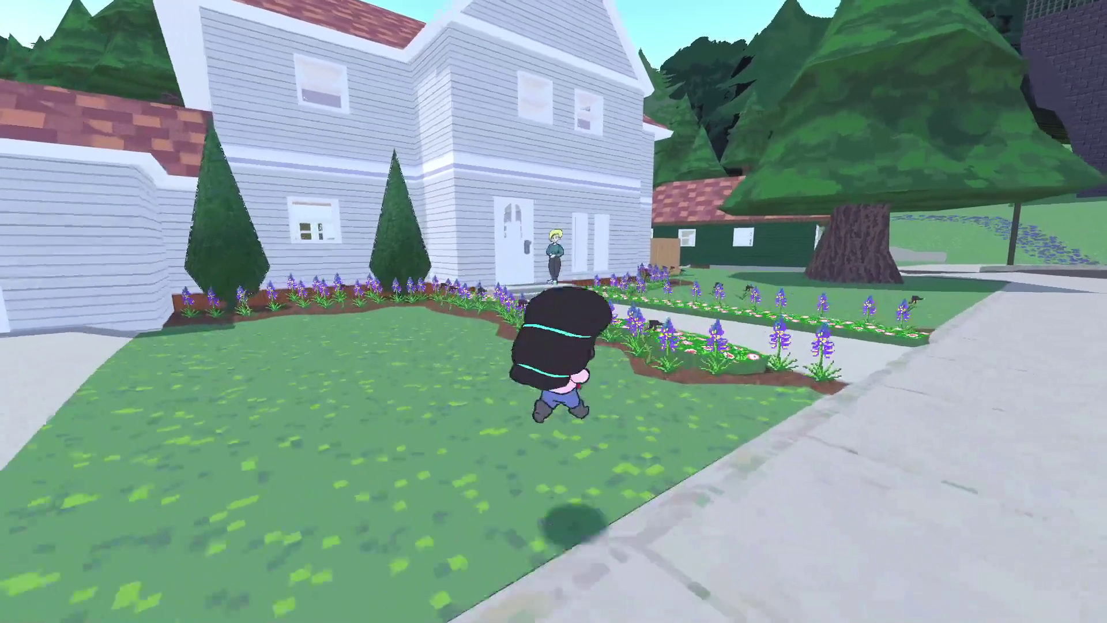
key(e)
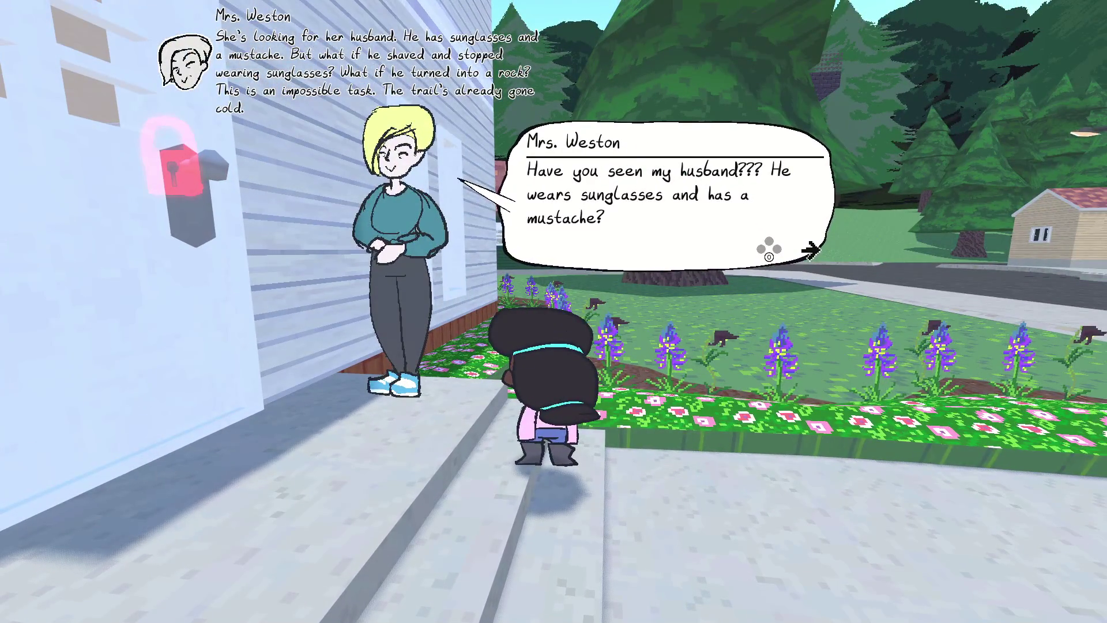
key(e)
key(e)
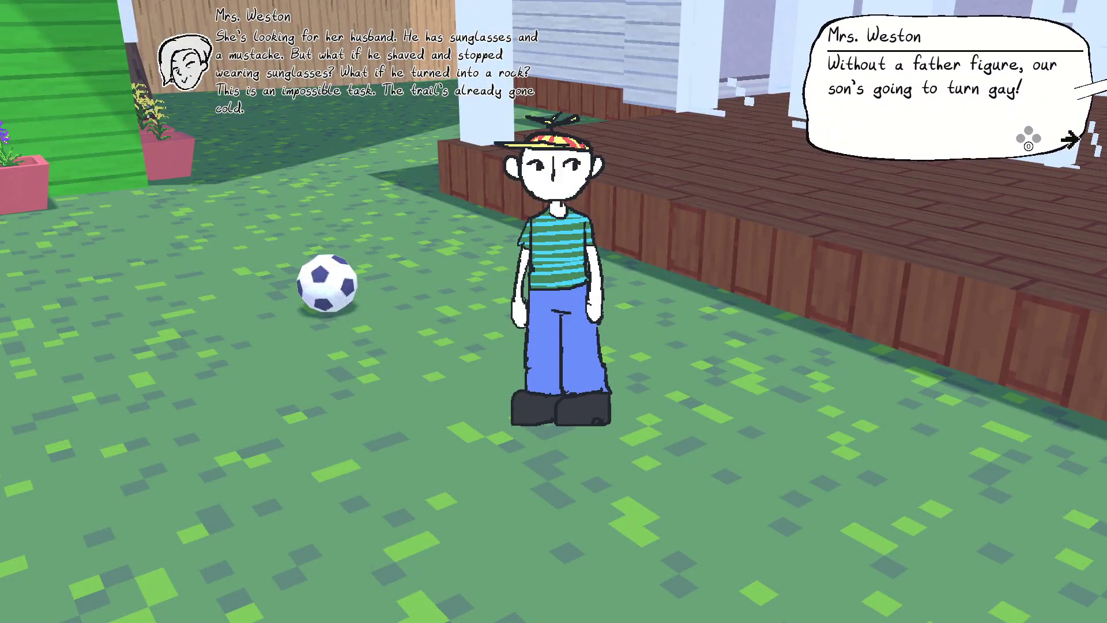
key(e)
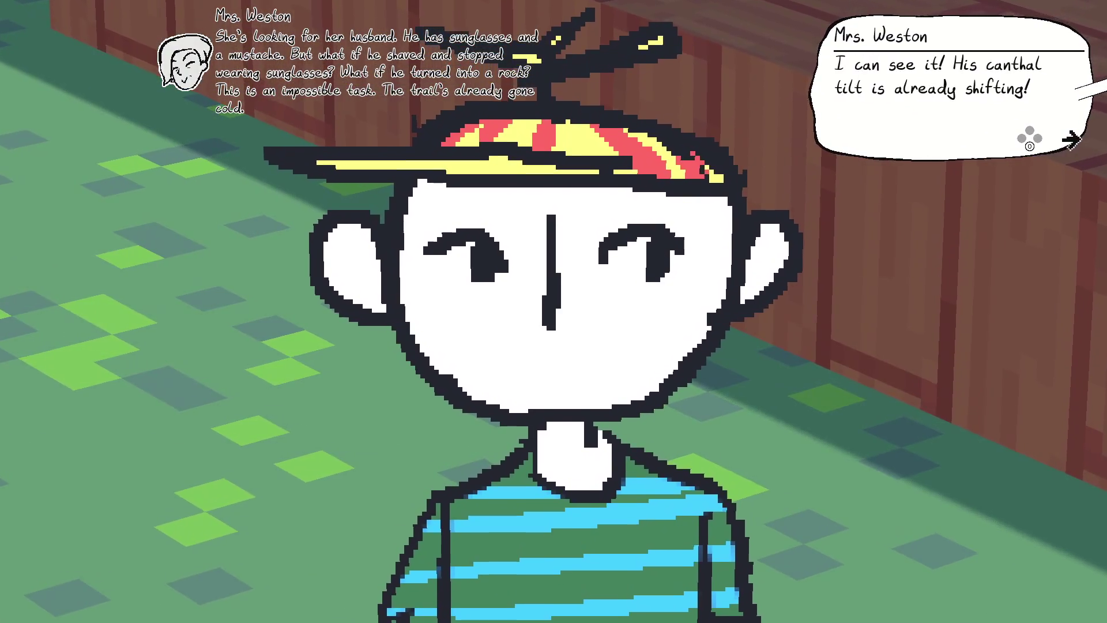
key(F8)
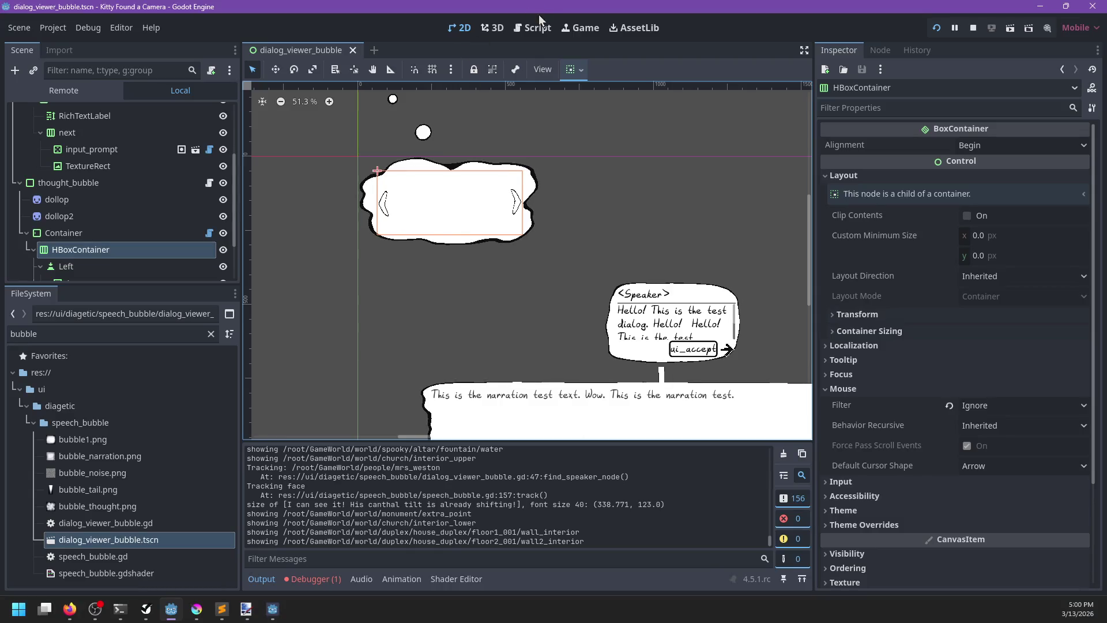
Change margin_ratio's default in speech_bubble.gd to Vector2(1.25,1.25), save, and run the game
click(534, 28)
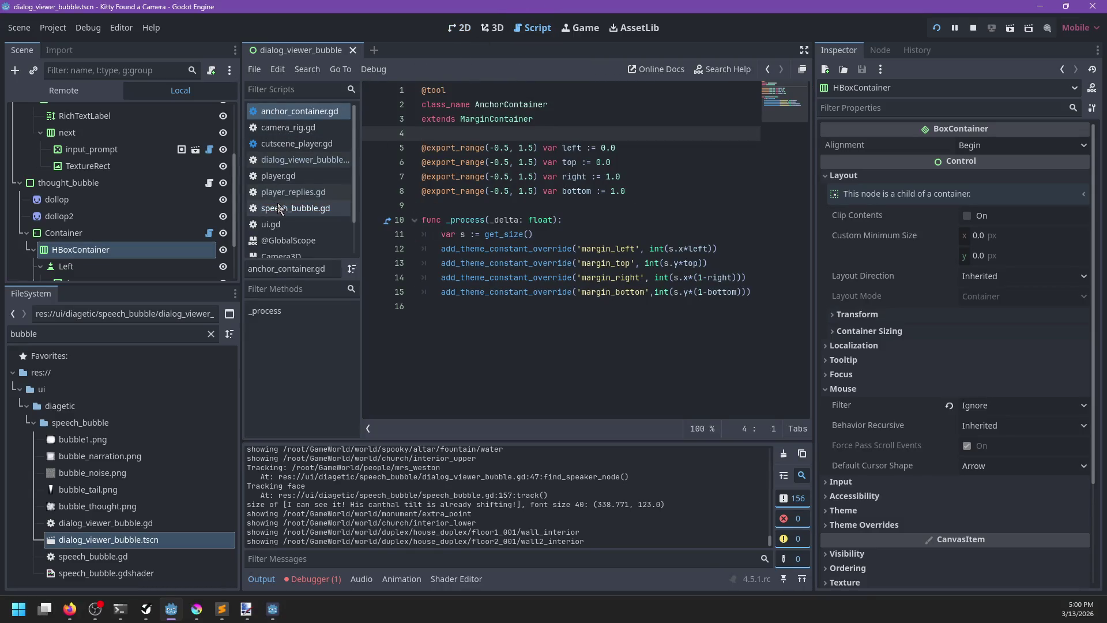
scroll(126, 169, up, 3)
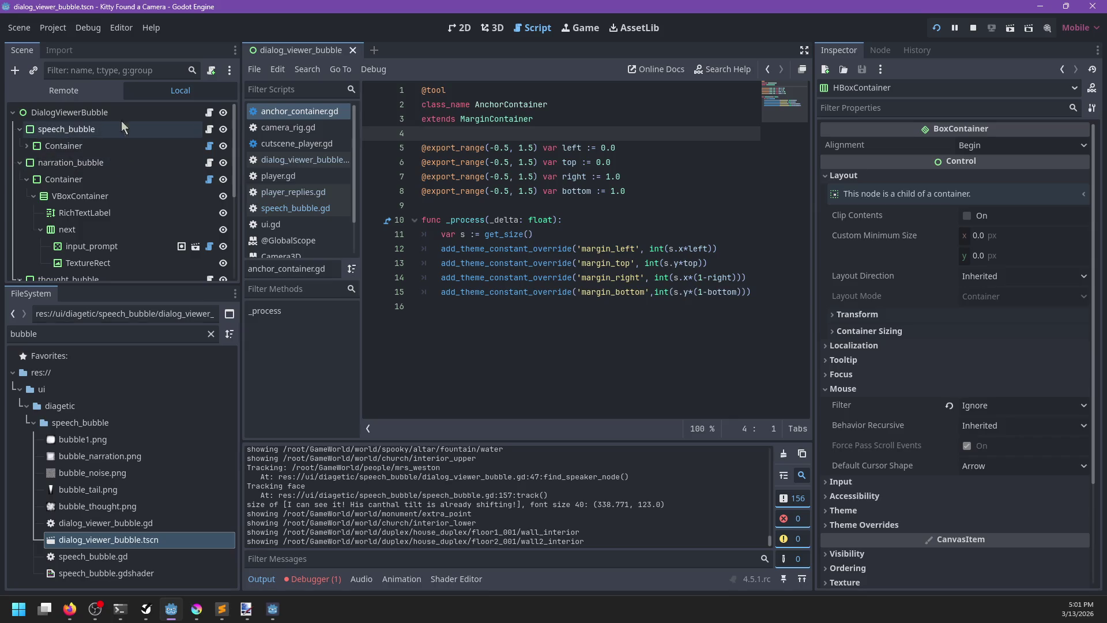
click(210, 129)
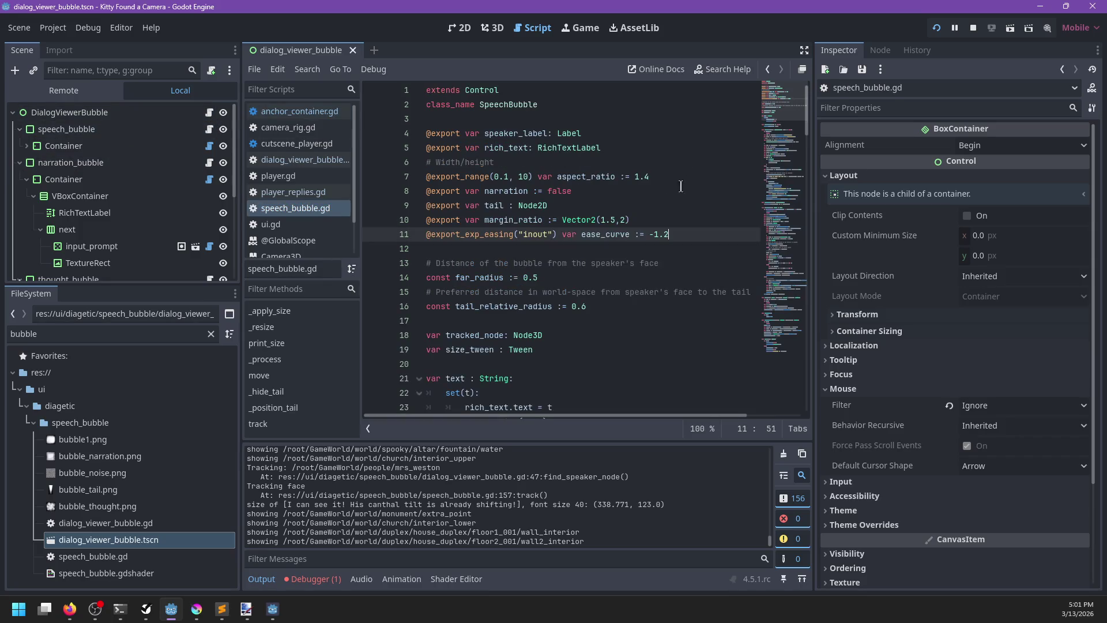
click(624, 222)
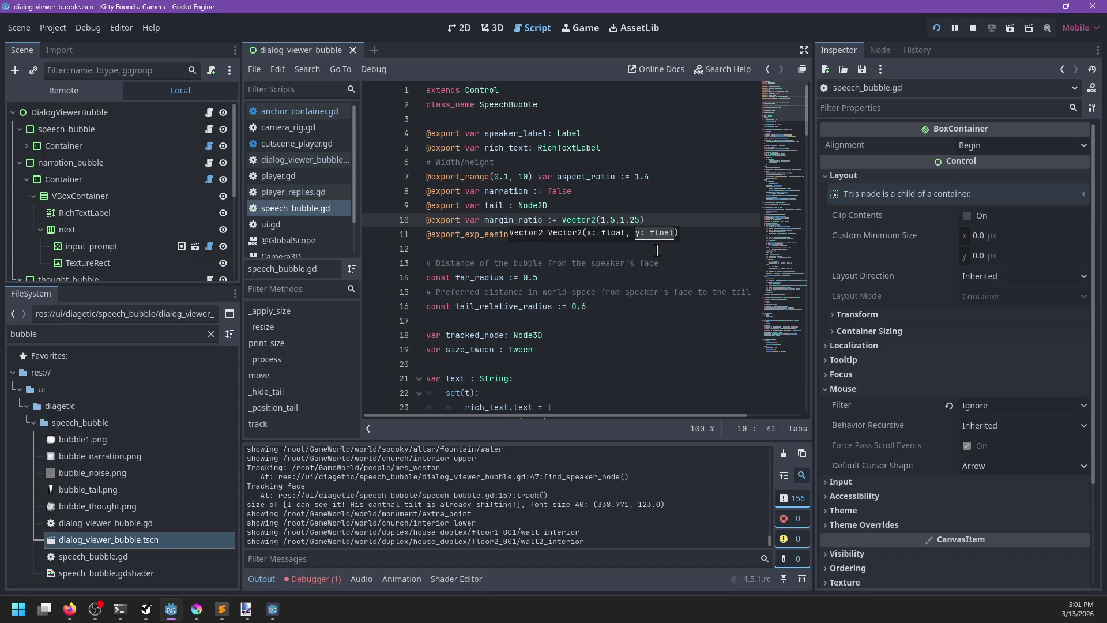
key(ctrl+s)
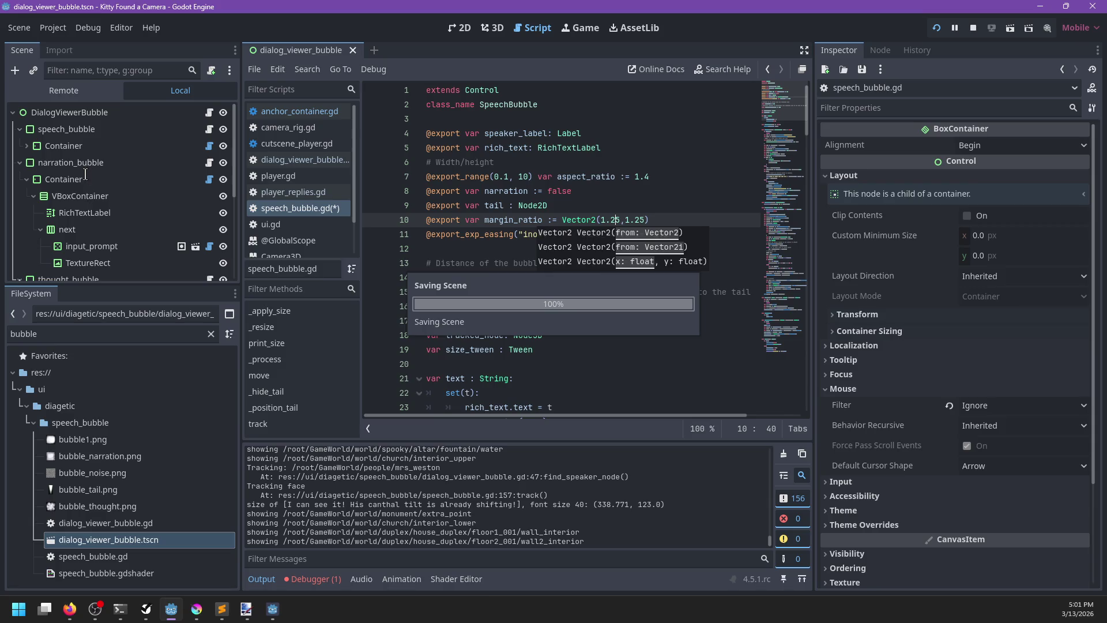
scroll(88, 173, down, 5)
click(82, 120)
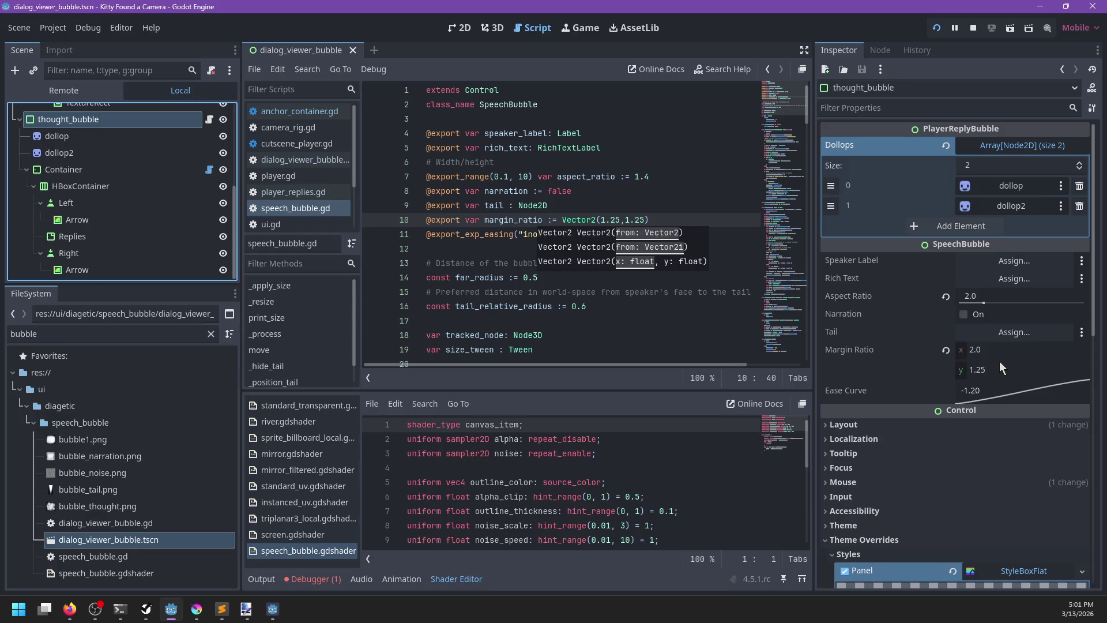
click(605, 306)
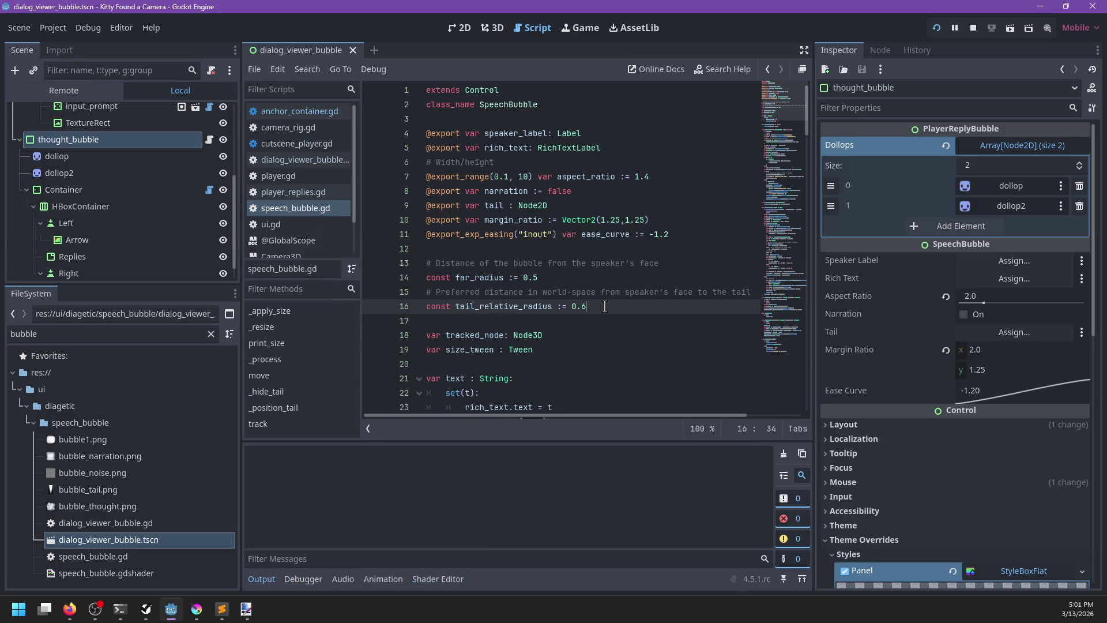
key(F5)
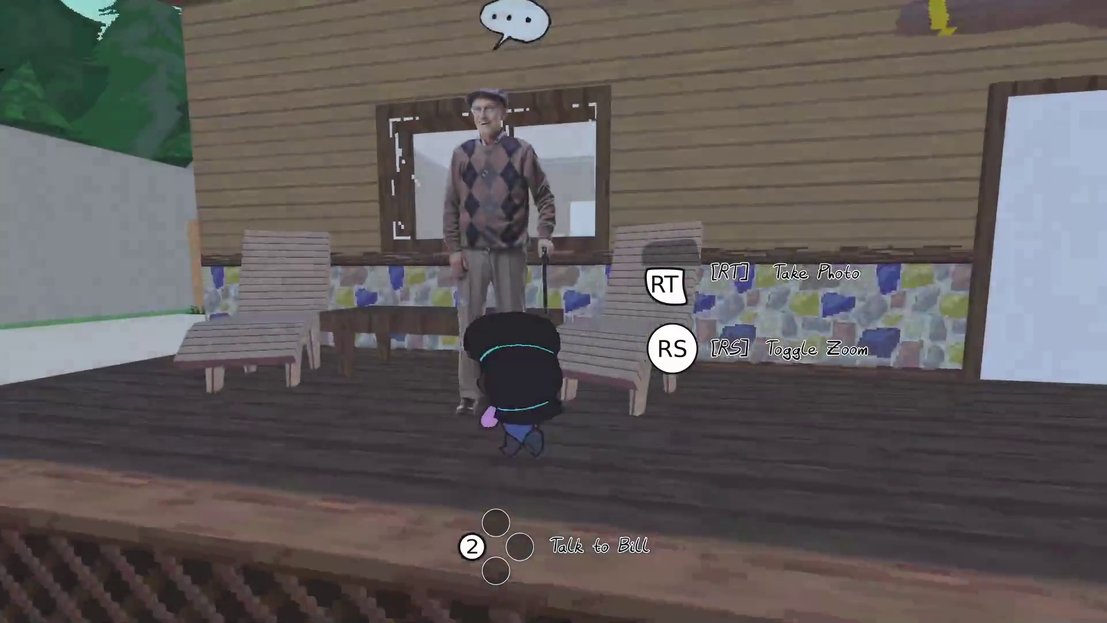
Talk to Bill, cycle to a longer reply choice and confirm it
key(2)
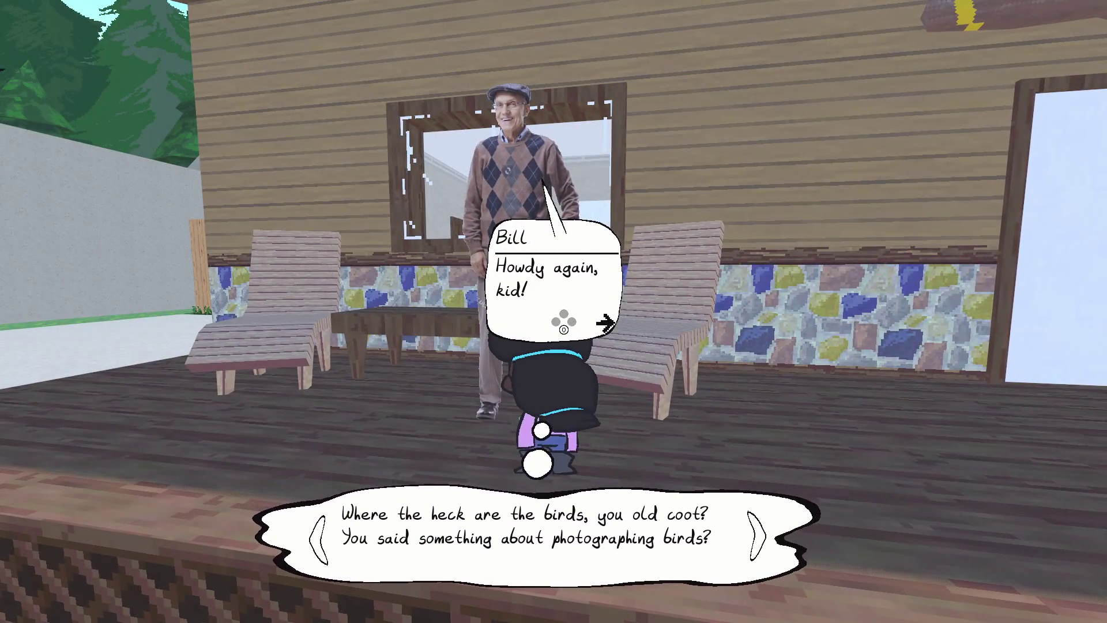
key(Right)
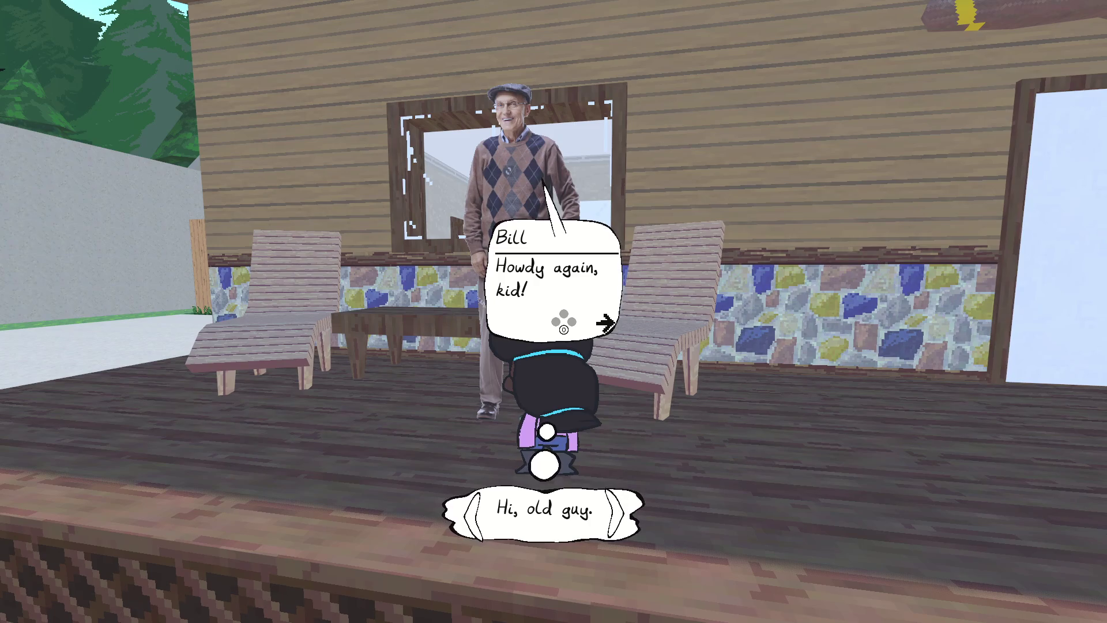
key(Right)
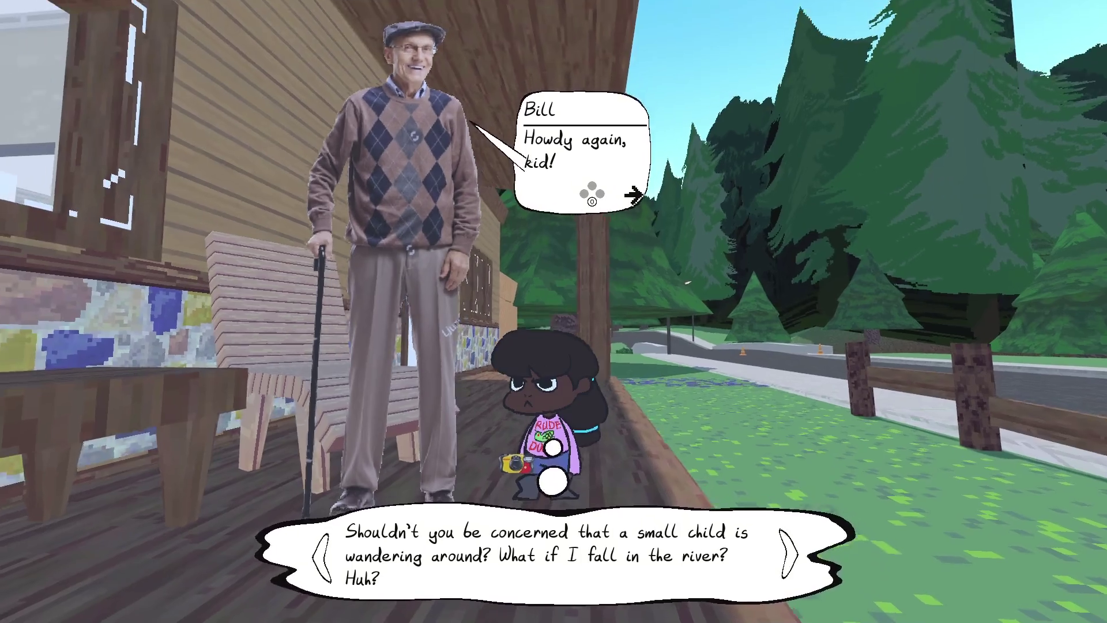
key(Return)
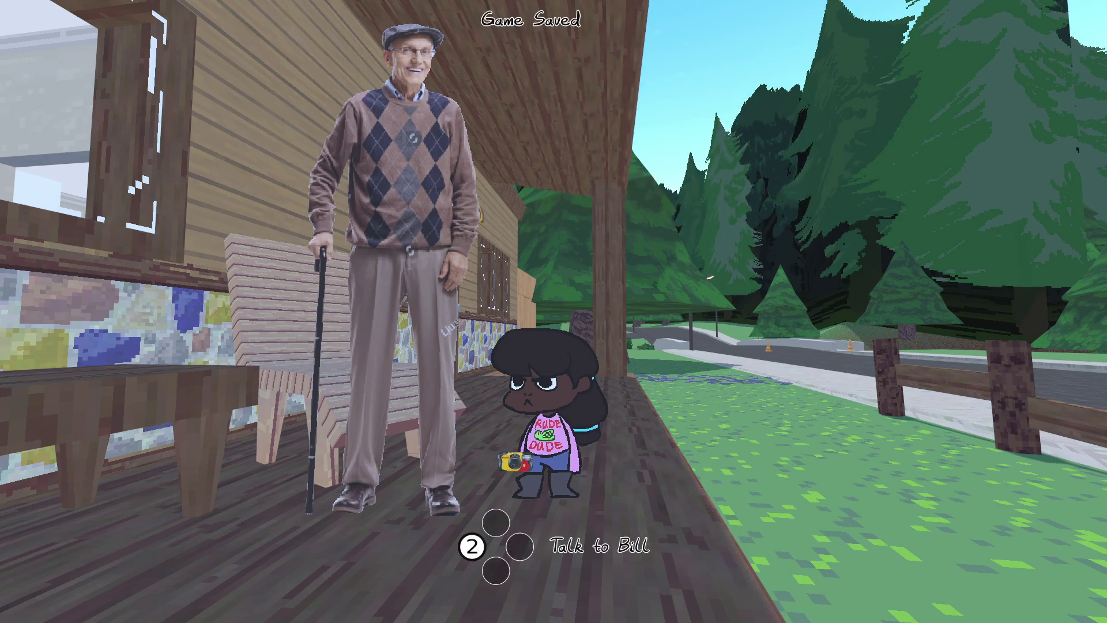
Walk to Mrs. Weston's porch, start her dialogue, then return to the editor
key(w)
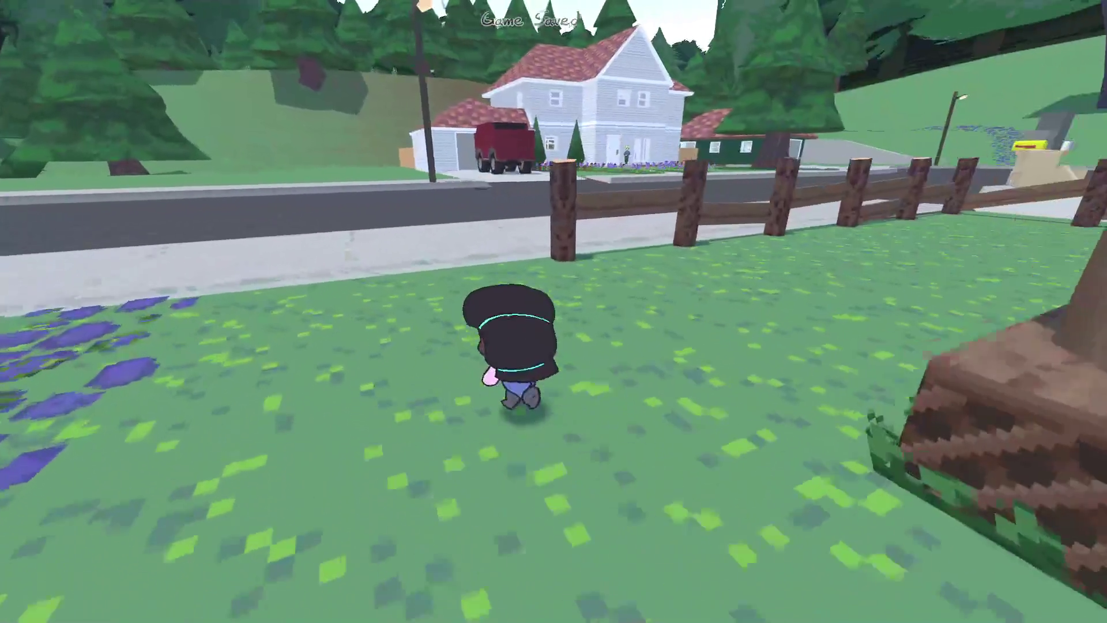
key(w)
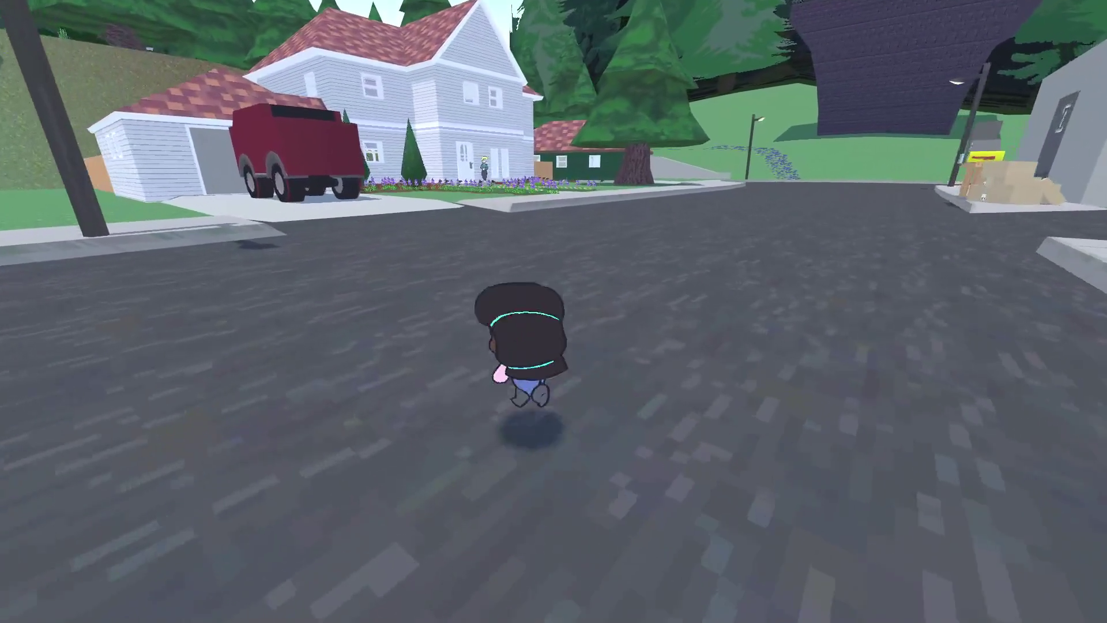
key(w)
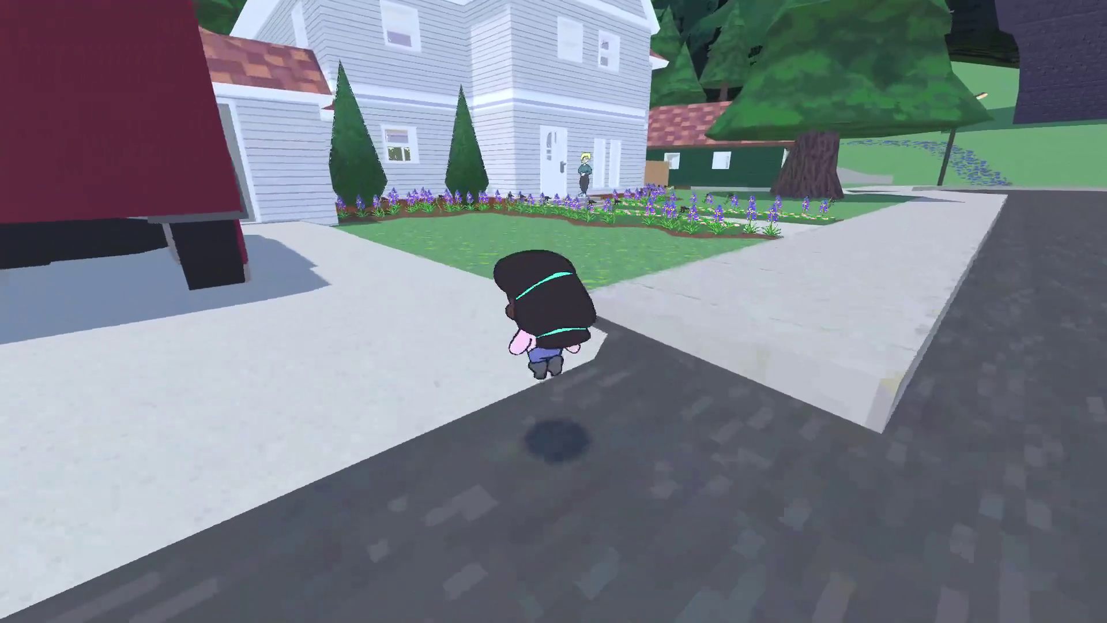
key(w)
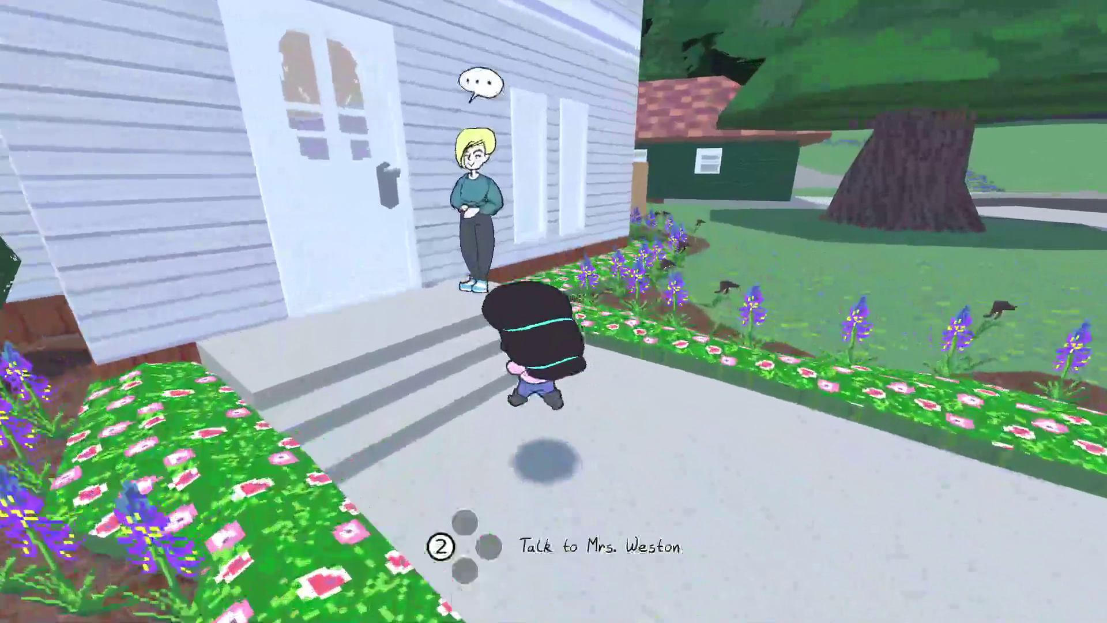
key(e)
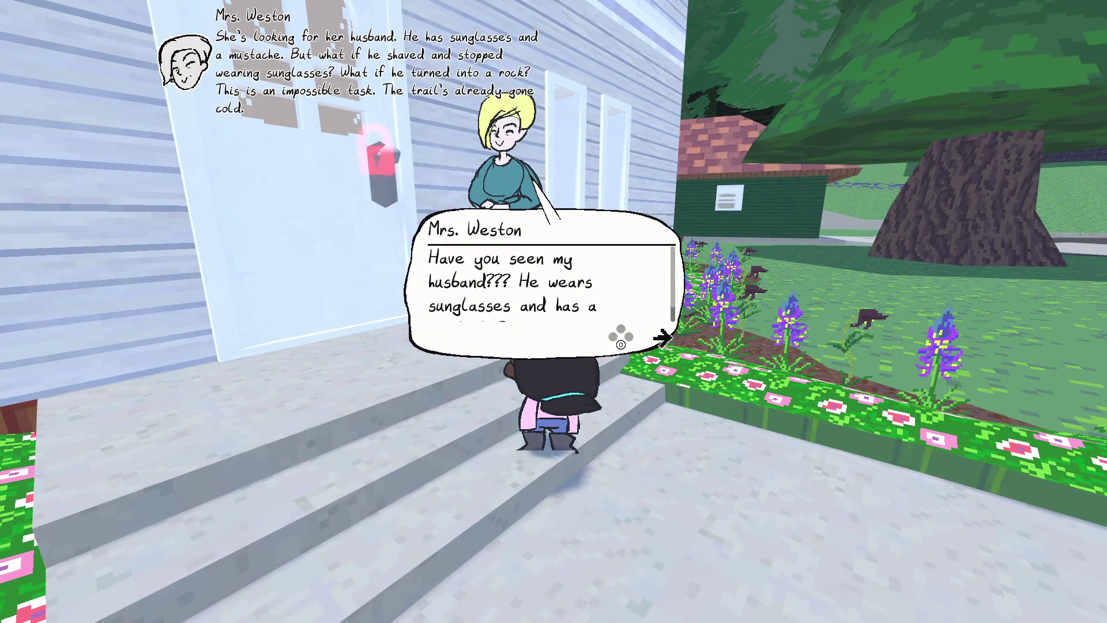
key(alt+Tab)
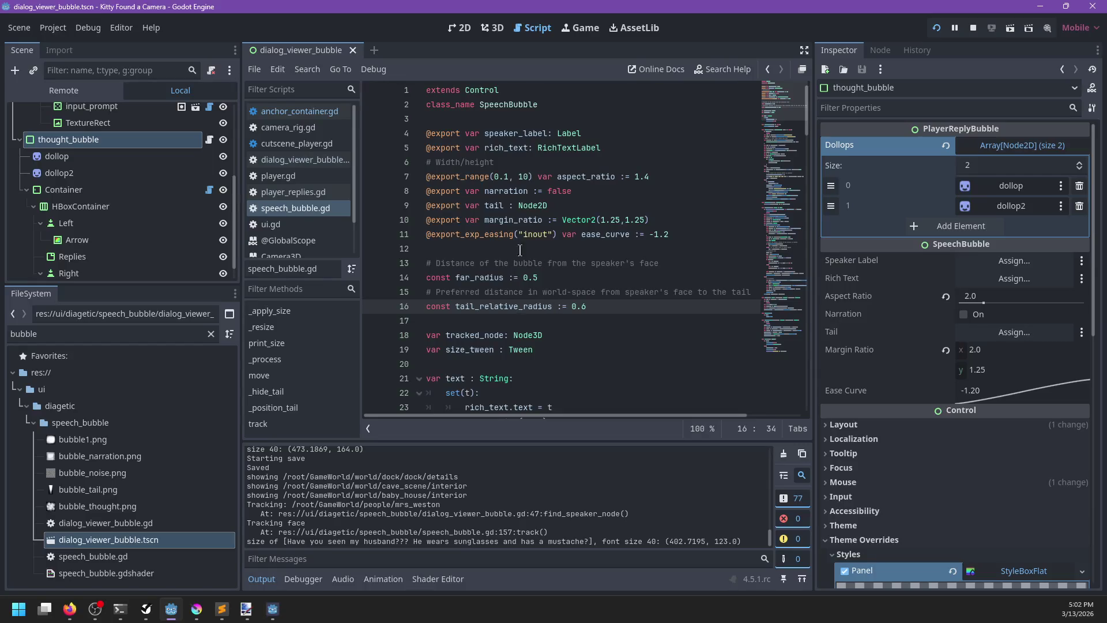
Turn on Fit Content for the speech bubble's RichTextLabel and relaunch the game
scroll(106, 158, up, 5)
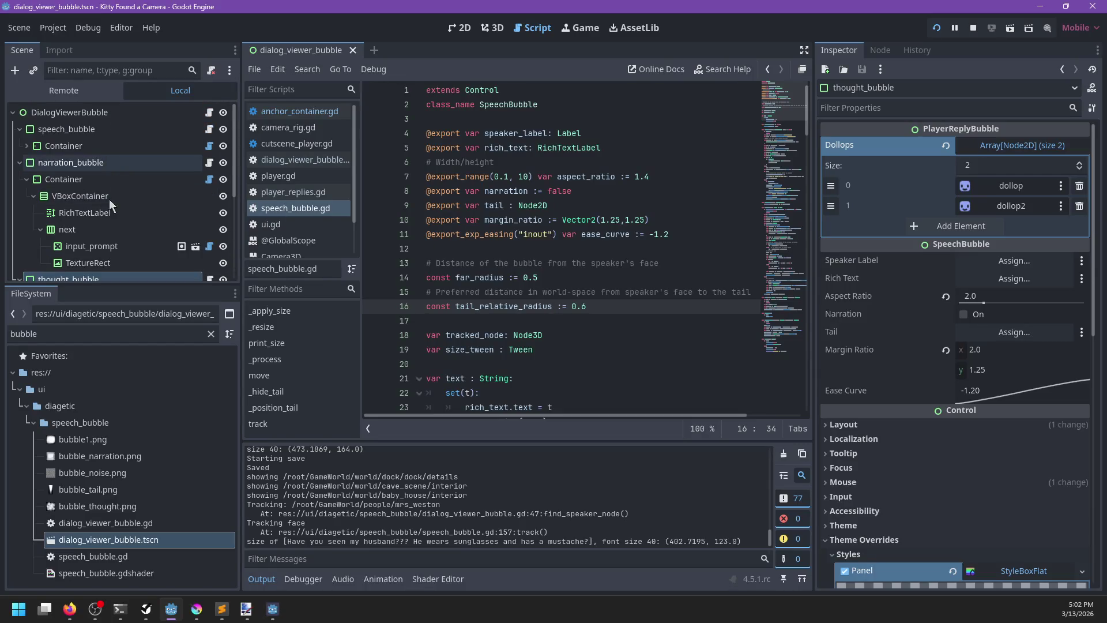
double_click(80, 146)
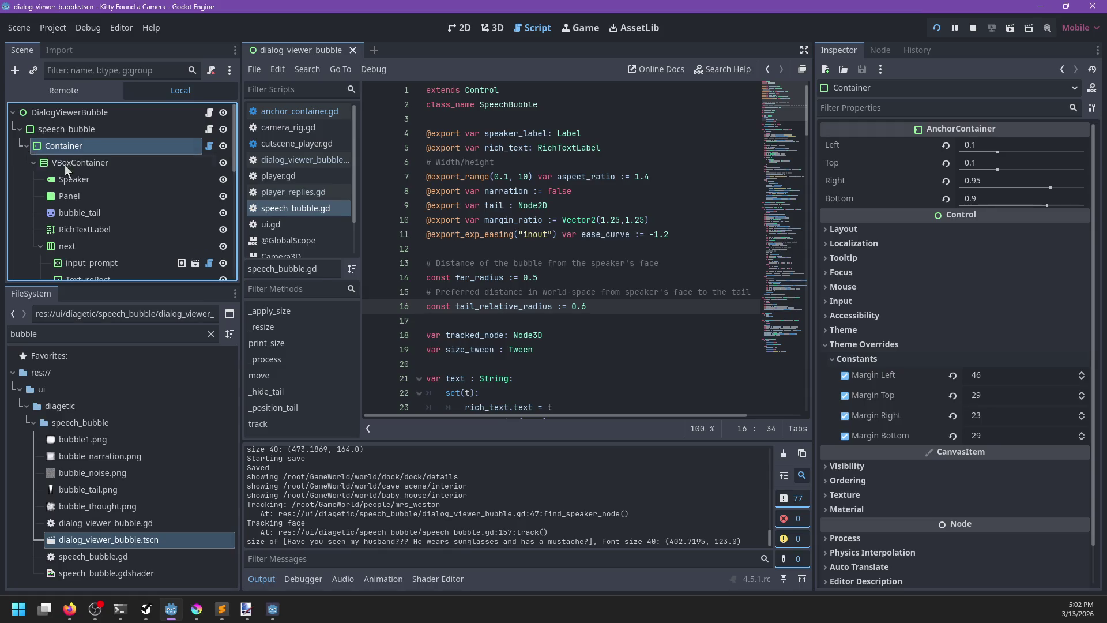
click(89, 229)
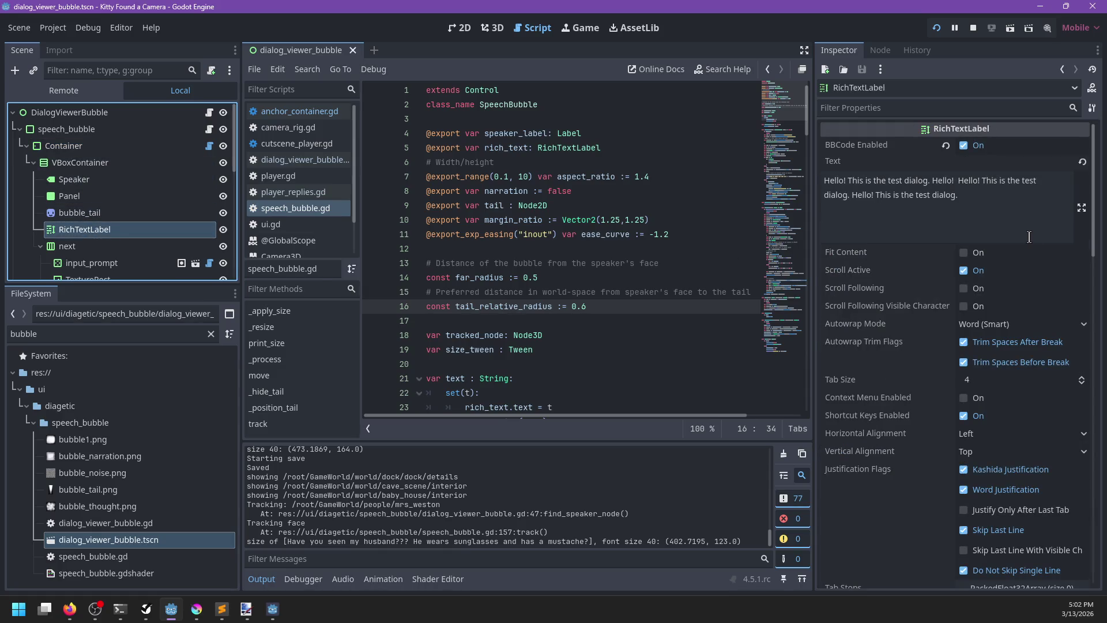
click(964, 254)
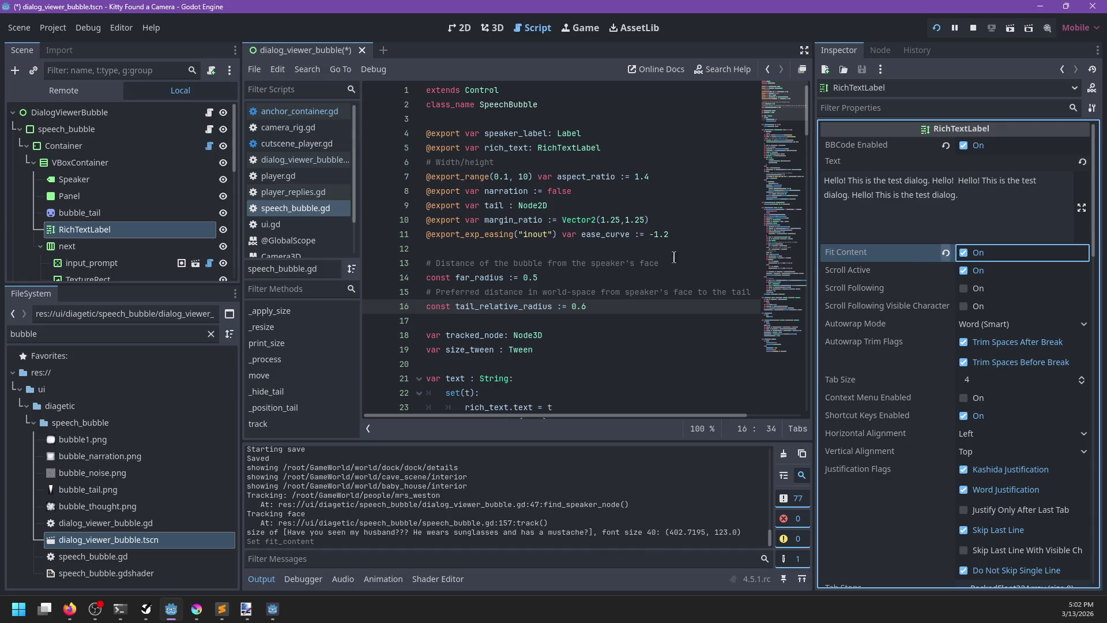
scroll(72, 254, down, 5)
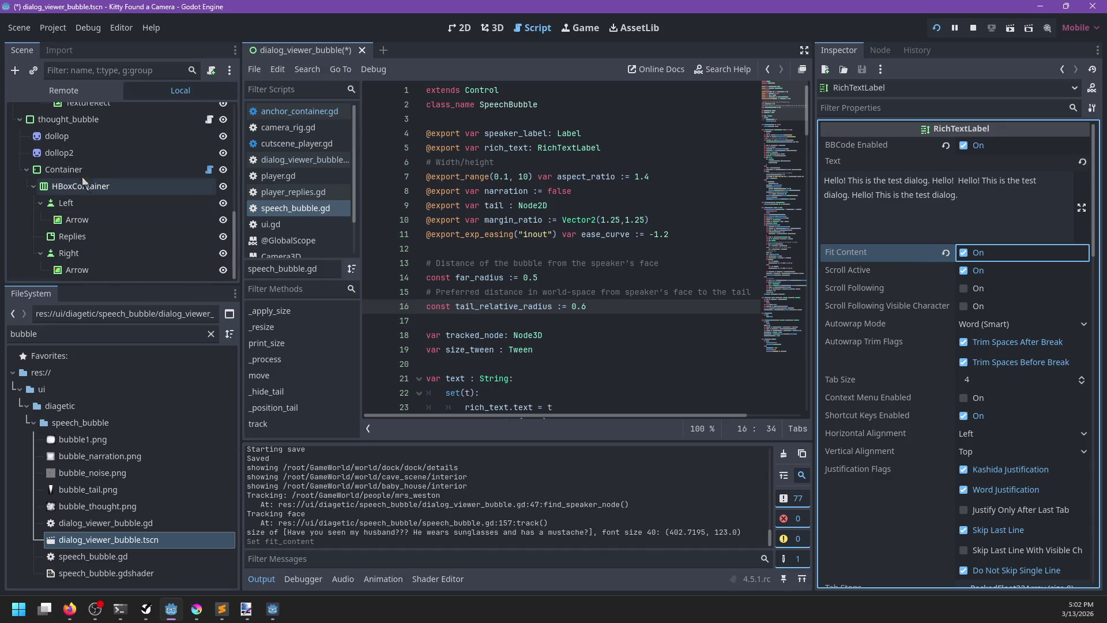
click(75, 236)
scroll(86, 202, up, 3)
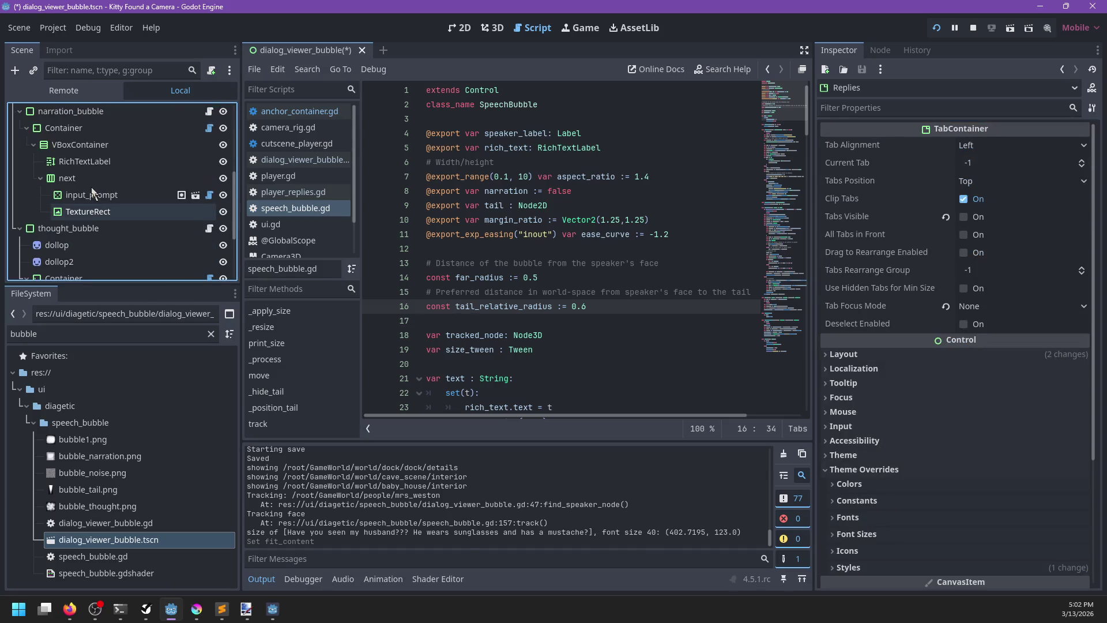
click(85, 163)
key(F5)
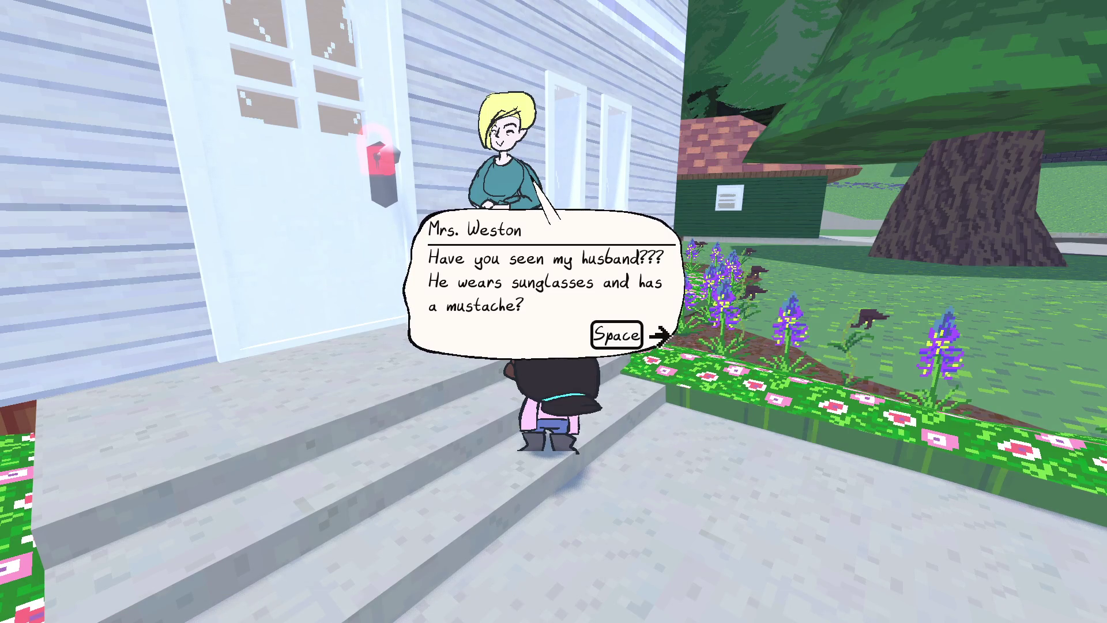
Advance Mrs. Weston's dialogue six lines to her wall-of-text speech, then return to the editor
key(space)
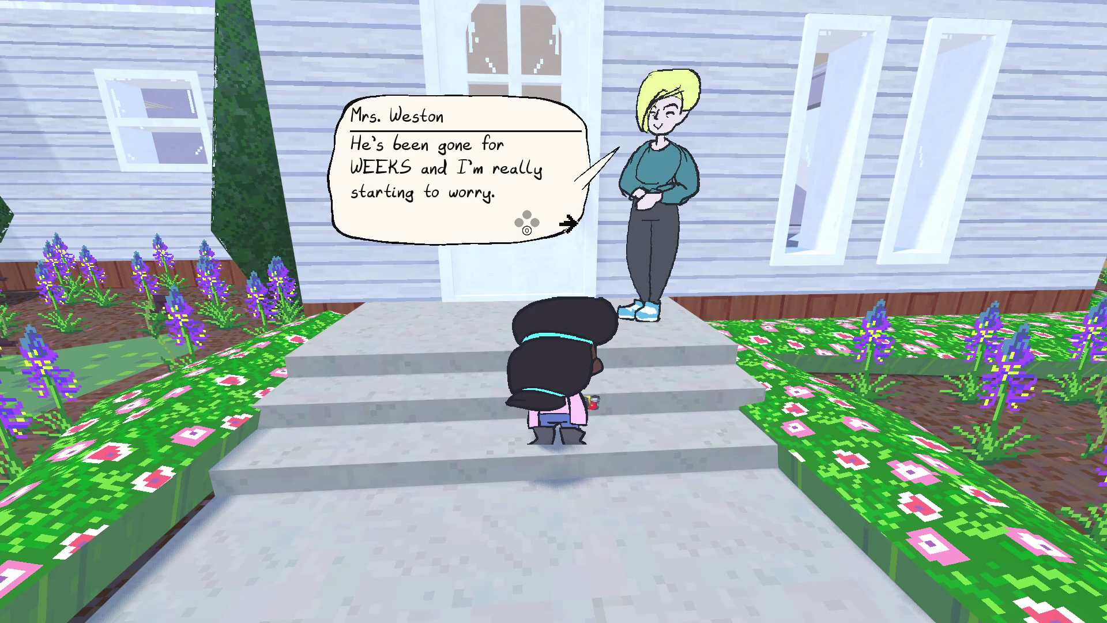
key(space)
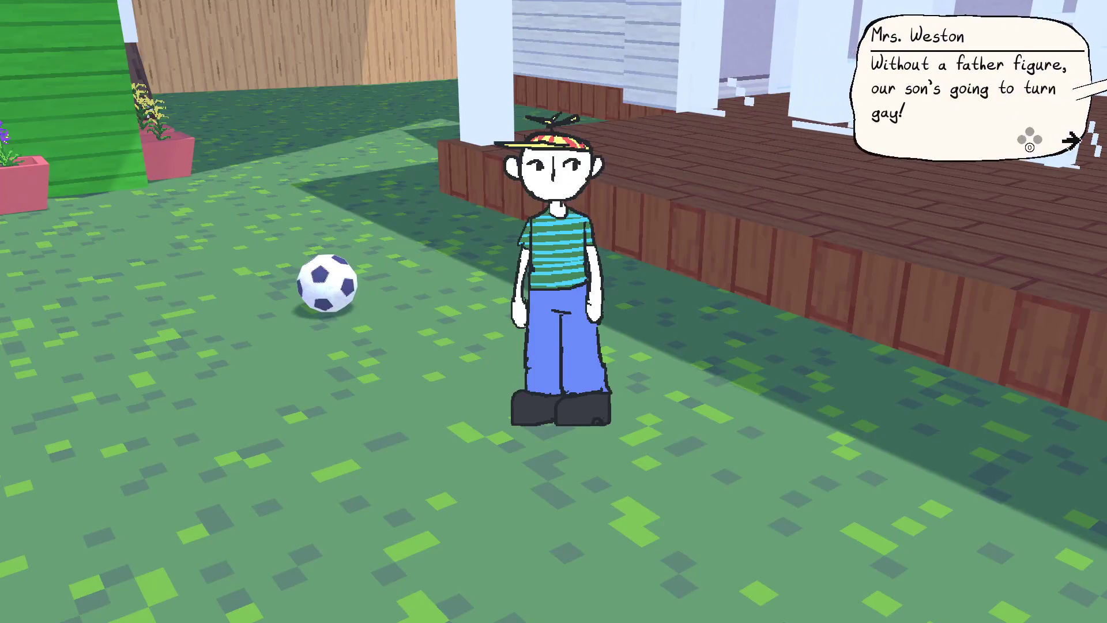
key(space)
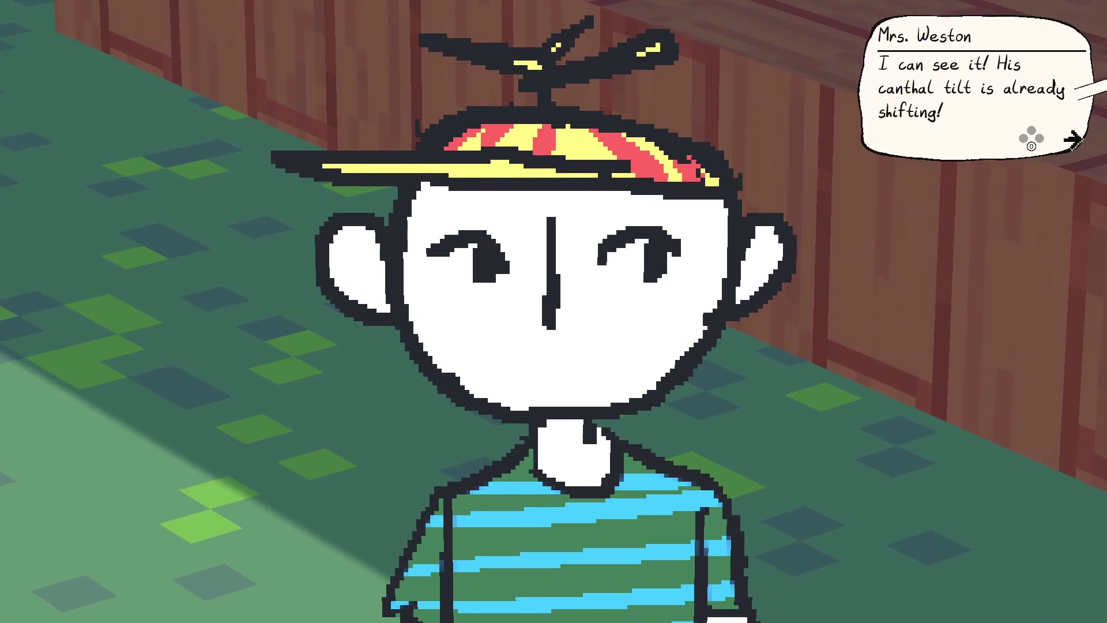
key(space)
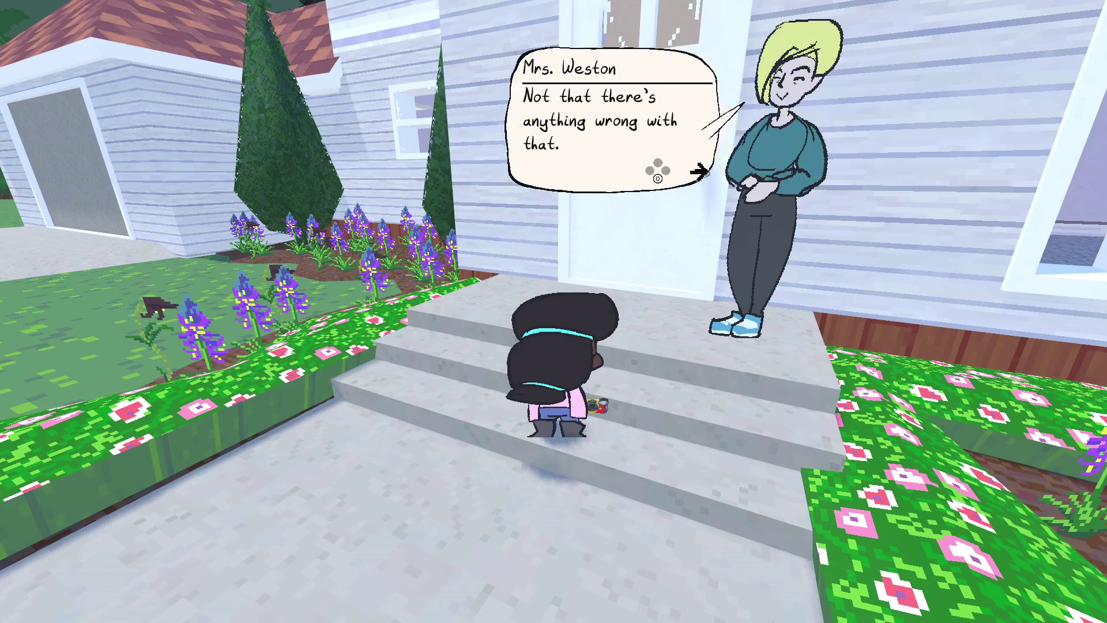
key(space)
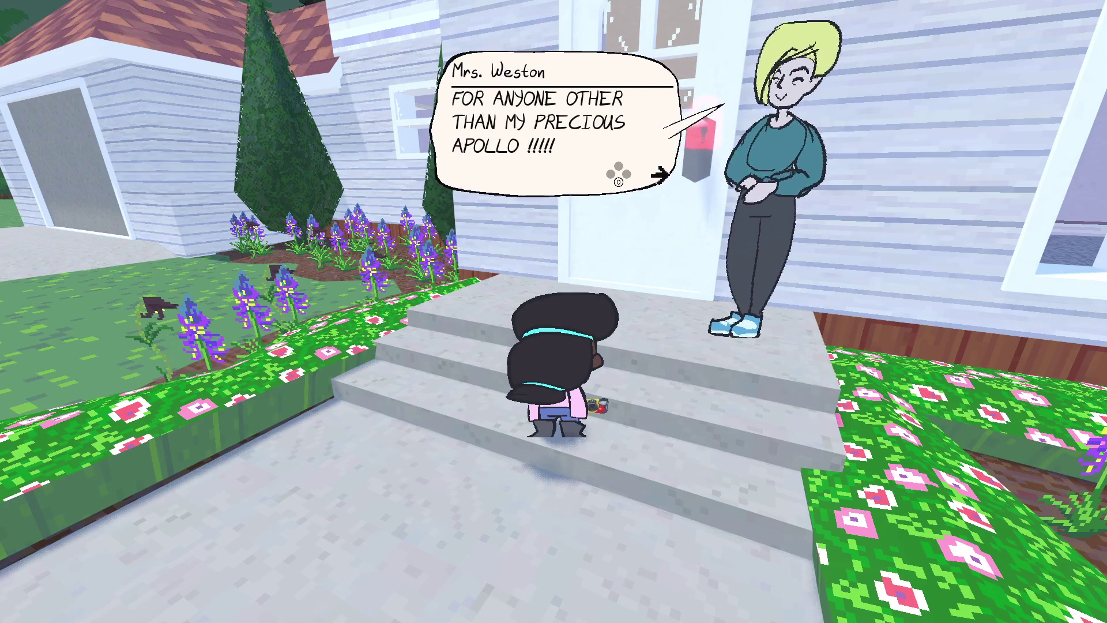
key(space)
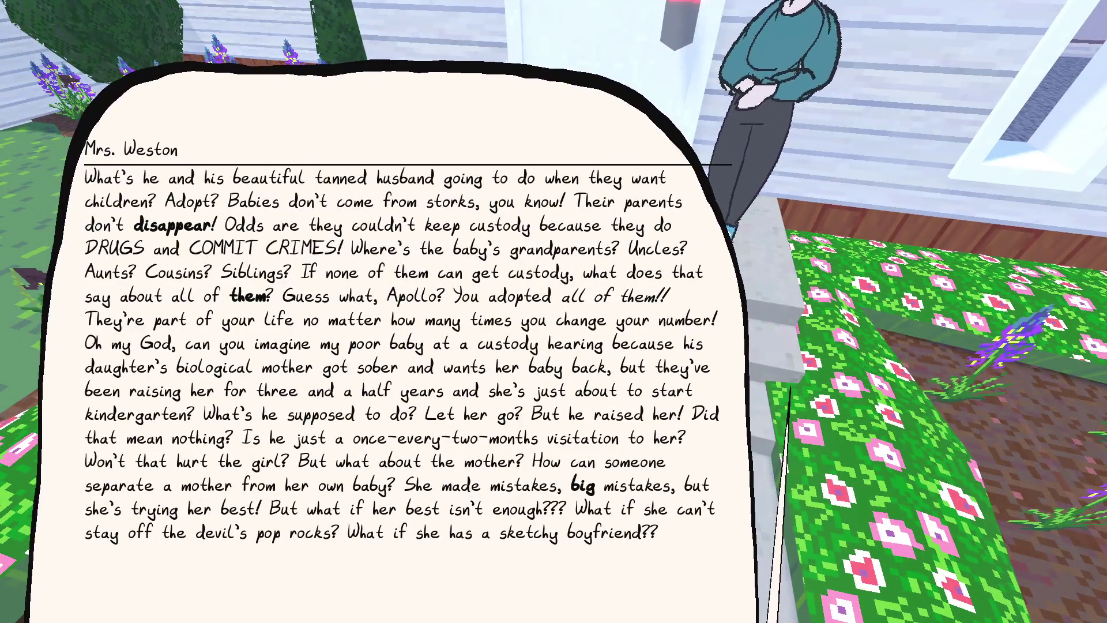
key(alt+Tab)
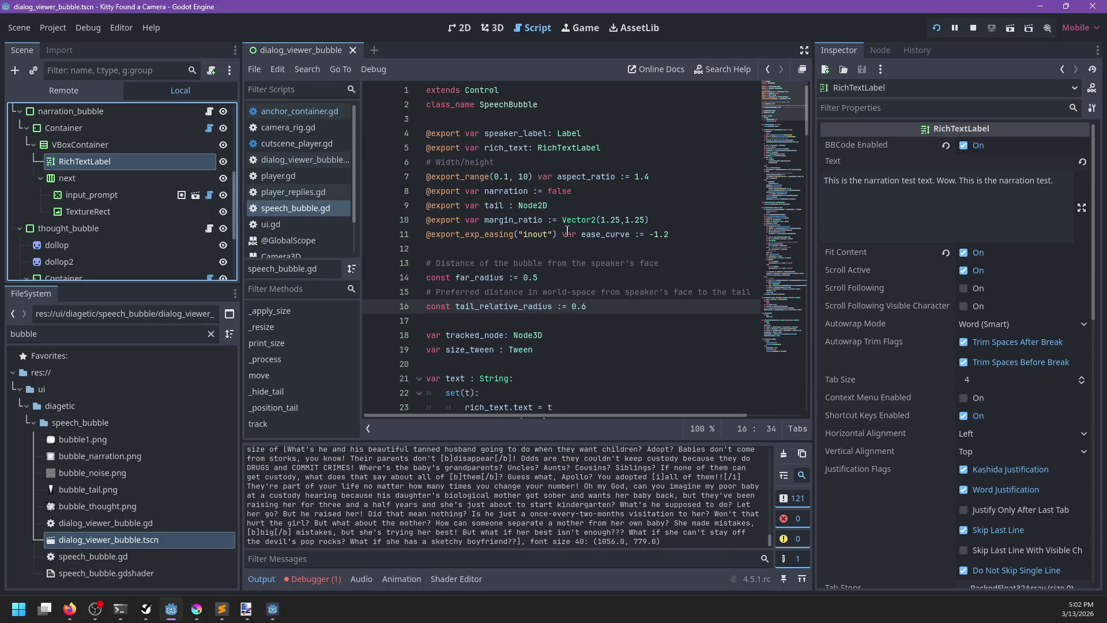
Delete the margin_ratio export and replace (margin_ratio*sv) with sv on line 51, then save
drag(661, 220, 660, 212)
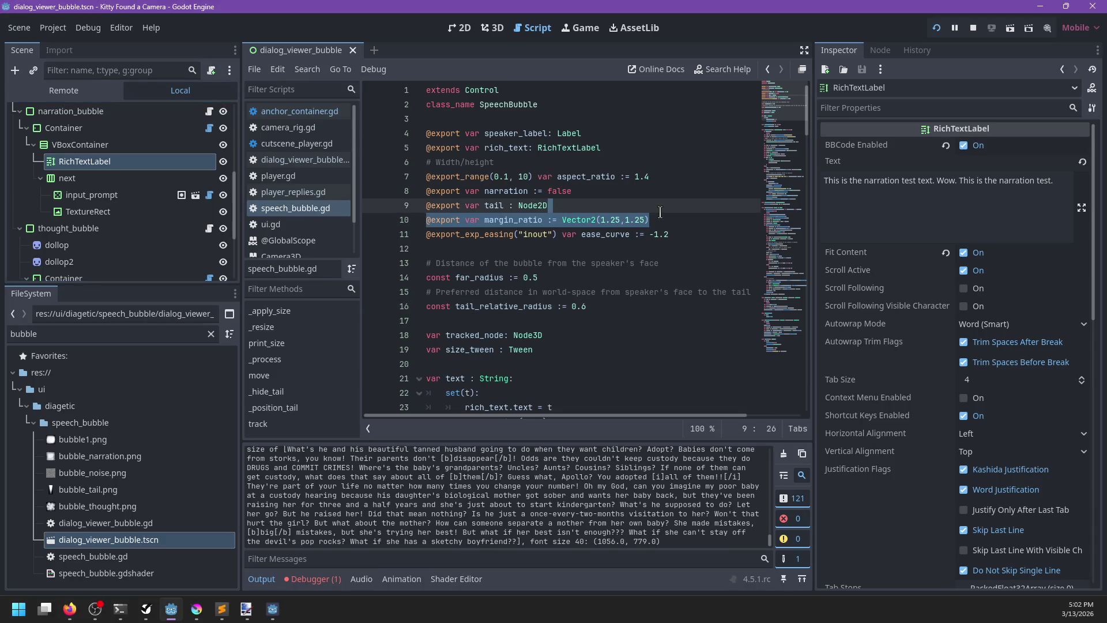
key(Delete)
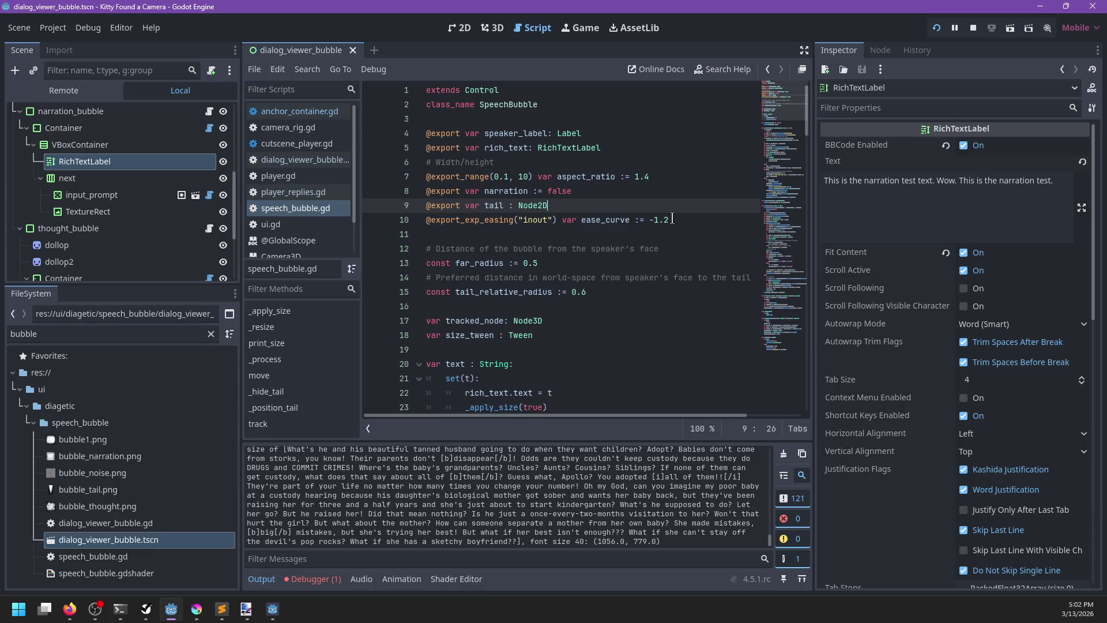
scroll(630, 212, down, 15)
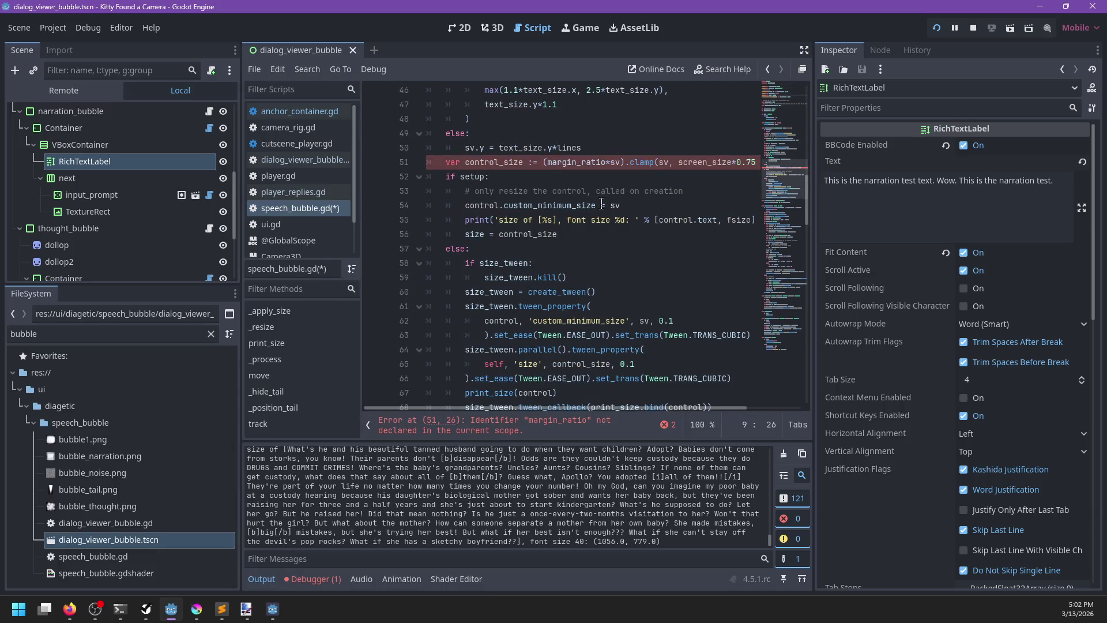
drag(624, 162, 542, 162)
text(sv)
key(Escape)
click(599, 149)
key(ctrl+s)
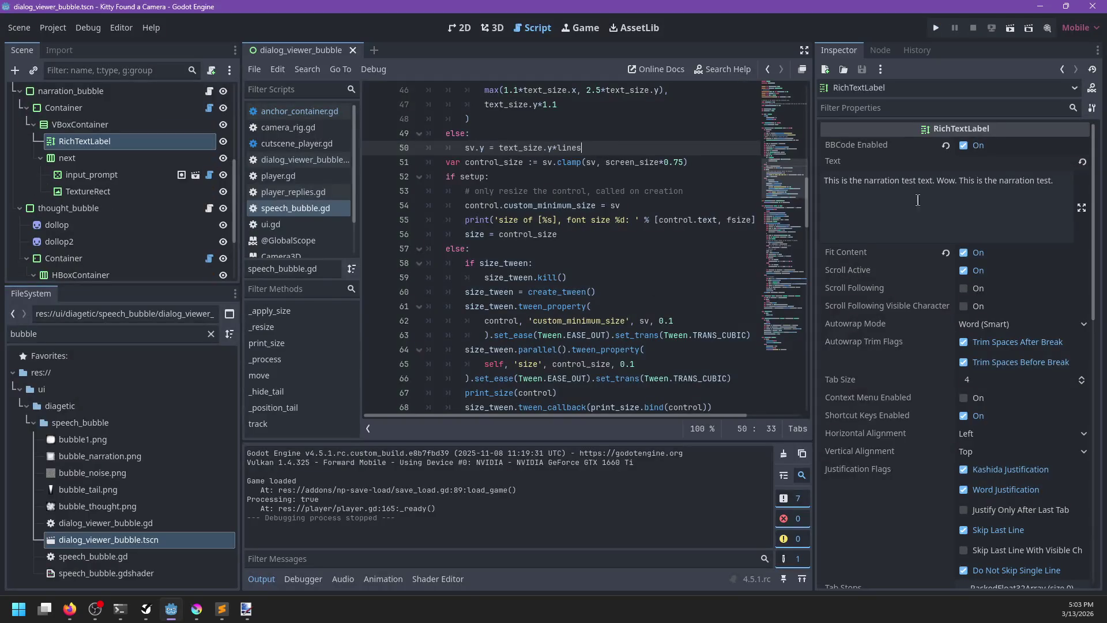
Comment out the size tween on lines 64–66 and the size = control_size line, then save
double_click(478, 163)
scroll(559, 258, down, 2)
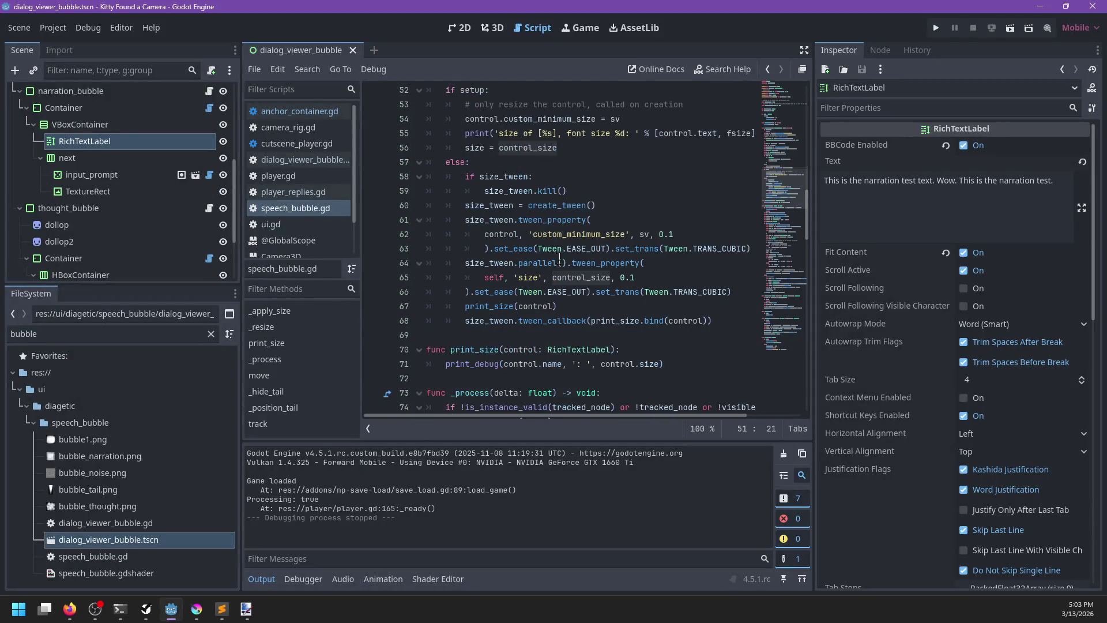
click(547, 265)
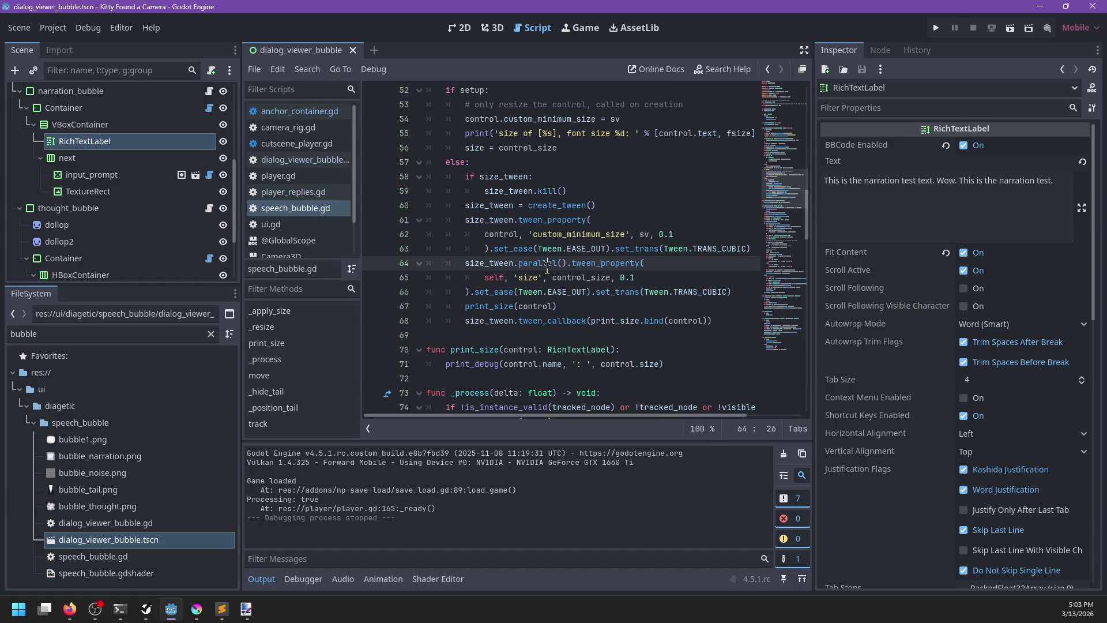
drag(741, 291, 387, 267)
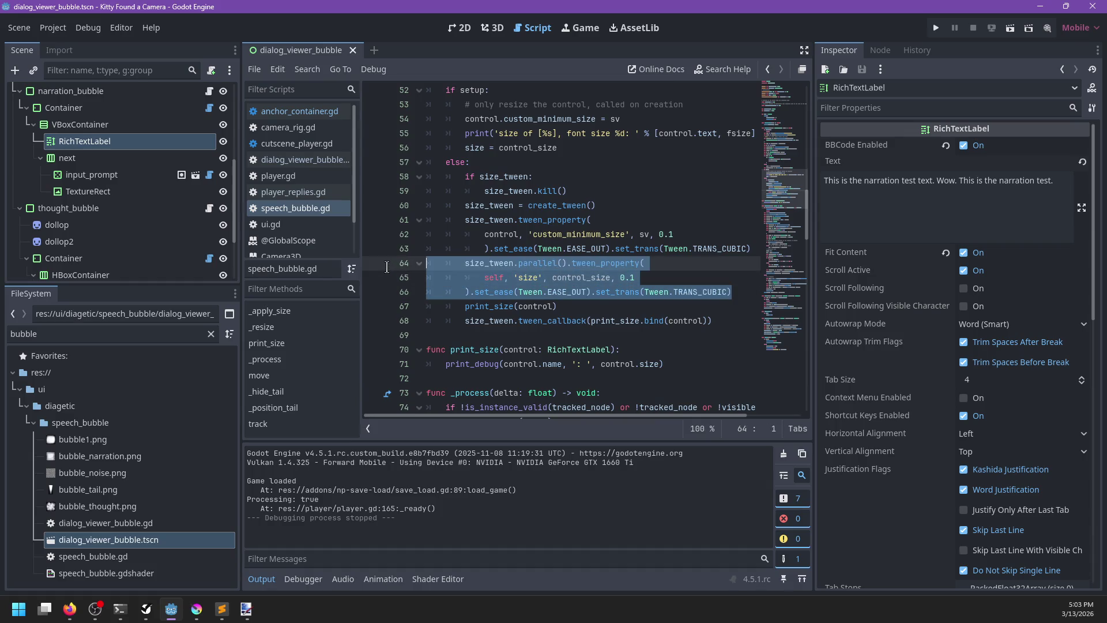
click(460, 268)
text(#)
key(Down)
text(#)
key(Down)
text(#)
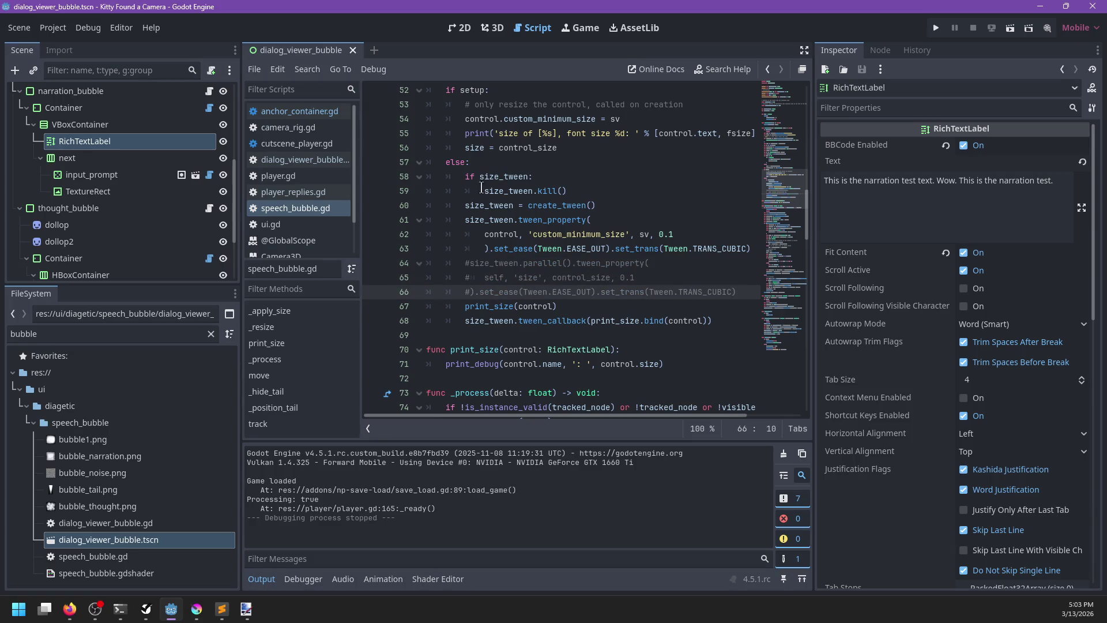
click(465, 148)
text(#)
key(ctrl+s)
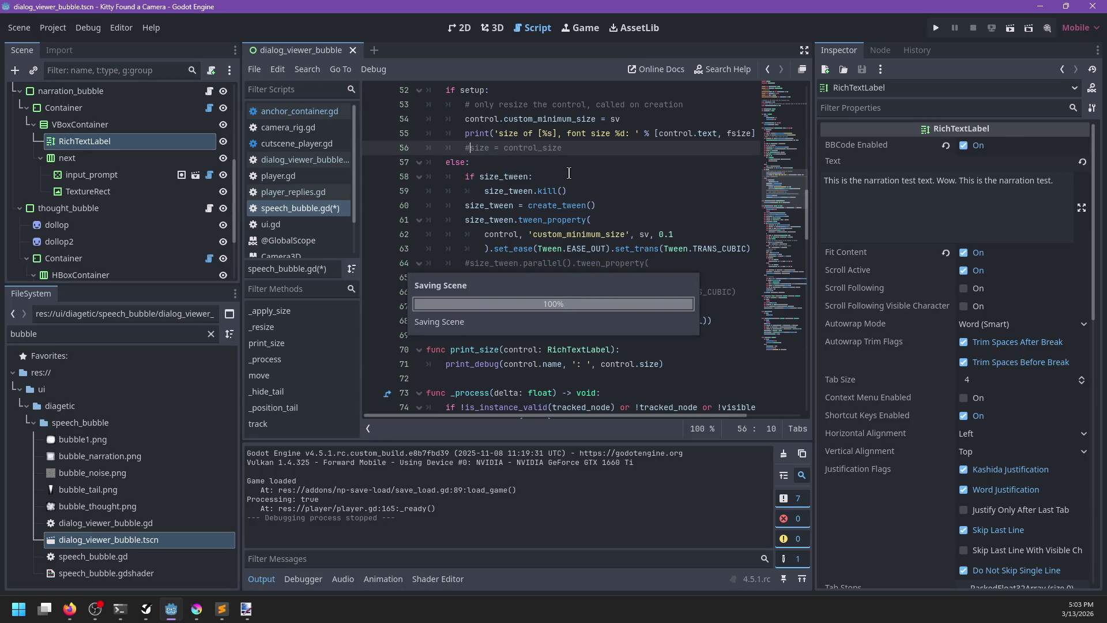
Run the game, talk to Bill to check his bubble and reply choices, then stop it
key(F6)
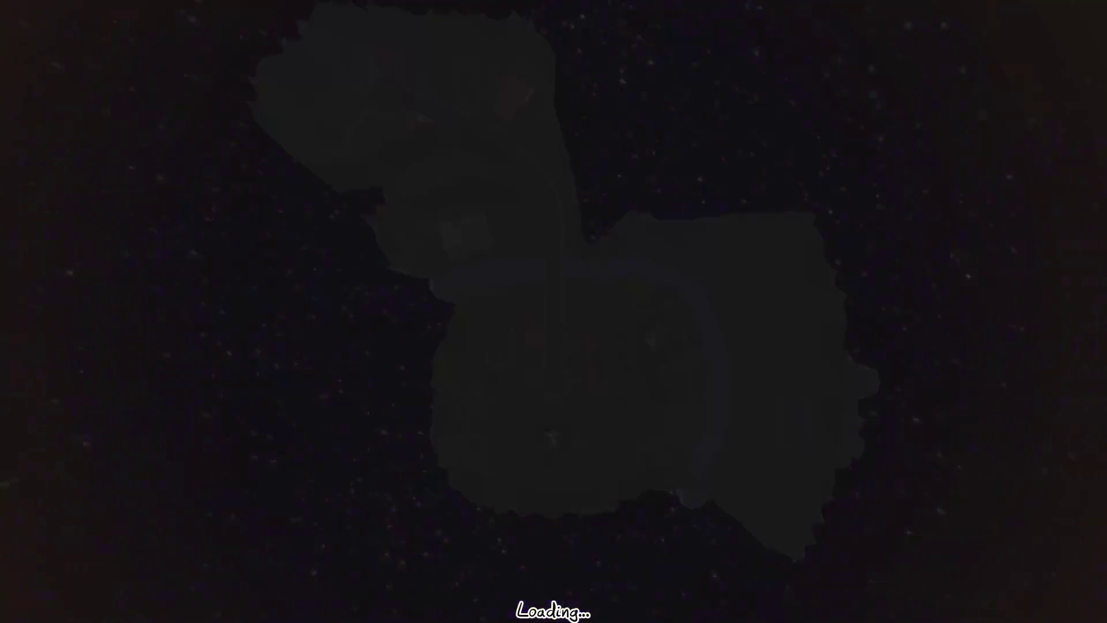
key(e)
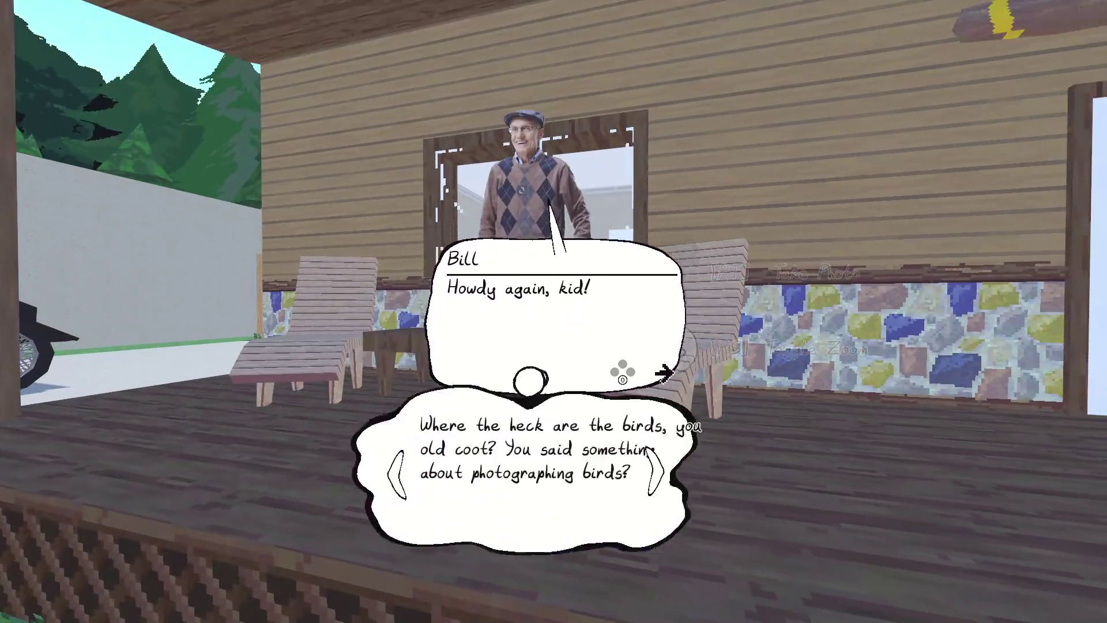
key(Right)
key(Right)
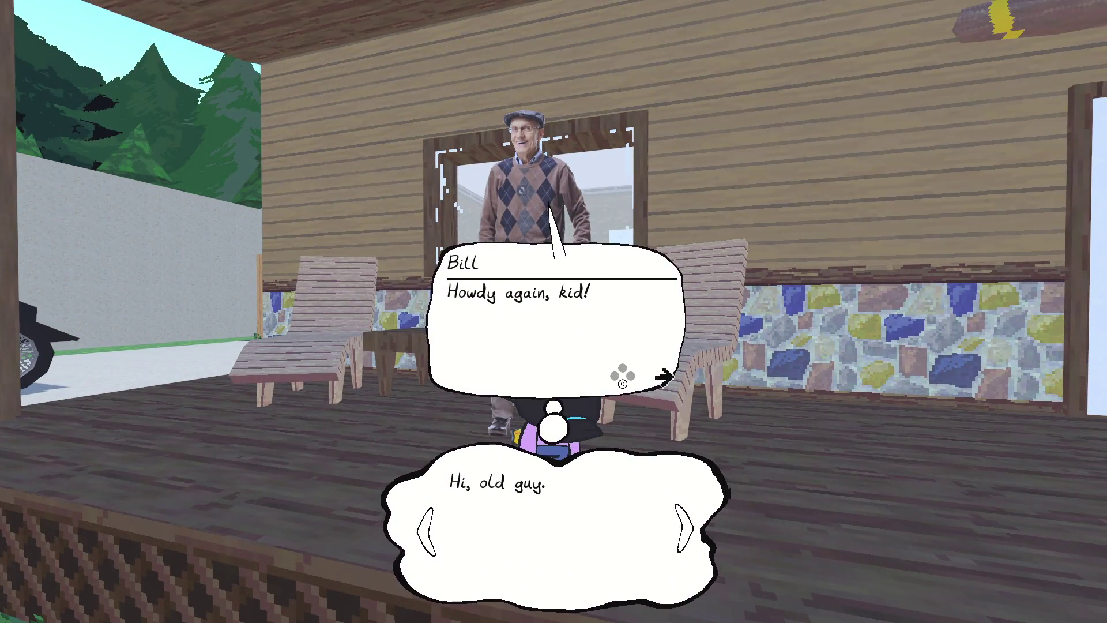
key(F8)
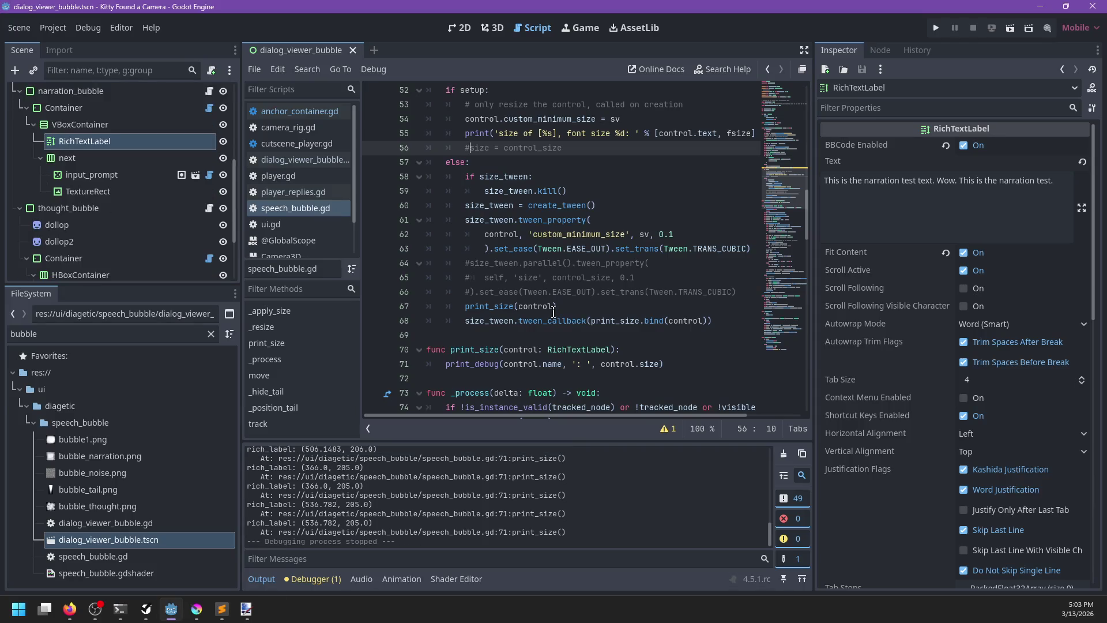
Uncomment the size = control_size line and the size tween lines 64–66
key(BackSpace)
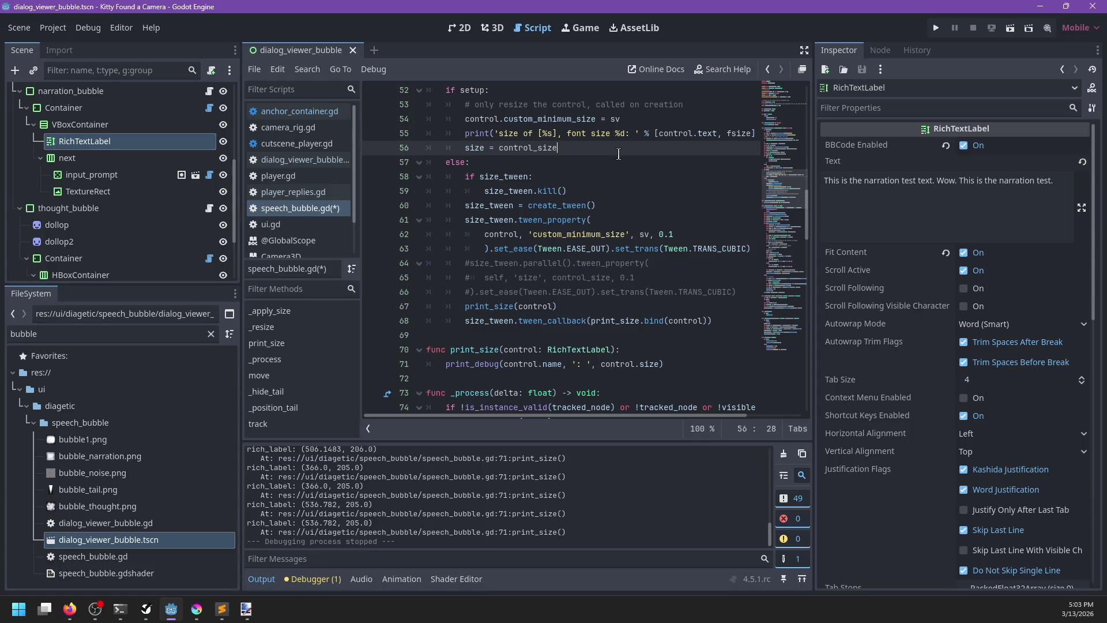
key(Down)
key(Down)
key(Down)
key(Home)
key(Delete)
Force control_size to Vector2.ZERO by inserting 'Vector2.ZERO#' before sv.clamp on line 51, then save
key(Up)
key(Up)
key(Up)
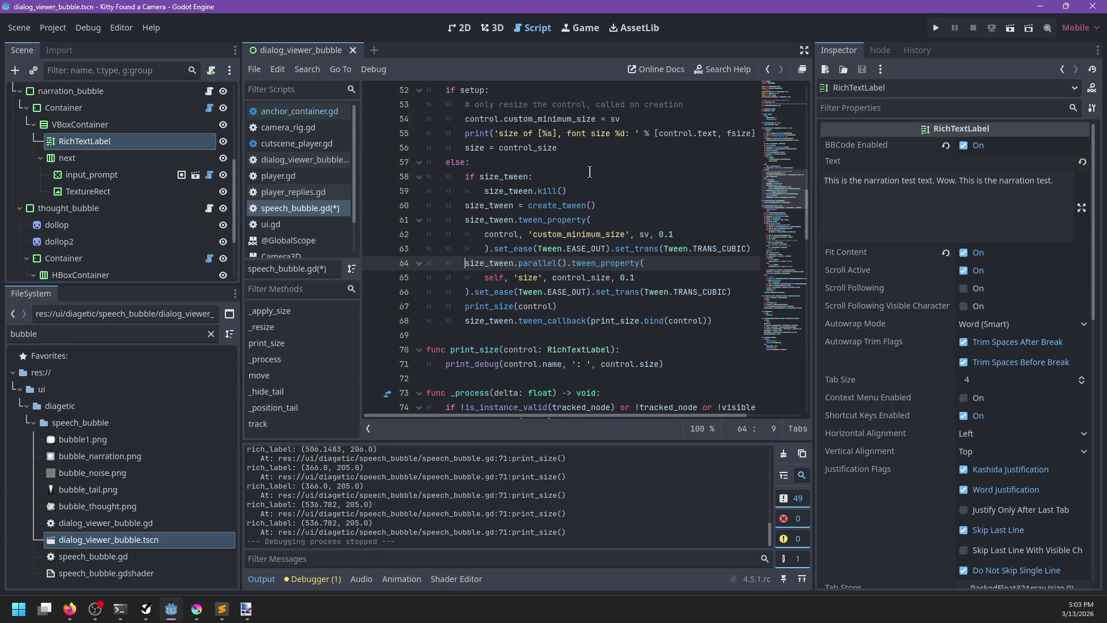
key(Home)
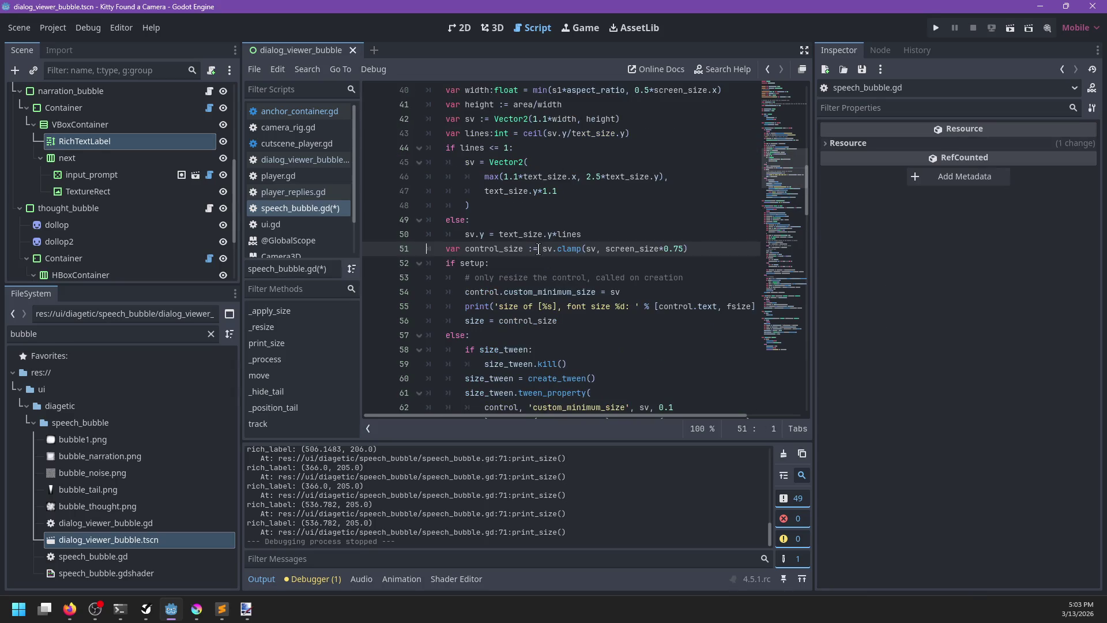
click(542, 250)
text(Vector2.)
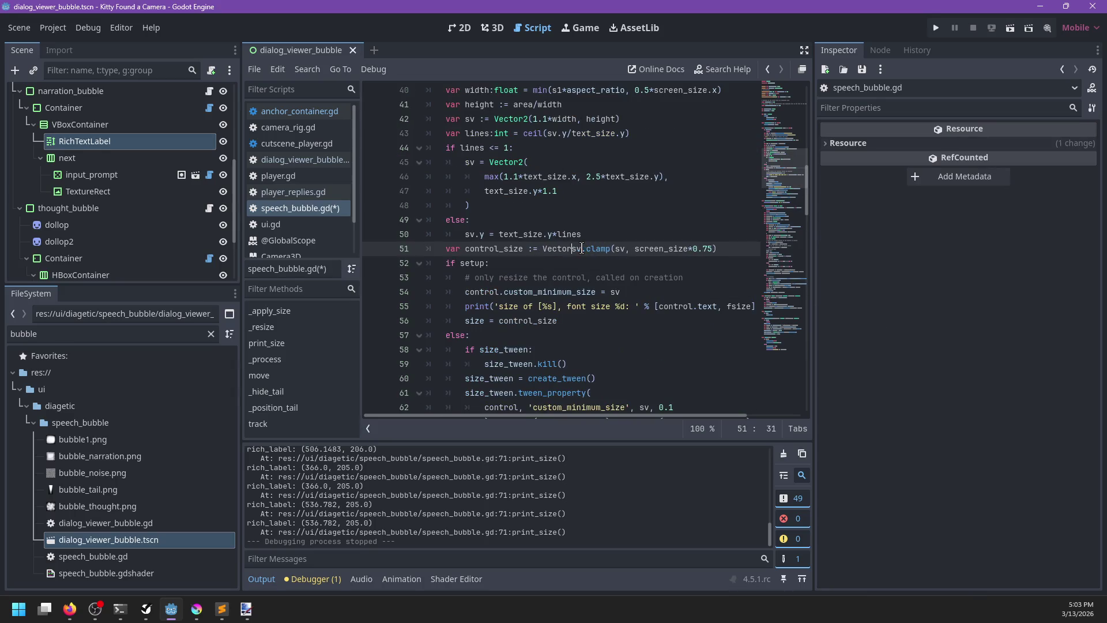
text(ZERO)
text(#)
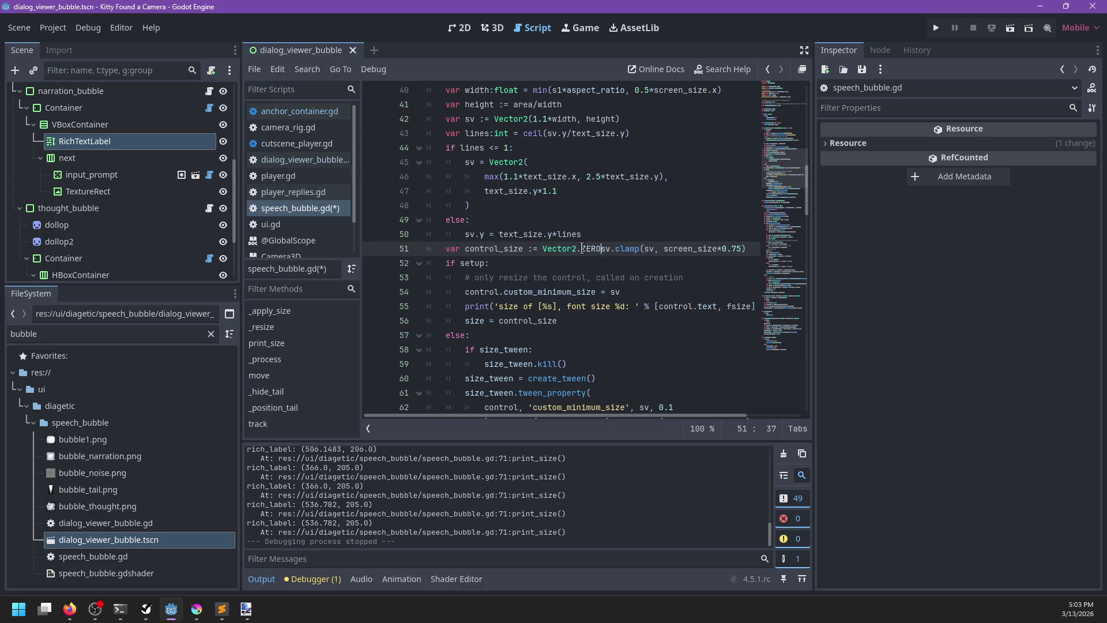
key(ctrl+s)
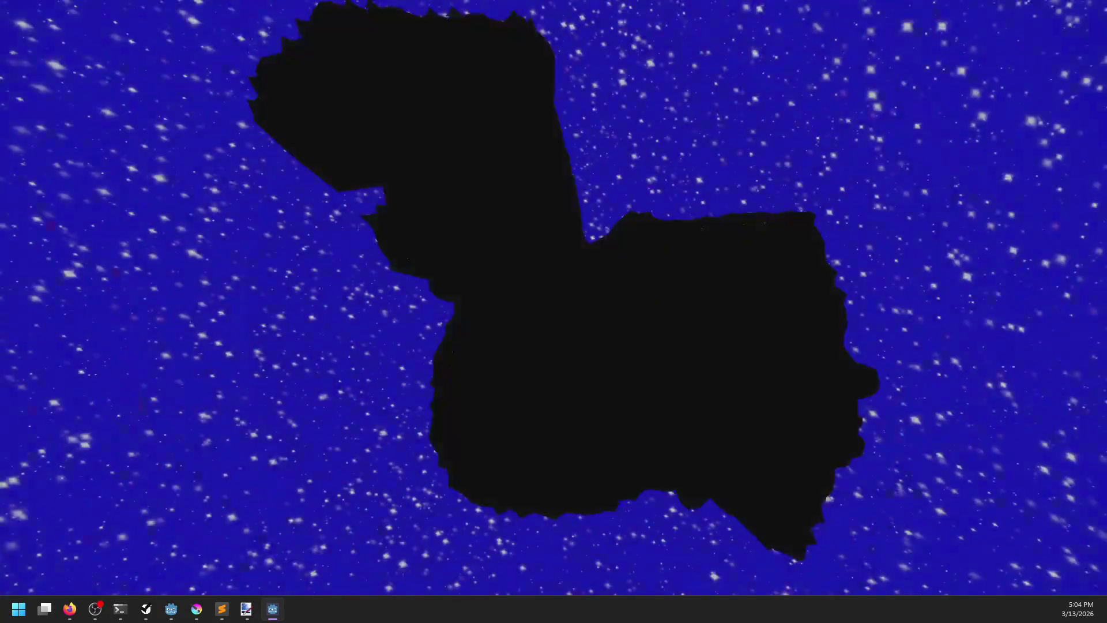
Check Bill's zero-size bubble, stop the game, then remove the Vector2.ZERO override and save
key(e)
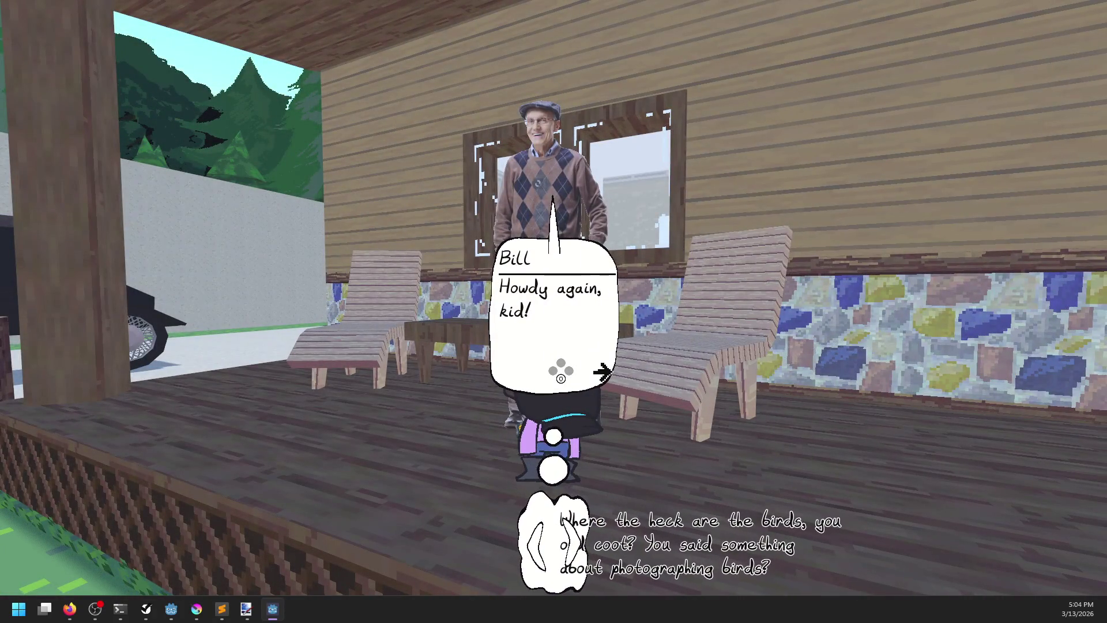
key(F8)
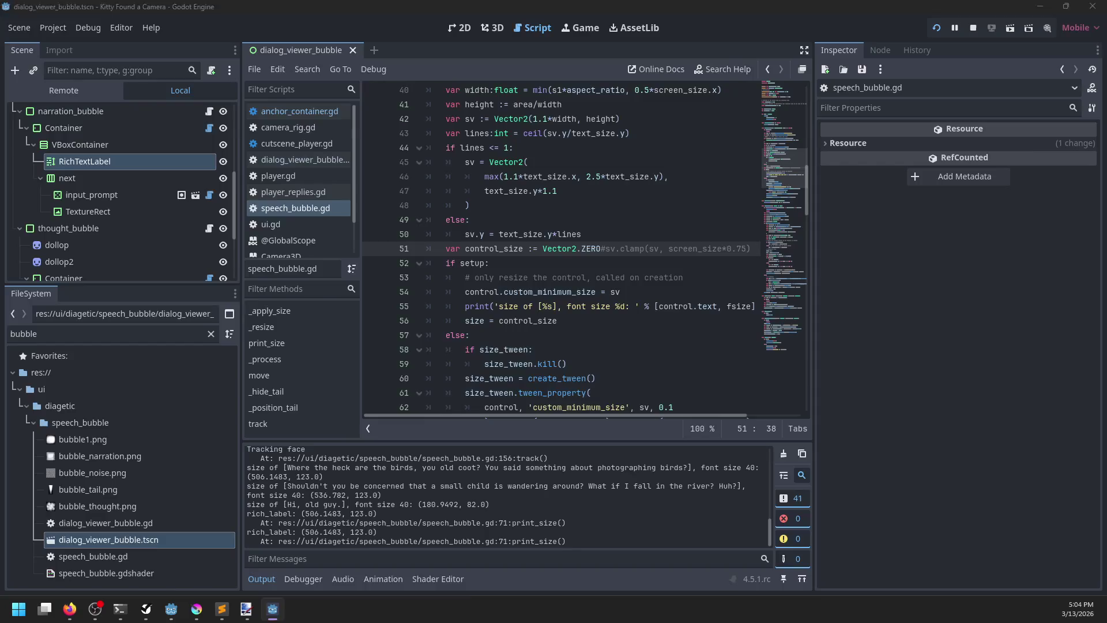
key(ctrl+BackSpace)
key(ctrl+BackSpace)
key(ctrl+BackSpace)
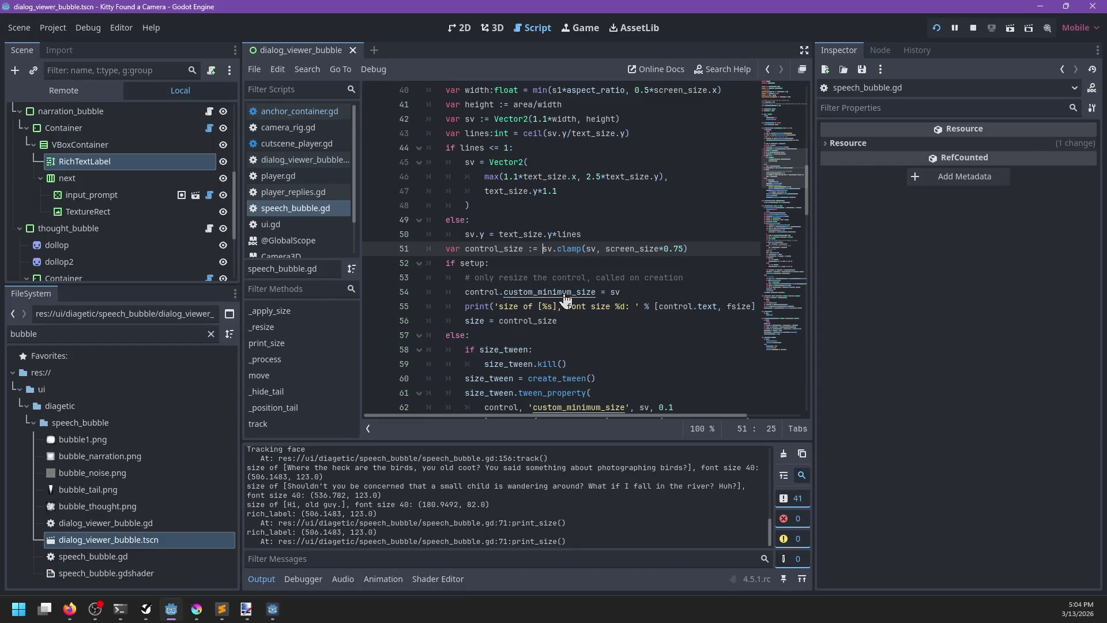
key(ctrl+s)
Relaunch the game, cycle Bill's reply choices, stop it, and save the scene
key(F5)
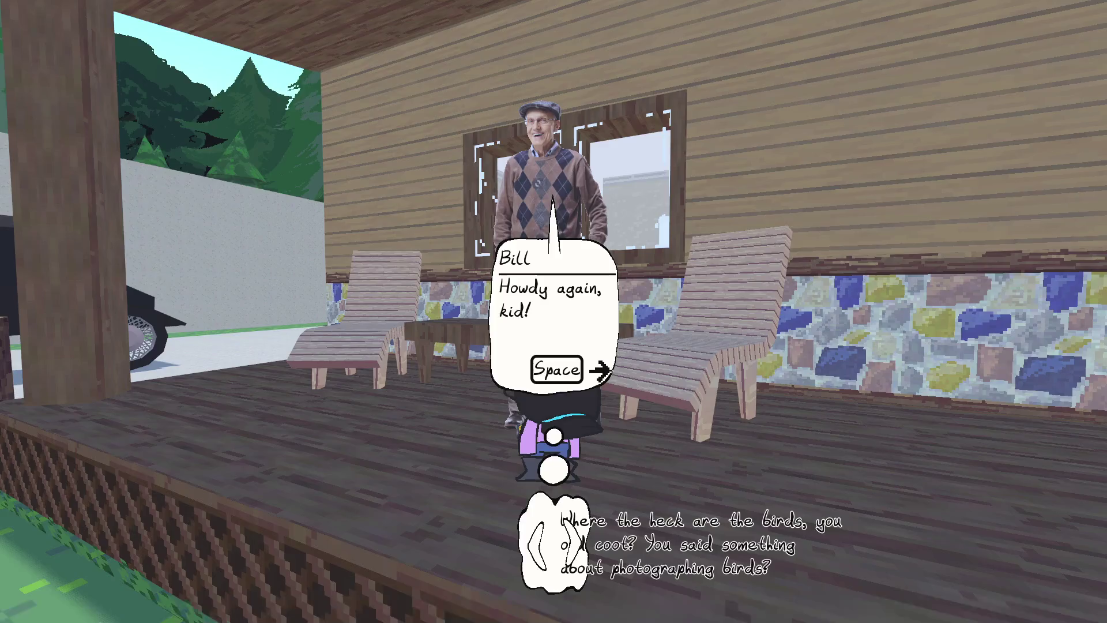
key(Right)
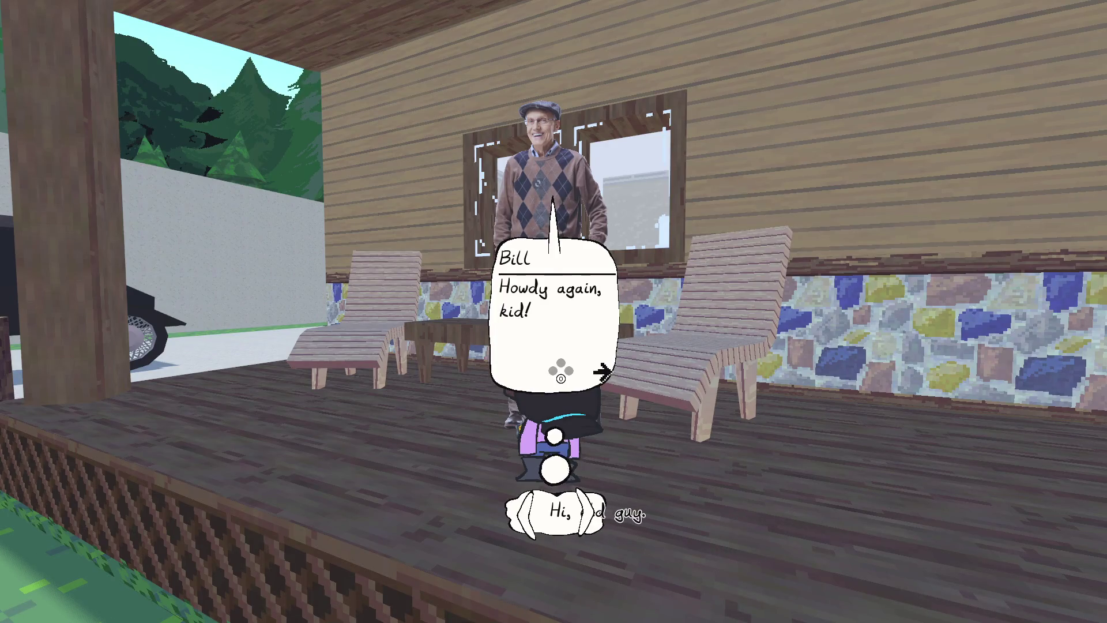
key(Left)
key(Right)
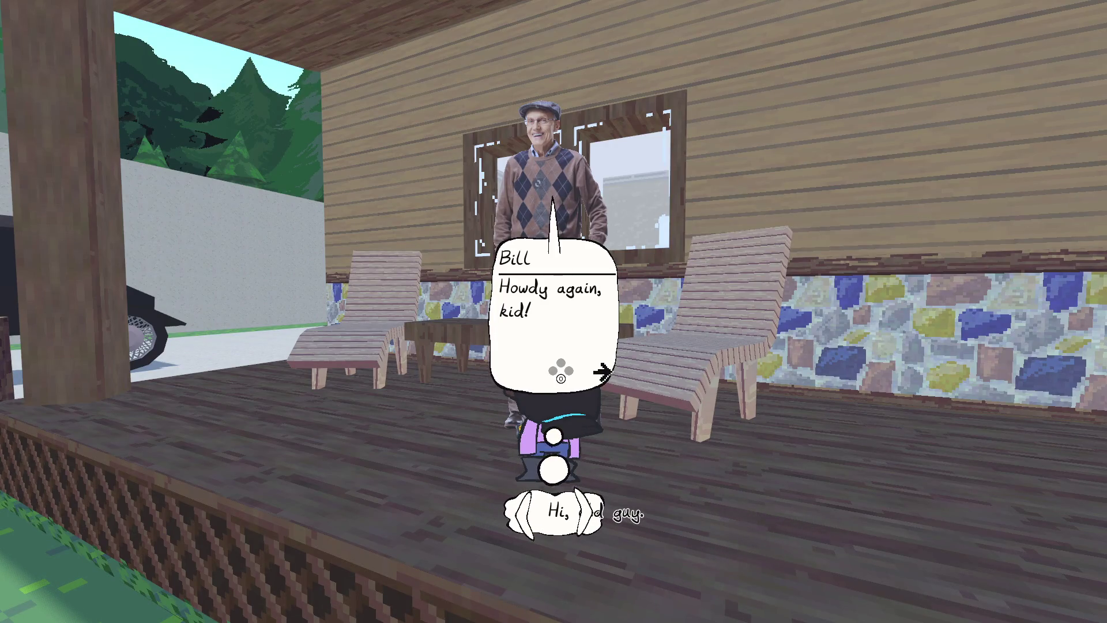
key(F8)
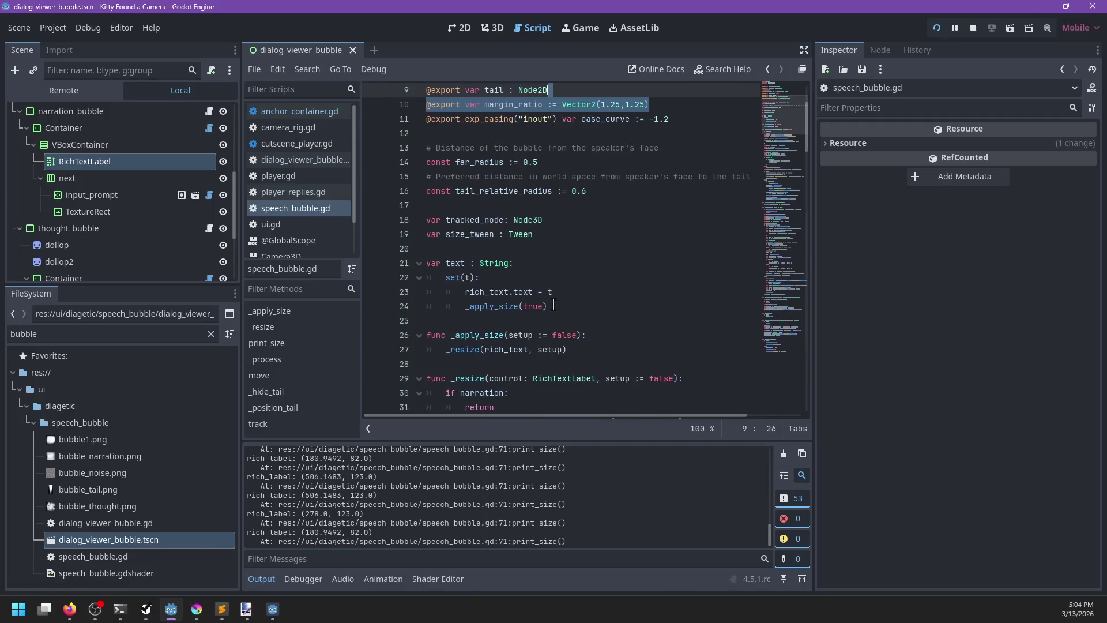
key(ctrl+s)
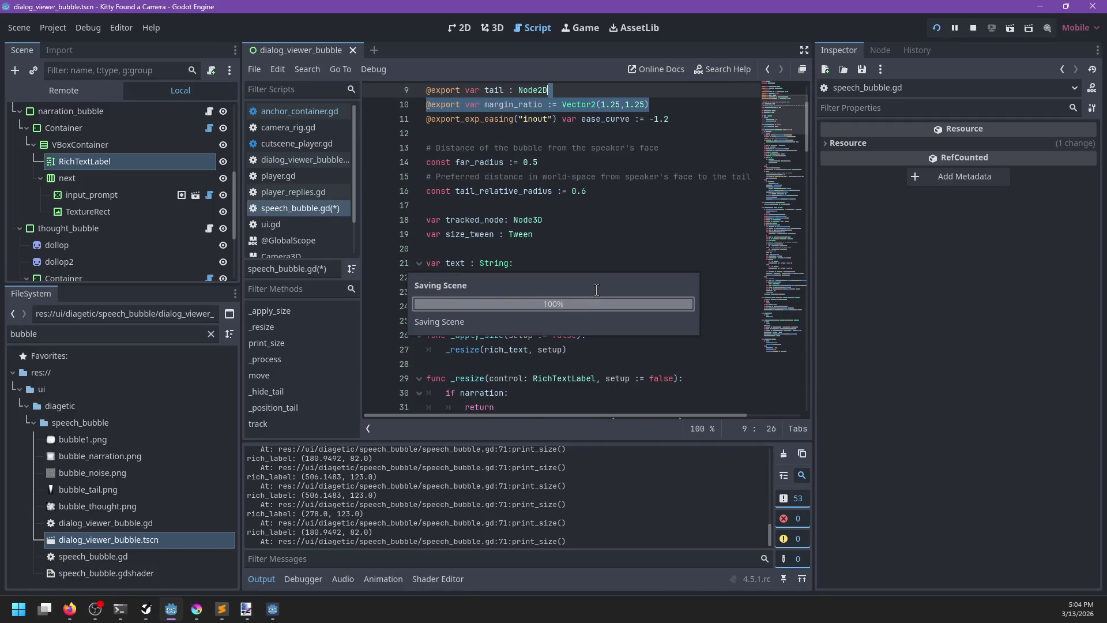
scroll(109, 215, down, 3)
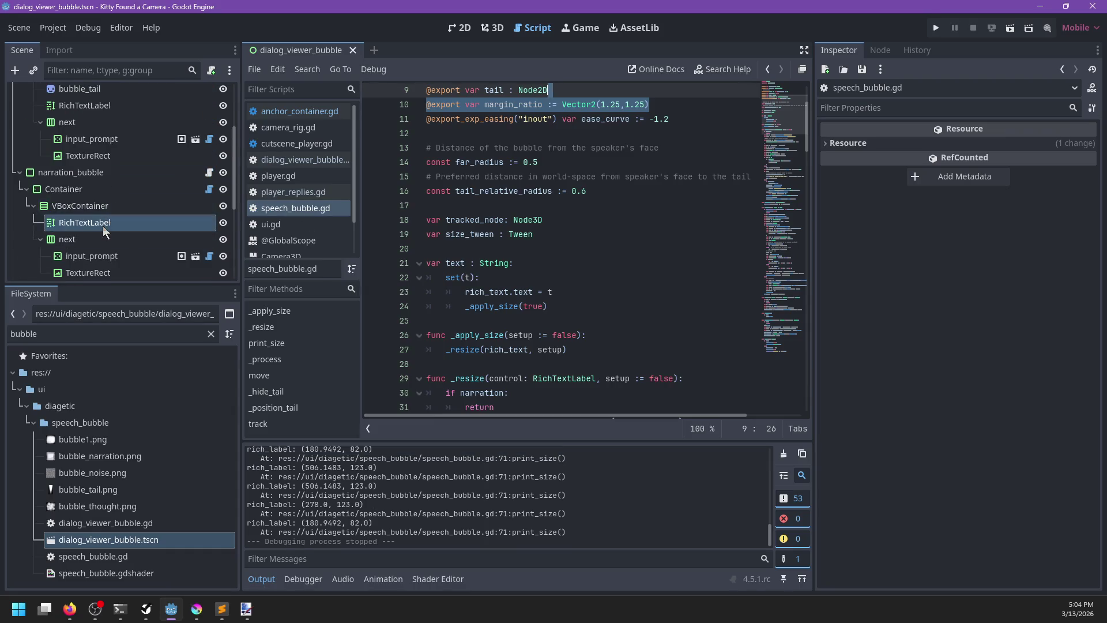
Set the thought_bubble node's Margin Ratio x to 2.0 in the Inspector
scroll(103, 226, down, 3)
click(82, 193)
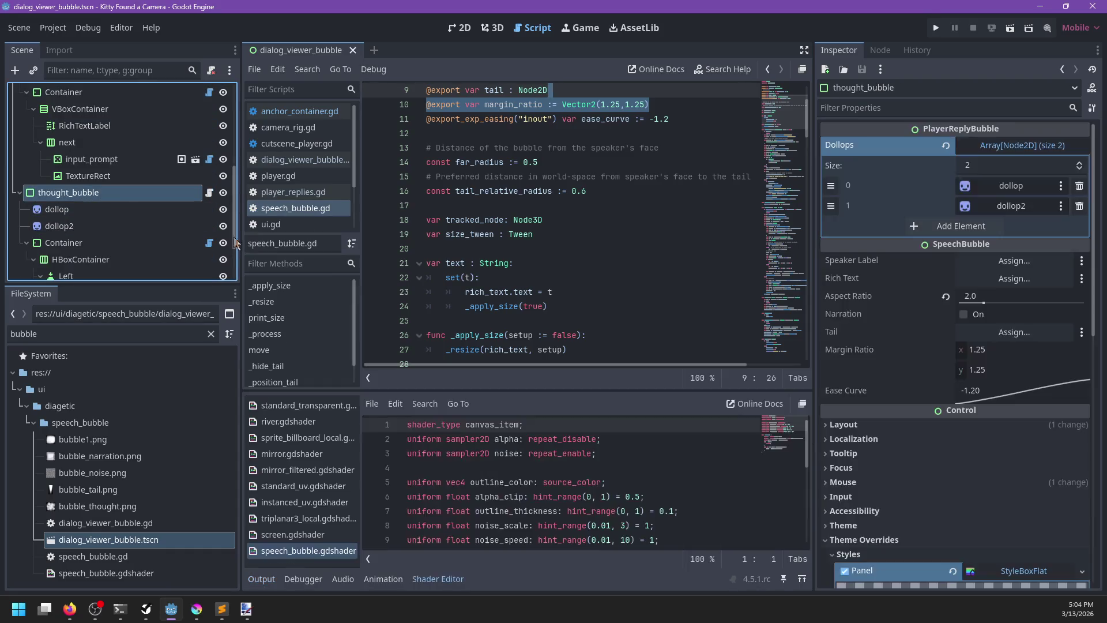
click(1016, 369)
click(1008, 352)
text(2.0)
key(Return)
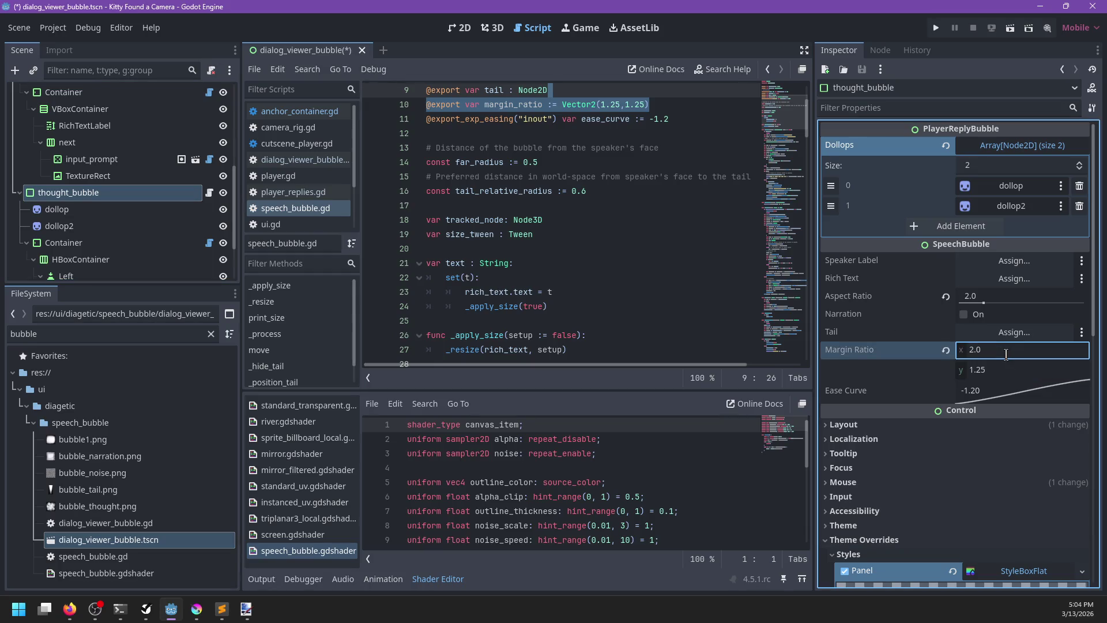
Make the script's default margin_ratio Vector2(1.25,1.01), save, and run the game
click(670, 250)
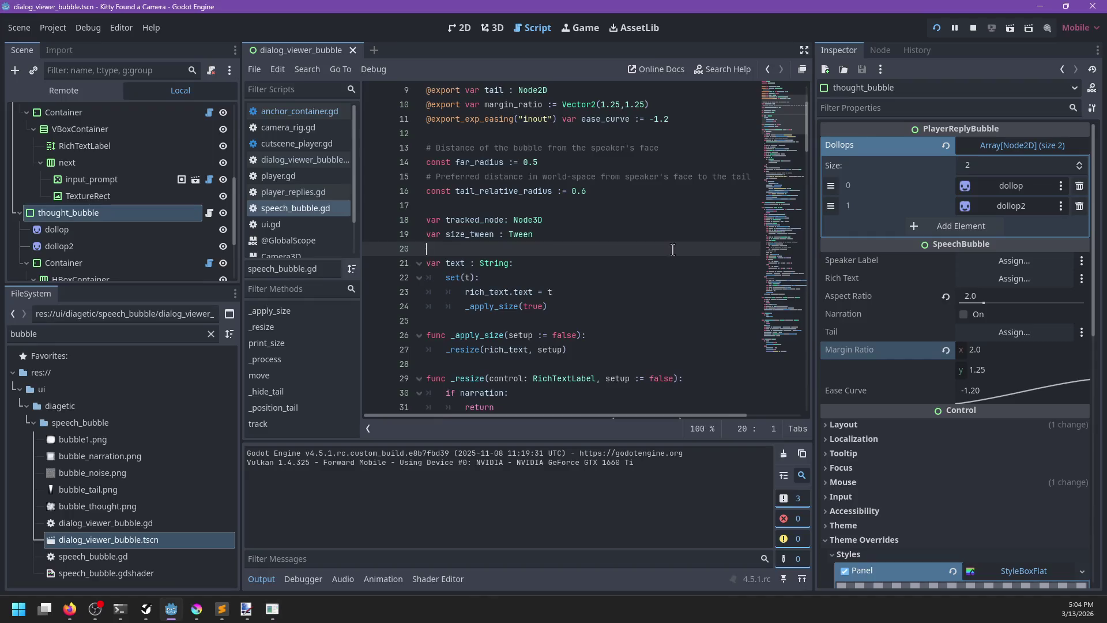
click(1022, 368)
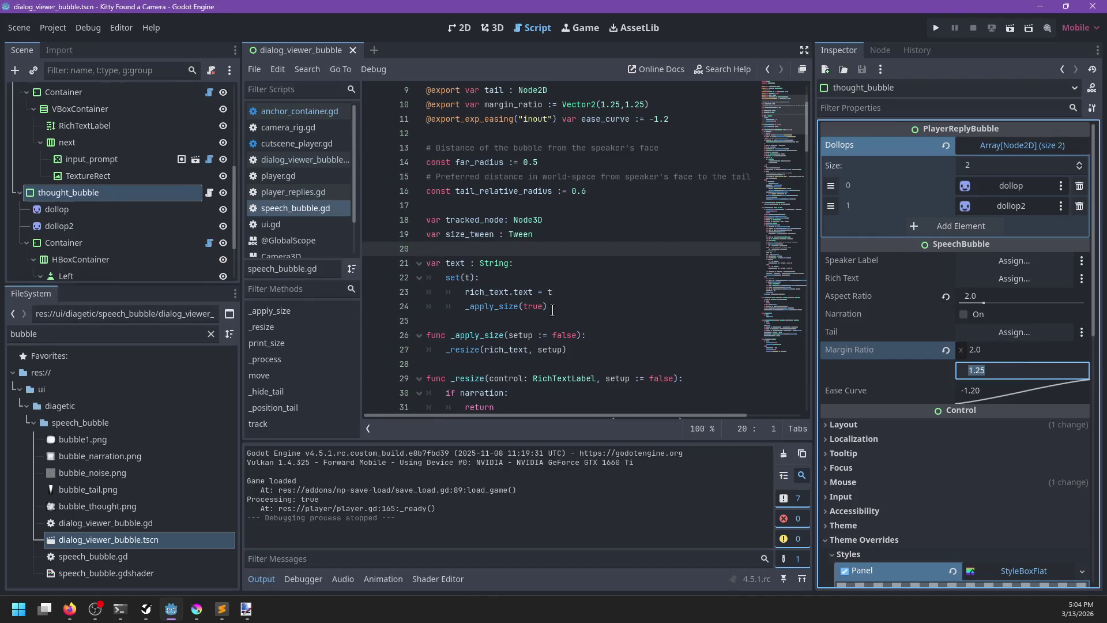
click(645, 104)
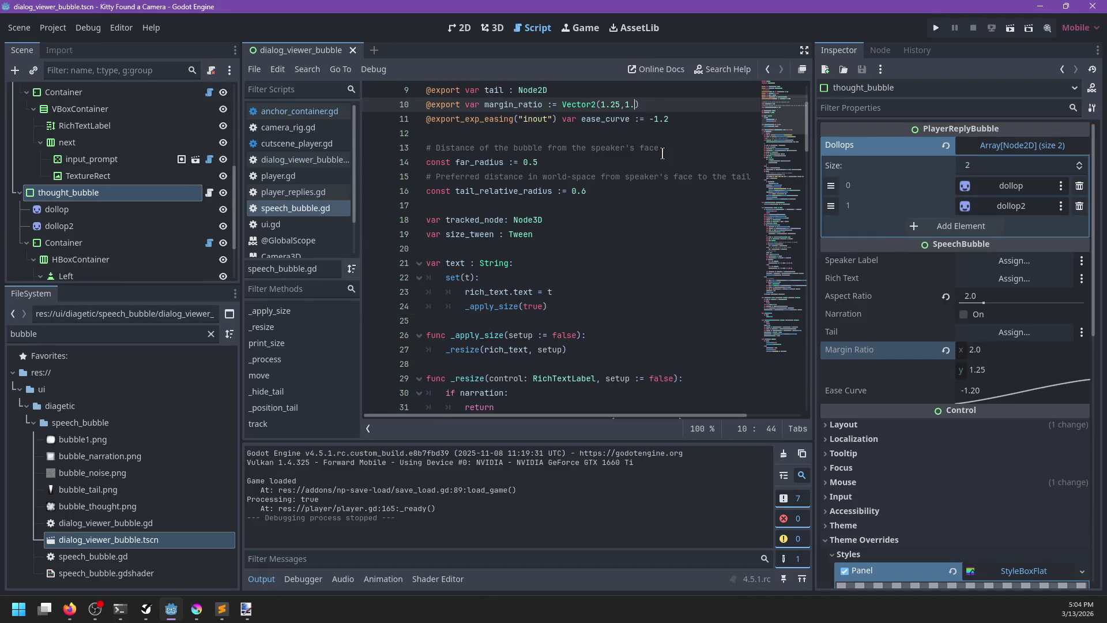
key(F5)
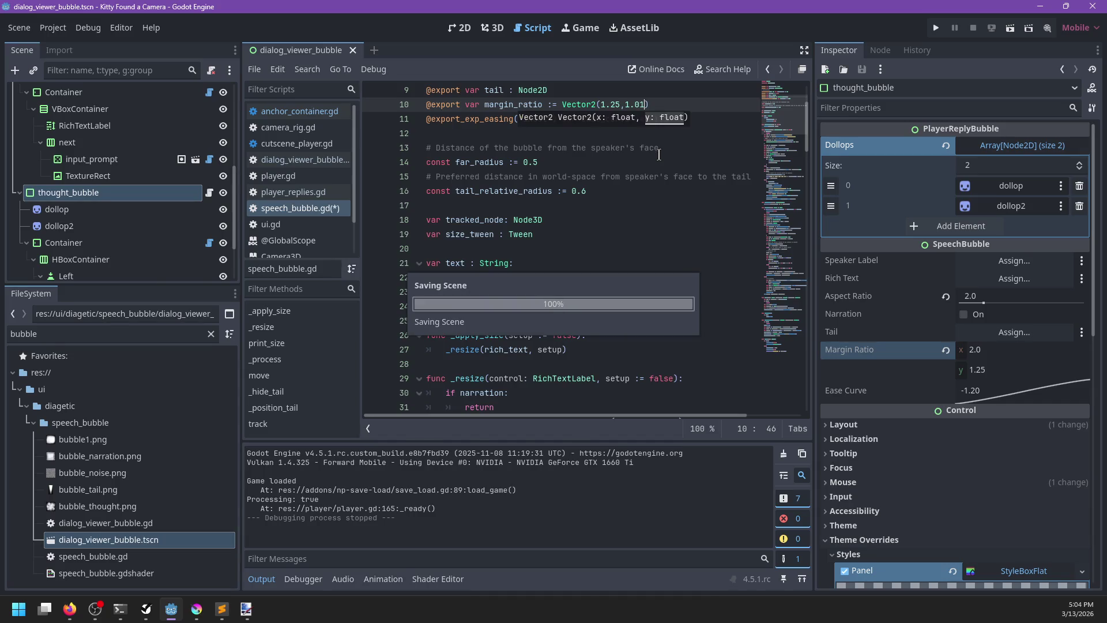
click(619, 224)
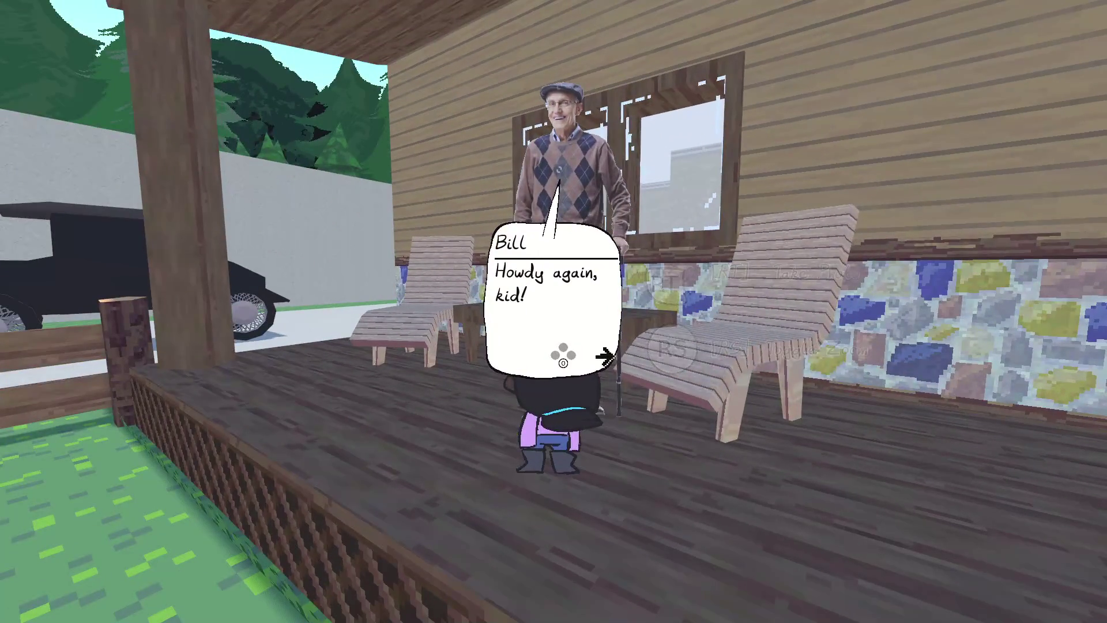
Choose a reply to Bill, advance through his deep-river warning, and walk off the porch
key(Right)
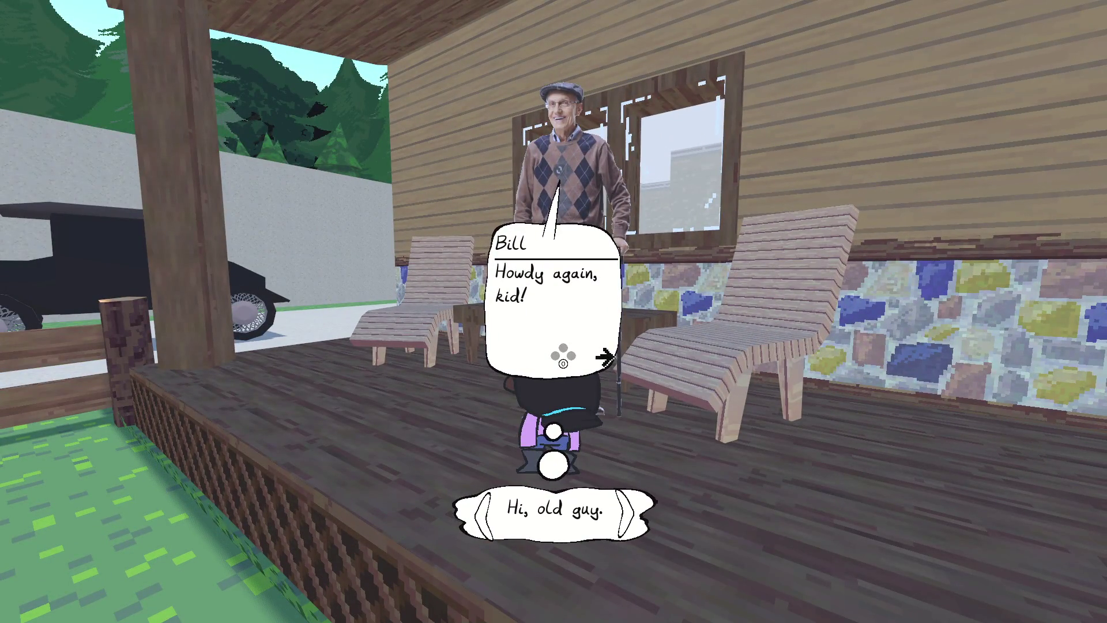
key(Right)
key(Return)
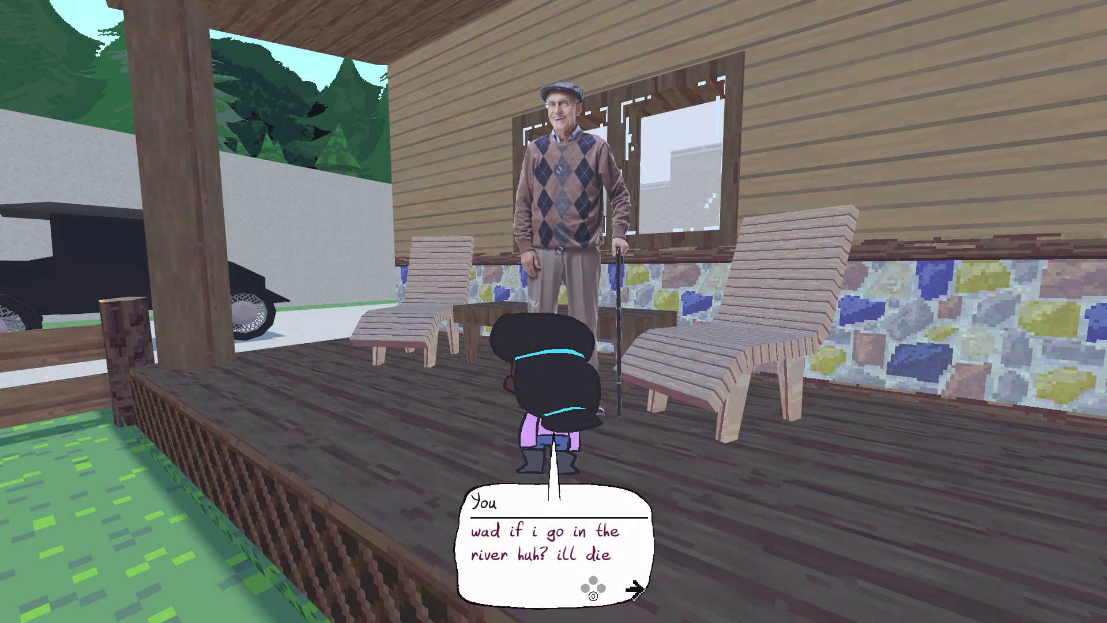
key(Return)
key(Return)
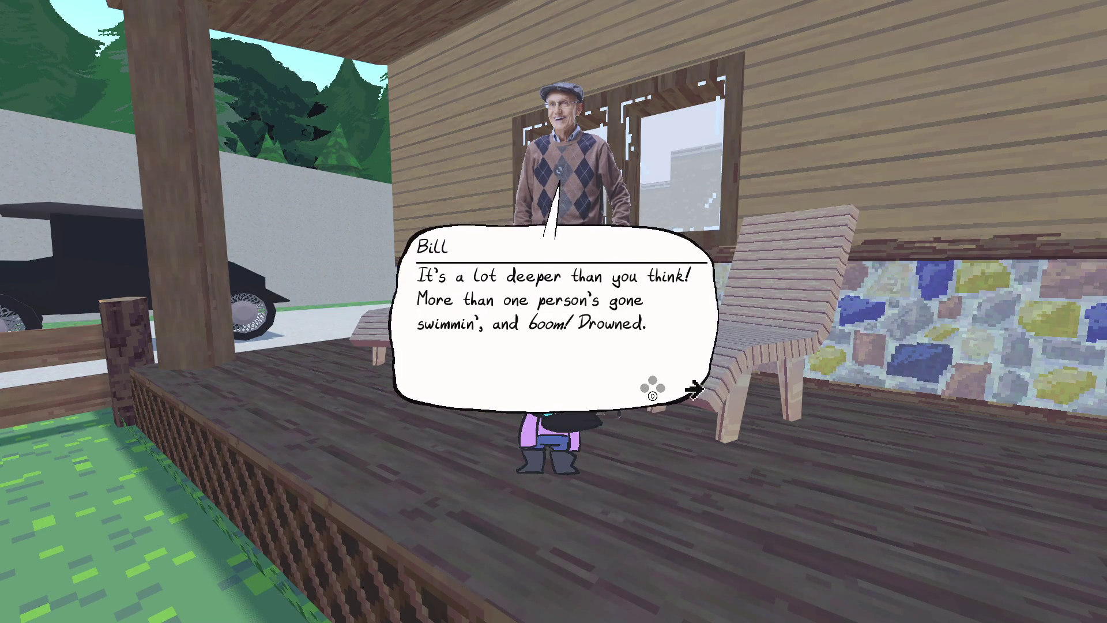
key(Return)
key(w)
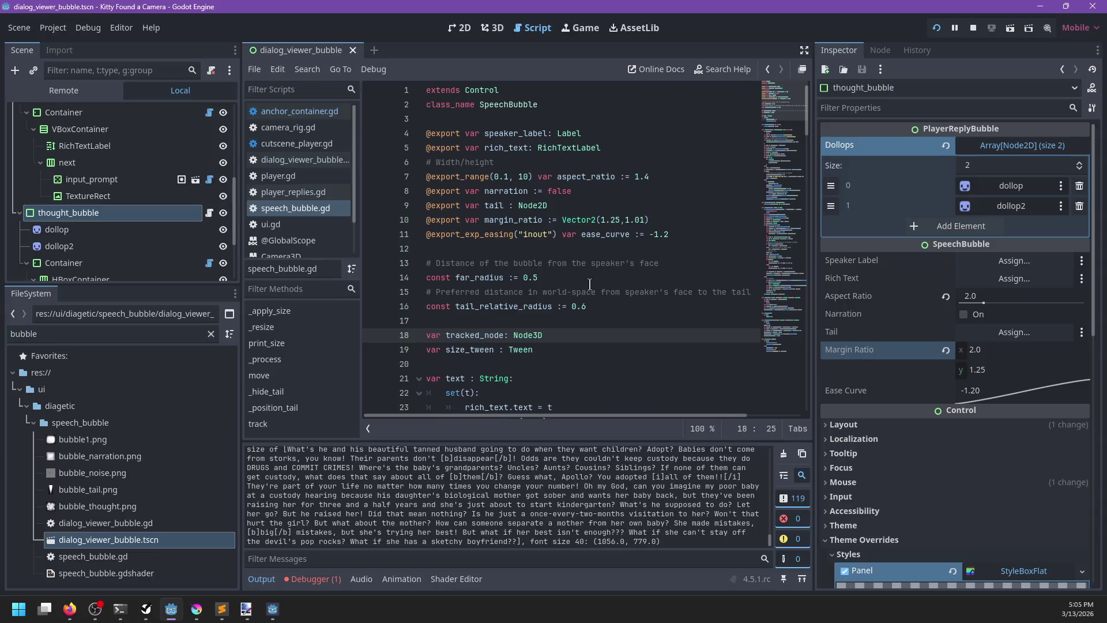
scroll(589, 284, down, 3)
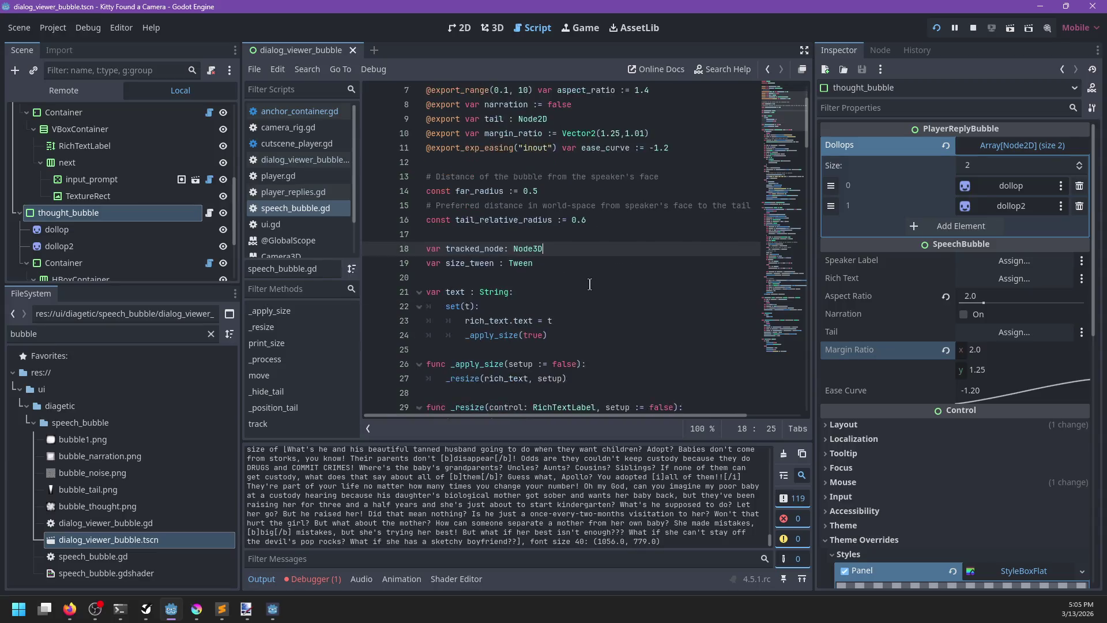
Inspect the speech_bubble's RichTextLabel properties, then save and relaunch the game
scroll(119, 160, up, 5)
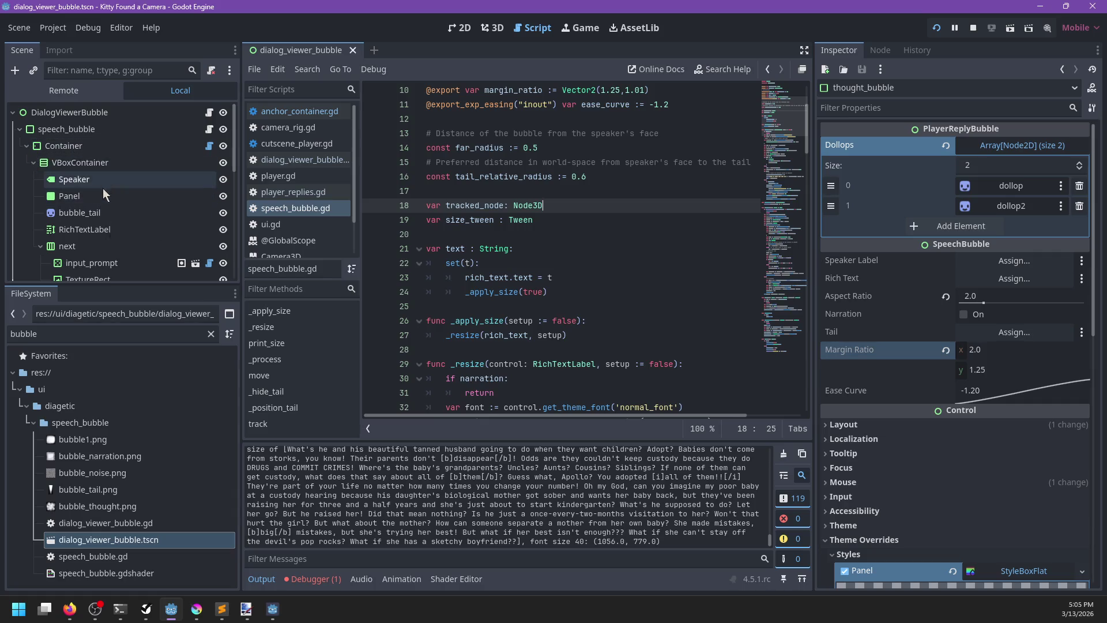
click(98, 229)
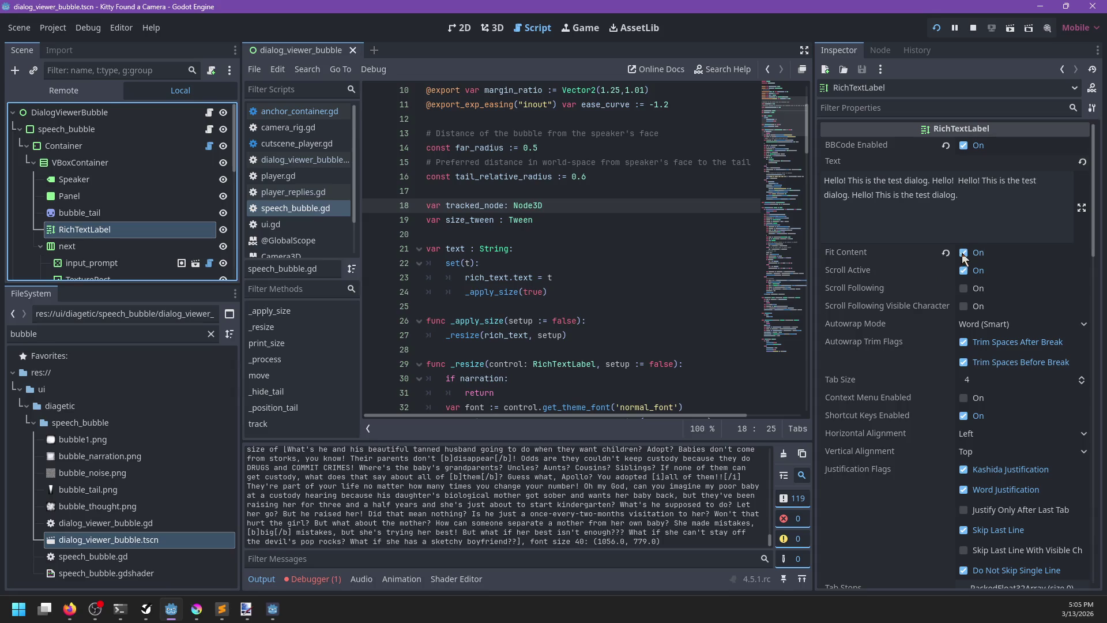
click(473, 248)
key(F5)
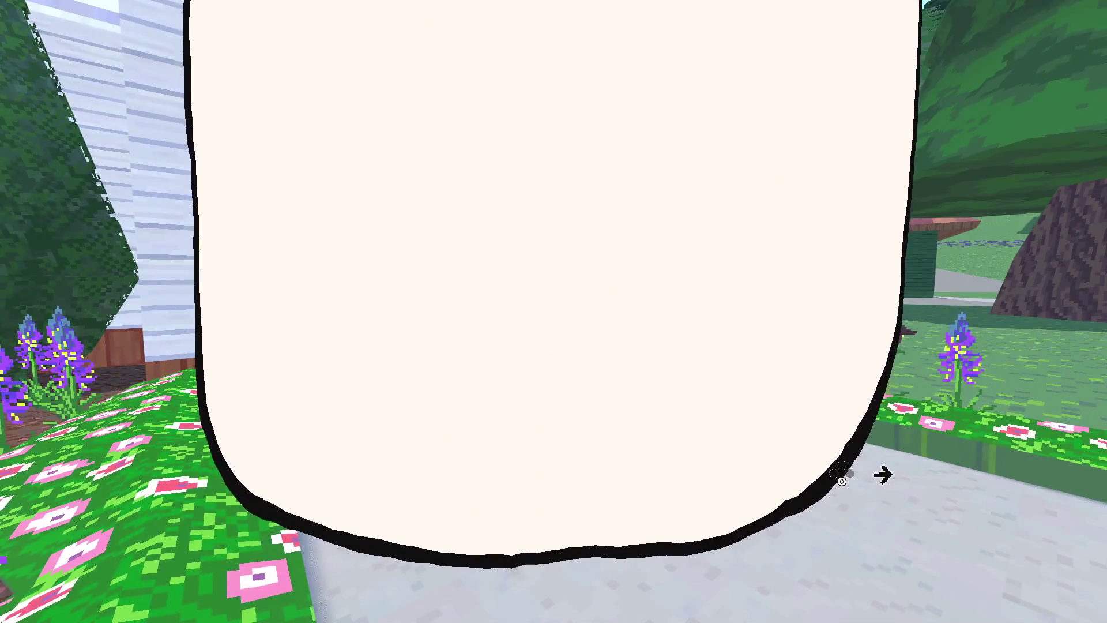
Restart the game, then open the pause menu and resume play on Bill's porch
key(F8)
key(F5)
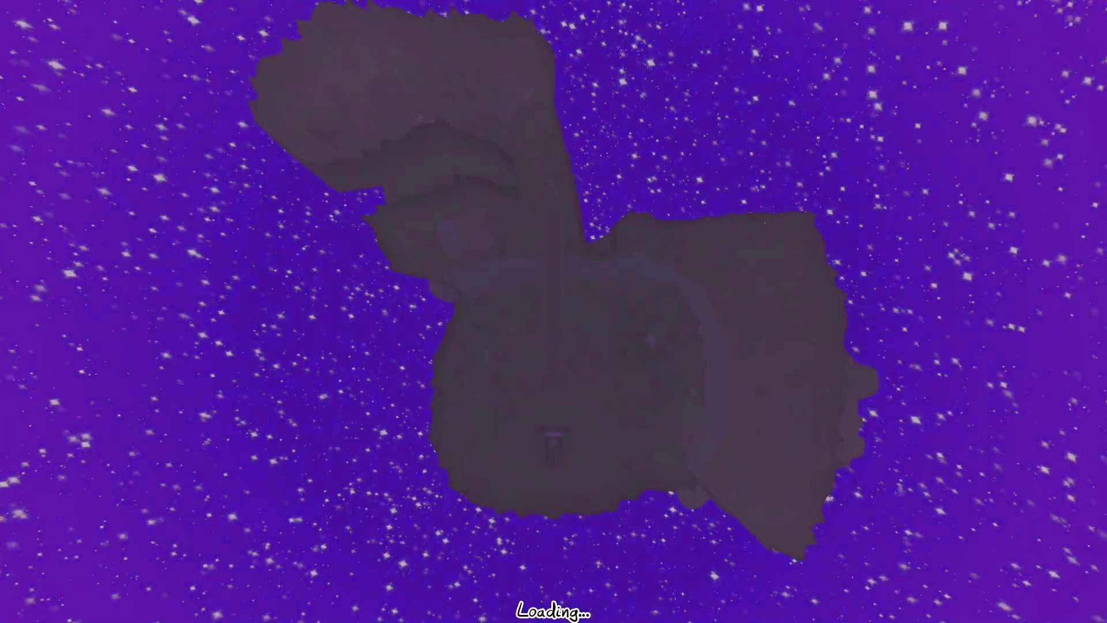
key(Escape)
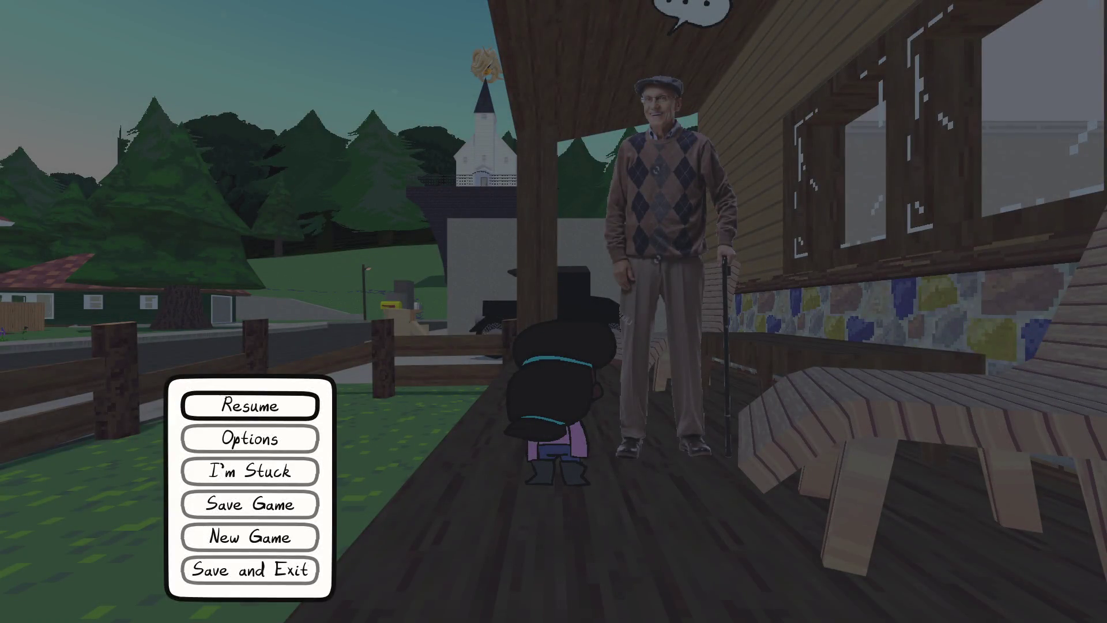
key(Escape)
key(Escape)
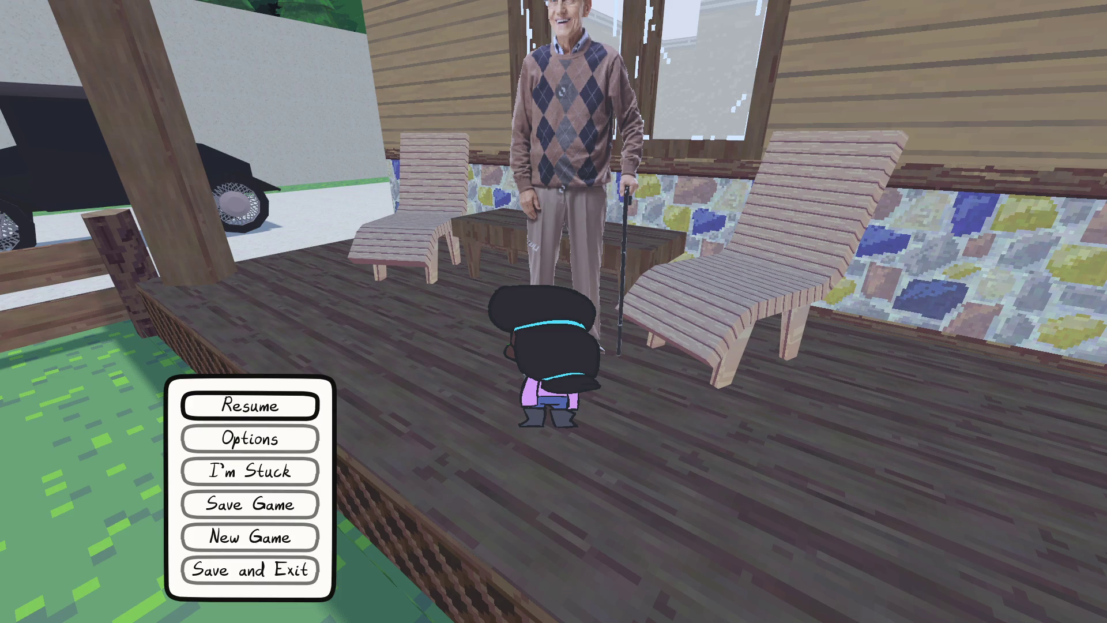
click(256, 405)
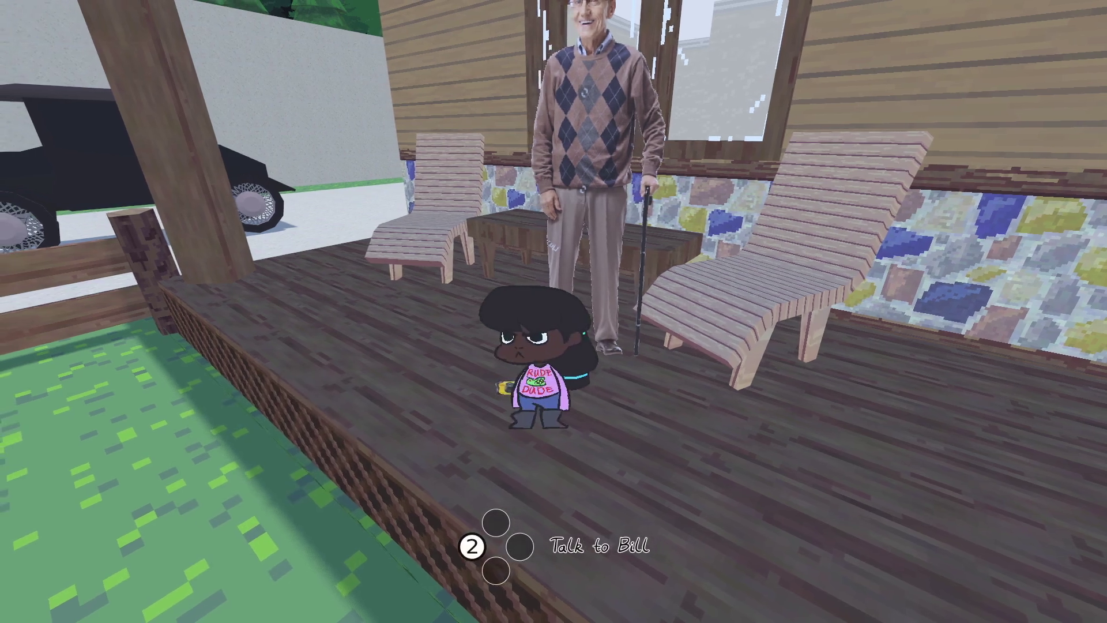
Talk to Bill and switch to a different reply choice
key(w)
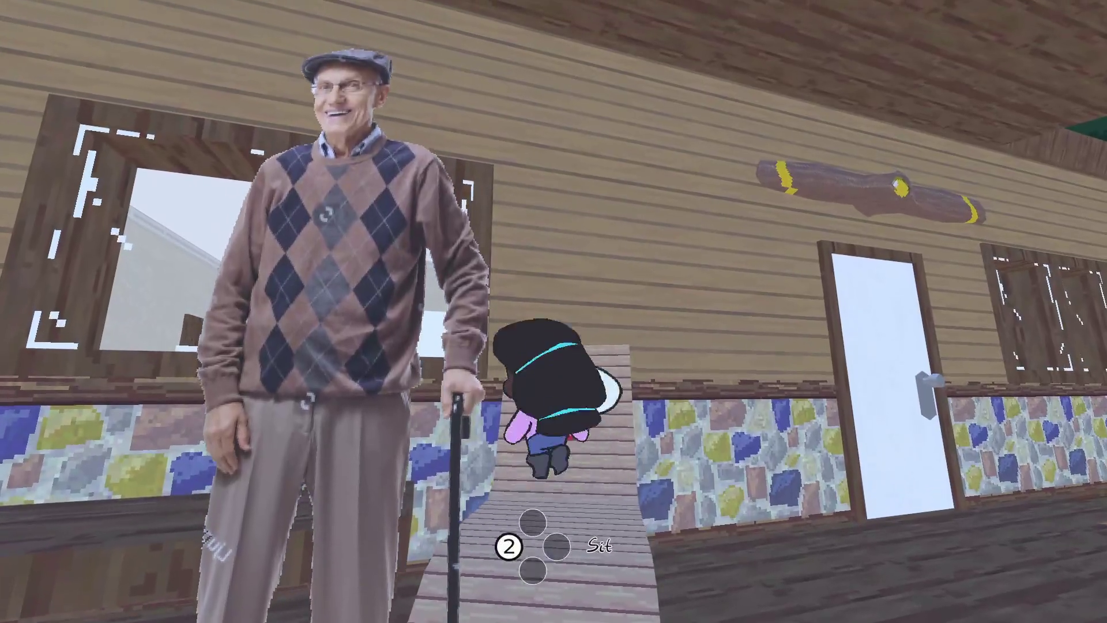
key(2)
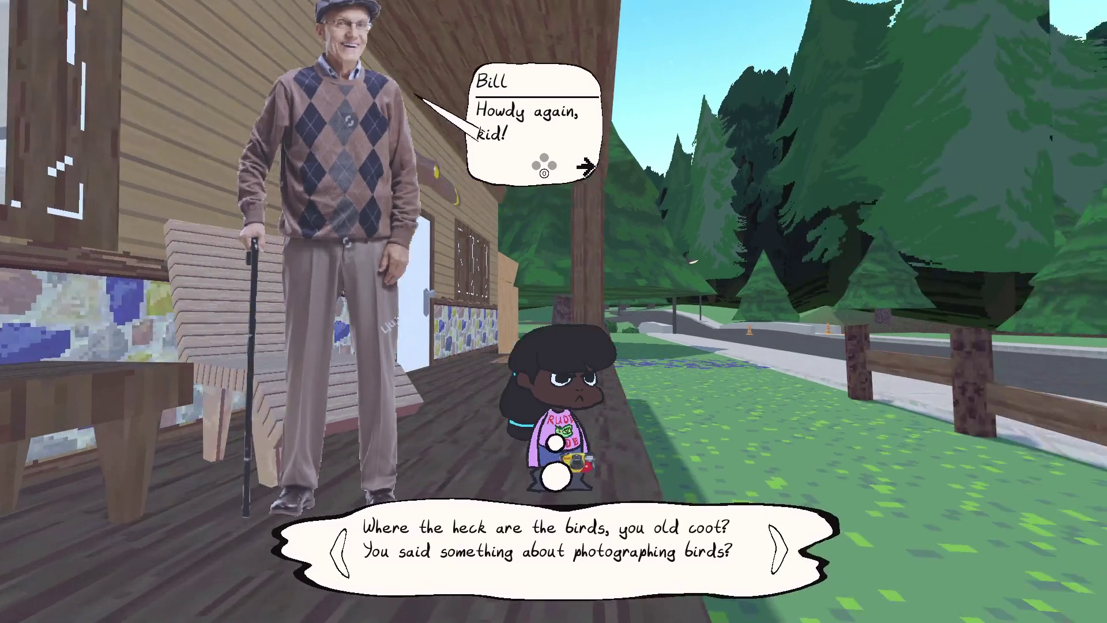
key(Left)
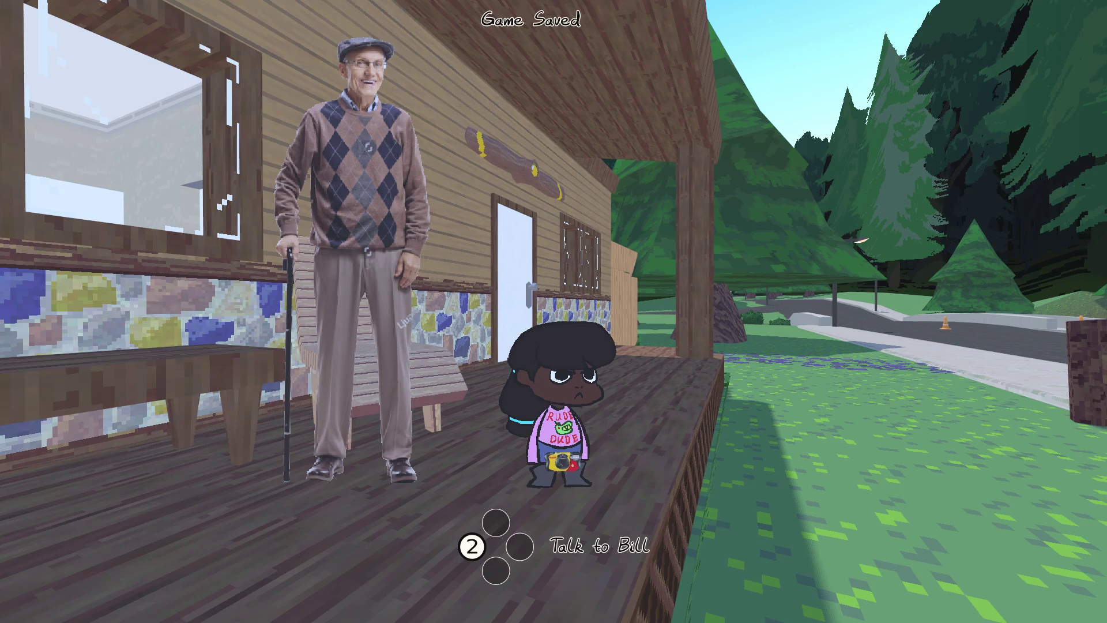
Walk across the road to Mrs. Weston's porch and advance her dialogue twice
key(d)
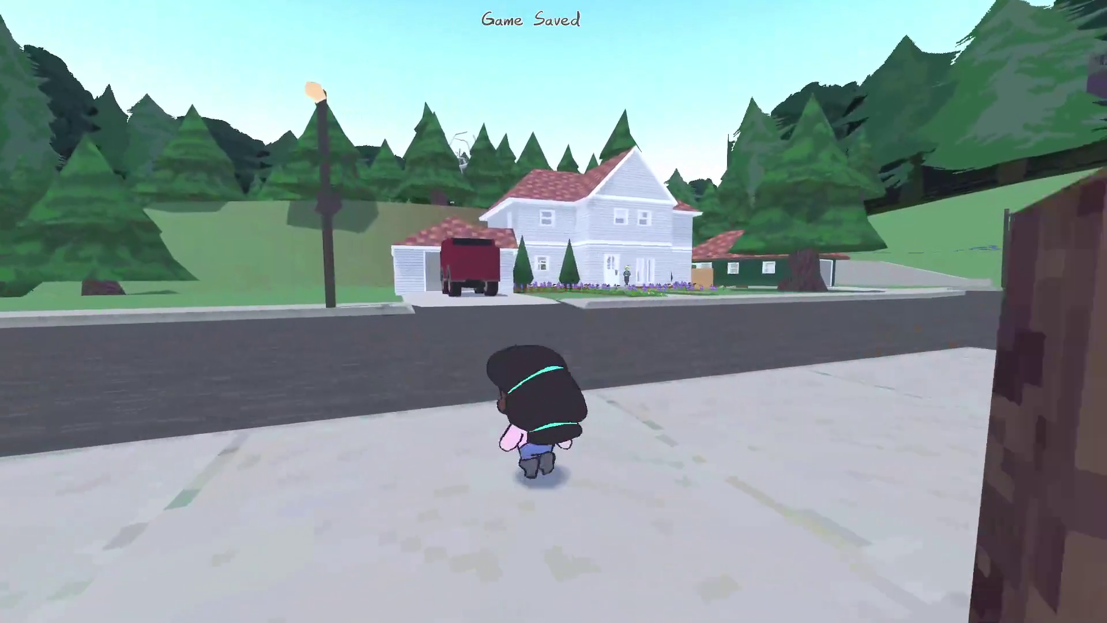
key(w)
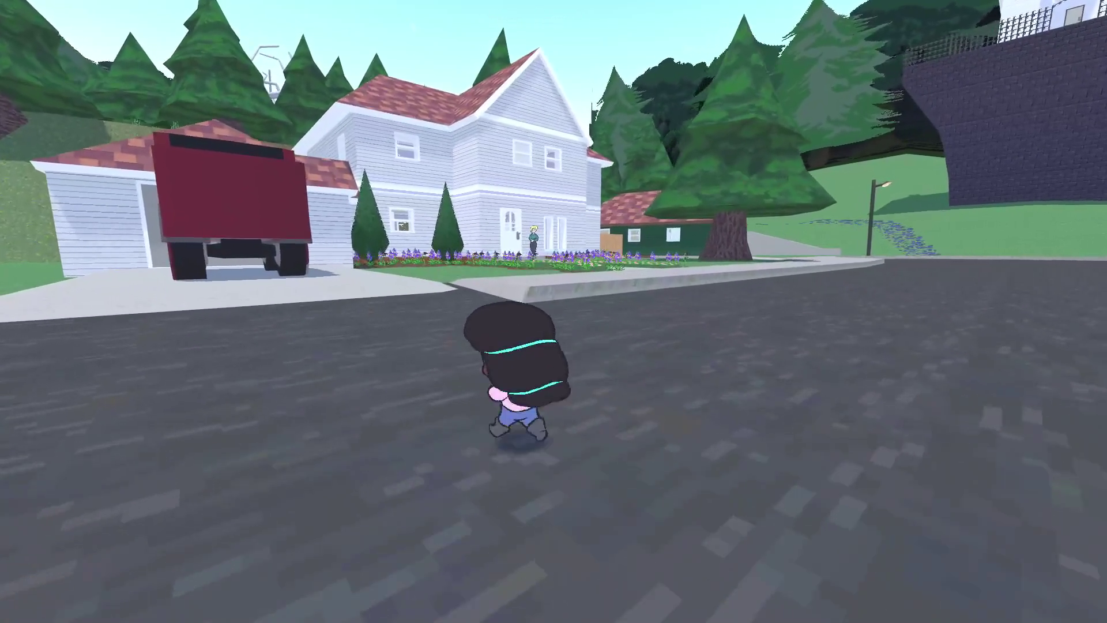
key(w)
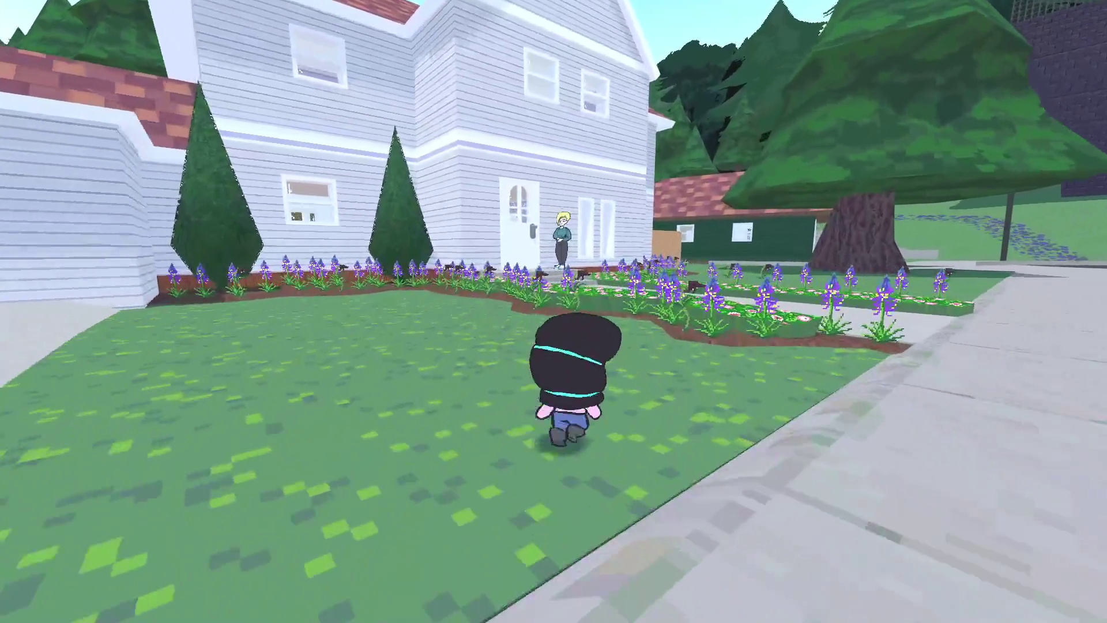
key(w)
key(e)
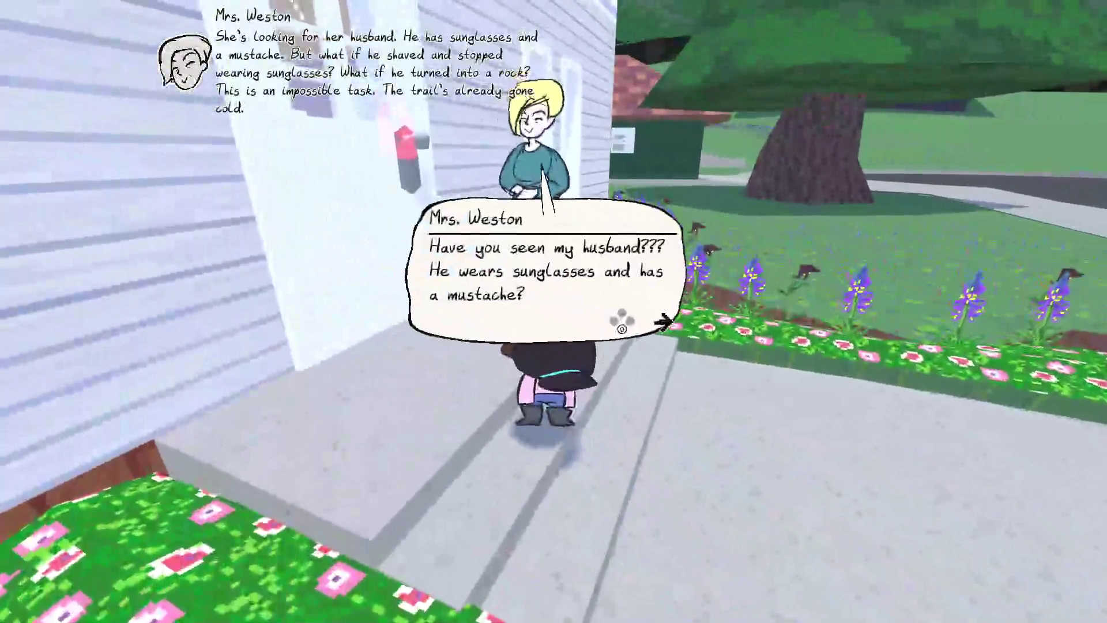
key(e)
key(e)
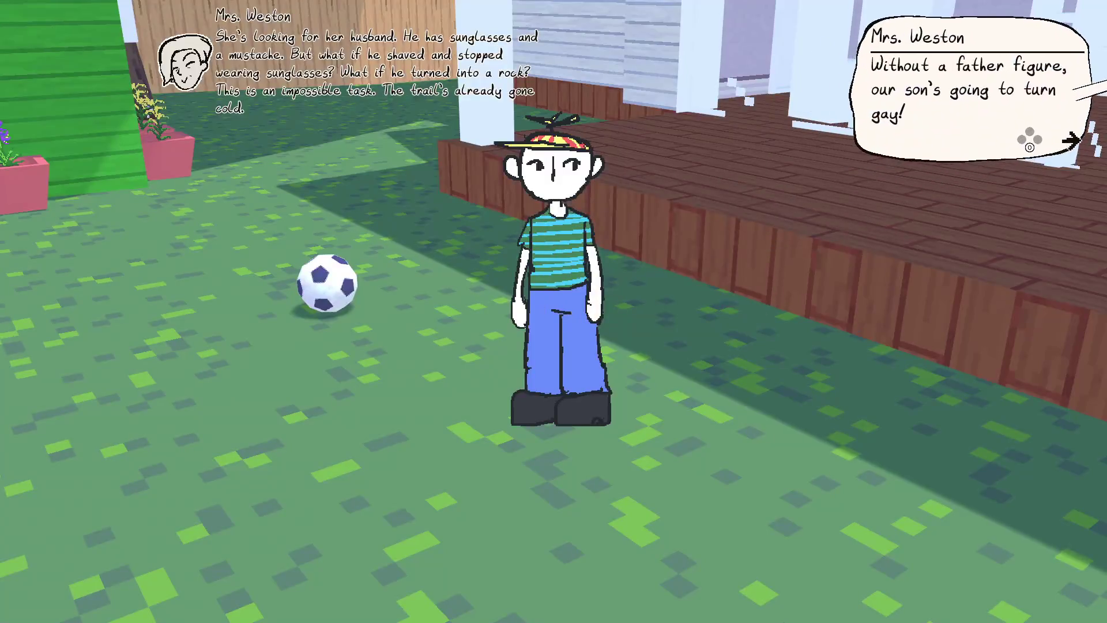
key(e)
key(e)
key(e)
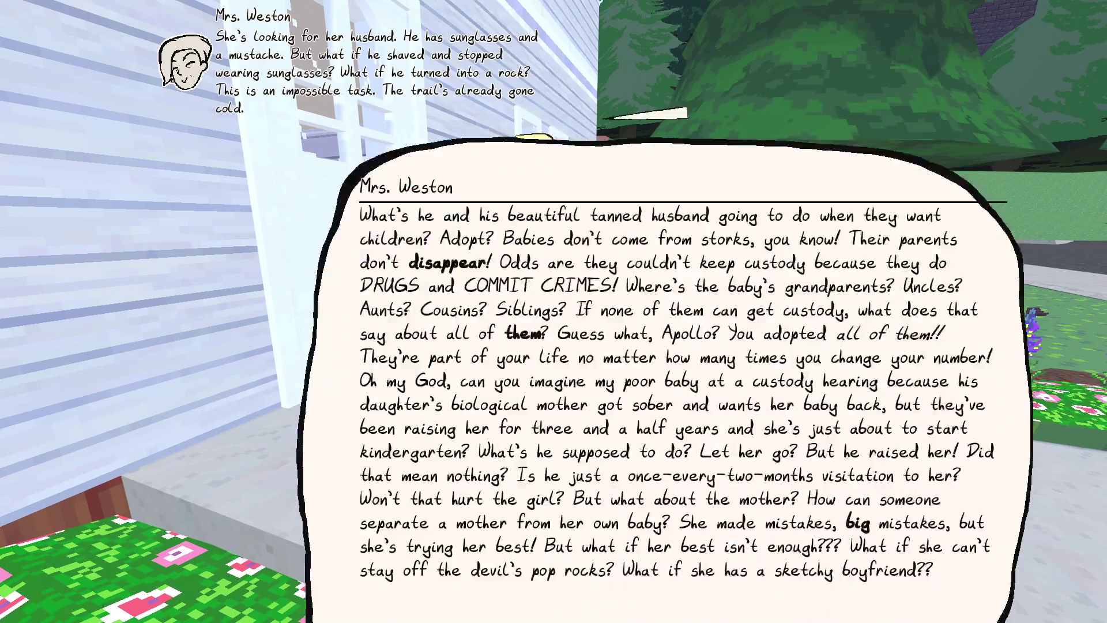
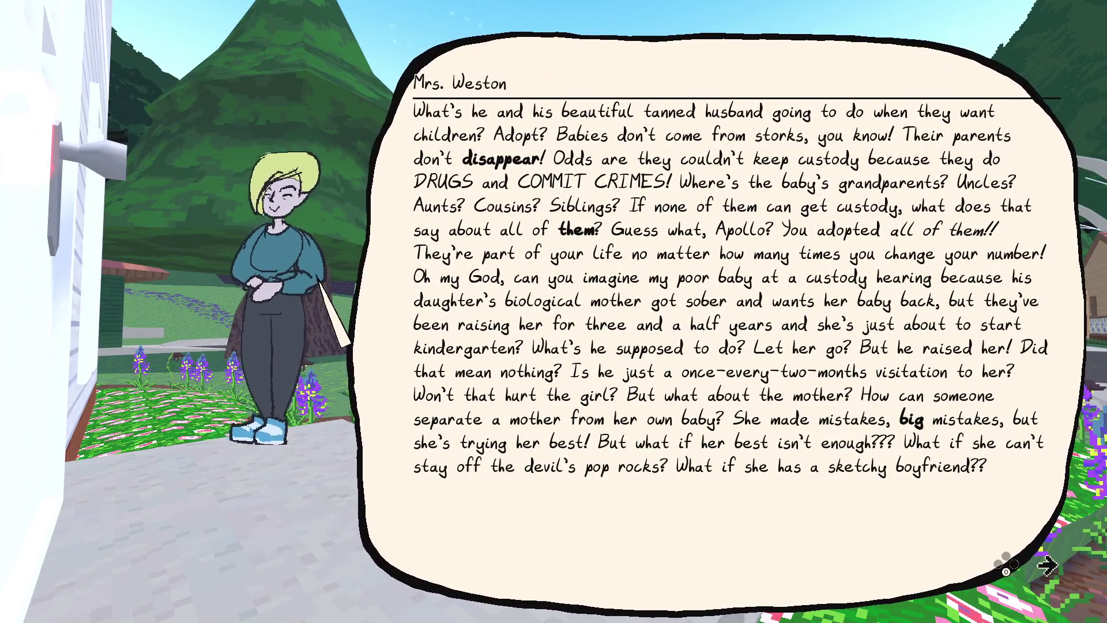
Finish Mrs. Weston's dialogue, walk up to Carly on the steps and start talking to her
key(space)
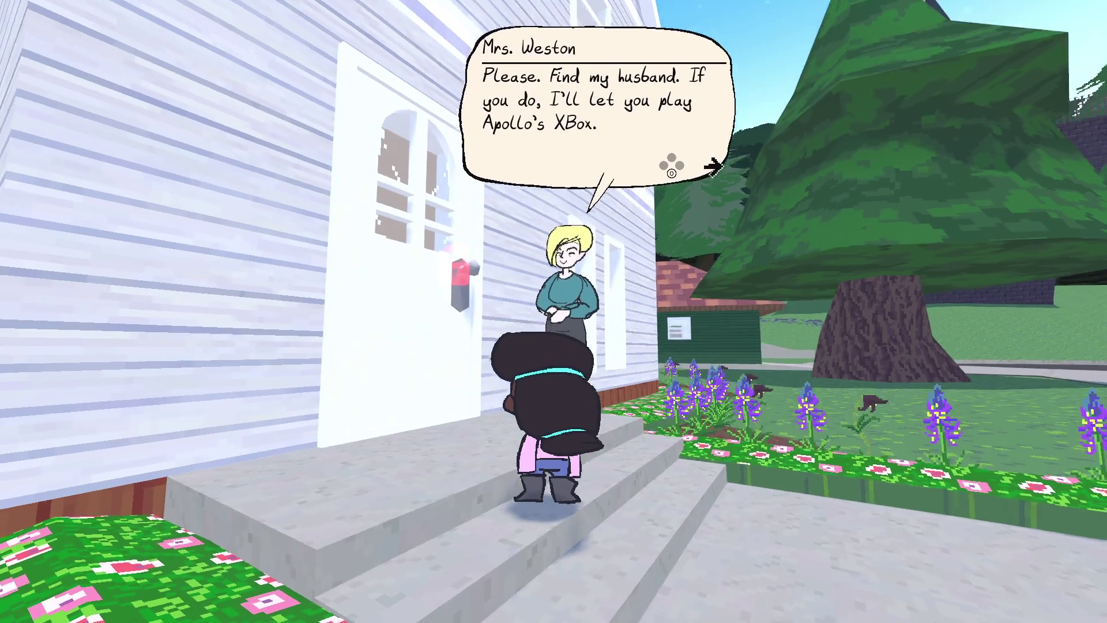
key(space)
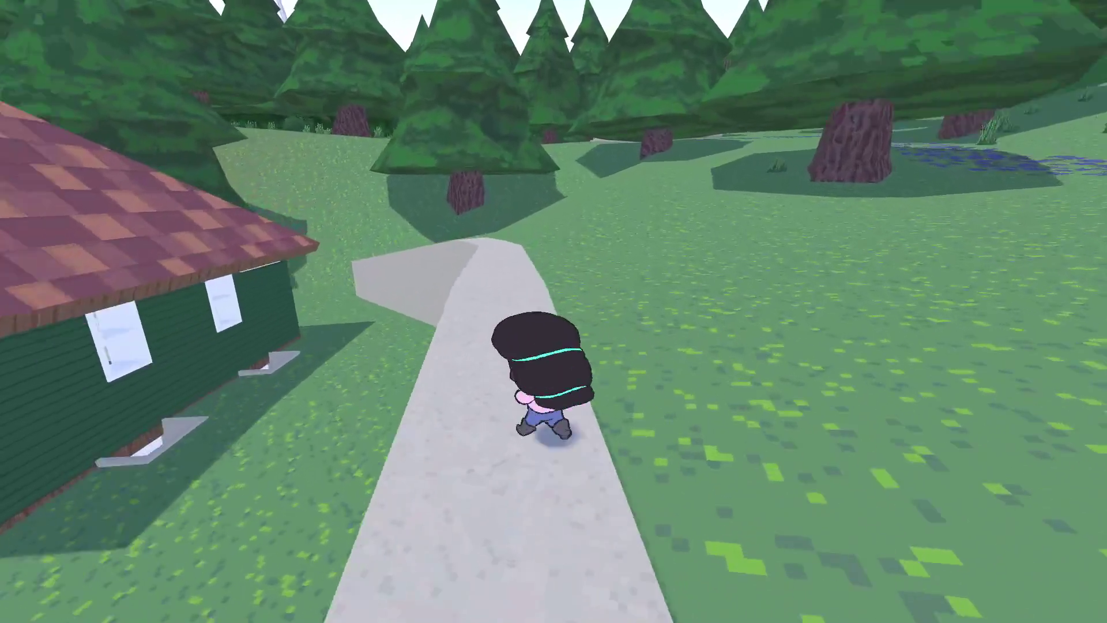
key(w)
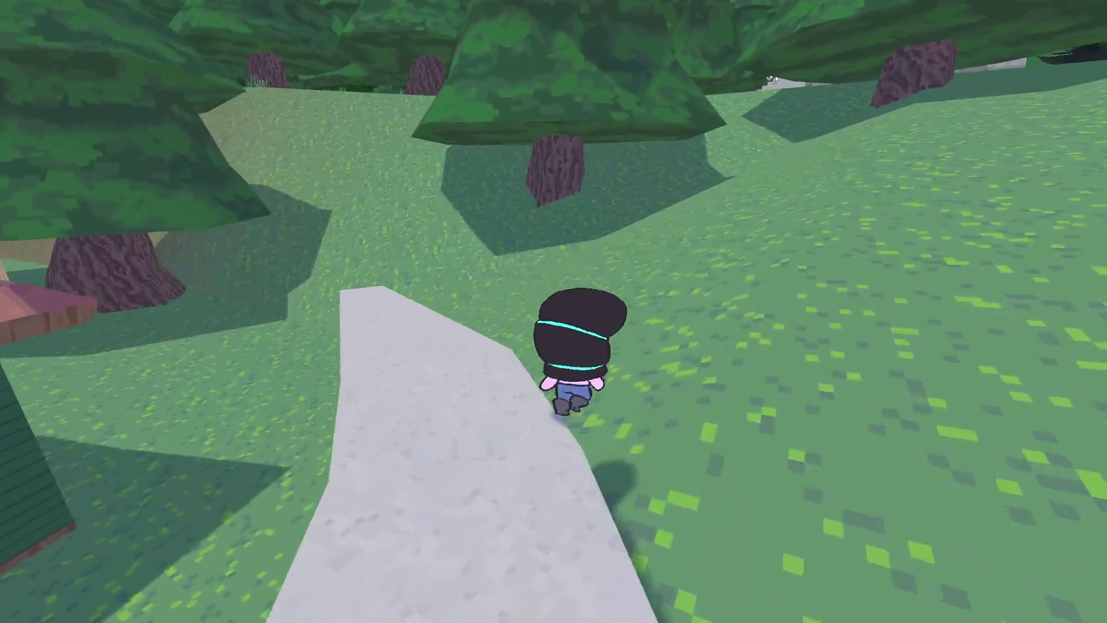
key(w)
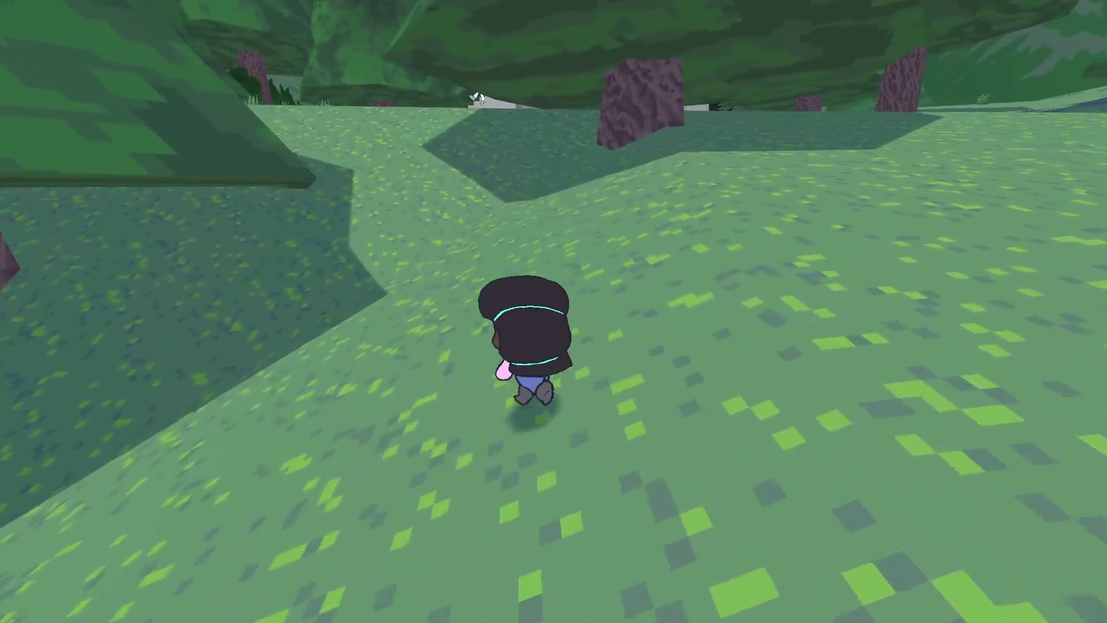
key(w)
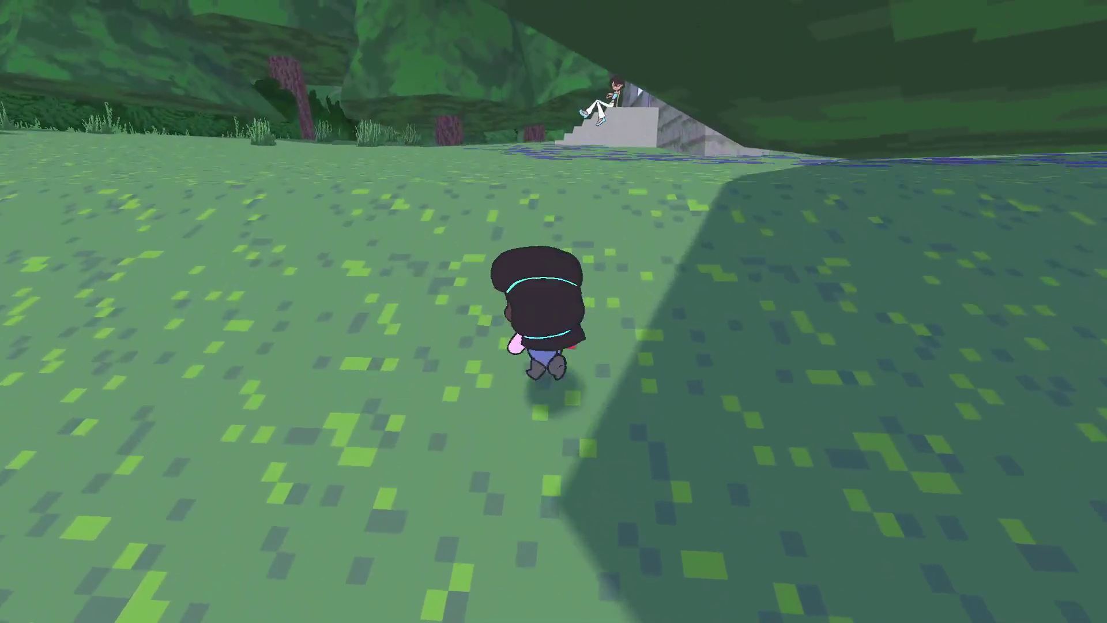
key(w)
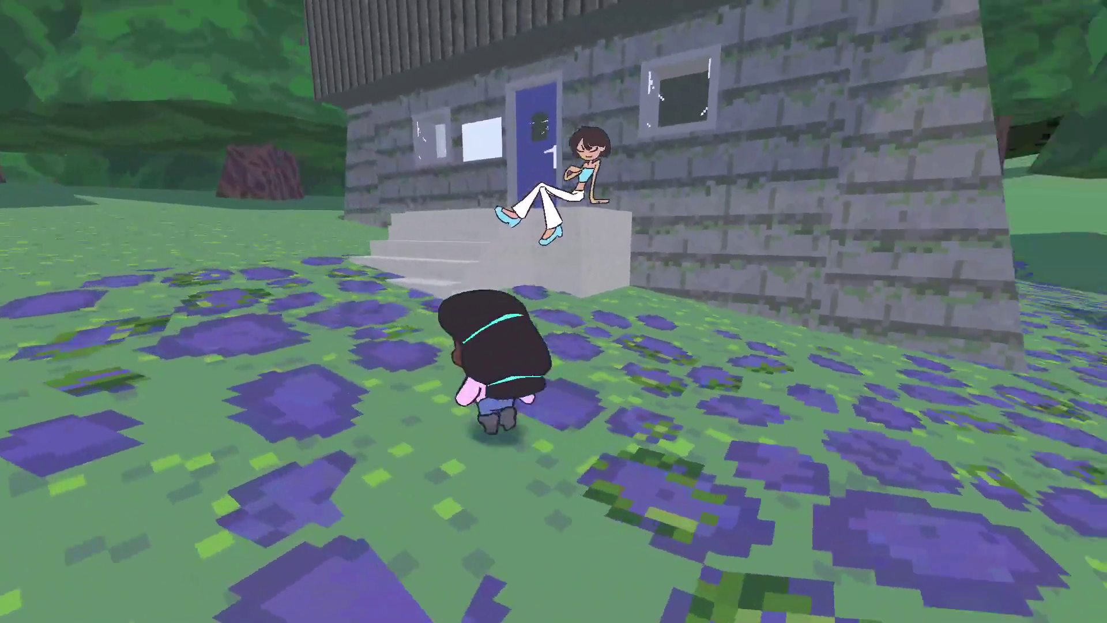
key(e)
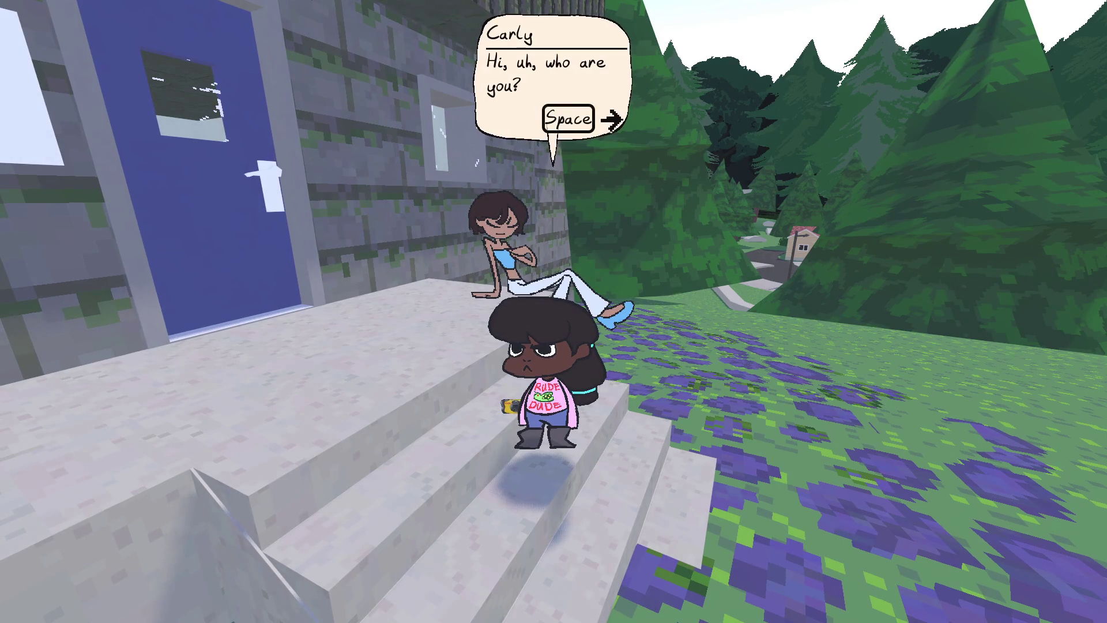
In the editor, set speech_bubble's Aspect Ratio to 2.0, save, and return to the game
key(alt+Tab)
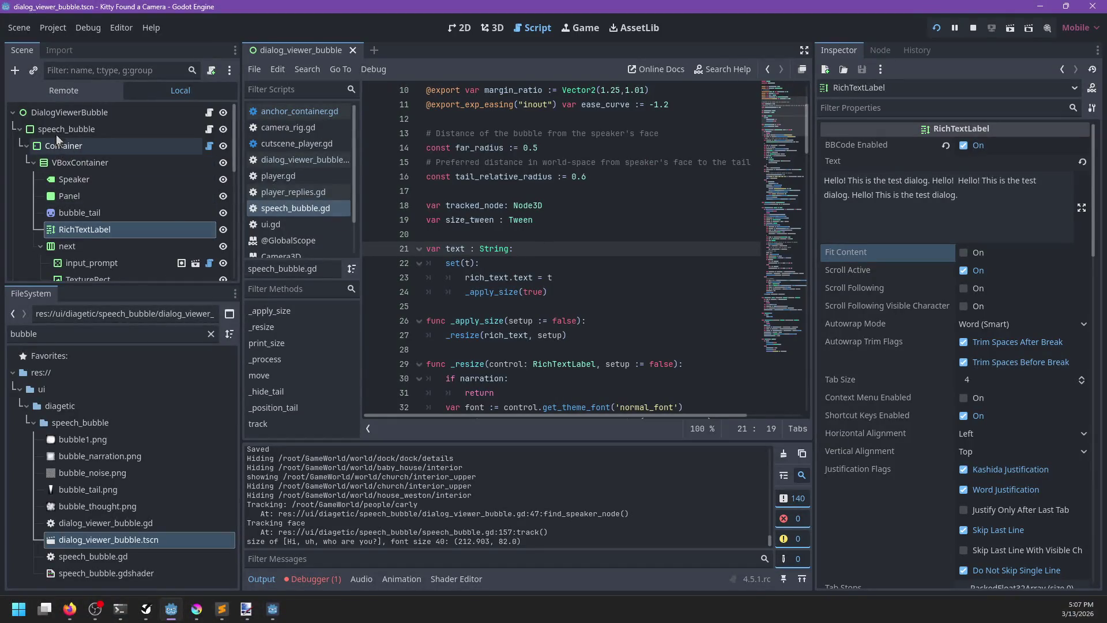
click(67, 129)
click(1005, 185)
text(2)
key(Return)
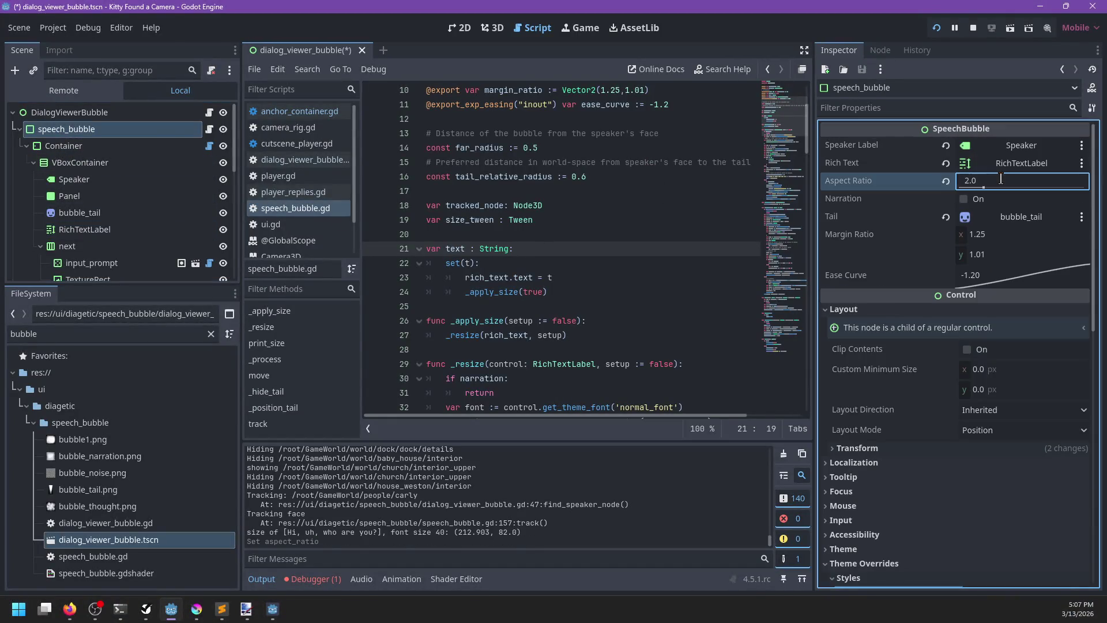
key(ctrl+s)
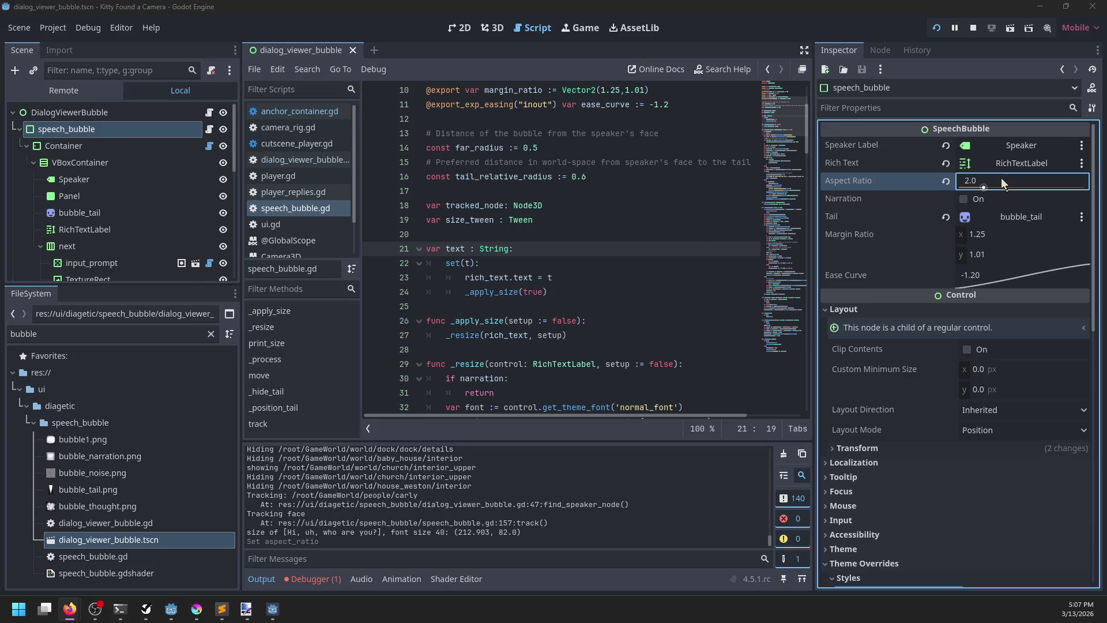
key(alt+Tab)
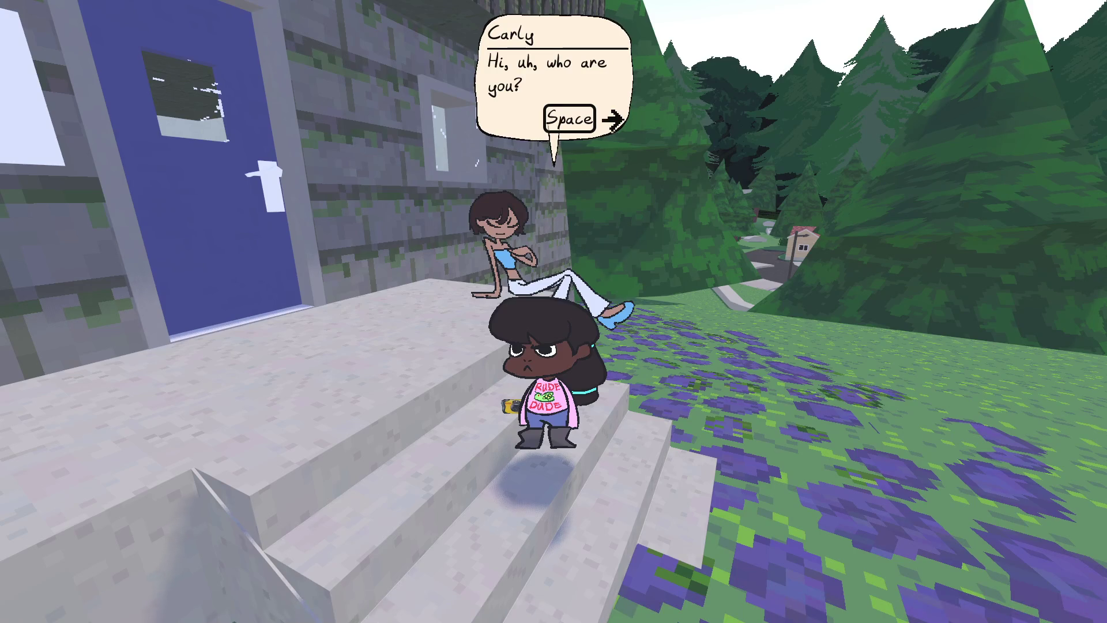
Play through Carly's refusal dialogue and the narration message to the end
key(space)
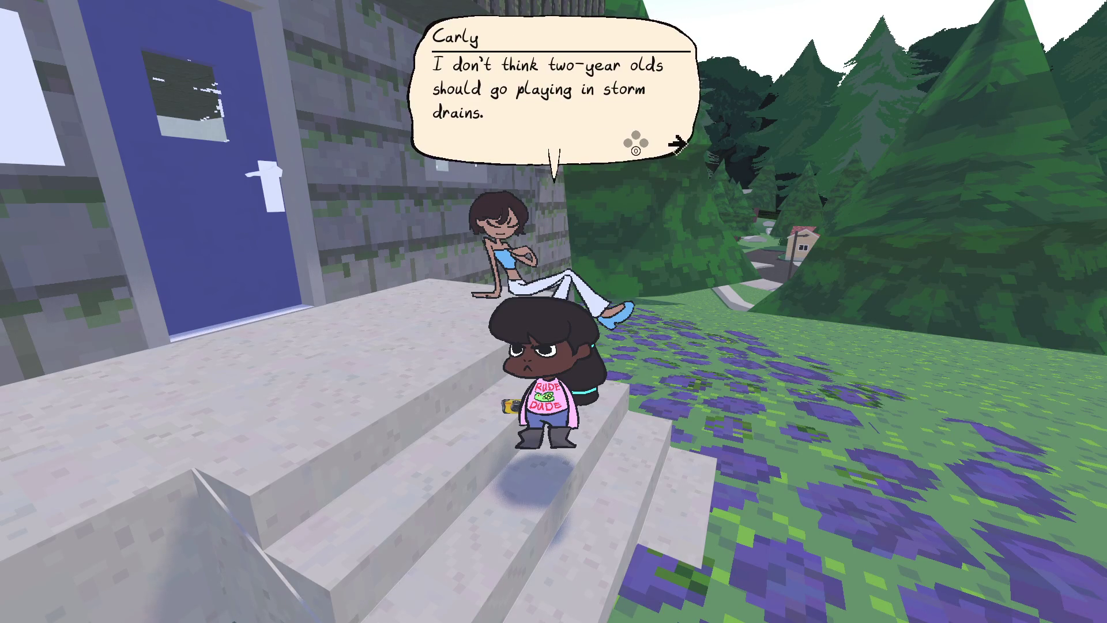
key(space)
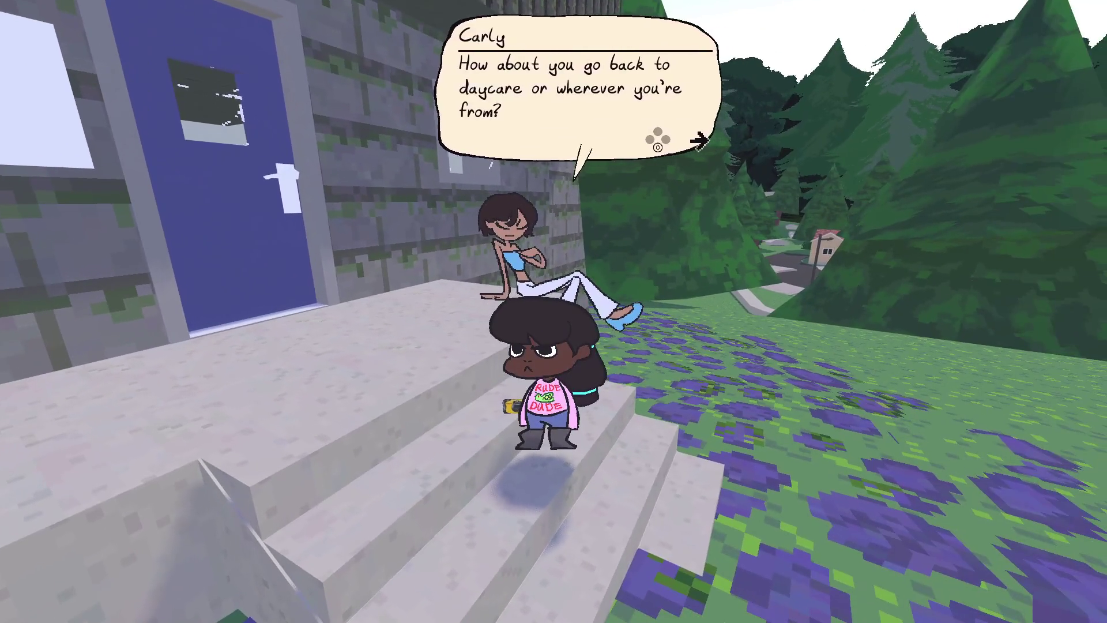
key(Escape)
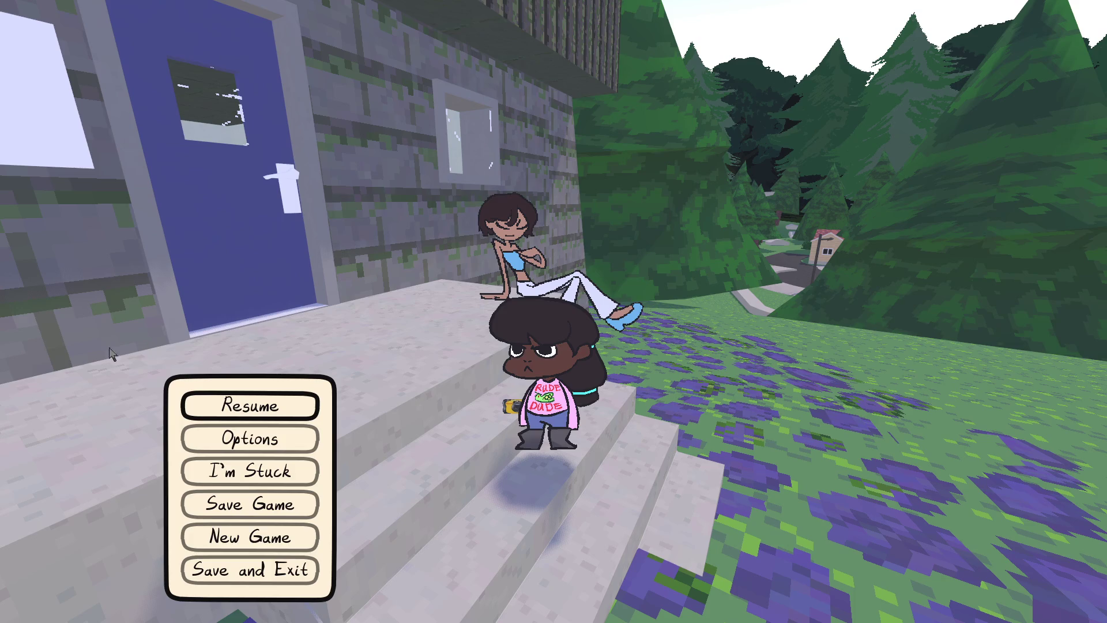
key(Return)
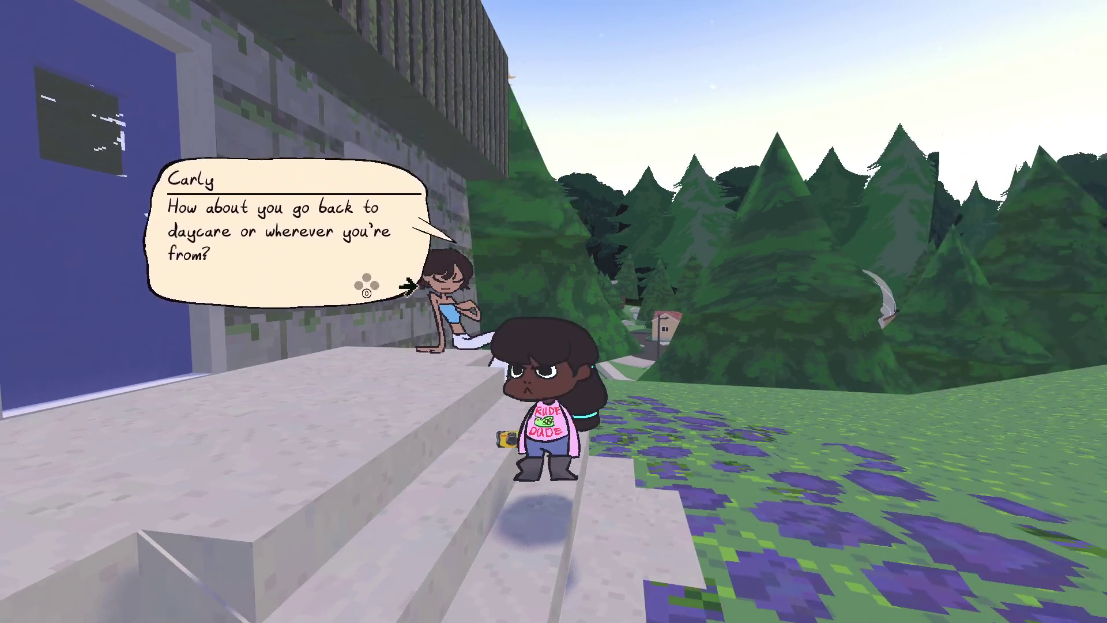
key(space)
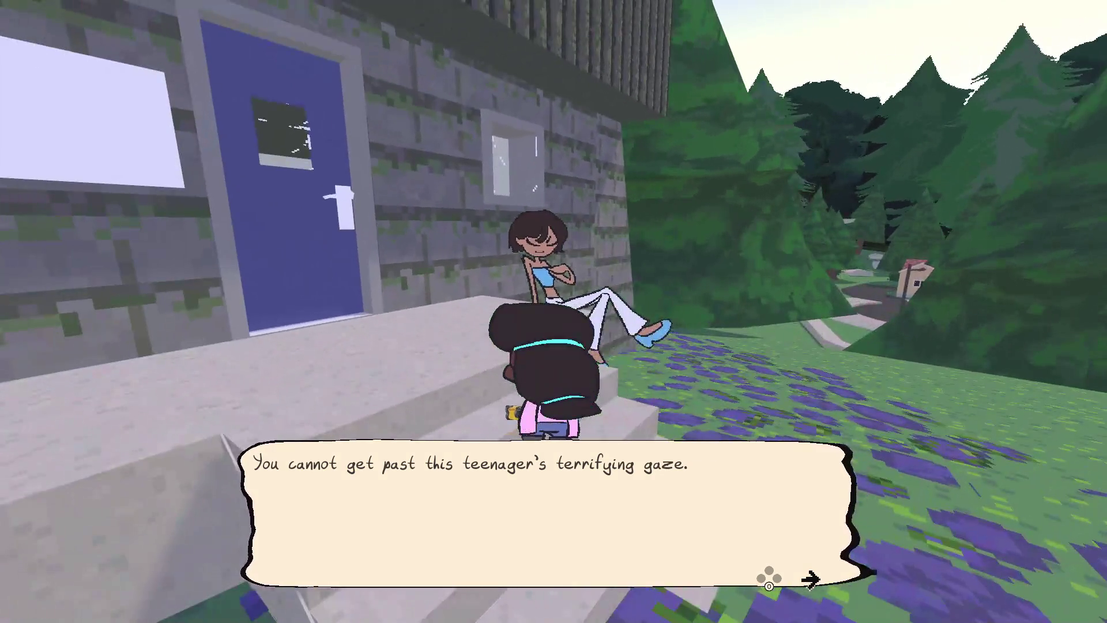
key(space)
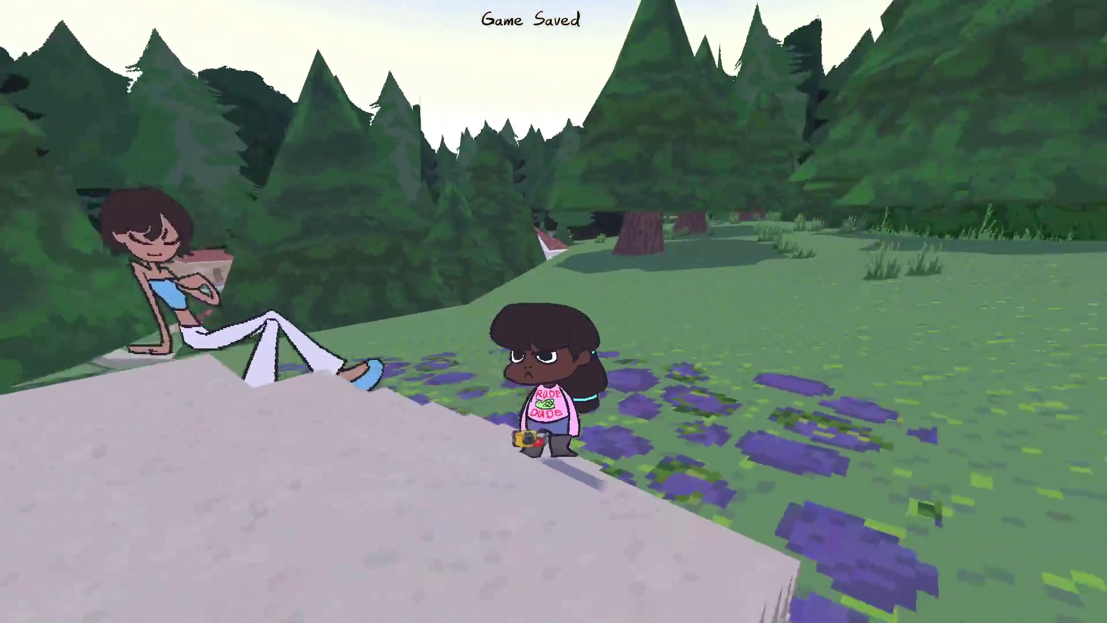
key(space)
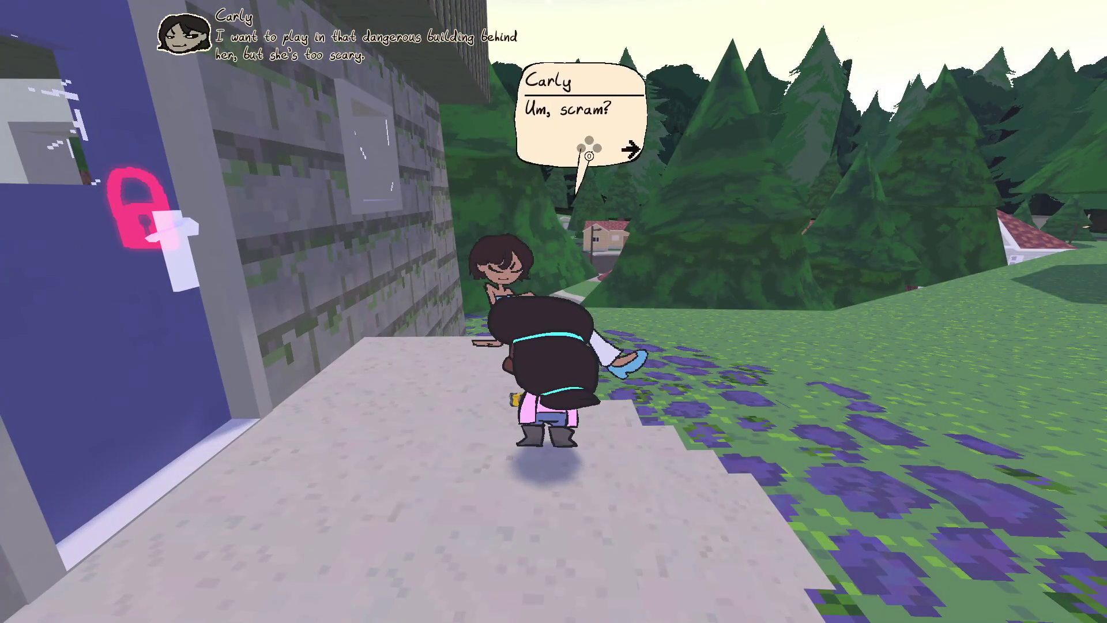
key(Return)
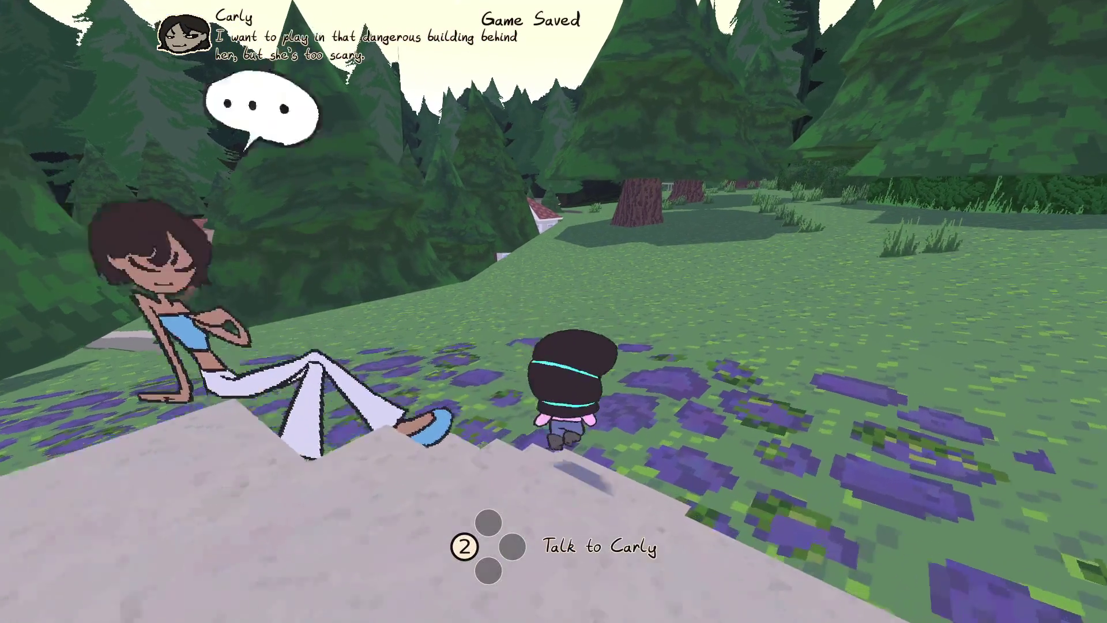
Walk away from Carly through the forest and across the meadow
key(w)
key(a)
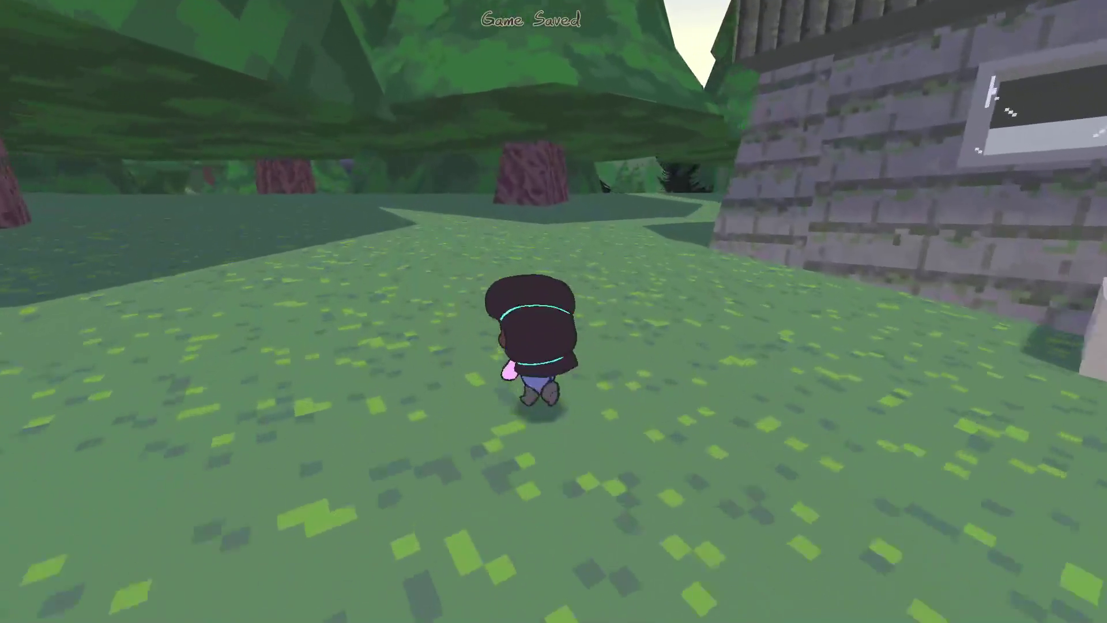
key(w)
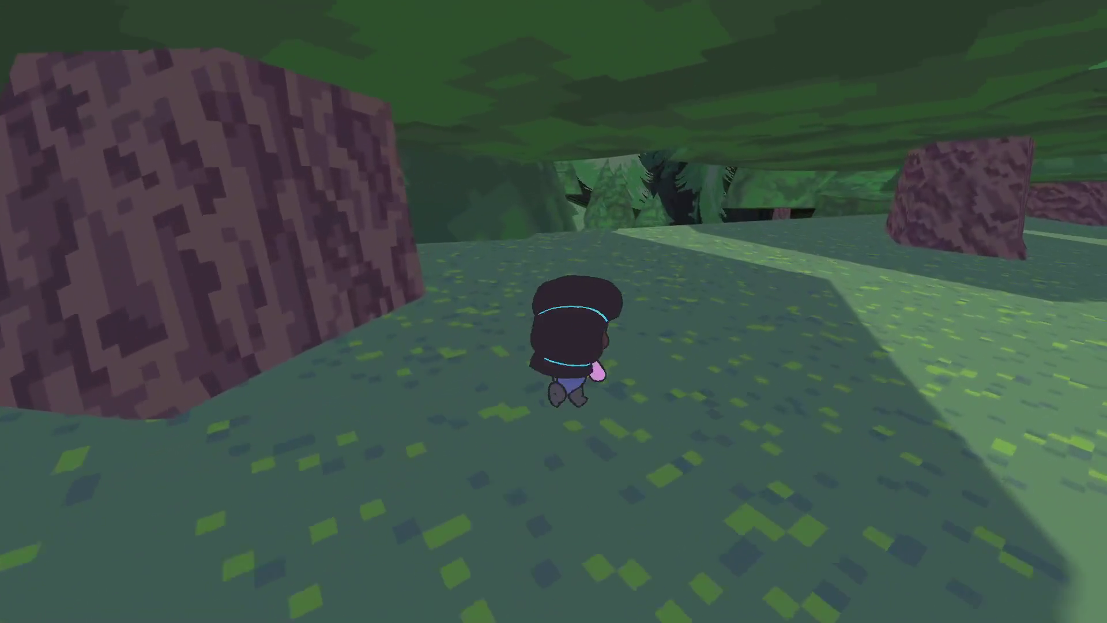
key(a)
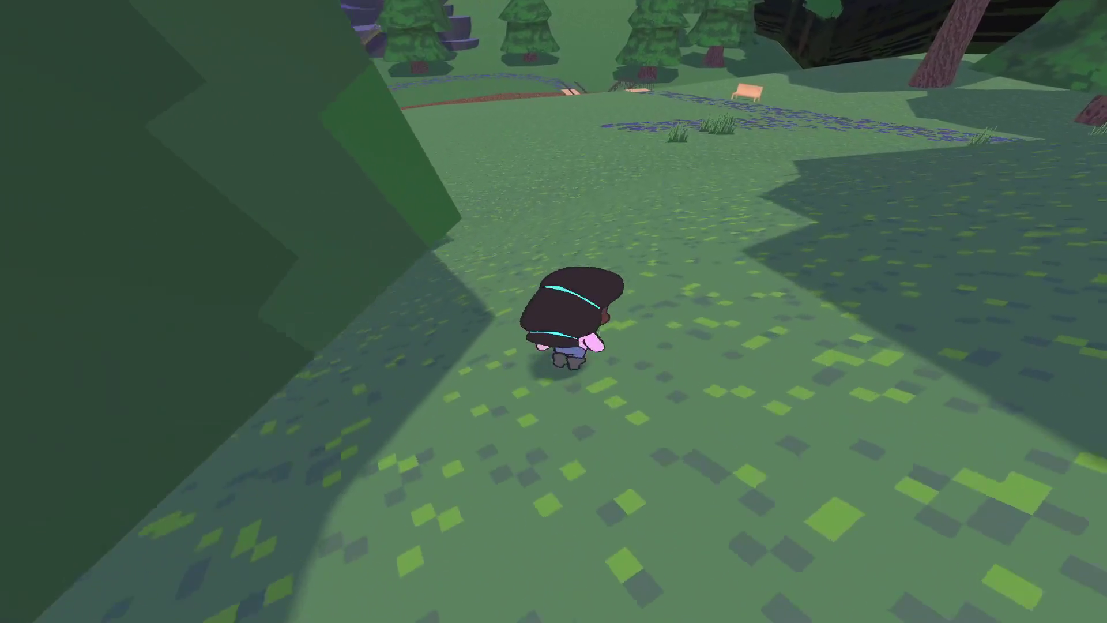
key(a)
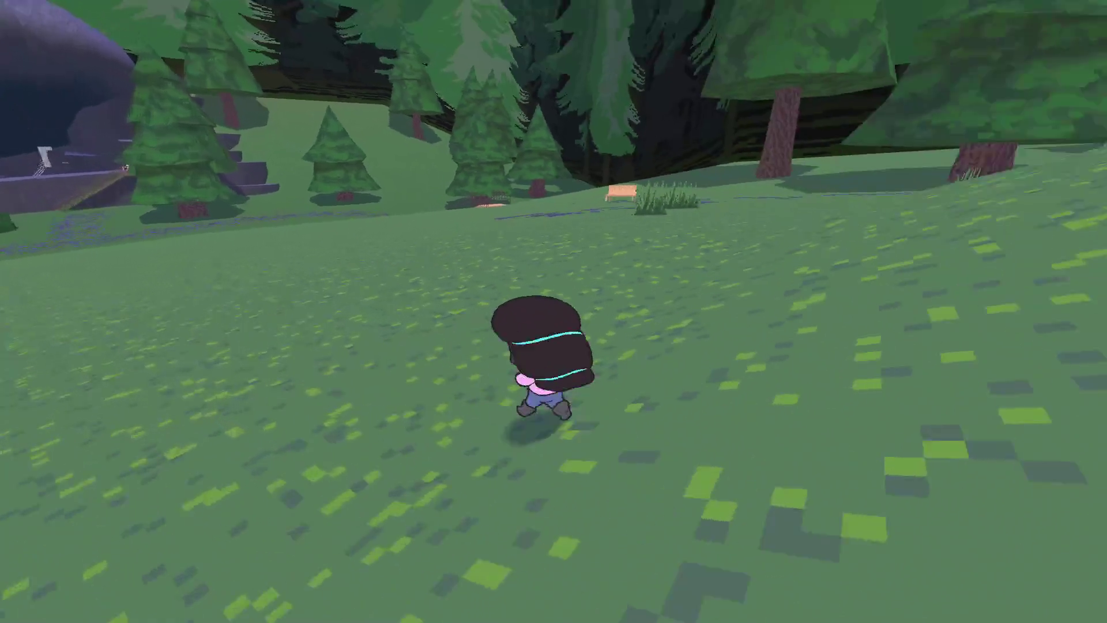
key(w)
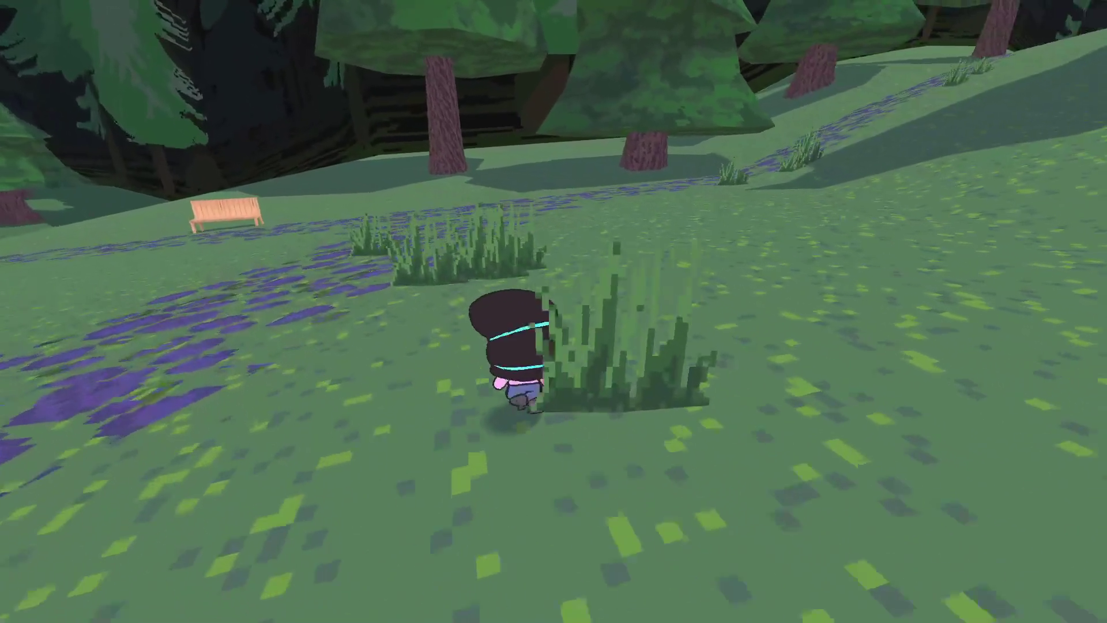
key(w)
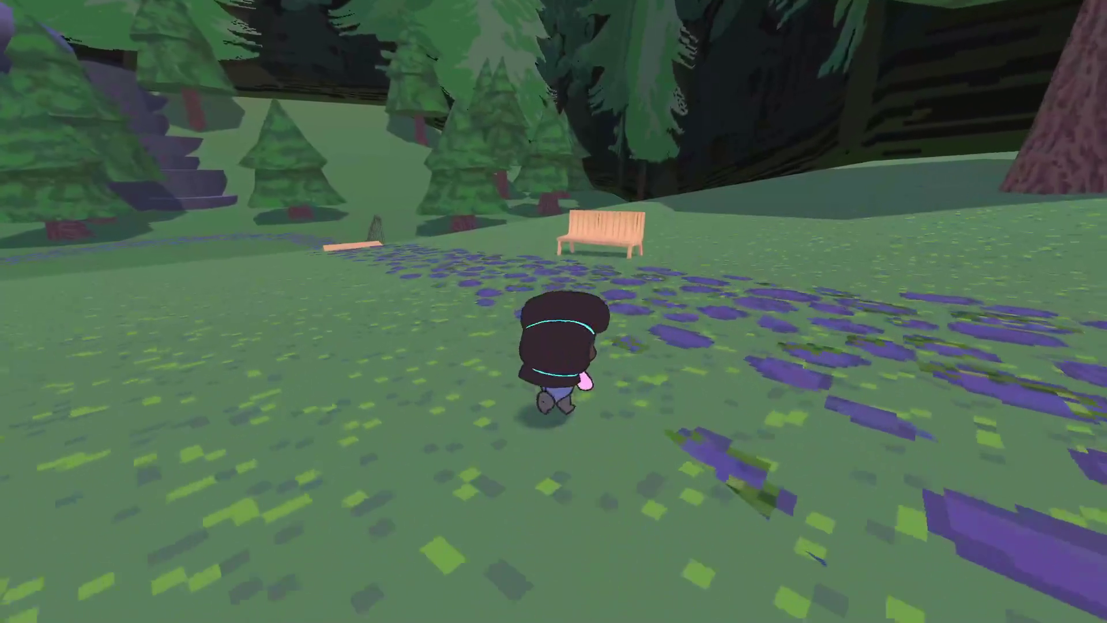
Choose Save and Exit from the pause menu and bring the task list forward
key(Escape)
key(Down)
key(Down)
key(Down)
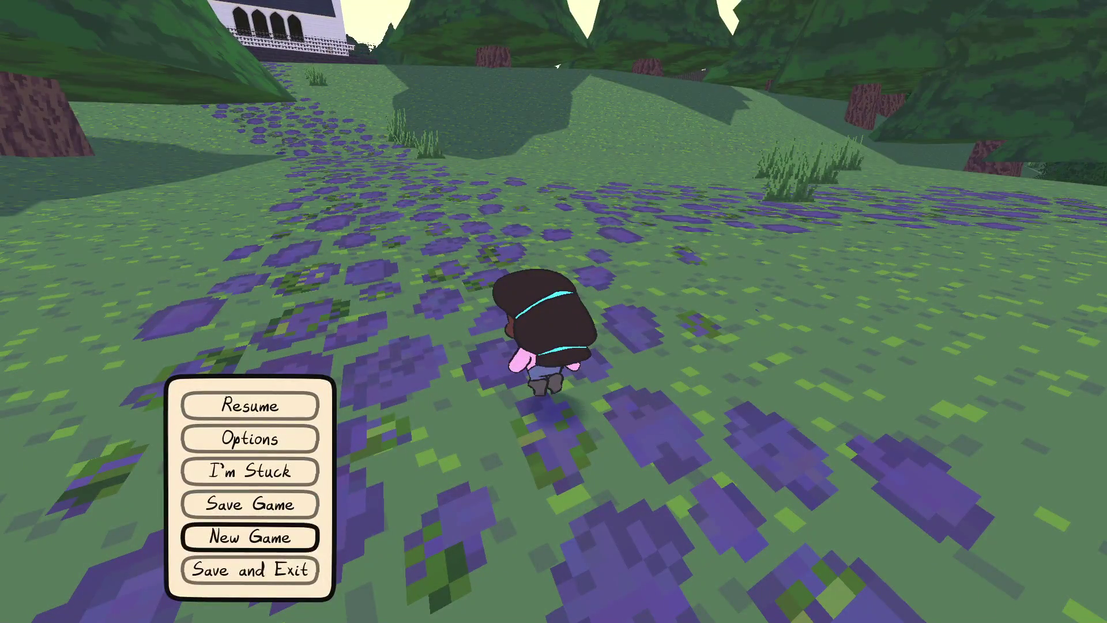
key(Return)
click(146, 608)
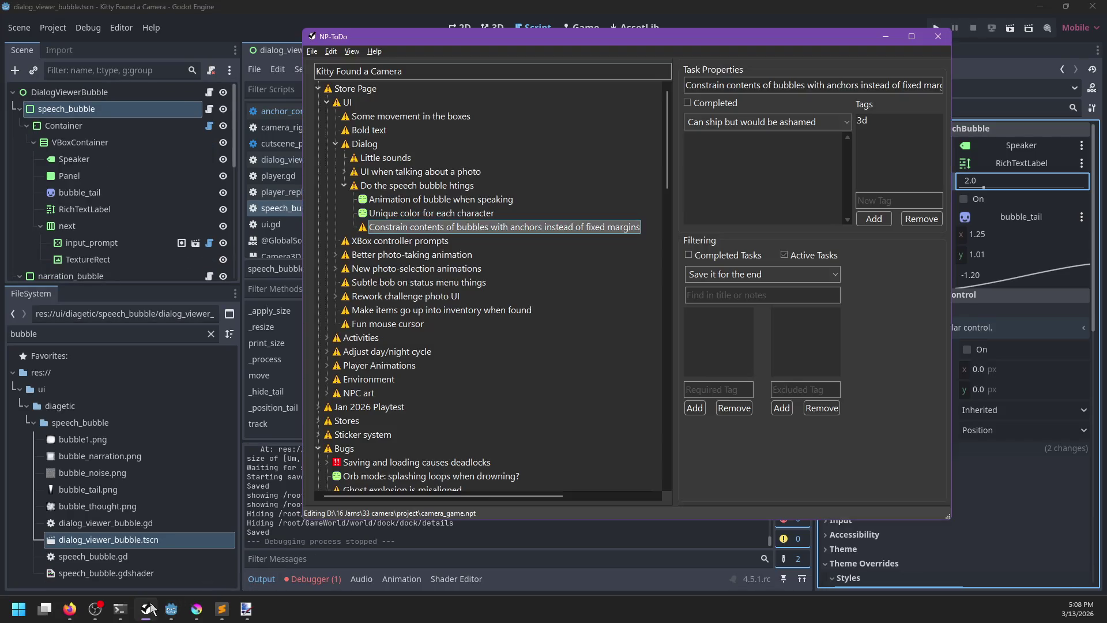
Delete the anchors-constraint task, set 'Do the speech bubble htings' to Could ship, and collapse it
right_click(396, 230)
click(424, 274)
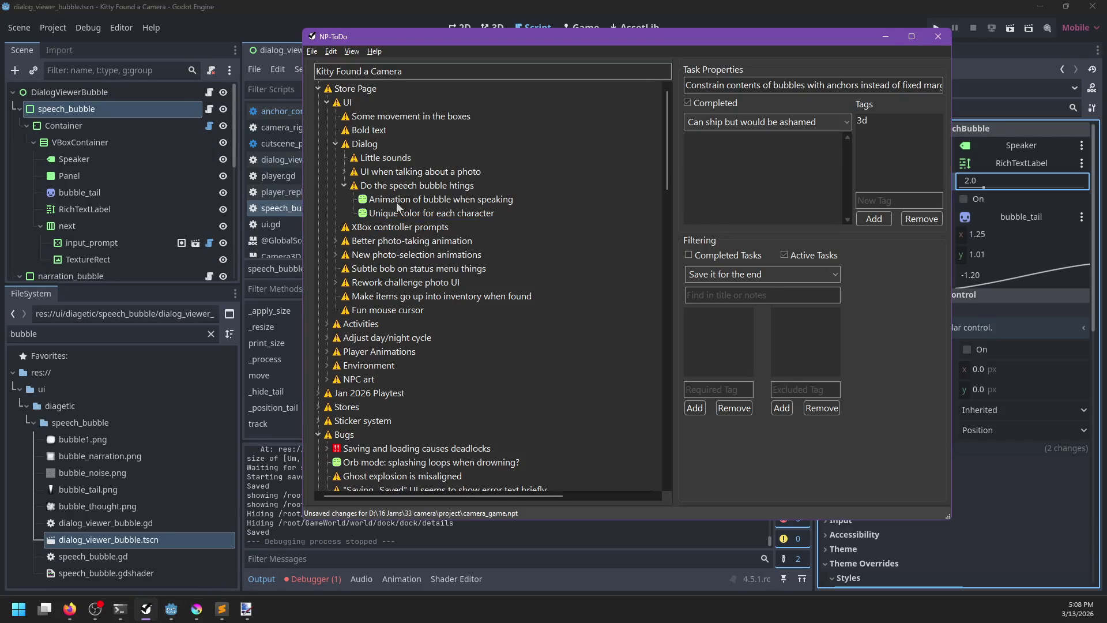
right_click(381, 184)
mouse_move(405, 206)
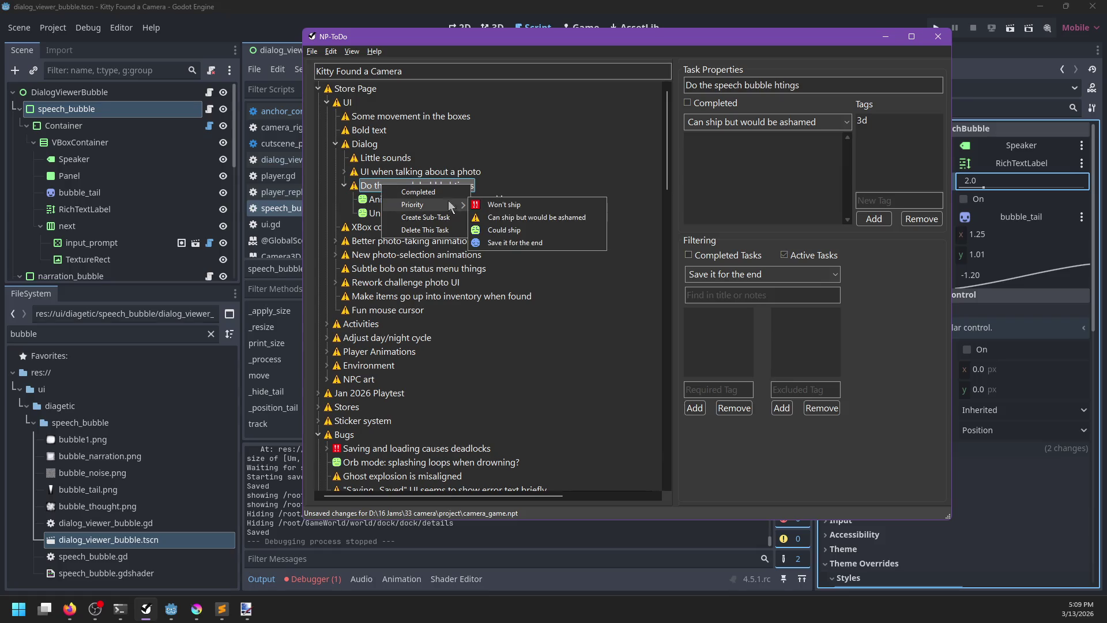
click(508, 228)
click(344, 184)
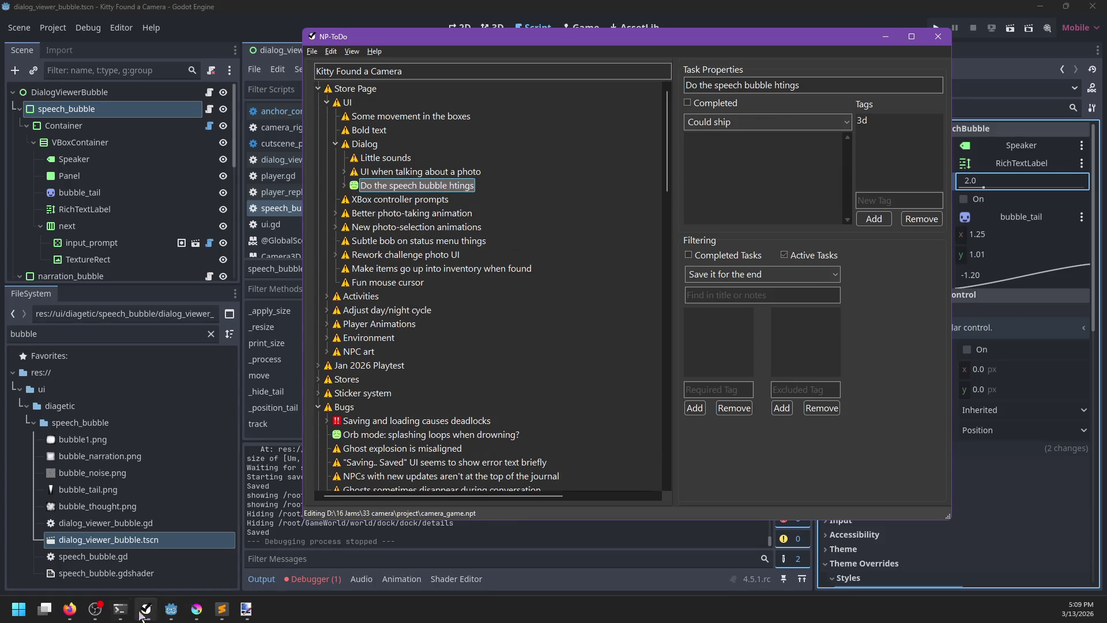
Run git status in a terminal to list uncommitted project changes
click(120, 609)
text(git sat)
key(BackSpace)
key(BackSpace)
text(tatus)
key(Return)
Stage everything with git add . and commit it as "Introducing the AnchorContainer"
text(git add)
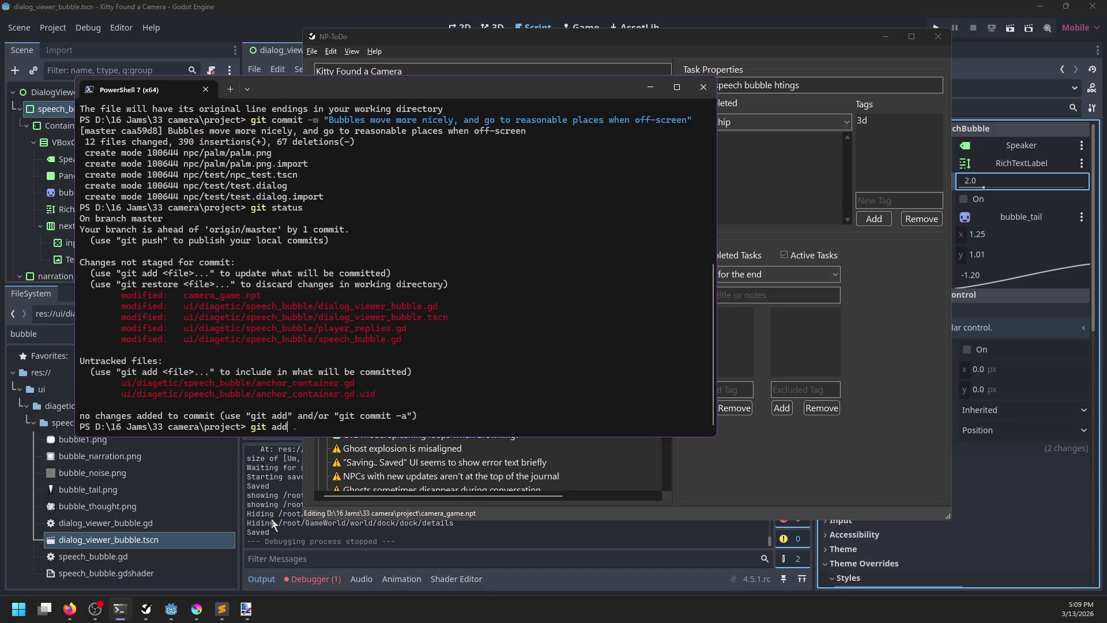
text( .)
key(Return)
text(git commit -m )
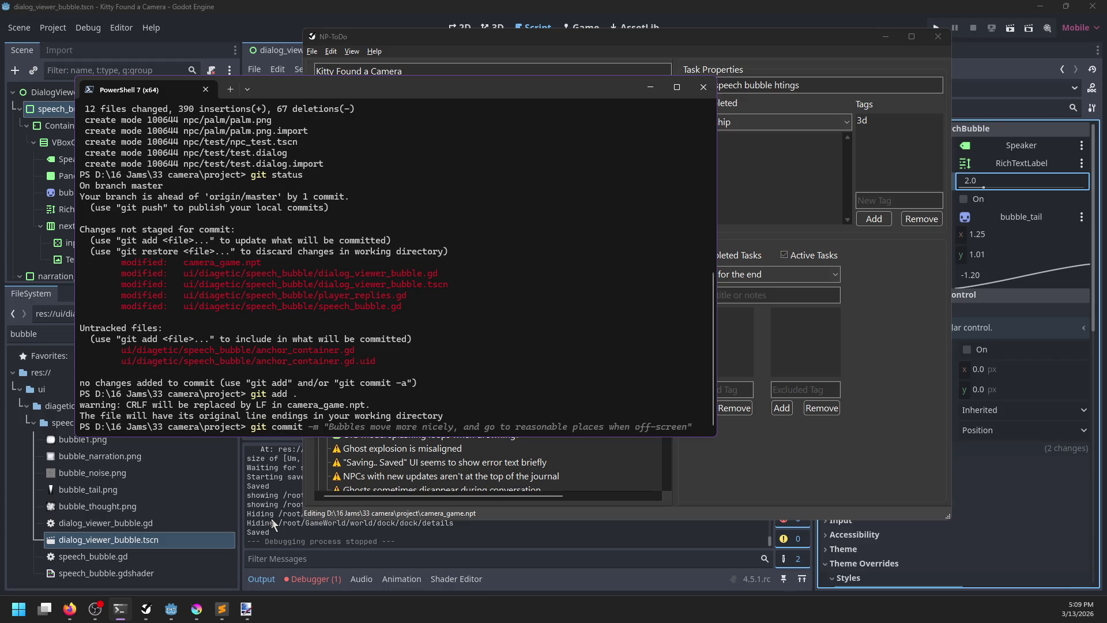
text("Introducin)
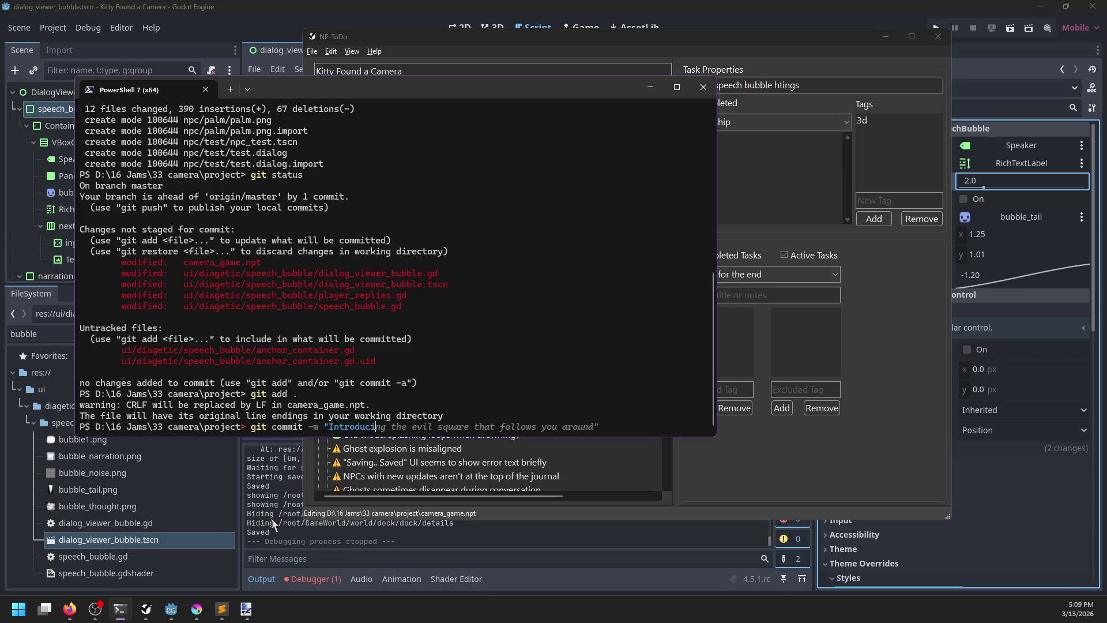
text(g the AnchorConta)
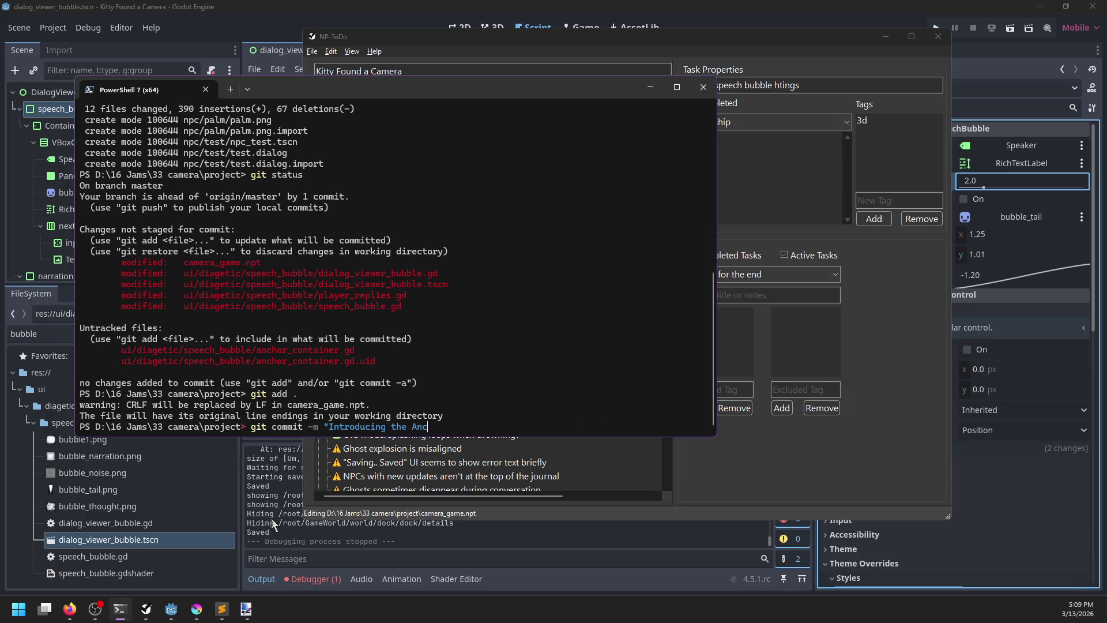
text(iner")
key(Return)
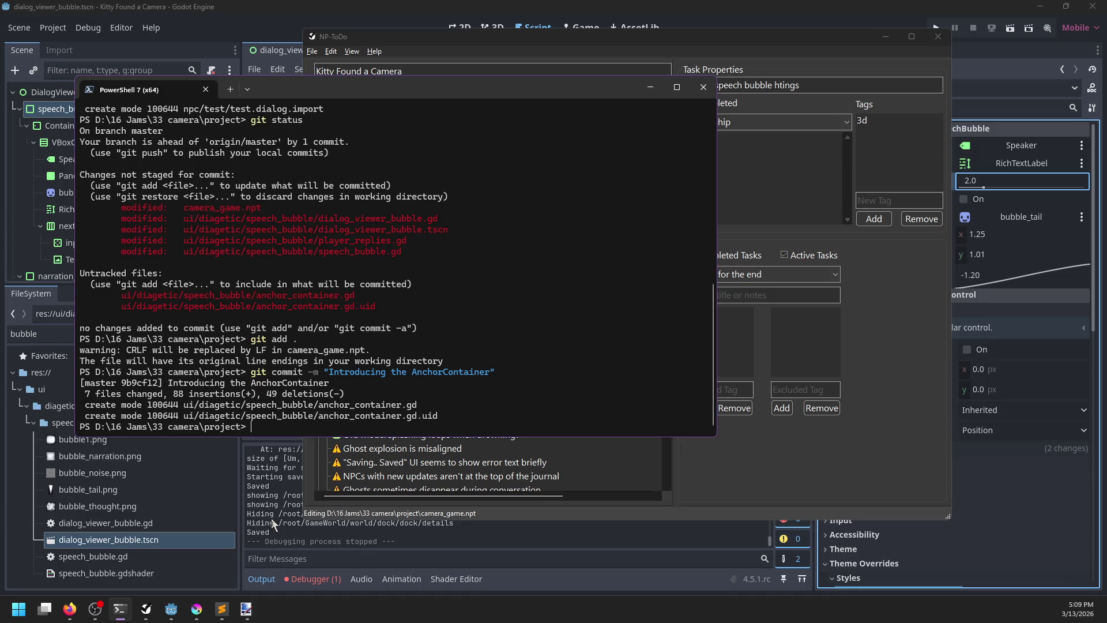
click(721, 463)
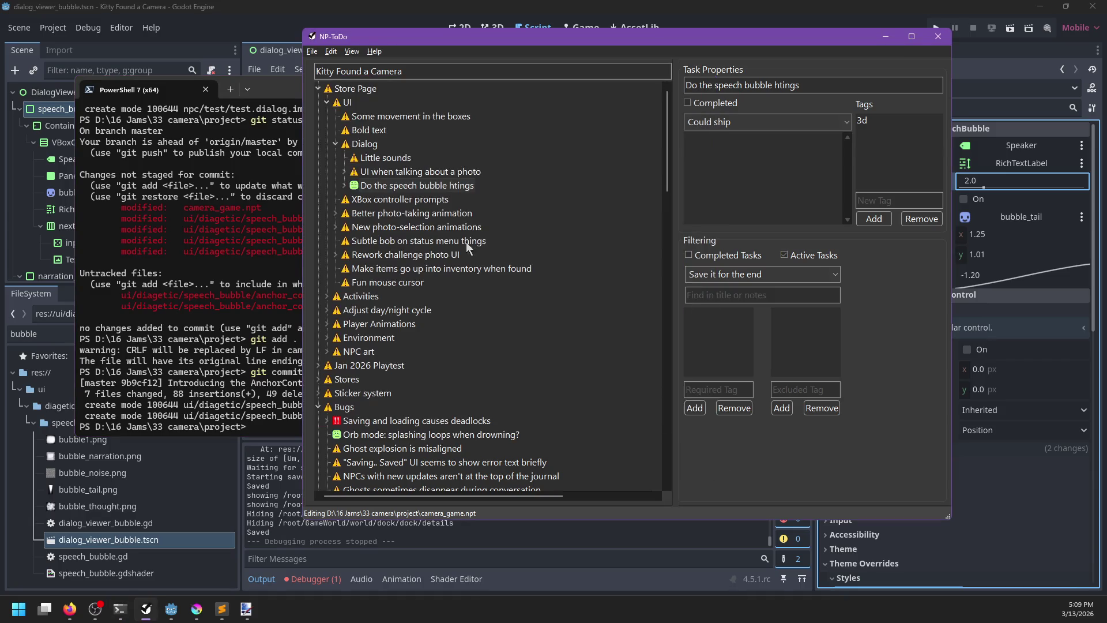
Expand 'UI when talking about a photo' and view its Move the photo and List the topics subtasks
click(359, 163)
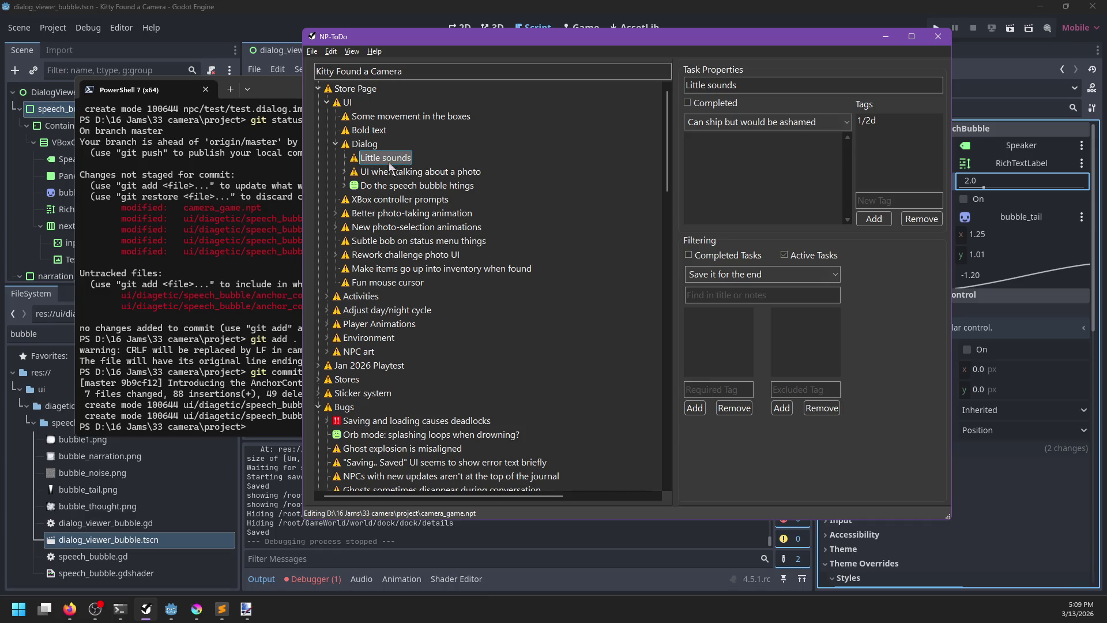
click(346, 173)
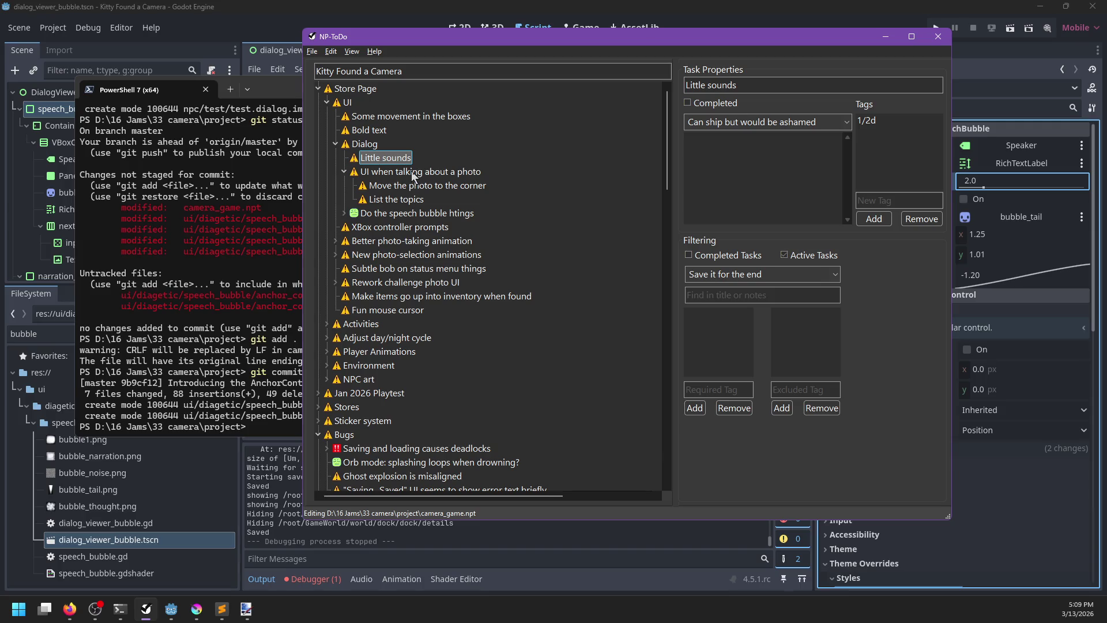
click(393, 186)
click(393, 199)
click(375, 173)
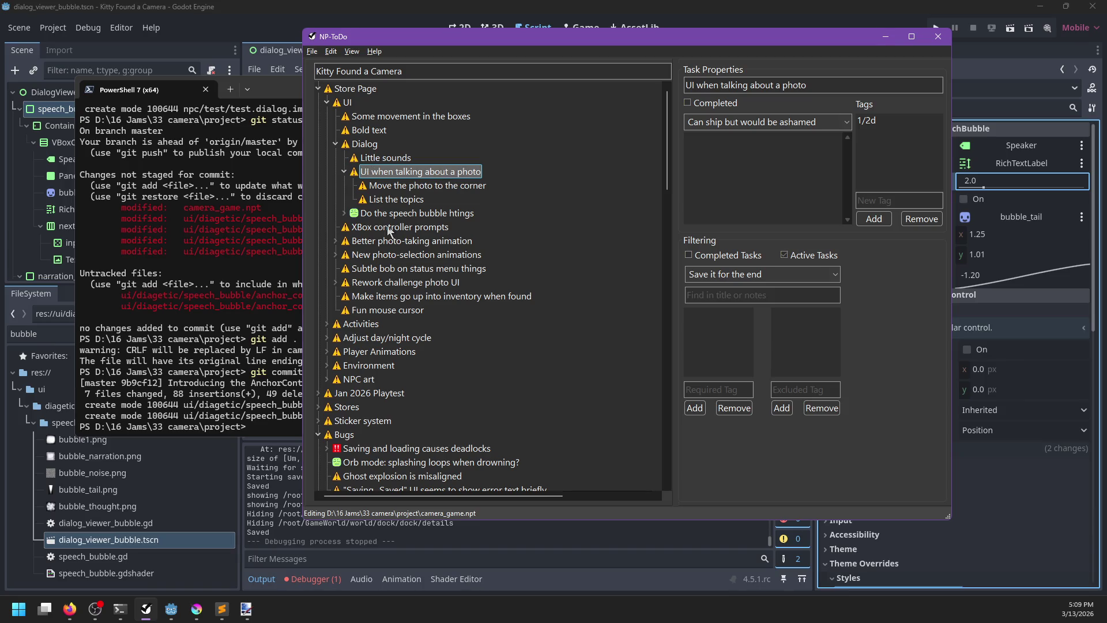
Review the photo task's two subtasks again, then return to Godot's 3D view
click(345, 171)
click(345, 172)
click(388, 186)
click(395, 172)
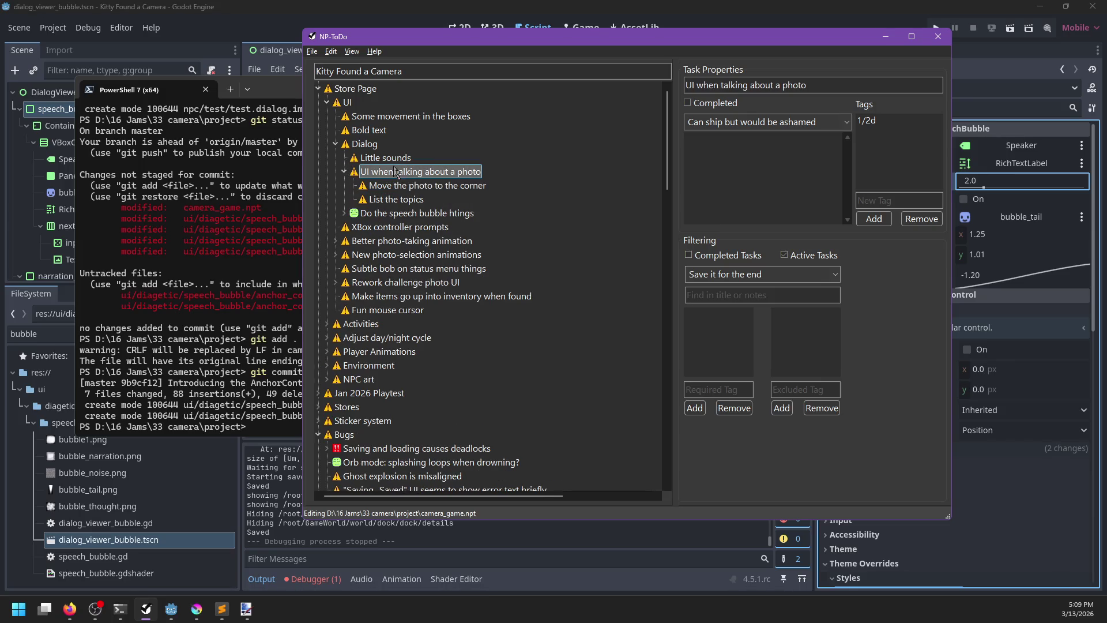
click(423, 187)
click(408, 200)
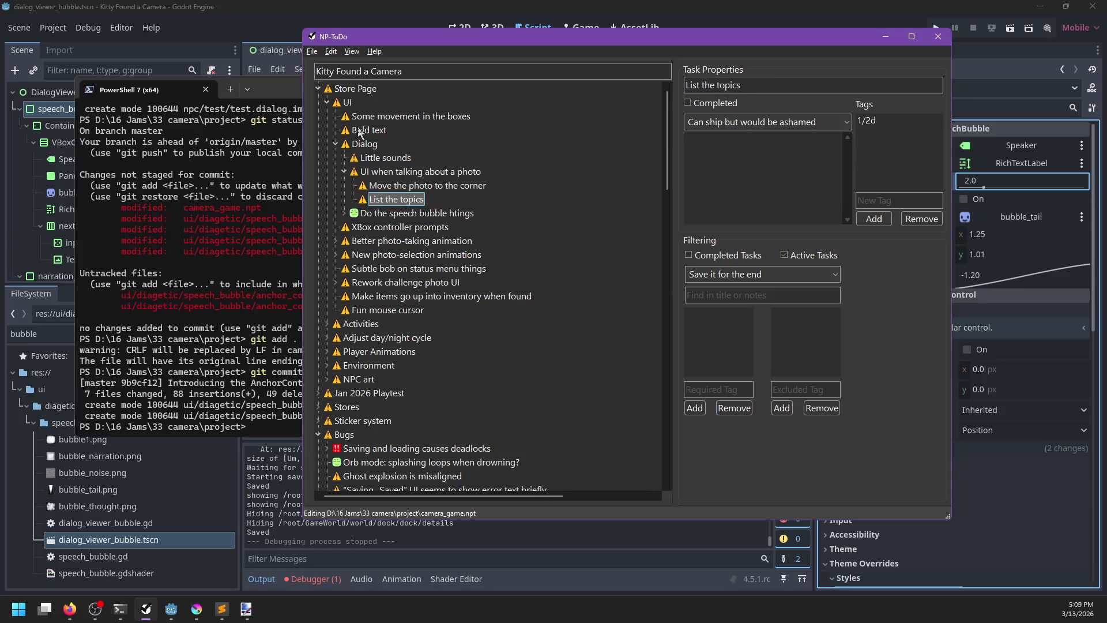
key(alt+Tab)
click(494, 28)
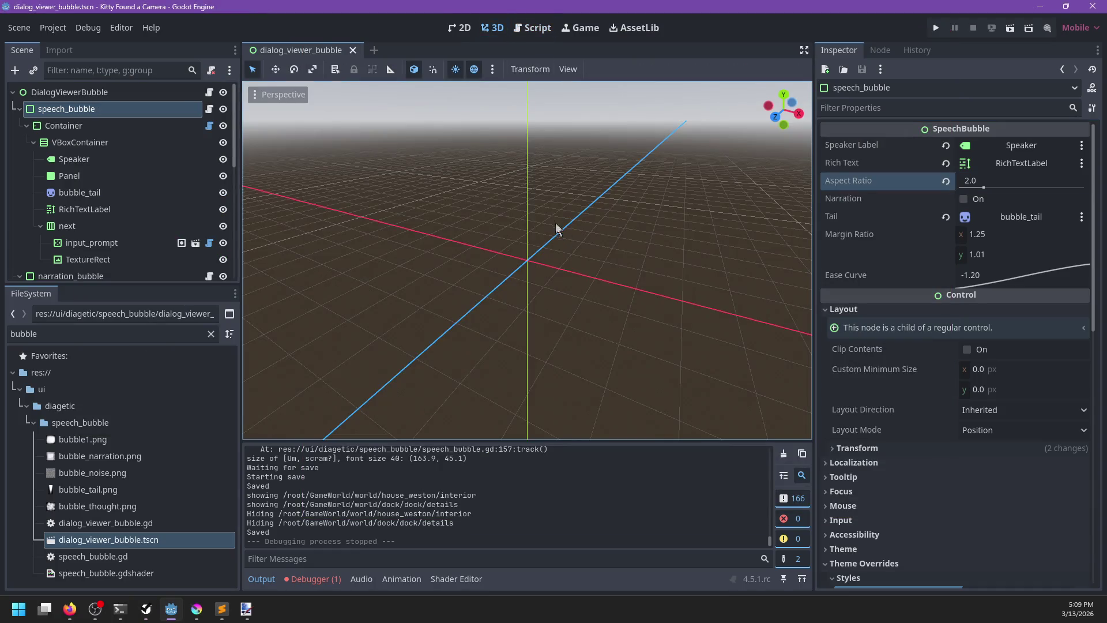
Show the bubbles on the 2D canvas, collapse the speech, narration and thought bubble branches, and save
click(461, 28)
scroll(390, 255, down, 3)
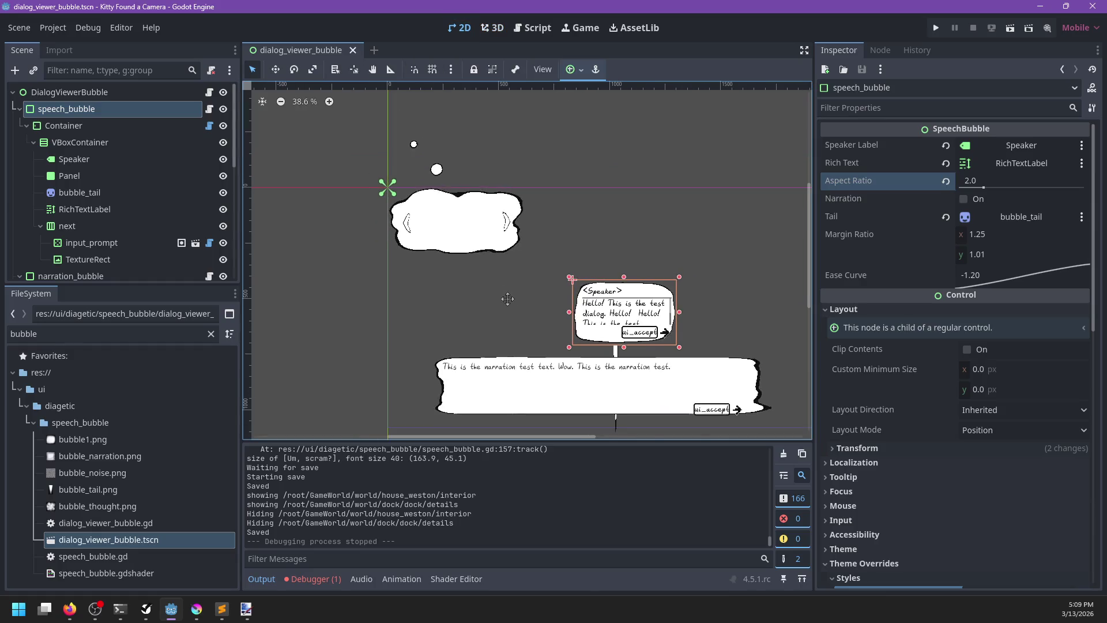
drag(390, 255, 400, 249)
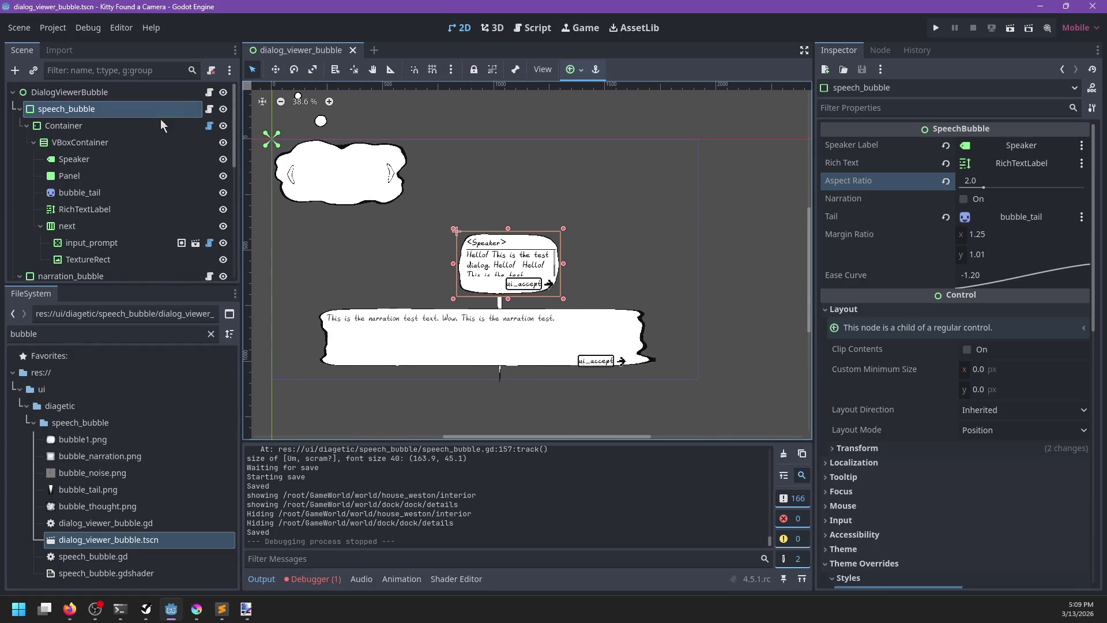
click(223, 108)
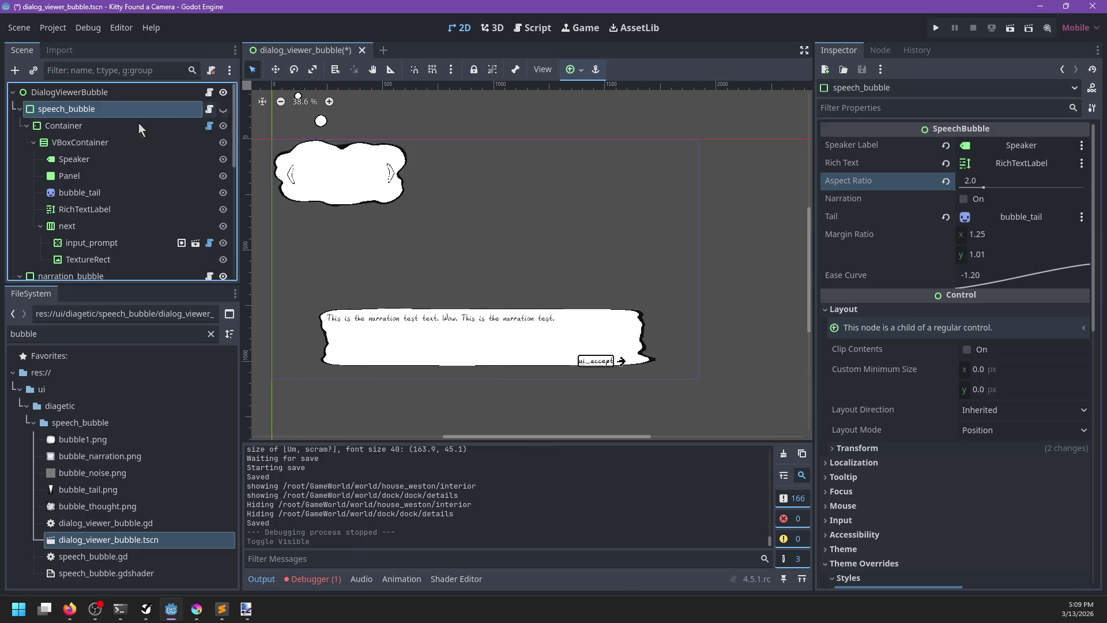
click(20, 109)
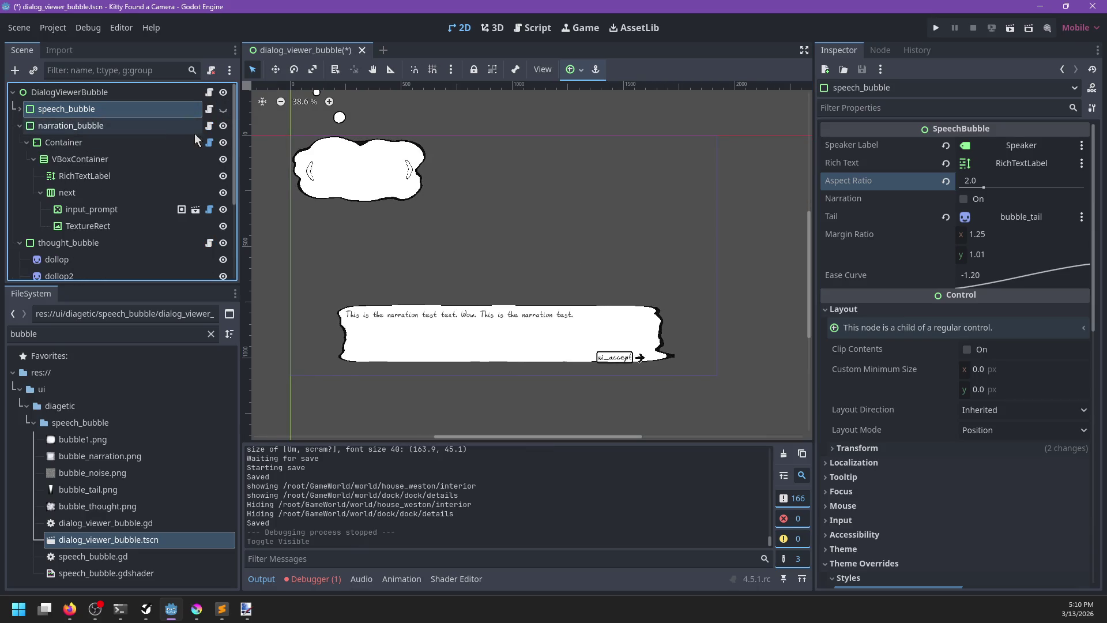
click(19, 126)
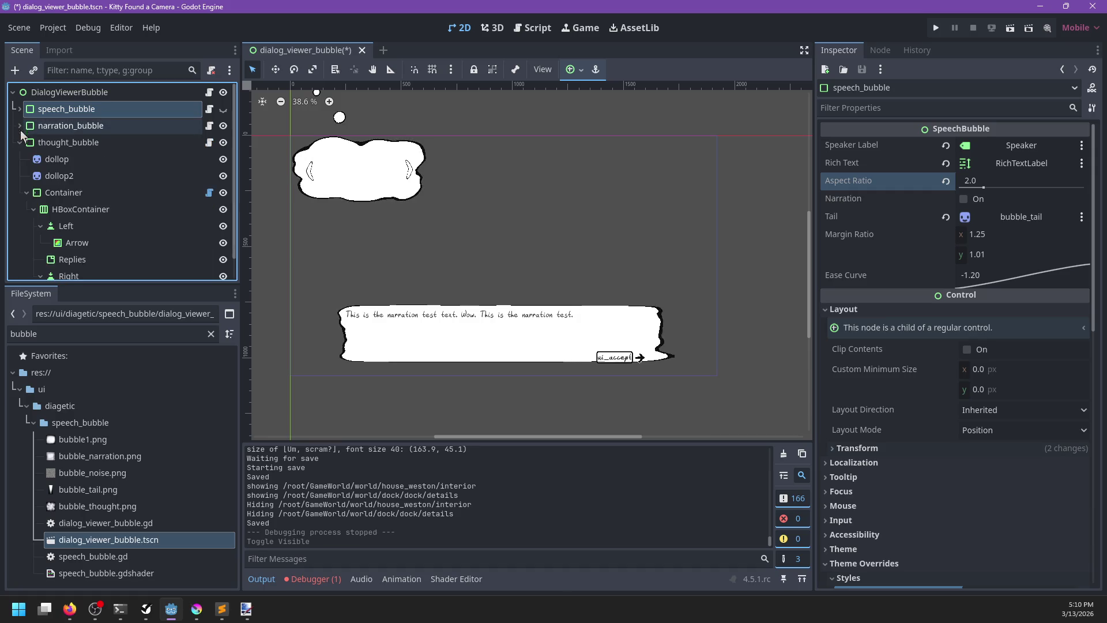
click(20, 142)
click(228, 109)
key(ctrl+s)
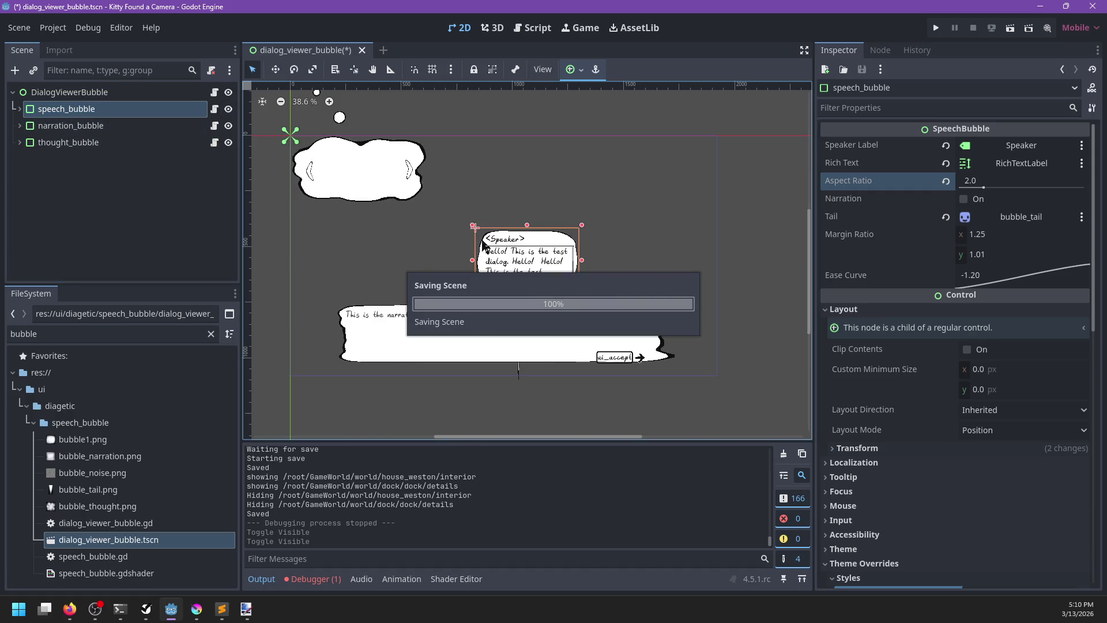
Filter the FileSystem dock by 'ui' and open ui.tscn
click(146, 327)
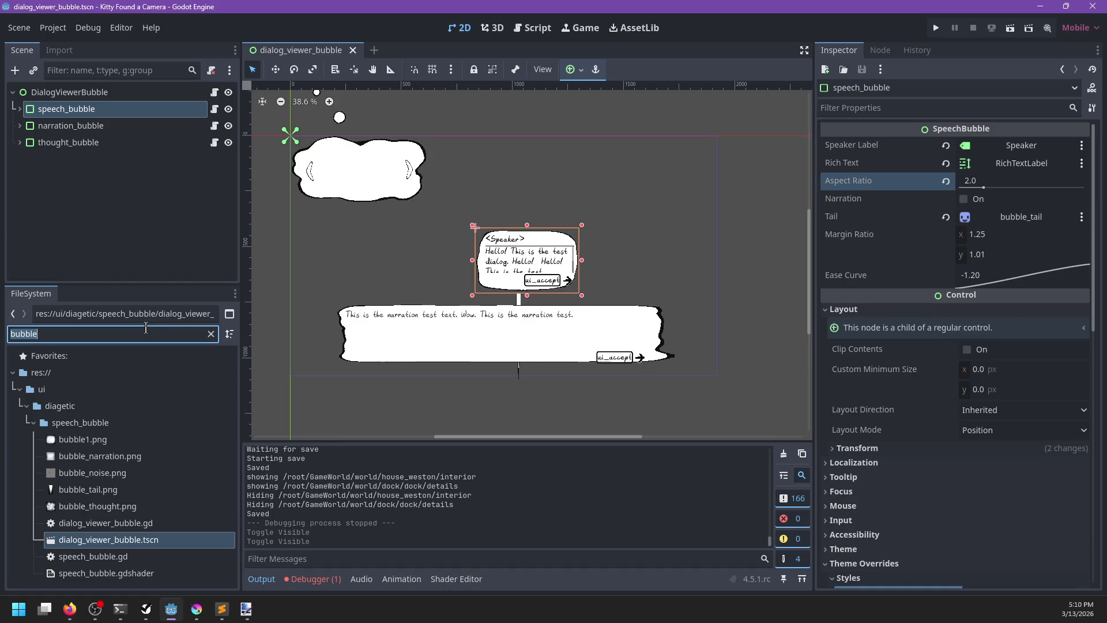
text(ui)
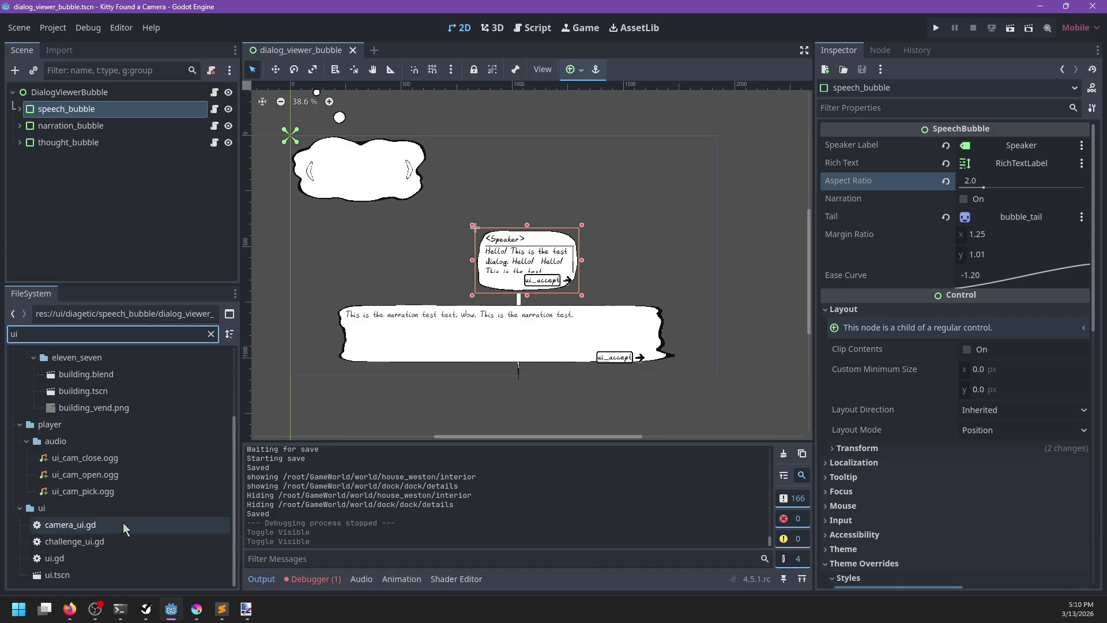
double_click(53, 575)
Expand AspectRatioContainer, hide the DialogViewerBubble instance, and save ui.tscn
scroll(529, 219, up, 3)
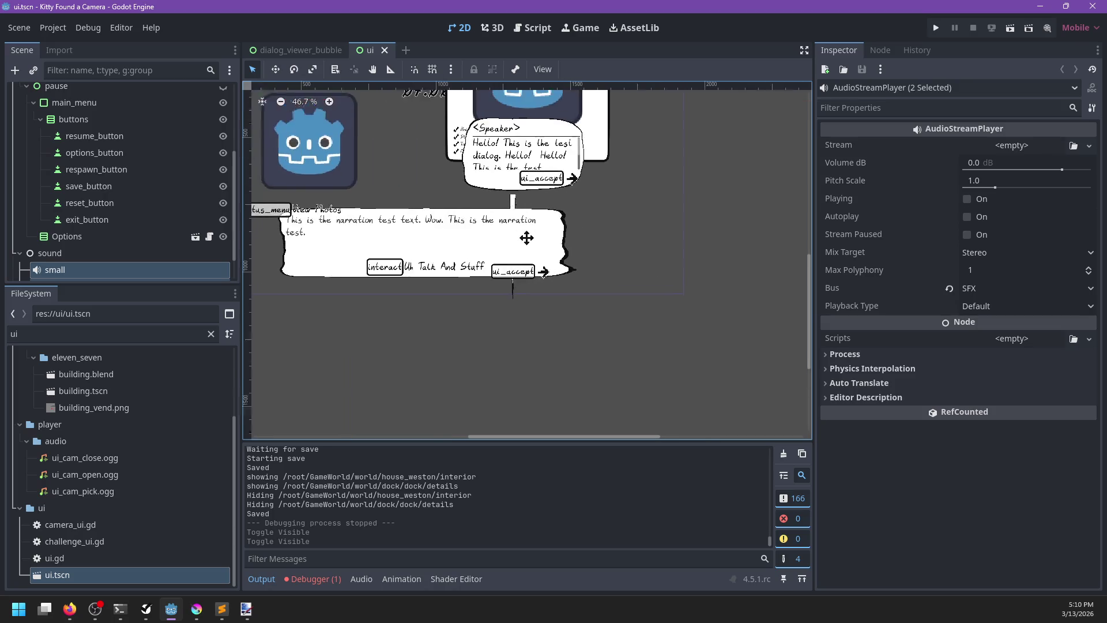
scroll(143, 218, up, 4)
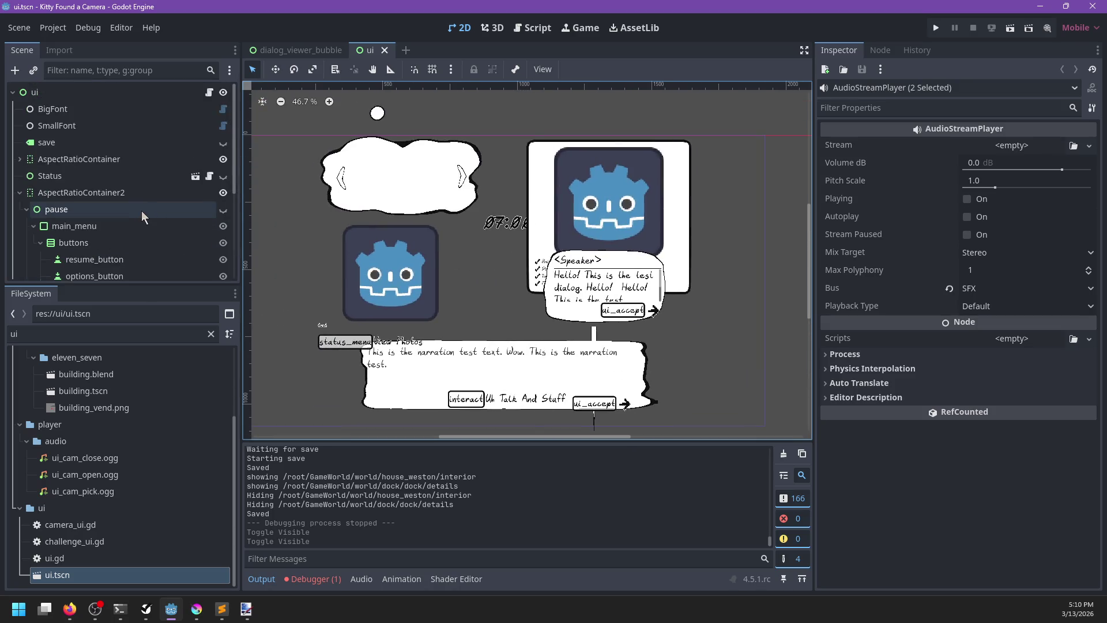
click(20, 192)
click(20, 159)
click(27, 176)
click(26, 175)
scroll(67, 213, down, 3)
scroll(65, 217, down, 3)
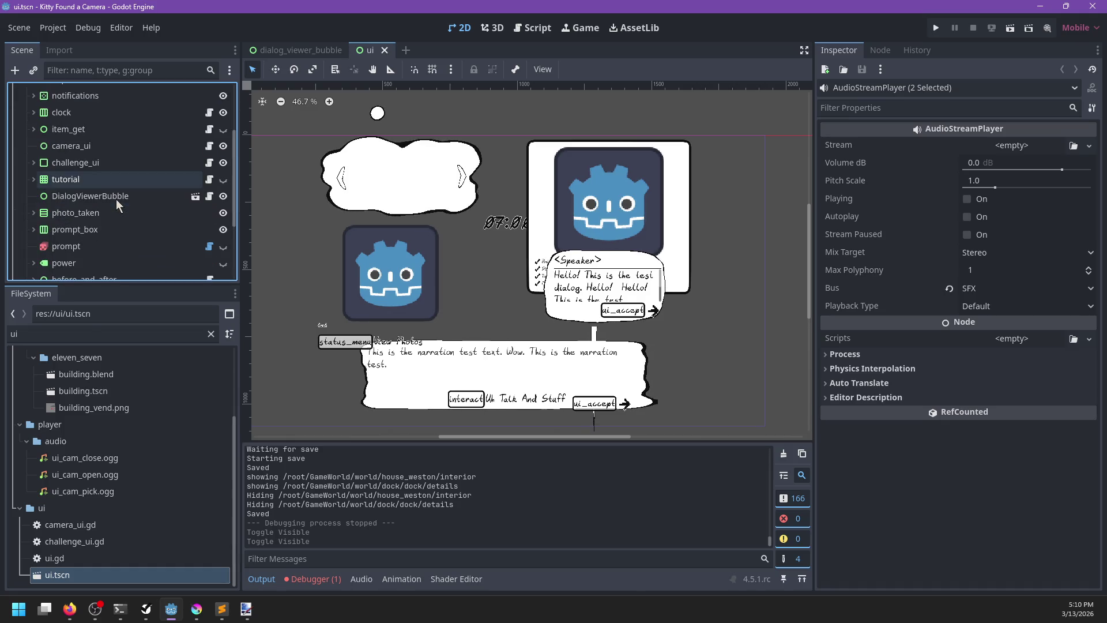
scroll(49, 199, up, 1)
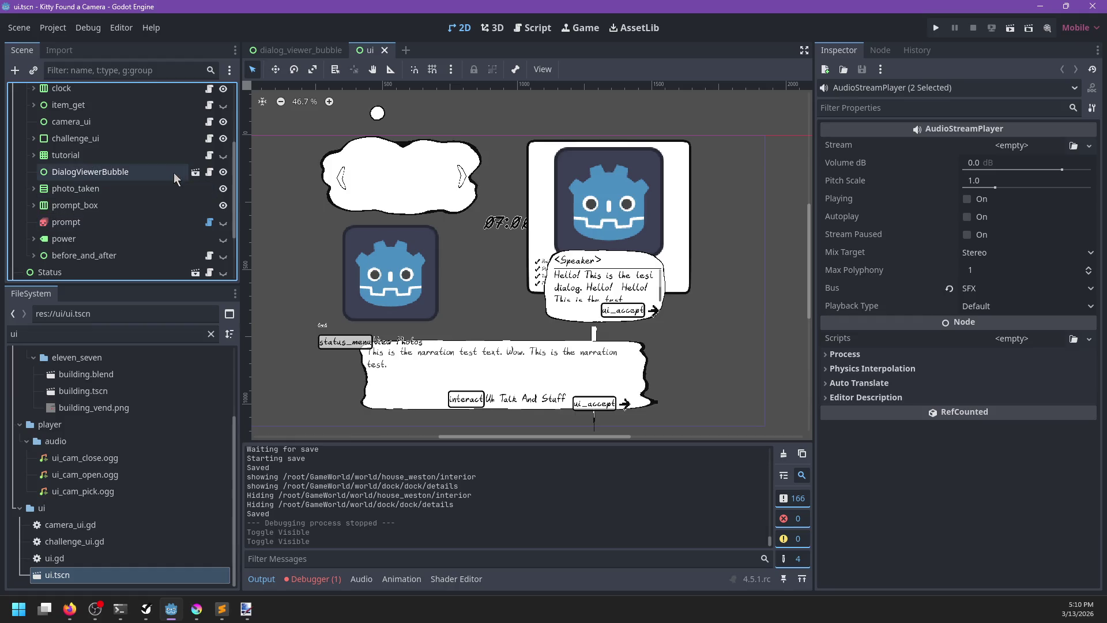
click(224, 173)
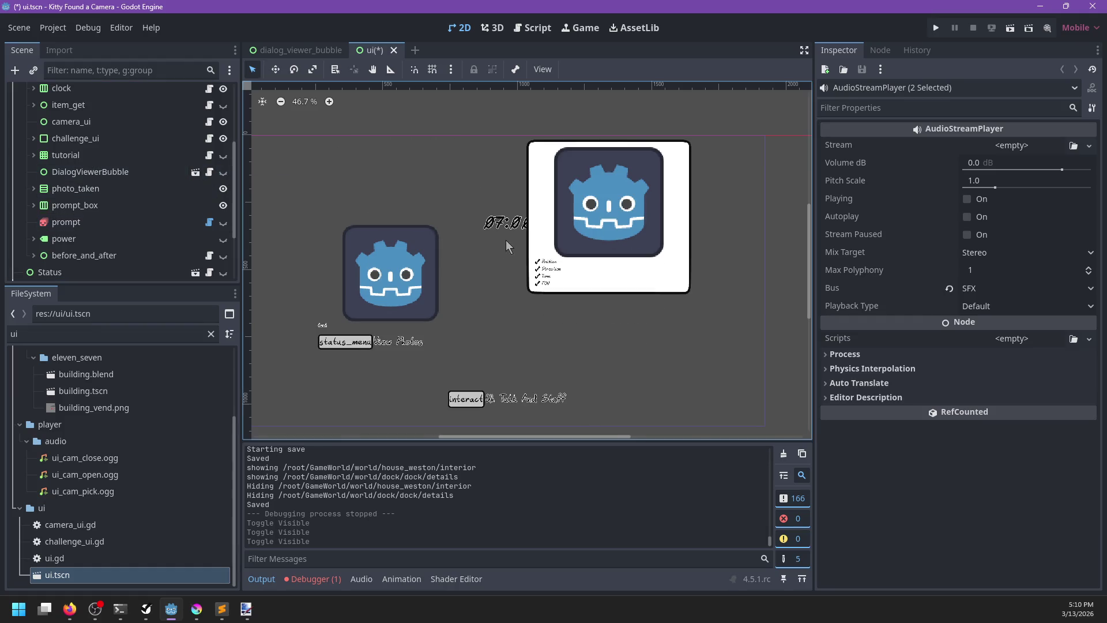
scroll(475, 237, up, 1)
key(ctrl+s)
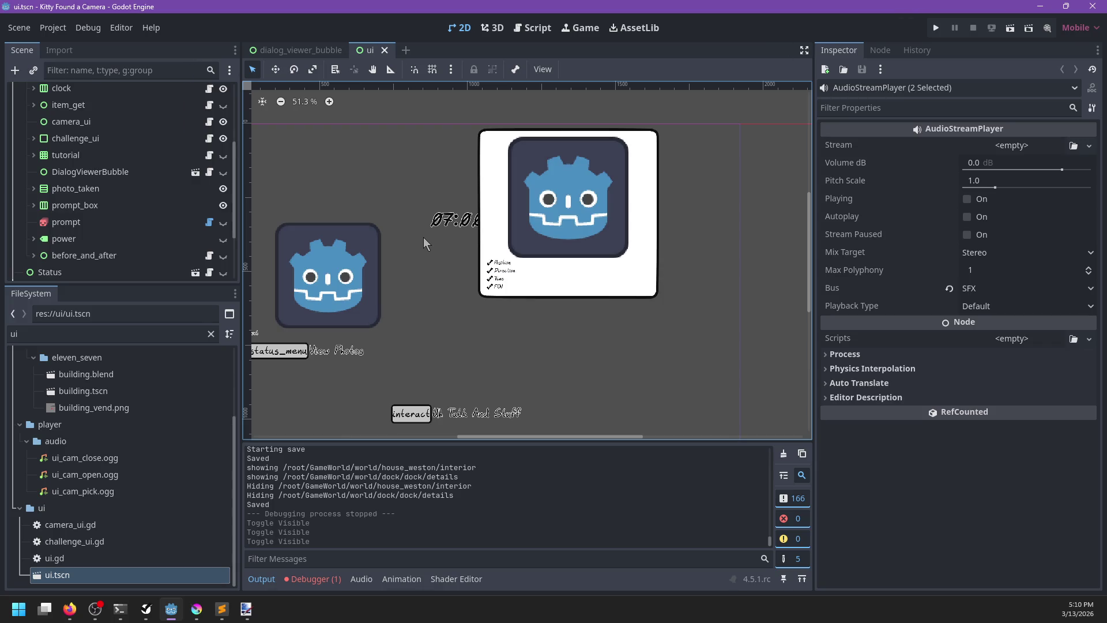
Select the not_paused node in the scene tree
scroll(52, 196, up, 4)
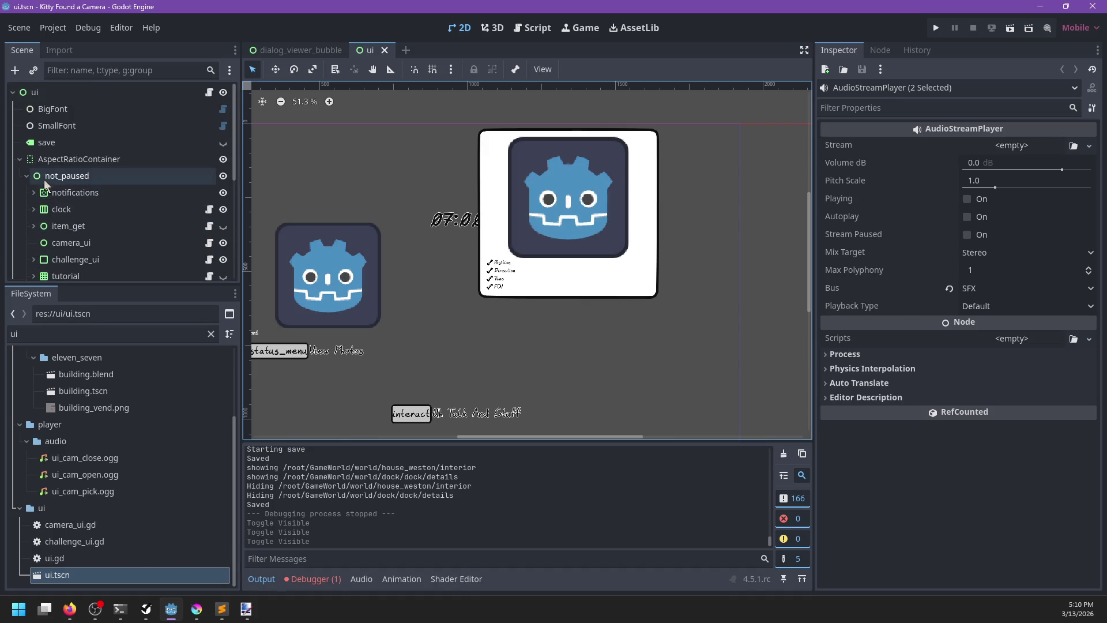
click(26, 176)
click(26, 176)
click(64, 176)
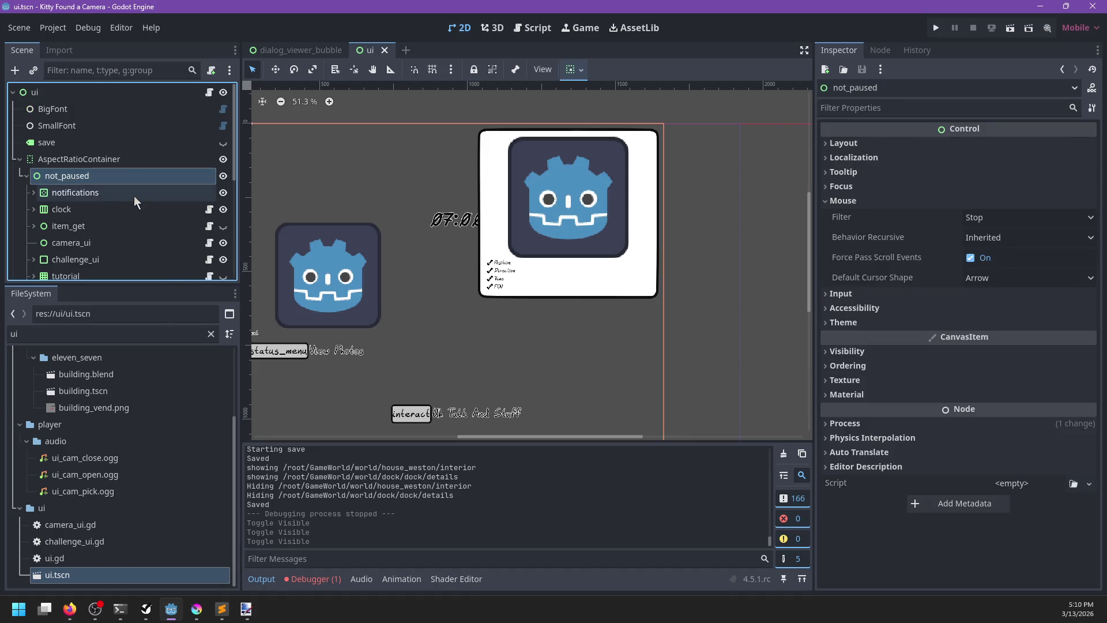
Search the Create Node dialog for TextureRect and HBox, then cancel without adding anything
scroll(437, 231, down, 1)
drag(437, 231, 497, 227)
key(ctrl+a)
text(Textu)
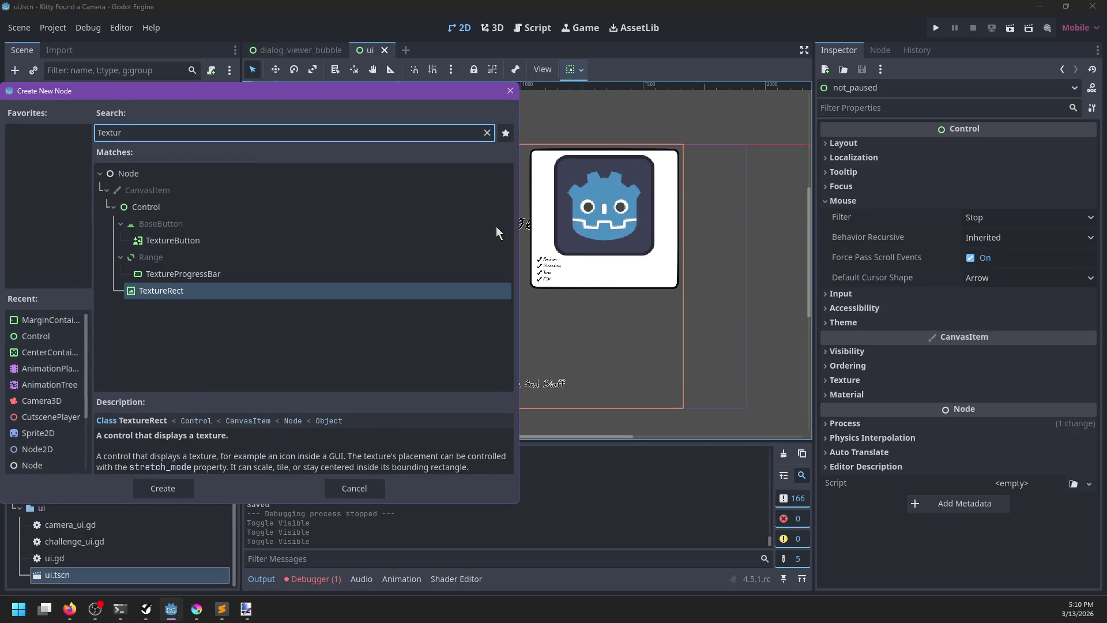
key(ctrl+a)
key(BackSpace)
text(HBox)
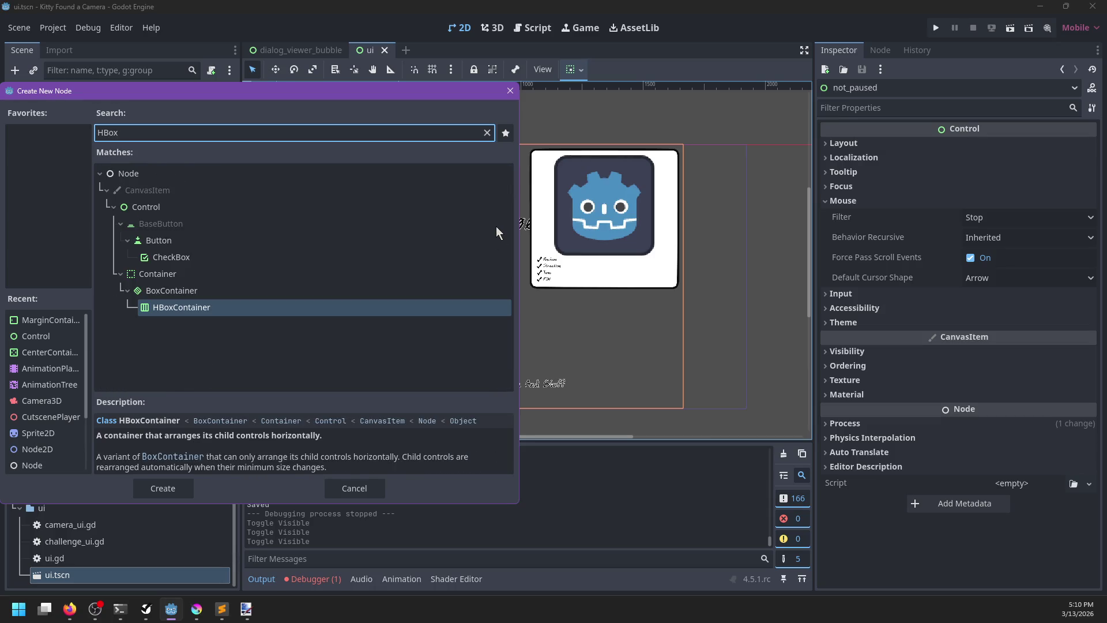
key(Escape)
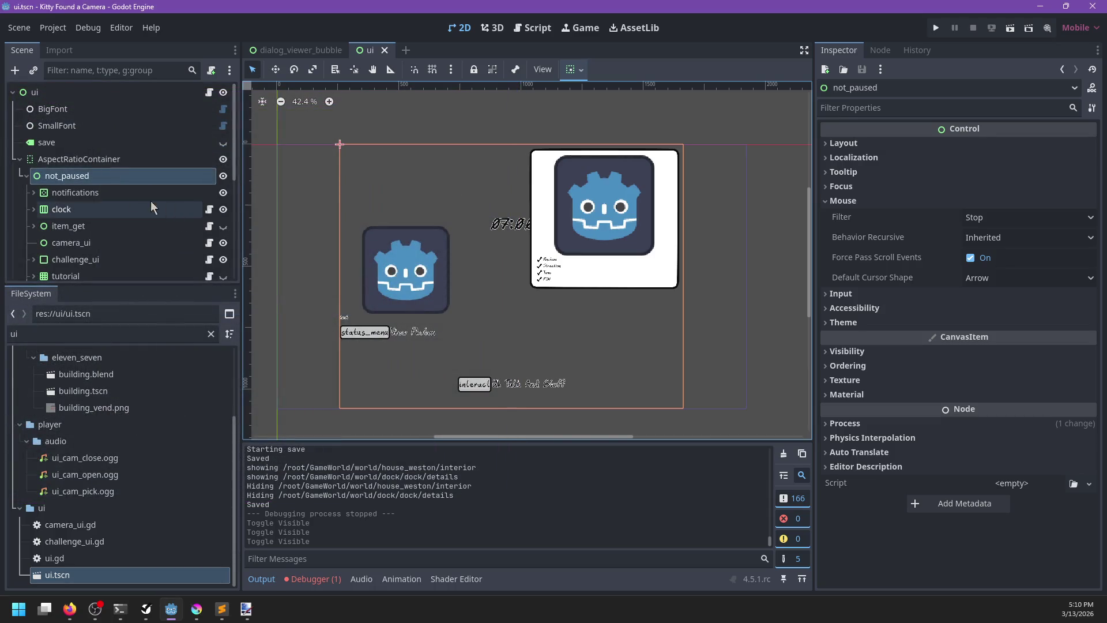
Add an HBoxContainer under notifications > list and rename it Context
click(115, 194)
click(34, 193)
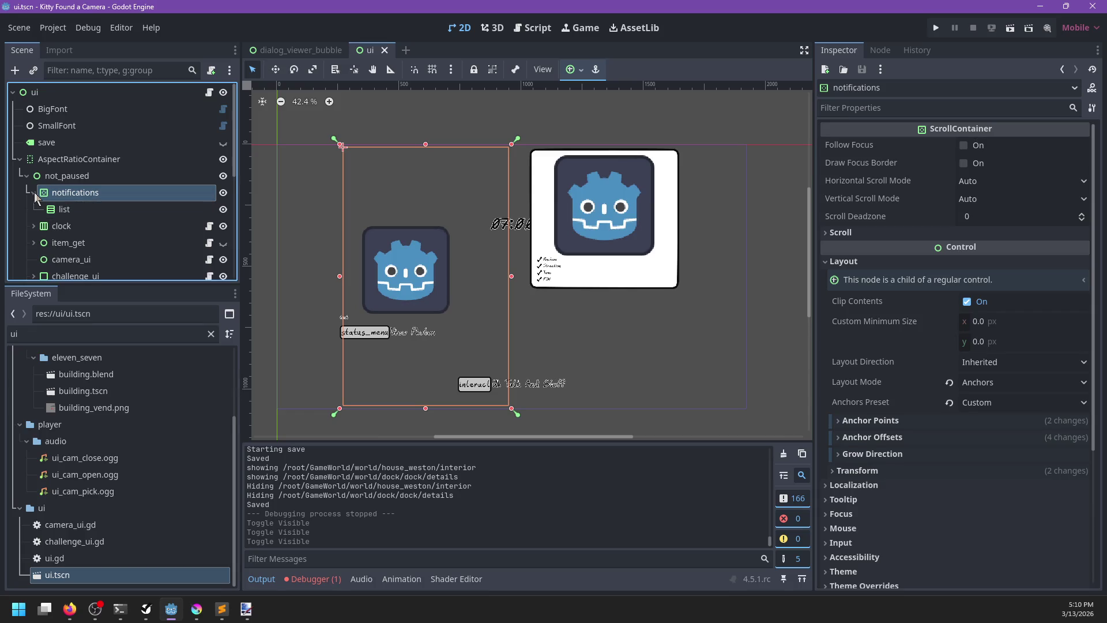
click(62, 209)
click(64, 198)
click(63, 209)
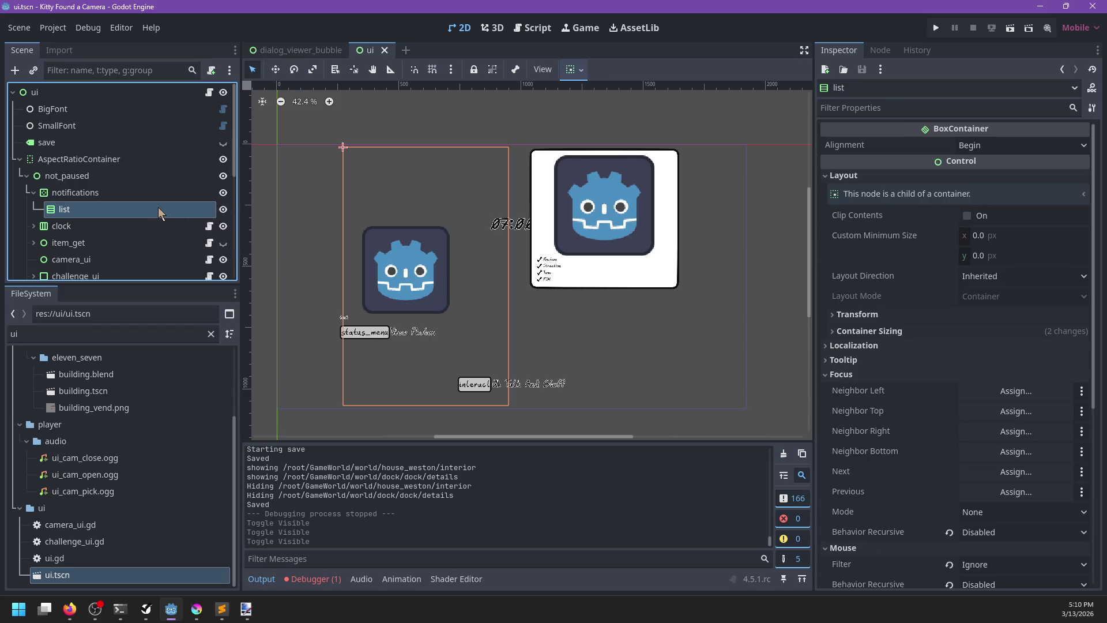
key(ctrl+a)
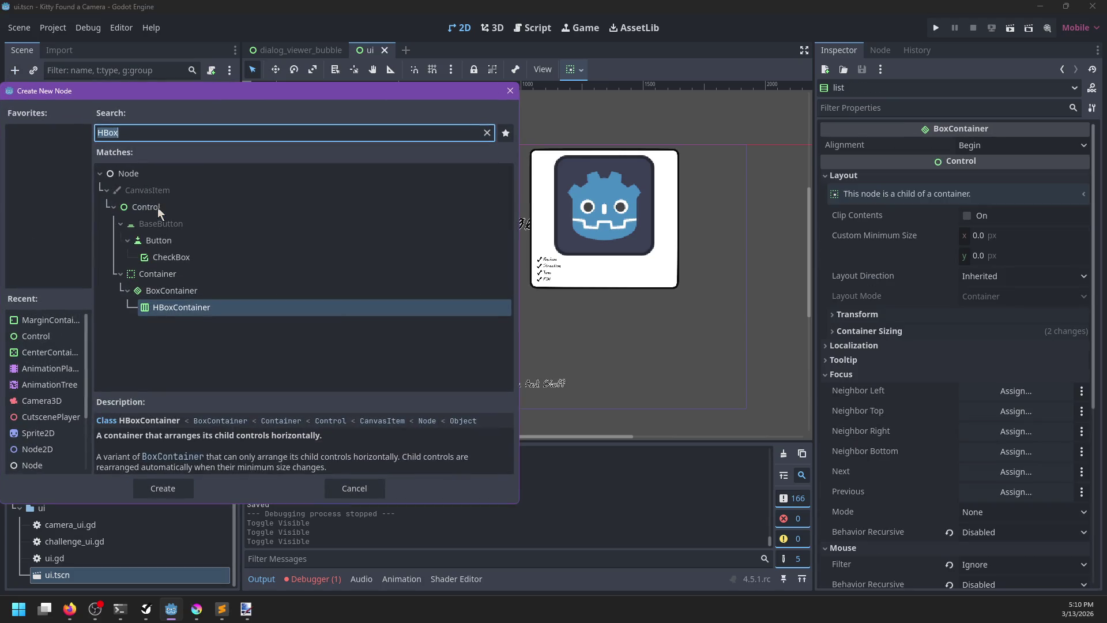
key(Return)
double_click(157, 225)
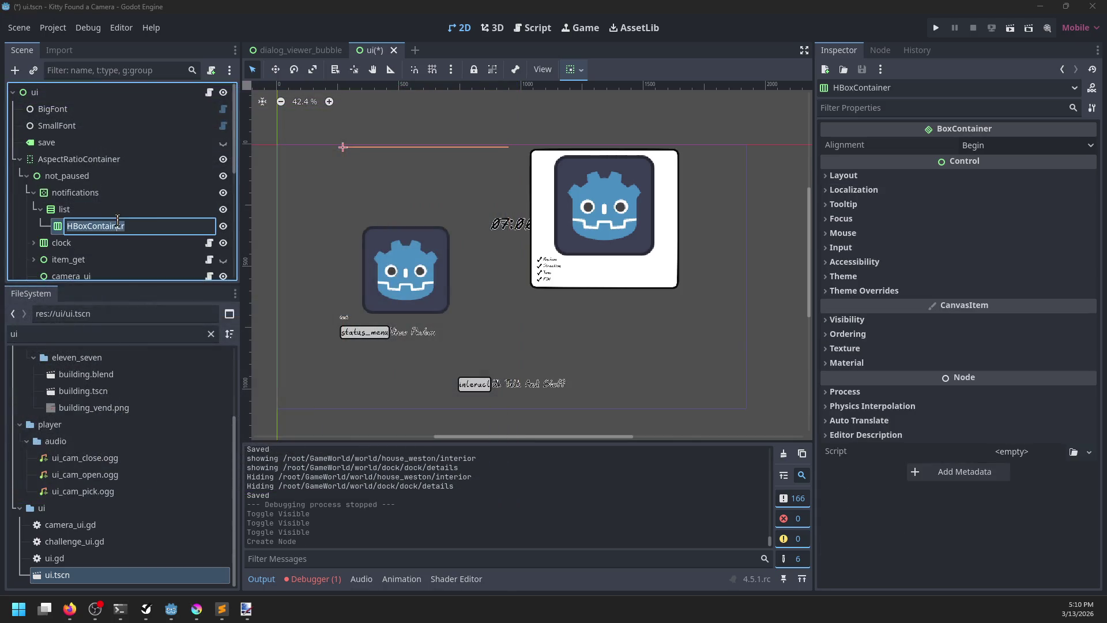
key(ctrl+a)
key(BackSpace)
text(text)
key(Return)
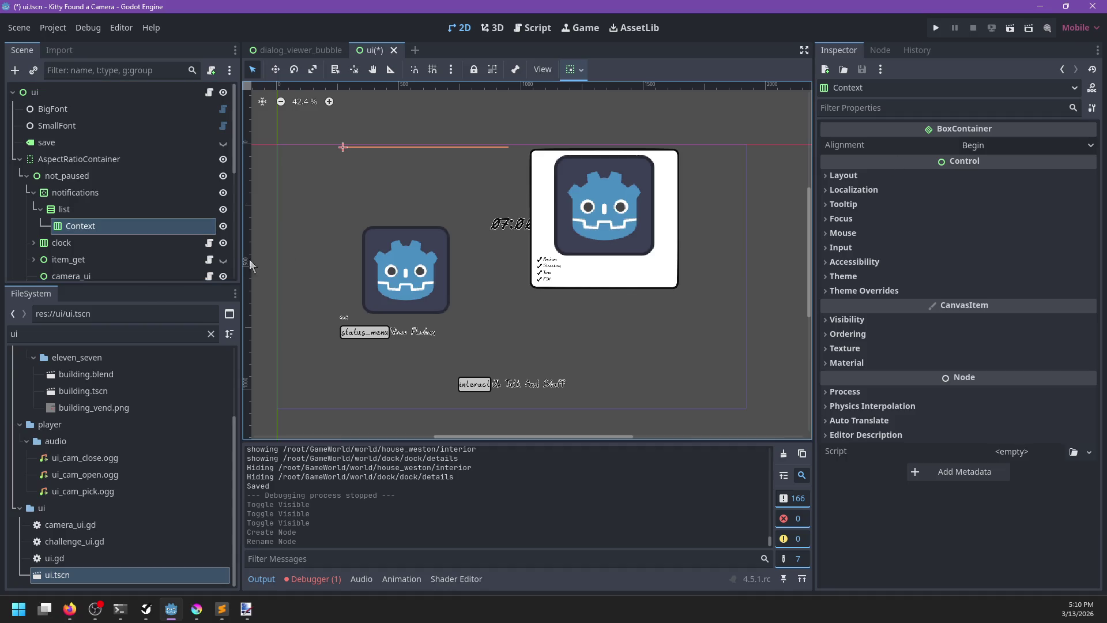
Filter the FileSystem by 'texture' and drag sign_texture.png onto the Context node
click(97, 336)
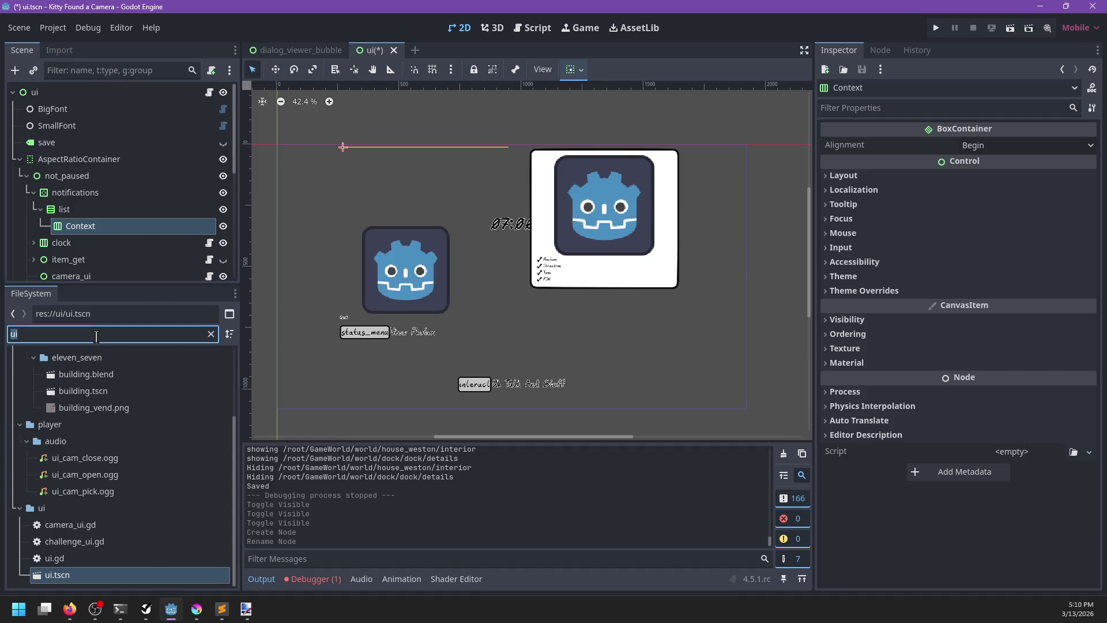
text(texture)
drag(90, 440, 117, 218)
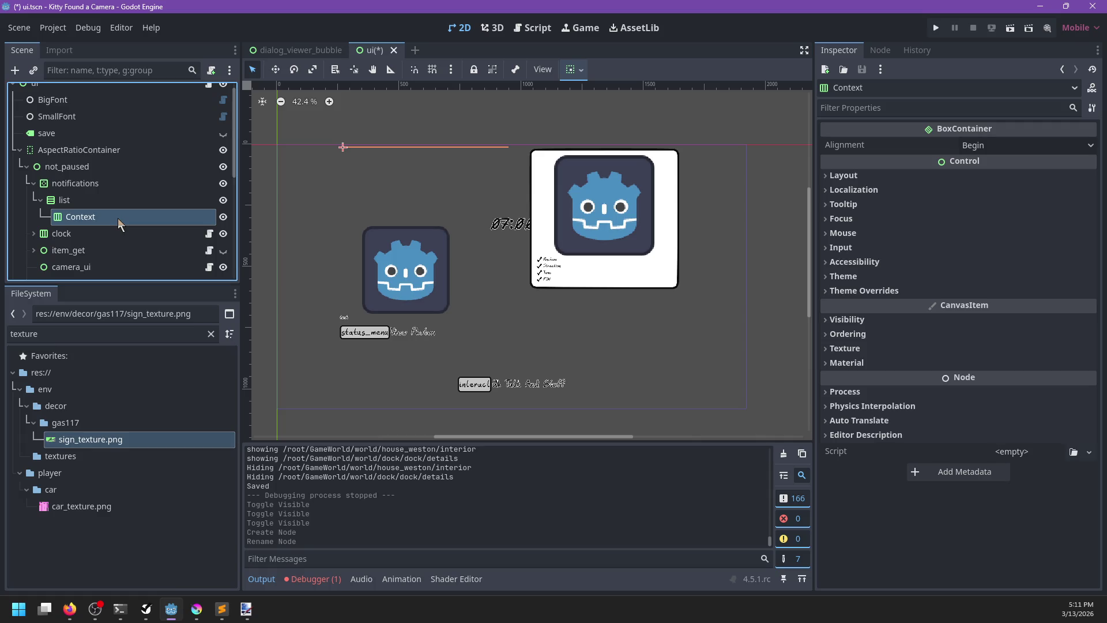
Add a TextureRect under Context and assign sign_texture.png as its texture
key(ctrl+a)
text(TextureRect)
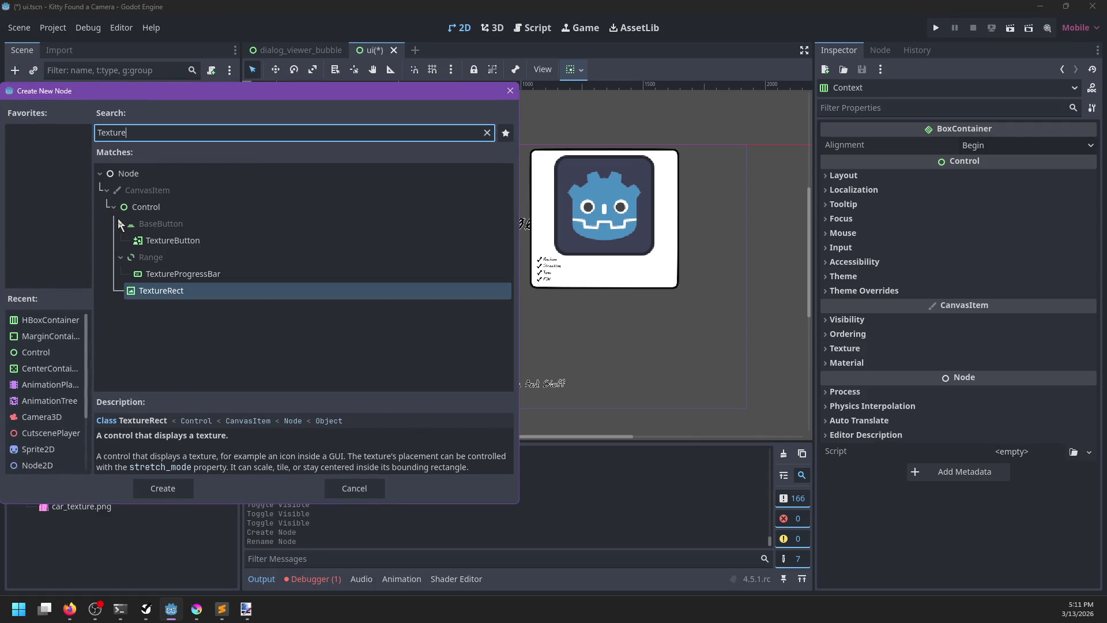
key(Return)
drag(91, 439, 1017, 151)
scroll(517, 255, up, 2)
click(78, 221)
click(87, 233)
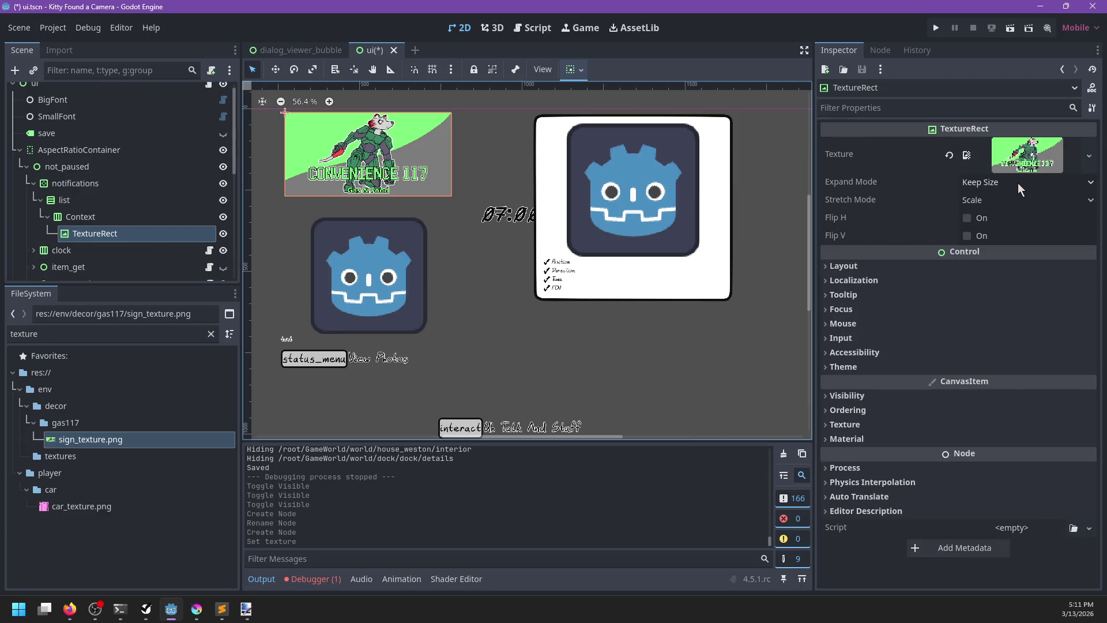
Set the TextureRect to Fit Height, Keep Aspect Centered, with a 256 px minimum width
click(982, 184)
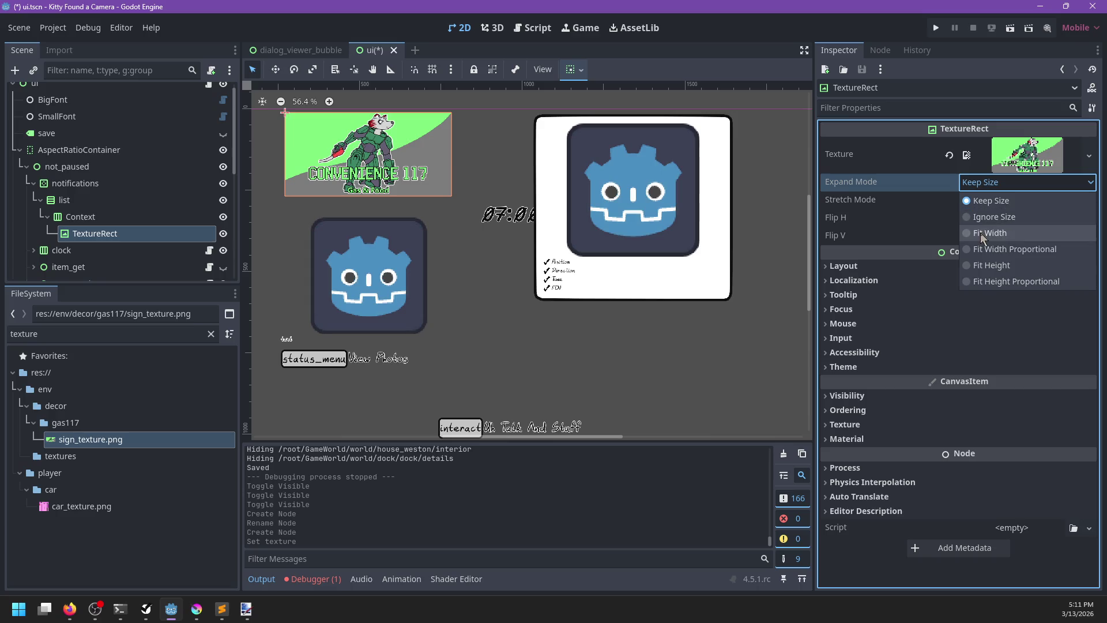
click(980, 233)
click(978, 200)
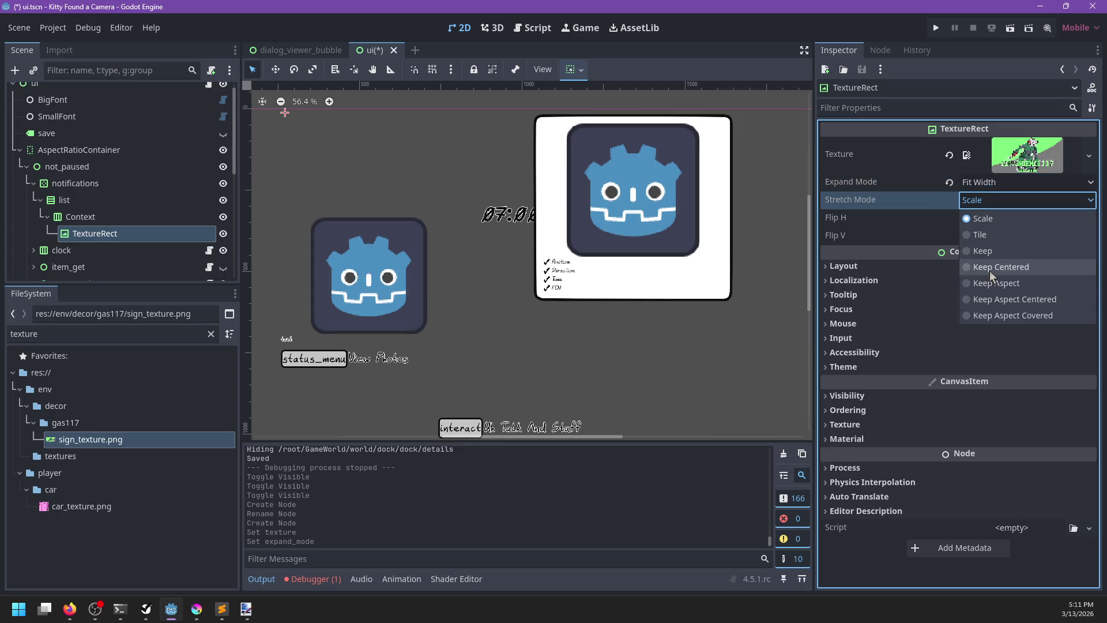
click(999, 302)
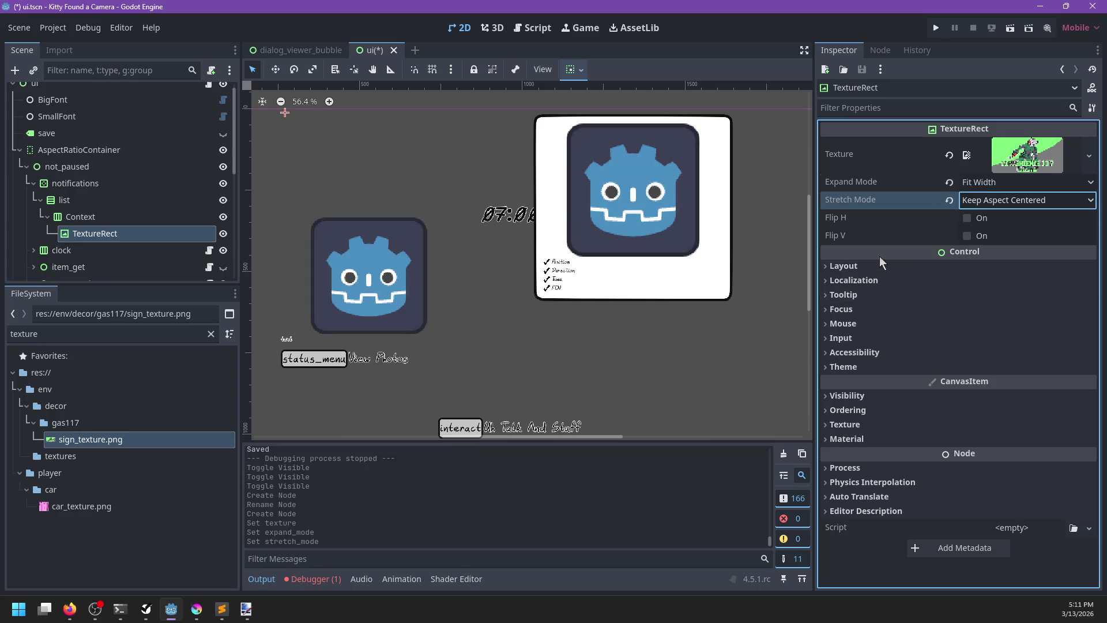
click(874, 264)
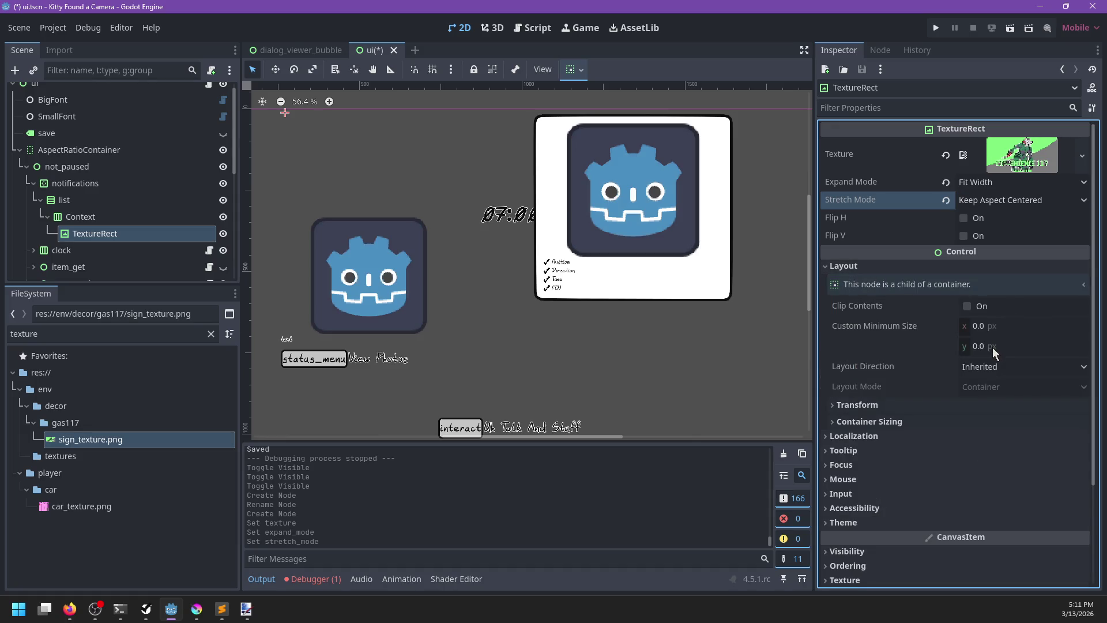
click(995, 324)
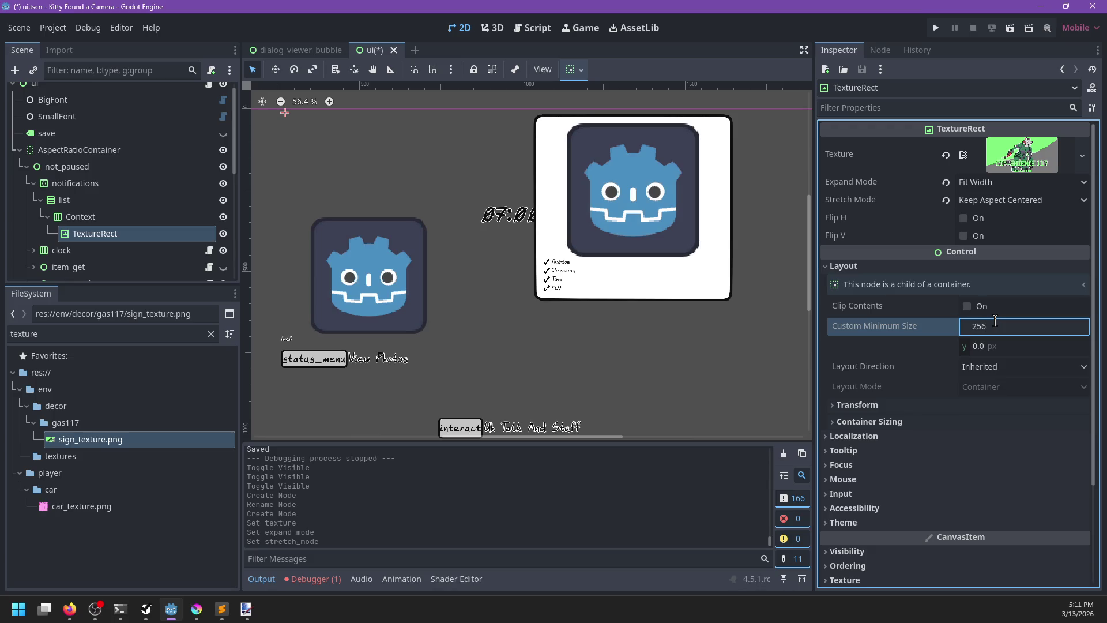
key(Return)
scroll(591, 226, down, 3)
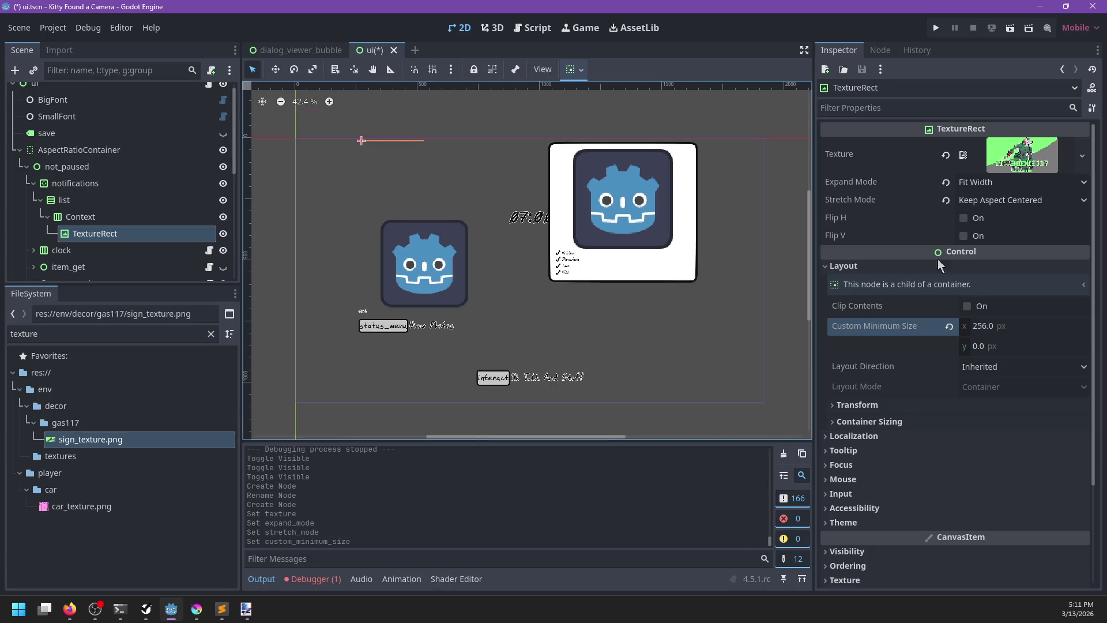
click(985, 183)
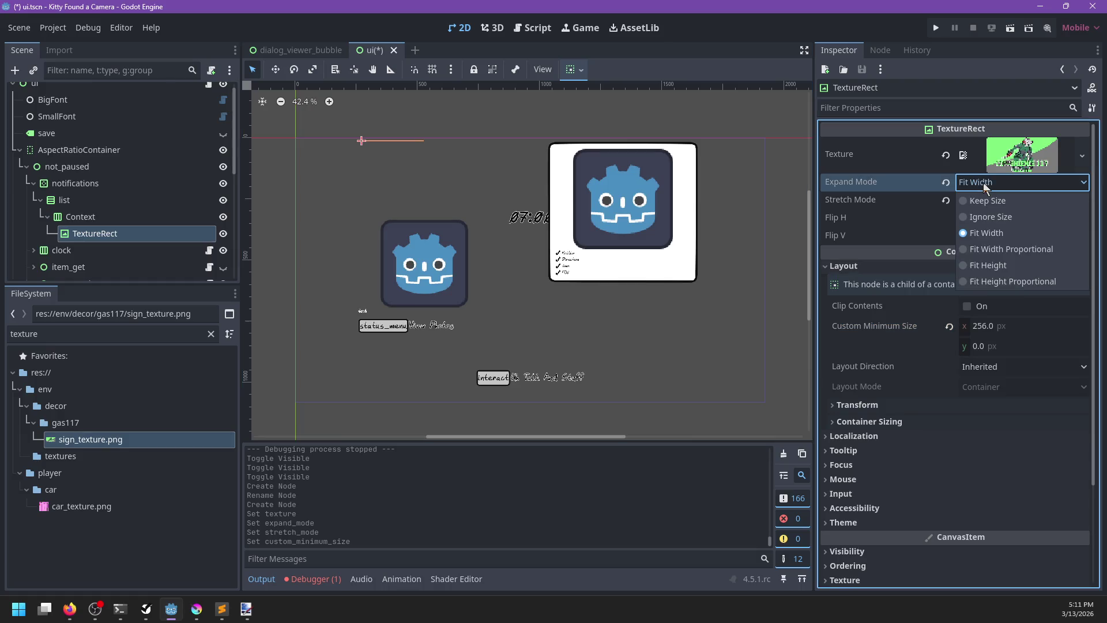
click(976, 267)
Centre the sign image on the canvas and reselect Context to add another child
scroll(432, 187, up, 2)
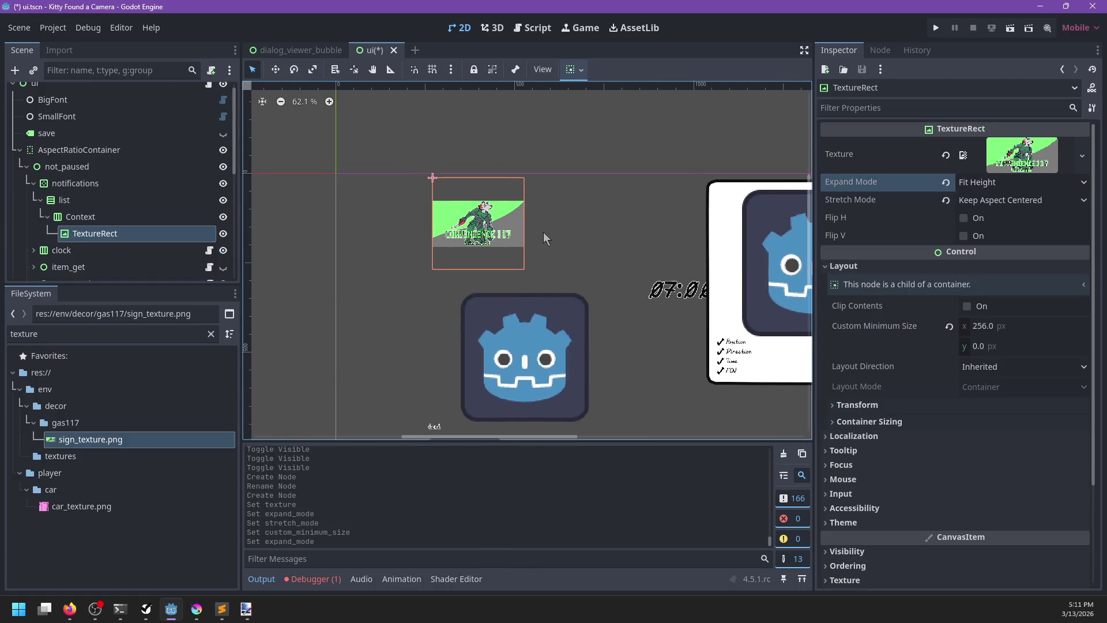
scroll(541, 238, up, 1)
drag(540, 238, 468, 235)
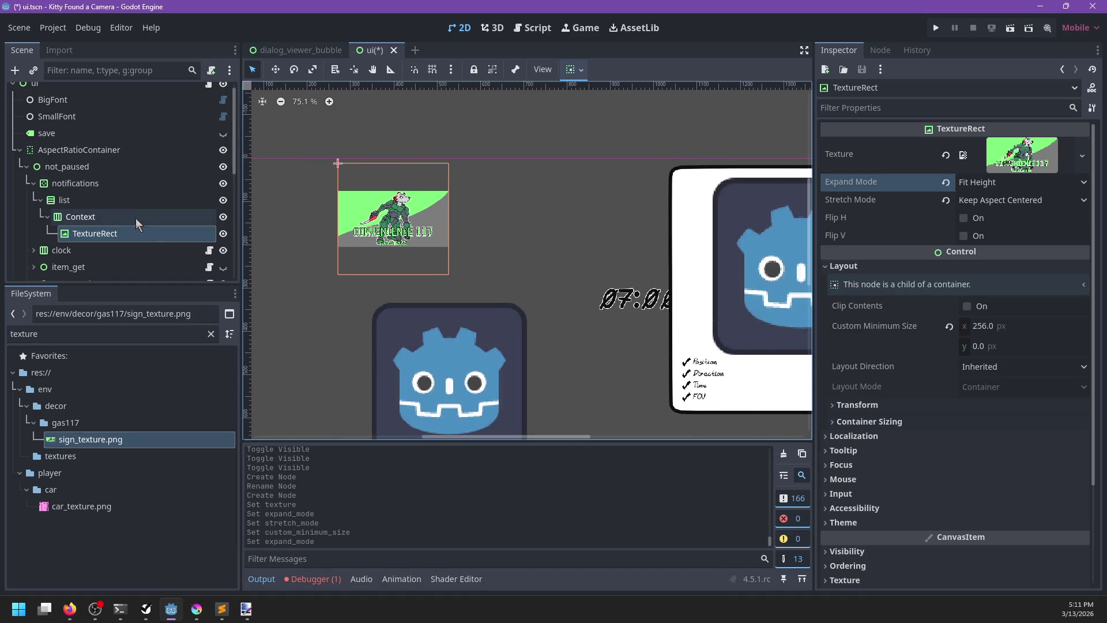
click(112, 218)
key(ctrl+a)
Add a Label under Context with the text 'Talking about: guy'
text(Labe)
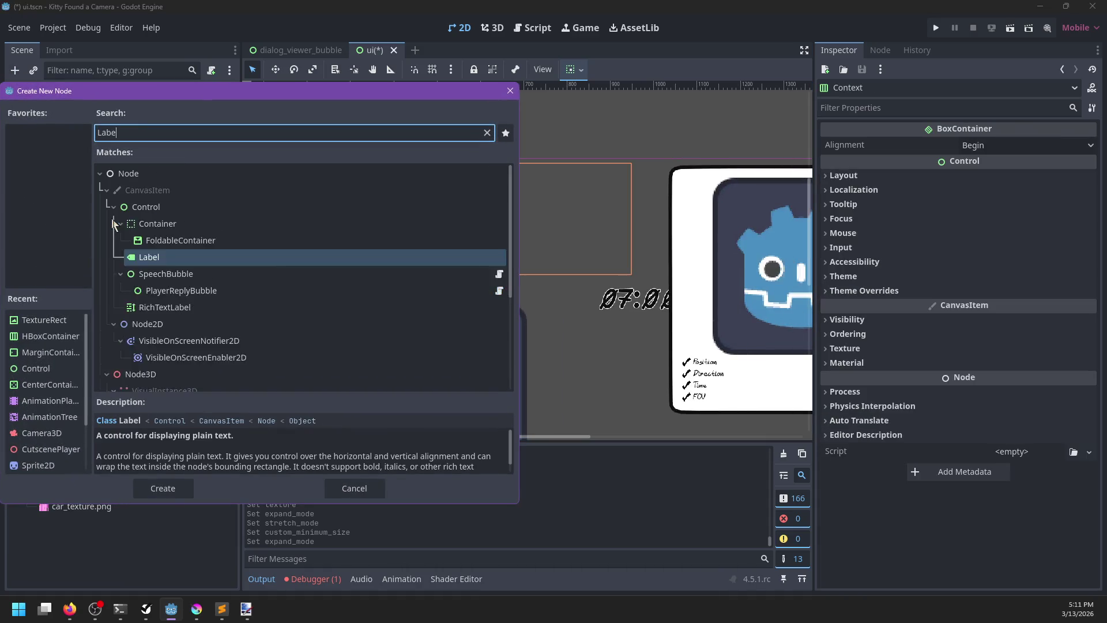
text(l)
key(Return)
click(961, 185)
text(Talking about: guy)
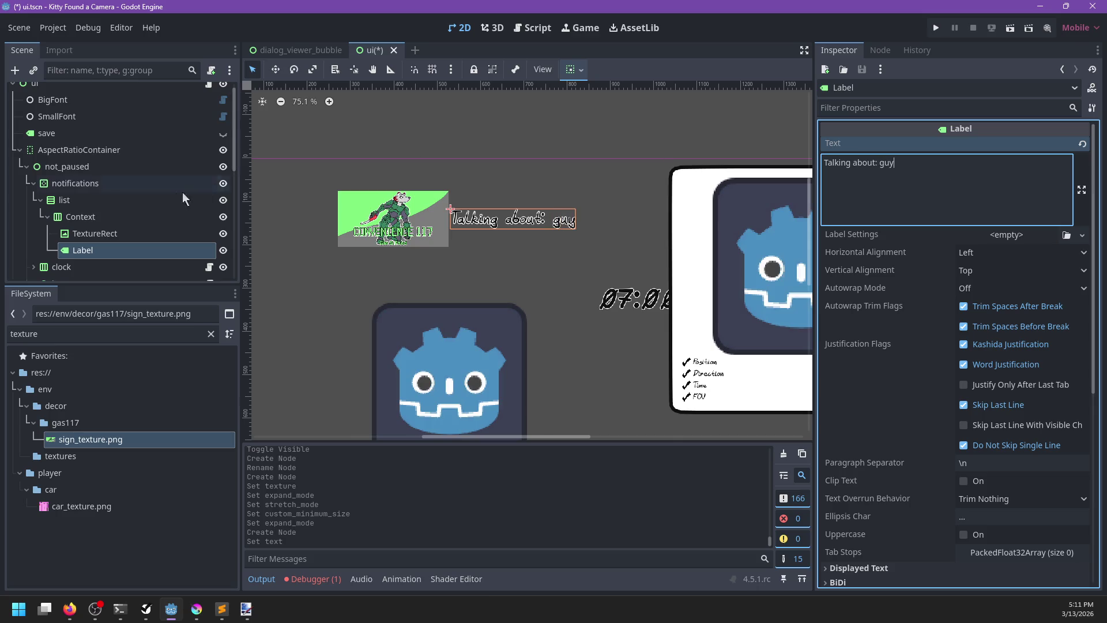
Open the TextureRect's transform properties to edit its rotation
click(101, 236)
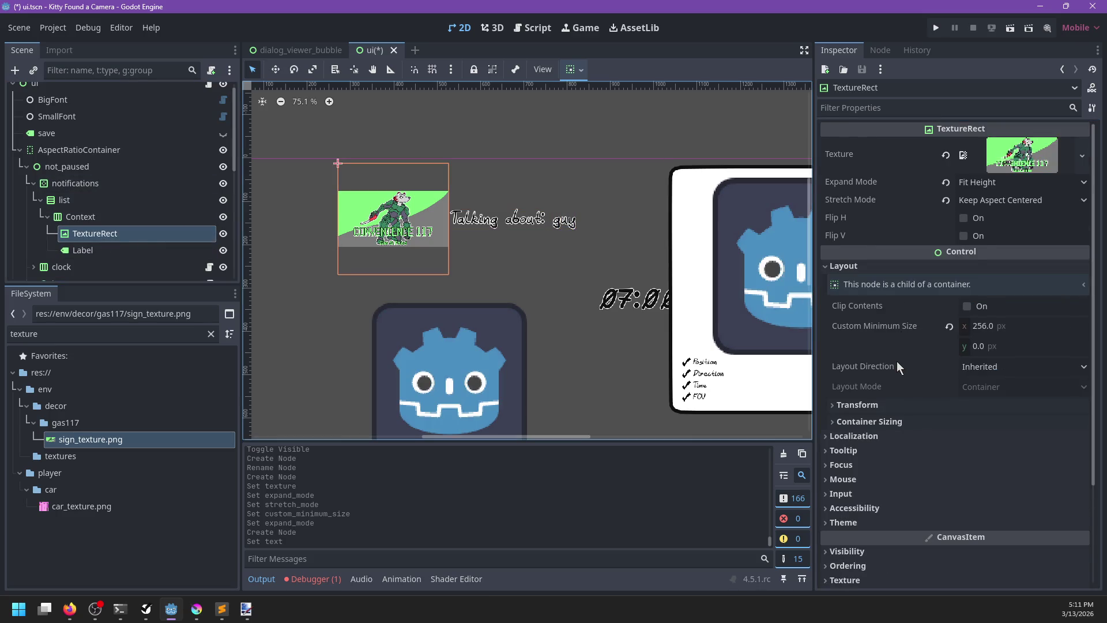
scroll(897, 361, down, 2)
click(869, 348)
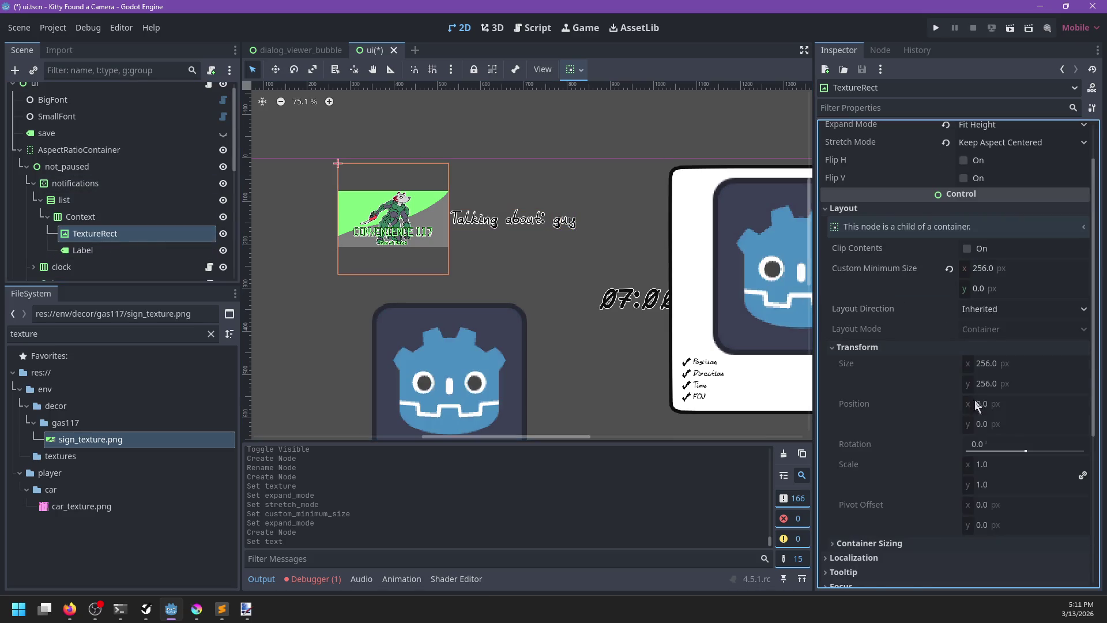
click(1026, 451)
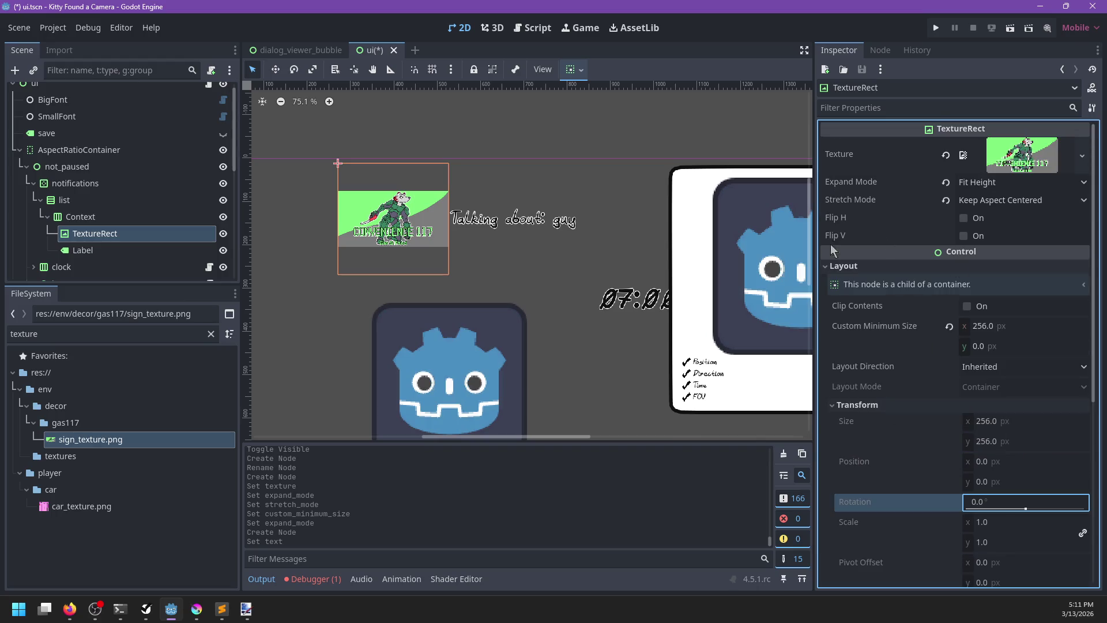
Add a Control named spacer under Context and move the TextureRect inside it
key(ctrl+a)
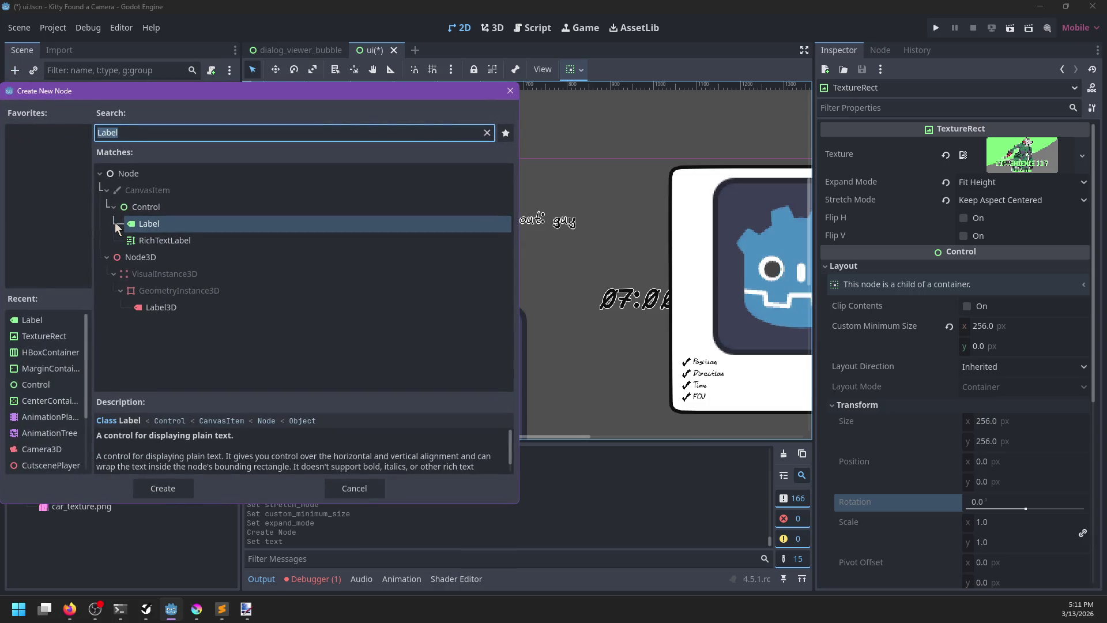
double_click(145, 206)
drag(95, 250, 96, 232)
drag(95, 250, 106, 233)
double_click(107, 231)
text(sa)
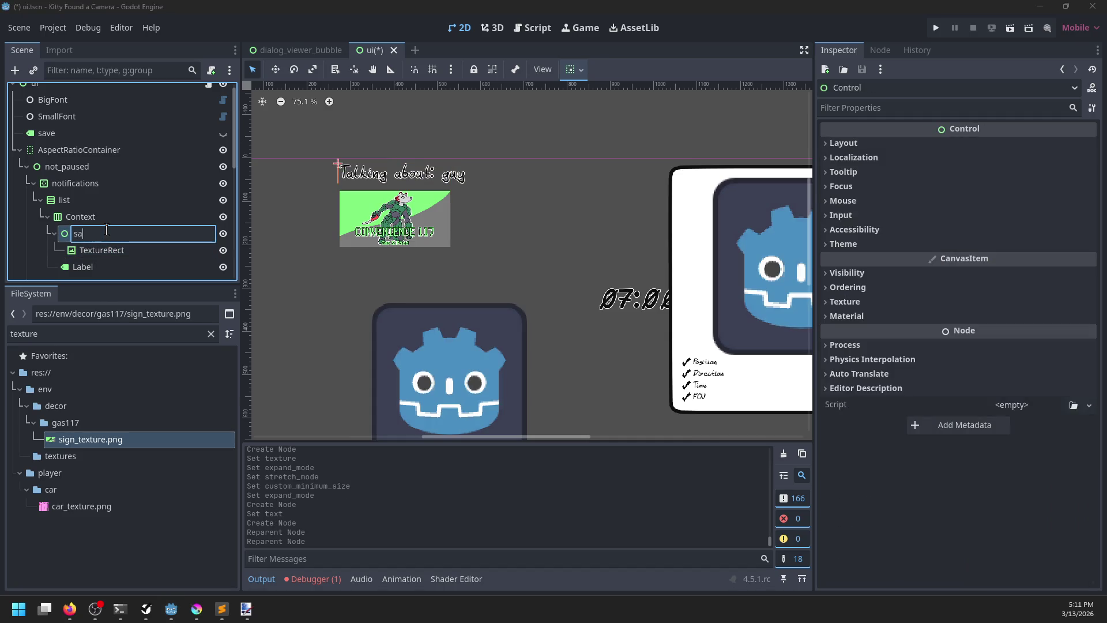
text(pacer)
key(Return)
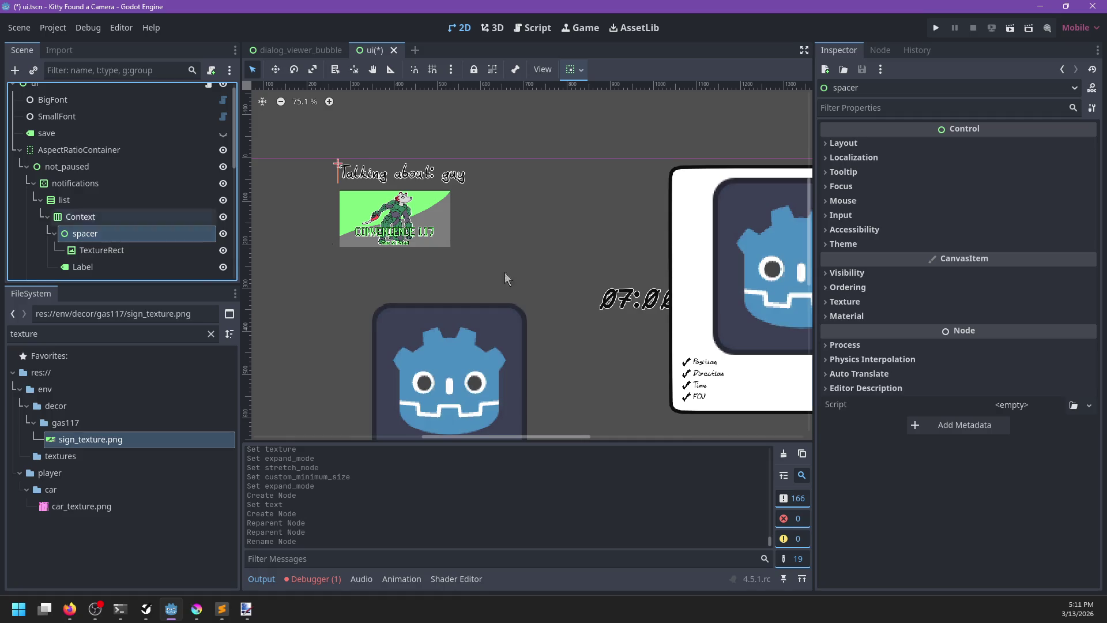
Set the spacer's Custom Minimum Size to 256 × 256
click(839, 144)
click(994, 200)
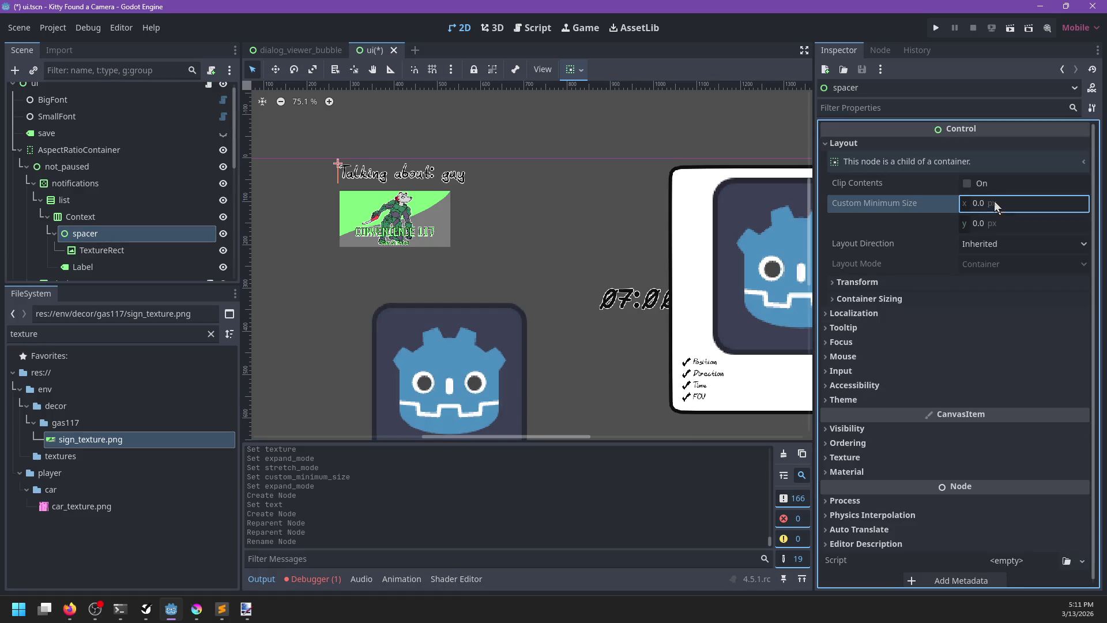
text(56)
key(Tab)
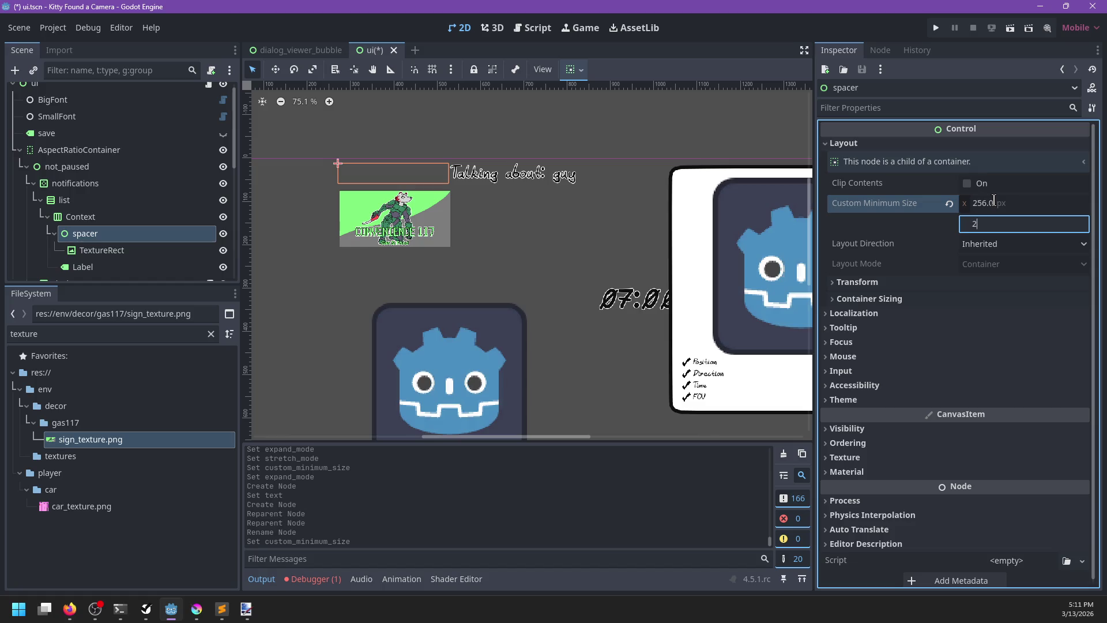
key(Return)
scroll(520, 229, down, 3)
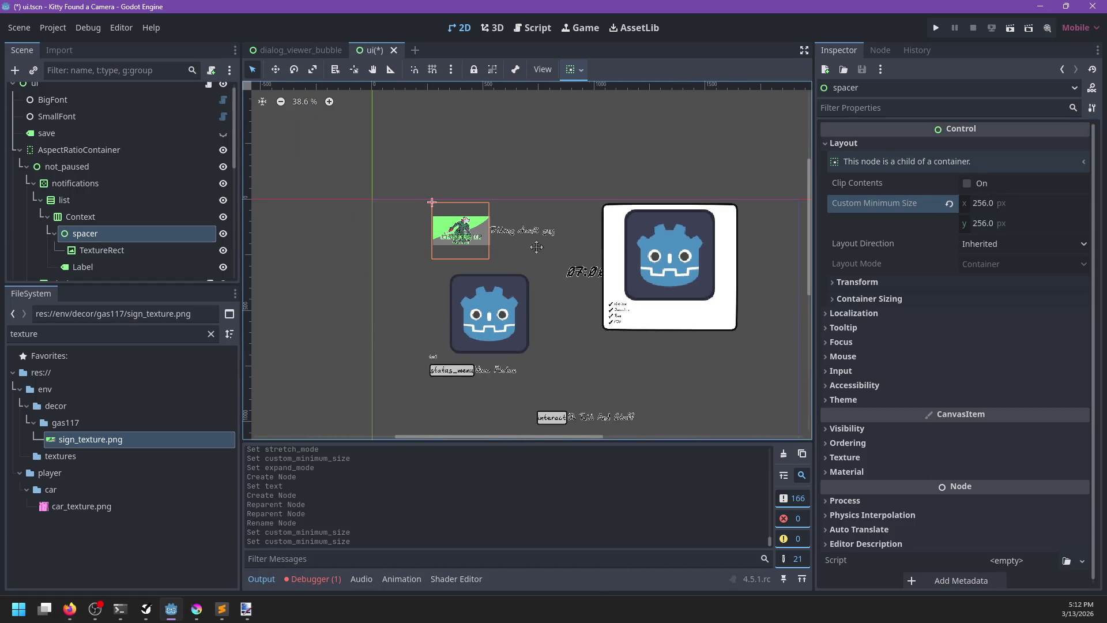
scroll(469, 226, up, 3)
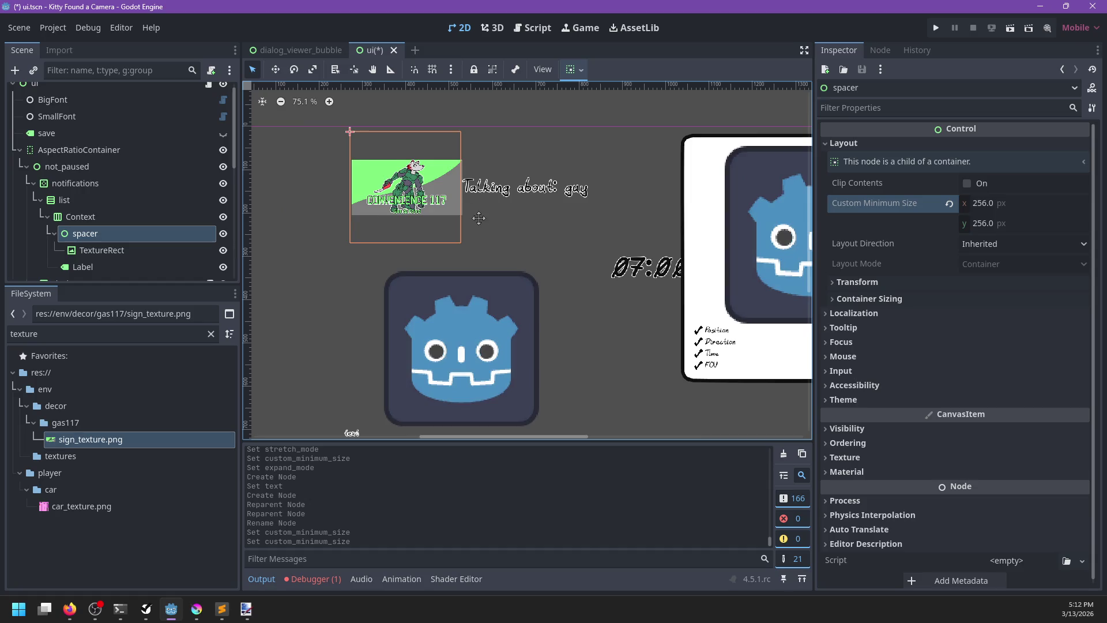
click(101, 250)
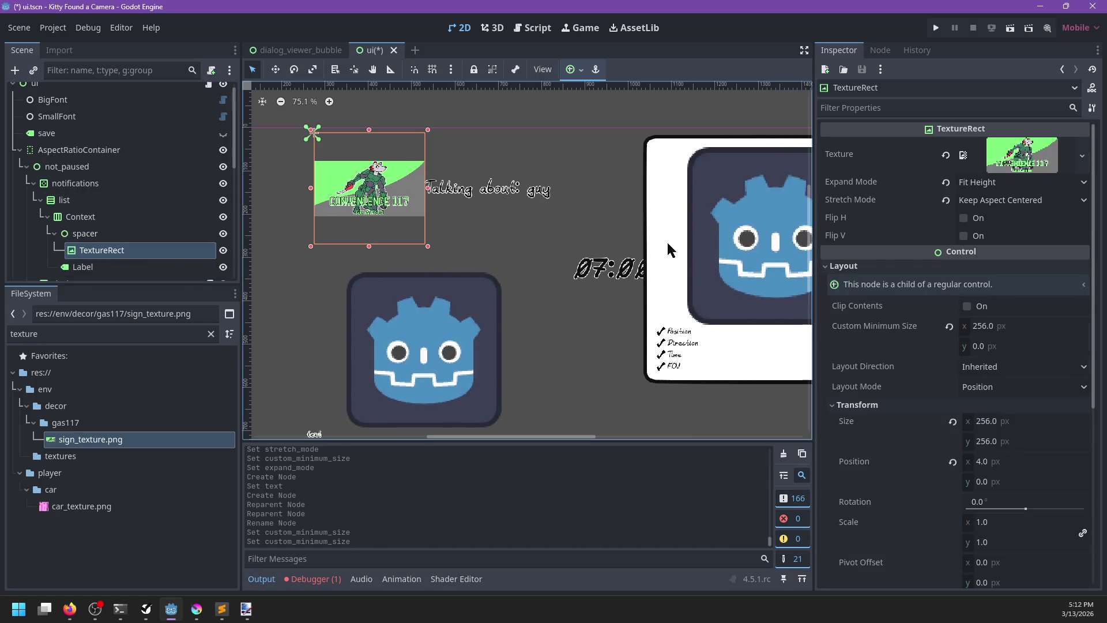
drag(381, 206, 373, 202)
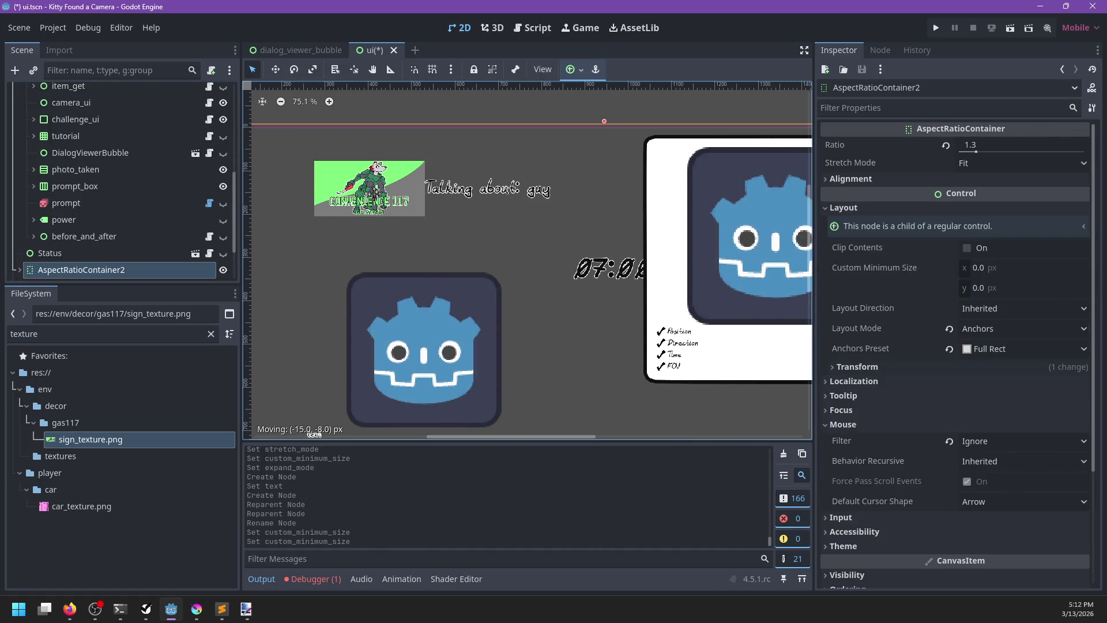
key(ctrl+z)
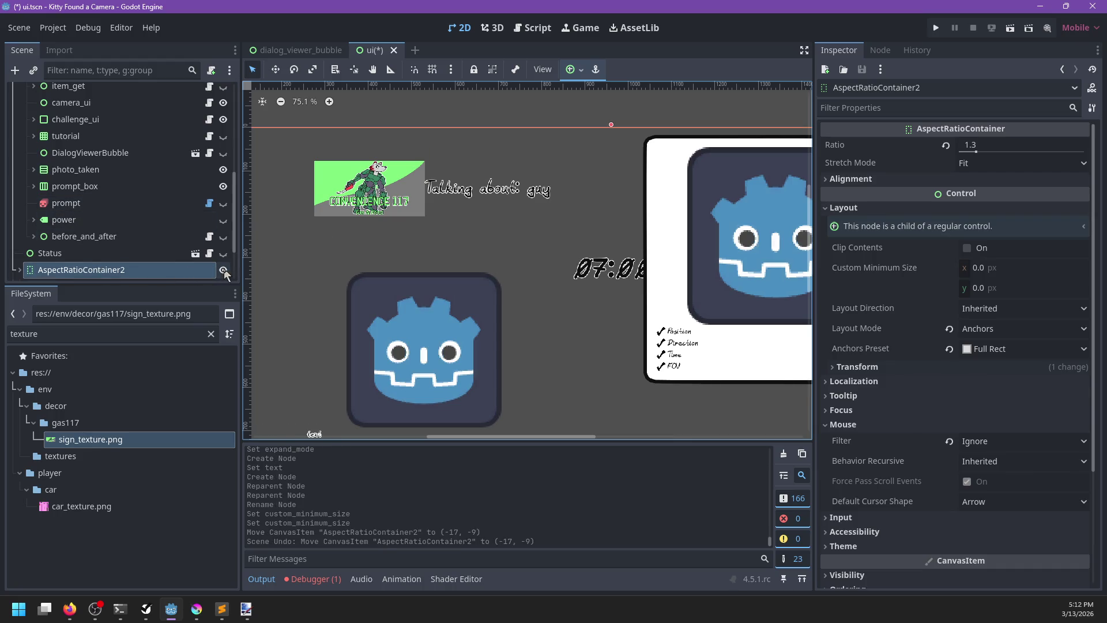
scroll(222, 273, down, 3)
scroll(109, 199, up, 3)
scroll(107, 202, up, 1)
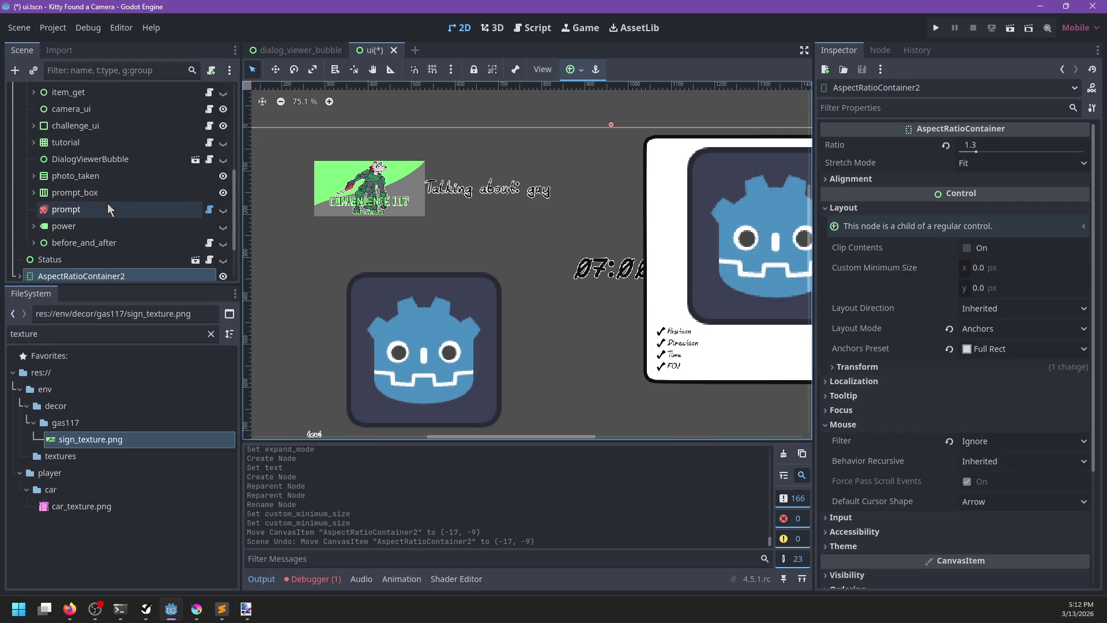
scroll(107, 203, up, 6)
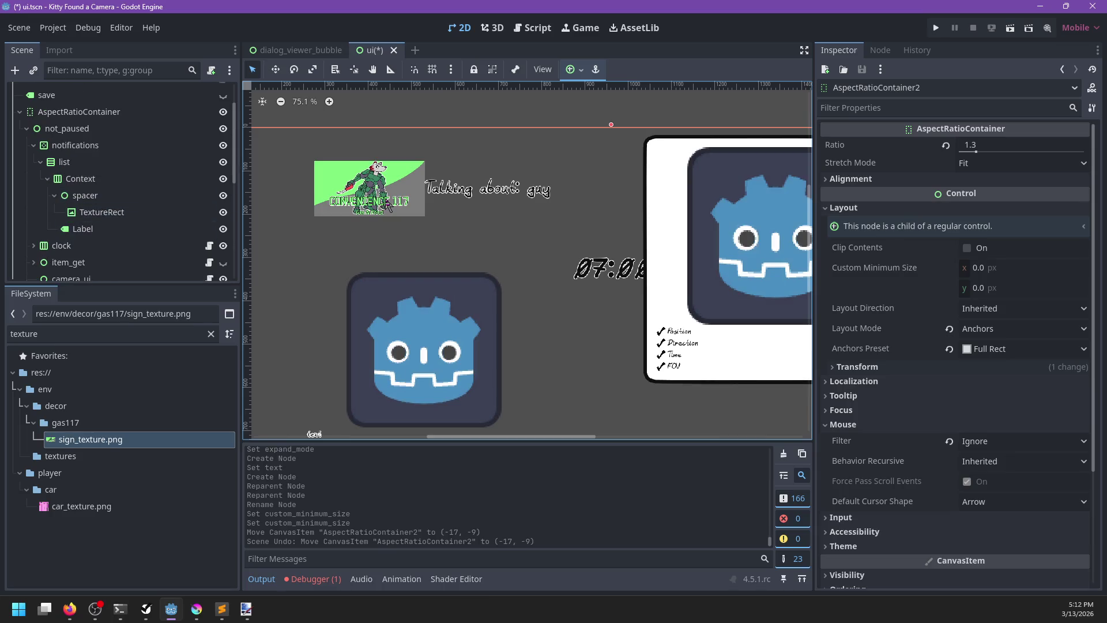
scroll(173, 207, down, 6)
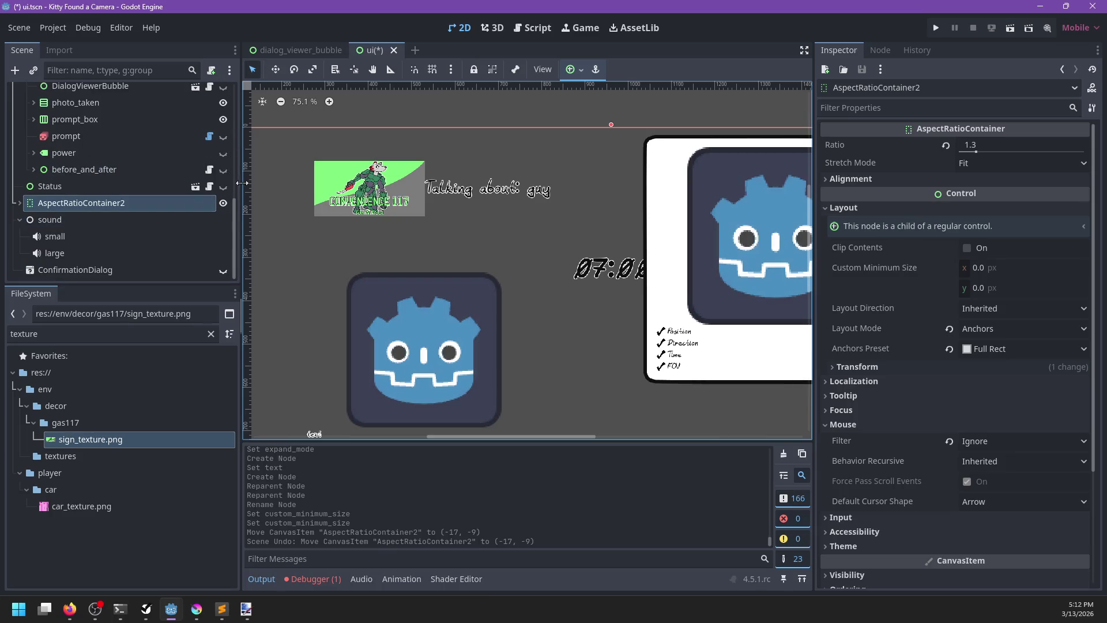
click(224, 203)
click(331, 196)
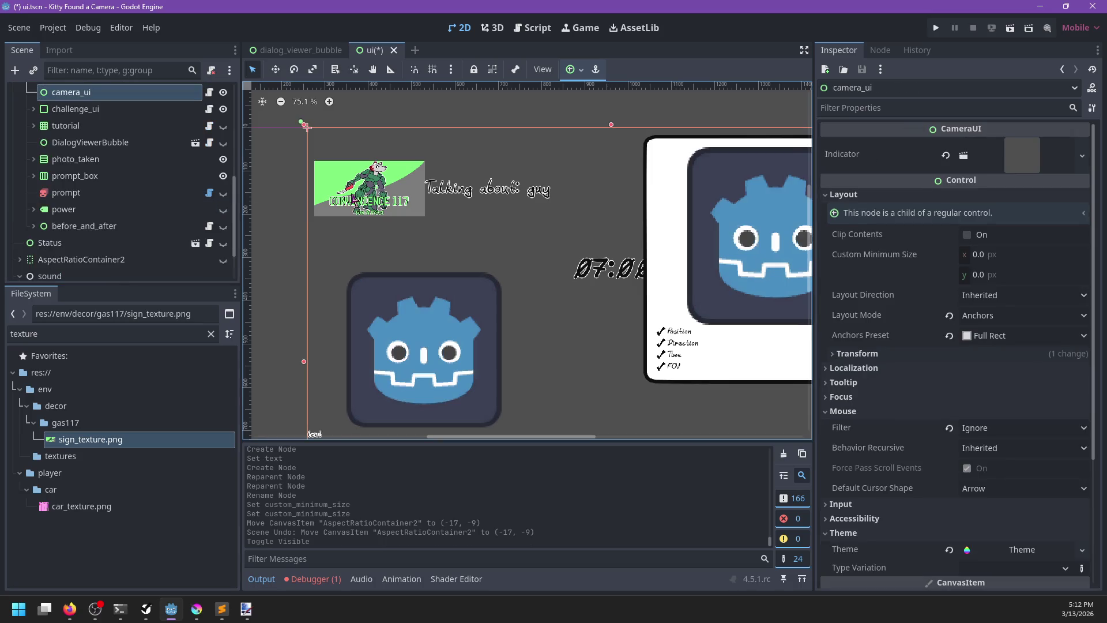
click(223, 260)
scroll(127, 239, up, 3)
scroll(118, 237, up, 4)
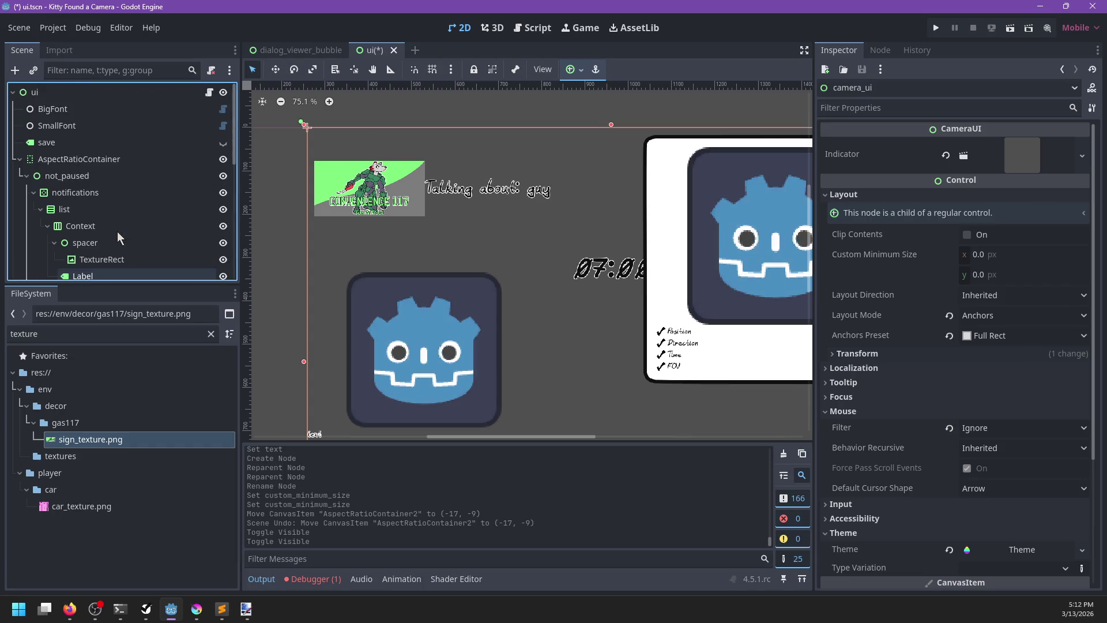
click(80, 201)
click(102, 235)
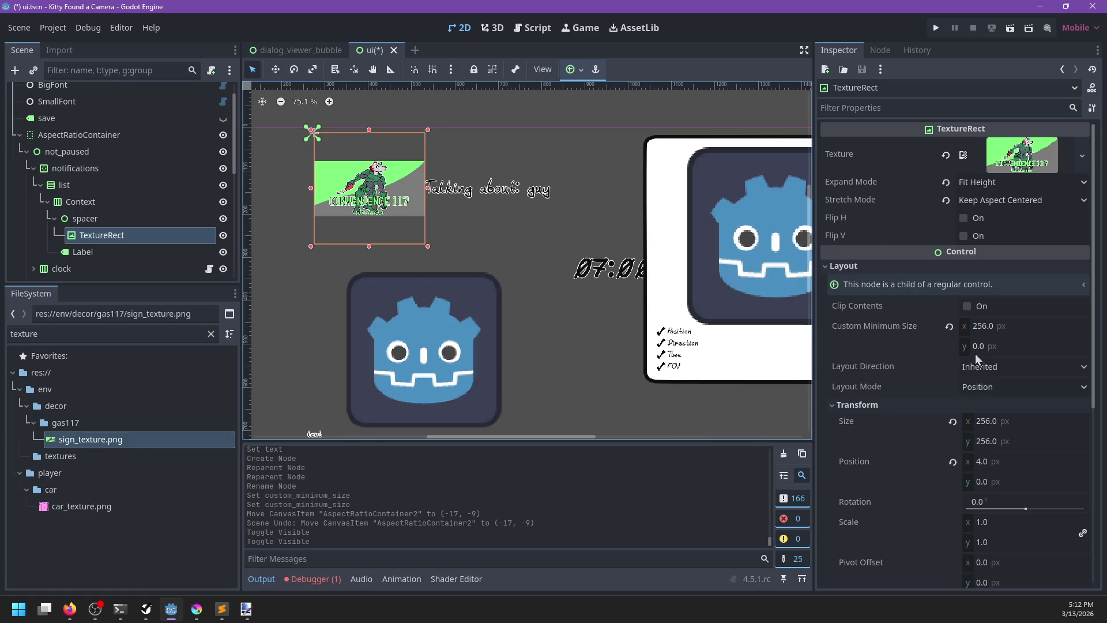
Rotate the TextureRect to -3.5° and move it to position -6.065, 8.715
drag(1026, 511, 1027, 512)
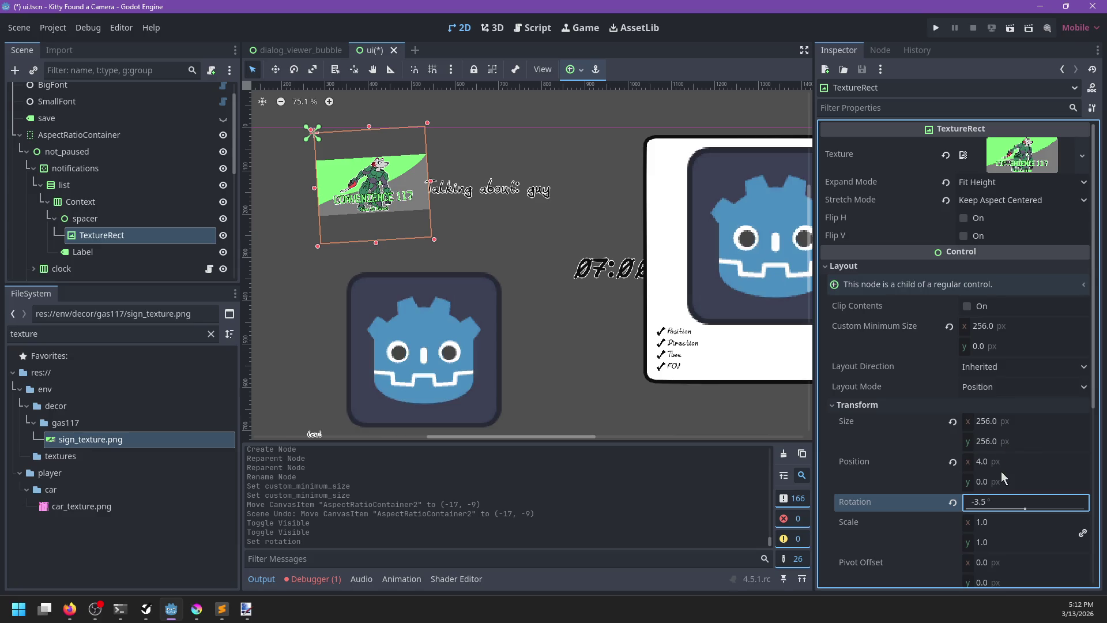
mouse_move(1011, 463)
mouse_down()
mouse_move(971, 463)
mouse_move(1015, 488)
mouse_up()
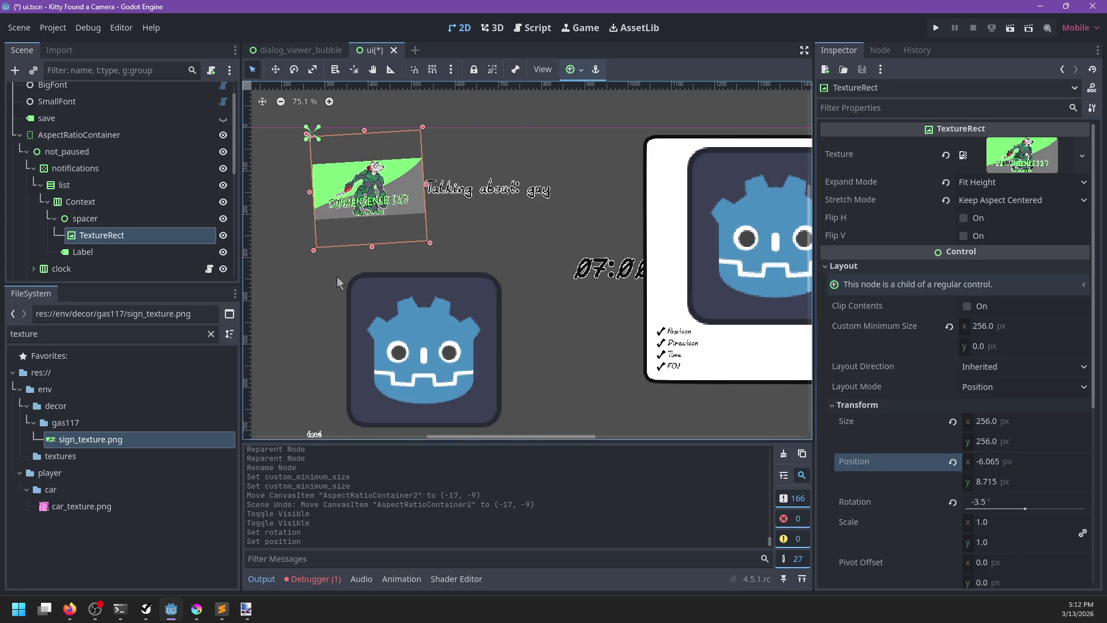
scroll(337, 277, down, 6)
Select the Context container and pan the canvas toward the notification
click(110, 201)
scroll(435, 244, up, 7)
drag(426, 256, 507, 261)
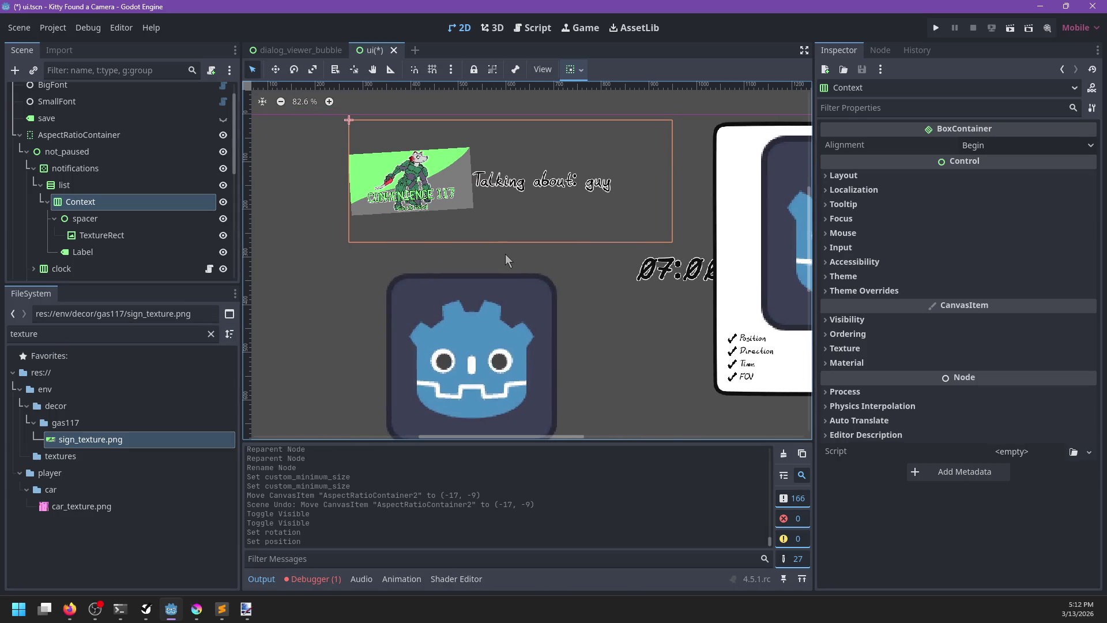
click(112, 218)
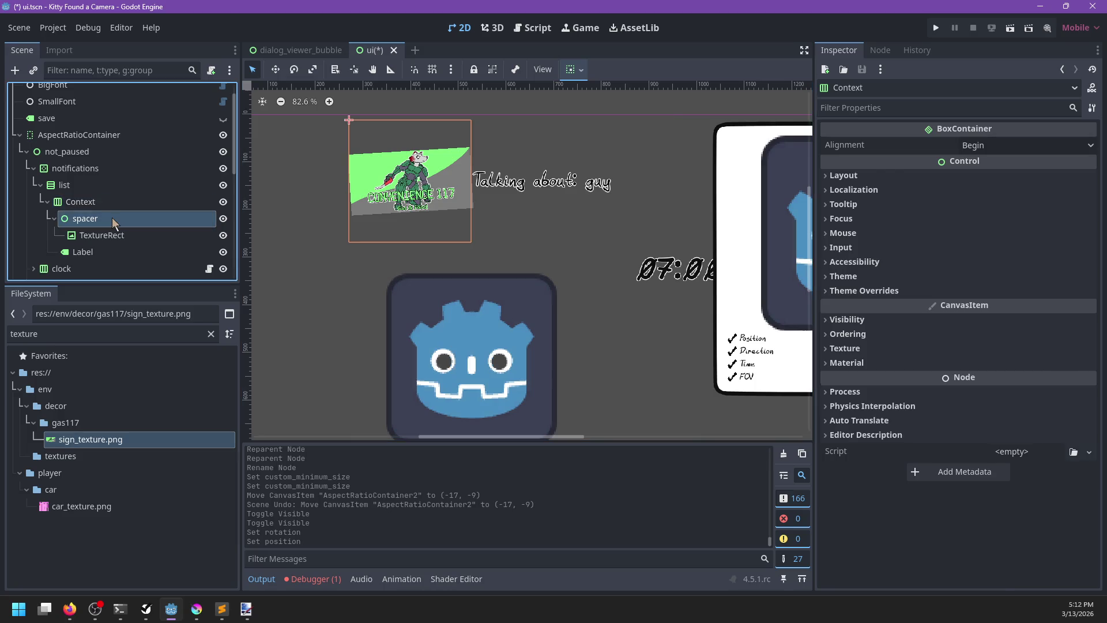
key(ctrl+a)
text(Animation)
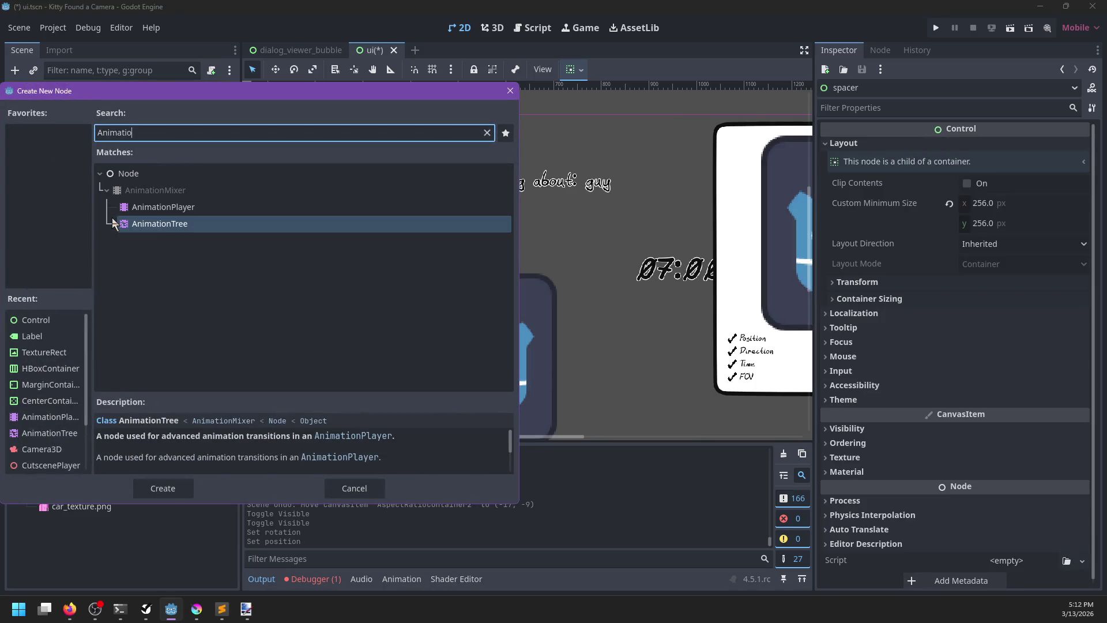
key(Up)
key(Return)
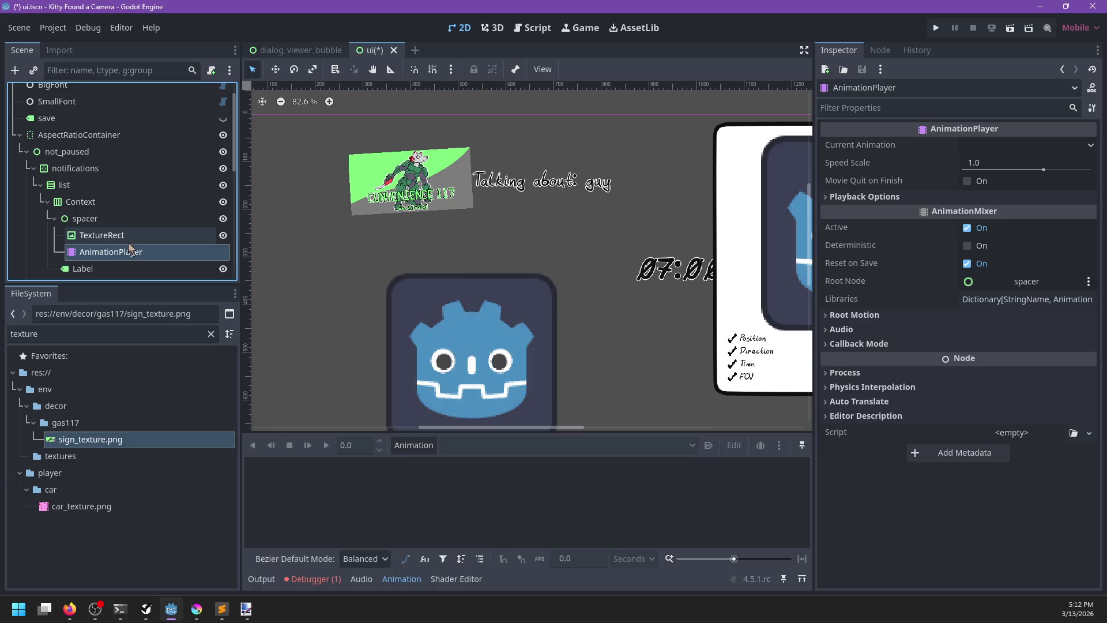
click(496, 445)
click(433, 466)
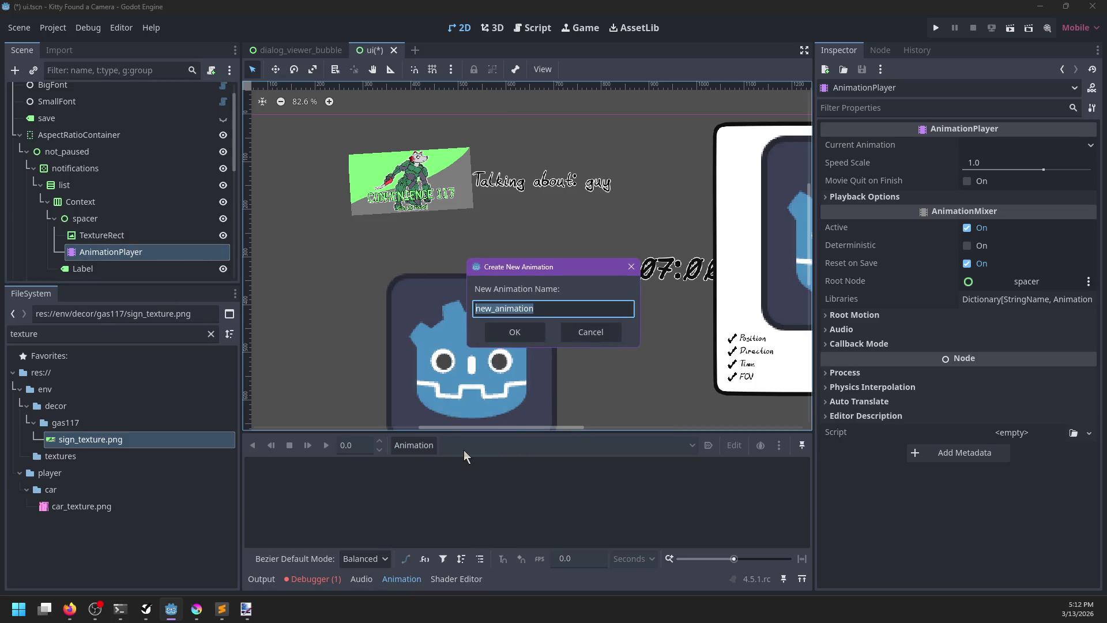
text(fade)
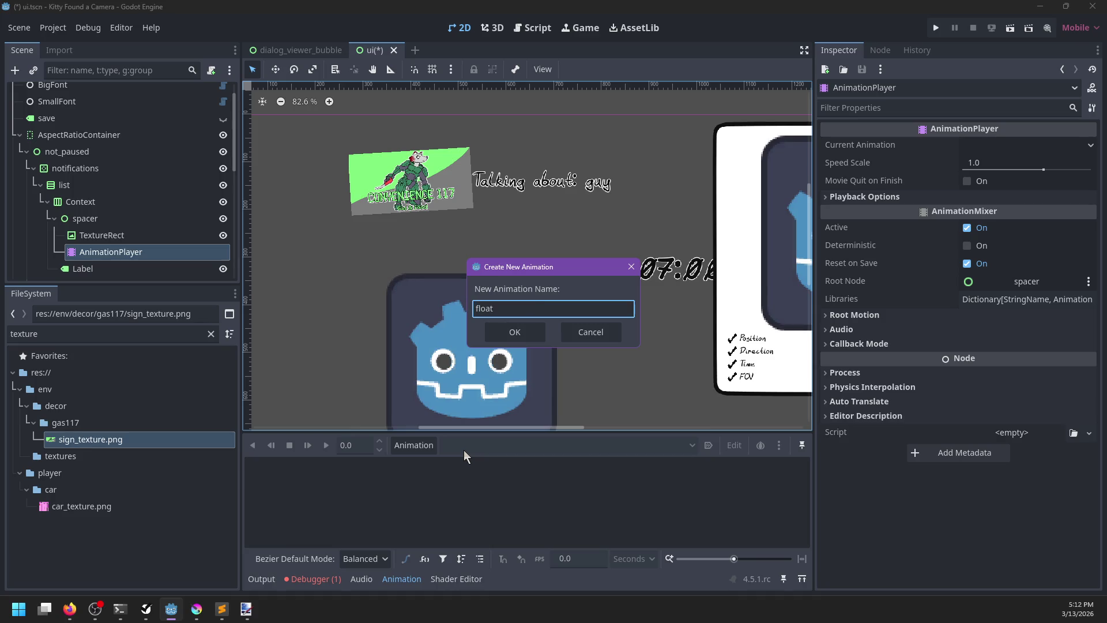
key(Return)
click(139, 235)
click(133, 253)
key(Delete)
key(Return)
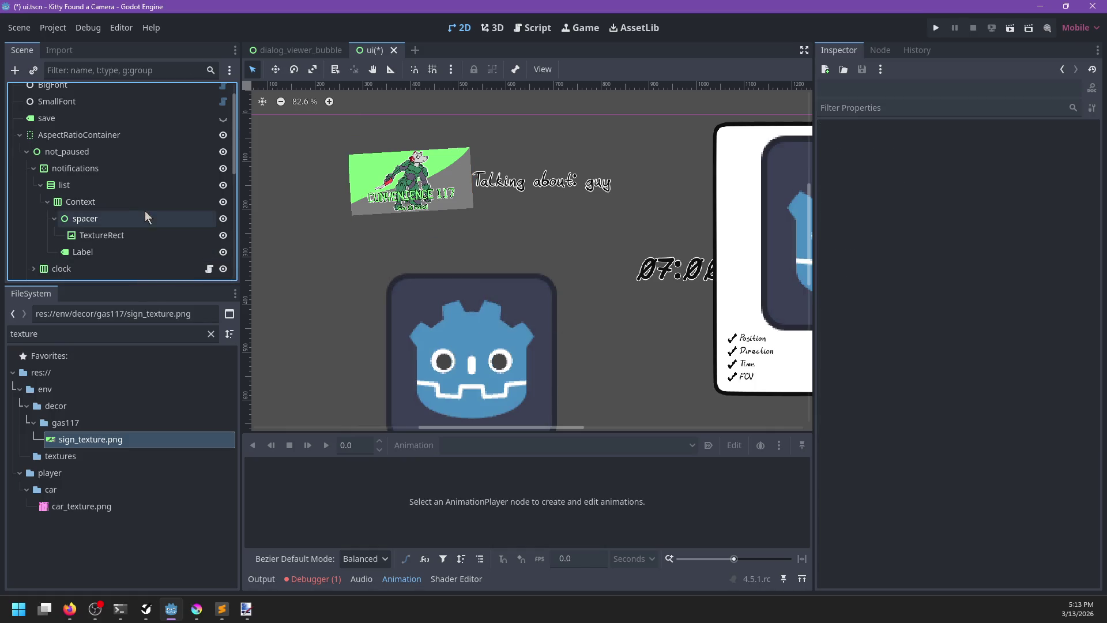
click(95, 202)
click(68, 168)
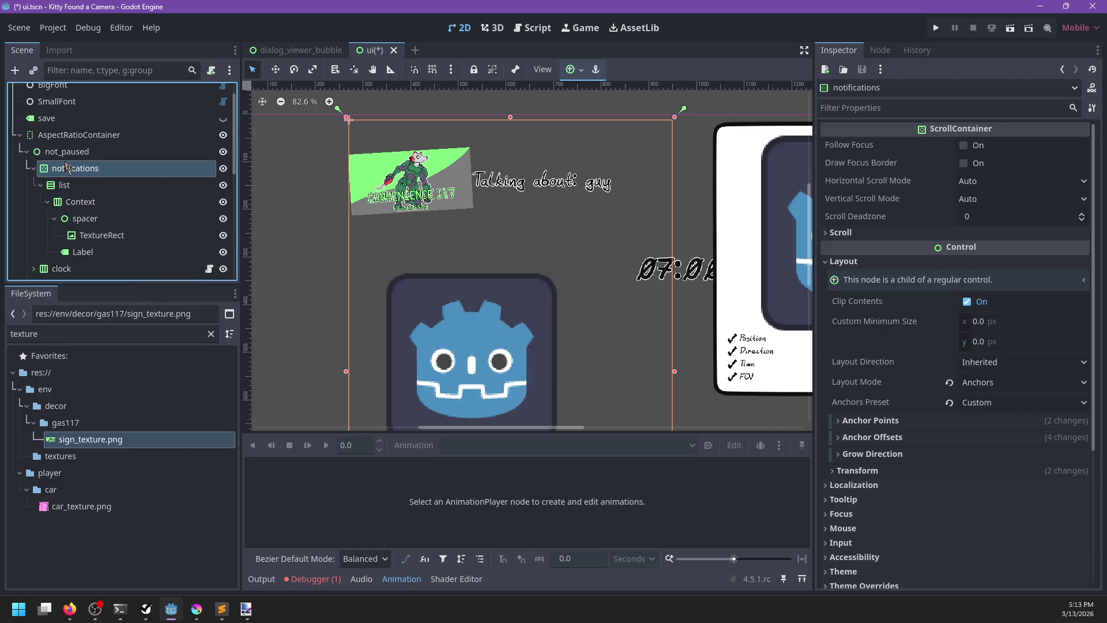
scroll(445, 196, down, 3)
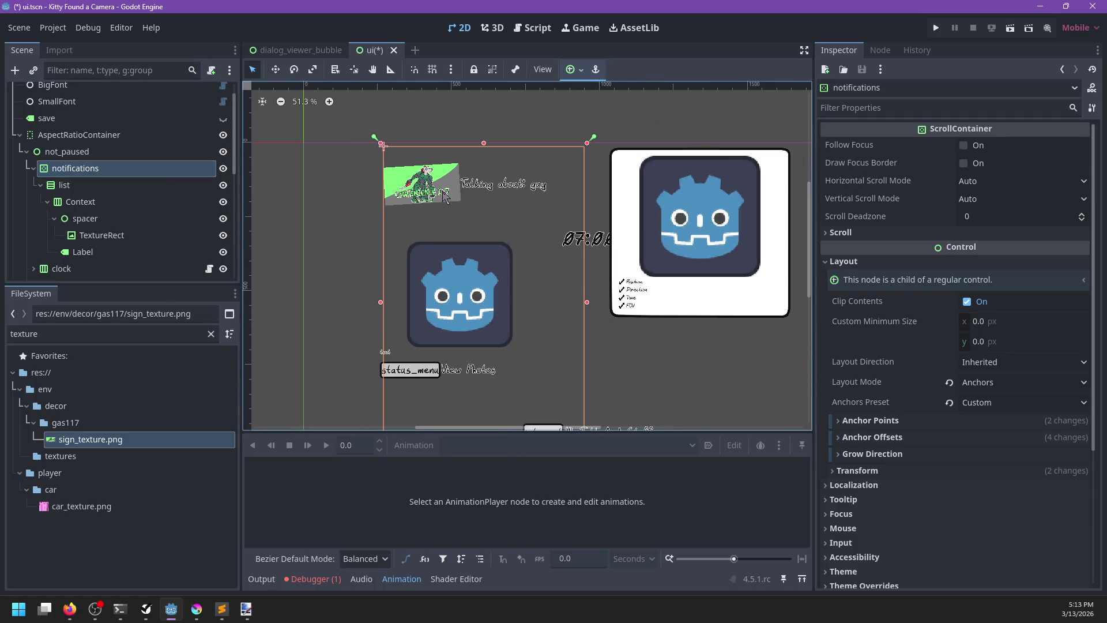
scroll(445, 198, up, 4)
Add an AnimationPlayer as a child of the spacer node
click(443, 197)
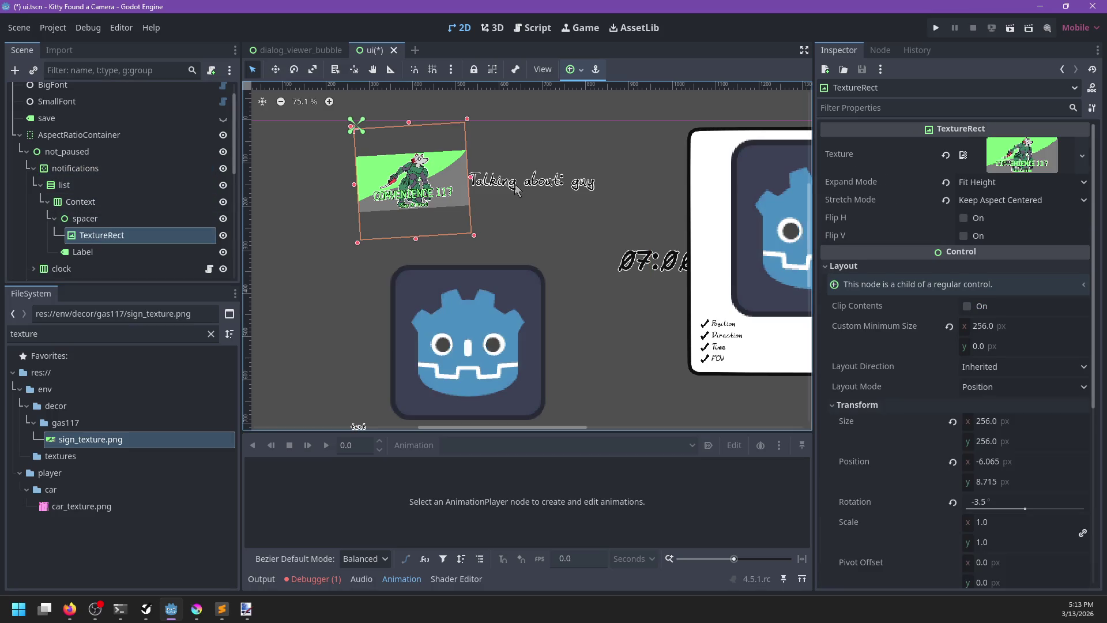
scroll(511, 194, down, 2)
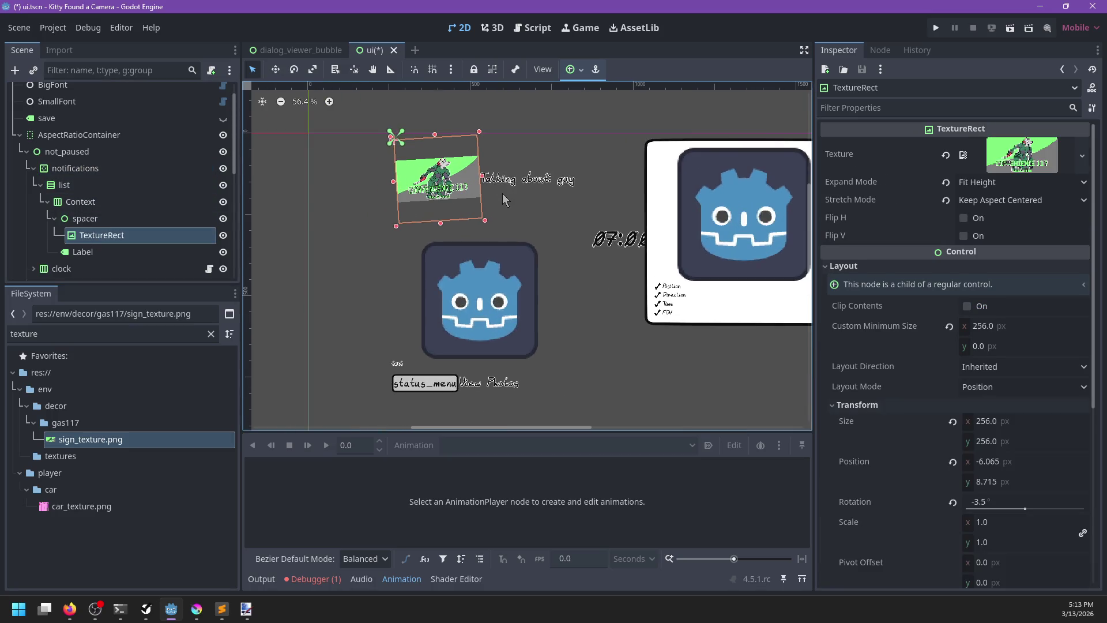
click(112, 219)
key(ctrl+a)
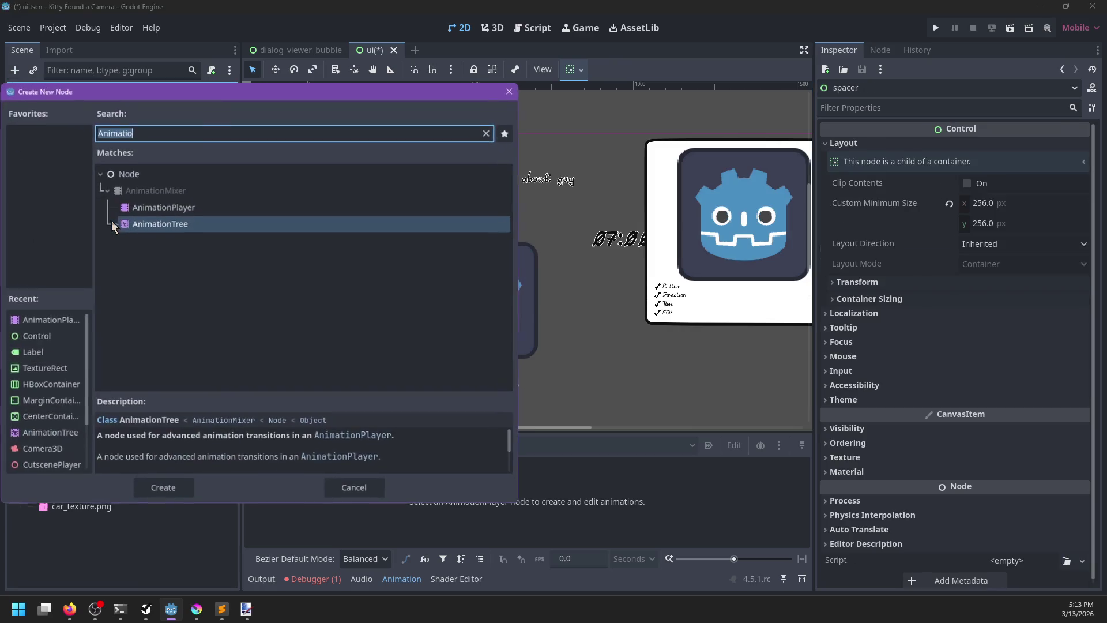
key(Up)
key(Return)
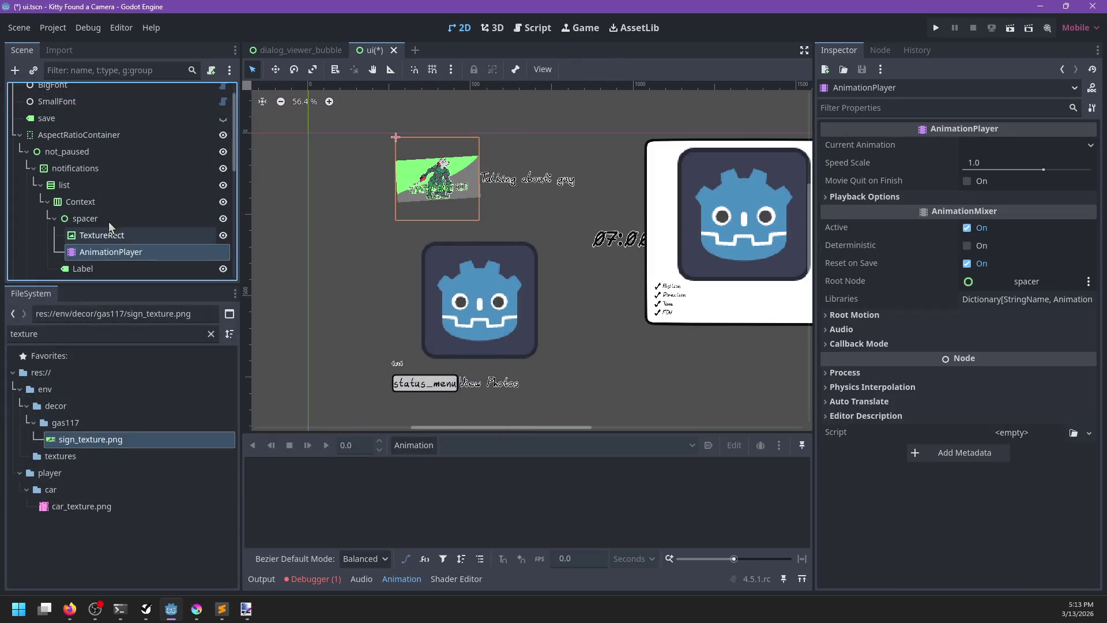
Create a new animation named RESET
click(415, 445)
click(419, 463)
text(RESET)
key(Return)
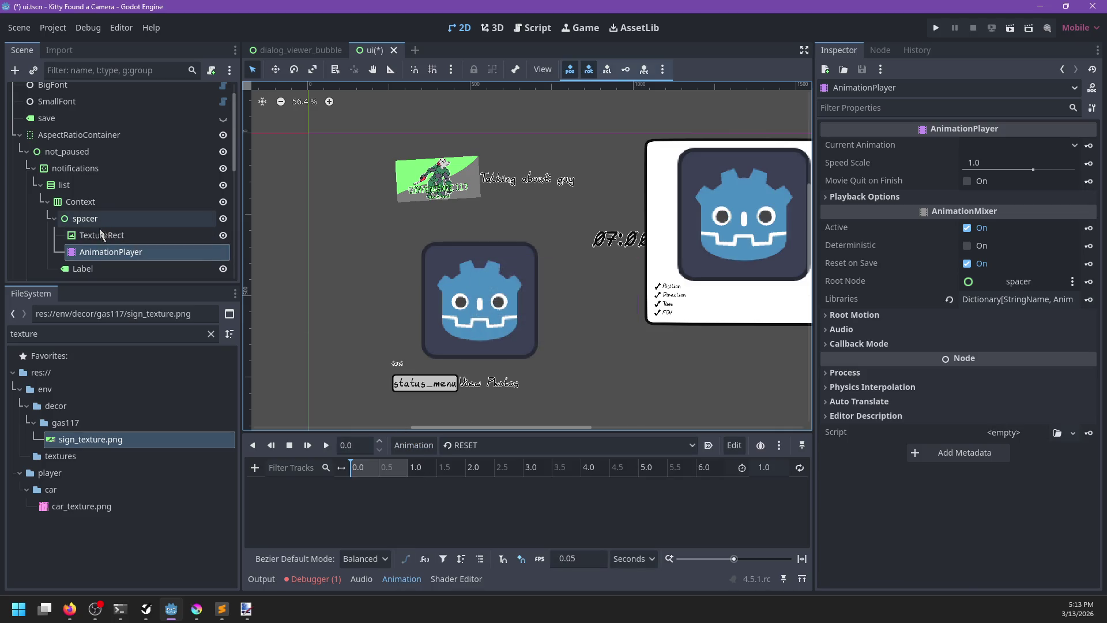
click(102, 234)
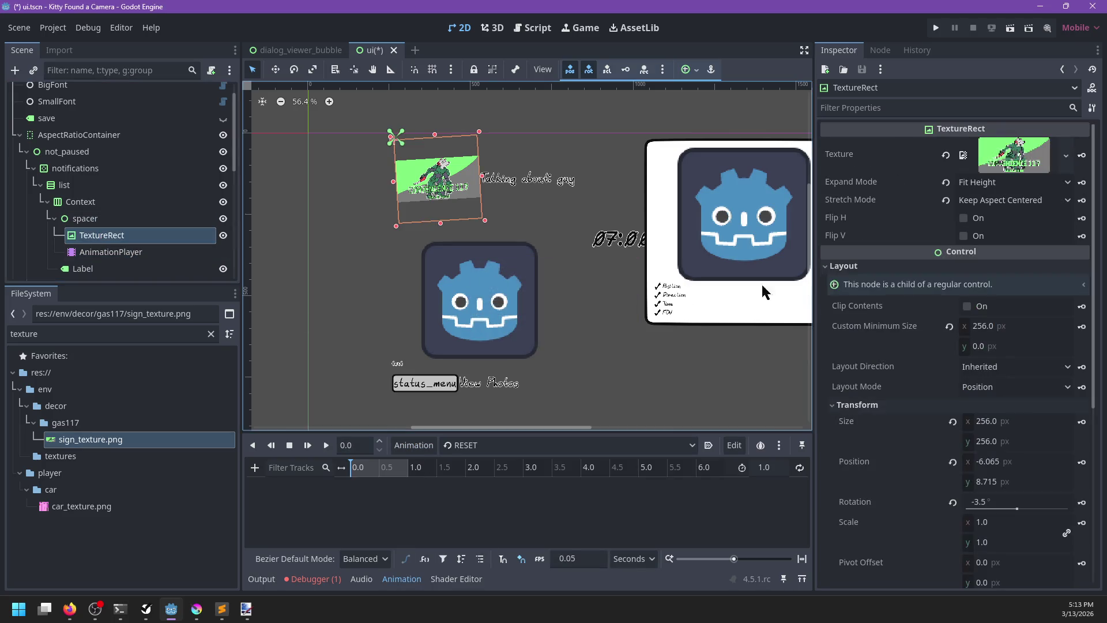
Key the TextureRect's size, position and rotation into the RESET animation
click(1082, 422)
key(Return)
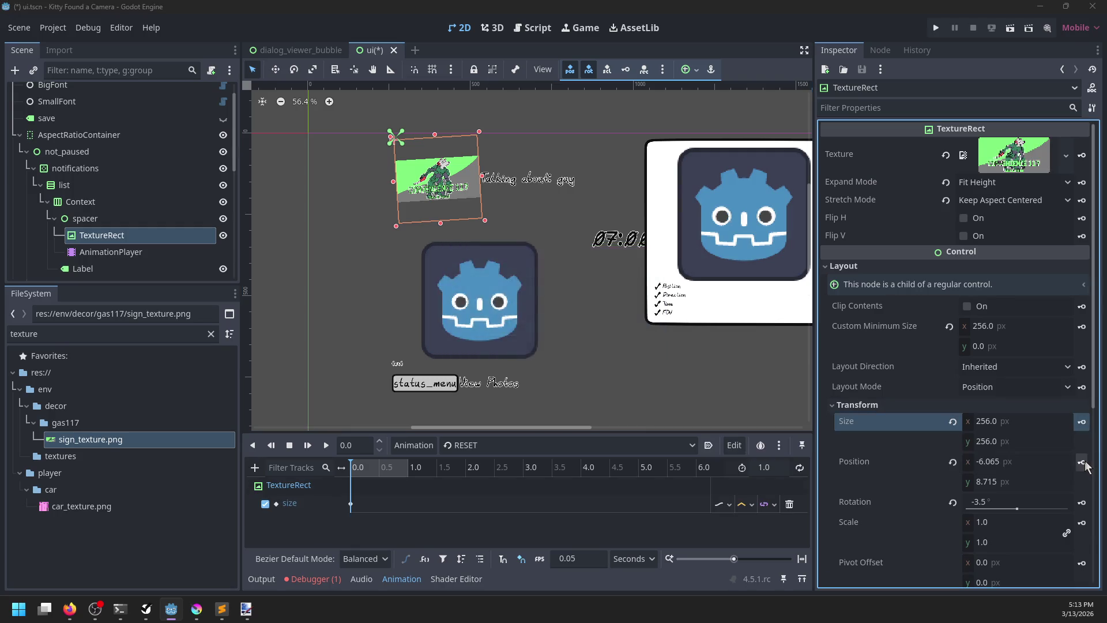
click(1083, 461)
key(Return)
click(1083, 502)
click(507, 345)
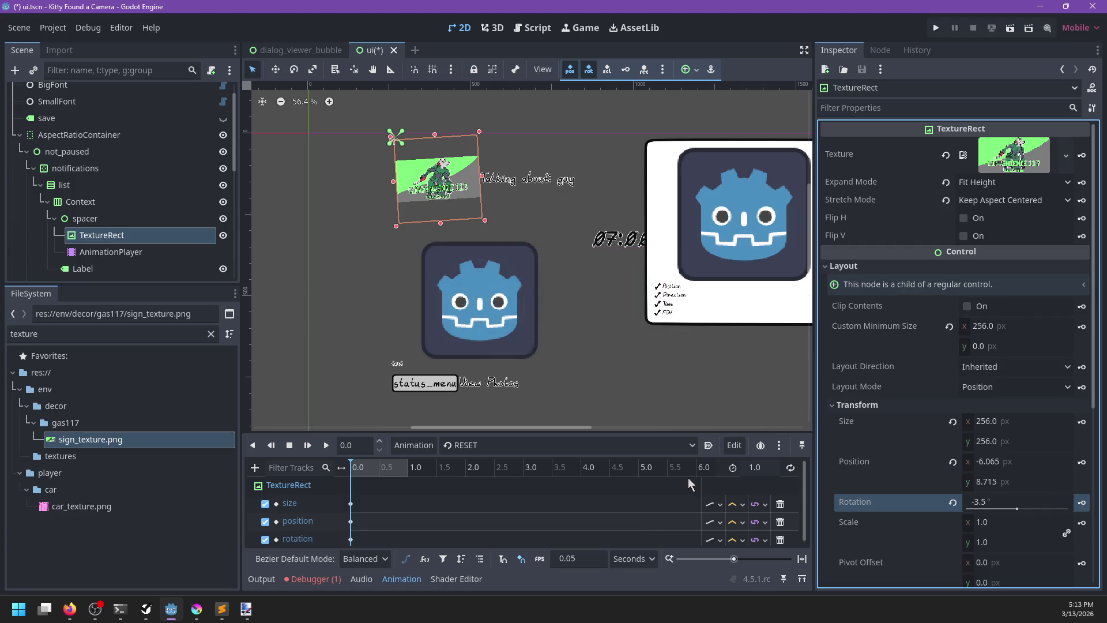
Set the RESET animation length to 0.01 seconds and save the scene
click(769, 472)
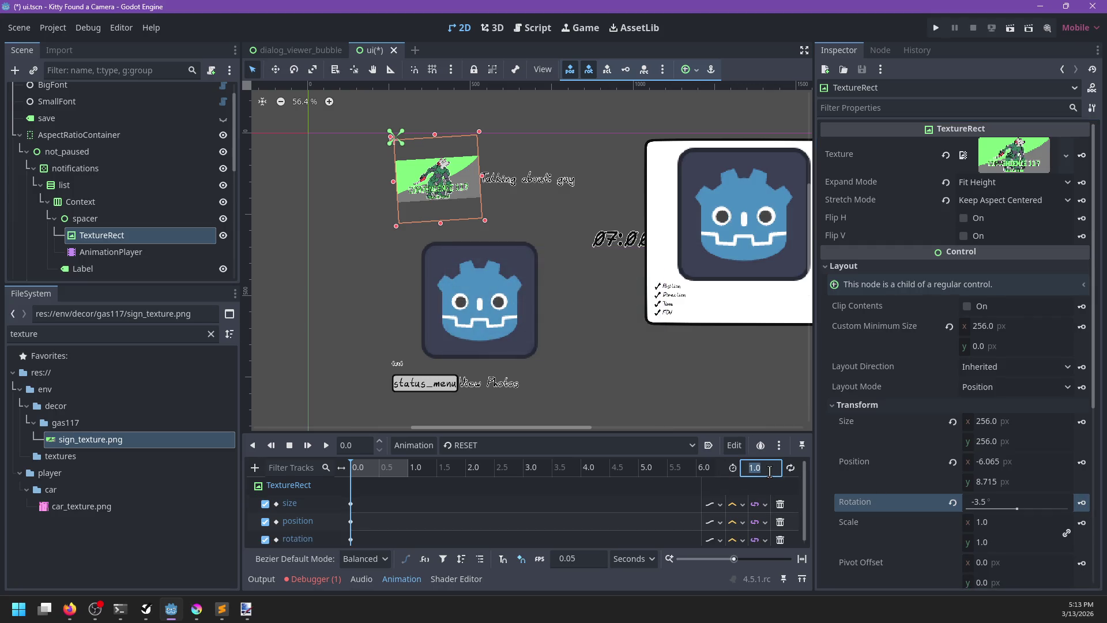
text(01)
key(Return)
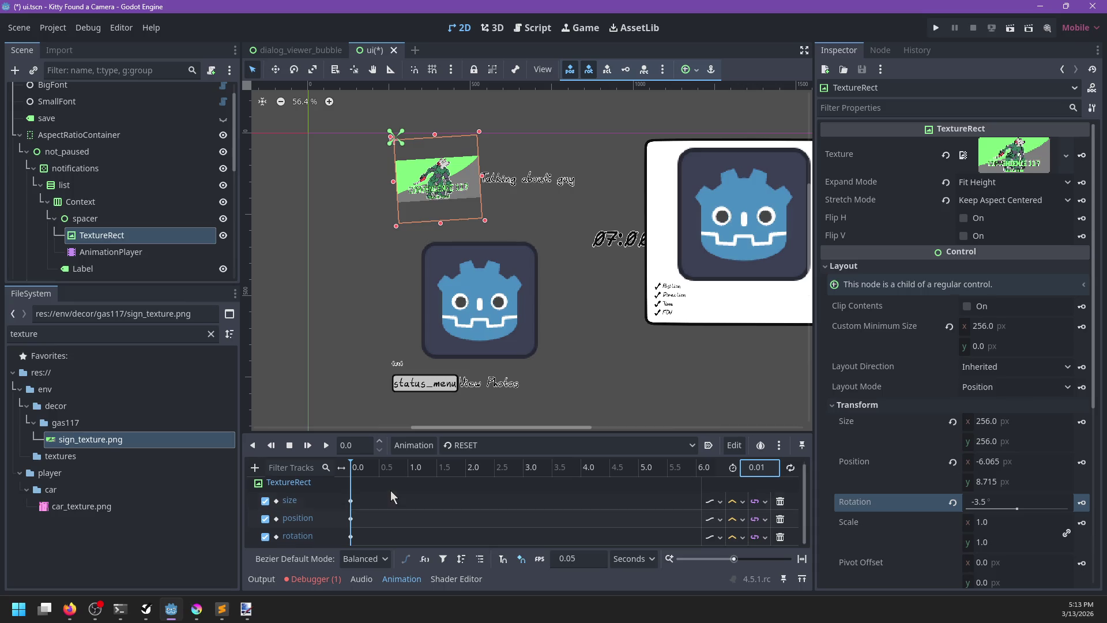
key(ctrl+s)
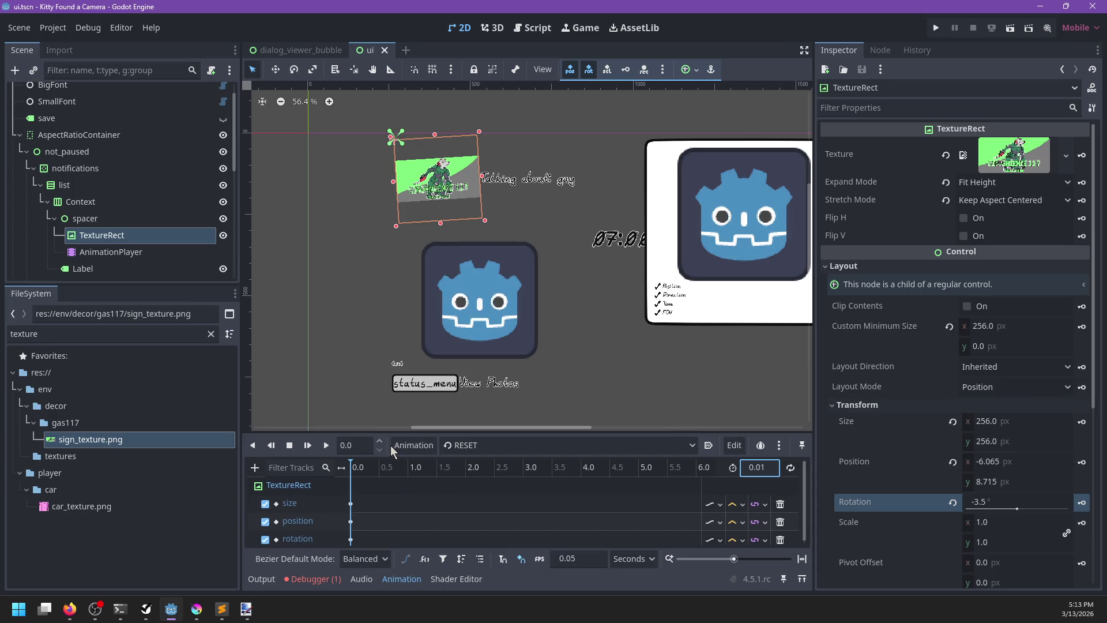
Create a new animation named UseImage
click(400, 447)
click(419, 466)
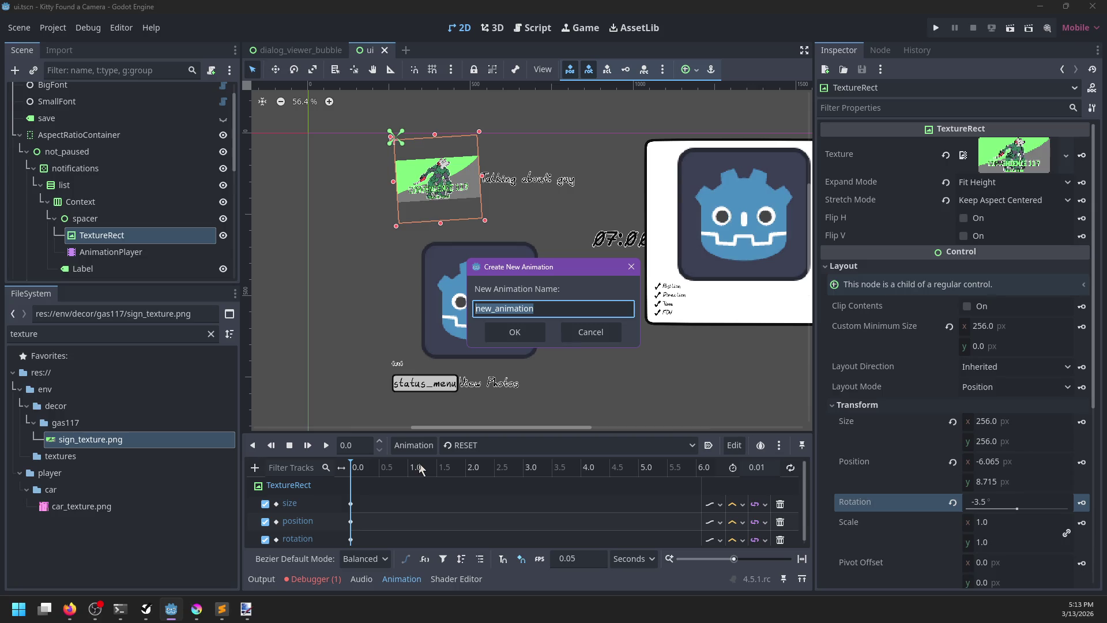
text(Use)
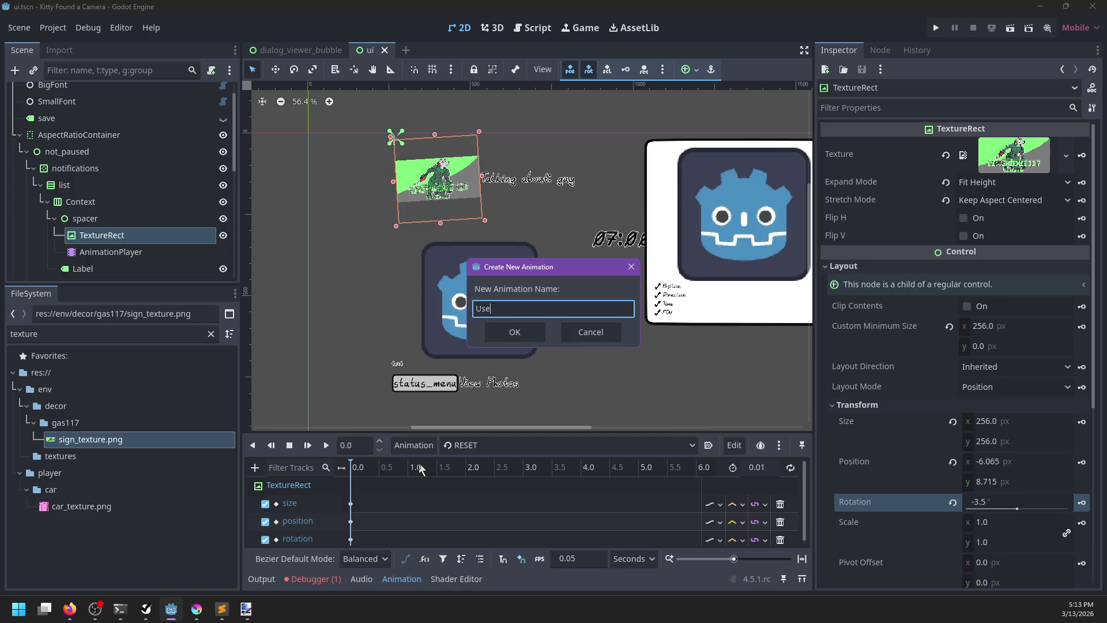
text(Image)
key(Return)
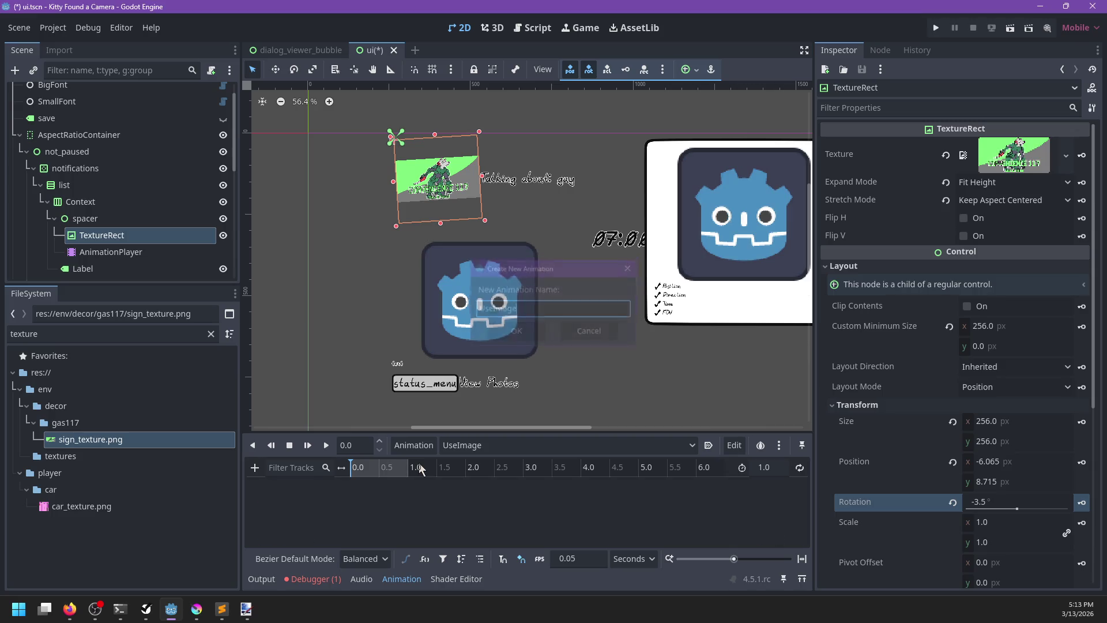
click(85, 218)
click(98, 235)
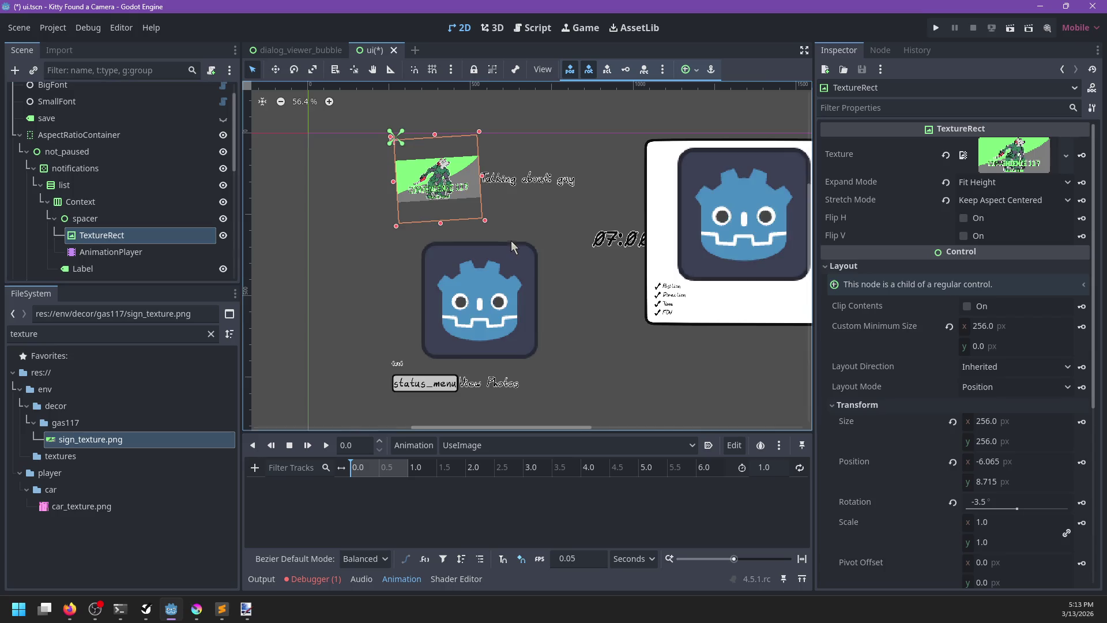
scroll(511, 252, down, 3)
drag(511, 253, 466, 240)
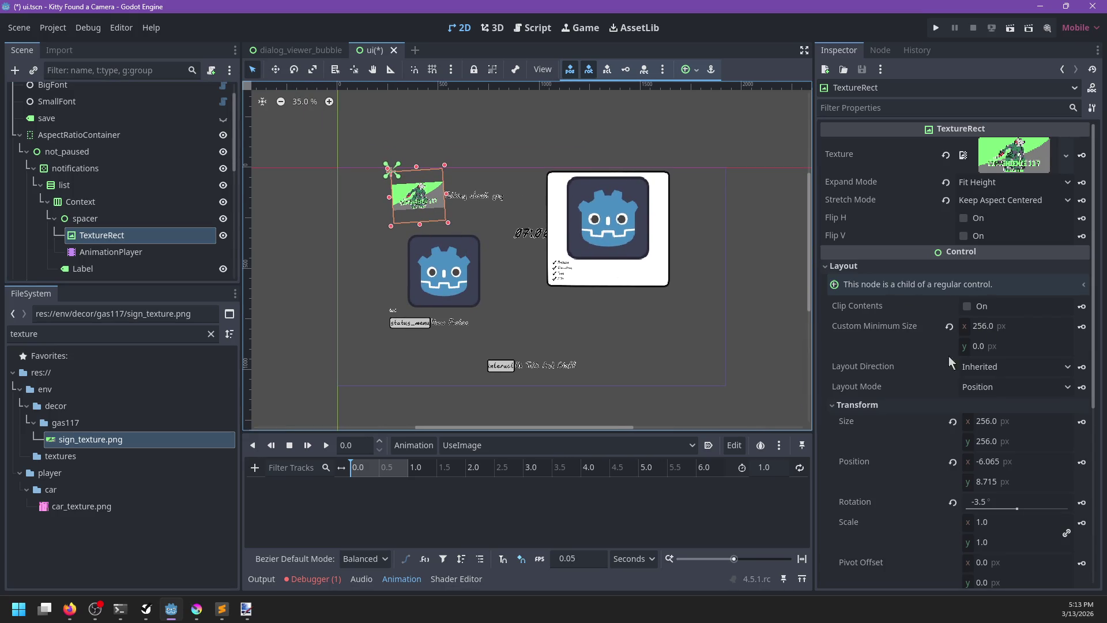
scroll(906, 373, down, 3)
scroll(890, 422, up, 3)
mouse_move(892, 419)
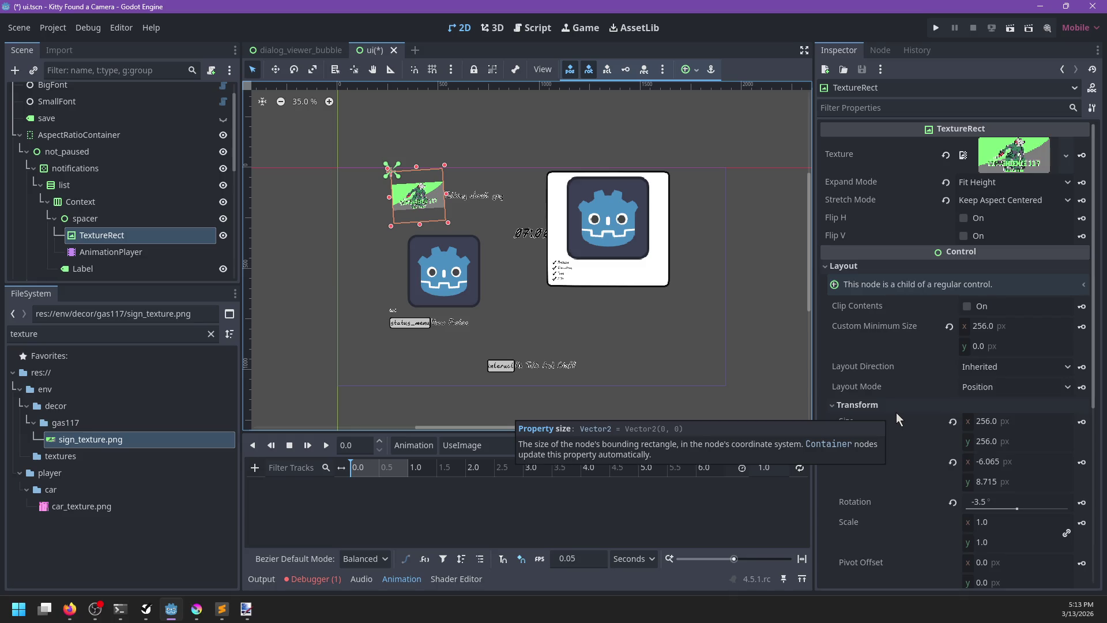
click(70, 208)
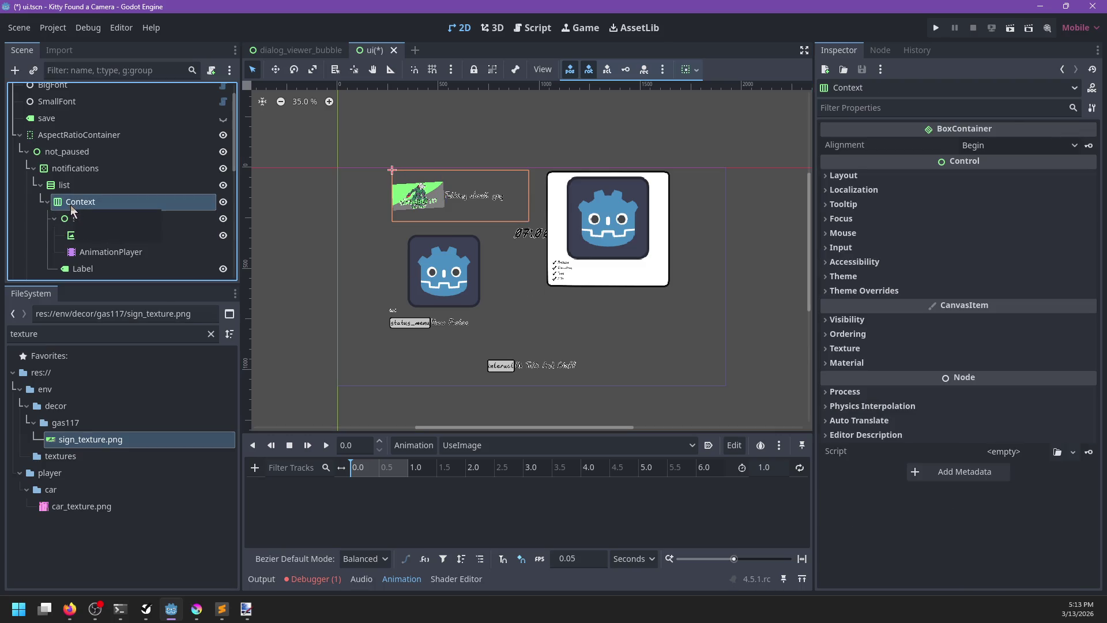
click(75, 235)
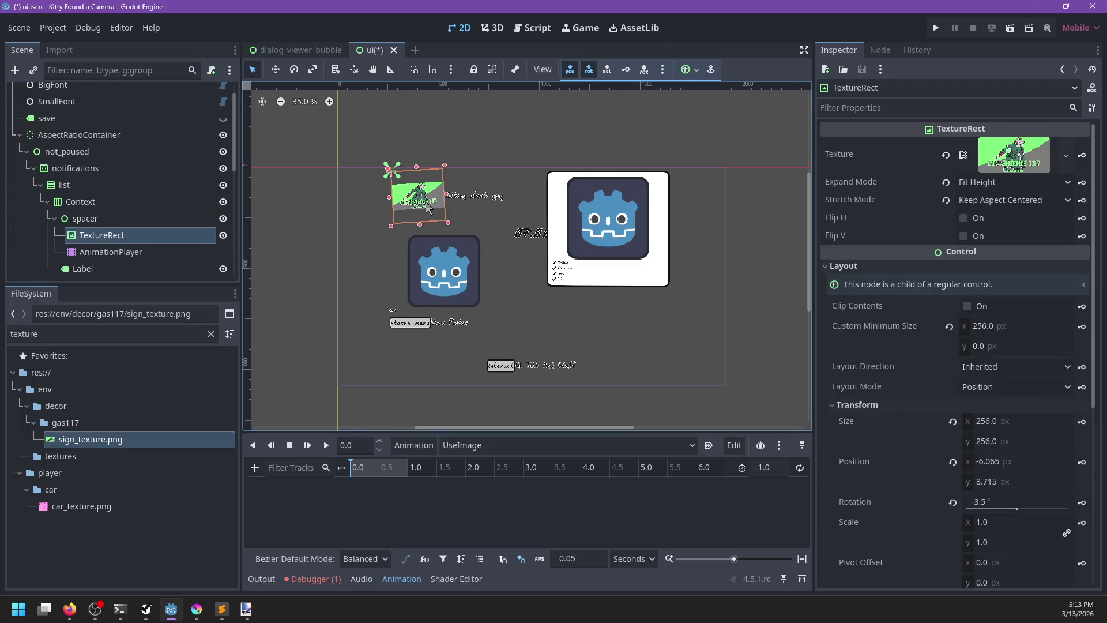
click(519, 259)
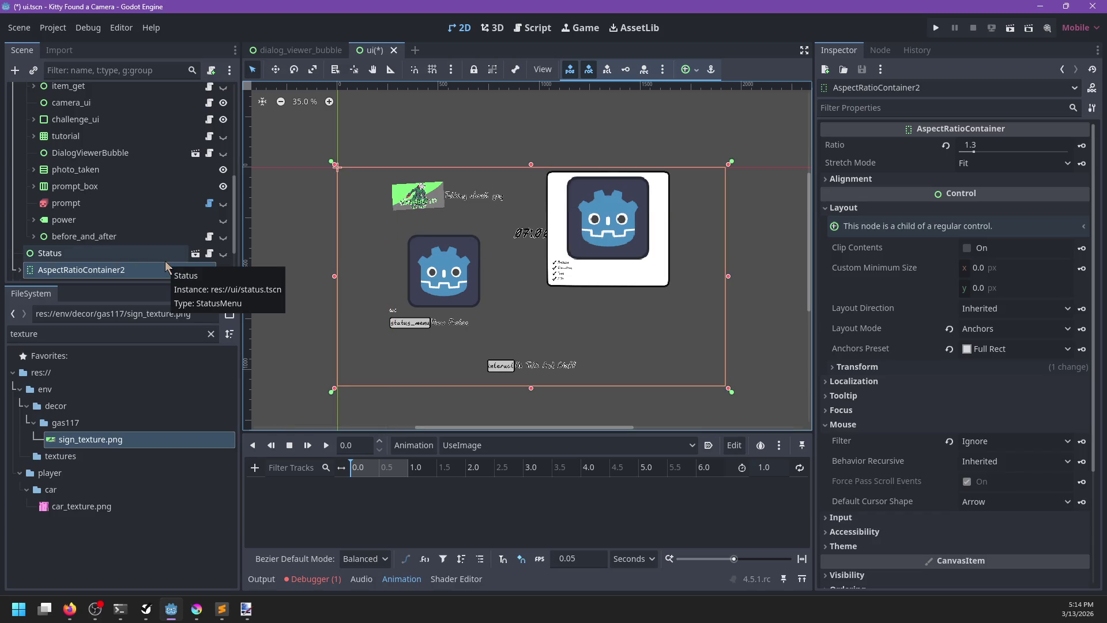
scroll(130, 179, up, 4)
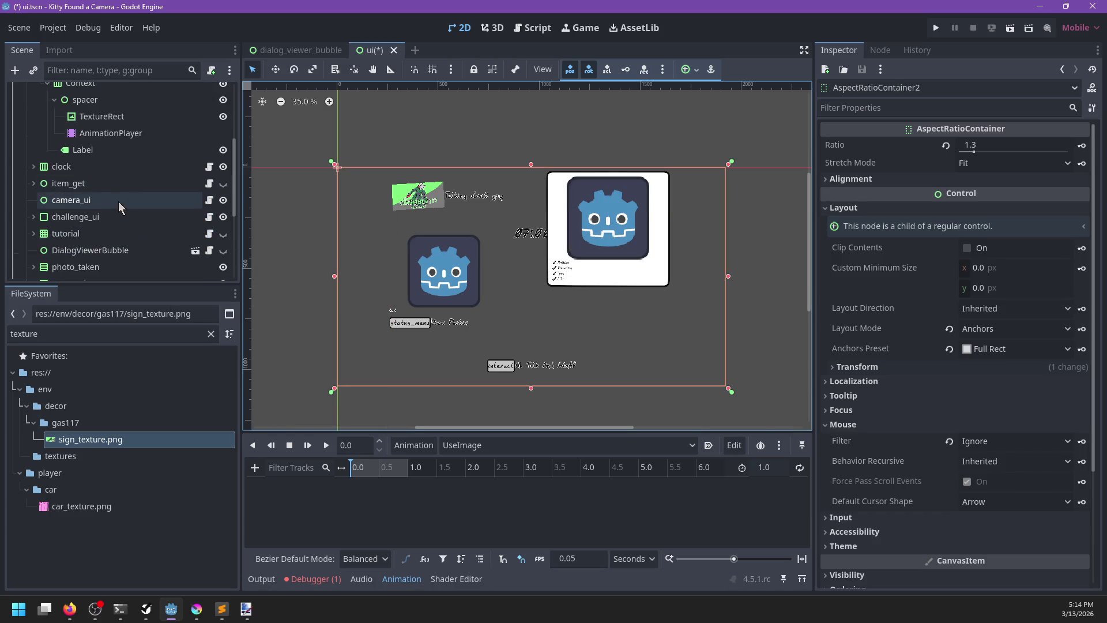
scroll(121, 202, up, 3)
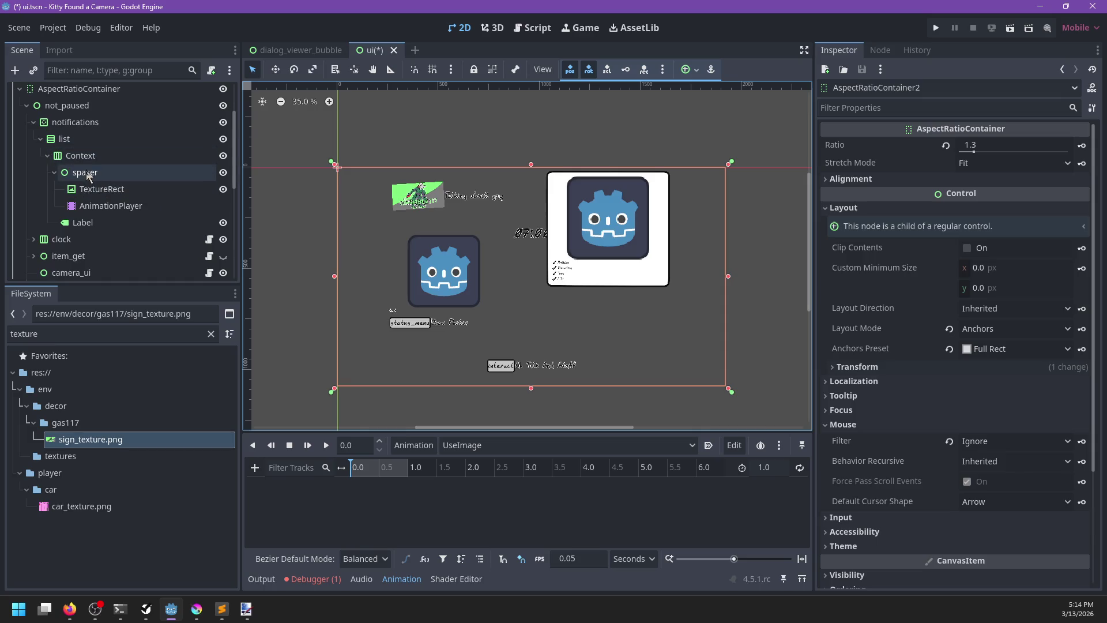
click(89, 174)
click(409, 218)
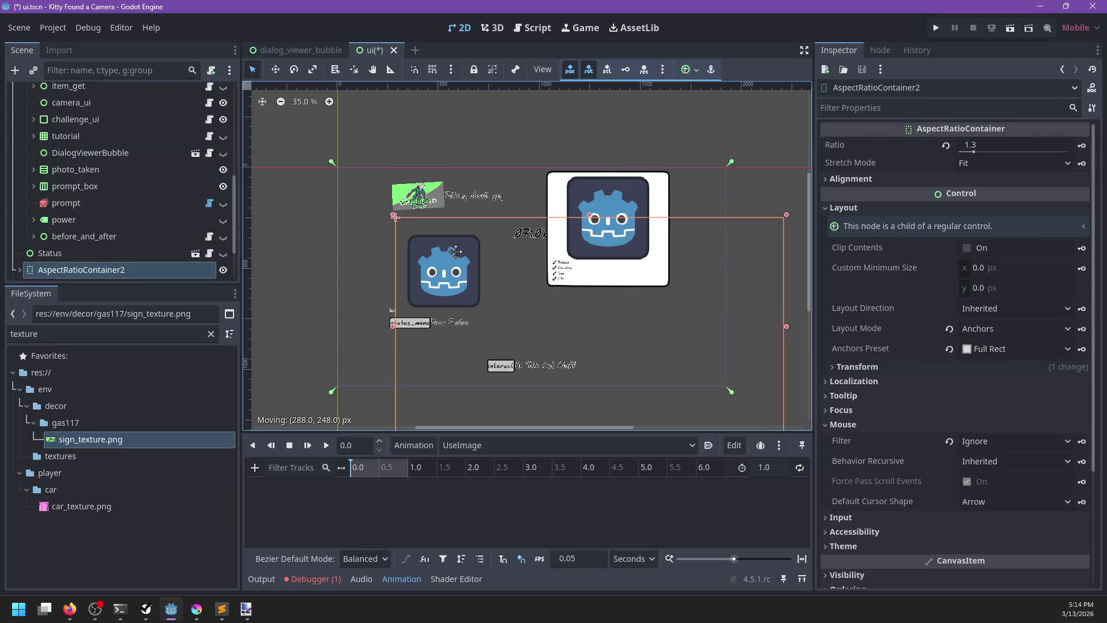
scroll(130, 240, down, 2)
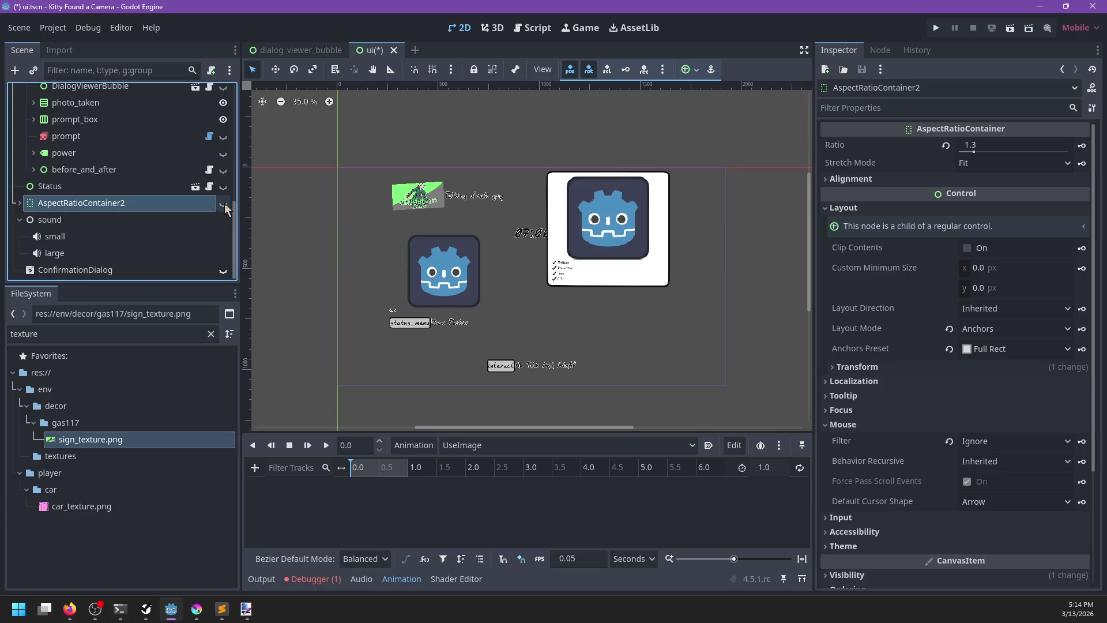
click(425, 198)
scroll(136, 211, up, 5)
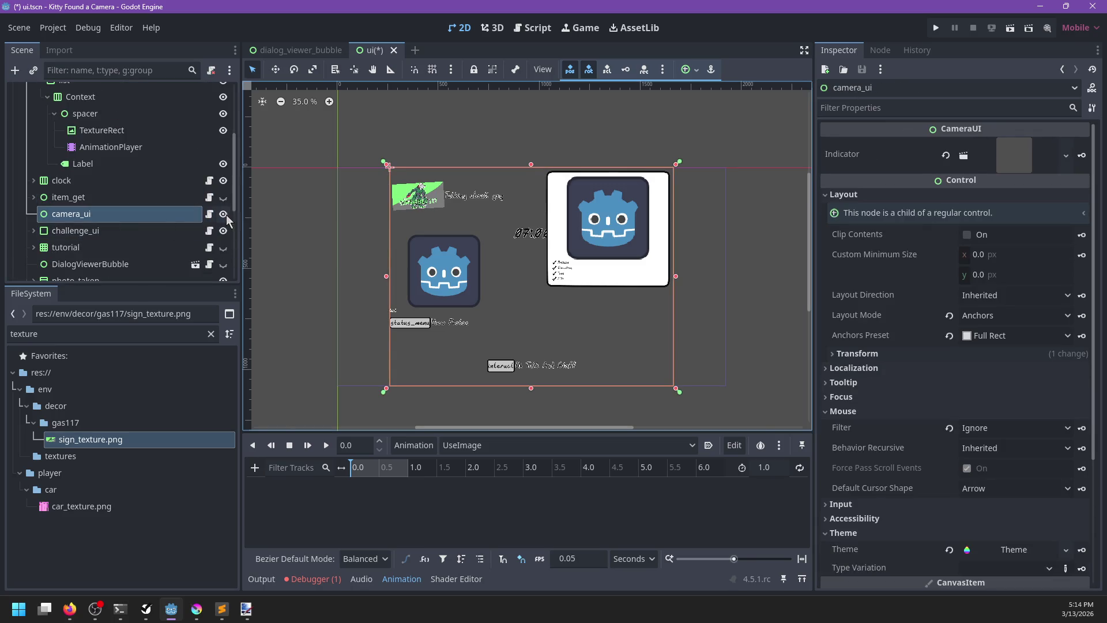
click(420, 199)
mouse_move(423, 199)
mouse_down()
mouse_move(456, 222)
mouse_move(432, 203)
mouse_move(531, 372)
mouse_move(503, 330)
mouse_up()
mouse_move(499, 254)
mouse_down()
mouse_move(672, 265)
mouse_move(601, 259)
mouse_up()
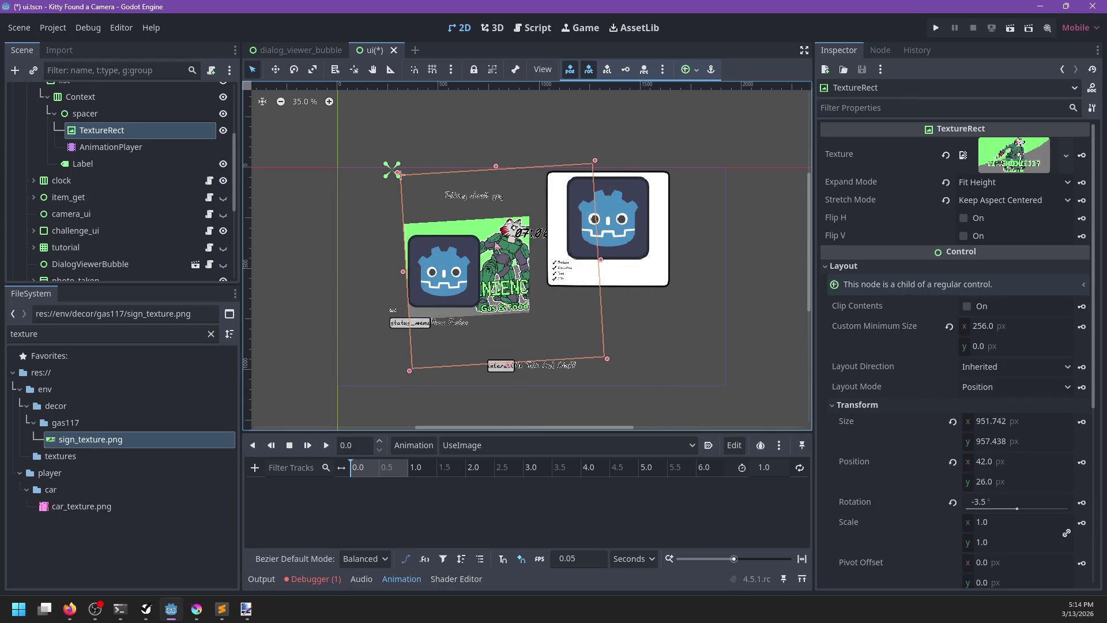
scroll(112, 139, up, 2)
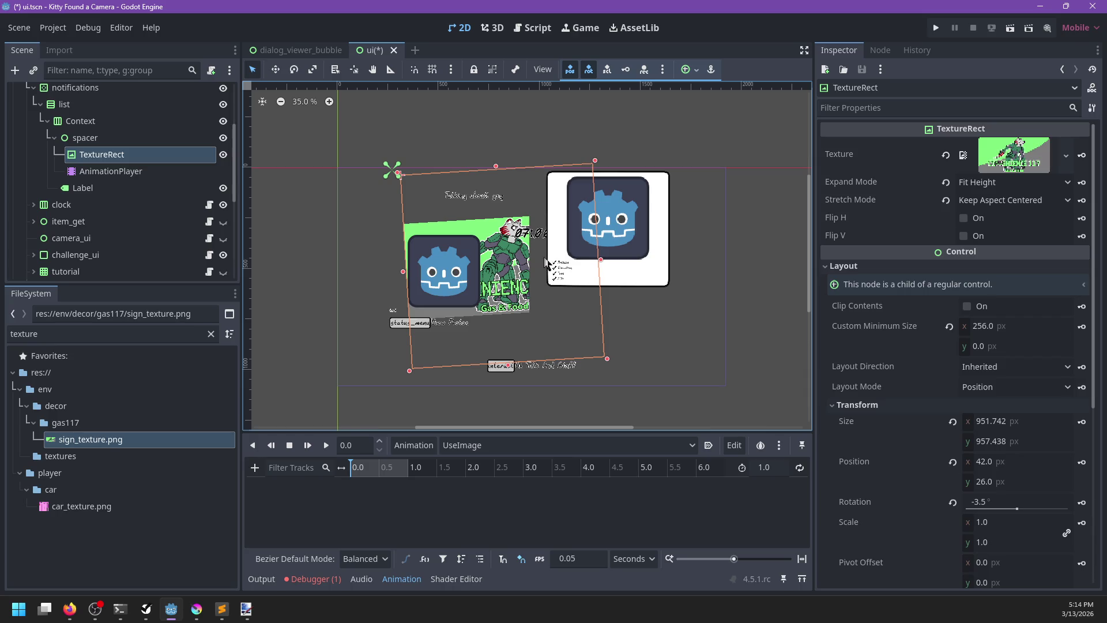
scroll(520, 274, up, 4)
scroll(521, 274, down, 2)
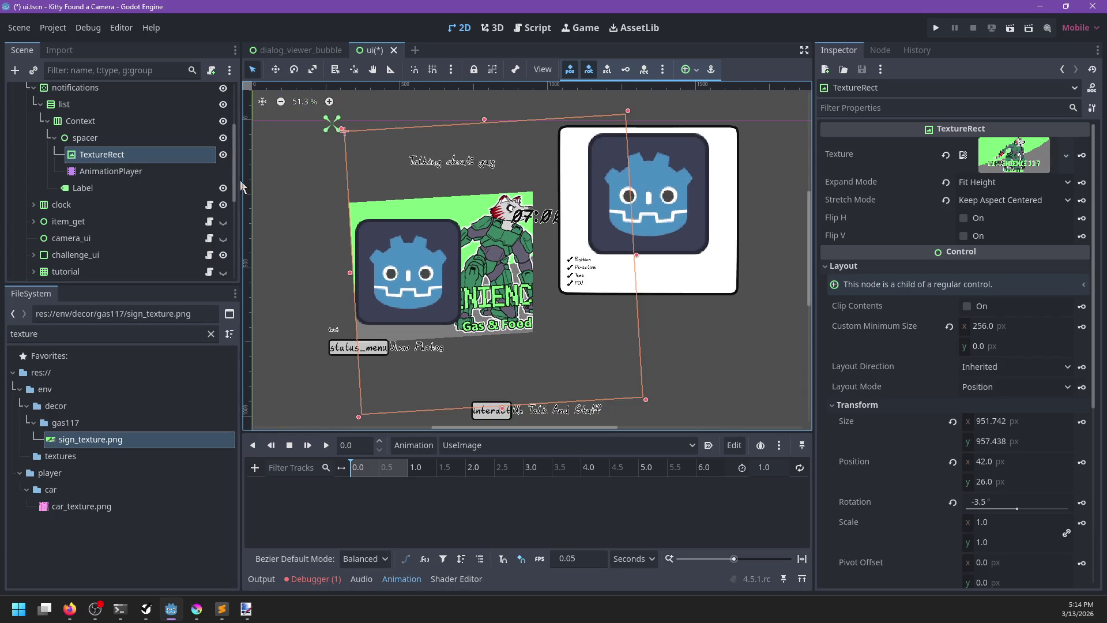
click(88, 138)
click(92, 154)
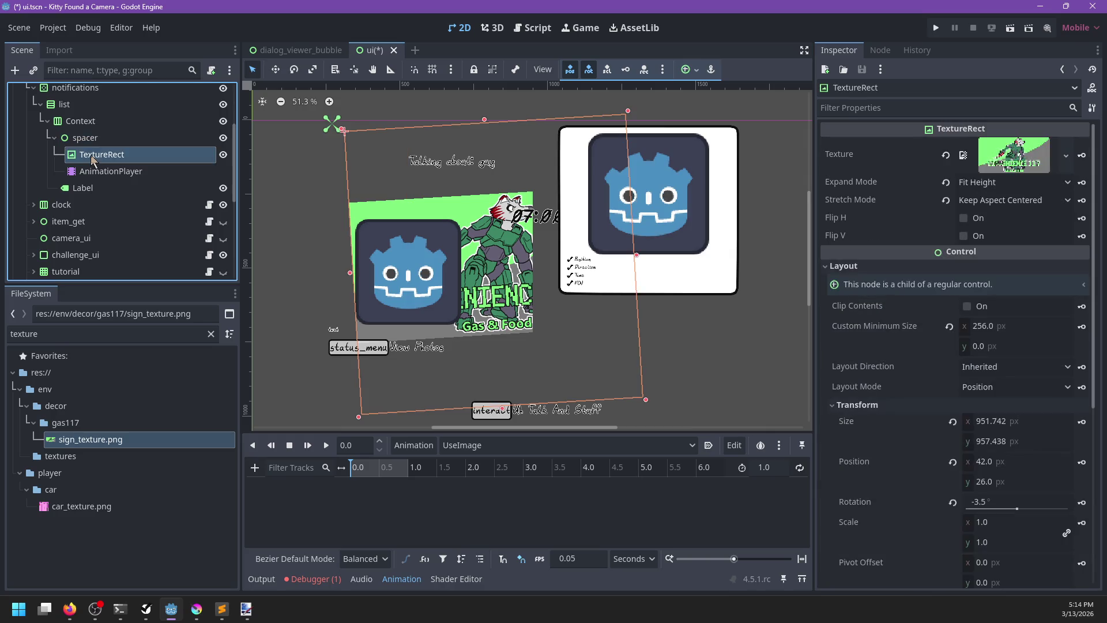
click(81, 122)
click(77, 105)
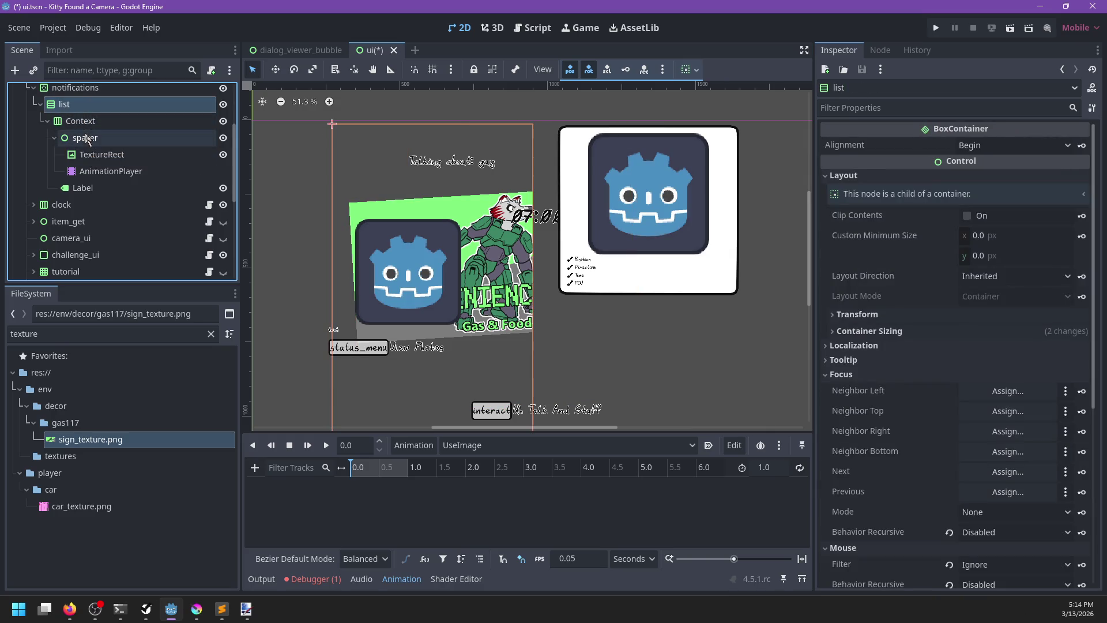
click(78, 89)
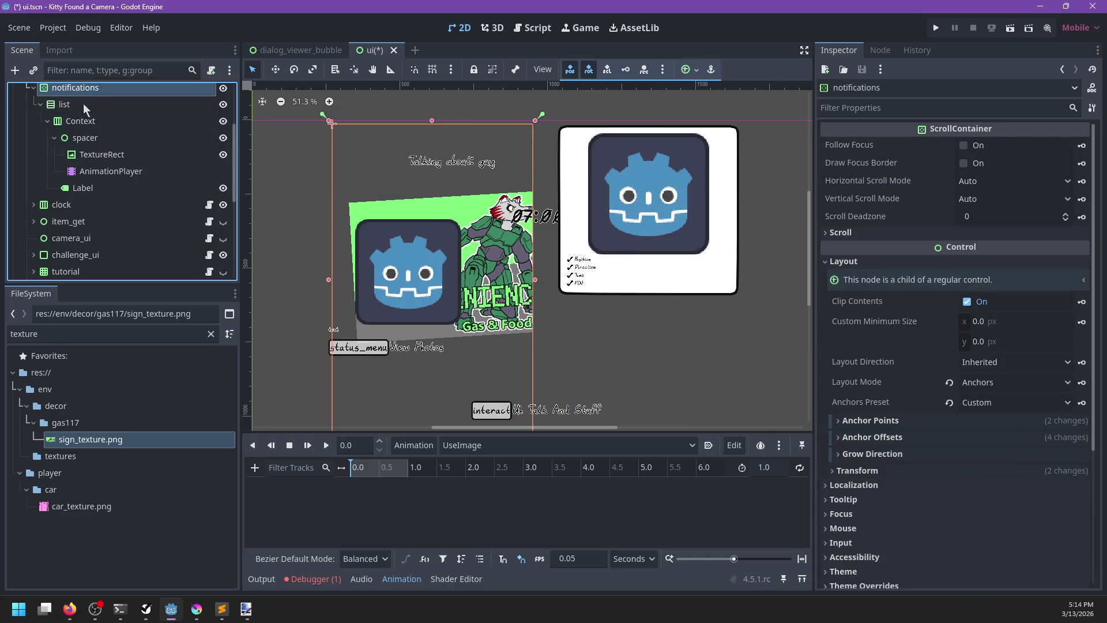
click(108, 157)
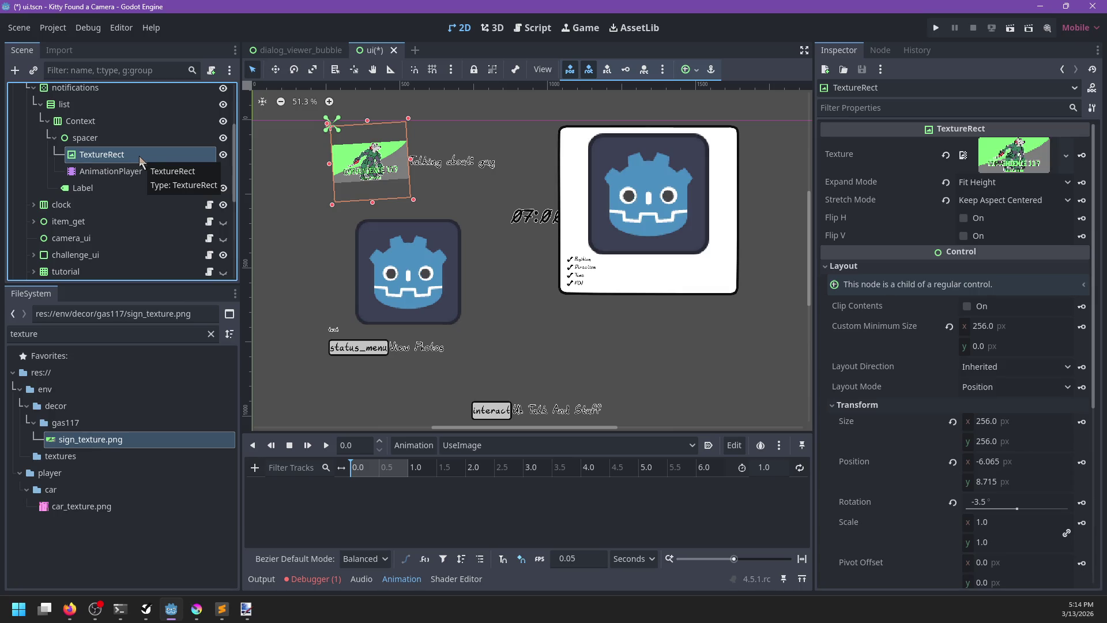
scroll(94, 200, up, 3)
scroll(95, 215, down, 4)
scroll(96, 215, down, 3)
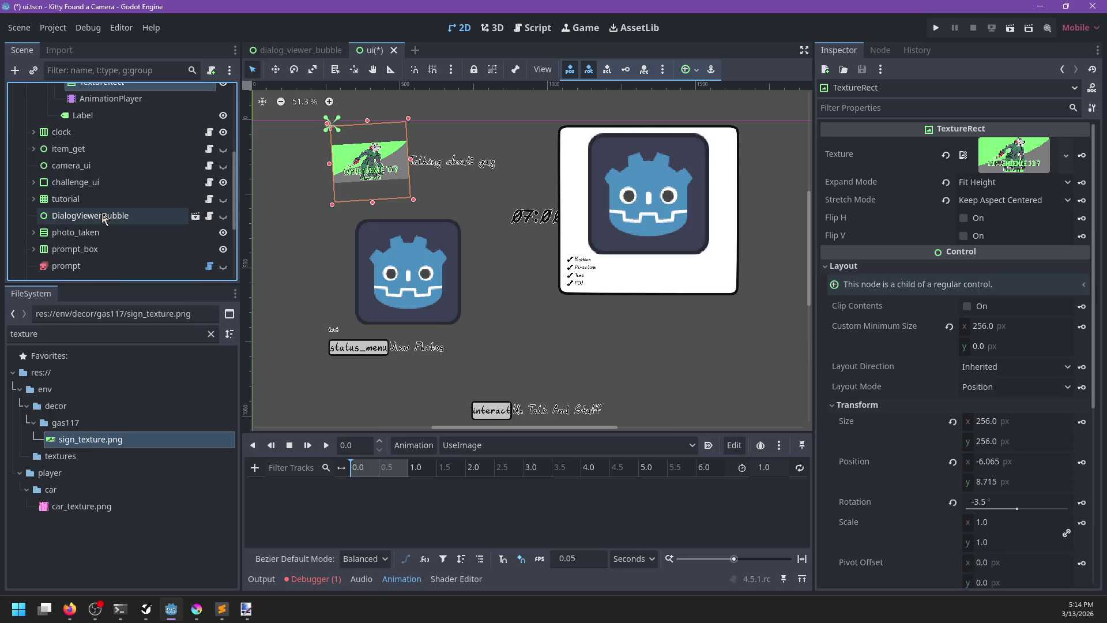
Check the TextureRect's 256 px size and -3.5° rotation, then select the Context node
scroll(124, 208, down, 1)
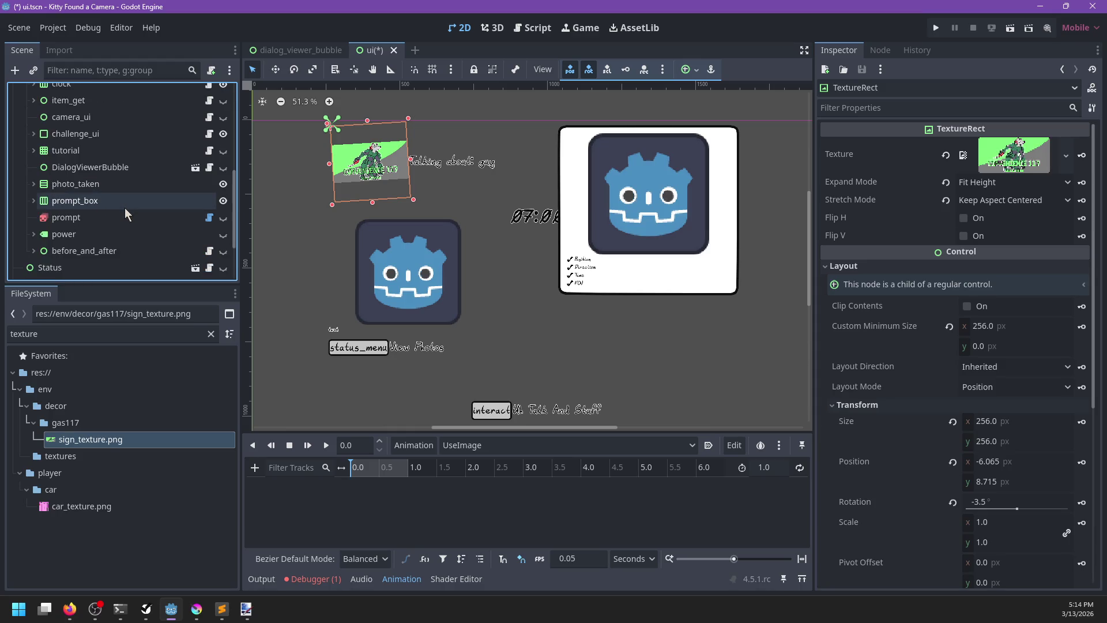
scroll(124, 207, up, 7)
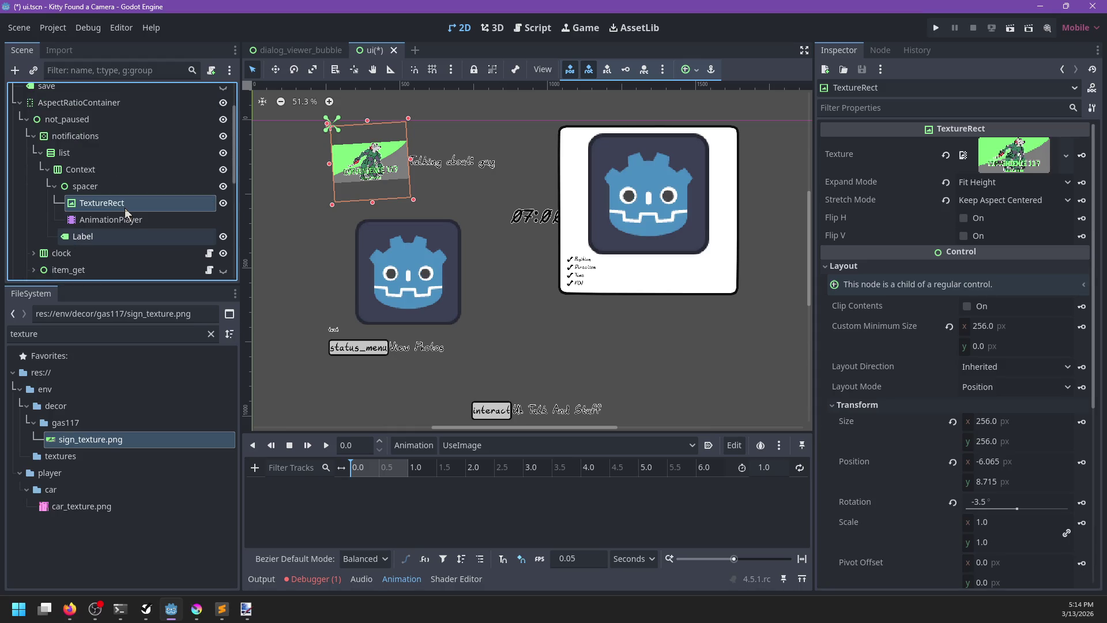
scroll(125, 210, up, 2)
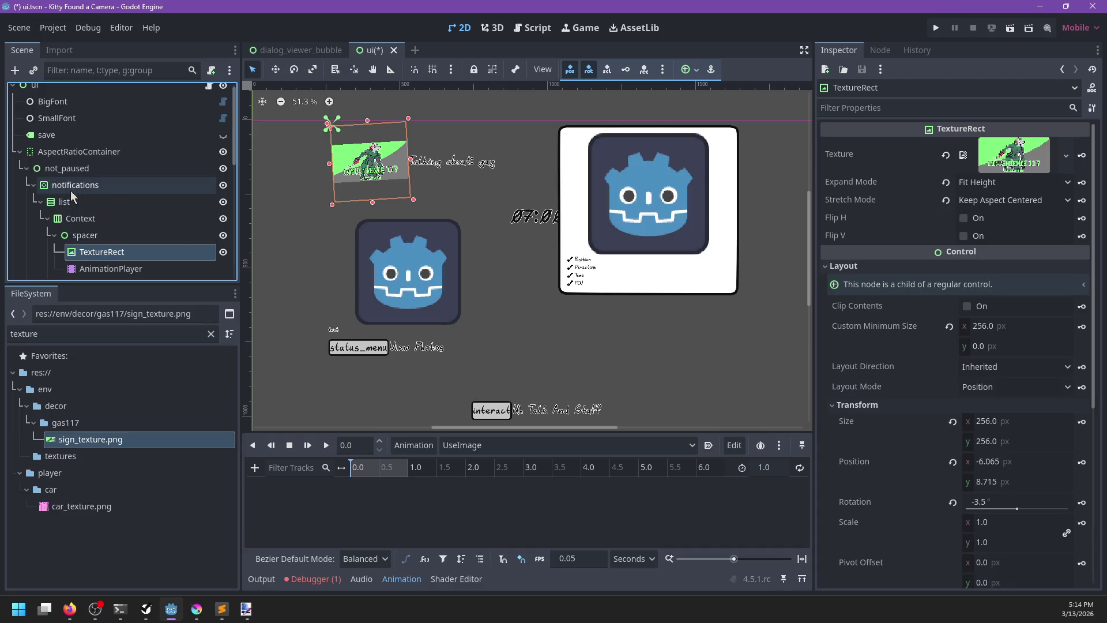
scroll(507, 217, down, 2)
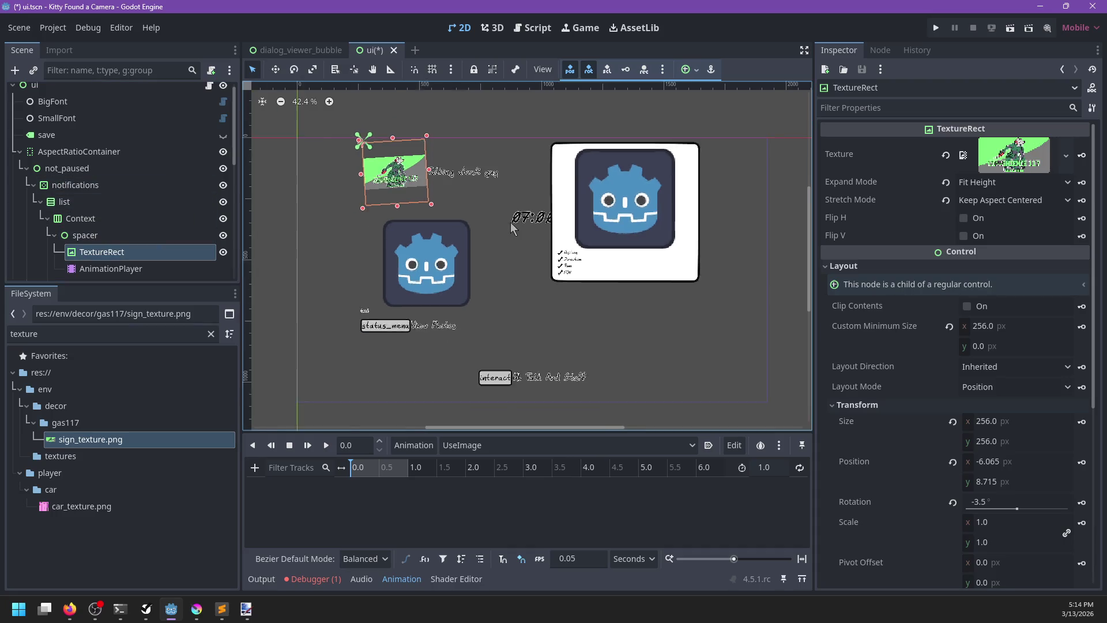
scroll(518, 231, up, 1)
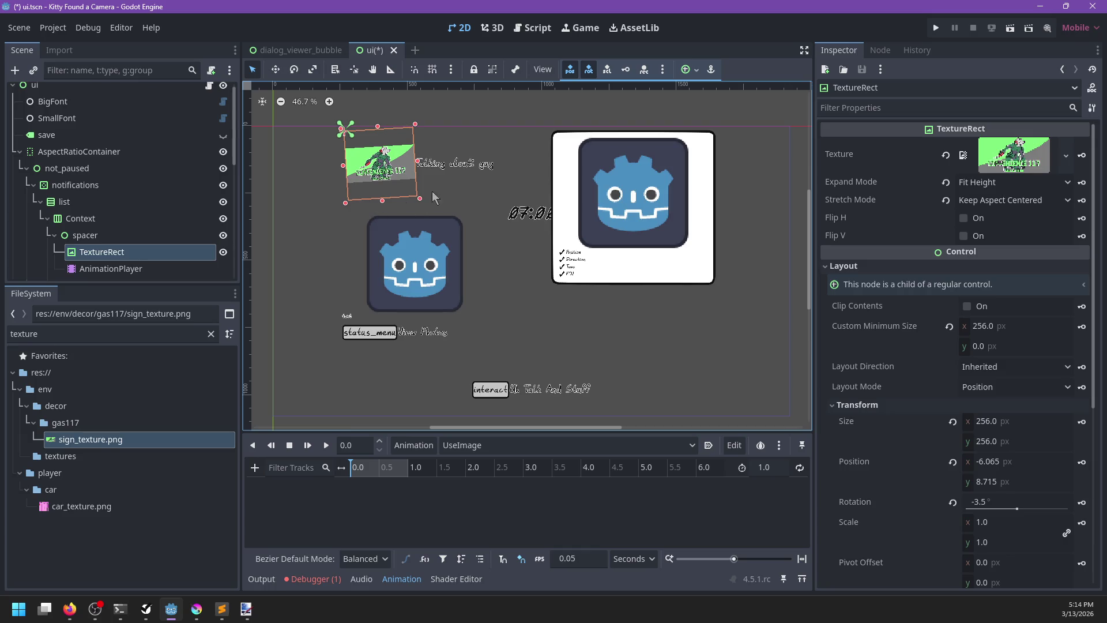
scroll(118, 196, down, 2)
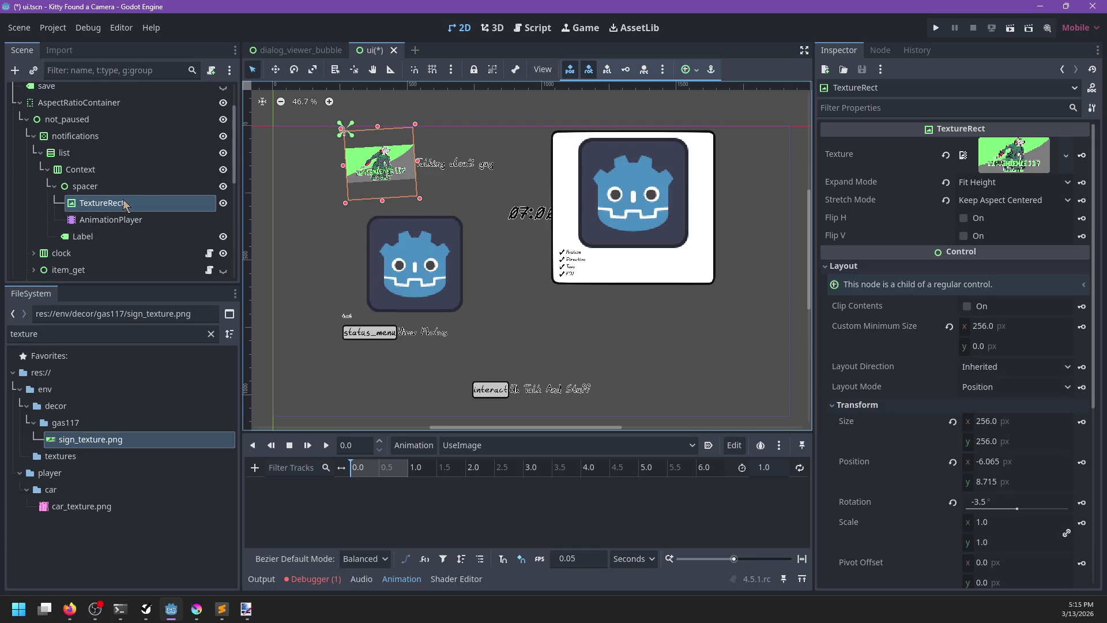
click(101, 169)
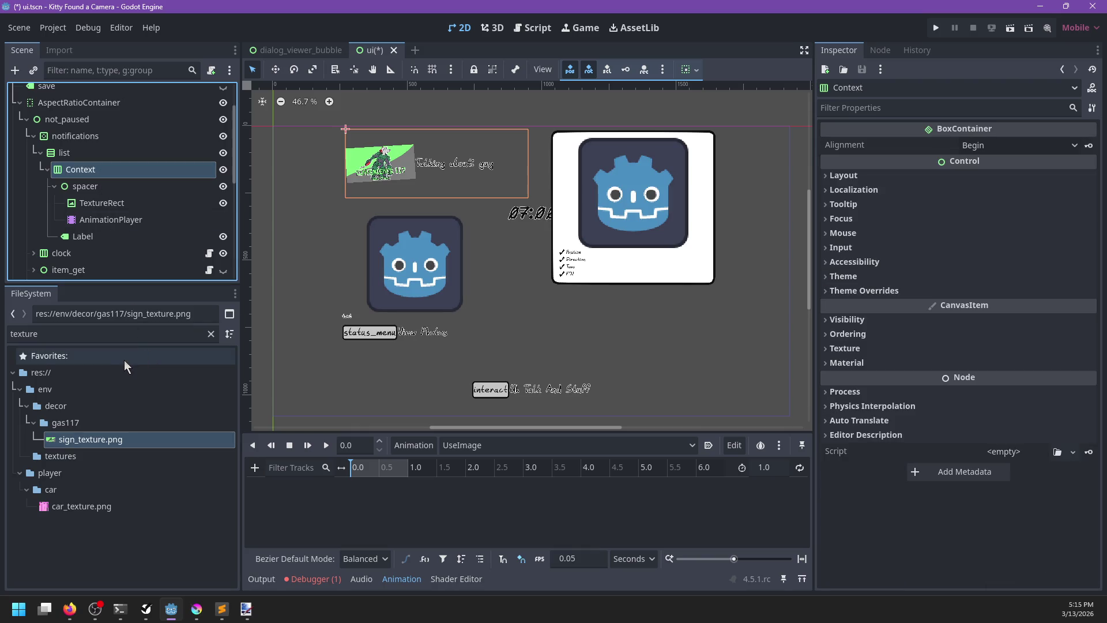
Clear the FileSystem filter and attach a new context.gd script to Context
click(121, 331)
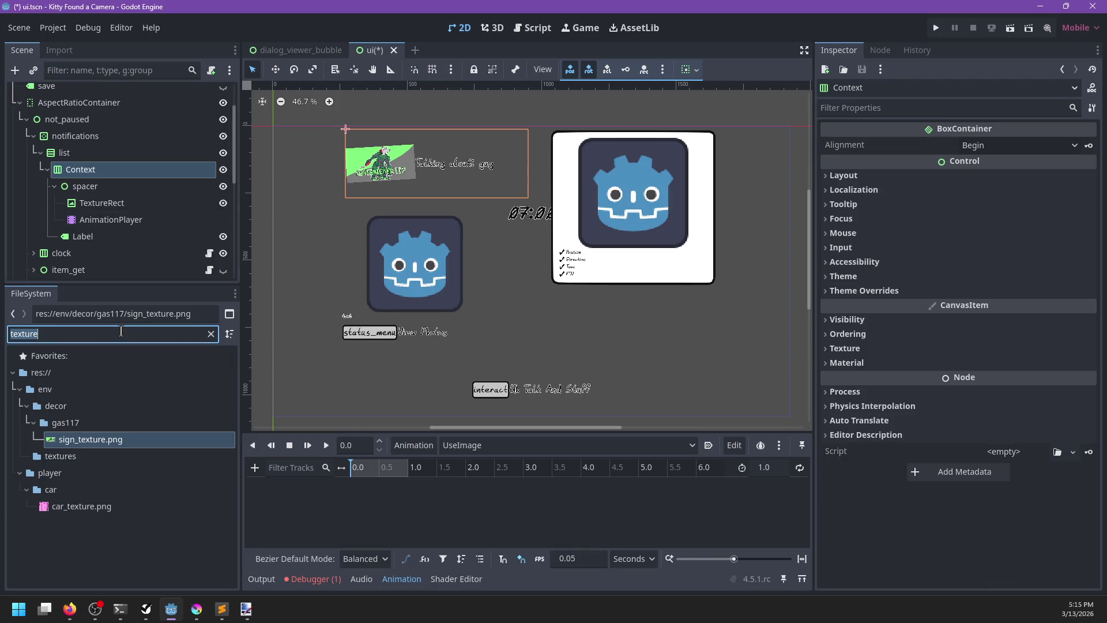
key(BackSpace)
key(BackSpace)
key(BackSpace)
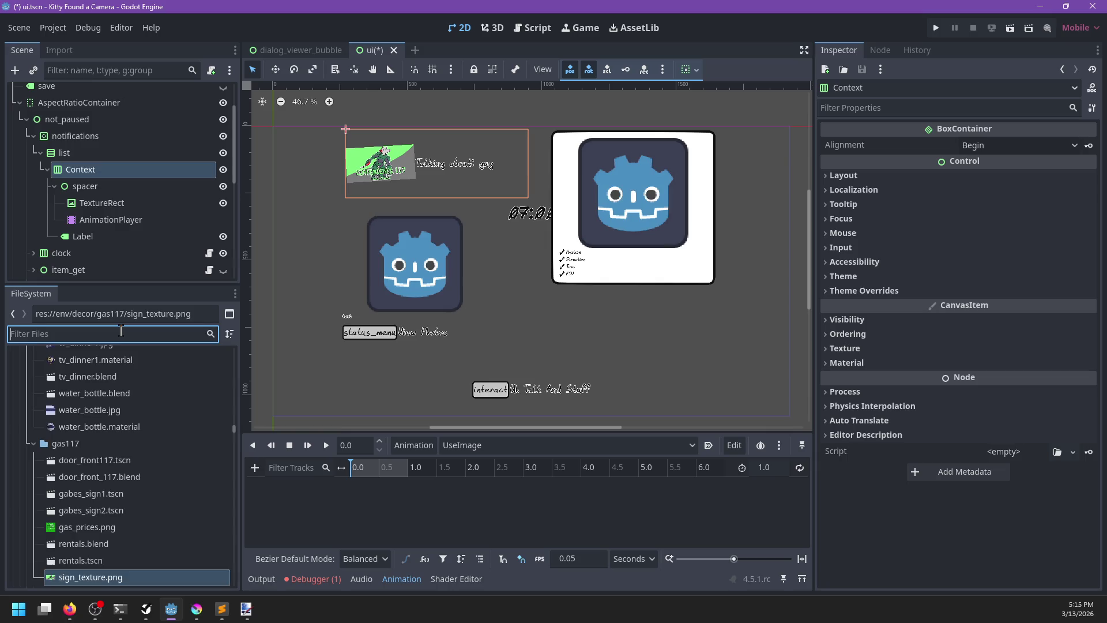
click(211, 69)
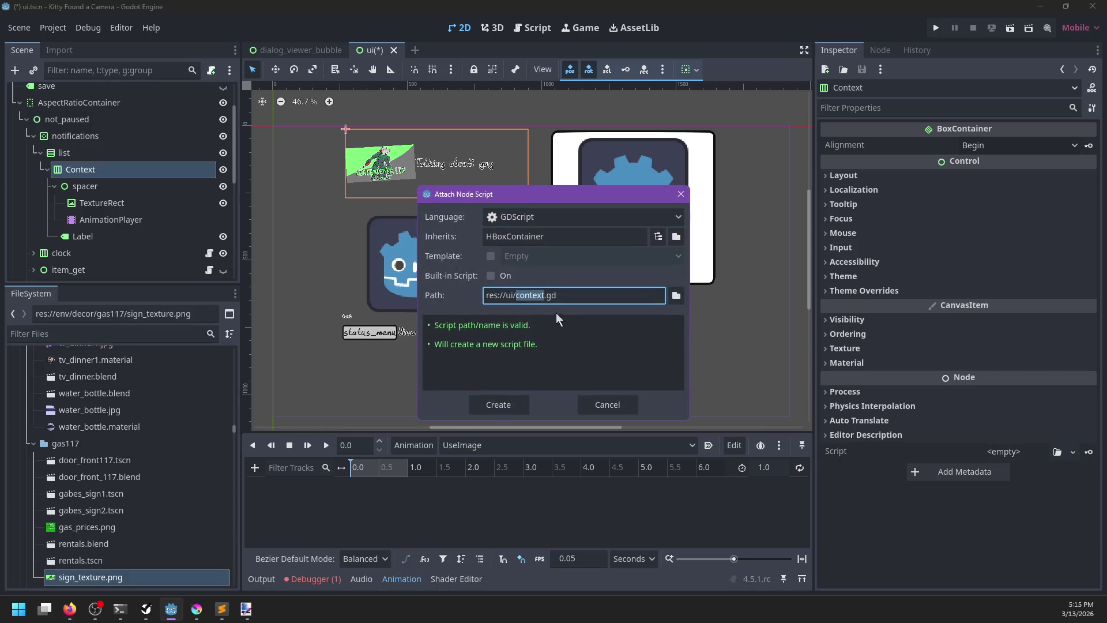
click(488, 405)
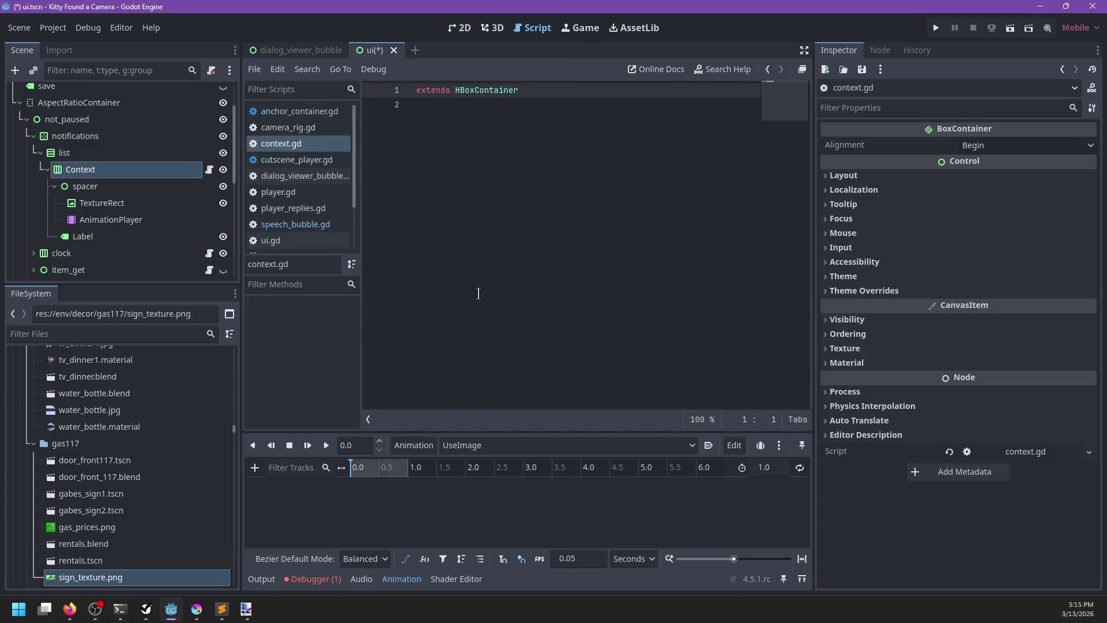
Write a display(photo: Photo) function header in context.gd
key(Return)
text(func)
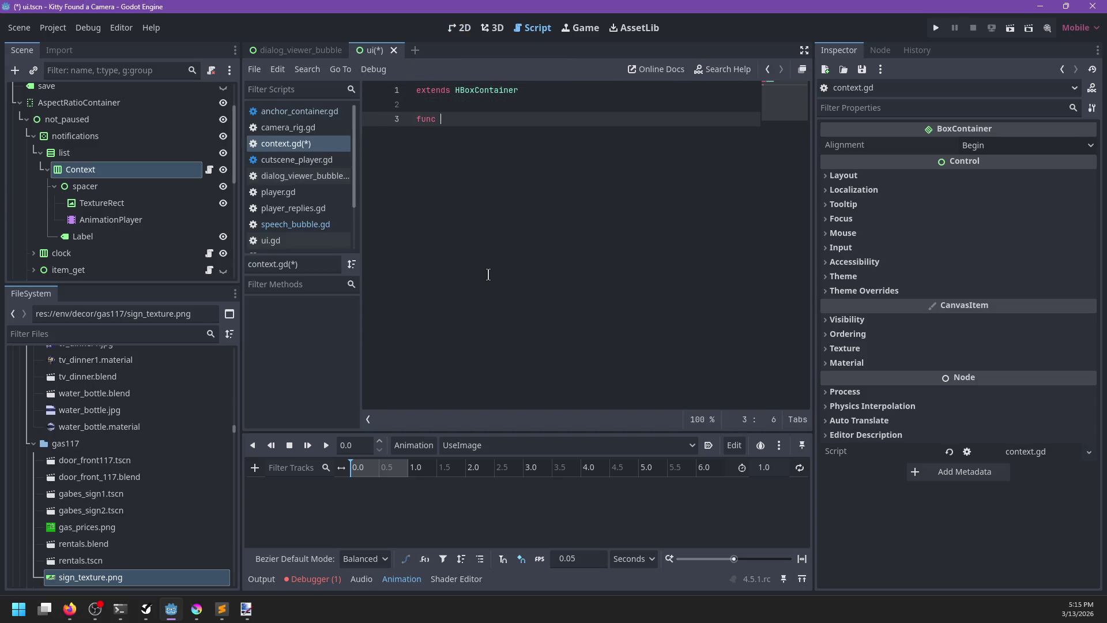
text( show():)
key(Return)
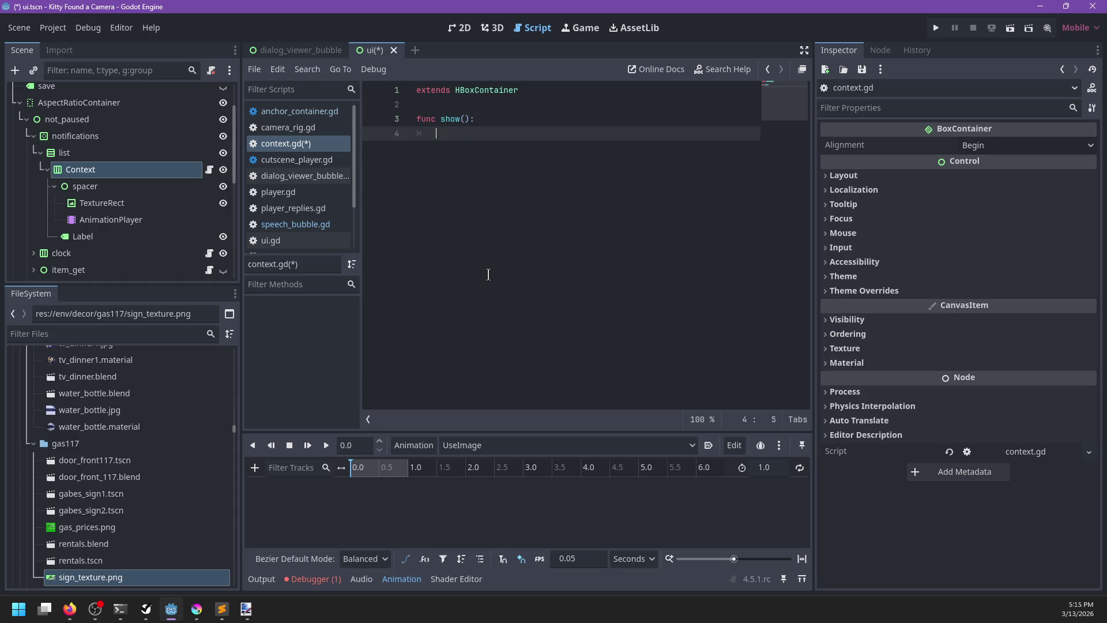
text(s)
key(Up)
key(BackSpace)
key(BackSpace)
key(BackSpace)
text(display)
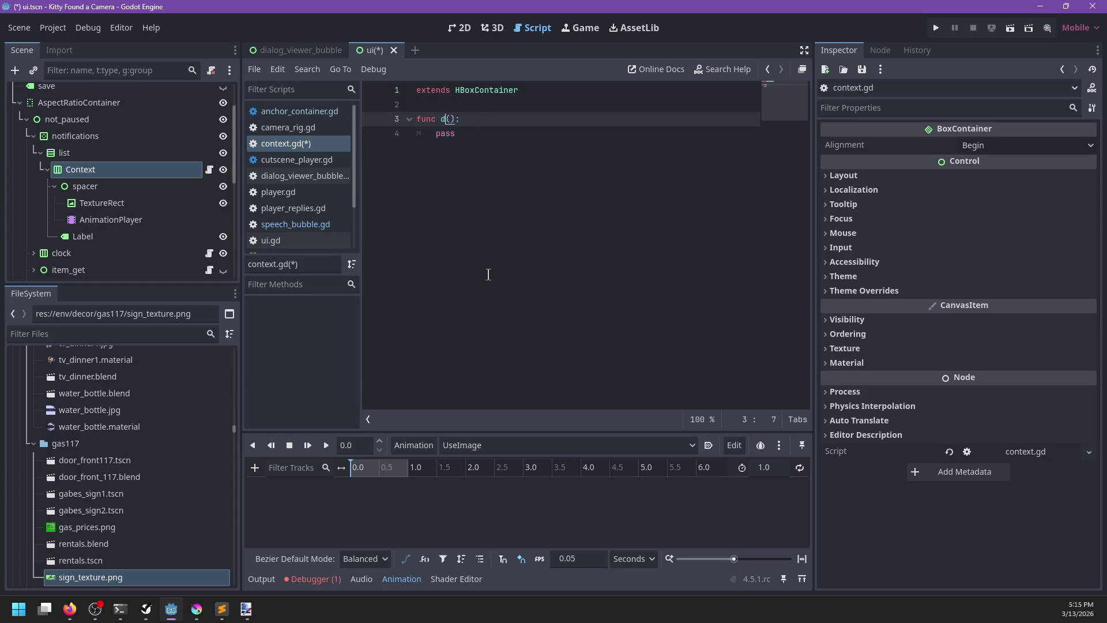
key(BackSpace)
text(photo: Photo)
Make display assign photo.texture to $spacer/TextureRect.texture
key(Escape)
key(Down)
key(BackSpace)
key(BackSpace)
key(BackSpace)
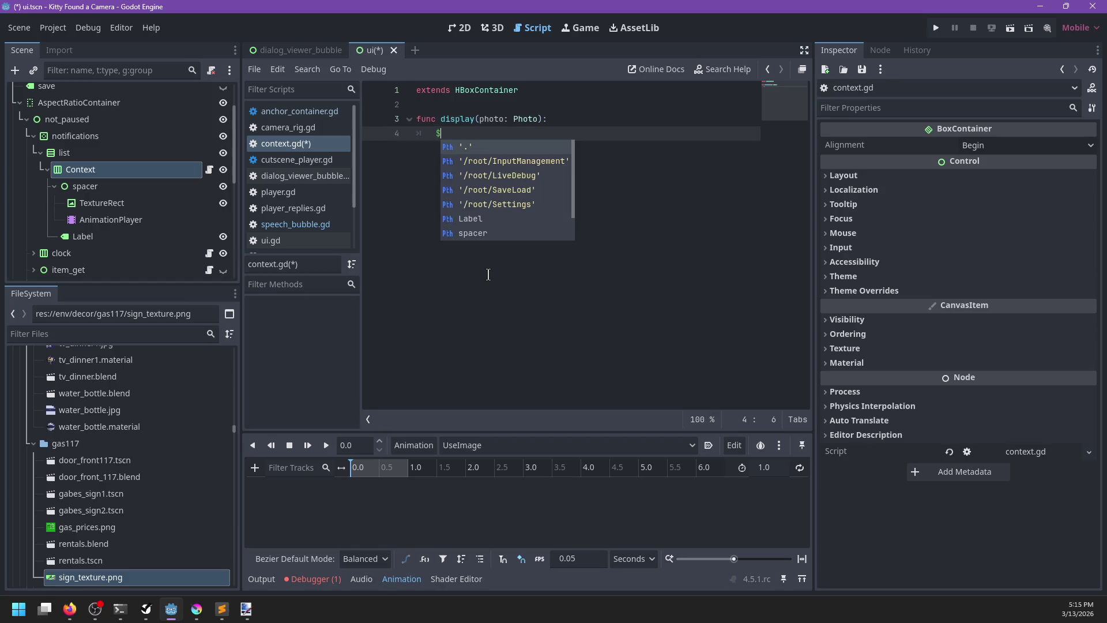
text(spacer/TextureRect.)
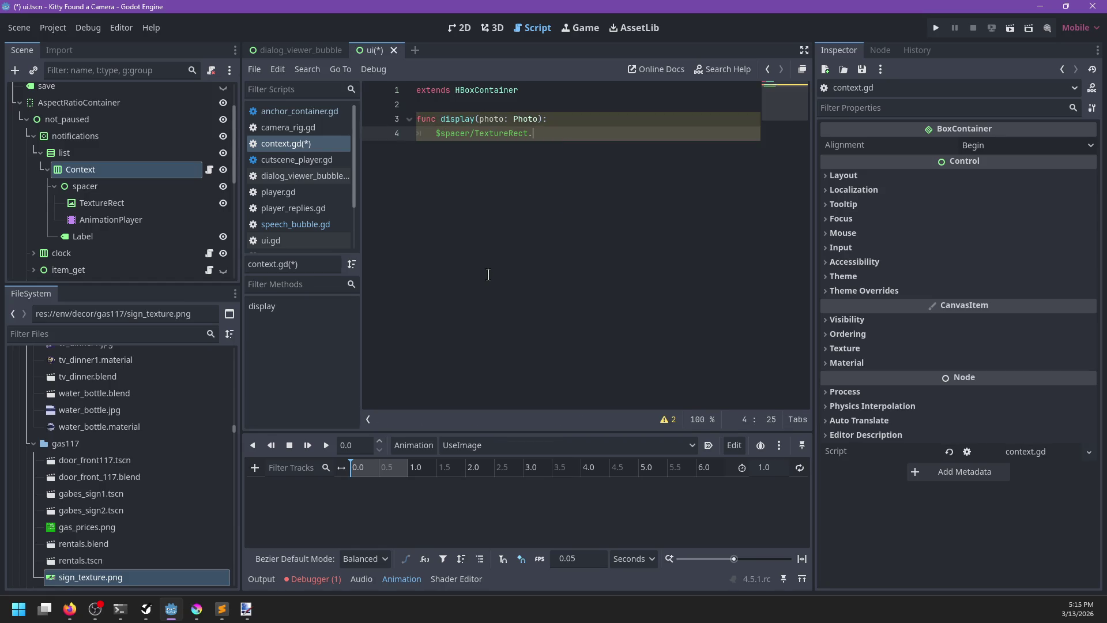
text(texture = p)
text(hoto.te)
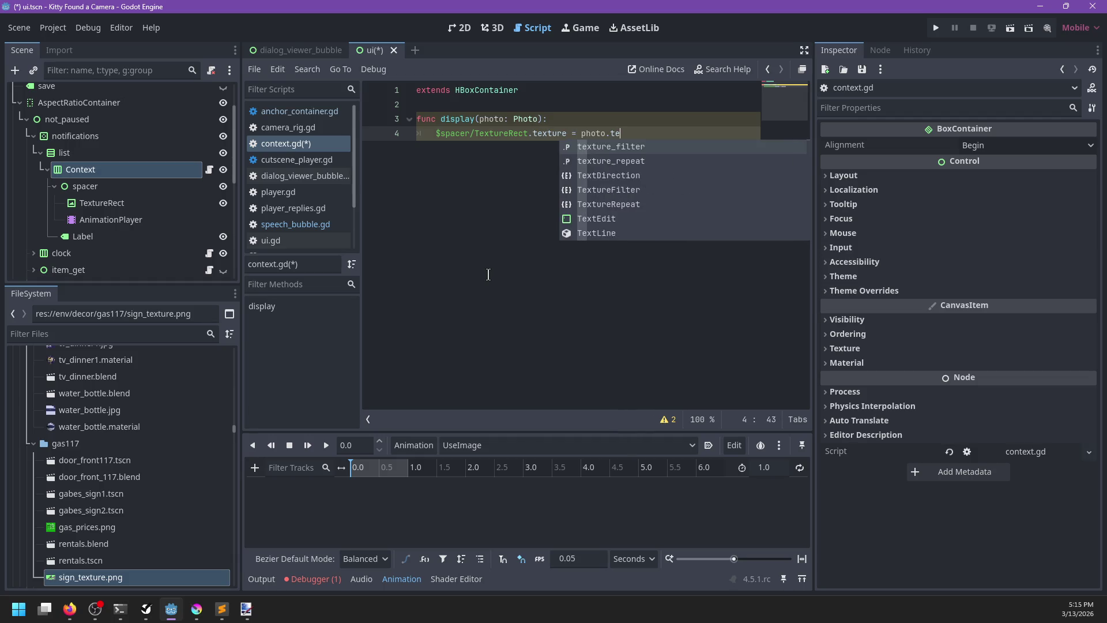
key(Return)
key(Return)
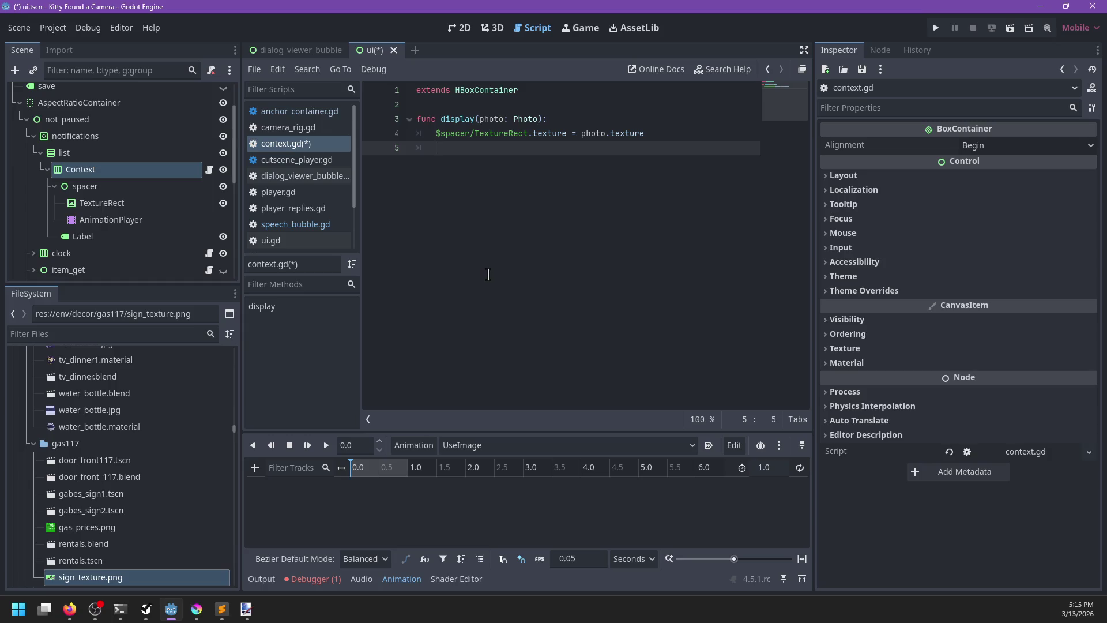
click(493, 29)
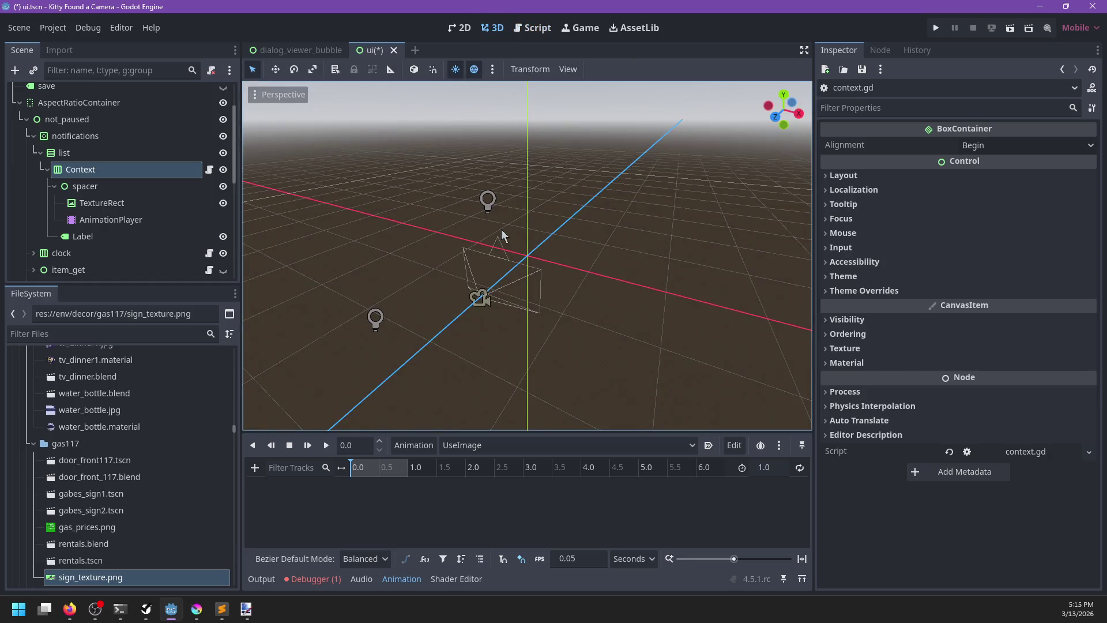
In the 2D view, check the list, Context and spacer nodes, then reopen context.gd
click(459, 29)
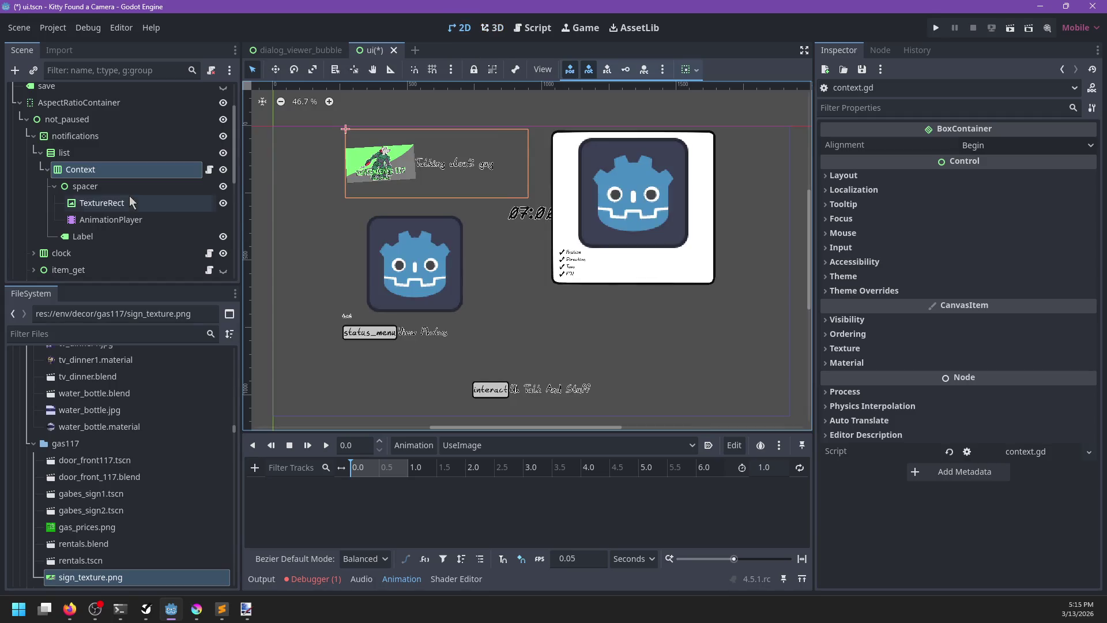
click(64, 152)
click(83, 171)
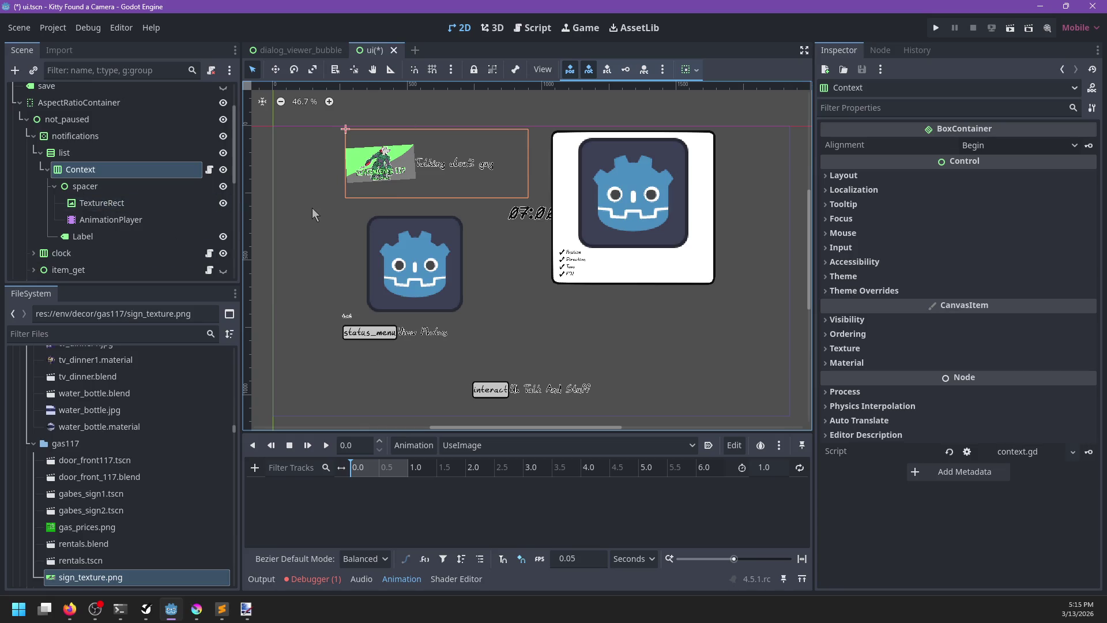
click(111, 185)
click(60, 189)
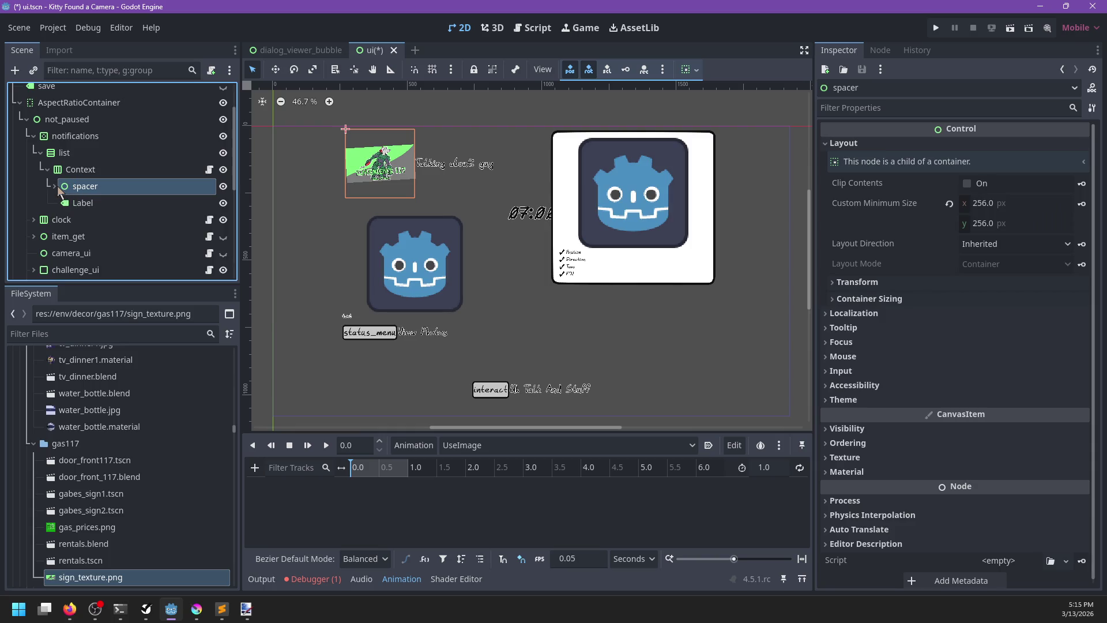
click(57, 188)
click(55, 189)
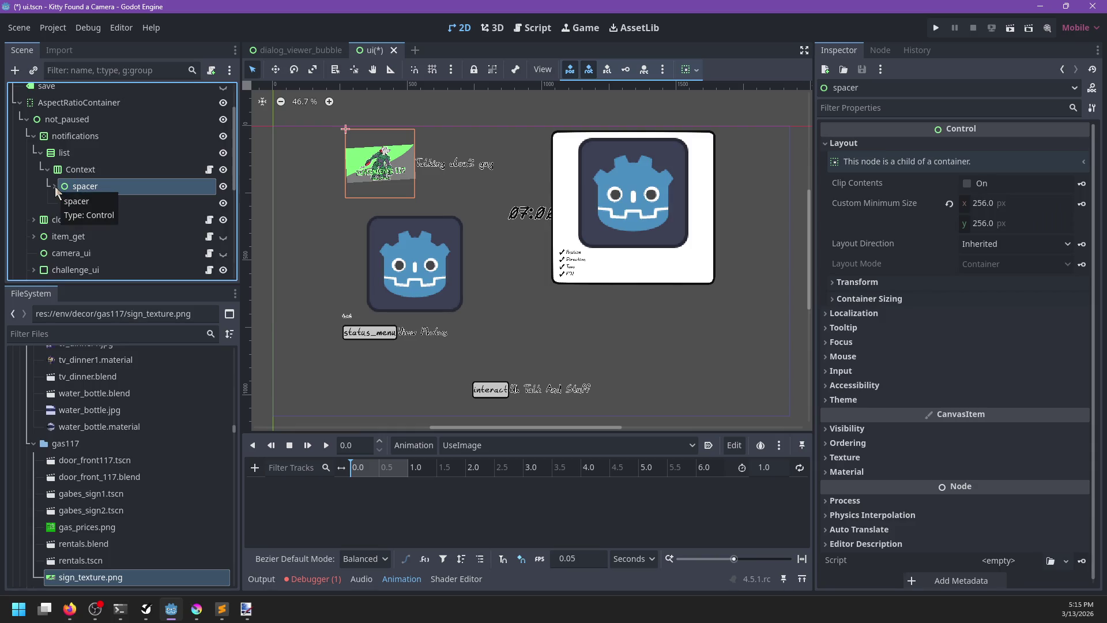
click(209, 171)
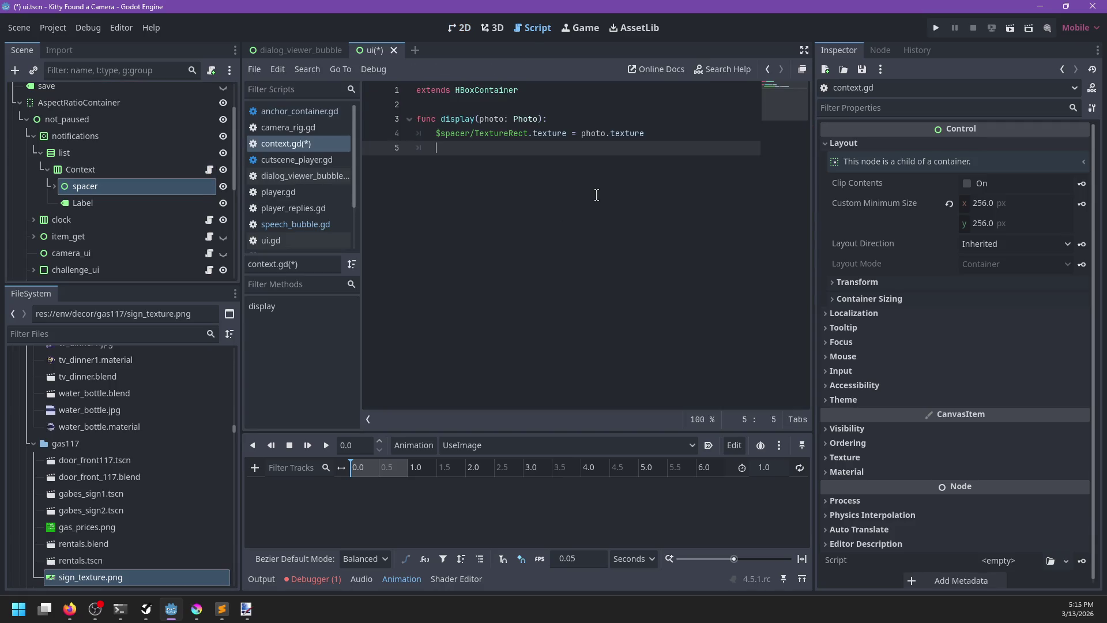
Set $Label.text to tr('Talking about: %s' % photo.get_subject_names()) and jump to that function
text($Label.text =)
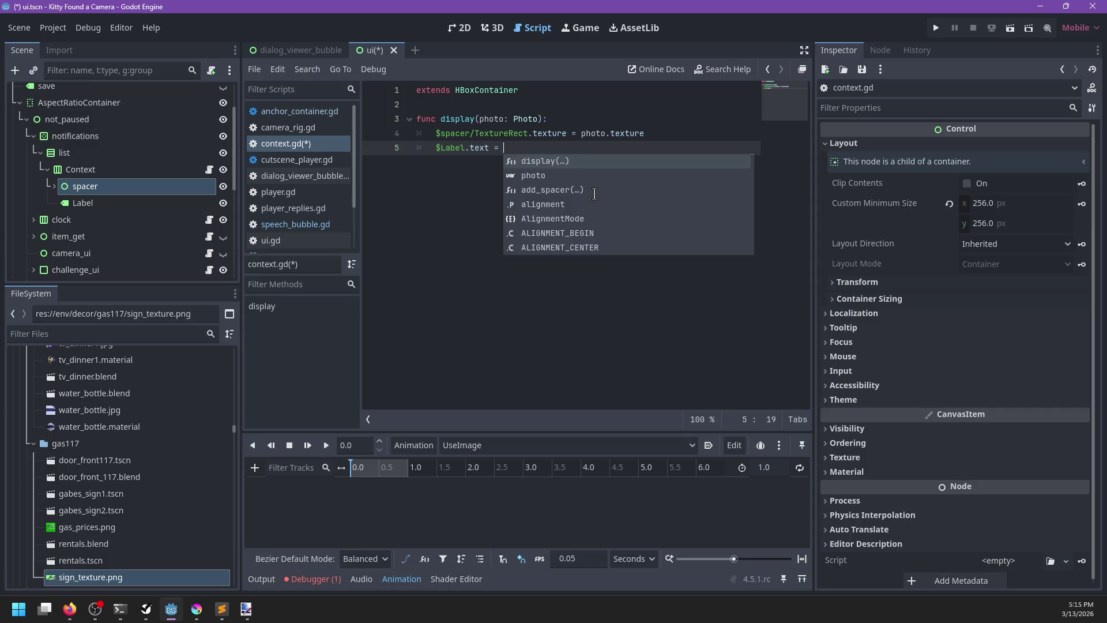
text('tr(')
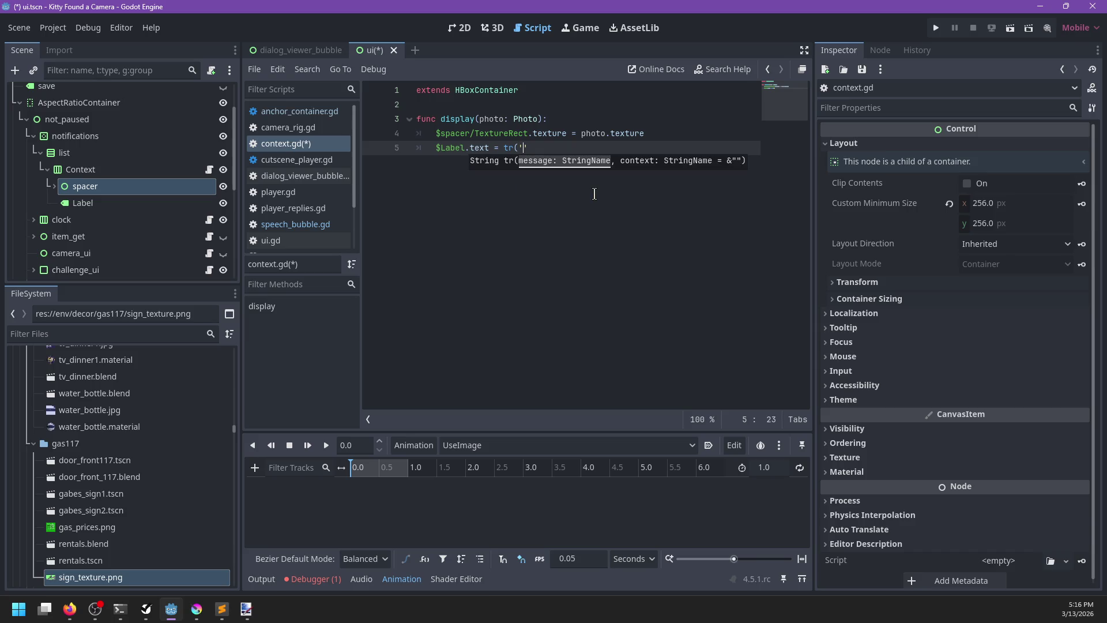
text(ing about)
text(s' % photo)
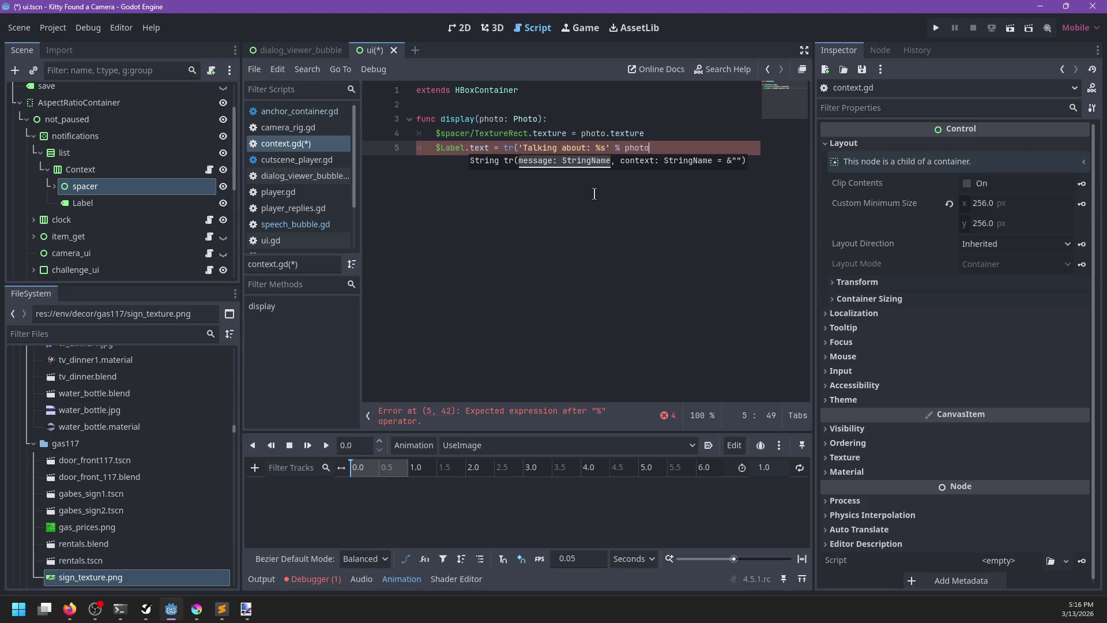
text(.)
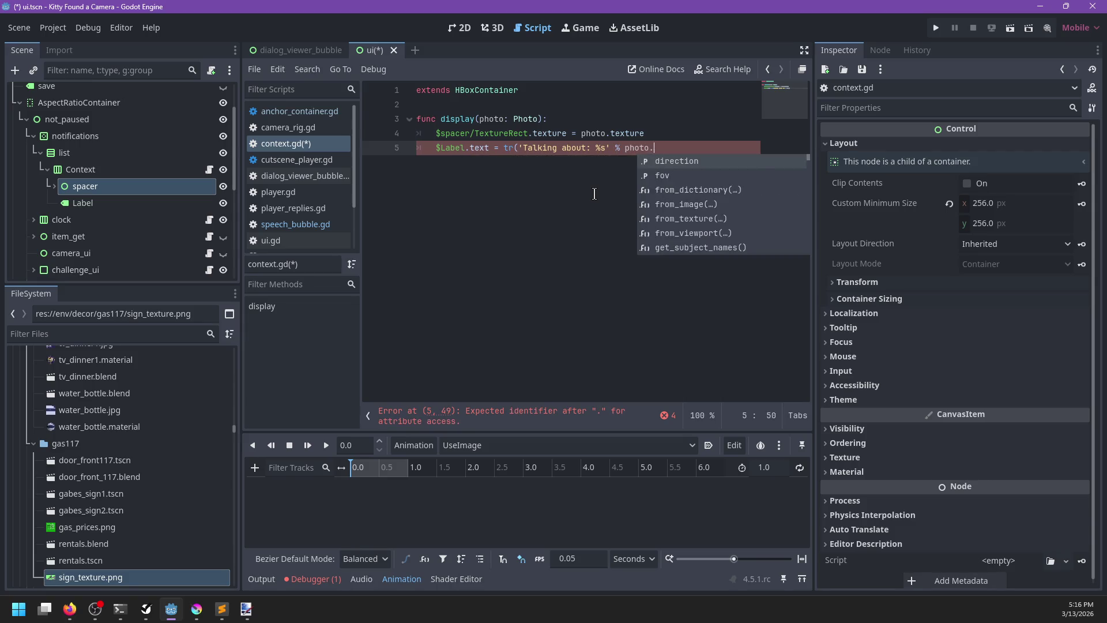
text(su)
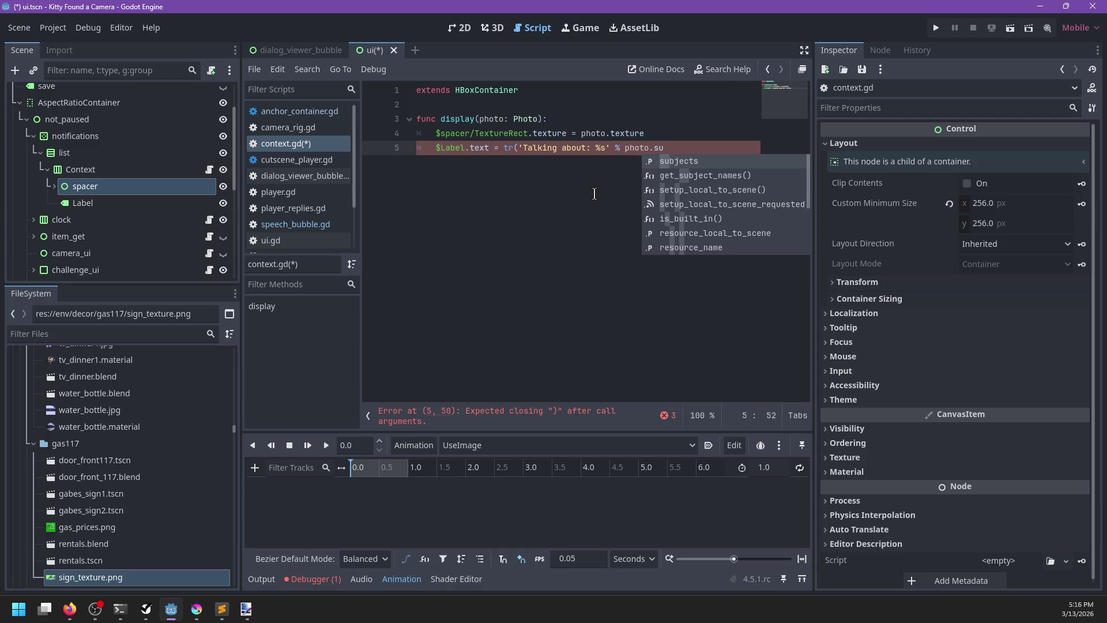
key(Down)
key(Return)
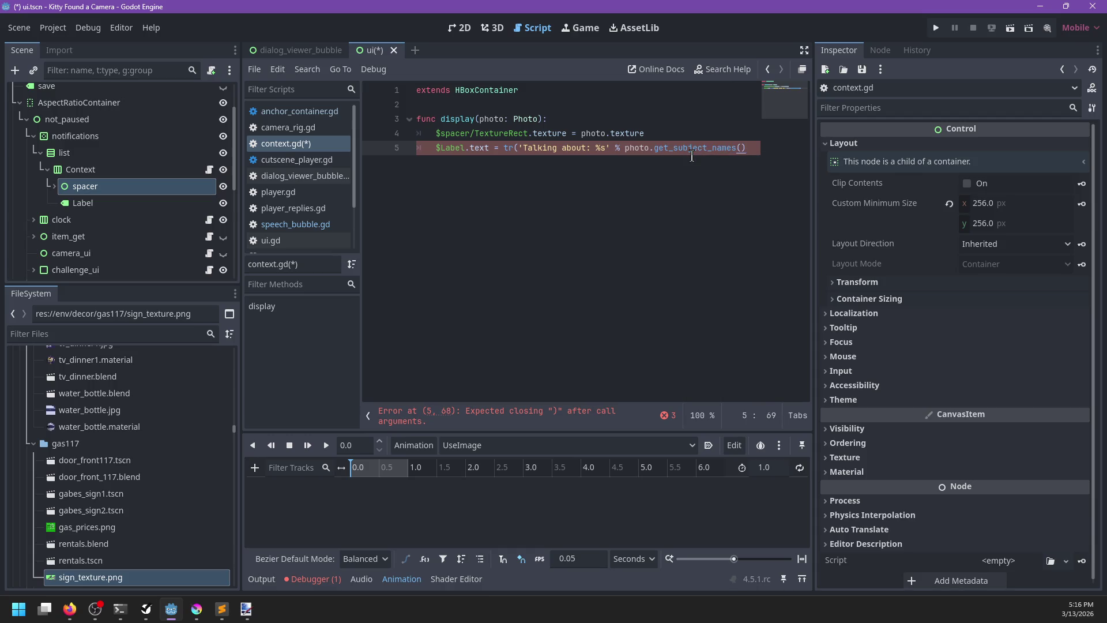
ctrl+click(691, 151)
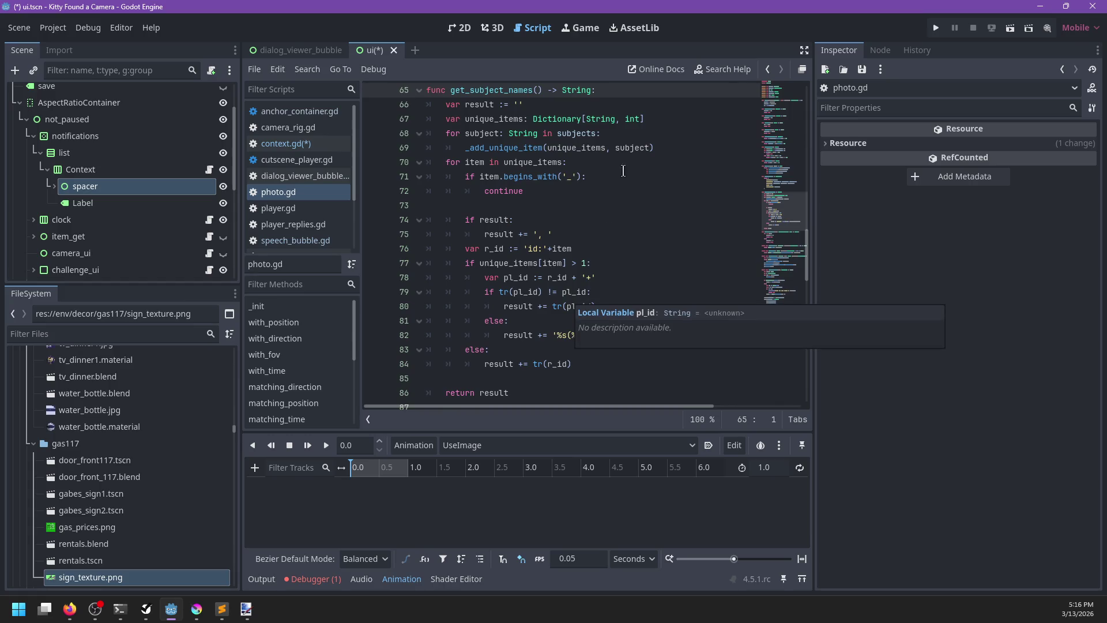
Add a subjects: Array[String] parameter to display in context.gd
click(271, 143)
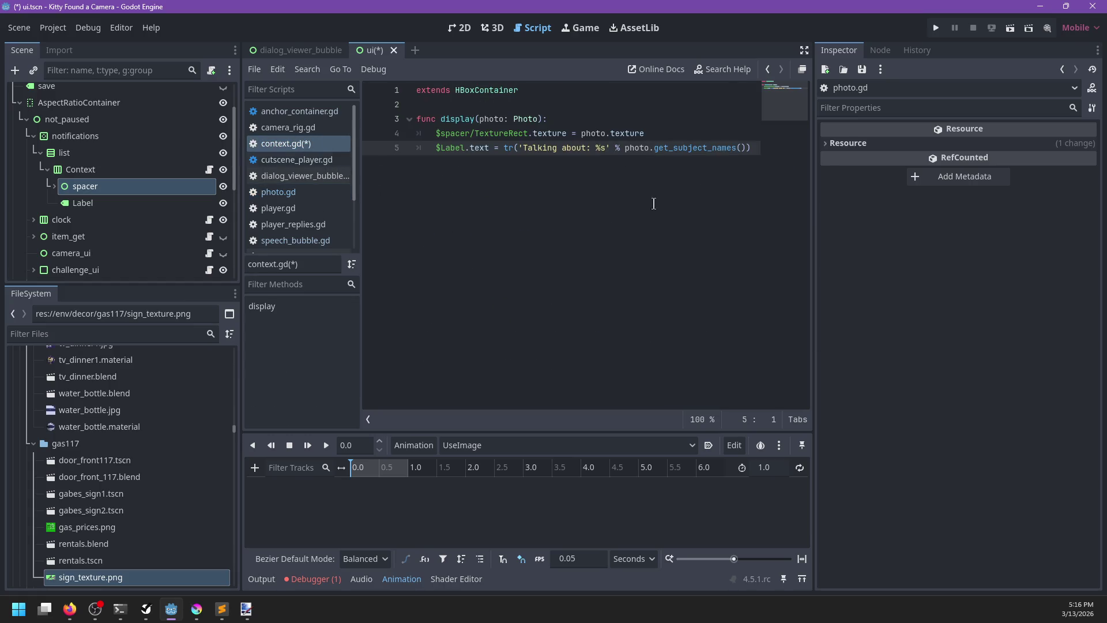
click(538, 119)
text(, subjects: String)
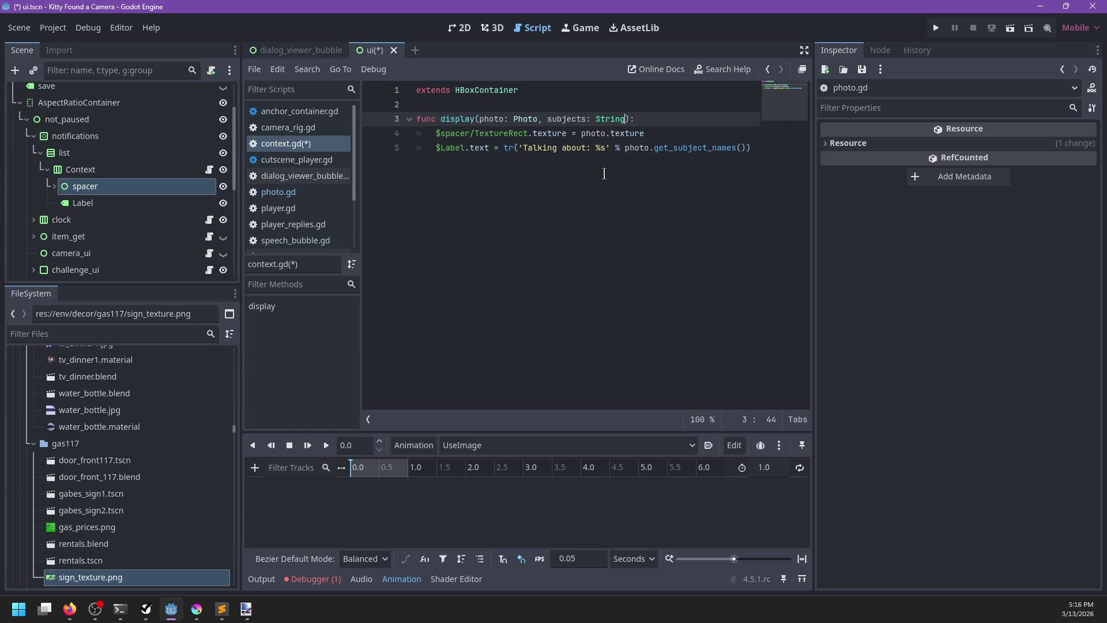
key(ctrl+BackSpace)
text(Array[St)
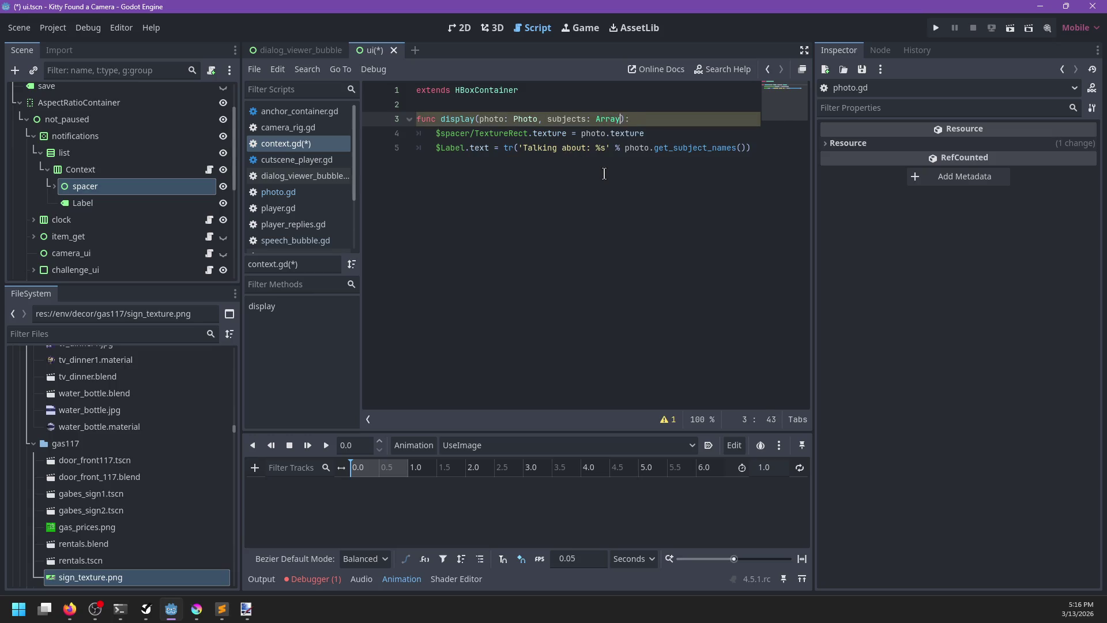
text(ring])
Review get_subject_names and unique_items in photo.gd, then return to context.gd's label line
ctrl+click(636, 151)
ctrl+click(698, 148)
scroll(554, 246, down, 1)
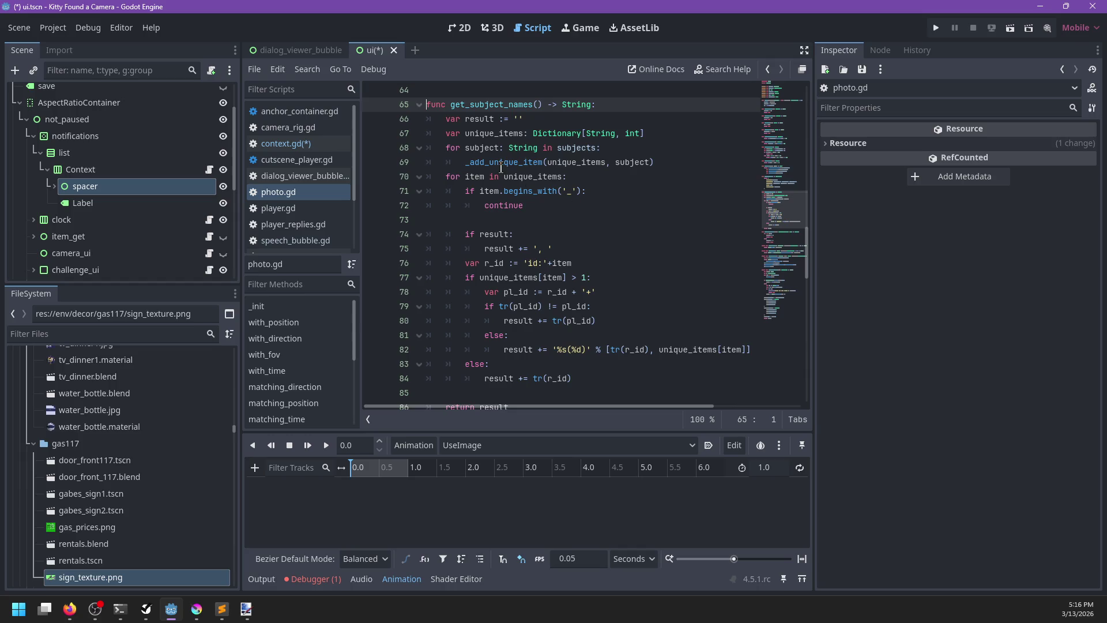
double_click(499, 133)
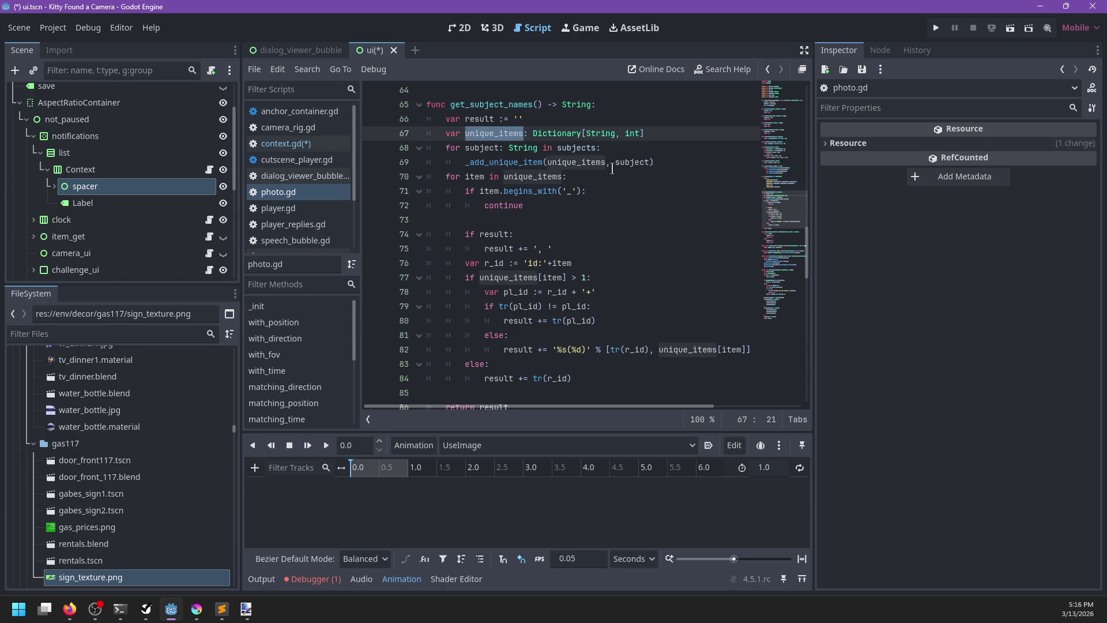
scroll(613, 169, down, 1)
scroll(613, 168, up, 1)
click(309, 144)
click(743, 149)
Format the label's 'Talking about: %s' with subjects.map(tr) and save the script
key(BackSpace)
key(BackSpace)
key(BackSpace)
text(s' % )
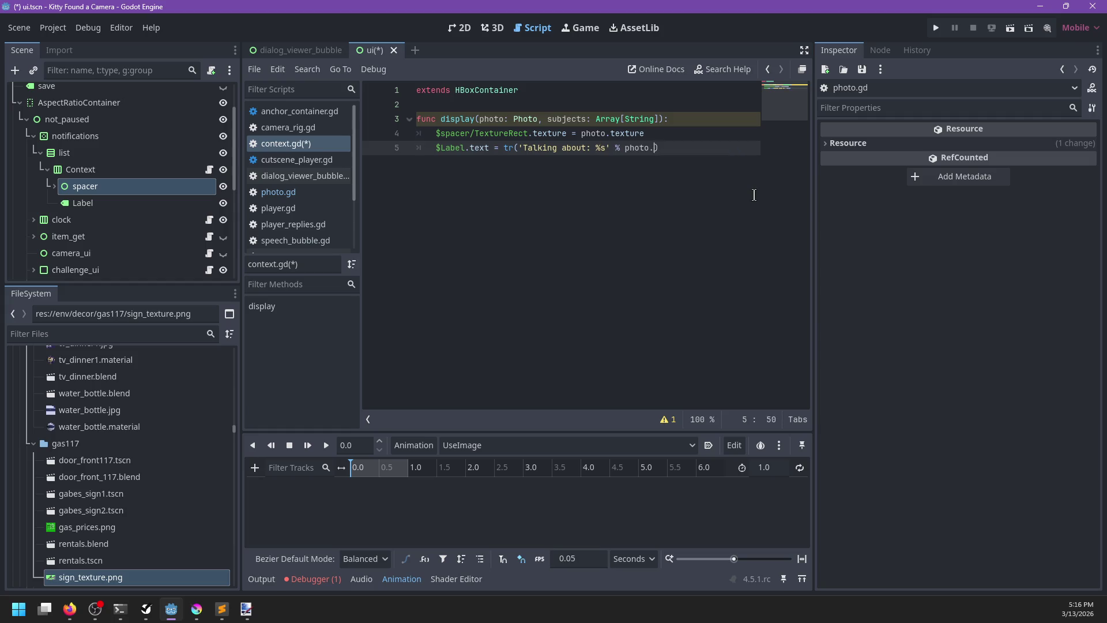
text(subjects.ma)
text(p(tr))
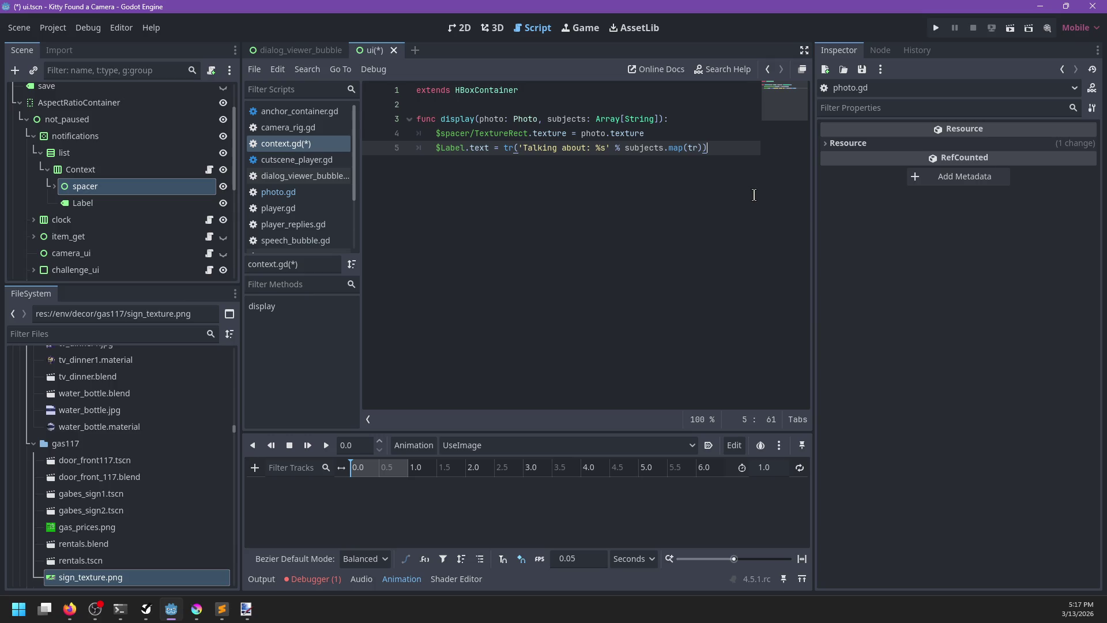
key(ctrl+s)
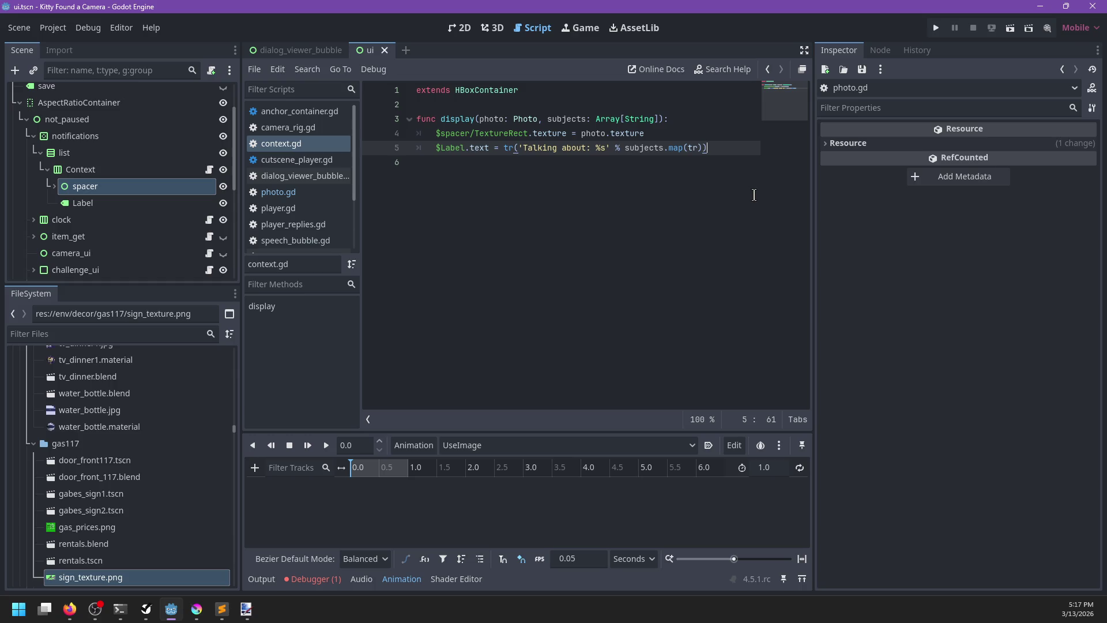
Begin an empty func exit(): below the label assignment
key(Return)
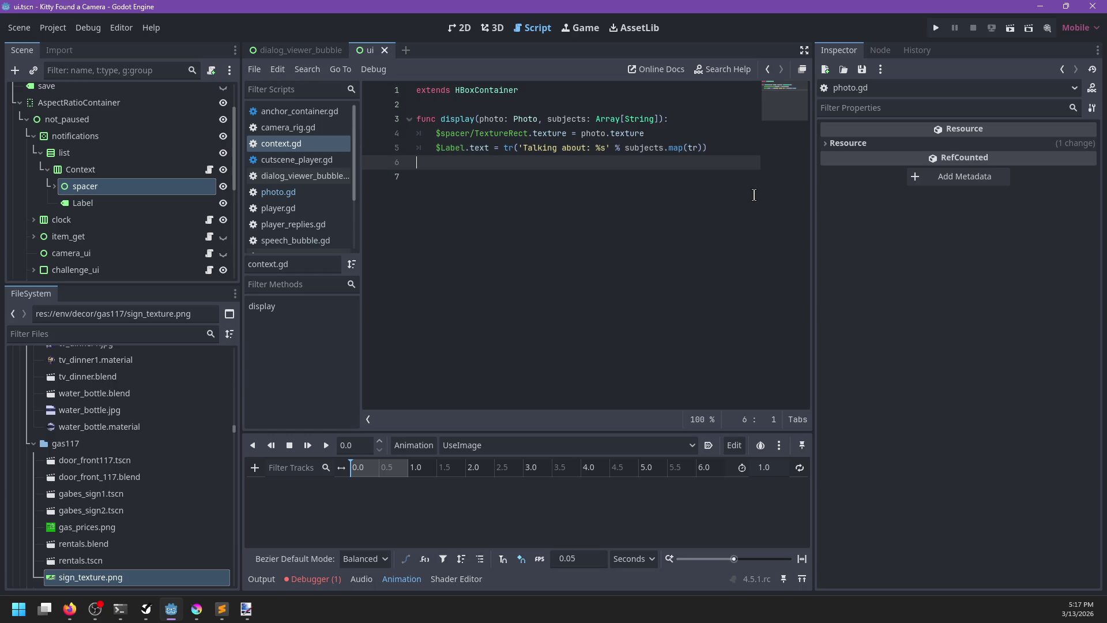
text(unc exit():)
key(Return)
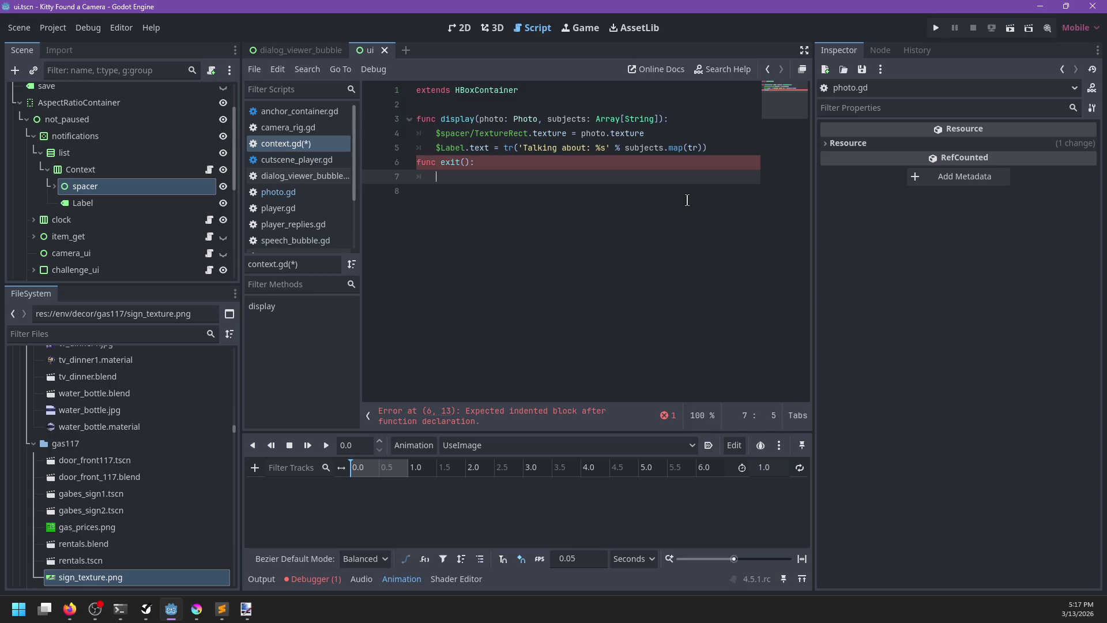
Show the ui scene in 2D, select TextureRect under spacer and edit its Transform scale
click(484, 28)
click(460, 28)
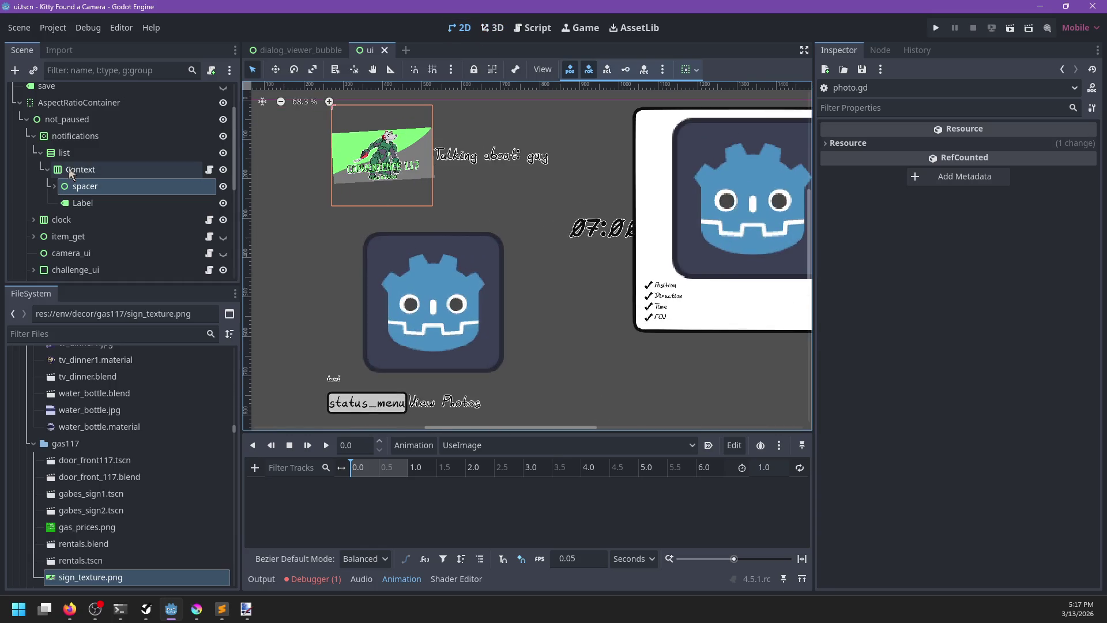
click(68, 167)
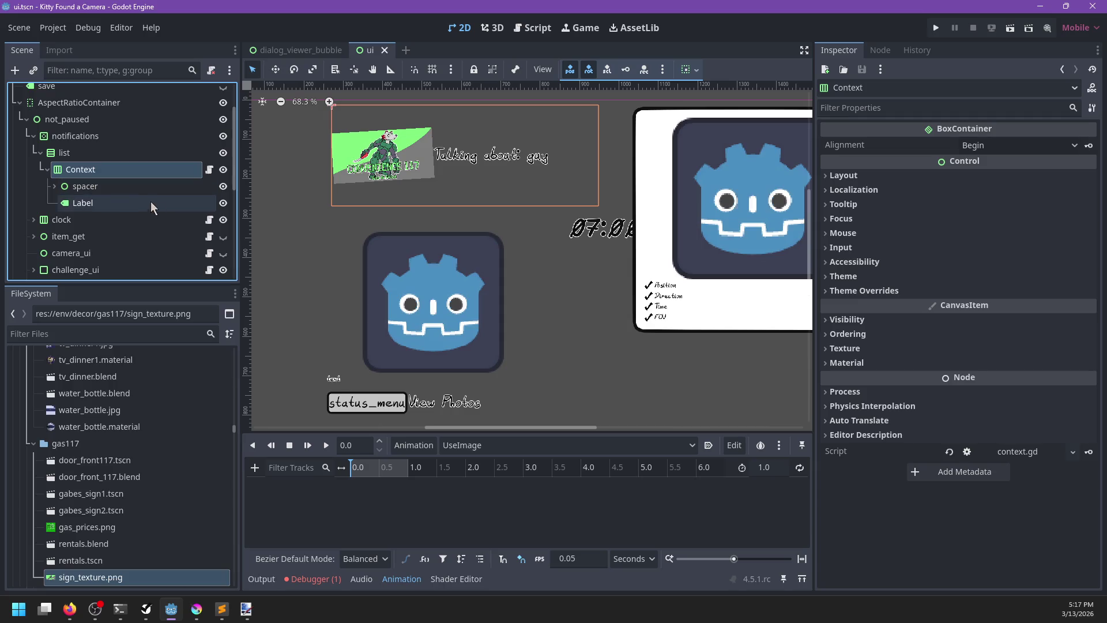
click(101, 188)
click(54, 185)
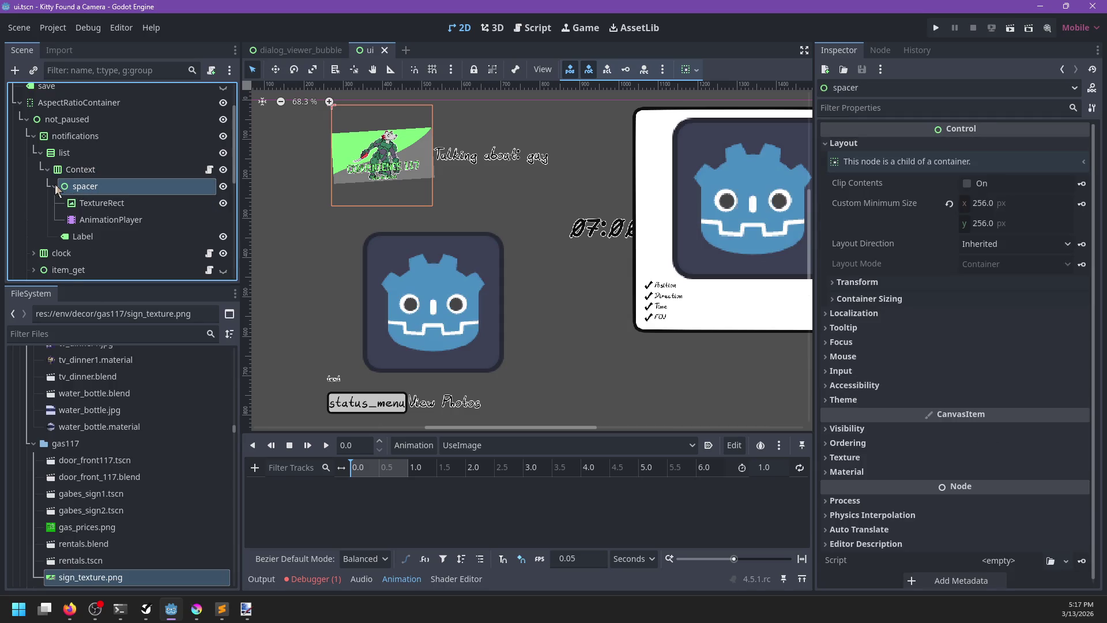
click(124, 221)
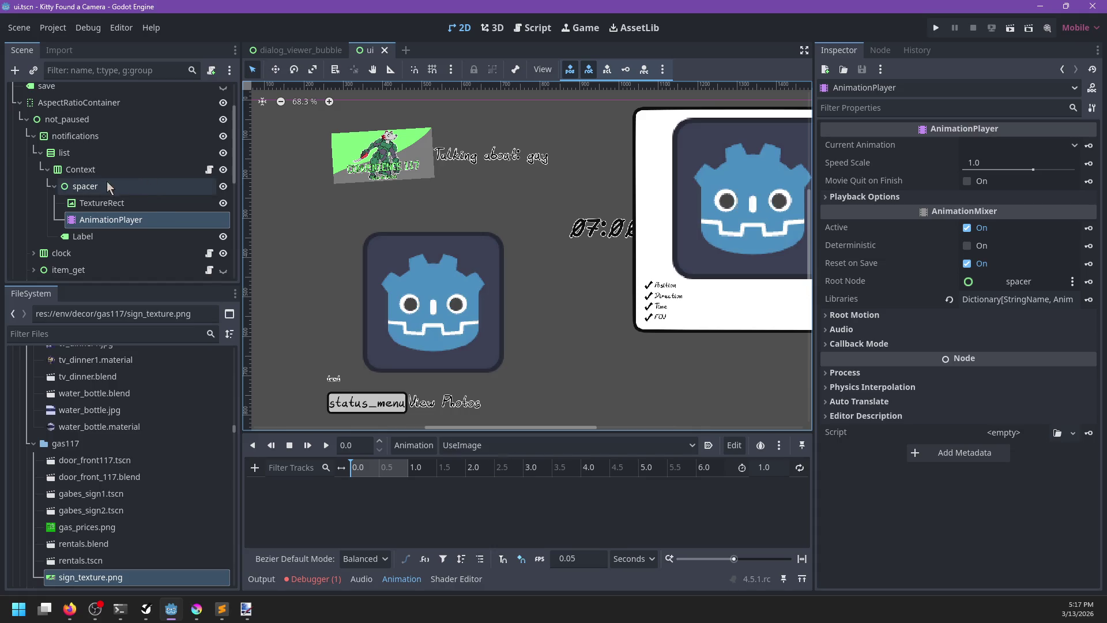
click(102, 203)
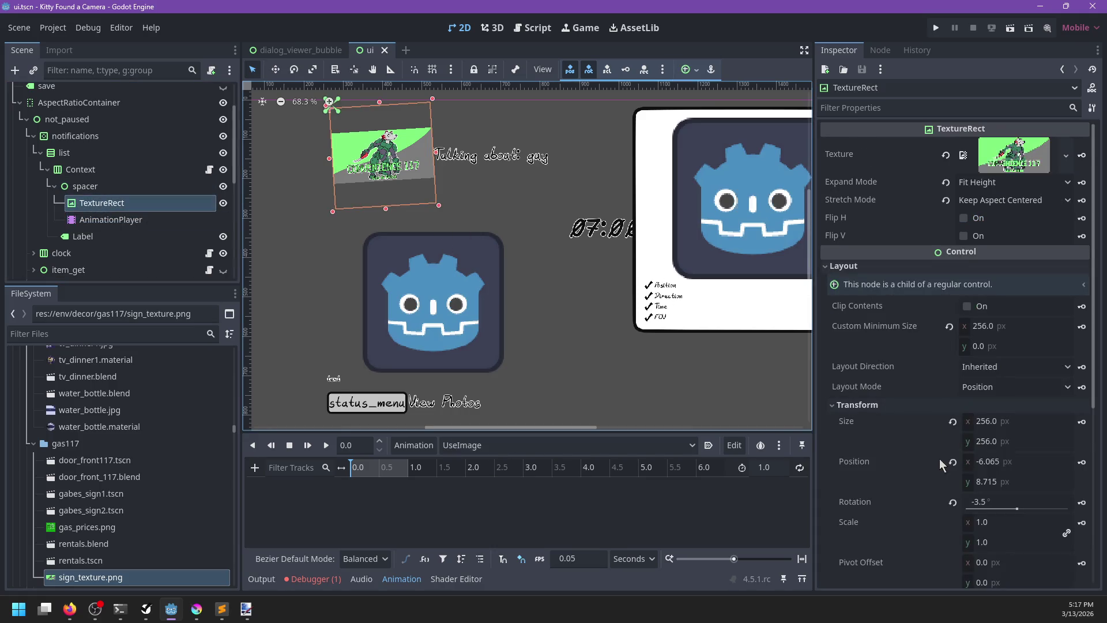
scroll(939, 459, down, 1)
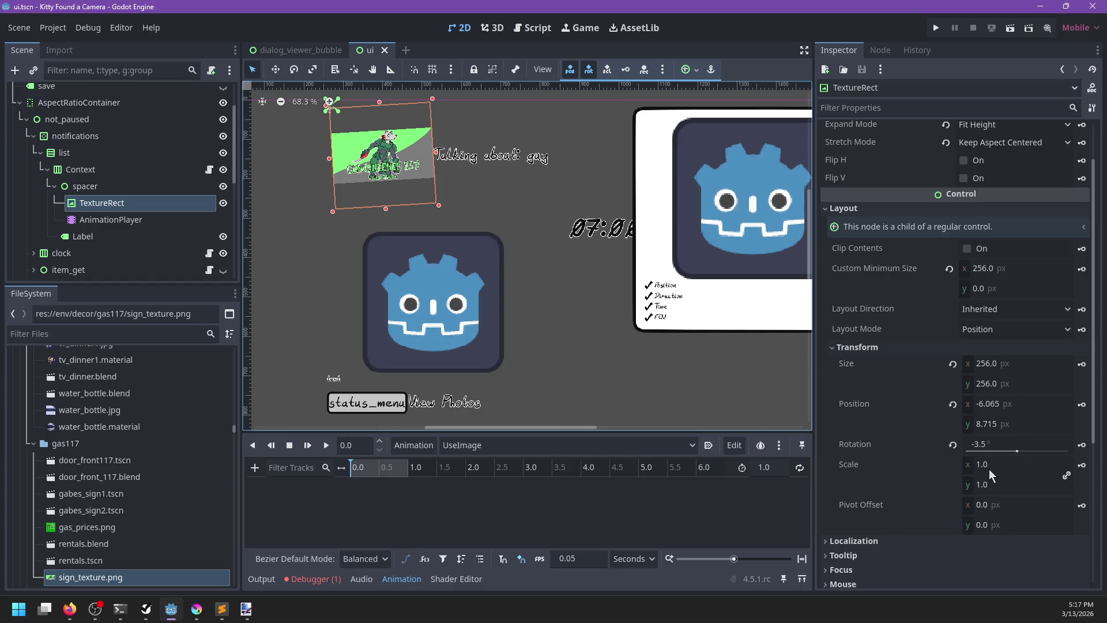
click(1039, 466)
text(2)
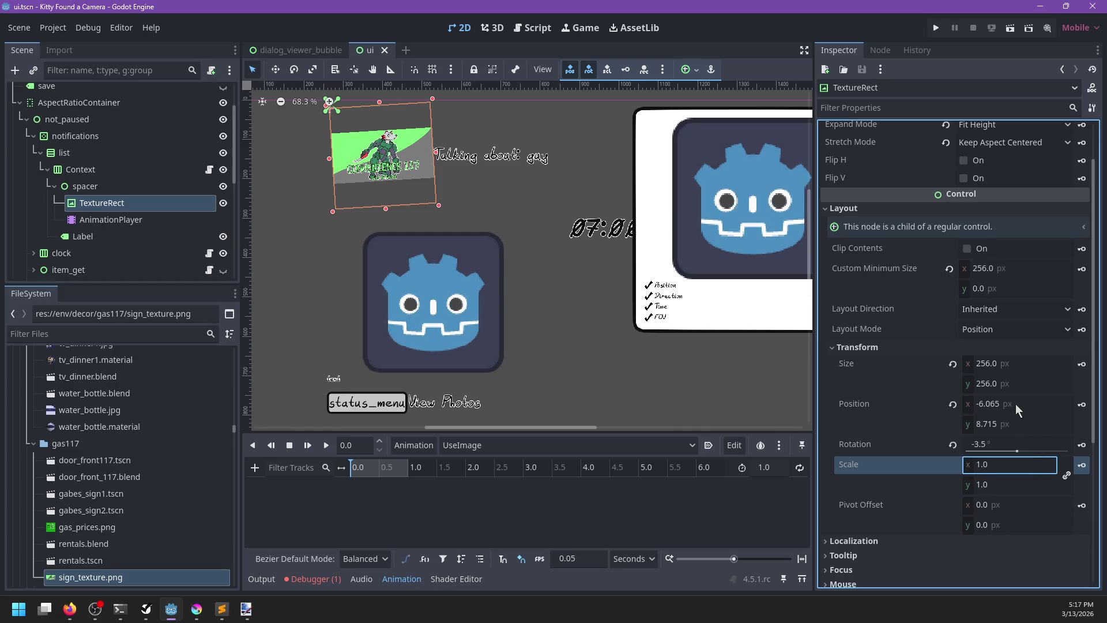
Set the TextureRect size to 350×350 px and key it on a new size track
click(1002, 365)
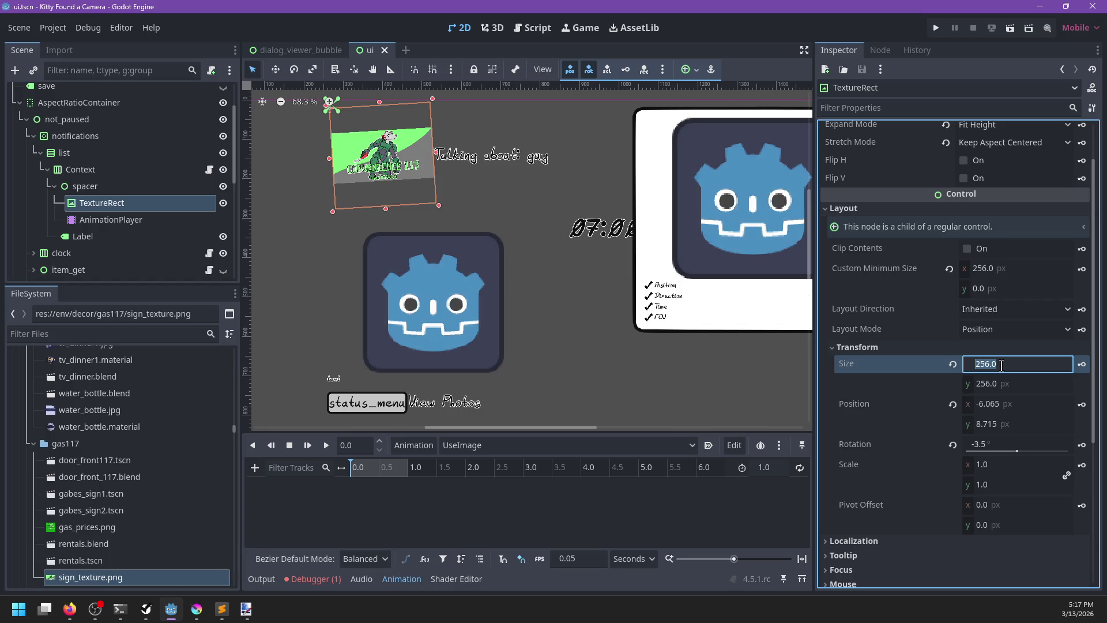
text(3)
key(Tab)
text(350)
key(Return)
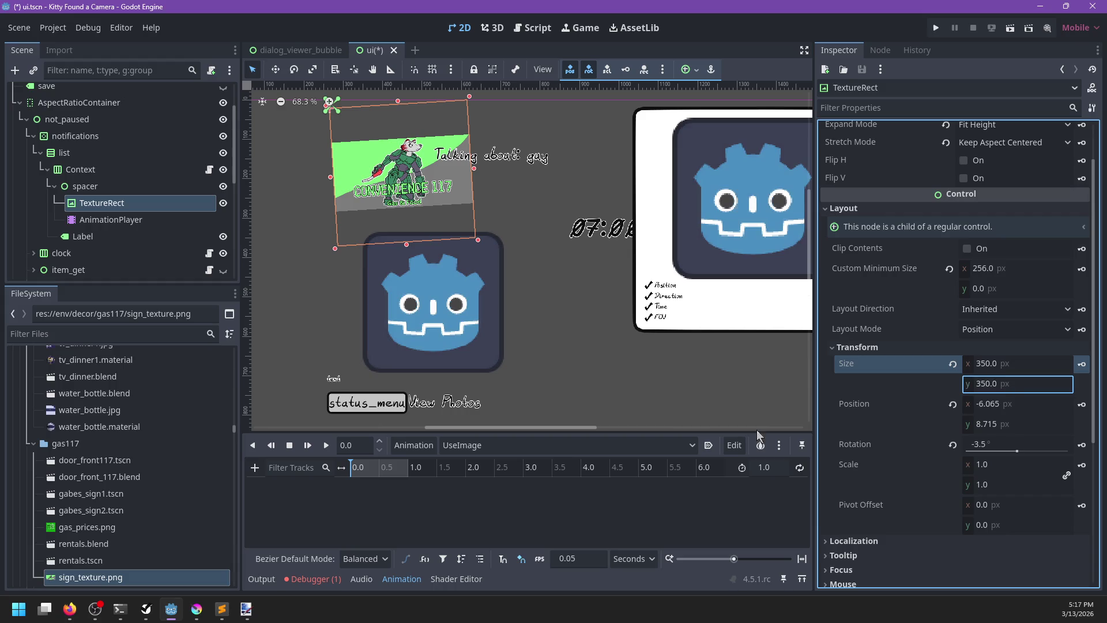
click(1079, 364)
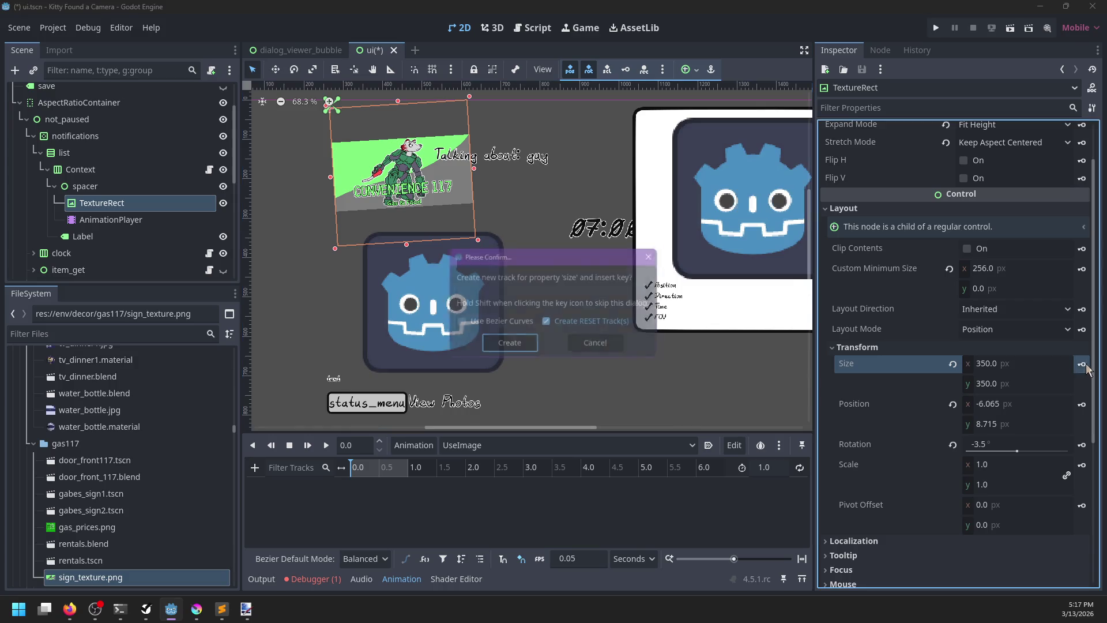
click(506, 352)
Set the animation length to 0.5 seconds
click(408, 467)
click(764, 467)
text(0.5)
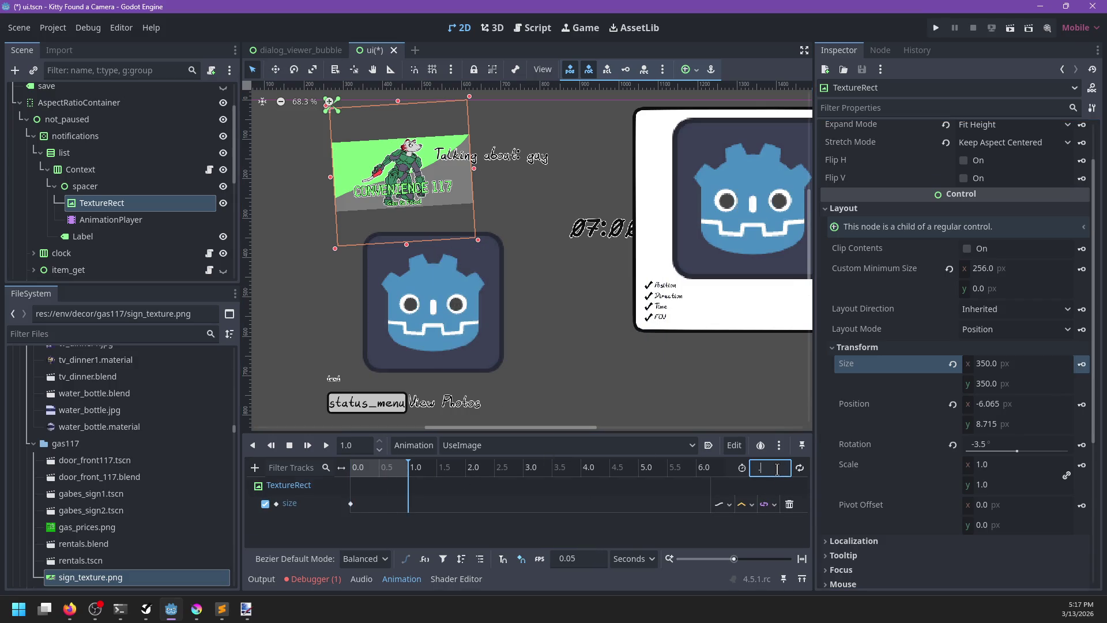
key(Return)
Key a 256×256 px TextureRect size at the 0.5 s mark
click(1023, 363)
text(256)
key(Return)
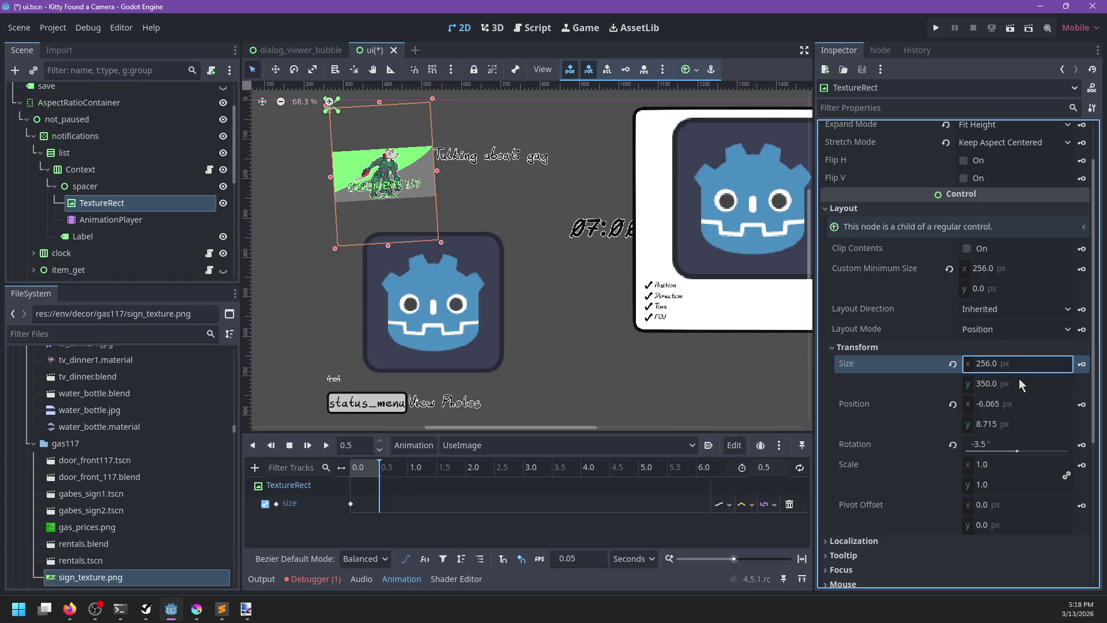
click(1018, 379)
text(256)
key(Return)
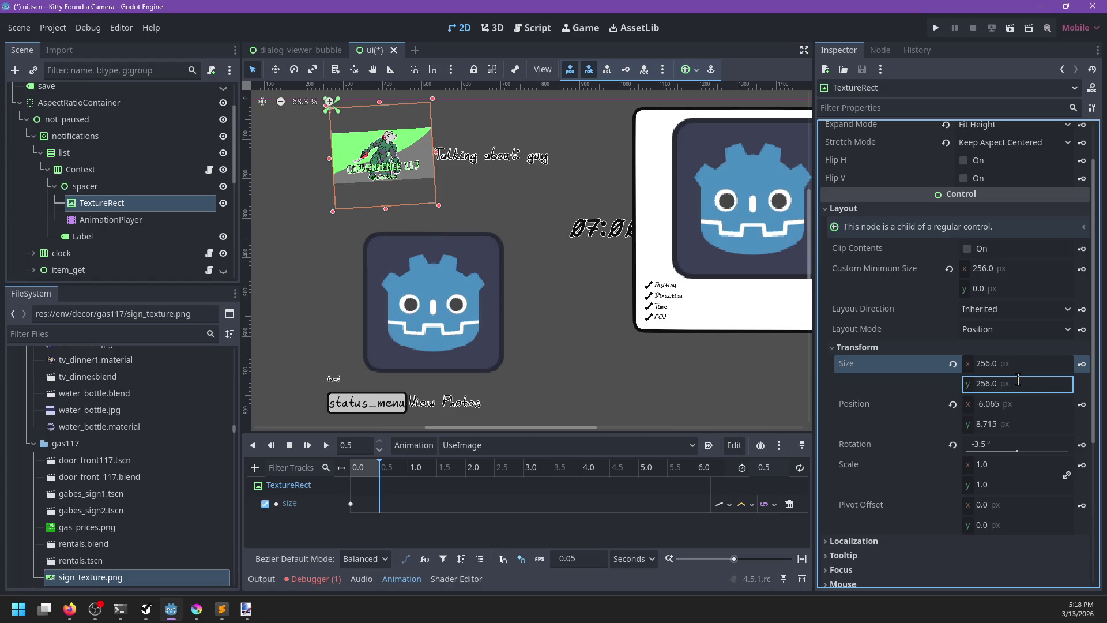
click(1082, 364)
Ease the starting size keyframe to about 0.183, replaying the animation to check it
click(308, 447)
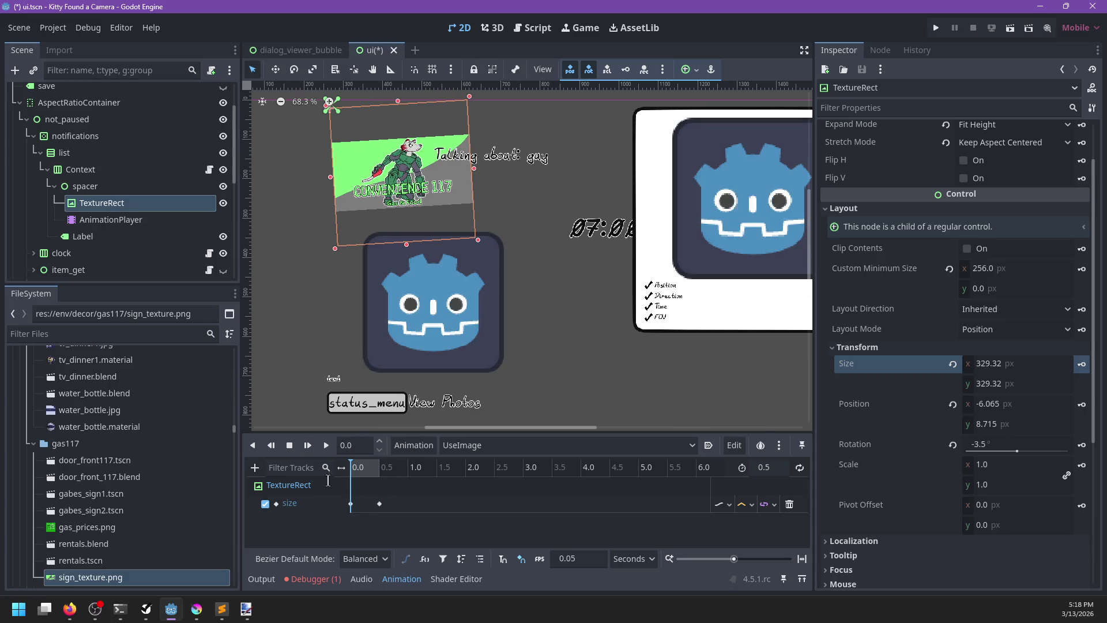
click(351, 503)
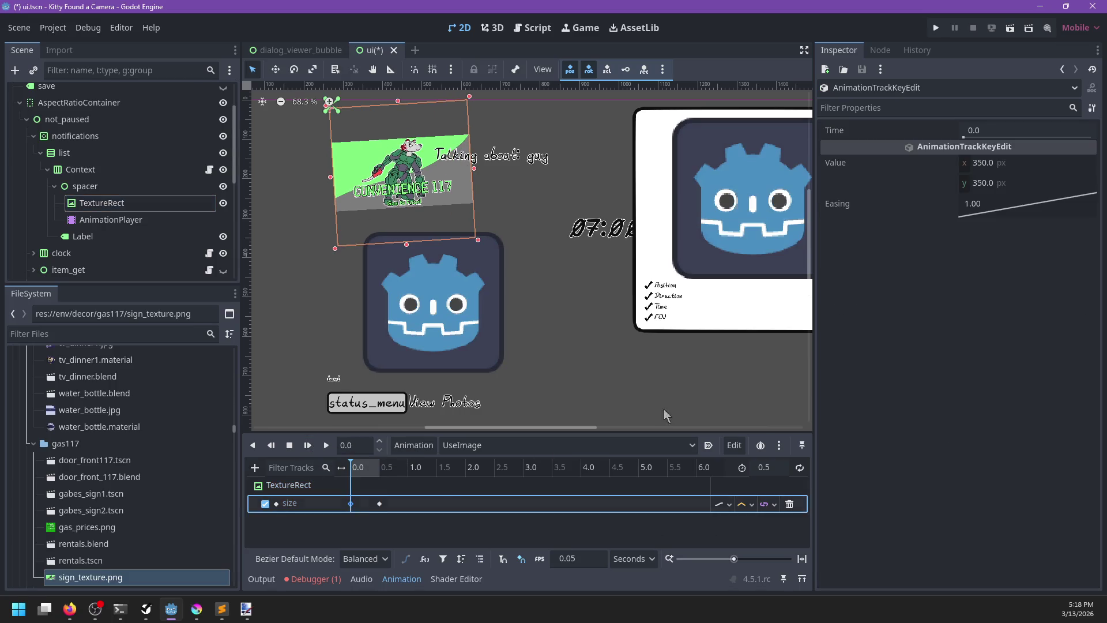
mouse_move(1015, 210)
mouse_down()
mouse_move(1015, 220)
mouse_move(1001, 187)
mouse_move(1019, 245)
mouse_up()
click(309, 445)
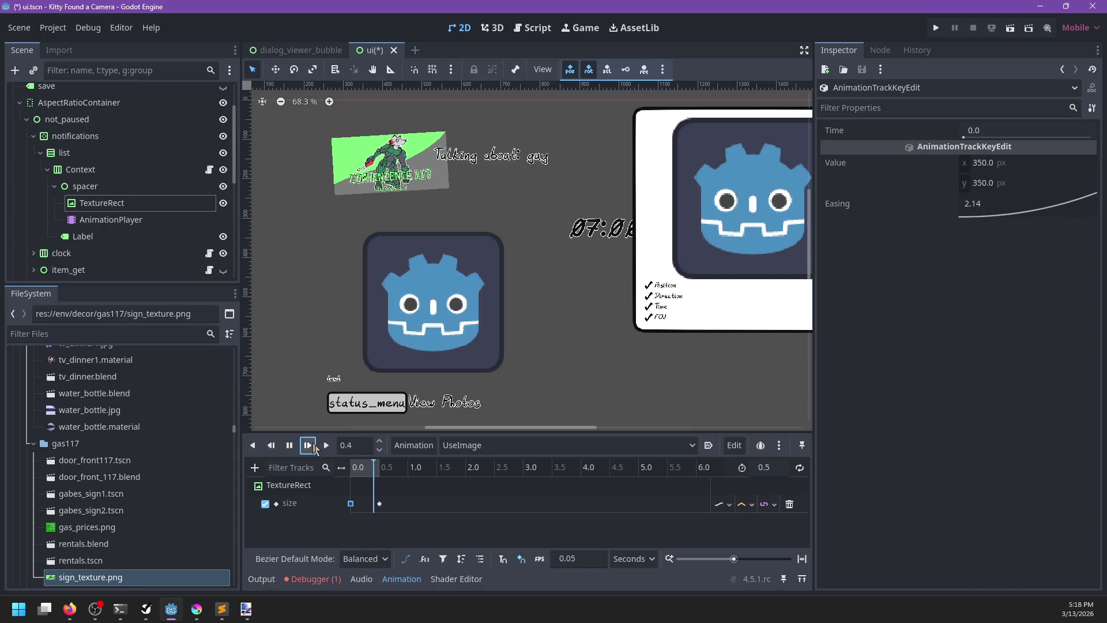
click(308, 445)
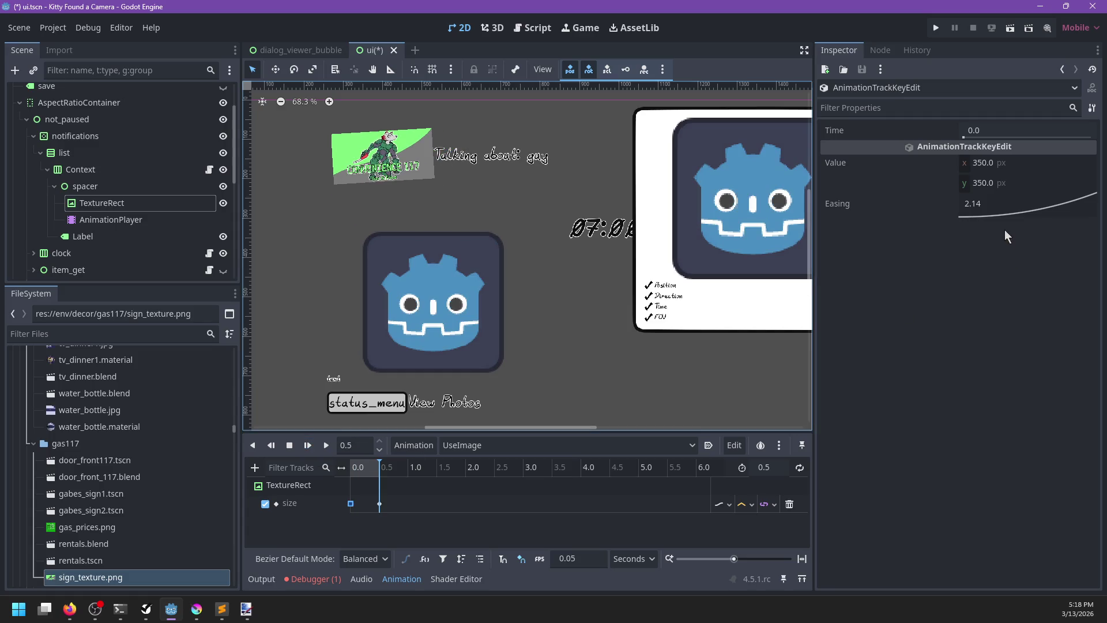
drag(993, 192, 967, 162)
click(311, 447)
click(311, 446)
click(311, 451)
click(99, 205)
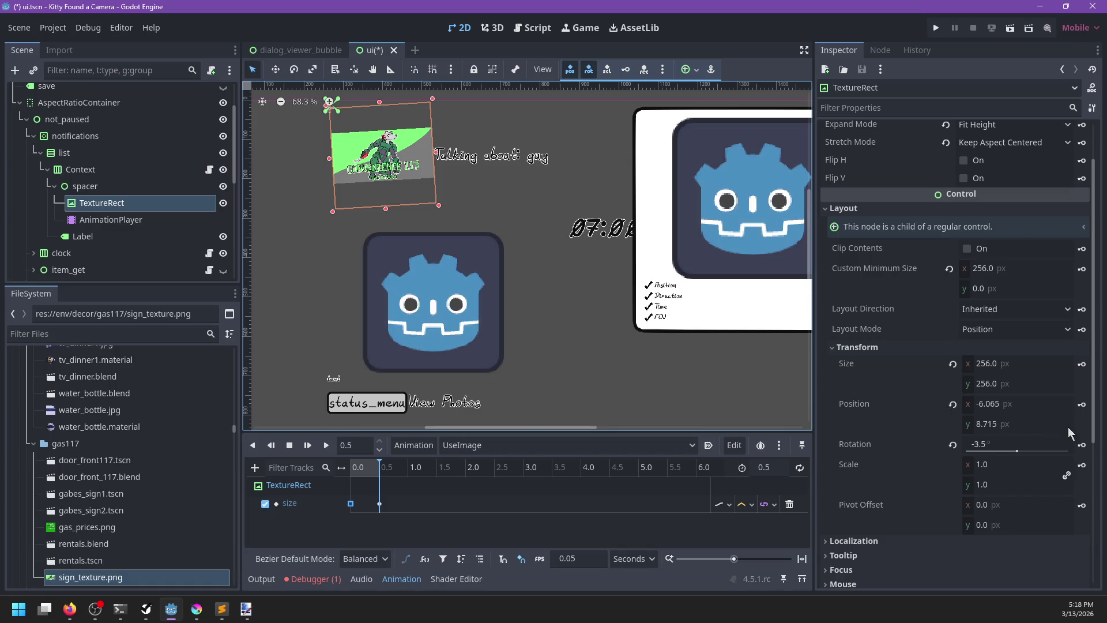
Add a rotation track and key a 33.1° tilt at the start of the animation
click(1082, 445)
key(Return)
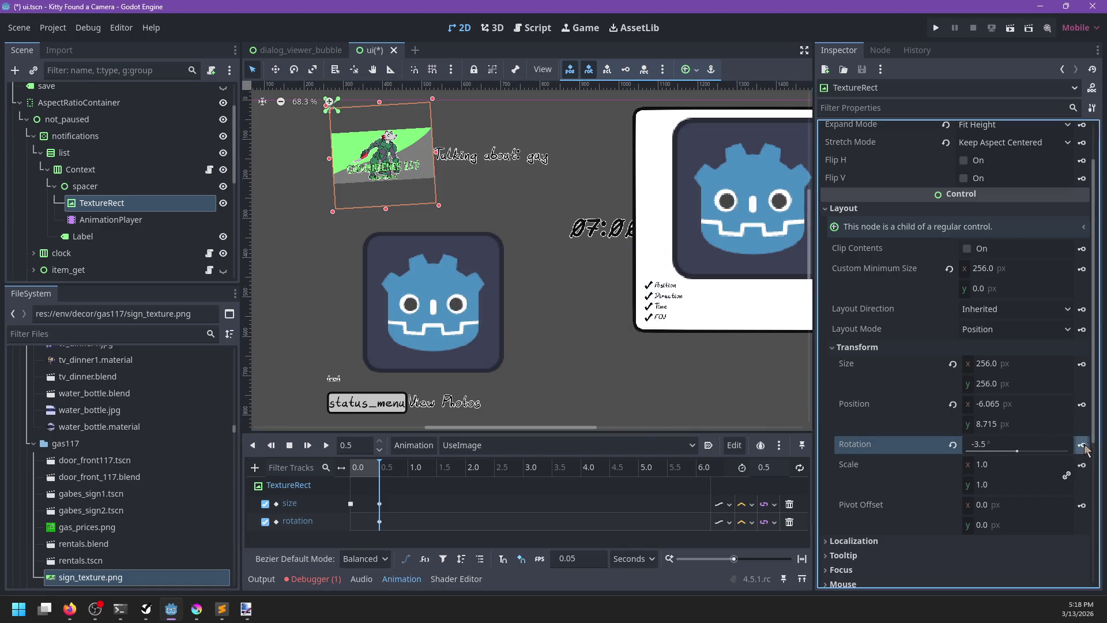
drag(371, 472, 350, 472)
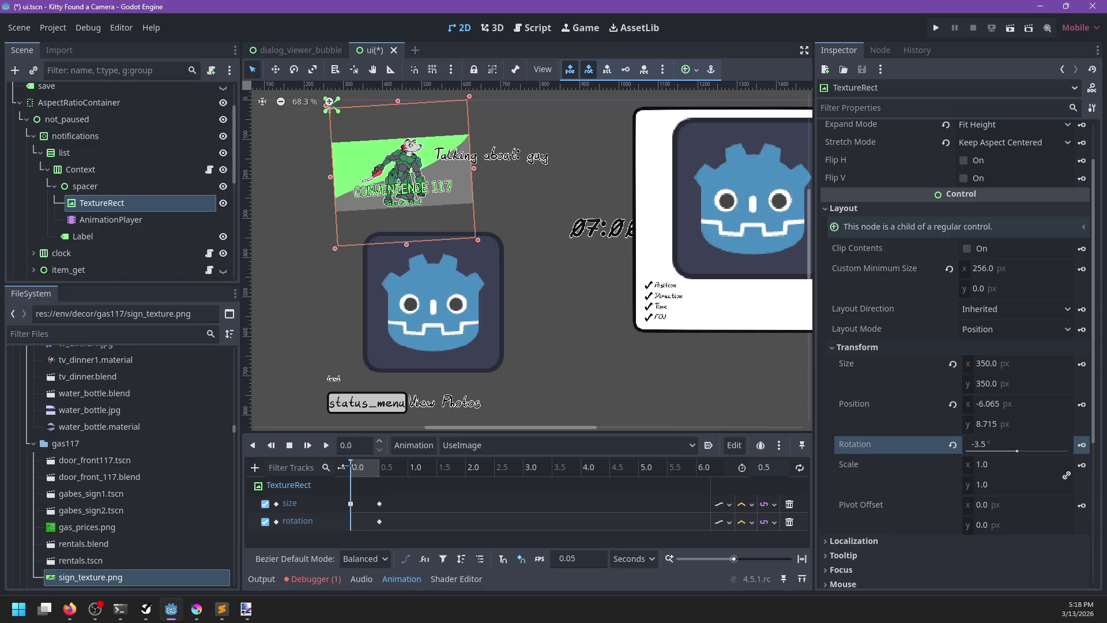
drag(1019, 452, 1023, 453)
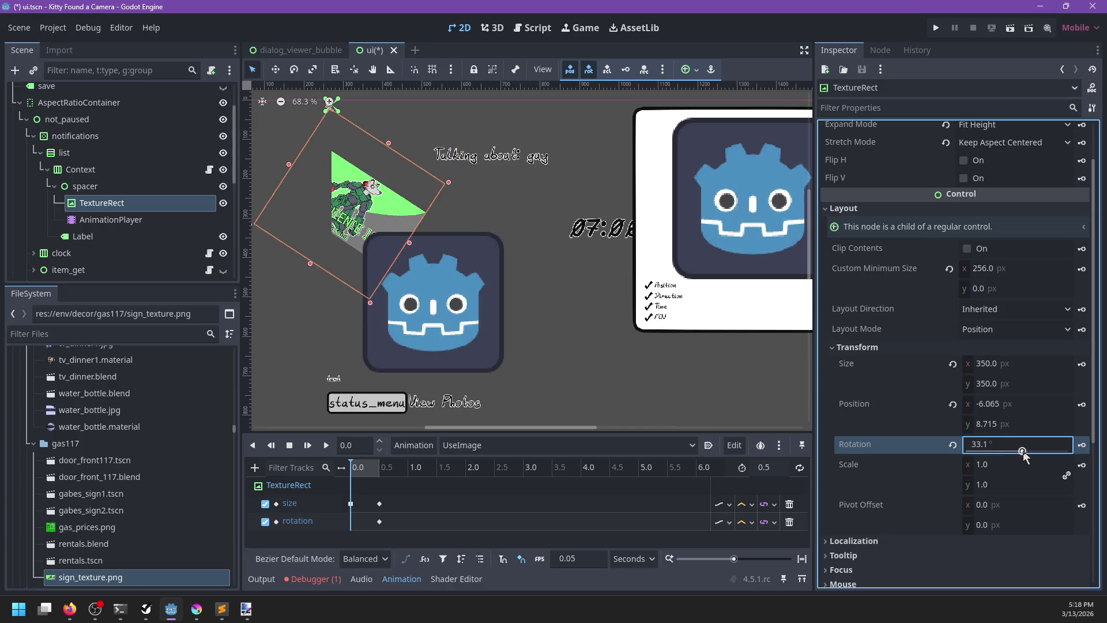
click(1082, 445)
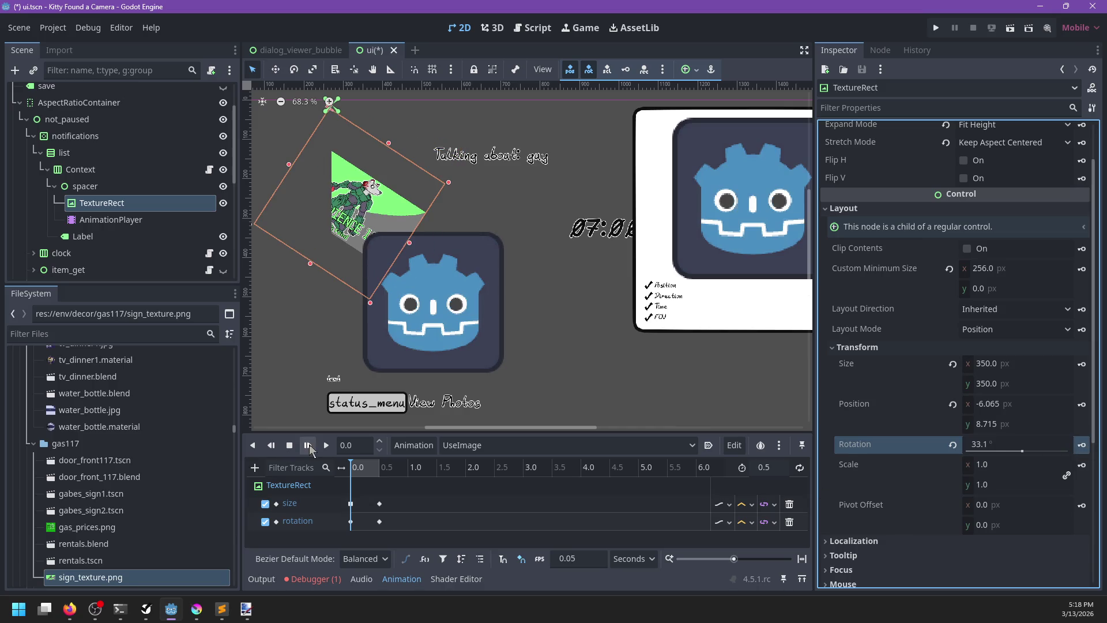
click(309, 447)
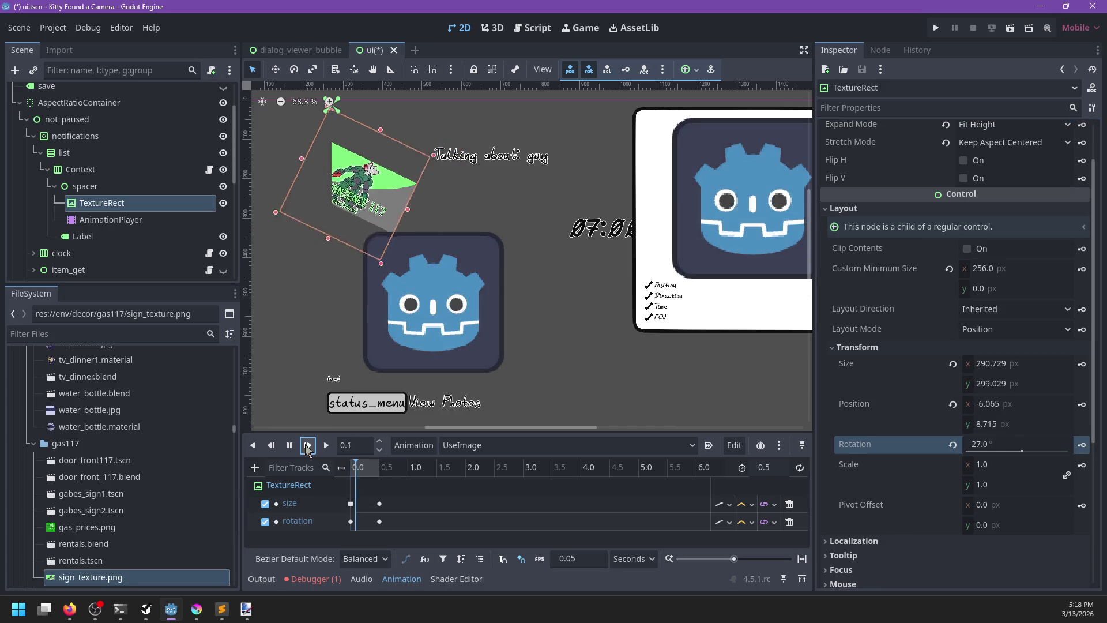
click(351, 521)
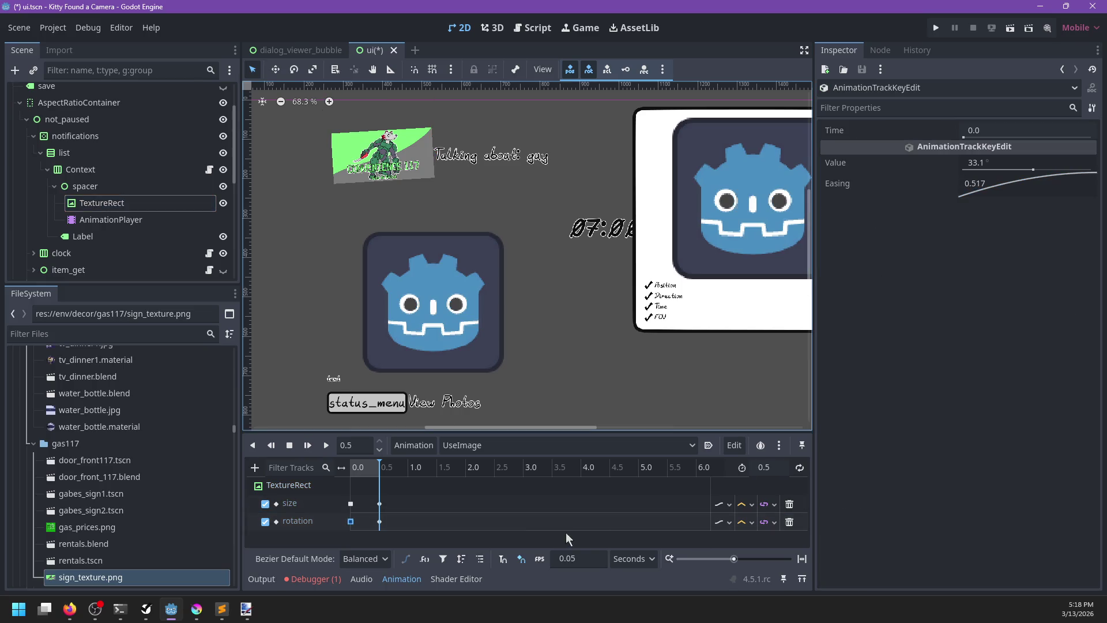
Shorten the animation to 0.25 s, move the end keys there, and ease the first size key to 0.659
click(776, 468)
text(.25)
key(Return)
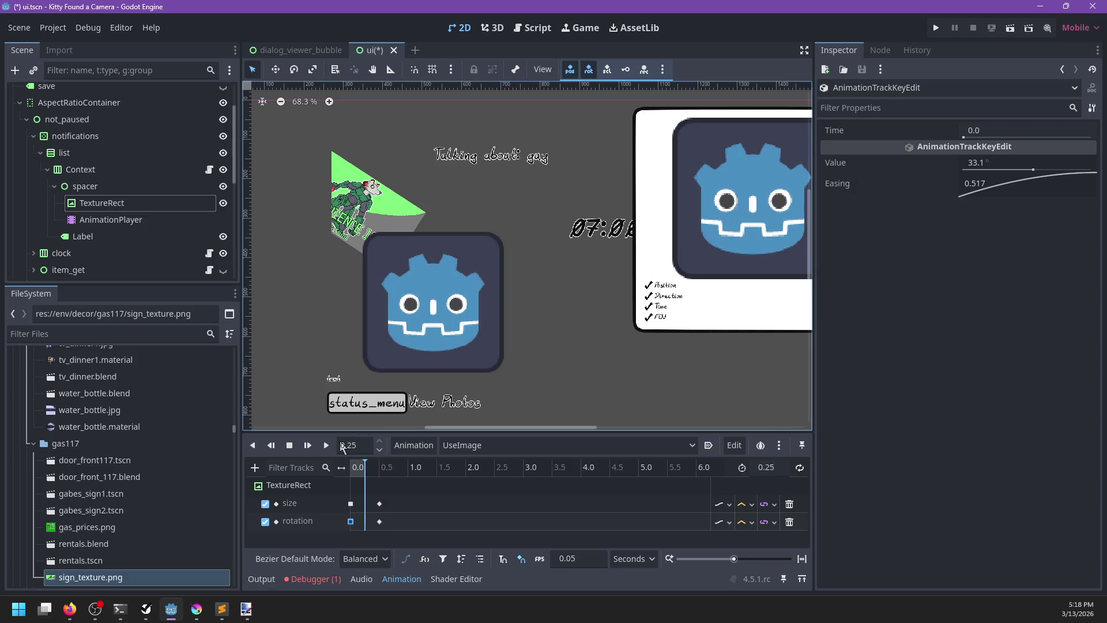
mouse_move(380, 504)
mouse_down()
mouse_move(366, 504)
mouse_move(367, 522)
mouse_up()
click(350, 504)
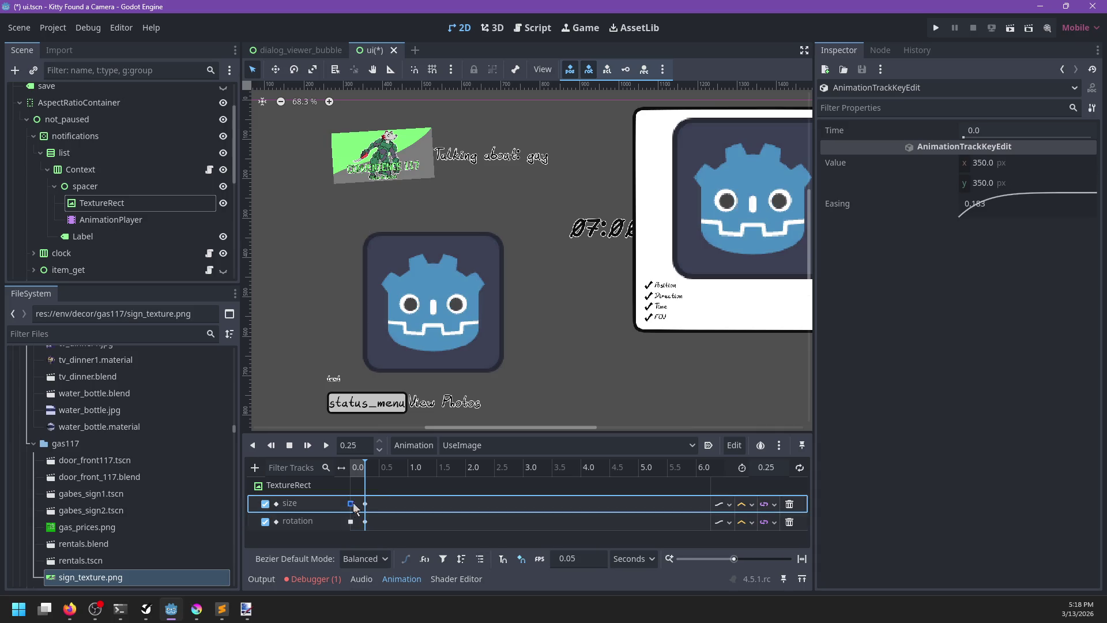
mouse_move(993, 196)
mouse_down()
mouse_move(1009, 215)
mouse_move(988, 228)
mouse_up()
click(308, 445)
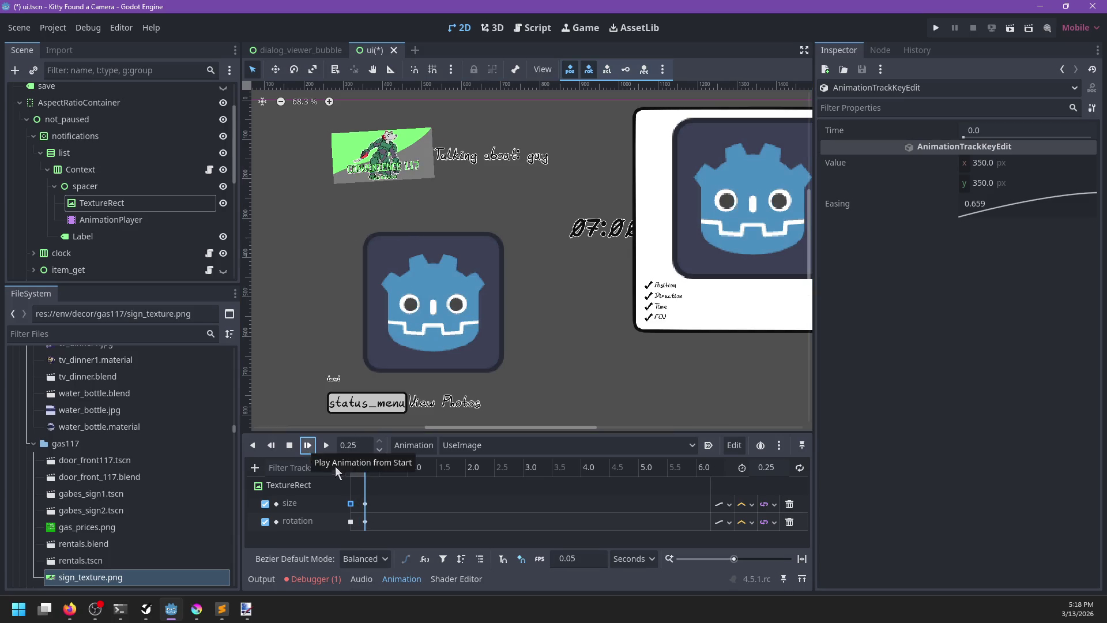
Extend the animation to 0.5 s and move the 256 px size key to 0.5 s
click(771, 468)
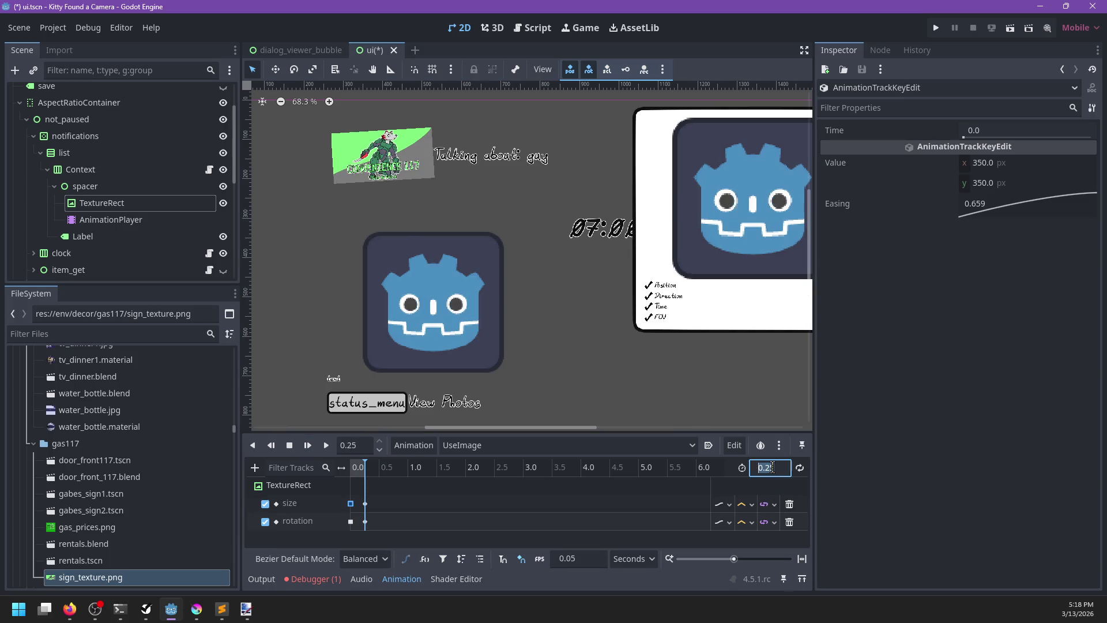
text(0.5)
key(Return)
click(400, 472)
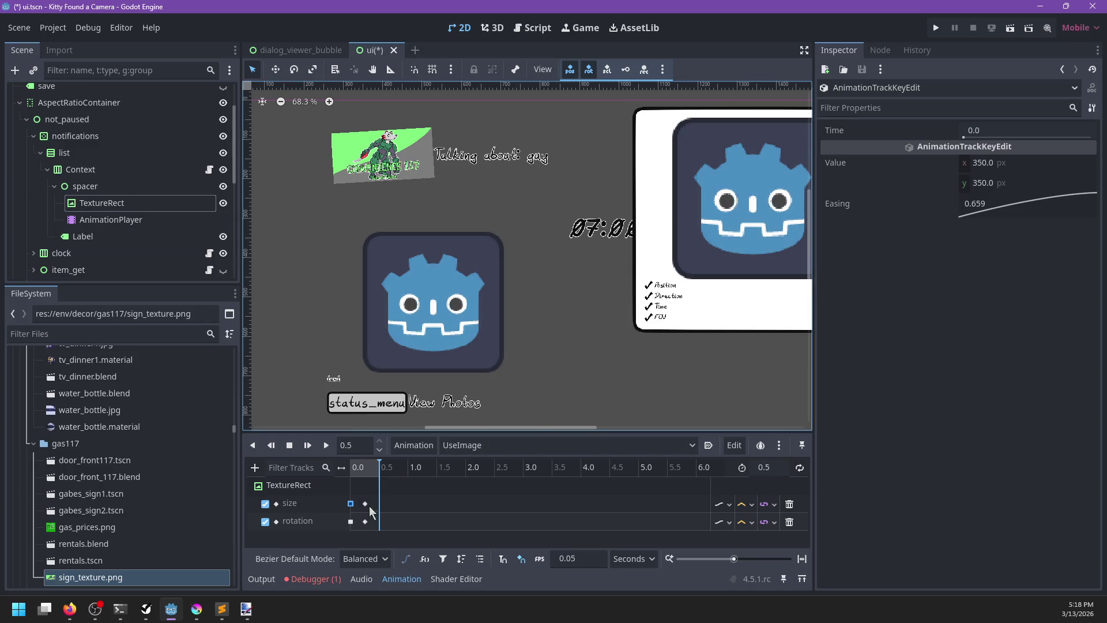
drag(368, 504, 380, 505)
click(365, 470)
click(126, 202)
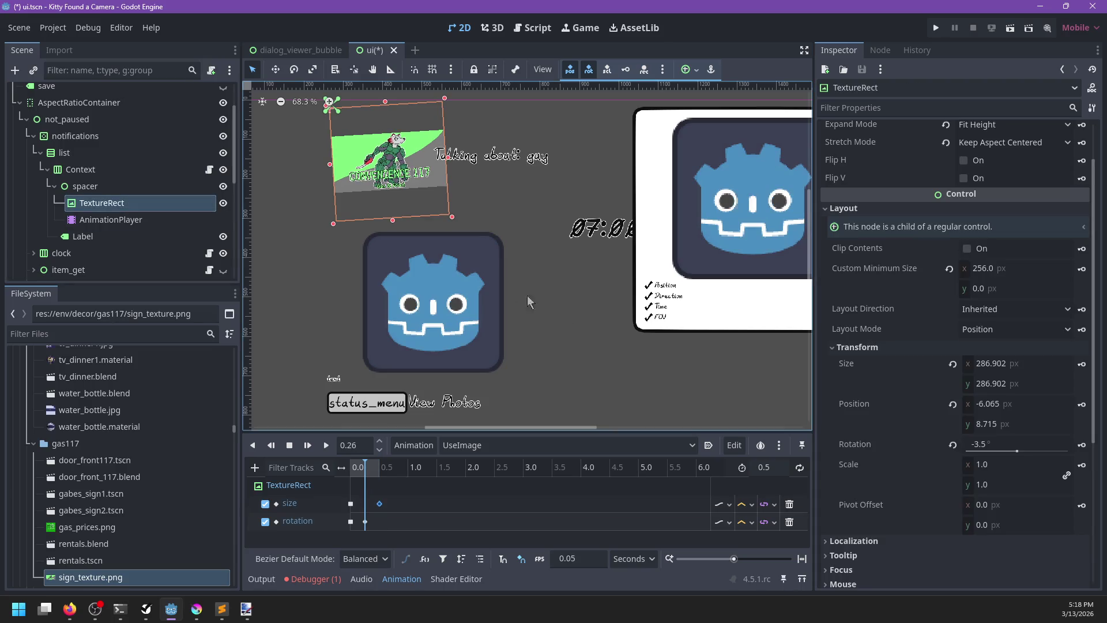
Try new TextureRect width and height values and reset its custom minimum size
click(1028, 367)
text(.2)
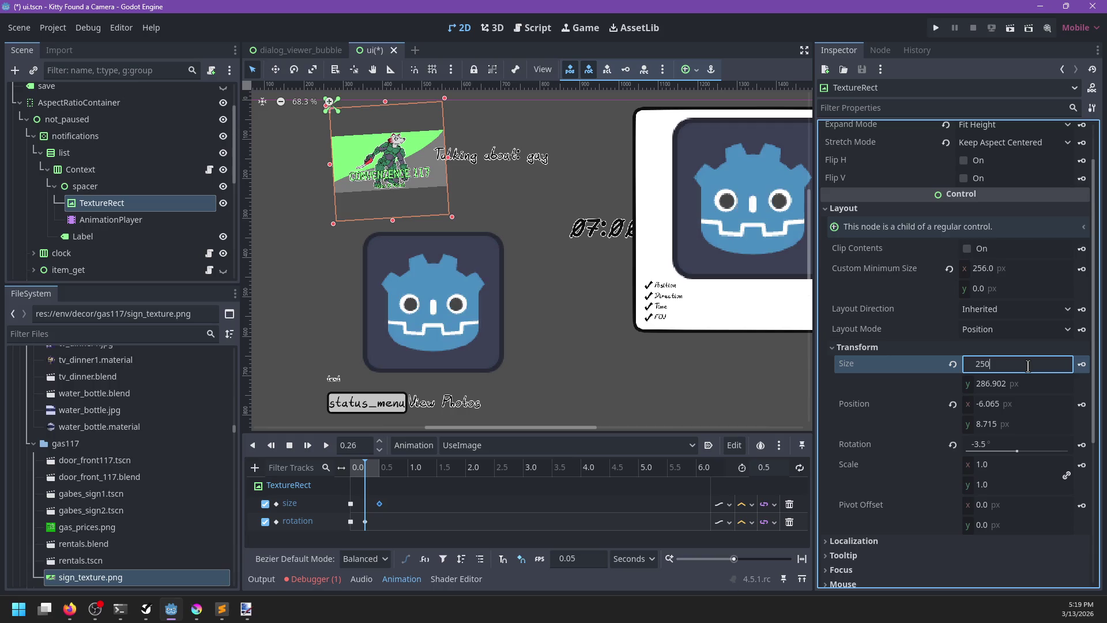
key(Tab)
click(1029, 367)
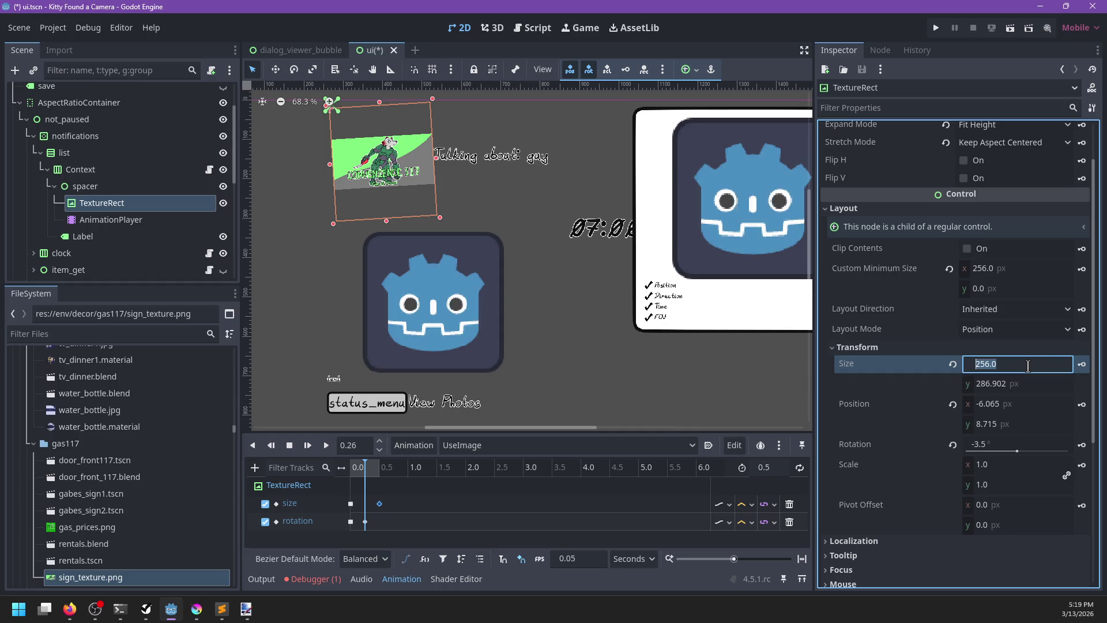
text(2)
key(Tab)
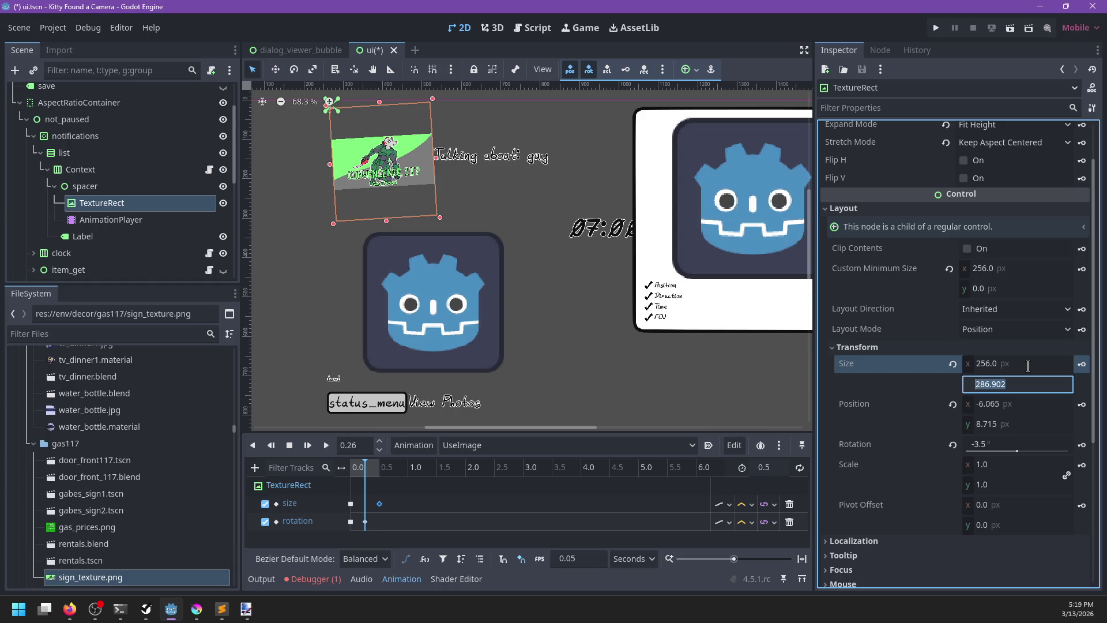
text(245)
key(Return)
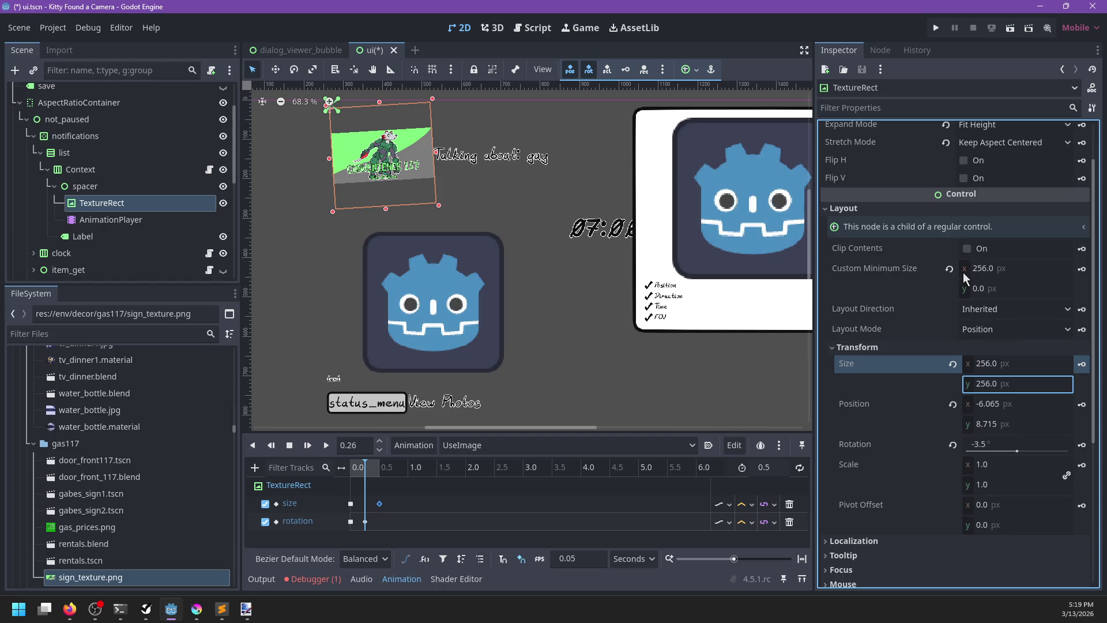
click(950, 269)
Set the TextureRect size to 245×245 px and key it at 0.26 s
click(1018, 361)
text(245)
key(Tab)
text(2)
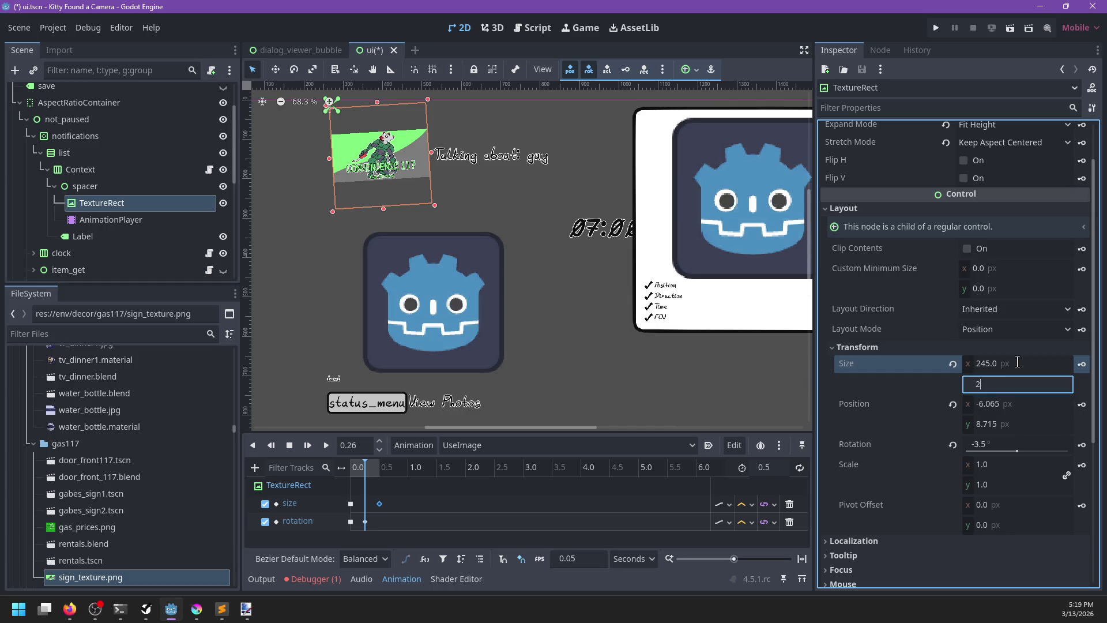
key(Return)
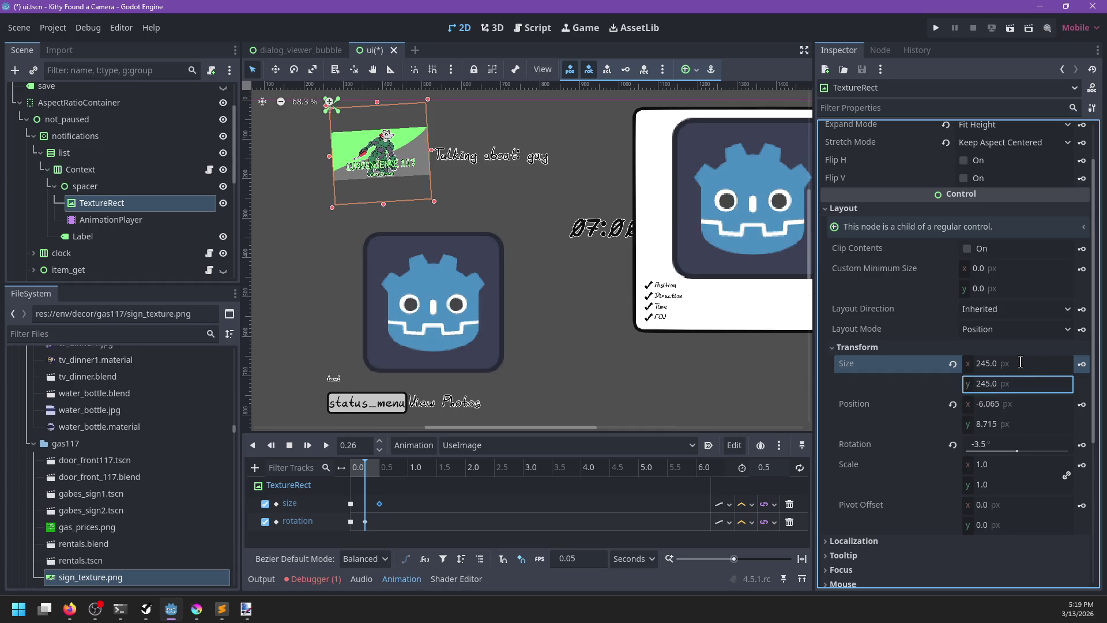
click(1082, 365)
Ease the middle 245 px size keyframe to about 0.297, previewing the animation
click(307, 445)
click(308, 445)
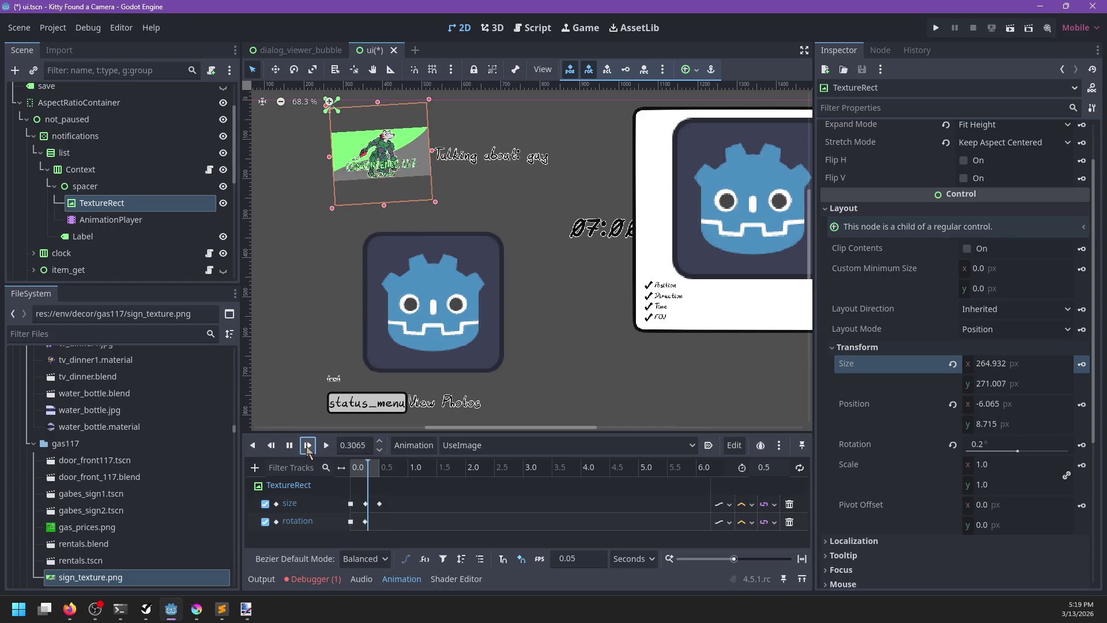
click(366, 503)
drag(996, 209, 988, 202)
click(307, 445)
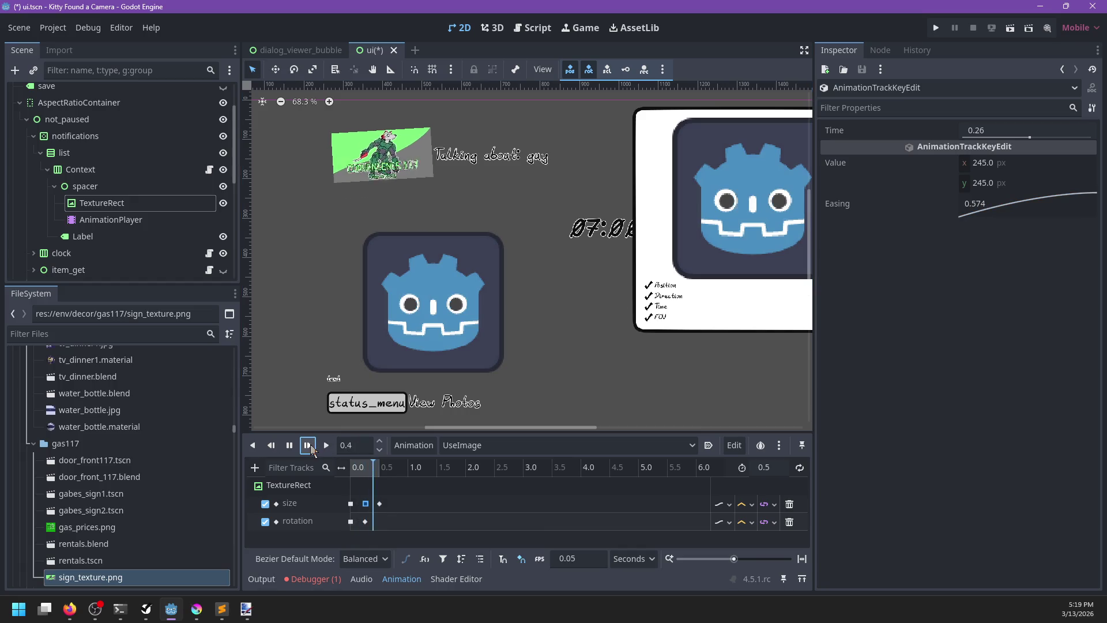
drag(993, 203, 987, 201)
click(308, 445)
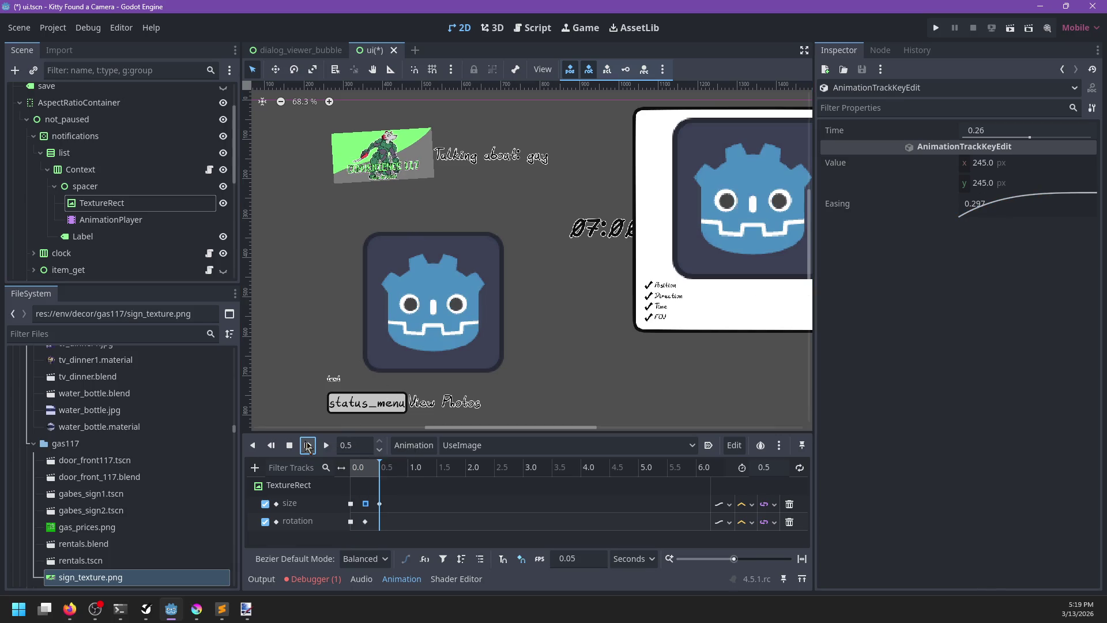
Move the middle size keyframe later to about 0.35 s and replay the pop-in animation
drag(365, 503, 372, 502)
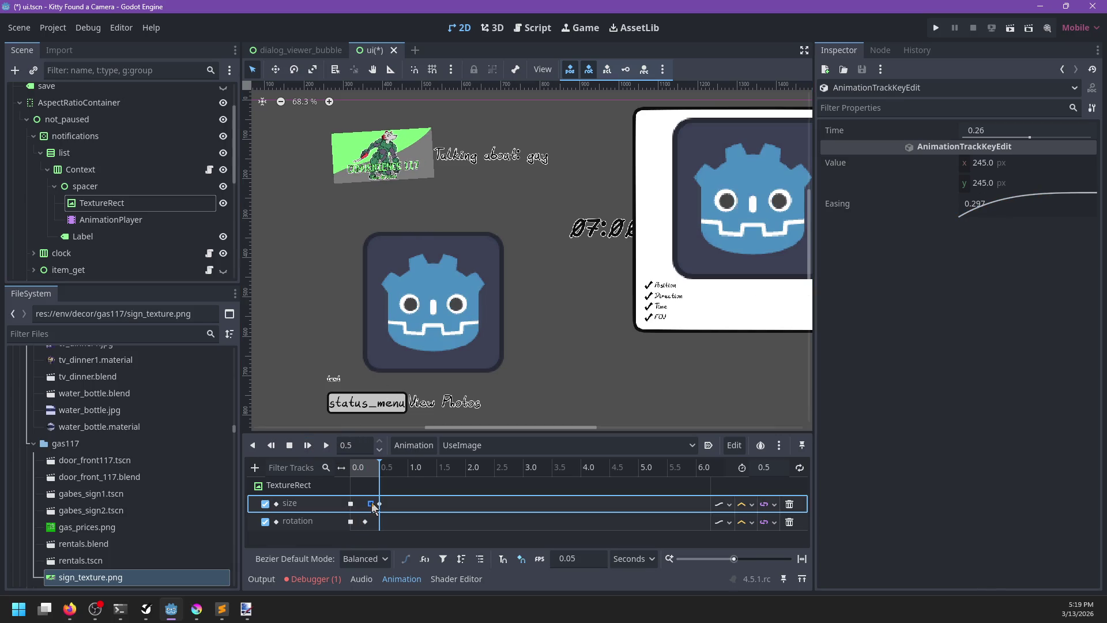
click(307, 446)
click(309, 447)
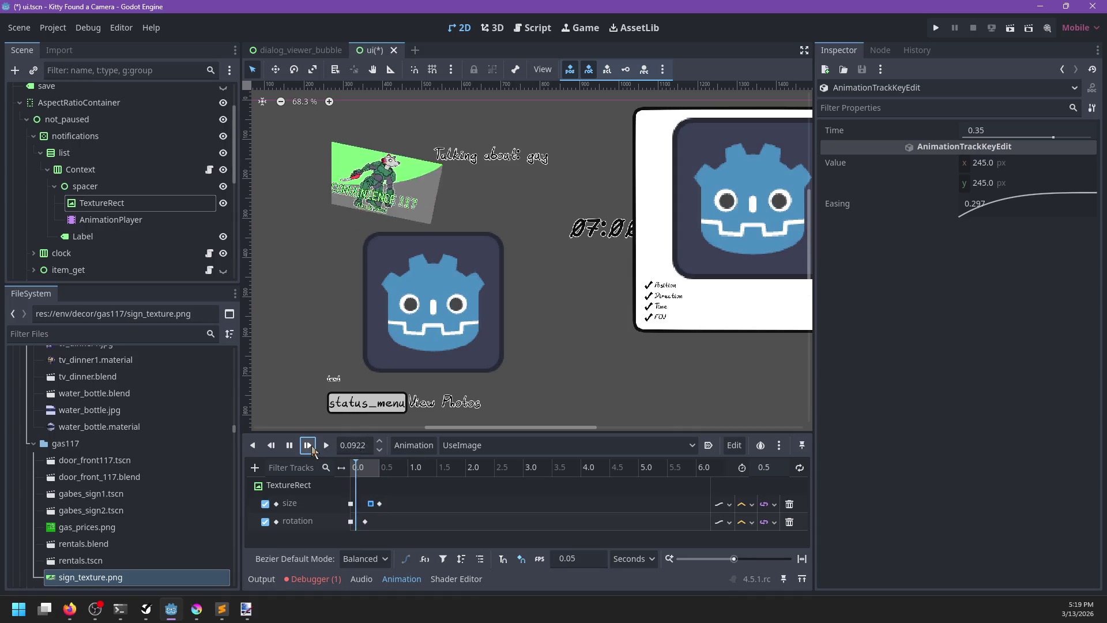
click(309, 445)
click(309, 446)
click(310, 447)
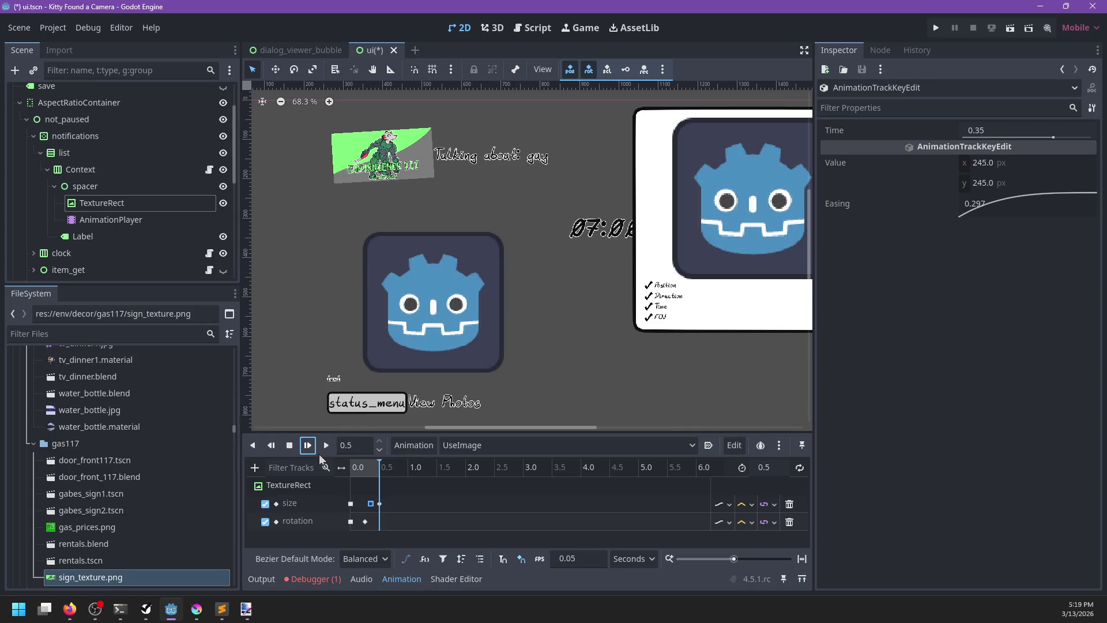
click(309, 446)
click(310, 446)
click(309, 445)
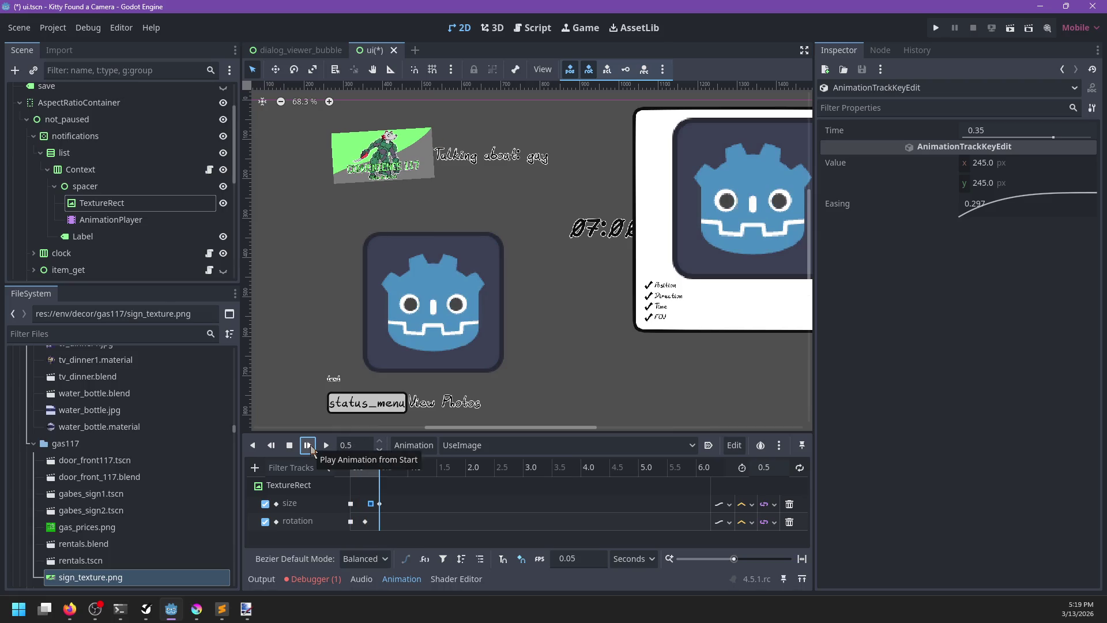
click(89, 187)
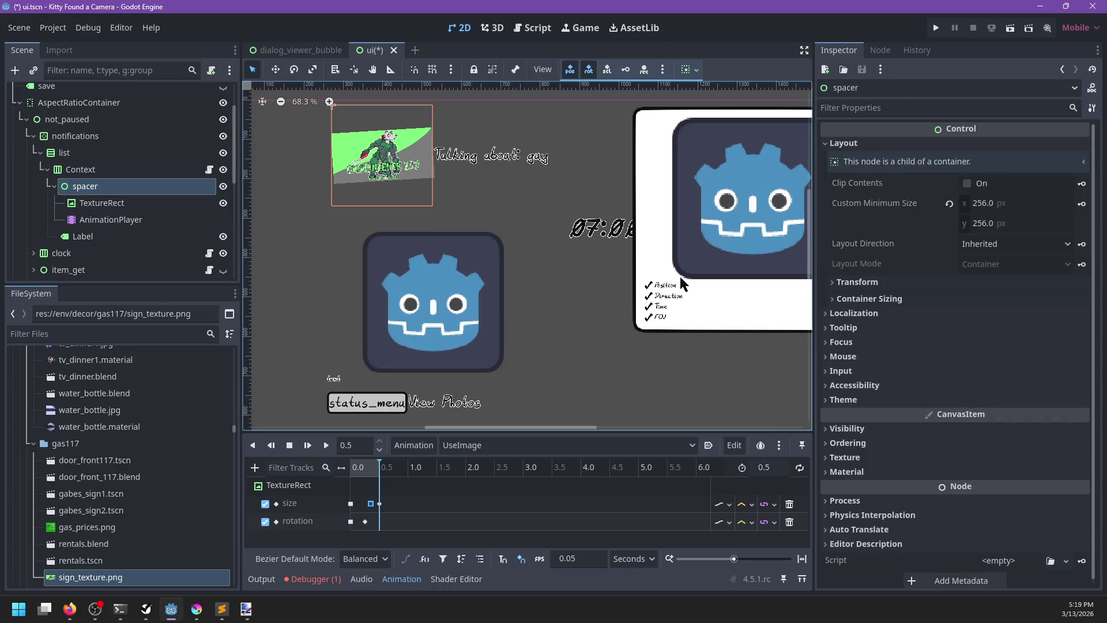
Key the spacer's 256×256 custom minimum size in the RESET animation, then return to UseImage
click(516, 447)
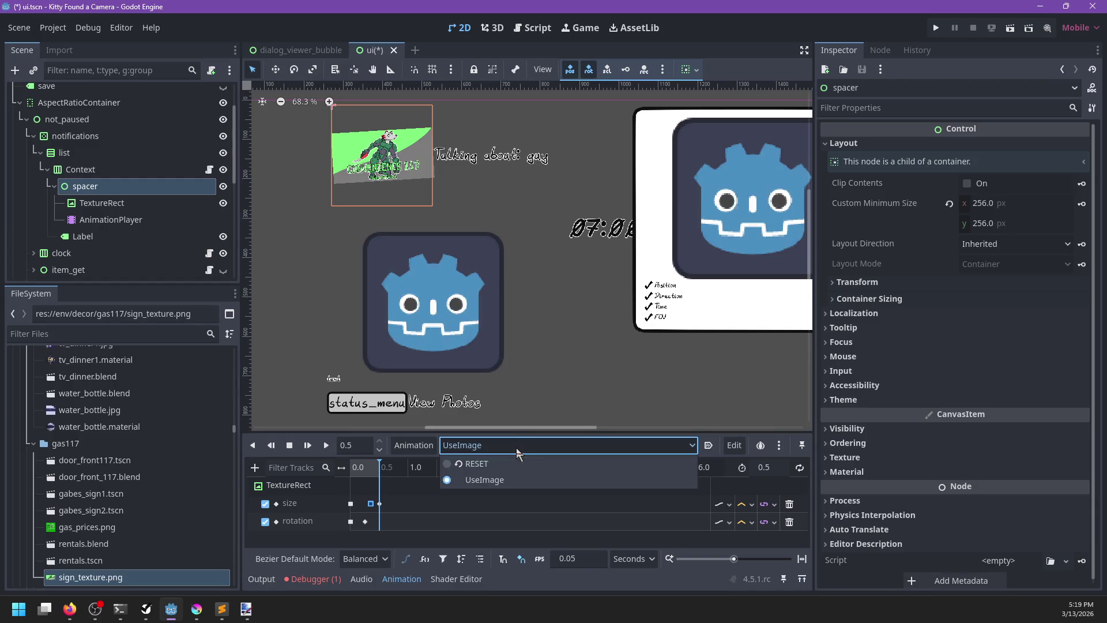
click(504, 462)
click(1086, 208)
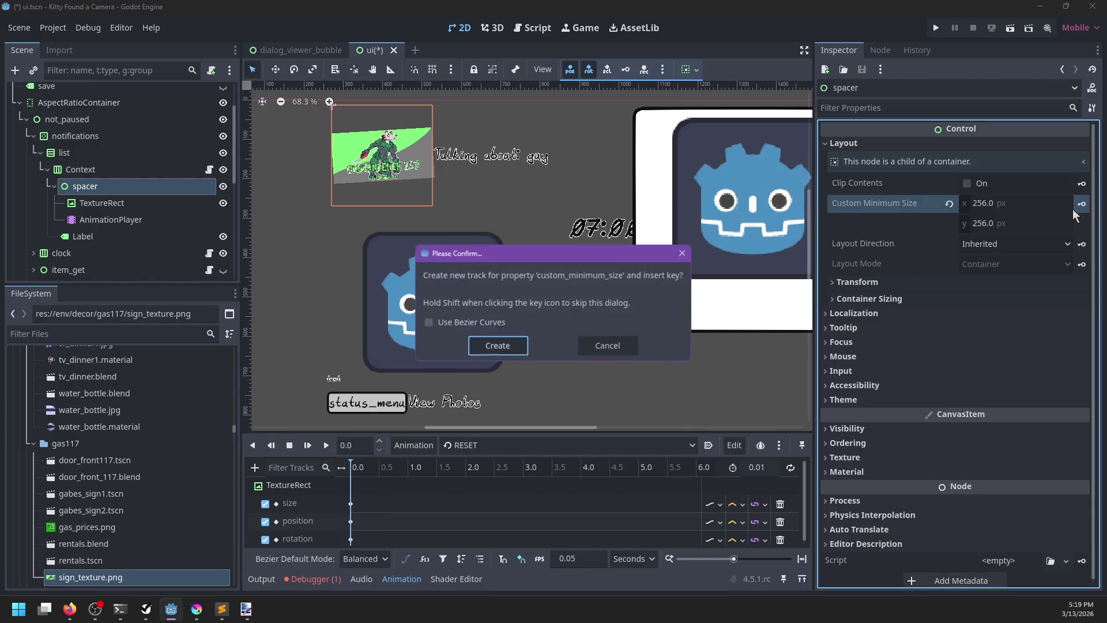
click(497, 345)
click(527, 445)
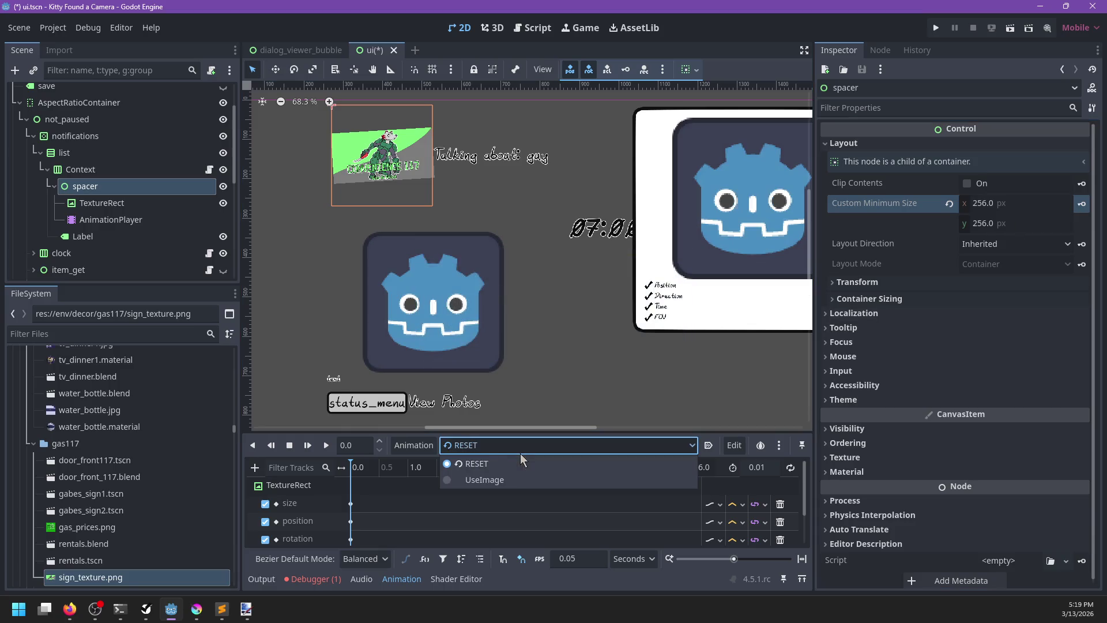
click(504, 479)
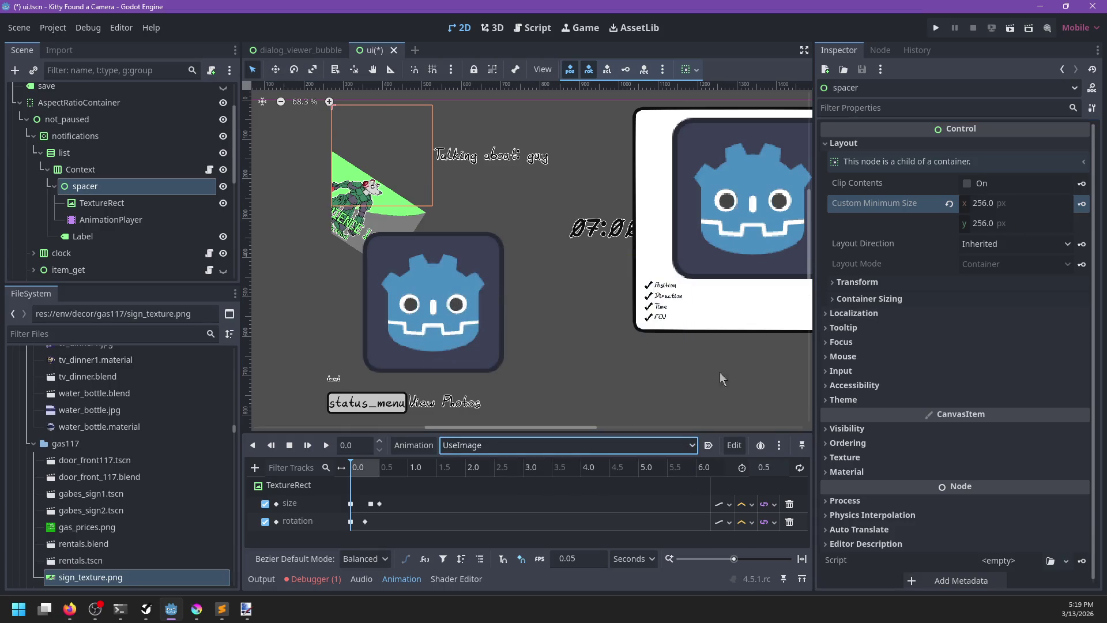
Set the spacer's custom minimum width to 0
click(1000, 224)
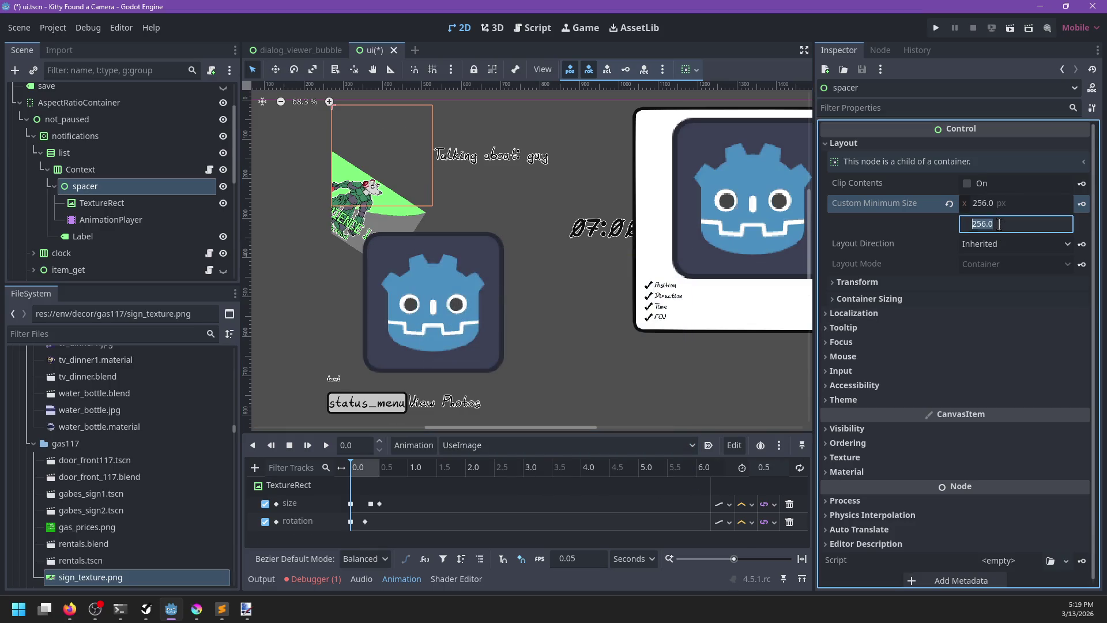
click(1020, 203)
text(0)
key(Return)
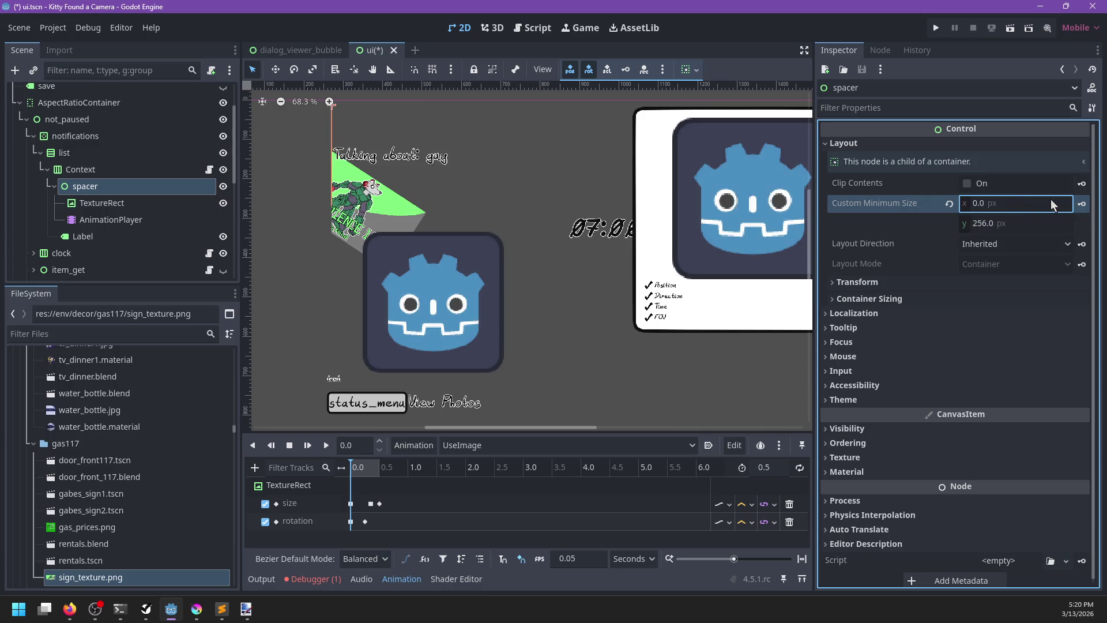